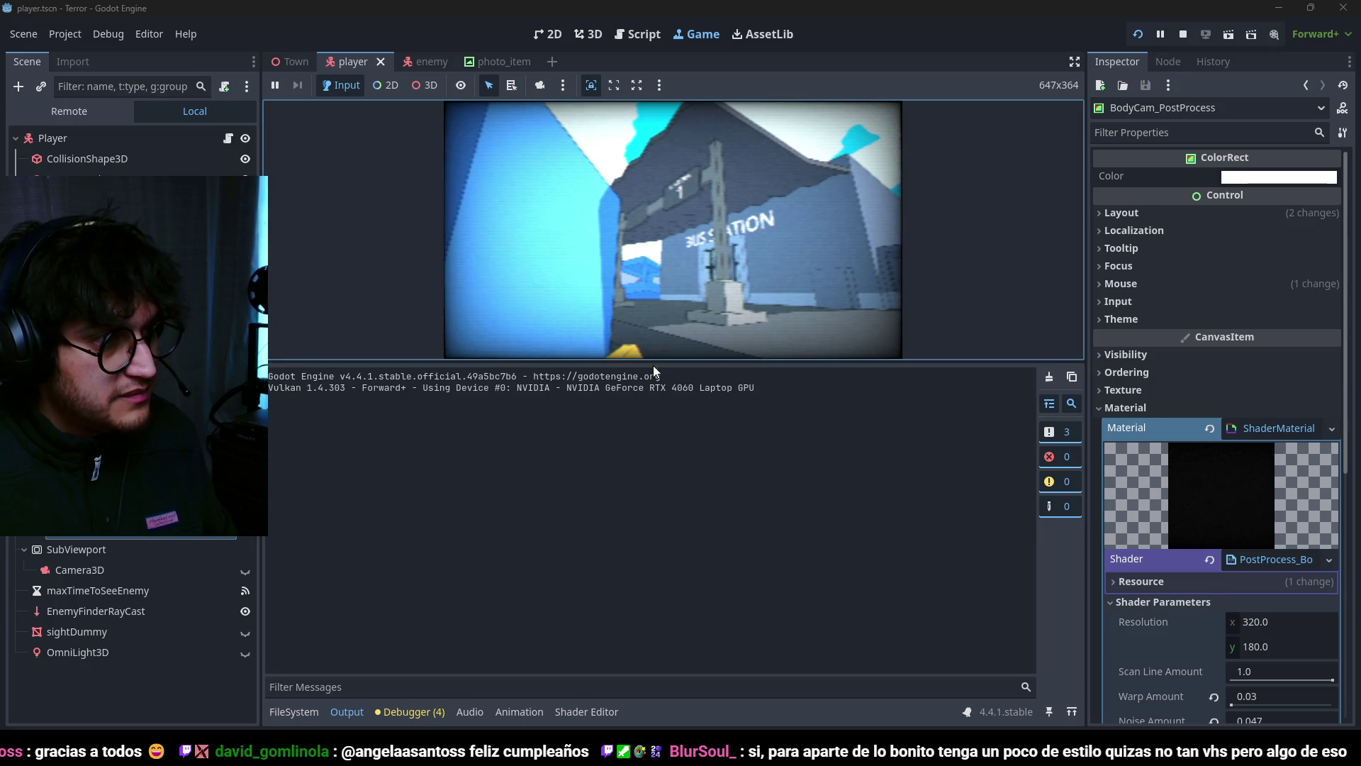
# Step: Enlarge the embedded game view over the Output log to inspect the sign, then stop the game
pyautogui.moveTo(658, 361); pyautogui.dragTo(747, 560)
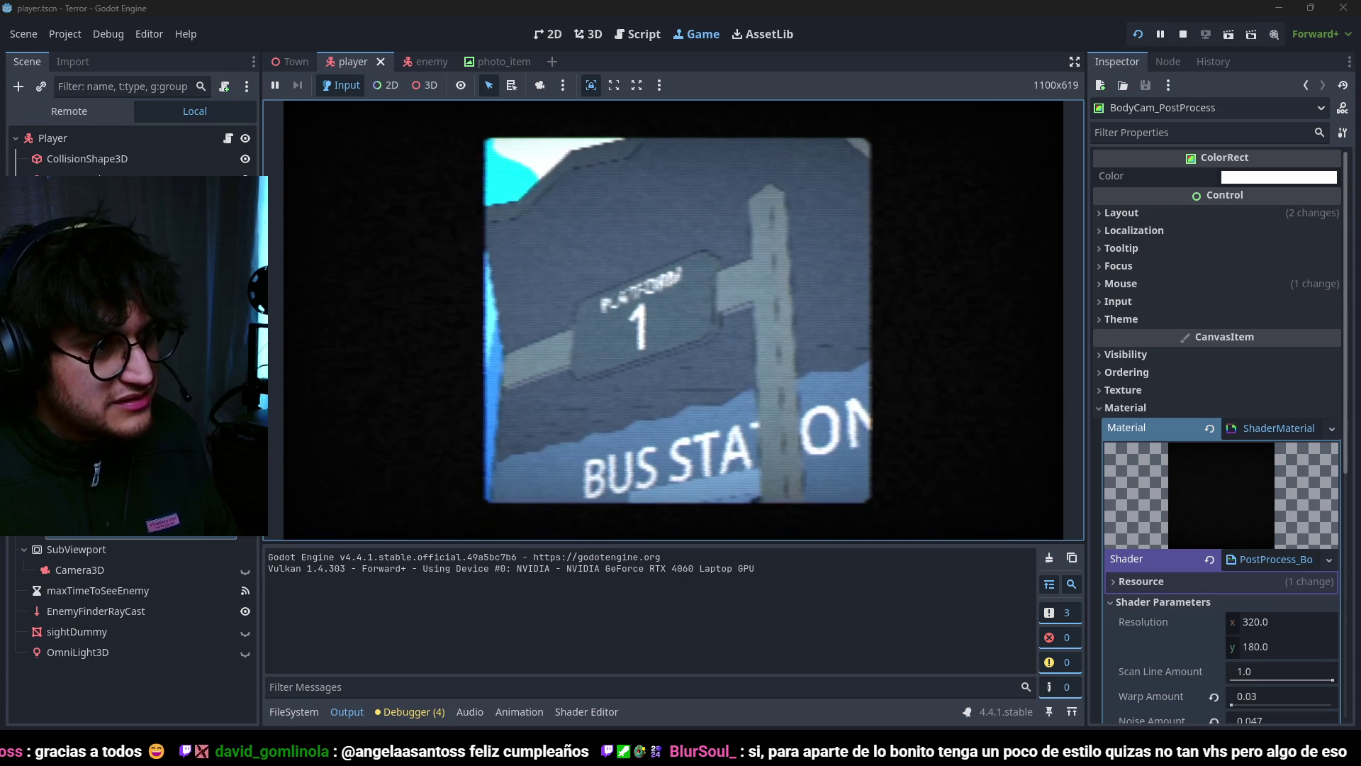
pyautogui.press('F8')
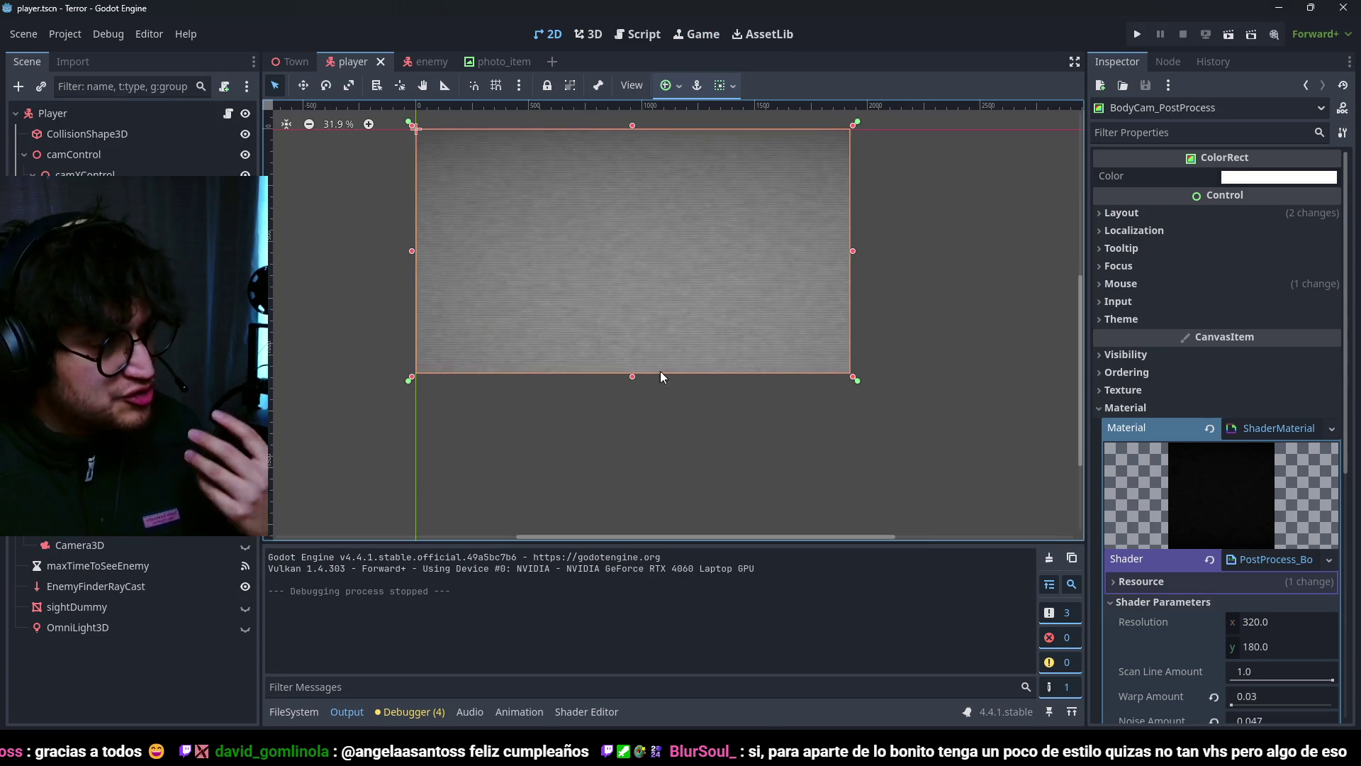
# Step: Hide the BodyCam_PostProcess layer, save the player scene, and select the PostProcess node
pyautogui.click(245, 524)
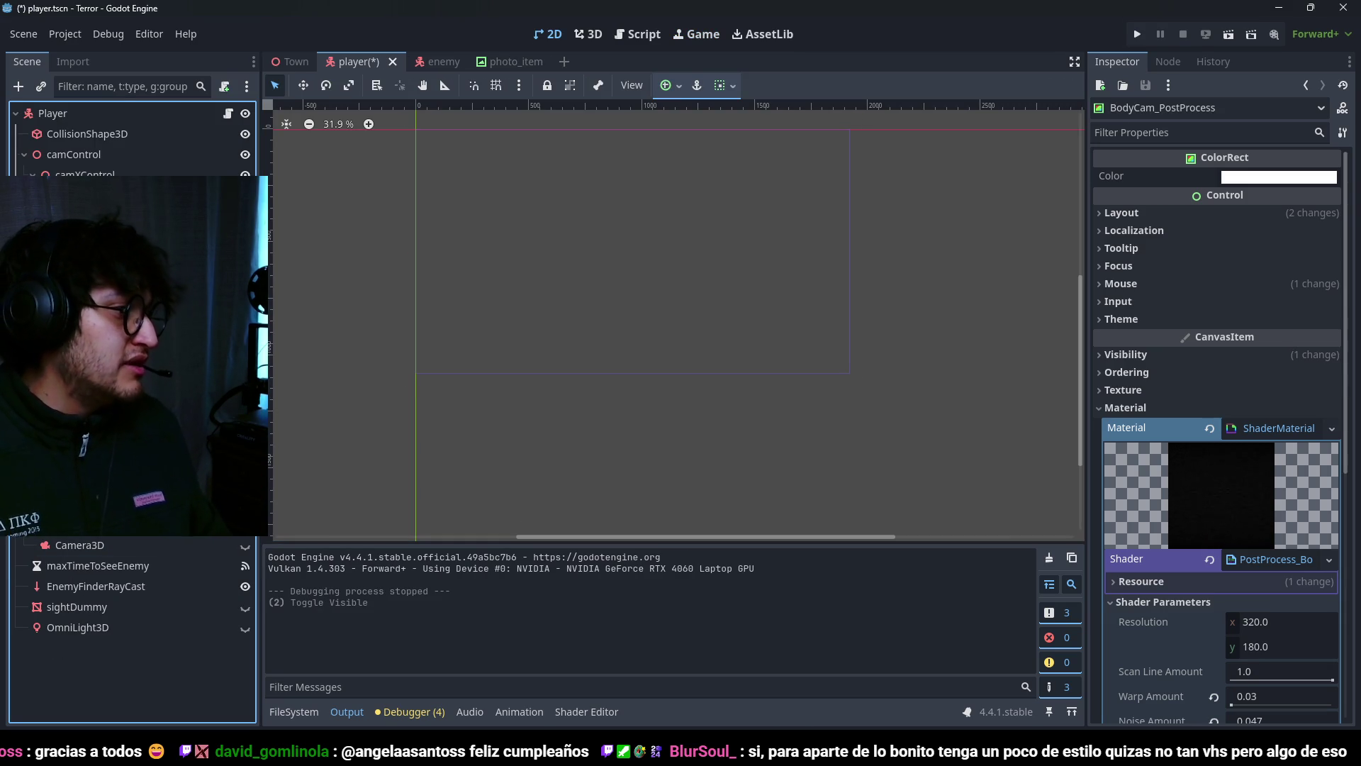
pyautogui.hotkey('ctrl', 's')
pyautogui.click(92, 503)
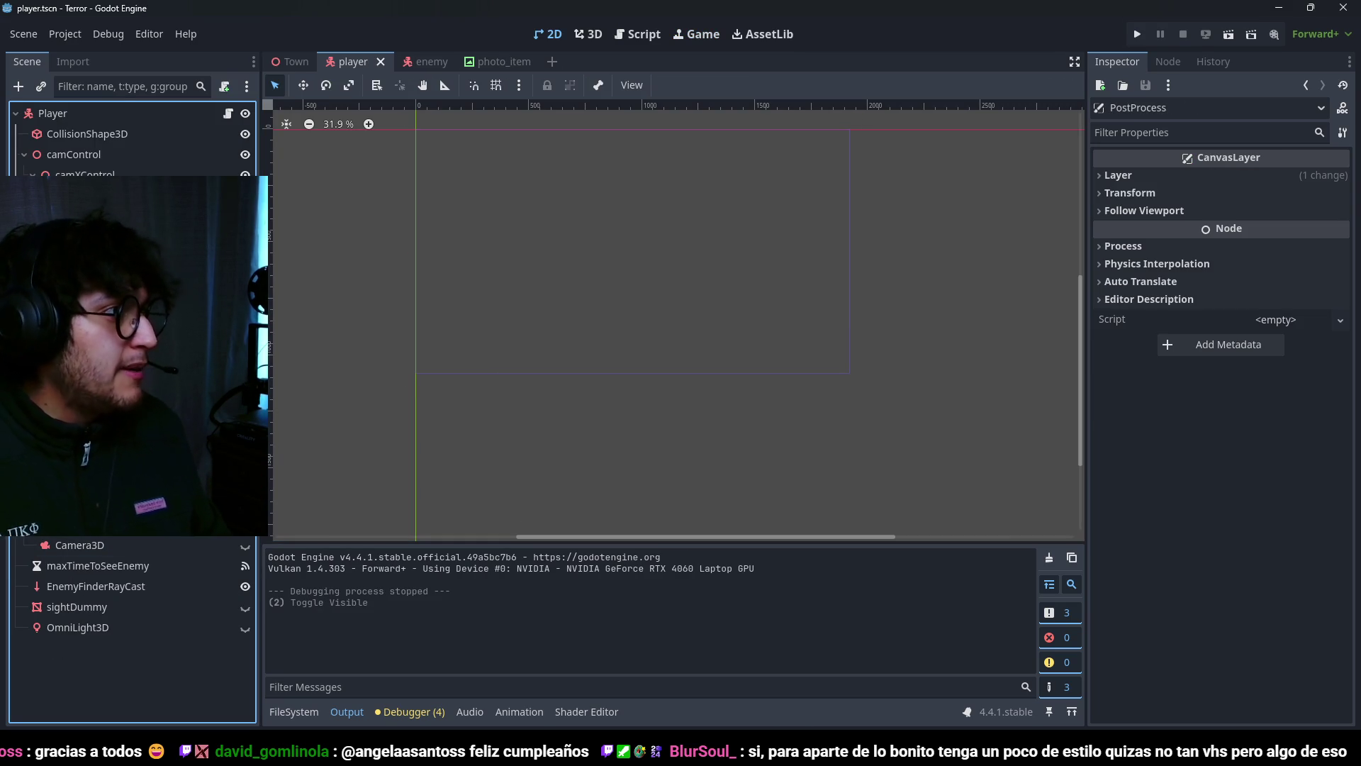
# Step: Open player.gd and look over the camera toggle code and its variables
pyautogui.click(228, 116)
pyautogui.scroll(-5, 706, 355)
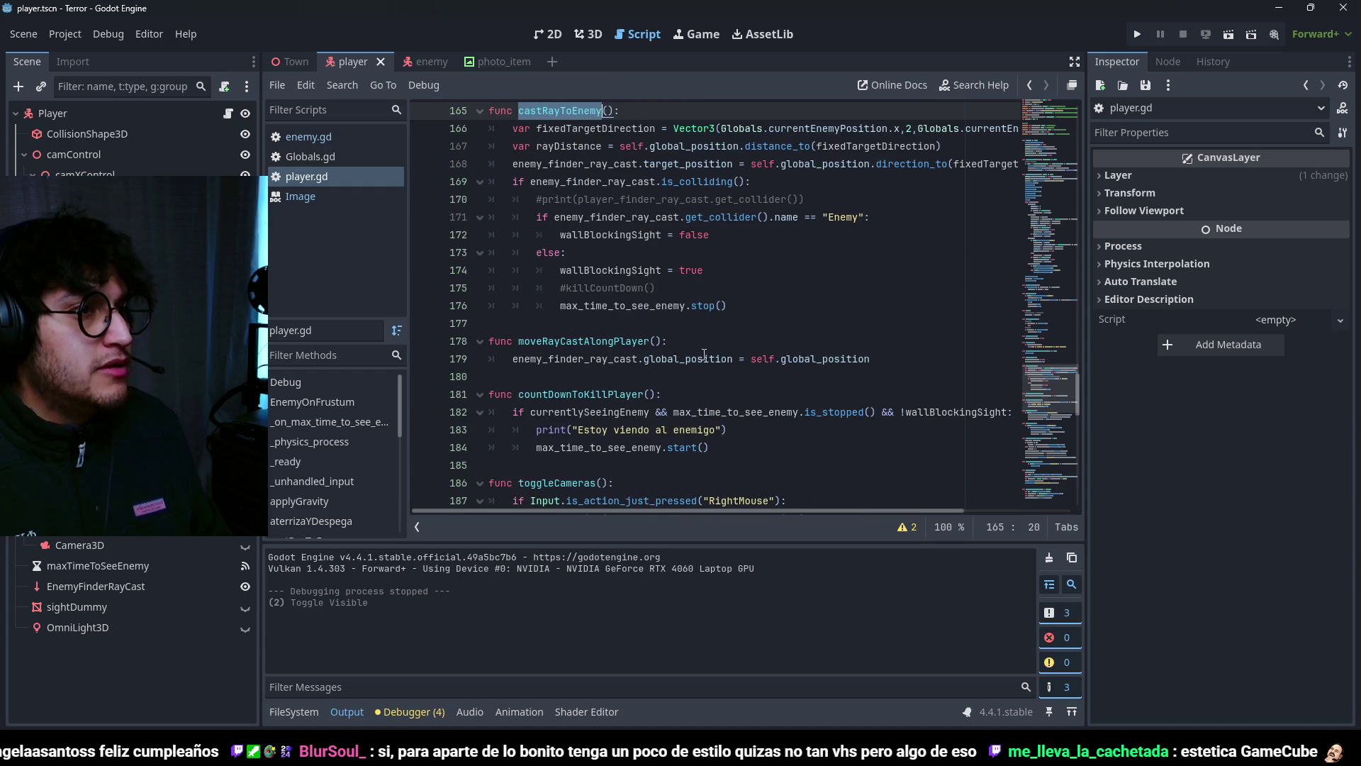
pyautogui.scroll(-5, 698, 350)
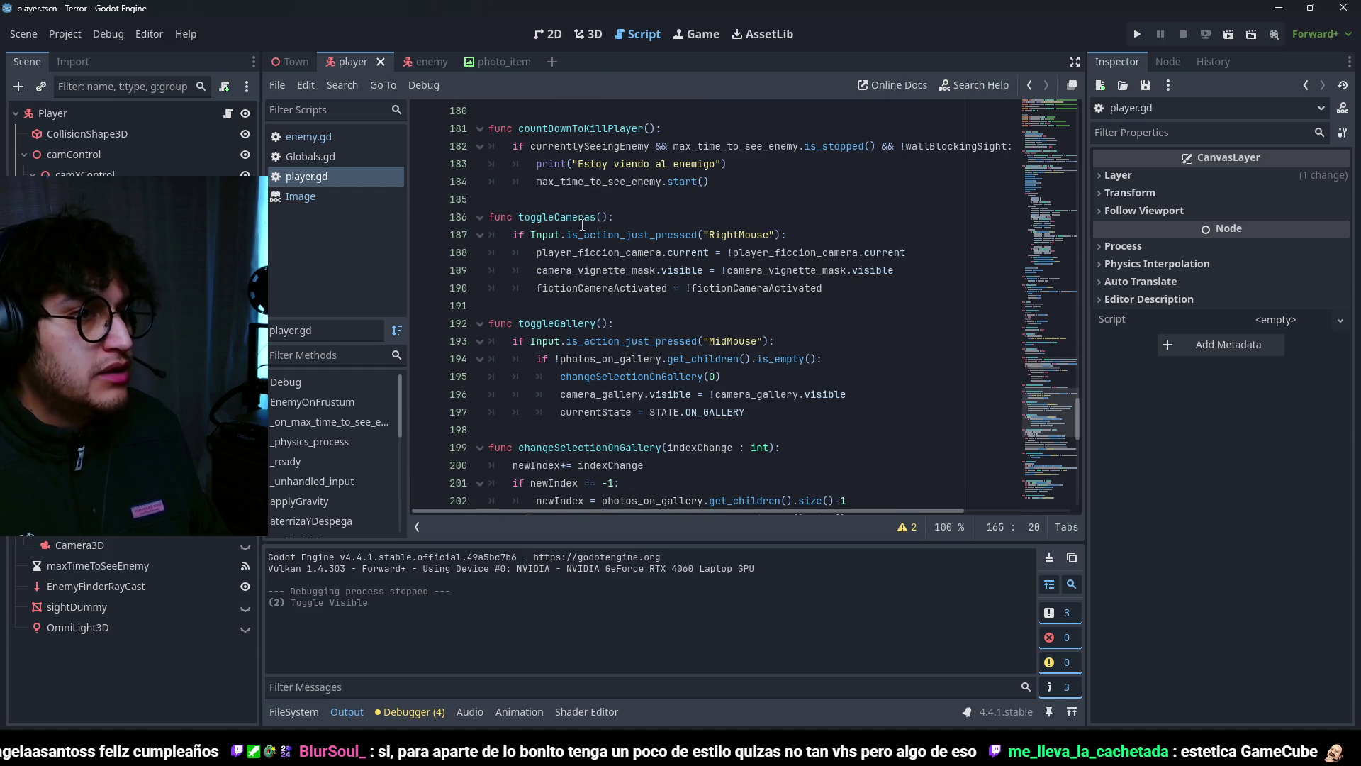
pyautogui.click(704, 235)
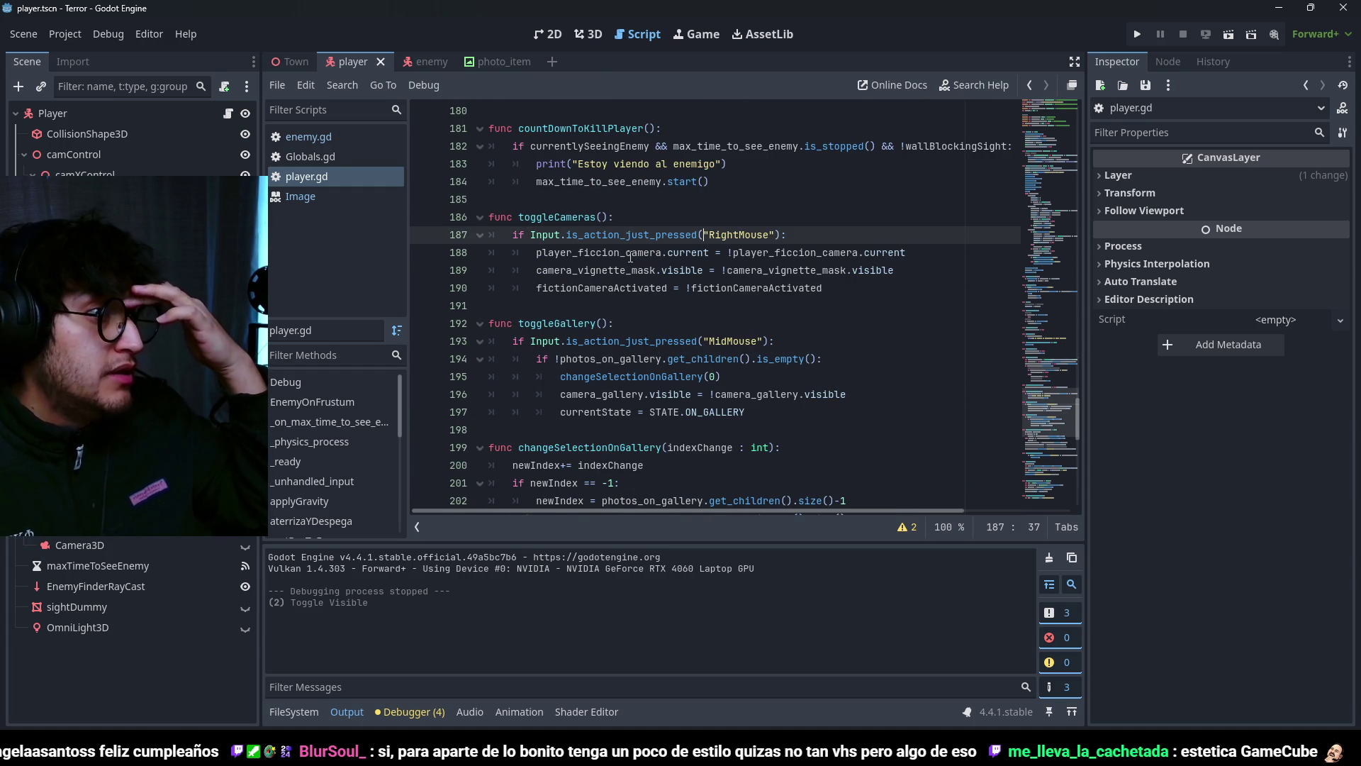
pyautogui.doubleClick(630, 253)
pyautogui.doubleClick(631, 270)
# Step: Uncomment the post_process variable declaration near the top of player.gd
pyautogui.scroll(12, 833, 293)
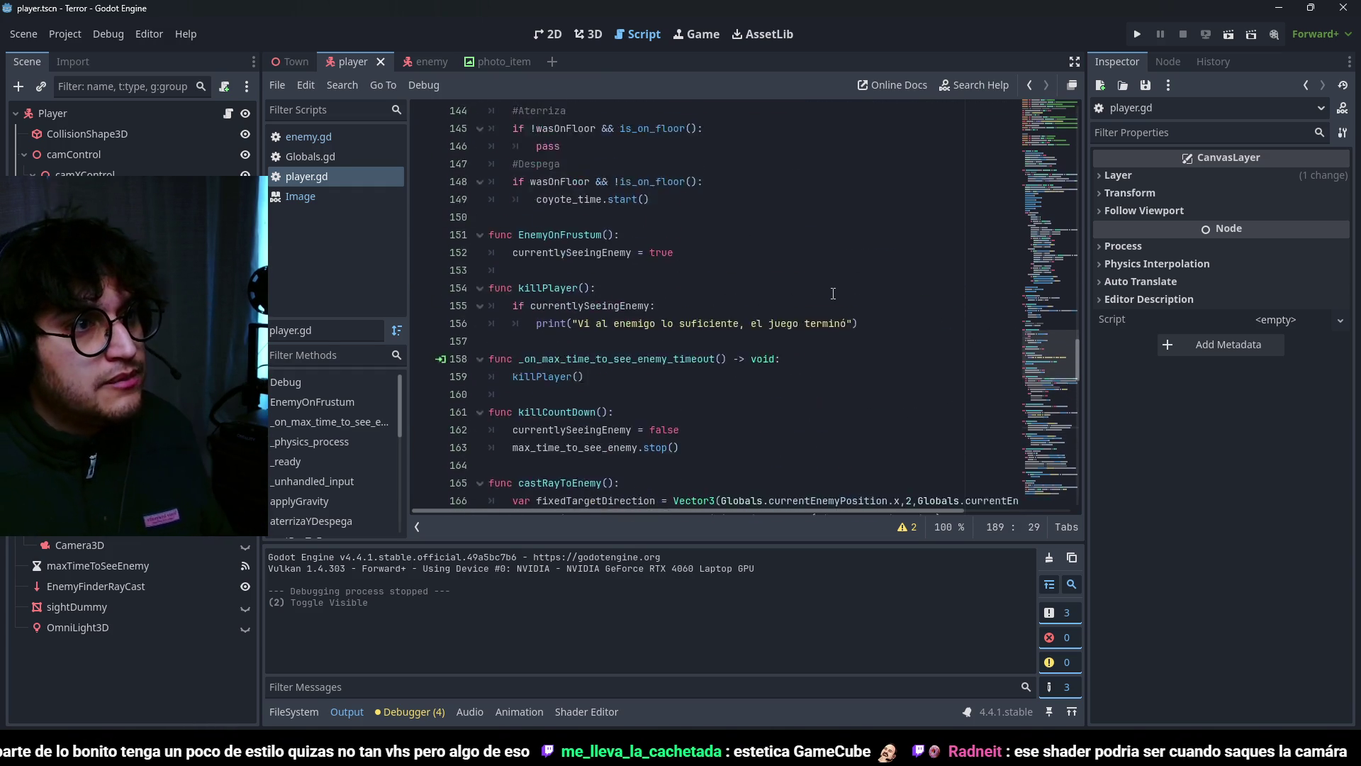
pyautogui.scroll(20, 833, 293)
pyautogui.scroll(9, 833, 293)
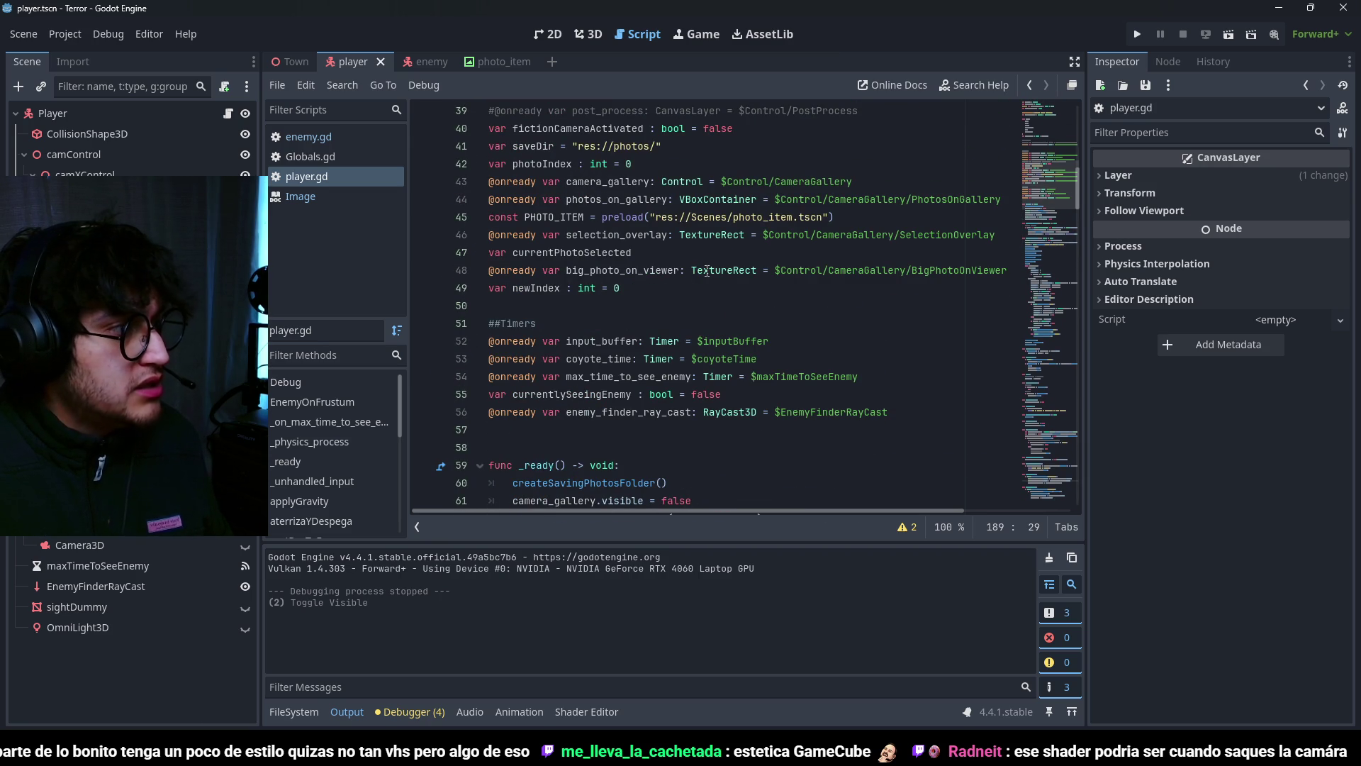
pyautogui.scroll(2, 707, 270)
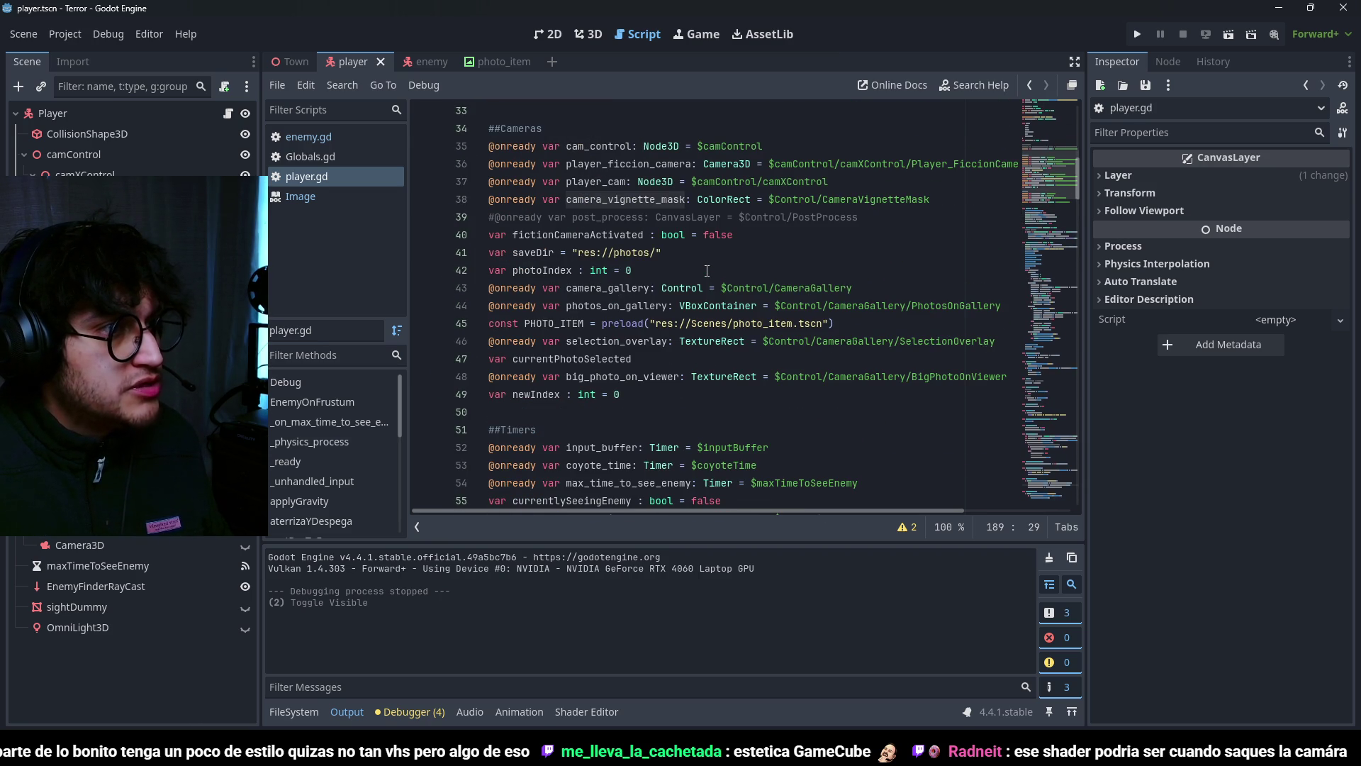
pyautogui.scroll(1, 707, 271)
pyautogui.click(494, 271)
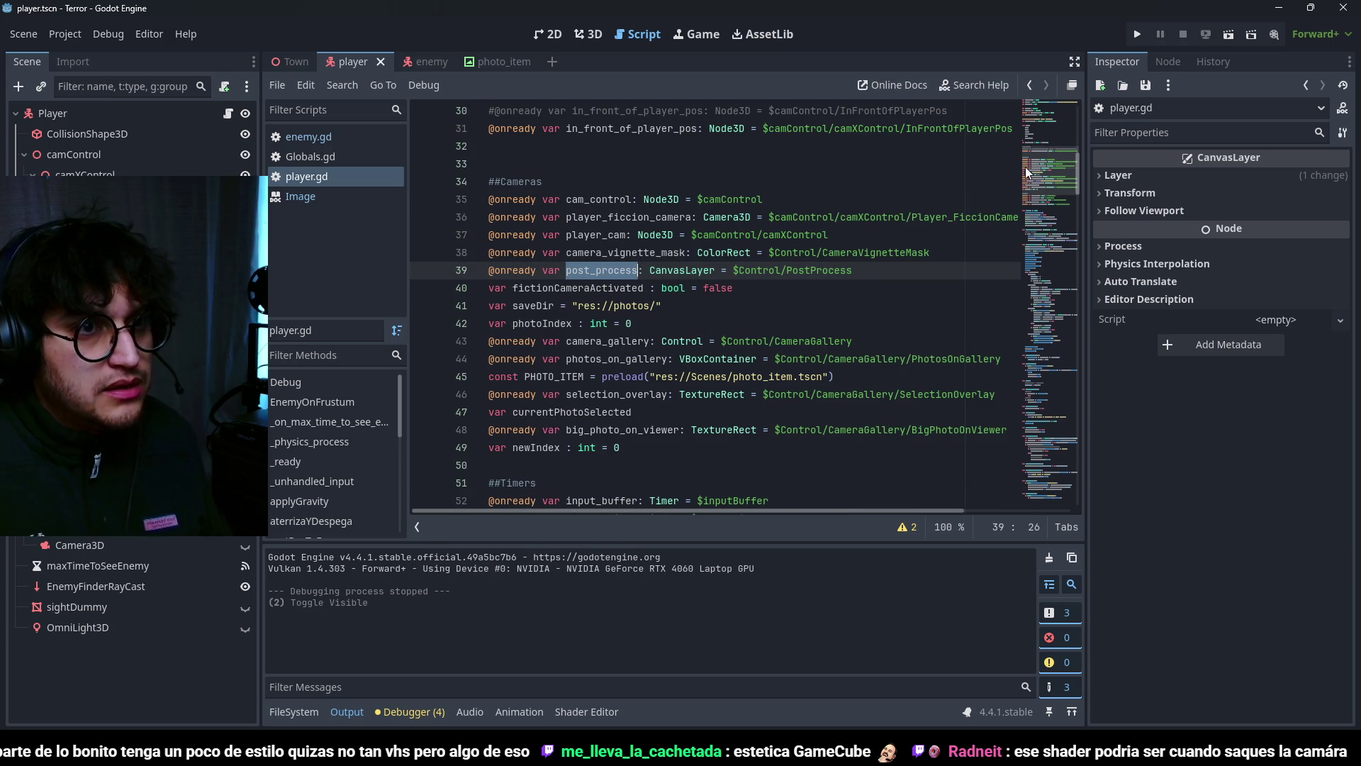
pyautogui.moveTo(1045, 173); pyautogui.dragTo(1043, 193)
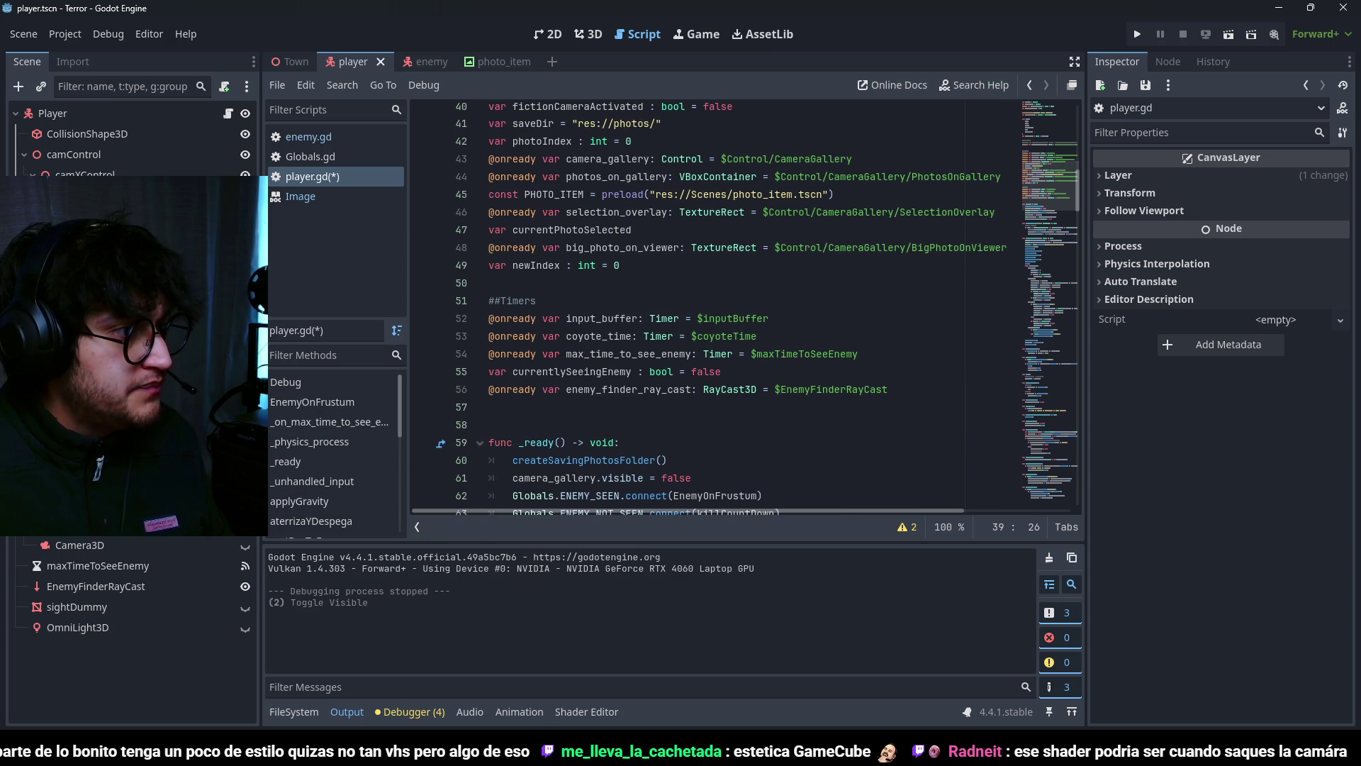
pyautogui.scroll(-3, 707, 323)
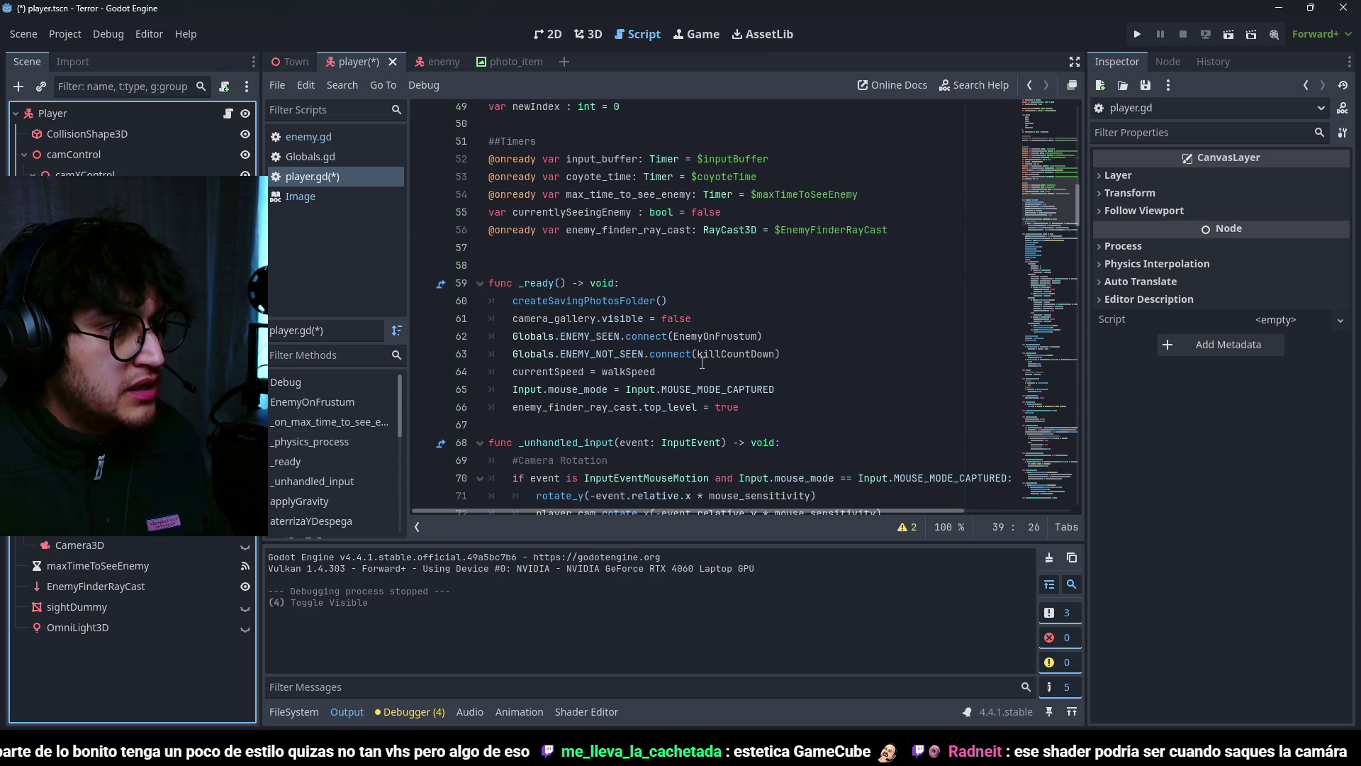
# Step: Add a post_process.visible line at the start of _ready to hide the layer
pyautogui.click(655, 286)
pyautogui.press('Return')
pyautogui.write('post_process.vi')
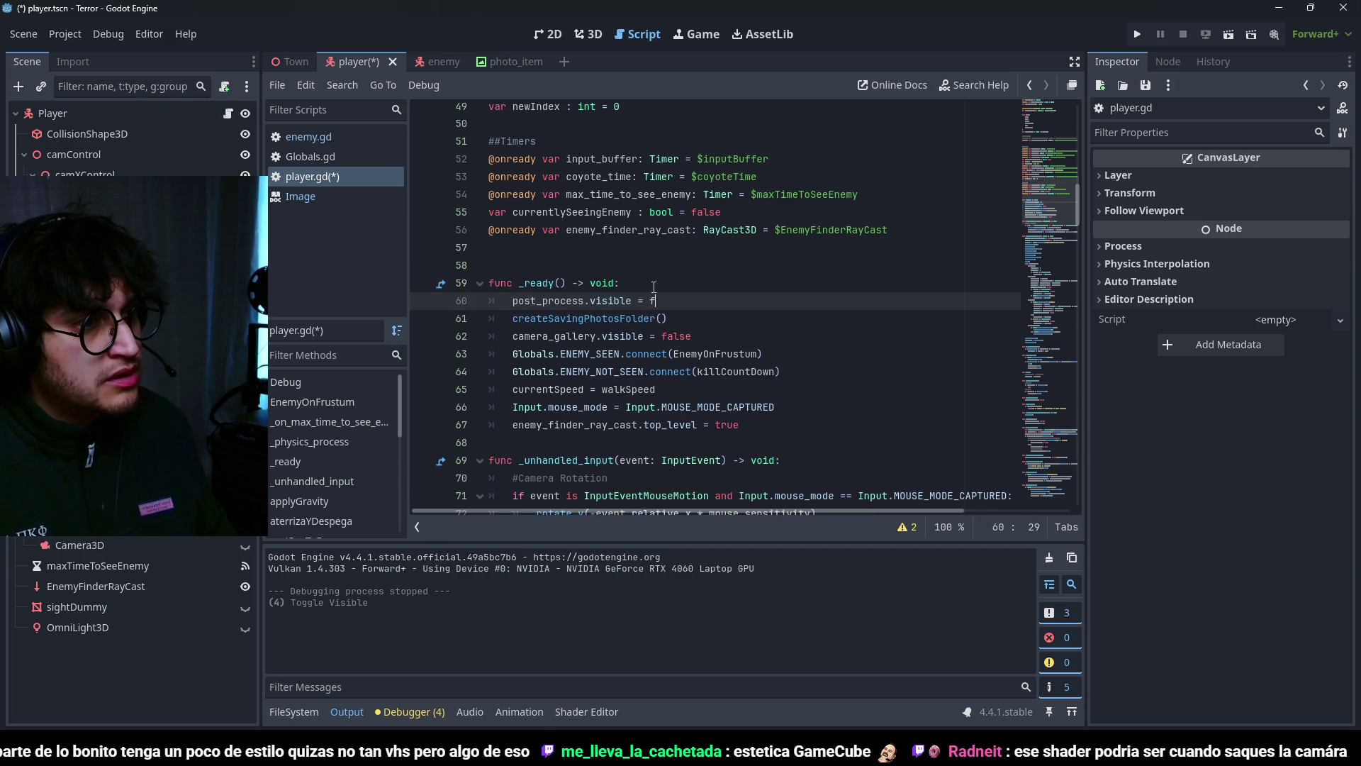
pyautogui.write('sible')
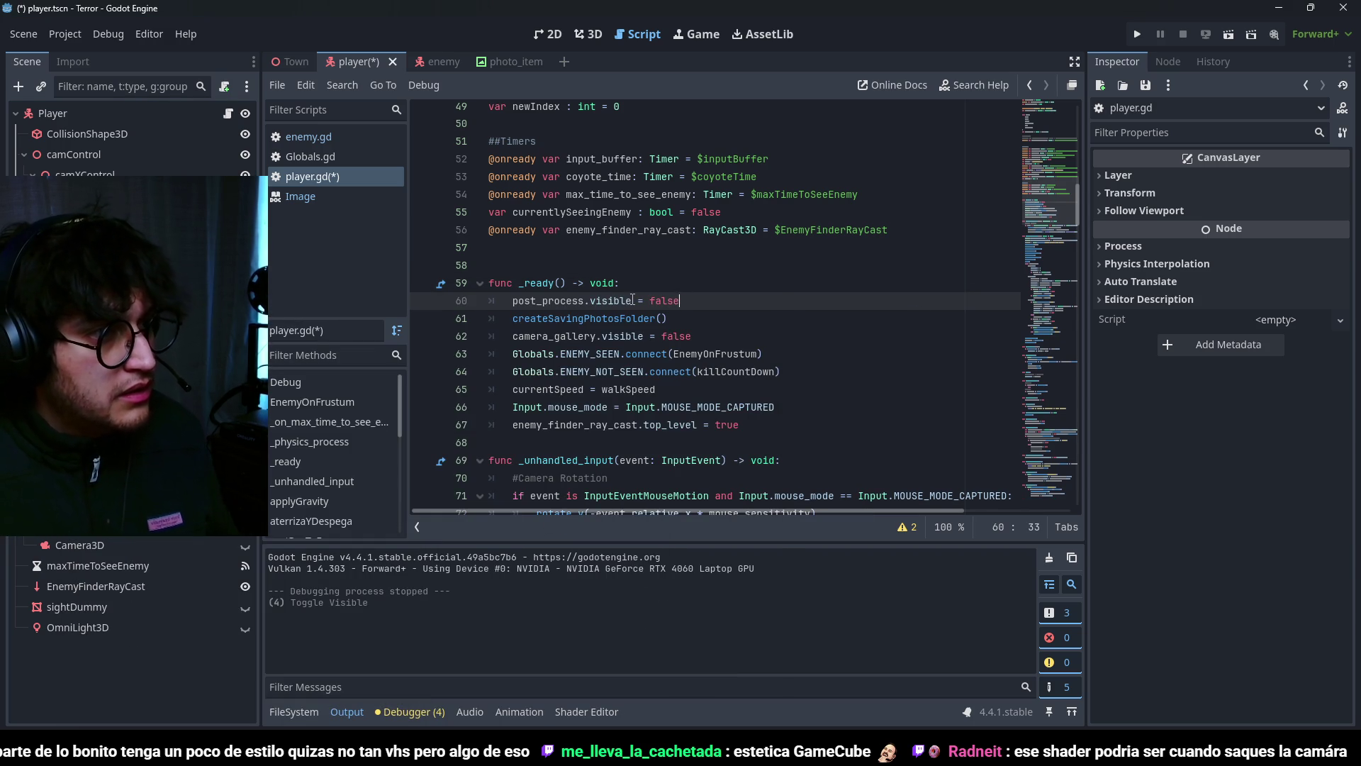
pyautogui.scroll(-20, 719, 312)
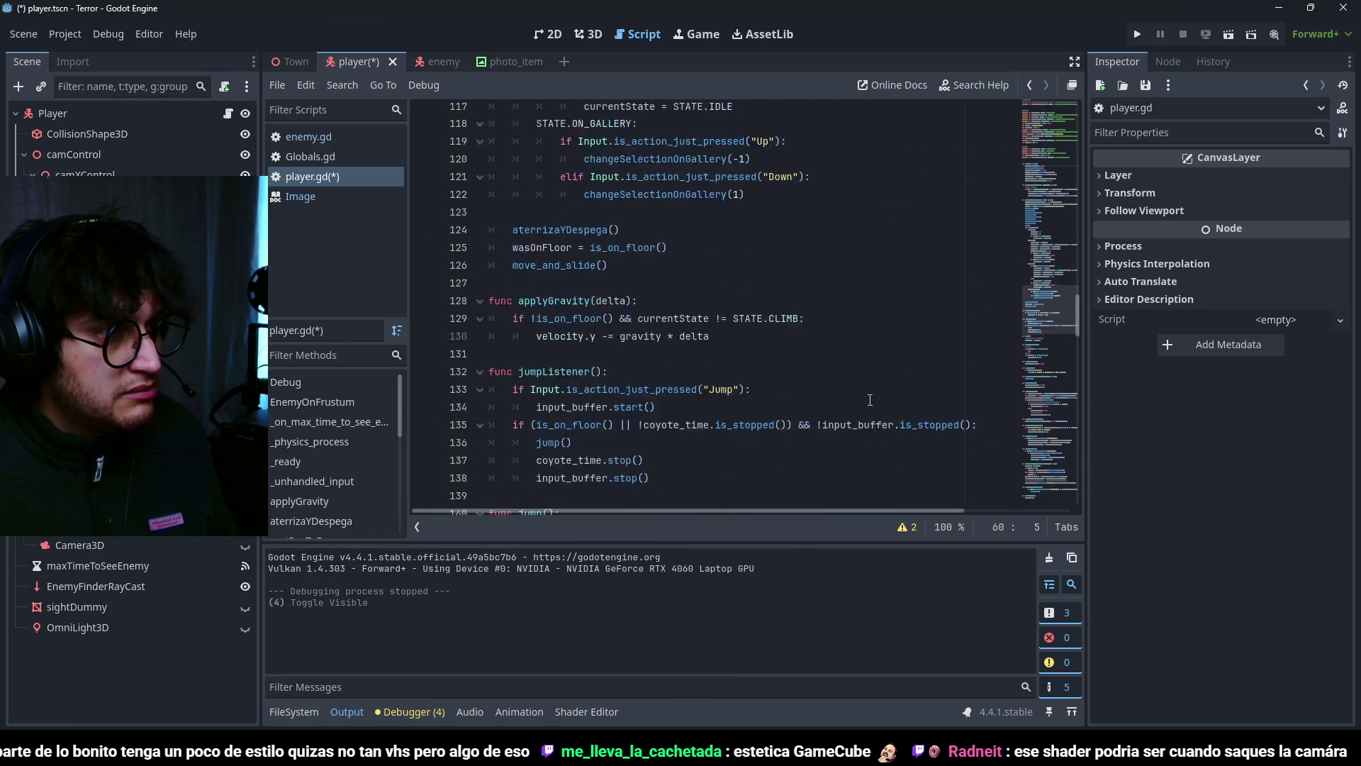
pyautogui.scroll(-7, 869, 402)
pyautogui.scroll(7, 651, 334)
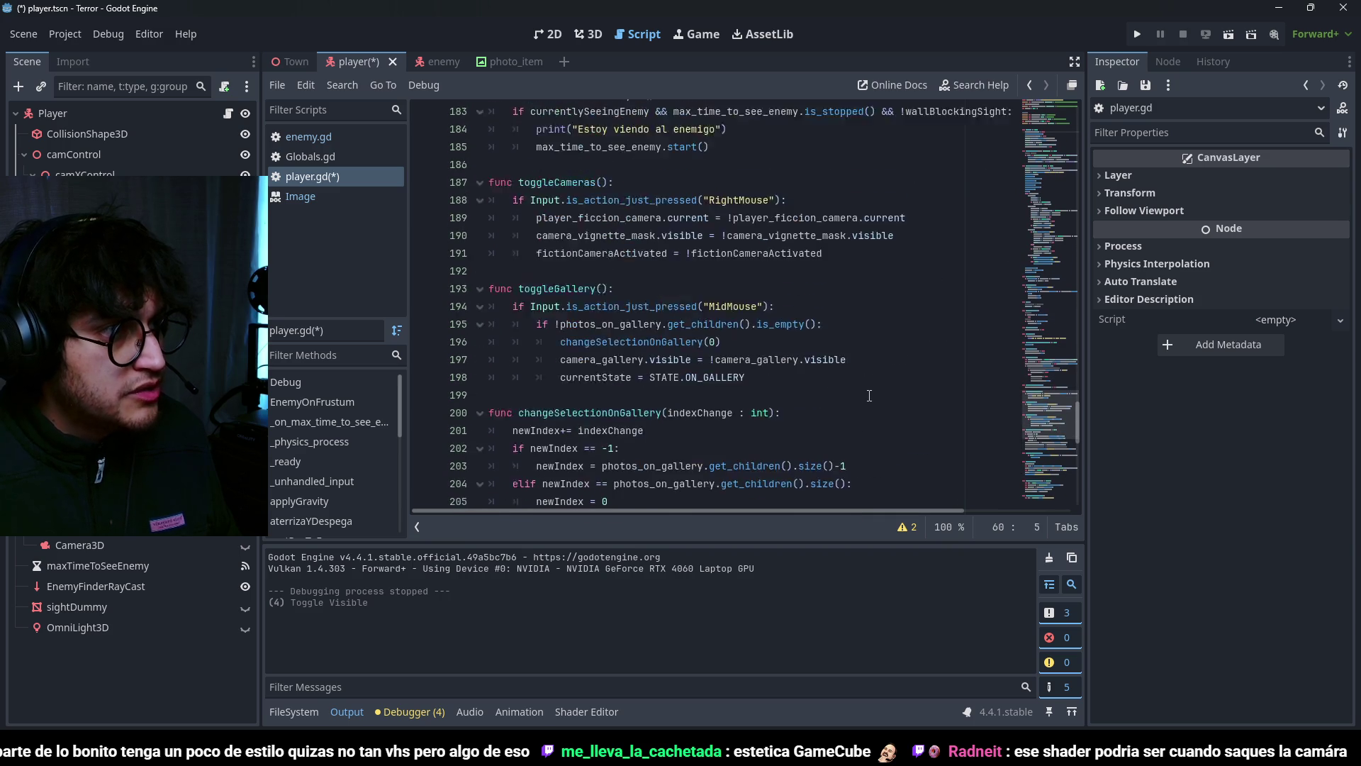
# Step: Add a negated post_process.visible toggle in toggleCameras, save the script, and run the game
pyautogui.click(693, 291)
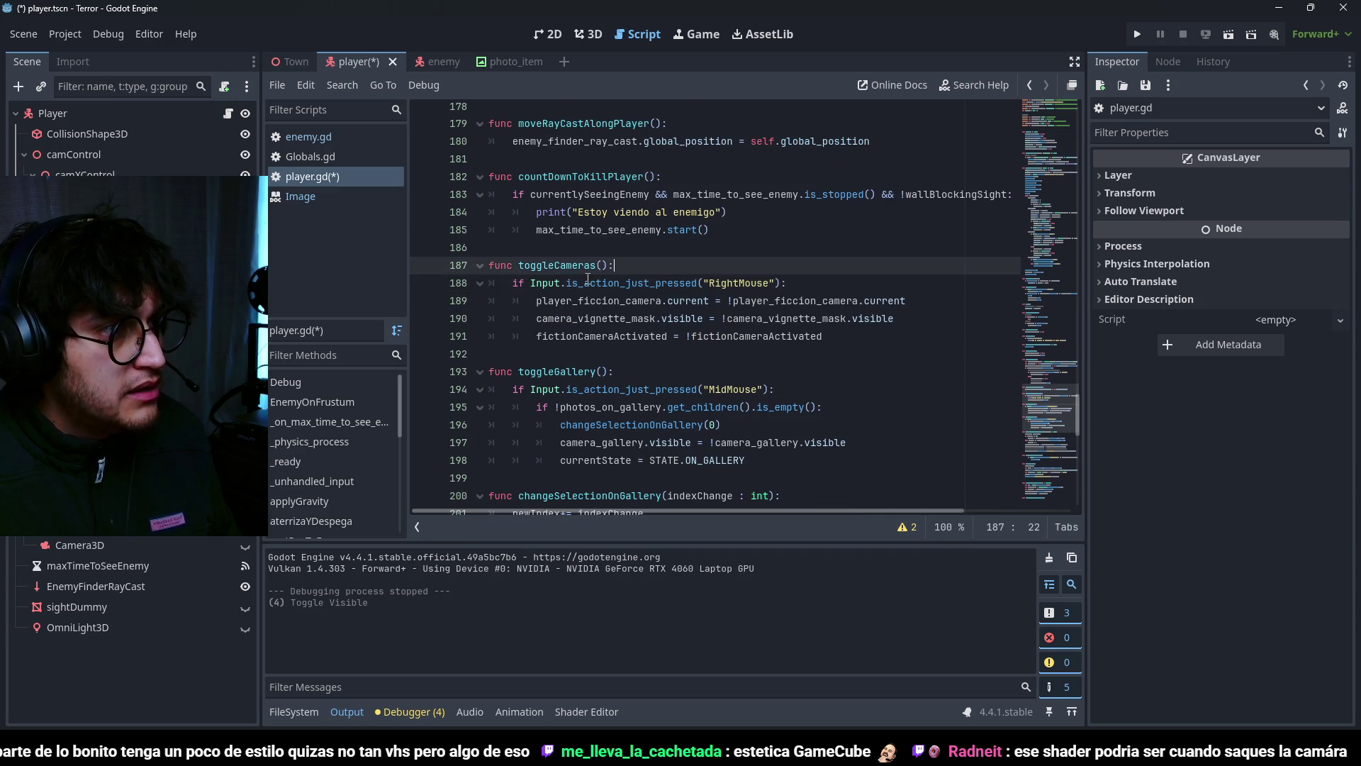
pyautogui.click(614, 318)
pyautogui.press('Return')
pyautogui.write('post_process.visible =?')
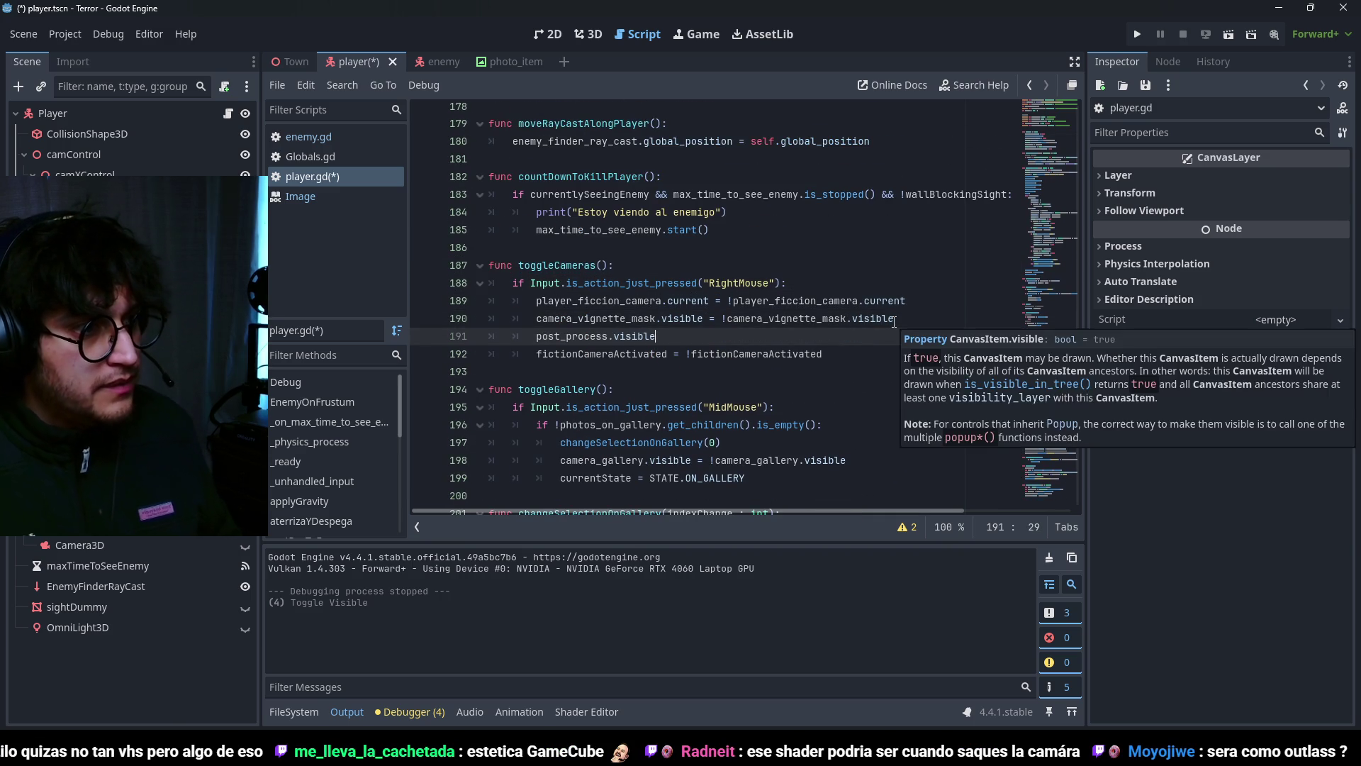
pyautogui.press('BackSpace')
pyautogui.write('!post_process.visible')
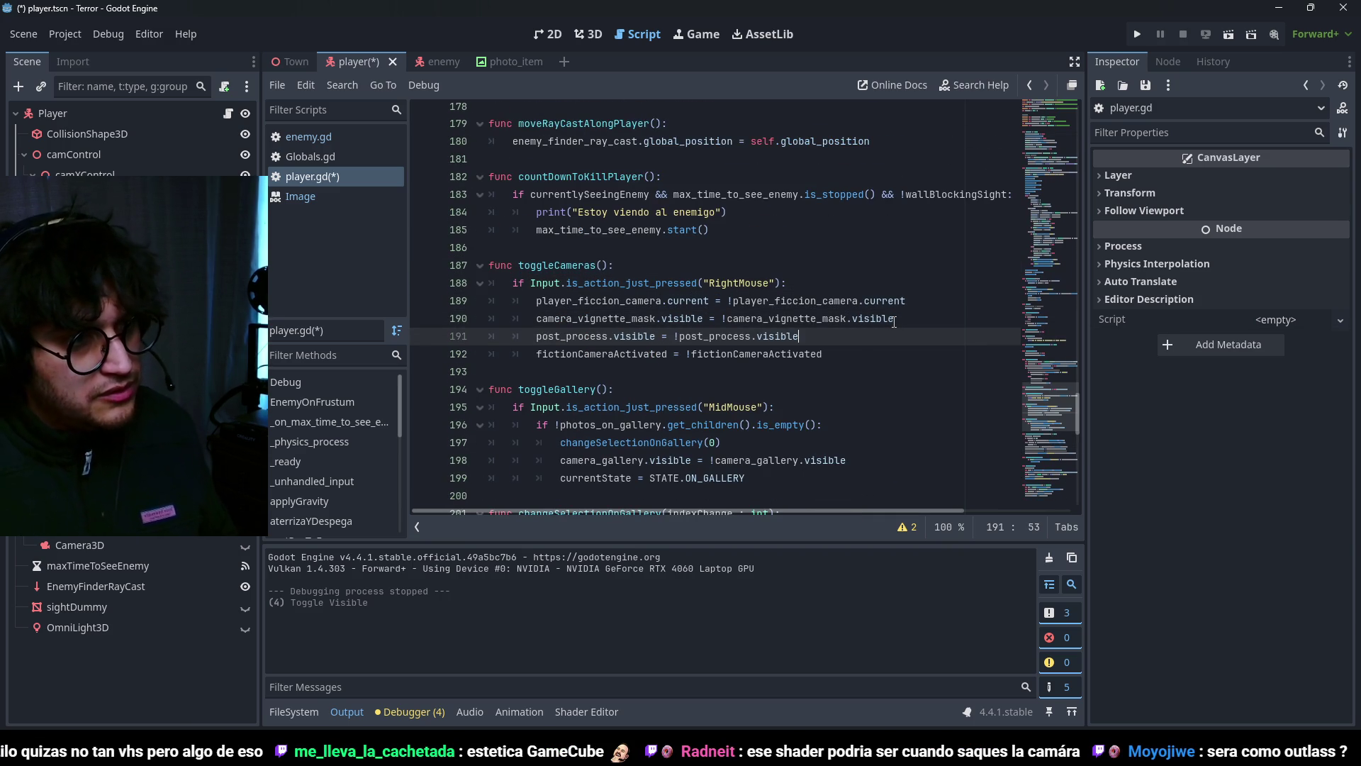
pyautogui.hotkey('ctrl', 's')
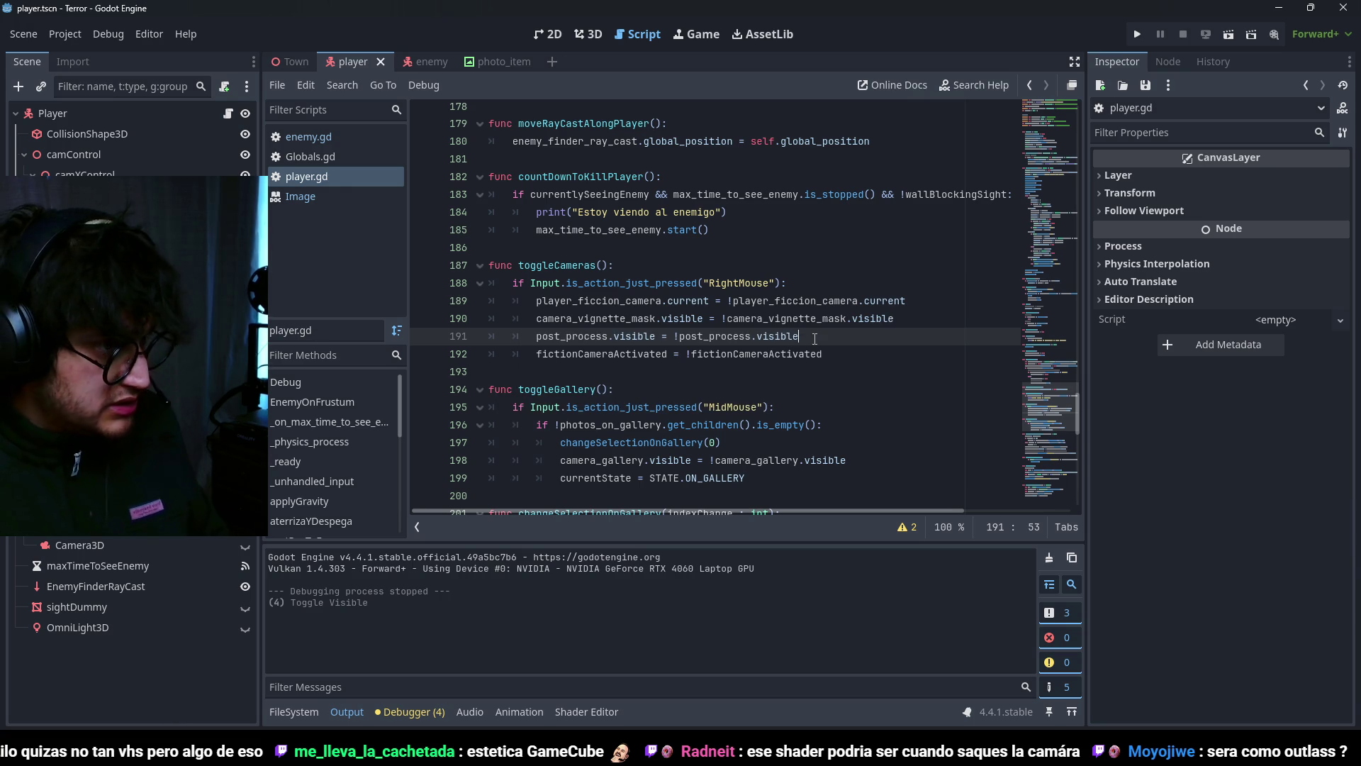
pyautogui.press('F5')
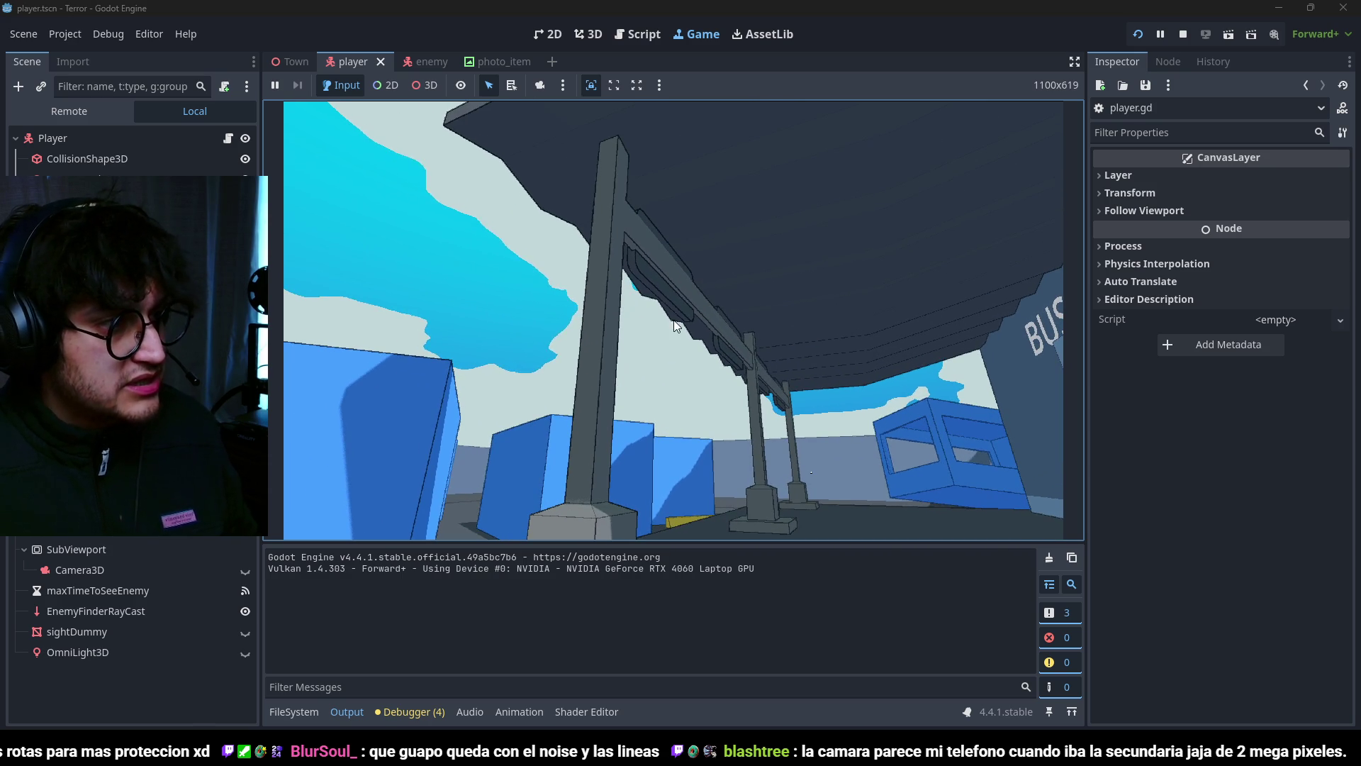
# Step: Open SkyShader.tres from FileSystem and check its Mode, leaving it on Sky
pyautogui.click(294, 711)
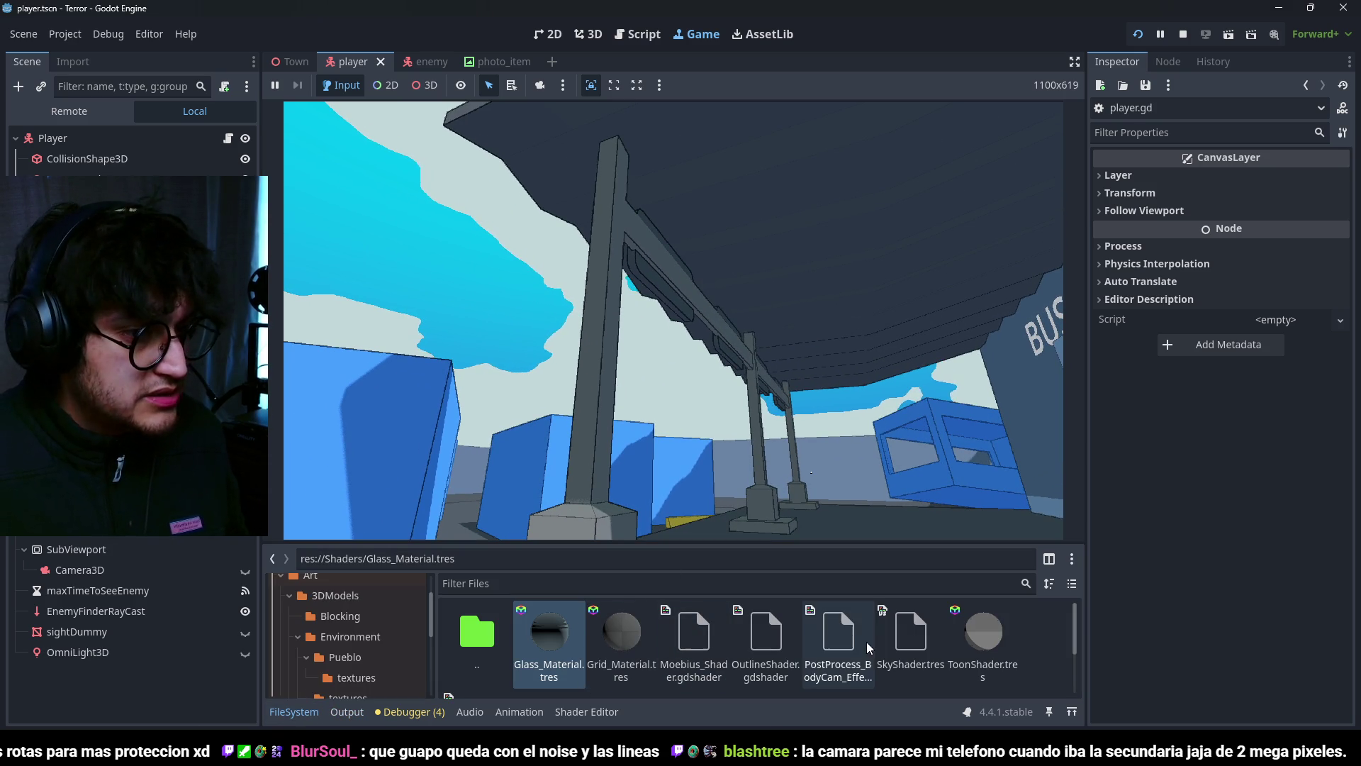
pyautogui.doubleClick(902, 631)
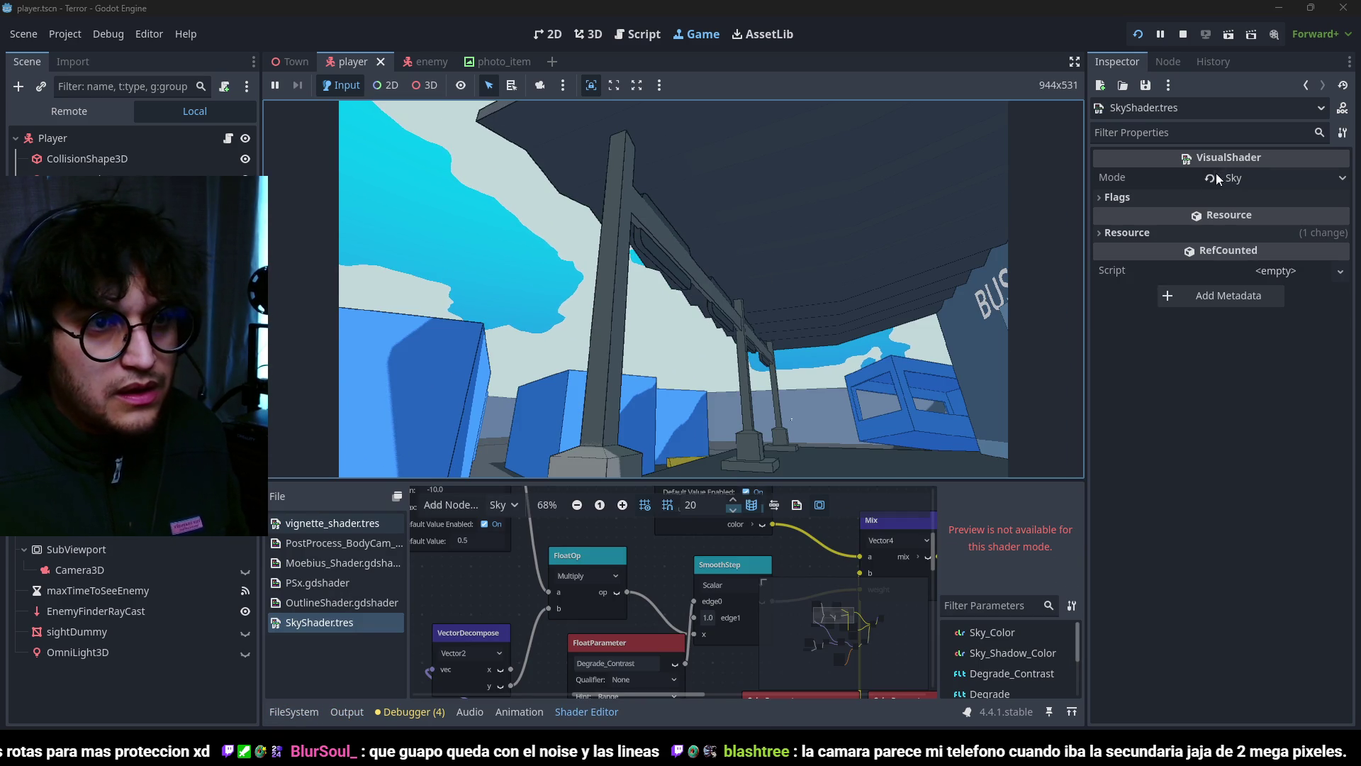
pyautogui.click(1254, 178)
pyautogui.click(1133, 202)
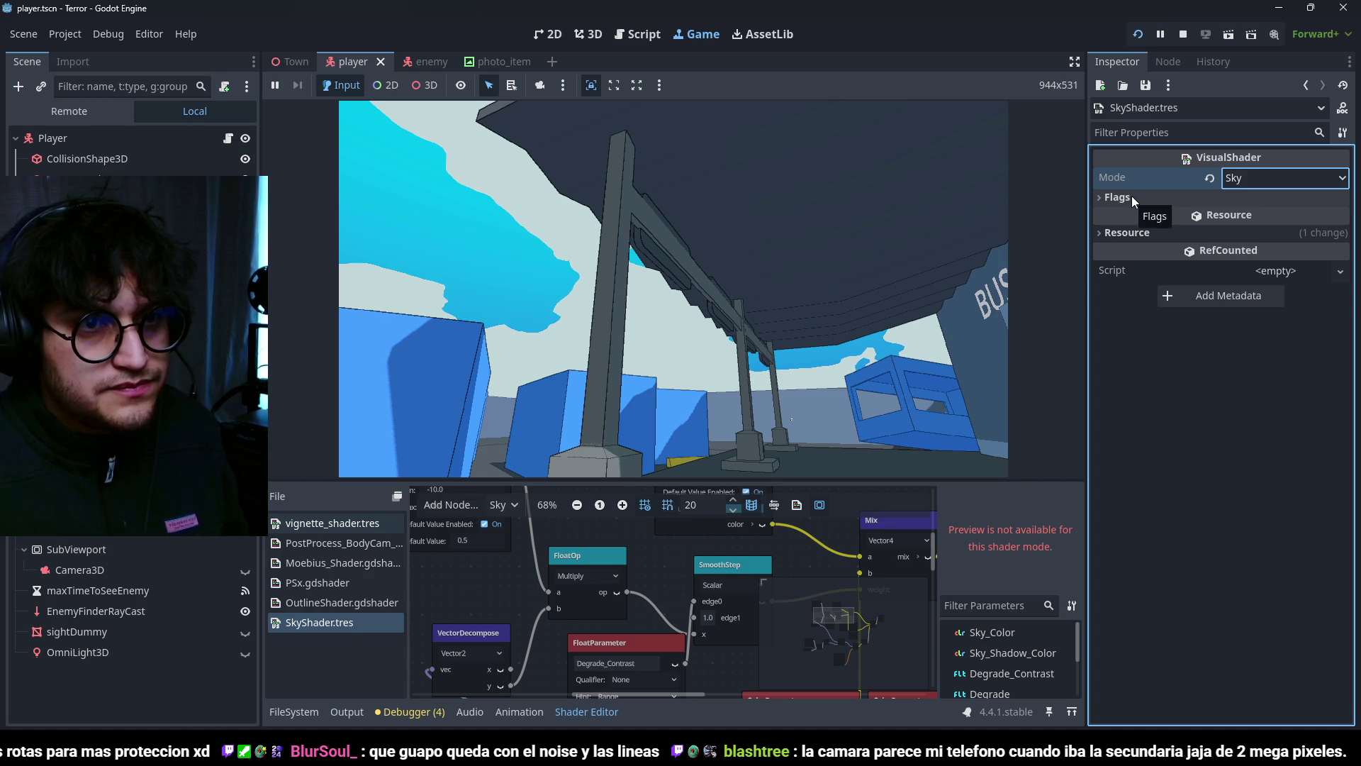
pyautogui.scroll(-1, 639, 581)
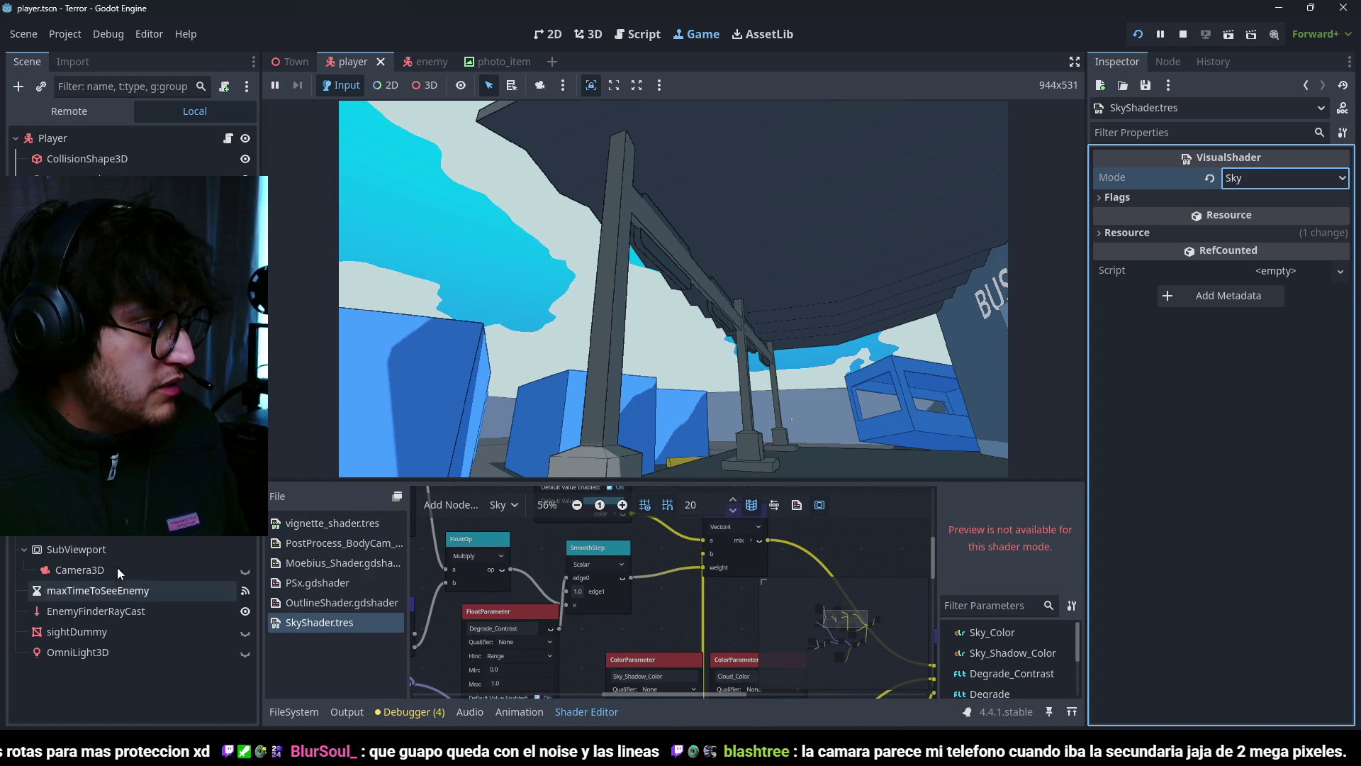
# Step: Switch to the Town scene, then the Game view, and scroll the Inspector to Thickness
pyautogui.click(295, 62)
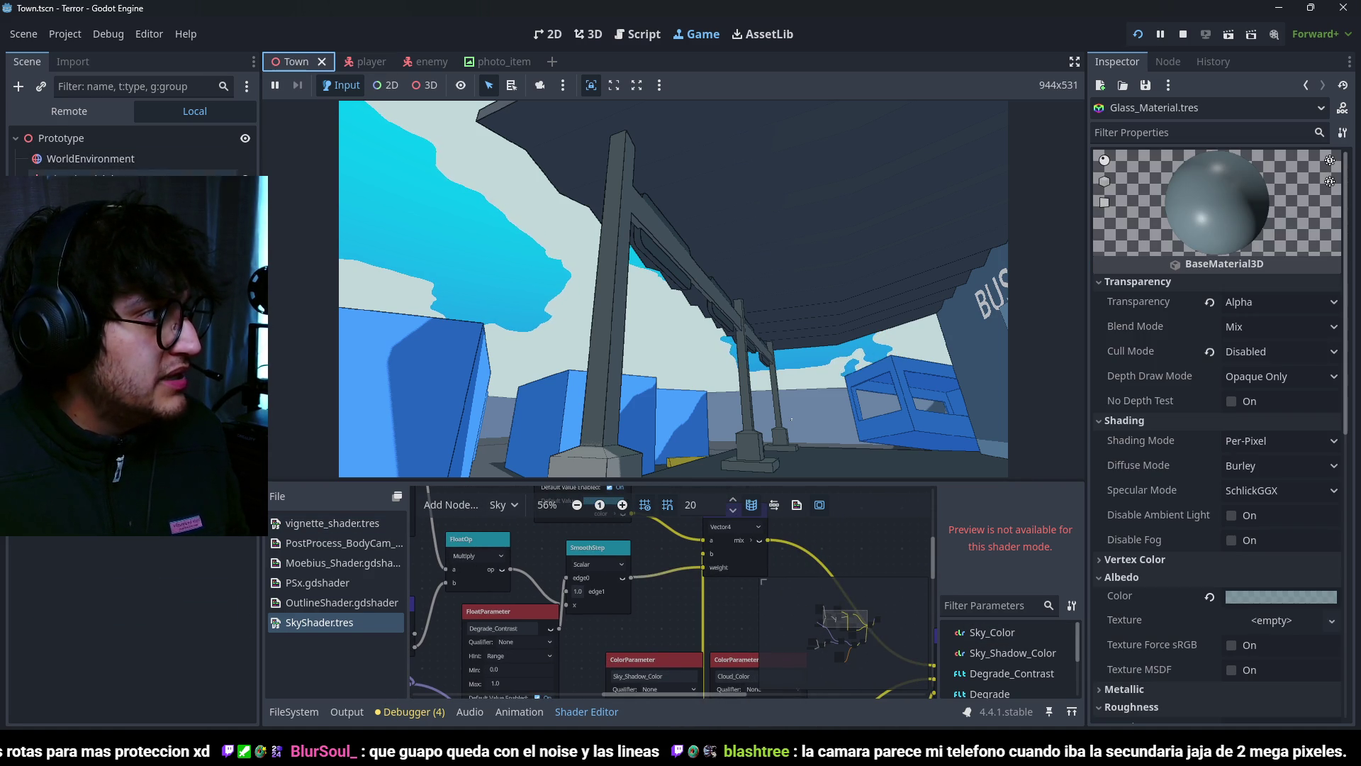
pyautogui.click(589, 34)
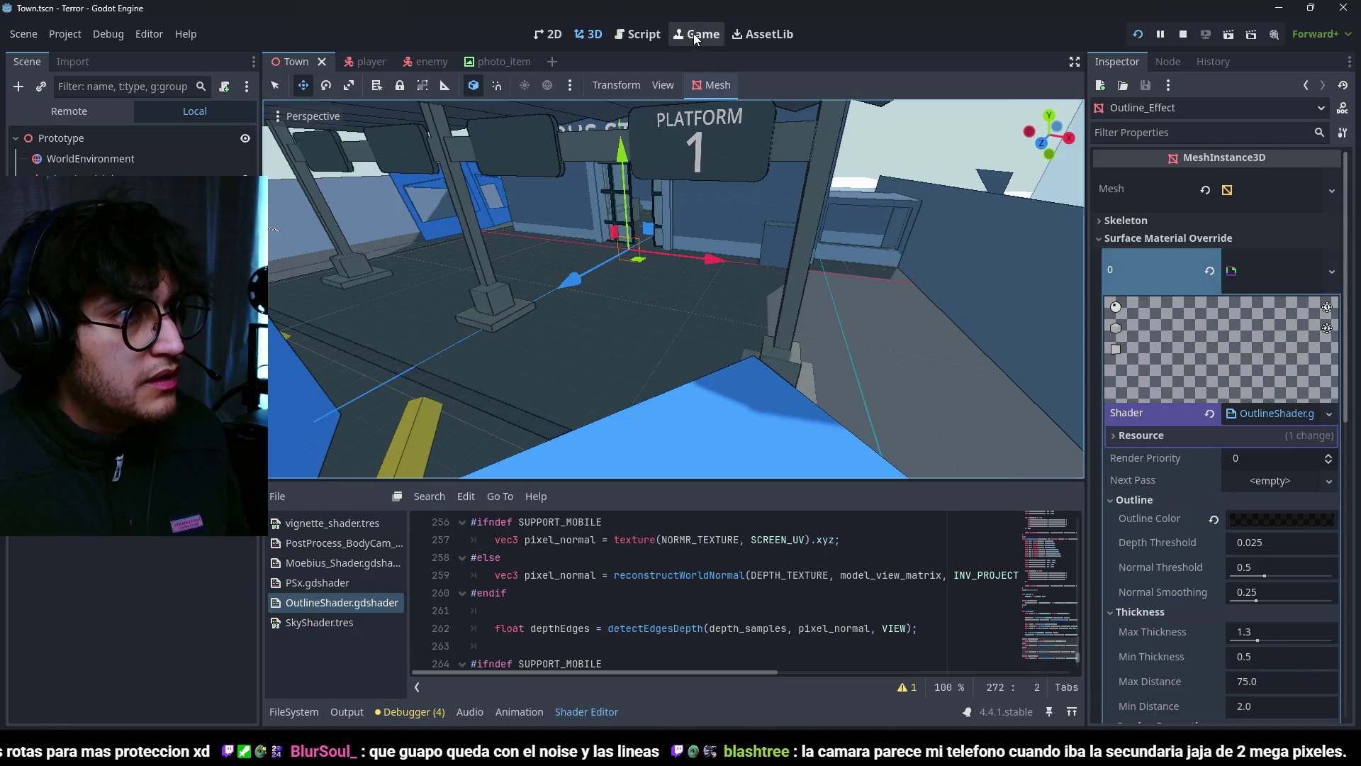
pyautogui.click(695, 36)
pyautogui.scroll(-4, 1156, 518)
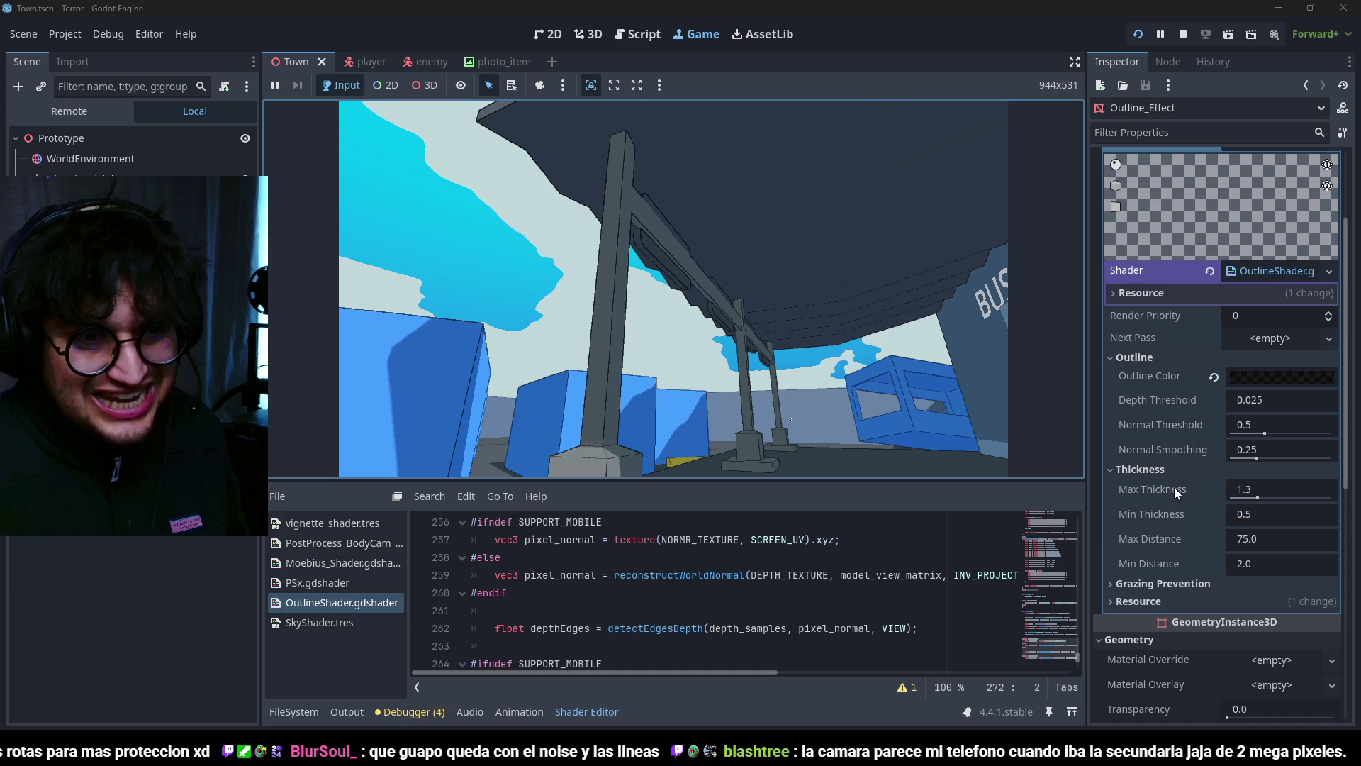
# Step: On the WorldEnvironment sky, make Cloud Color fully opaque (alpha 255) and darker
pyautogui.click(90, 158)
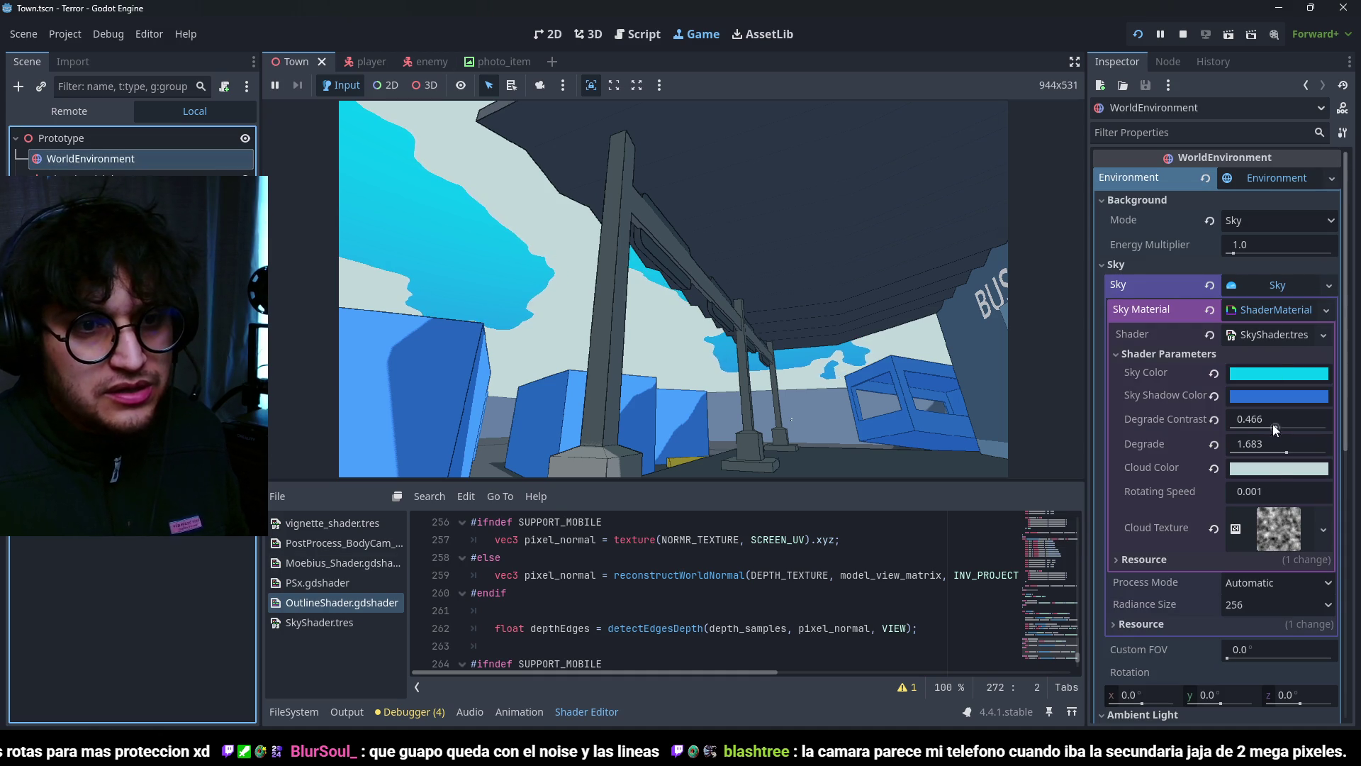
pyautogui.click(1270, 470)
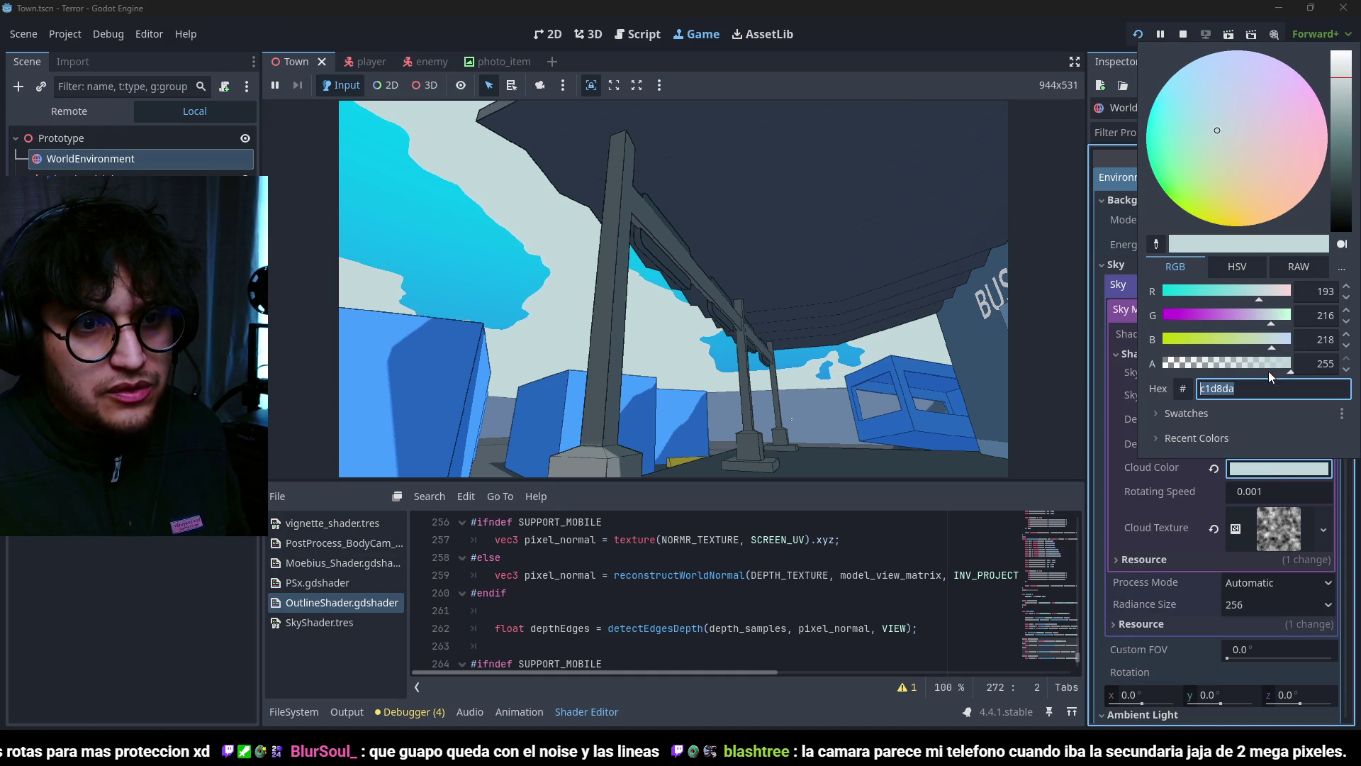
pyautogui.moveTo(1257, 366); pyautogui.dragTo(1197, 365)
pyautogui.click(1176, 497)
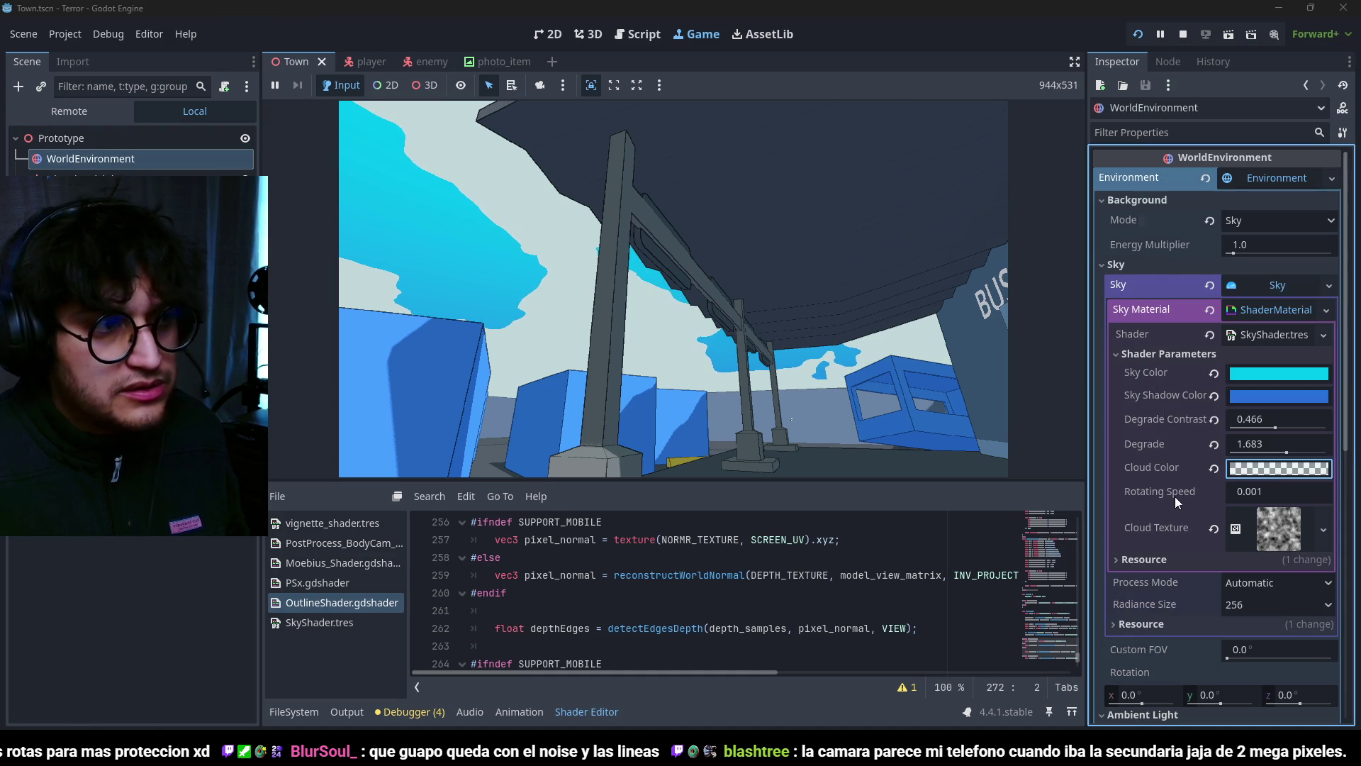
pyautogui.click(1241, 468)
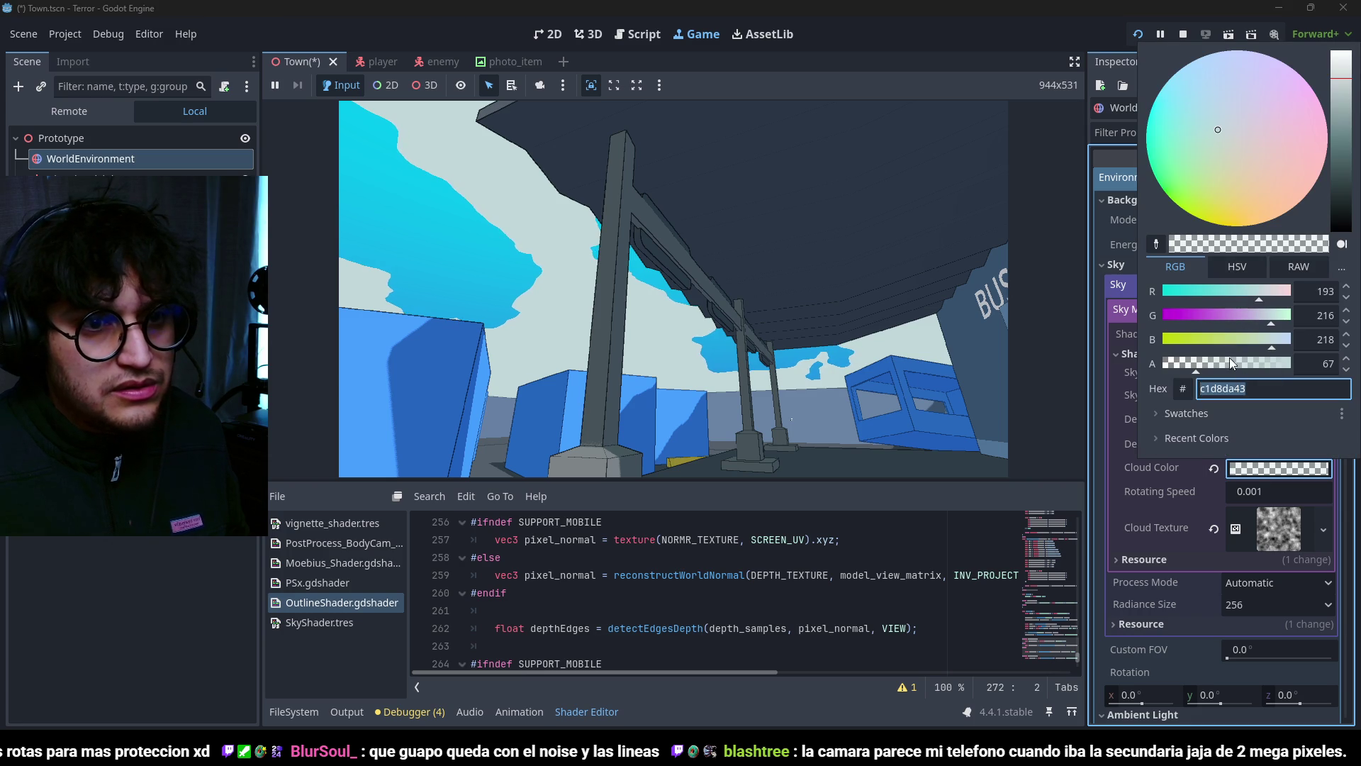
pyautogui.moveTo(1231, 365); pyautogui.dragTo(1338, 363)
pyautogui.moveTo(1333, 117); pyautogui.dragTo(1341, 126)
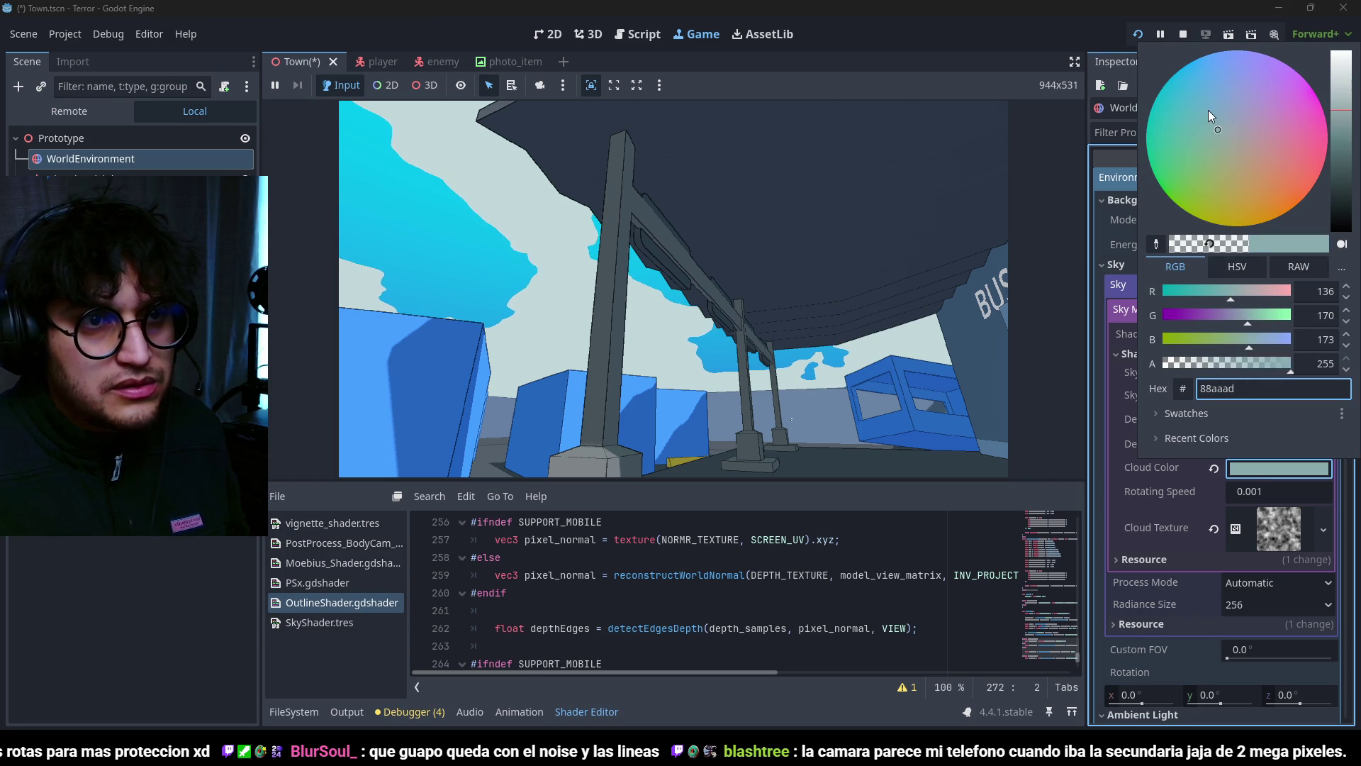
pyautogui.click(1163, 490)
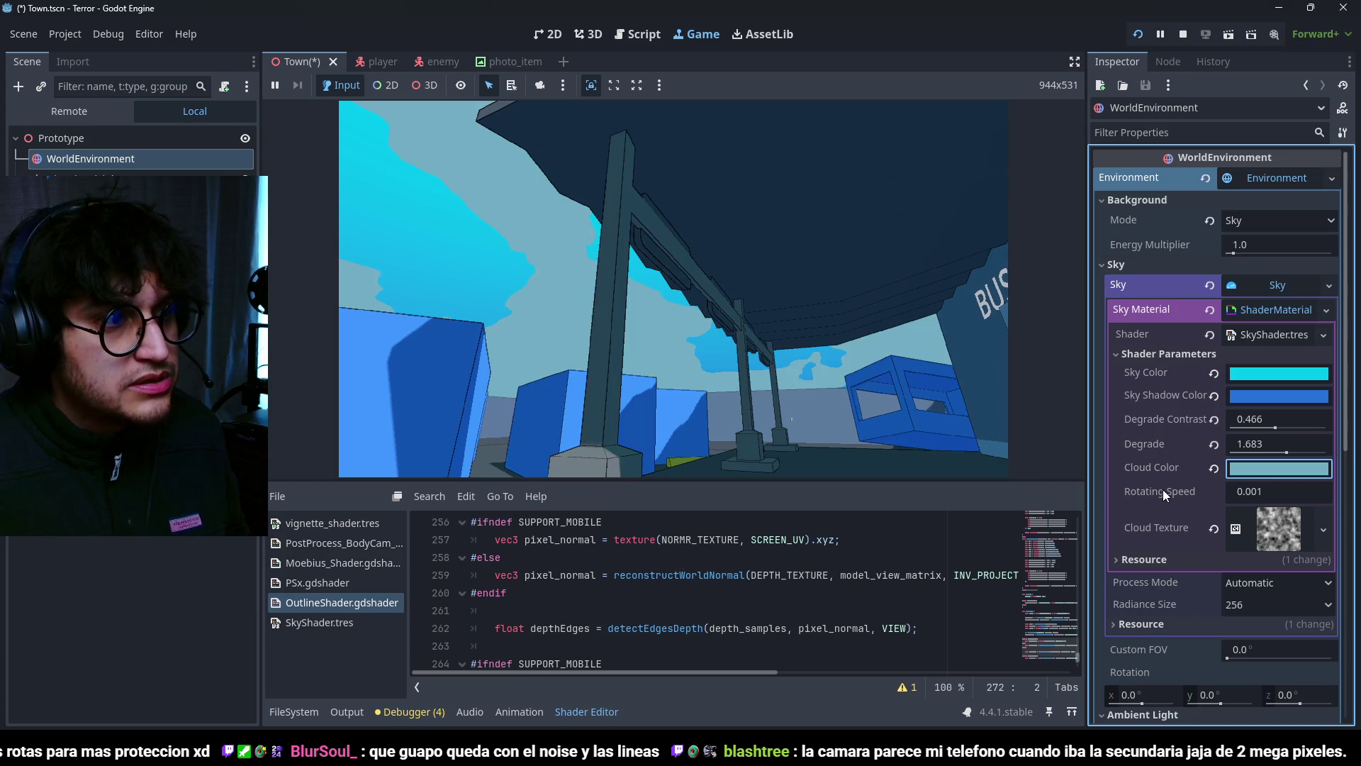
# Step: Brighten the Cloud Color to the pale blue #82bada and apply it
pyautogui.click(1284, 466)
pyautogui.scroll(2, 1301, 115)
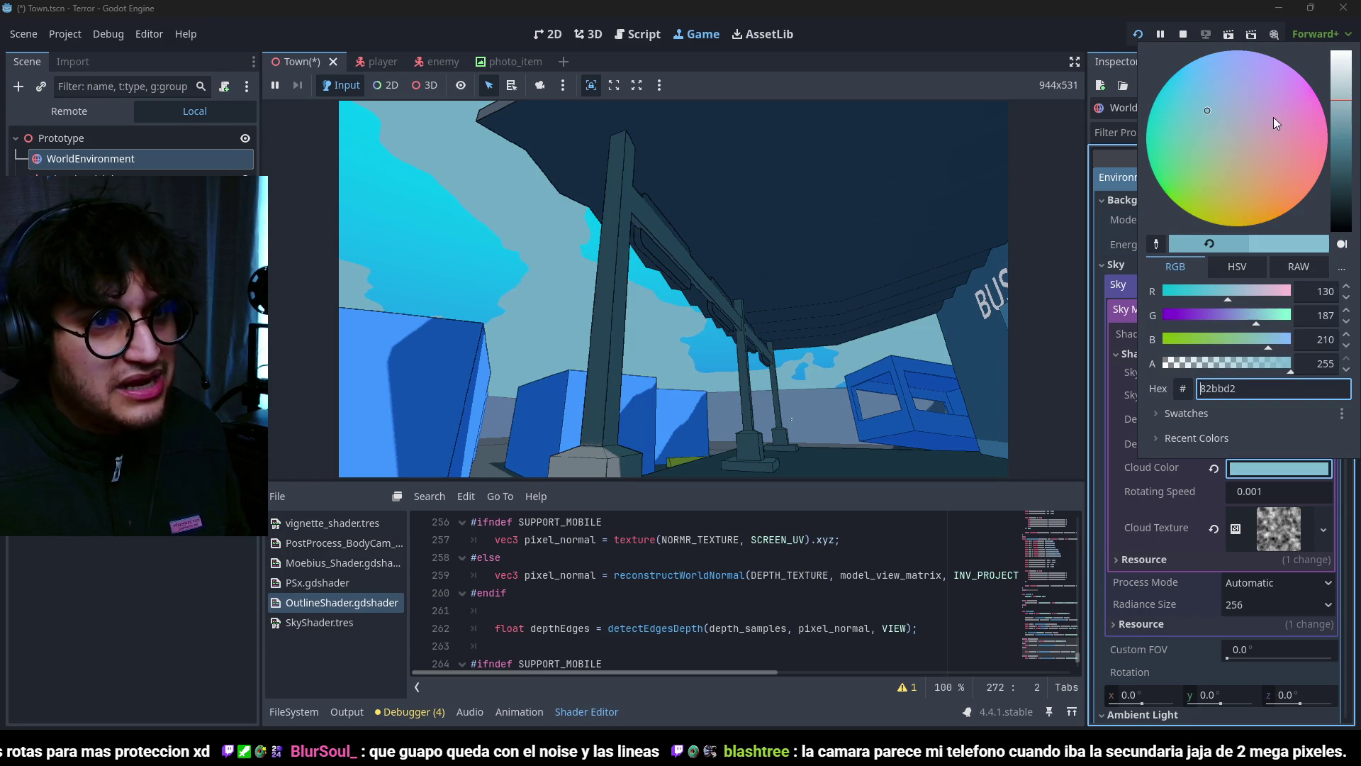
pyautogui.click(1177, 484)
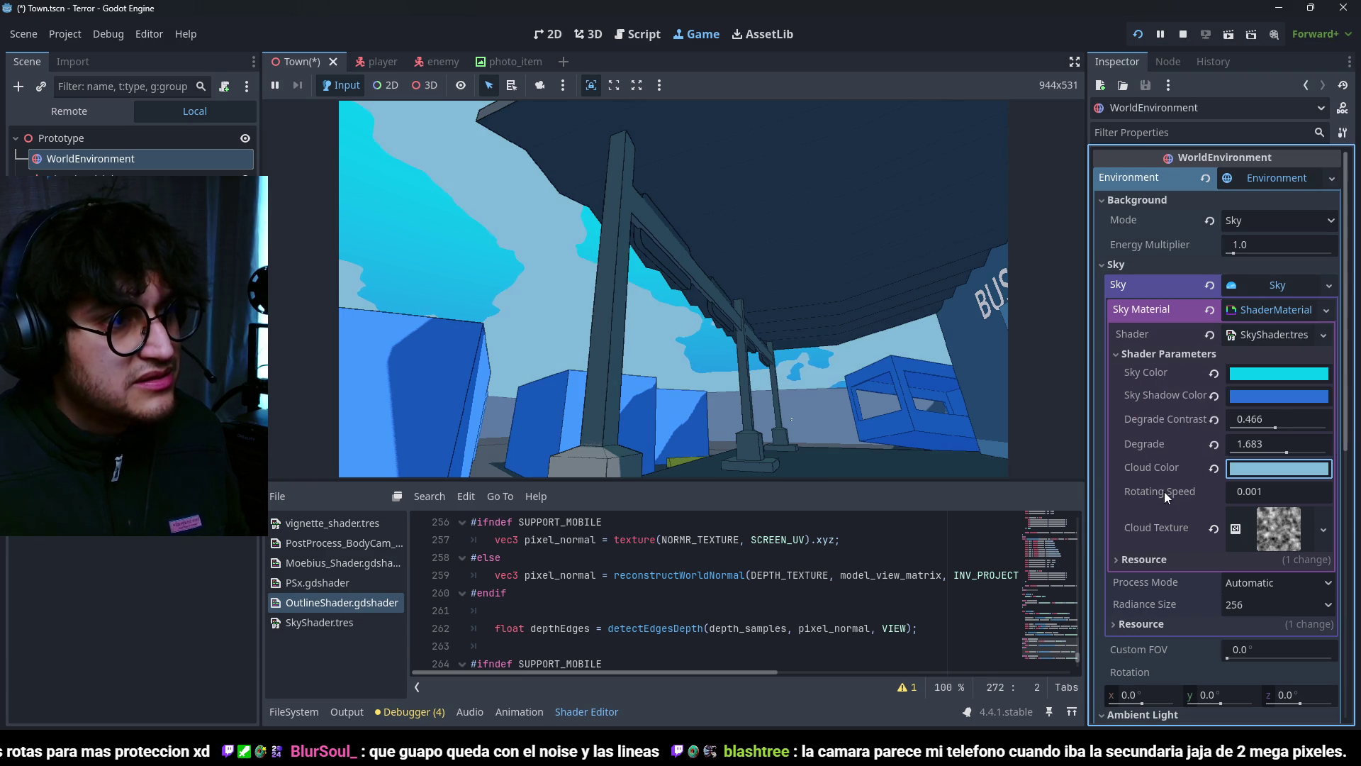
pyautogui.click(1261, 469)
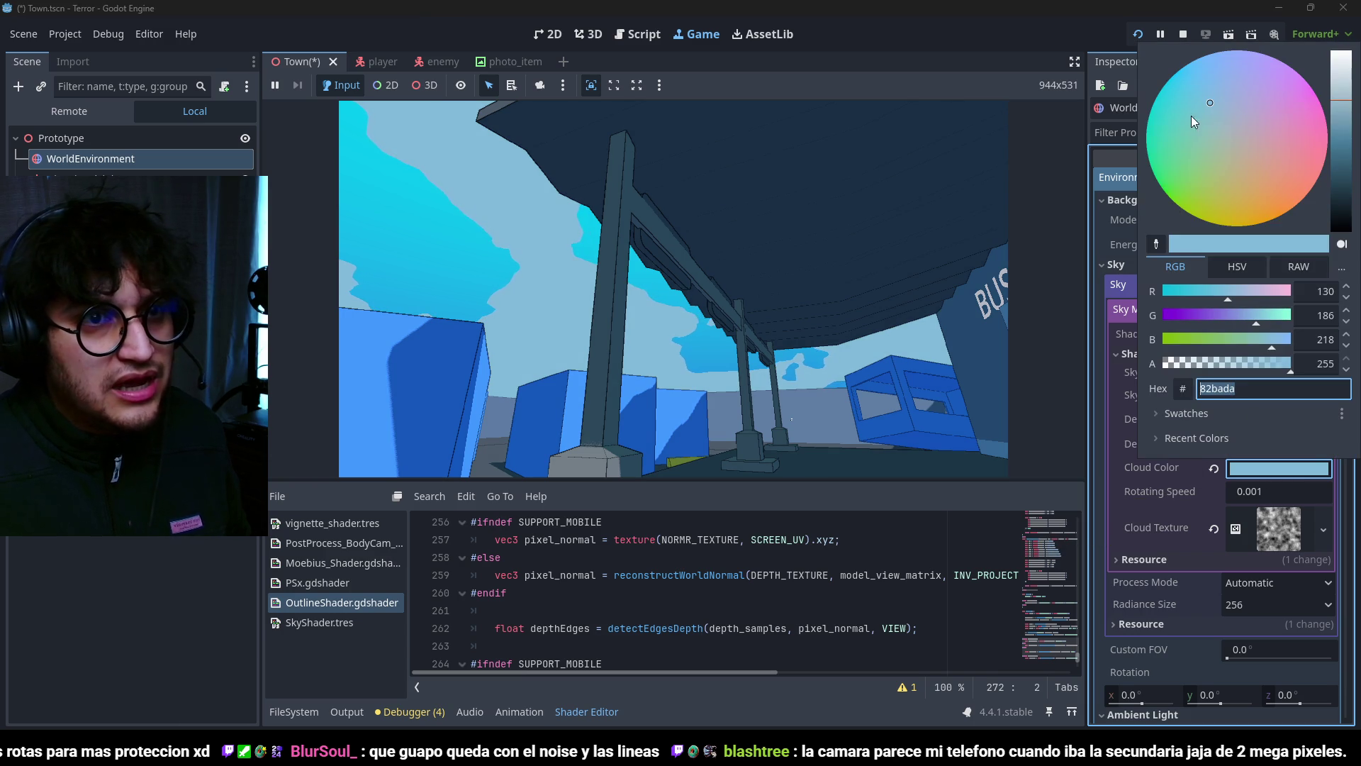
pyautogui.click(1155, 483)
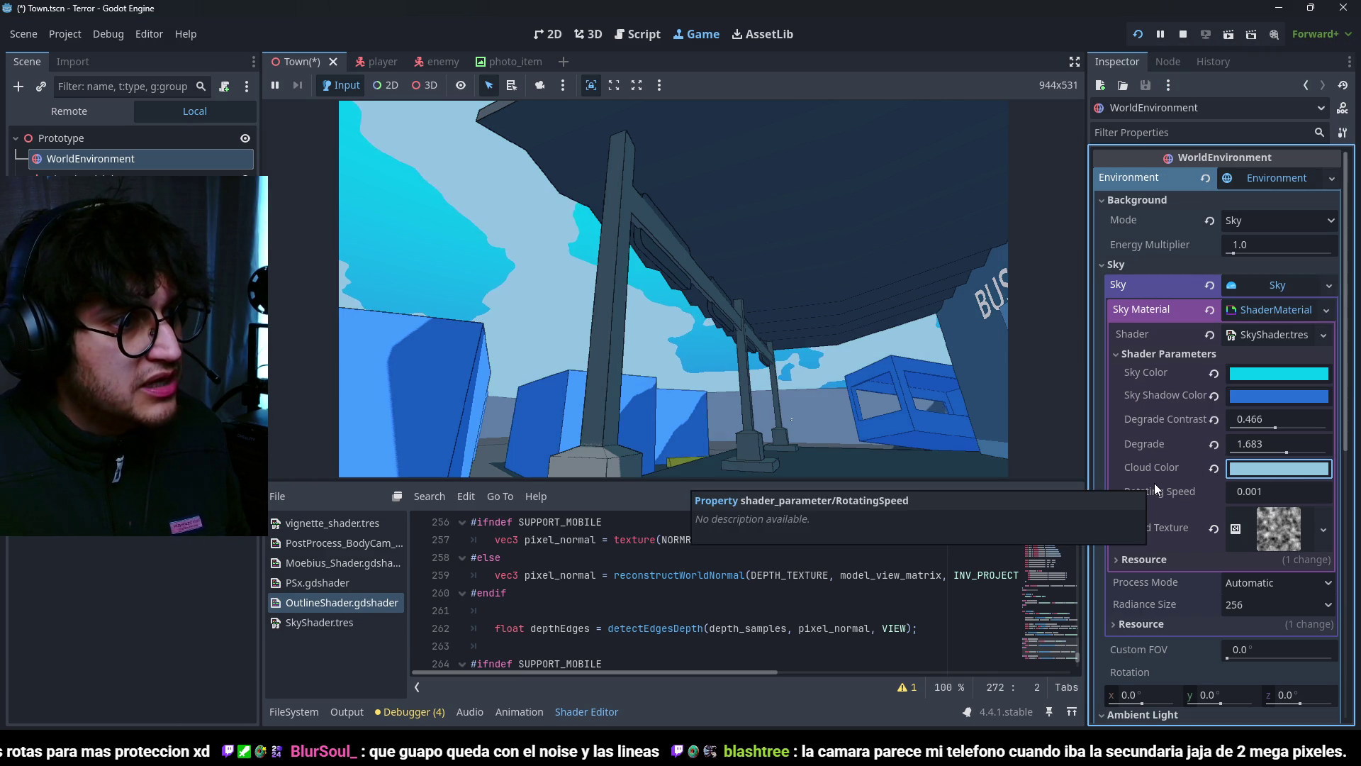
# Step: Walk toward the bus station in the running game and raise the photo camera at the sign
pyautogui.click(870, 351)
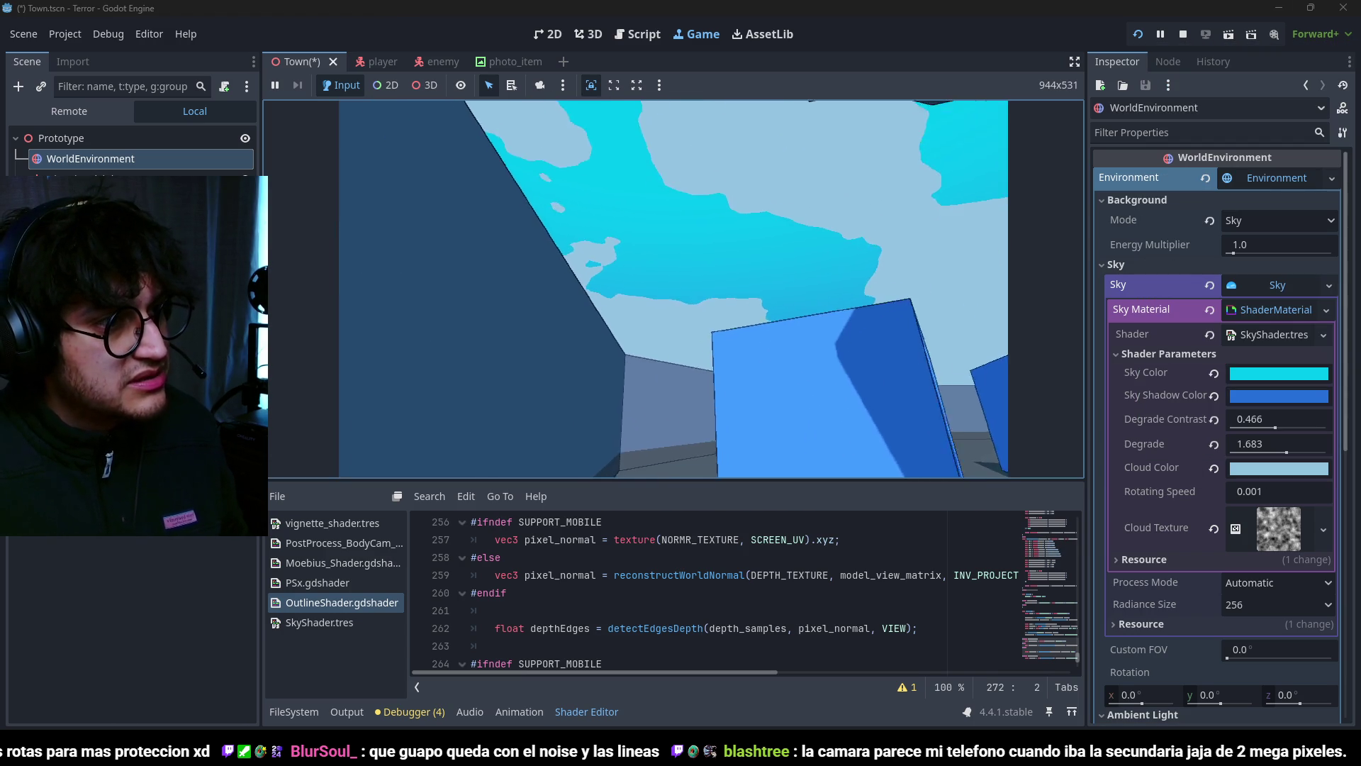
pyautogui.press('w')
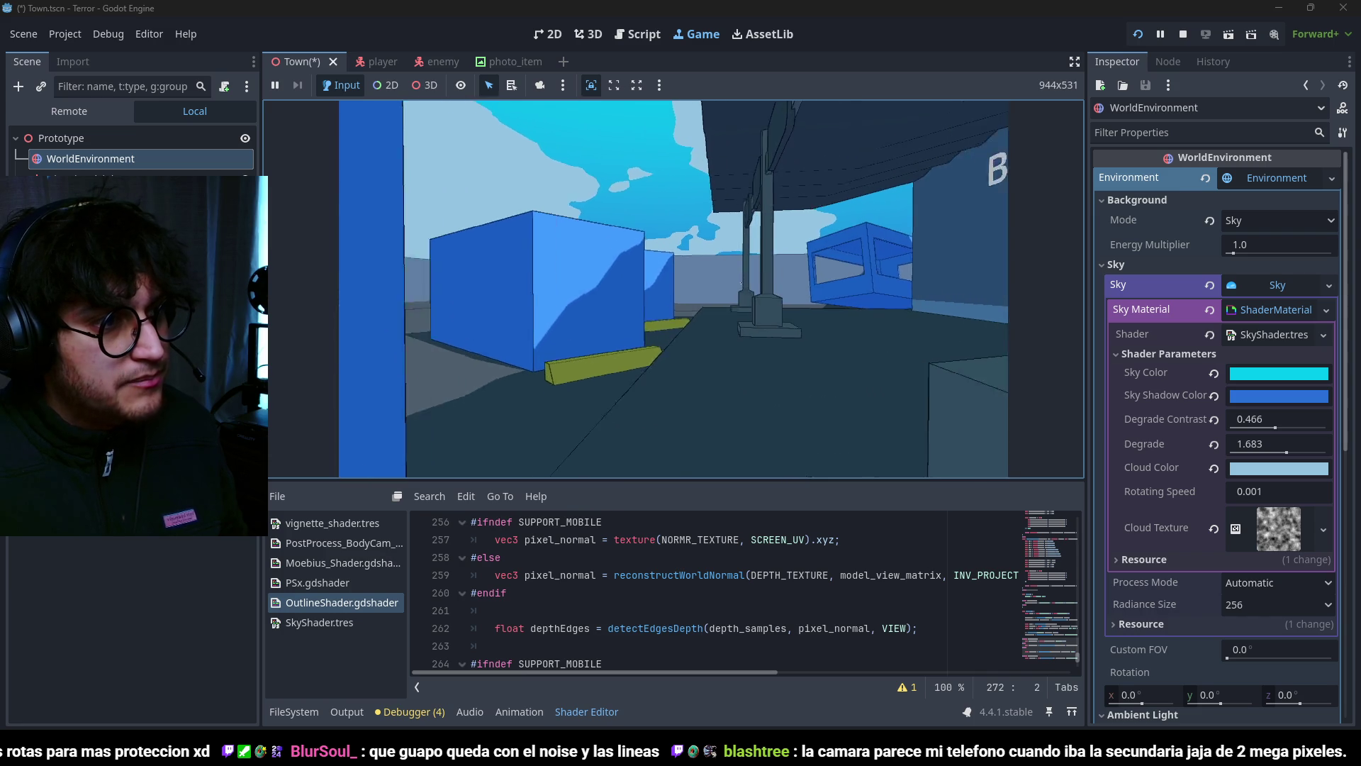
pyautogui.press('w')
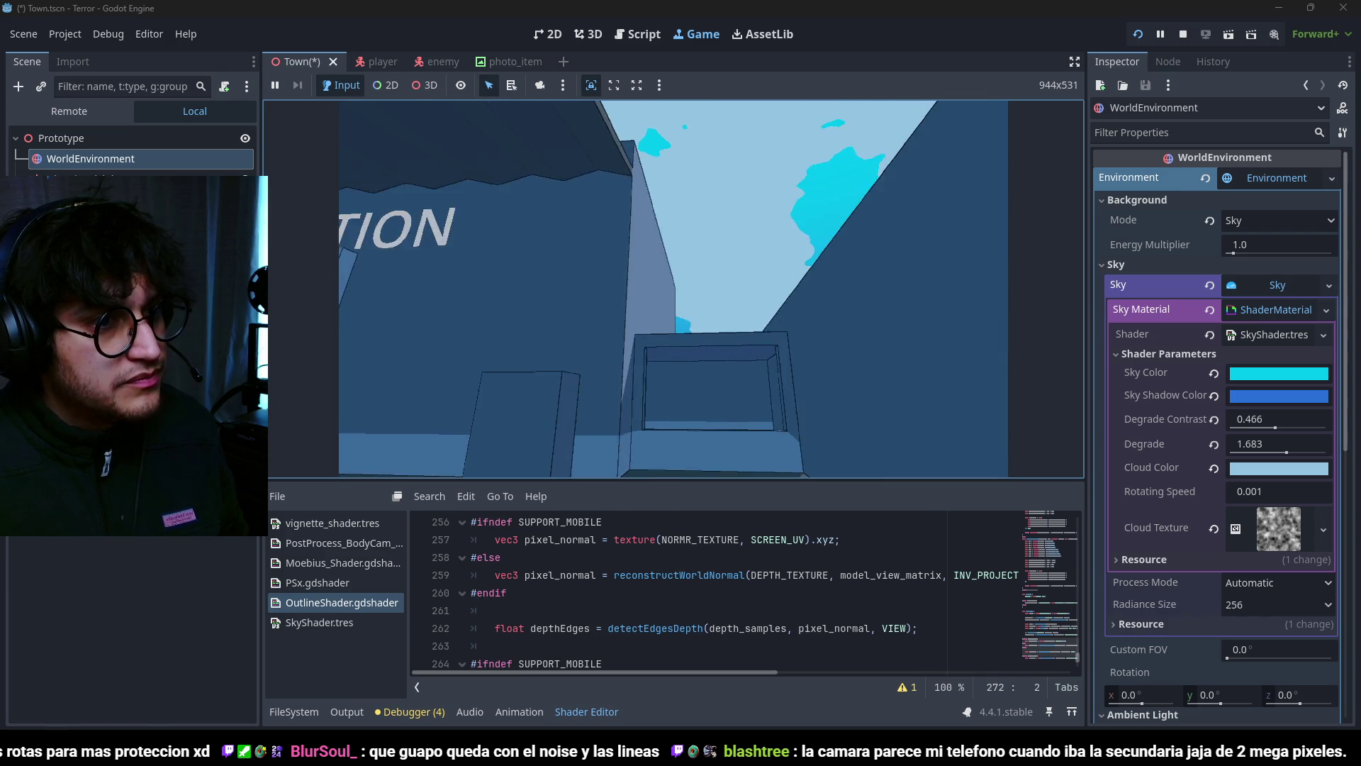
pyautogui.rightClick(673, 290)
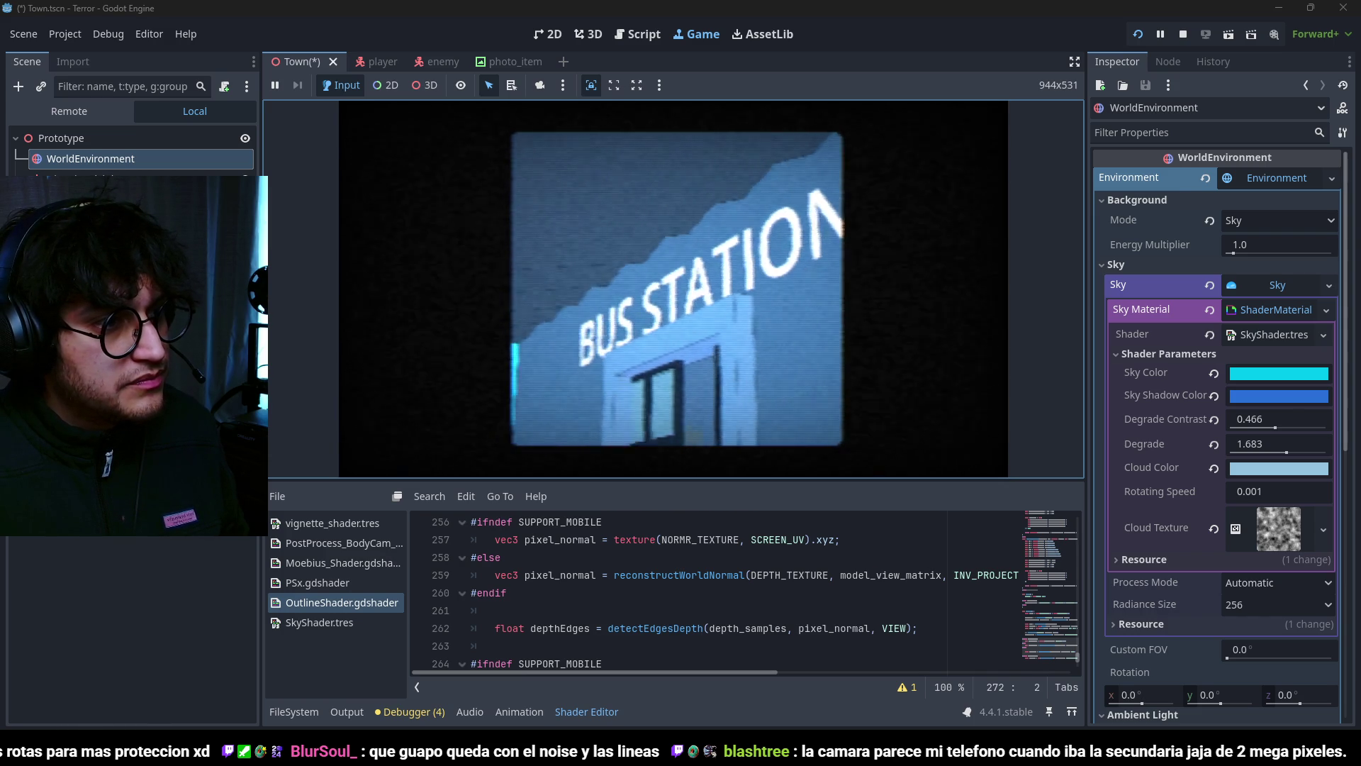
# Step: Lower the photo camera, walk through the alley past the canopy into the bus station, then stop the game
pyautogui.rightClick(673, 289)
pyautogui.press('w')
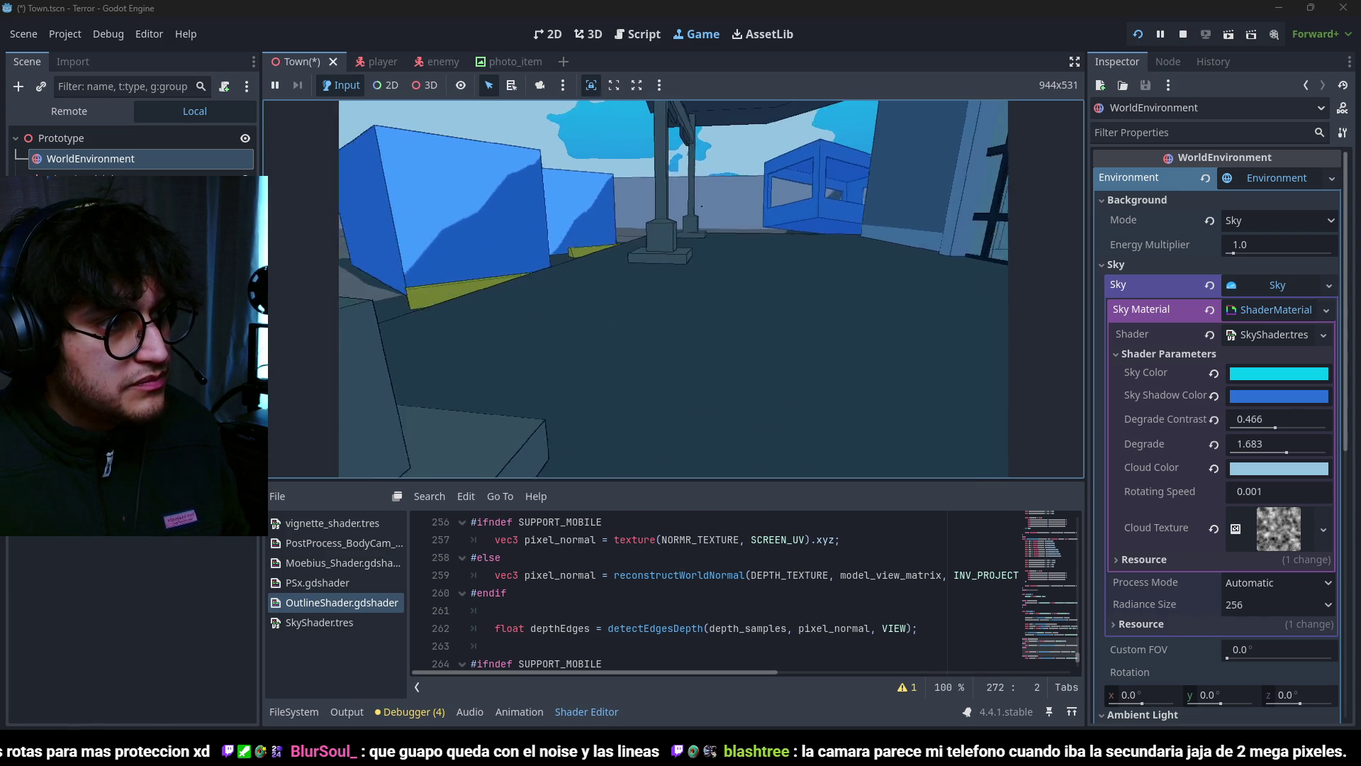
pyautogui.press('w')
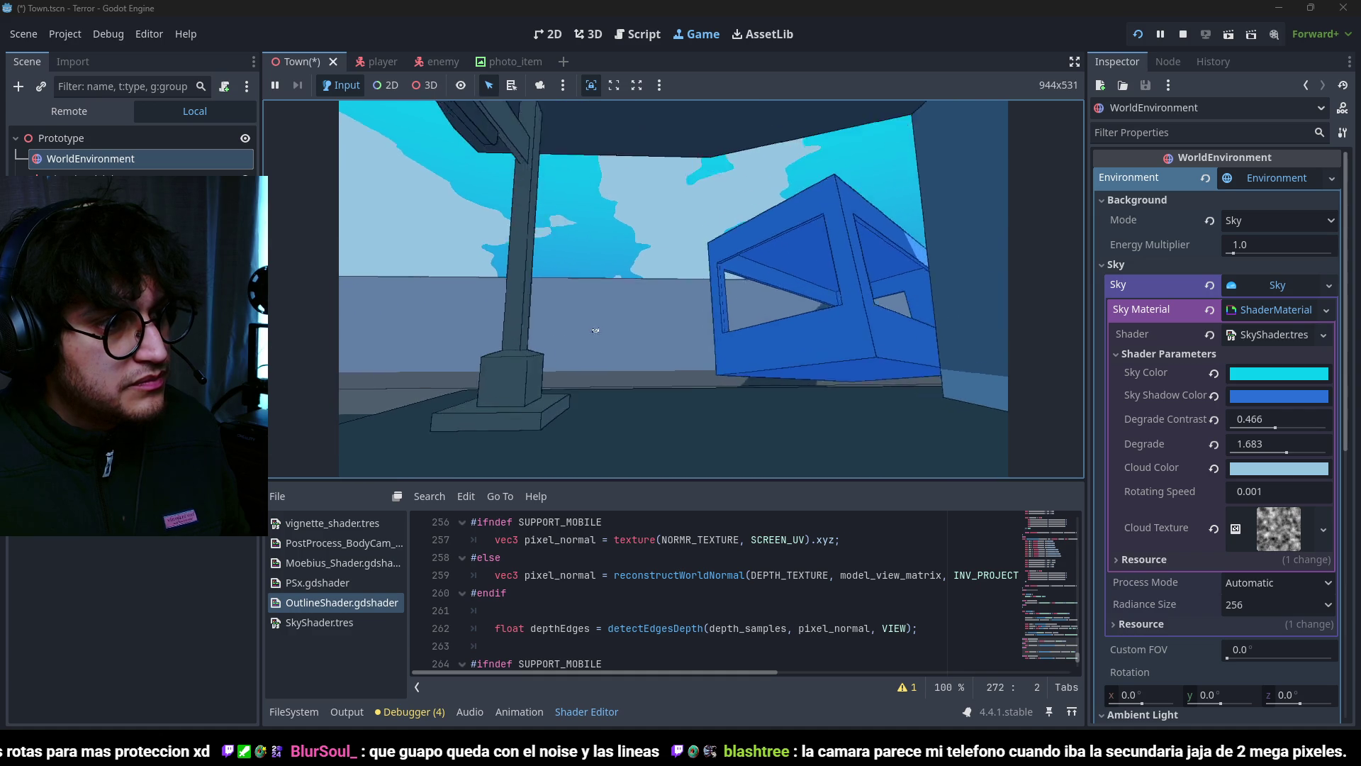
pyautogui.press('w')
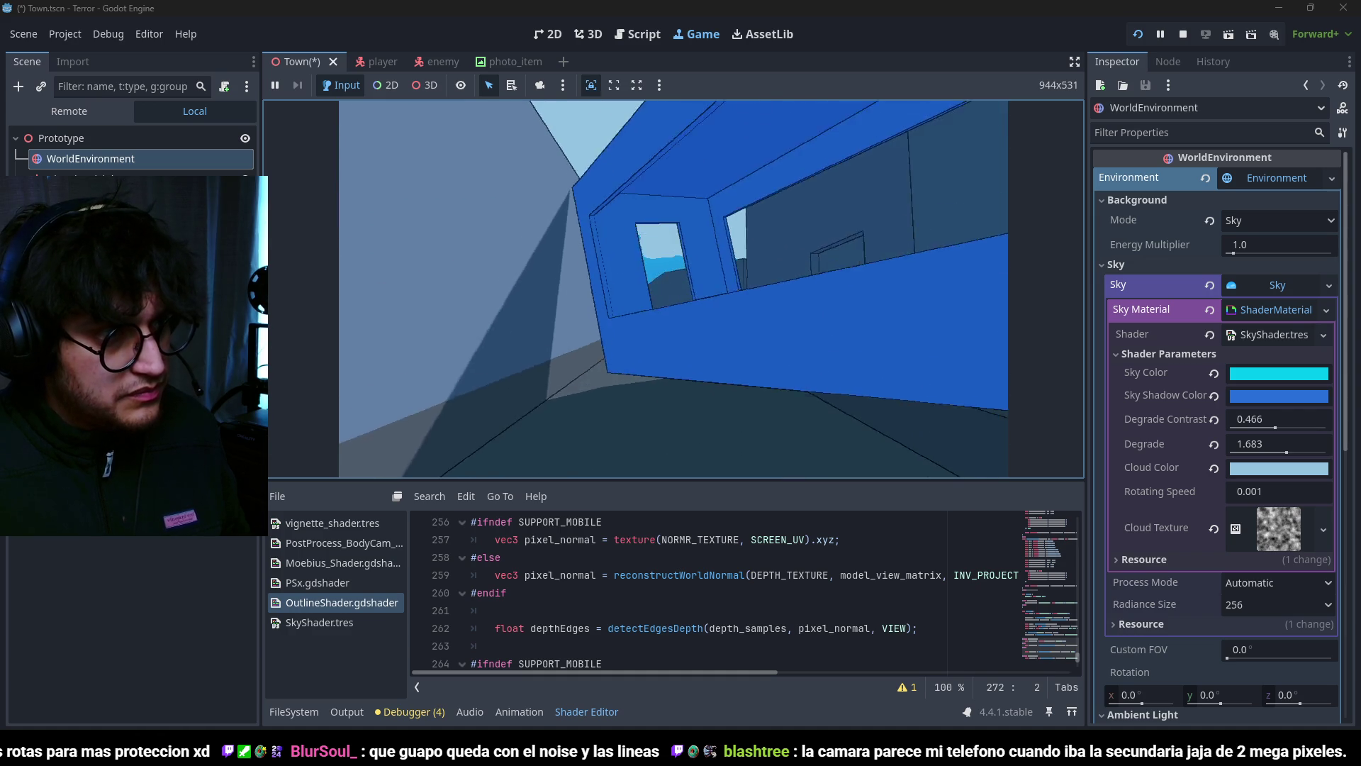
pyautogui.press('w')
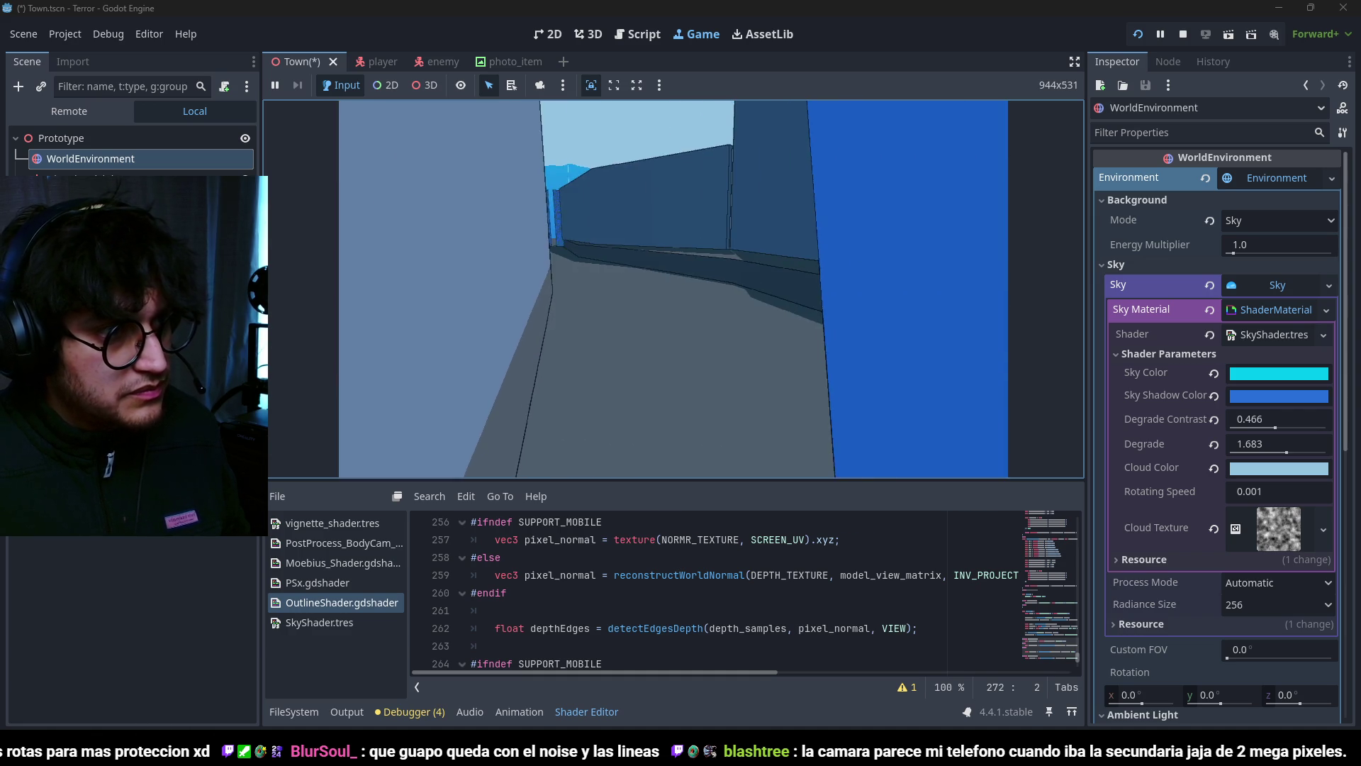
pyautogui.press('w')
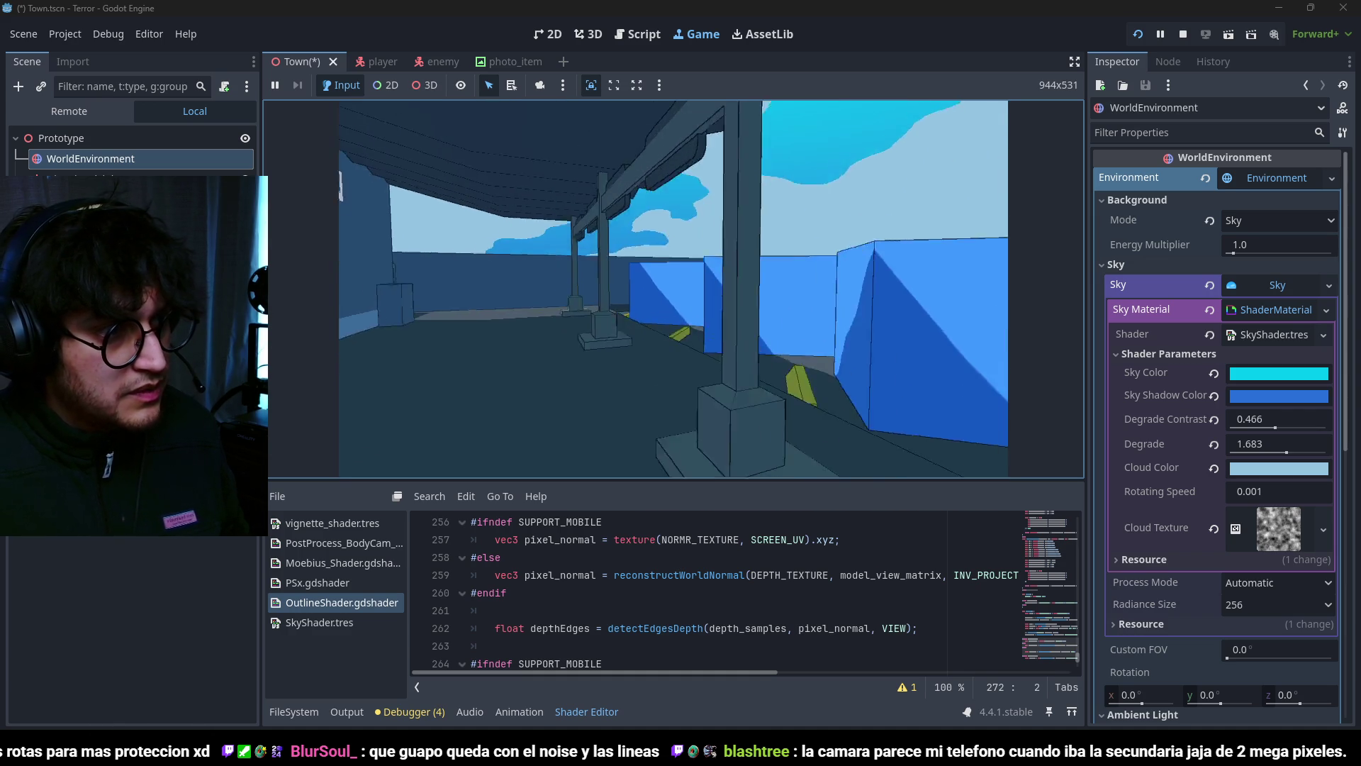
pyautogui.press('w')
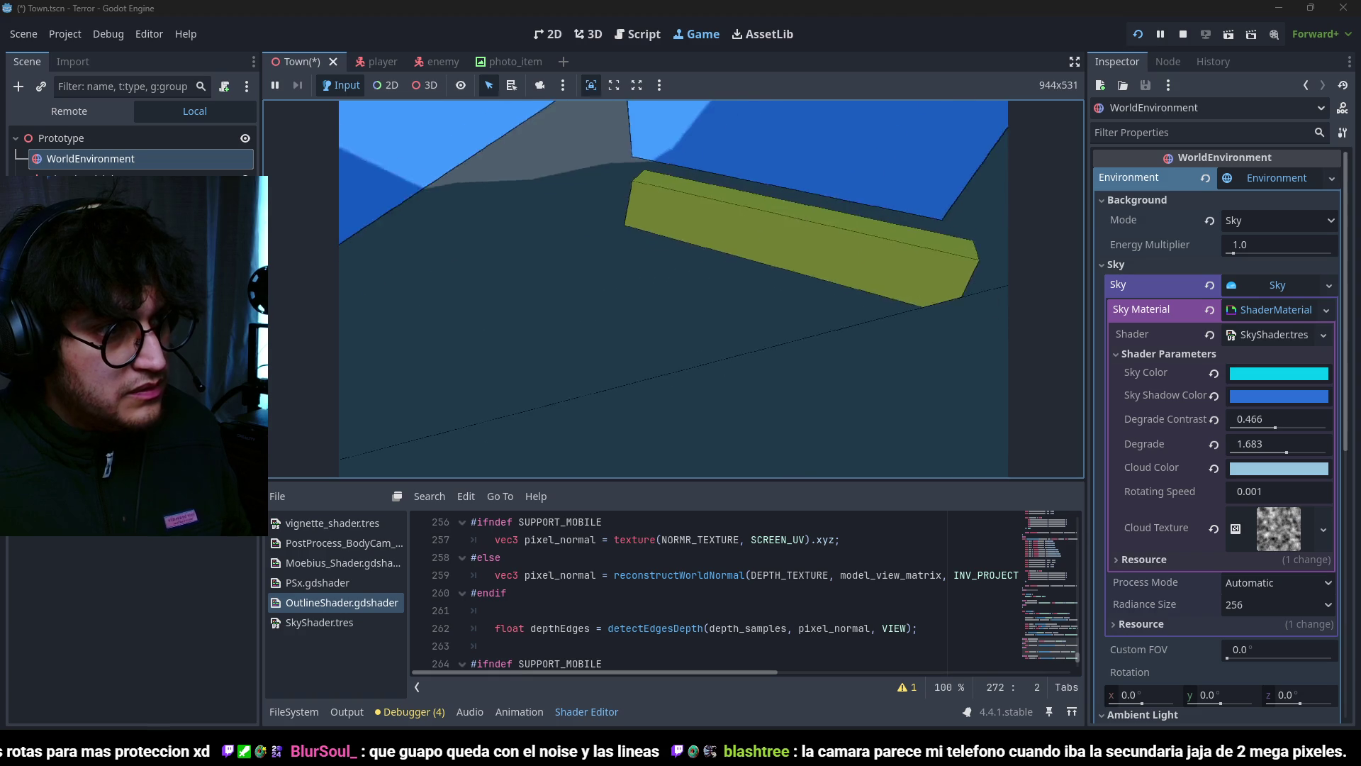
pyautogui.press('w')
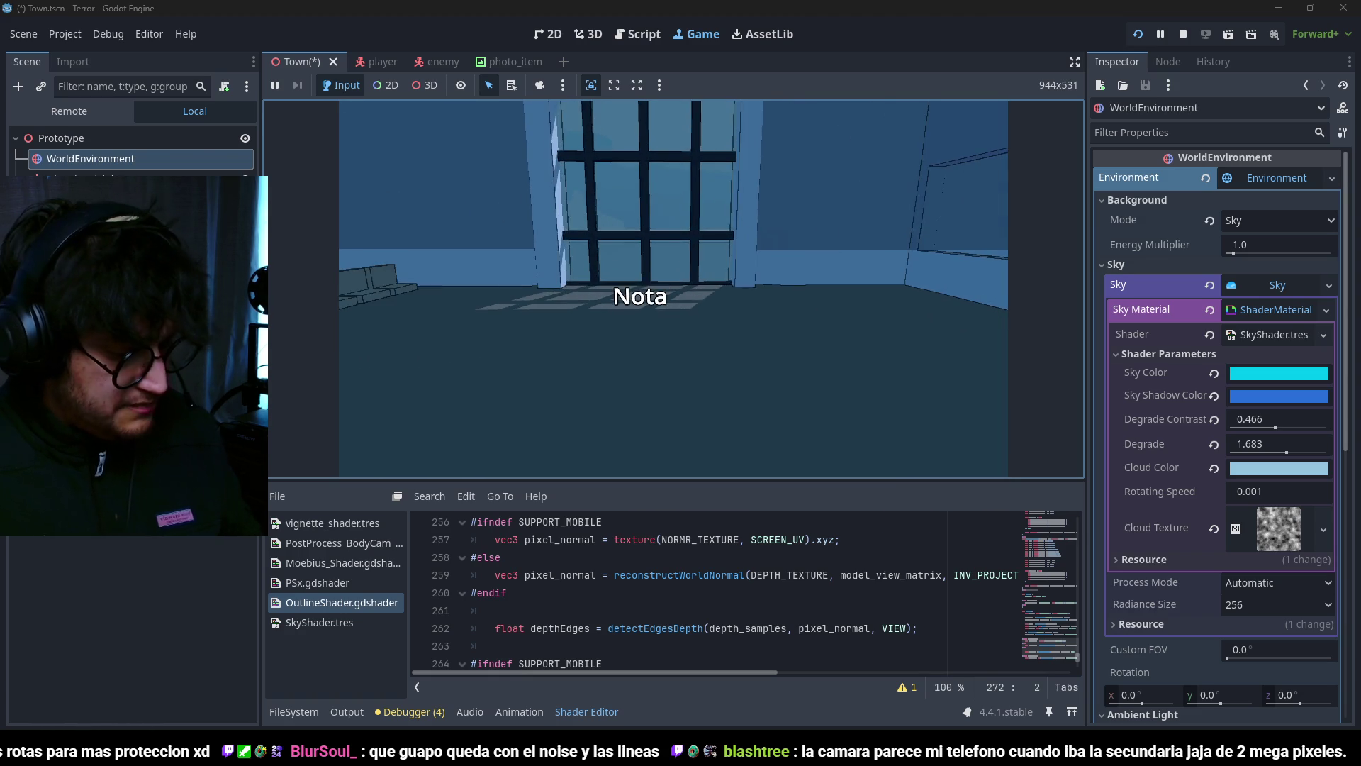
pyautogui.press('F8')
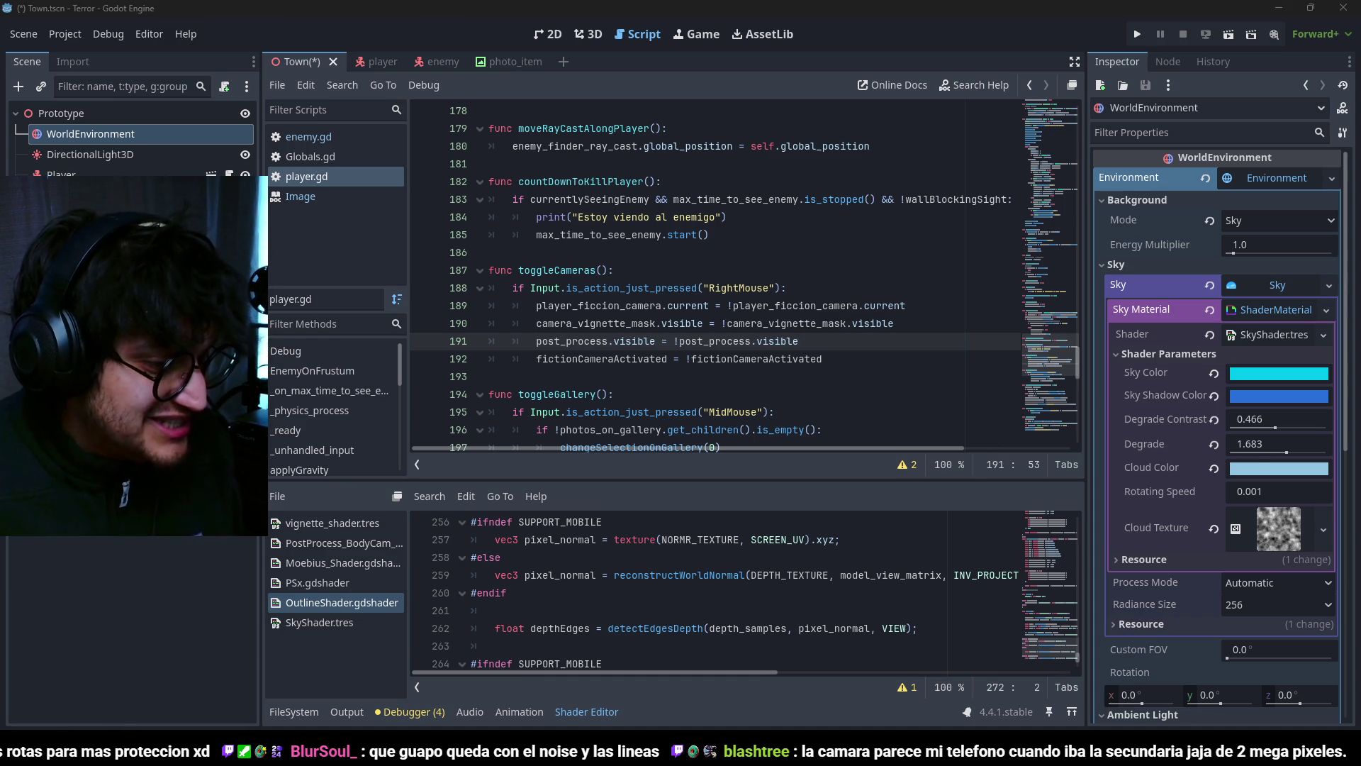
pyautogui.hotkey('alt', 'Tab')
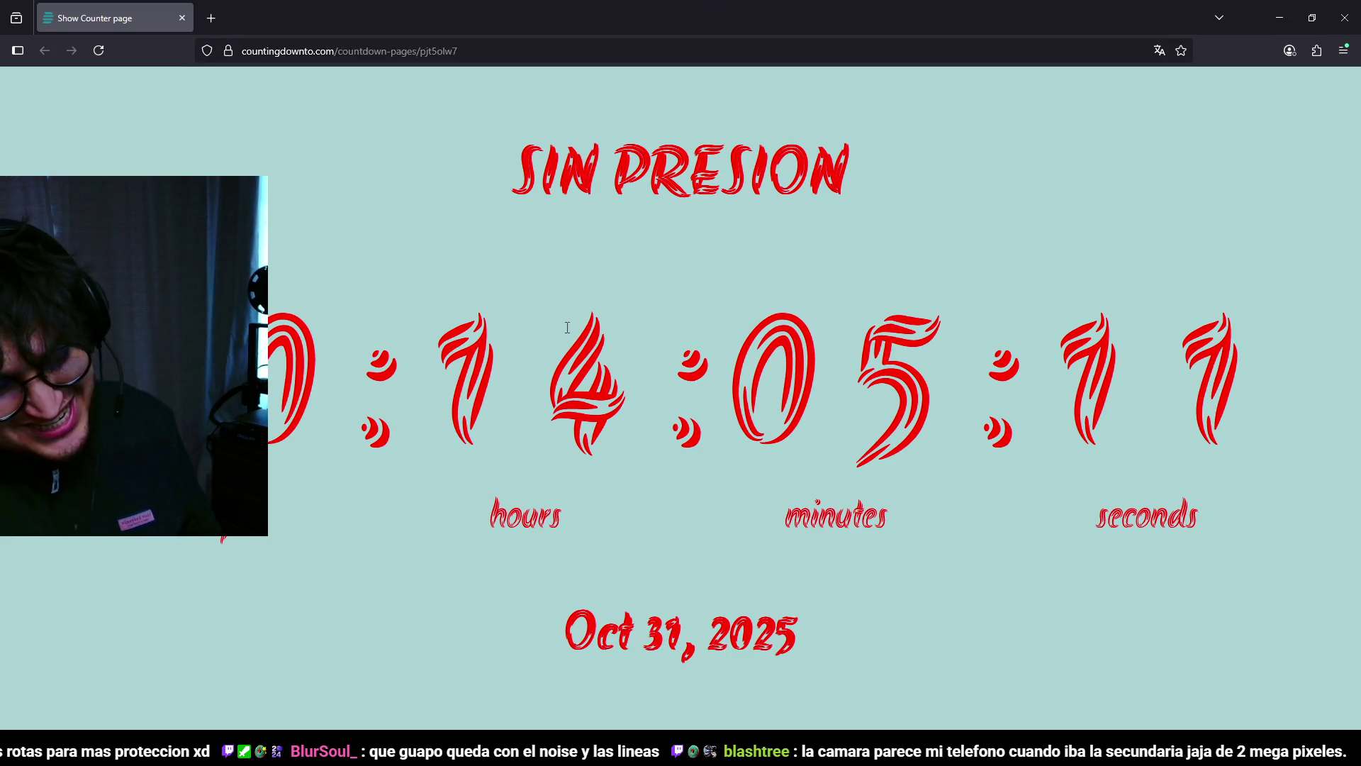
pyautogui.moveTo(777, 2)
pyautogui.mouseDown()
pyautogui.moveTo(861, 19)
pyautogui.moveTo(882, 6)
pyautogui.moveTo(951, 107)
pyautogui.moveTo(925, 99)
pyautogui.moveTo(977, 407)
pyautogui.moveTo(989, 82)
pyautogui.moveTo(973, 42)
pyautogui.moveTo(989, 206)
pyautogui.moveTo(974, 99)
pyautogui.mouseUp()
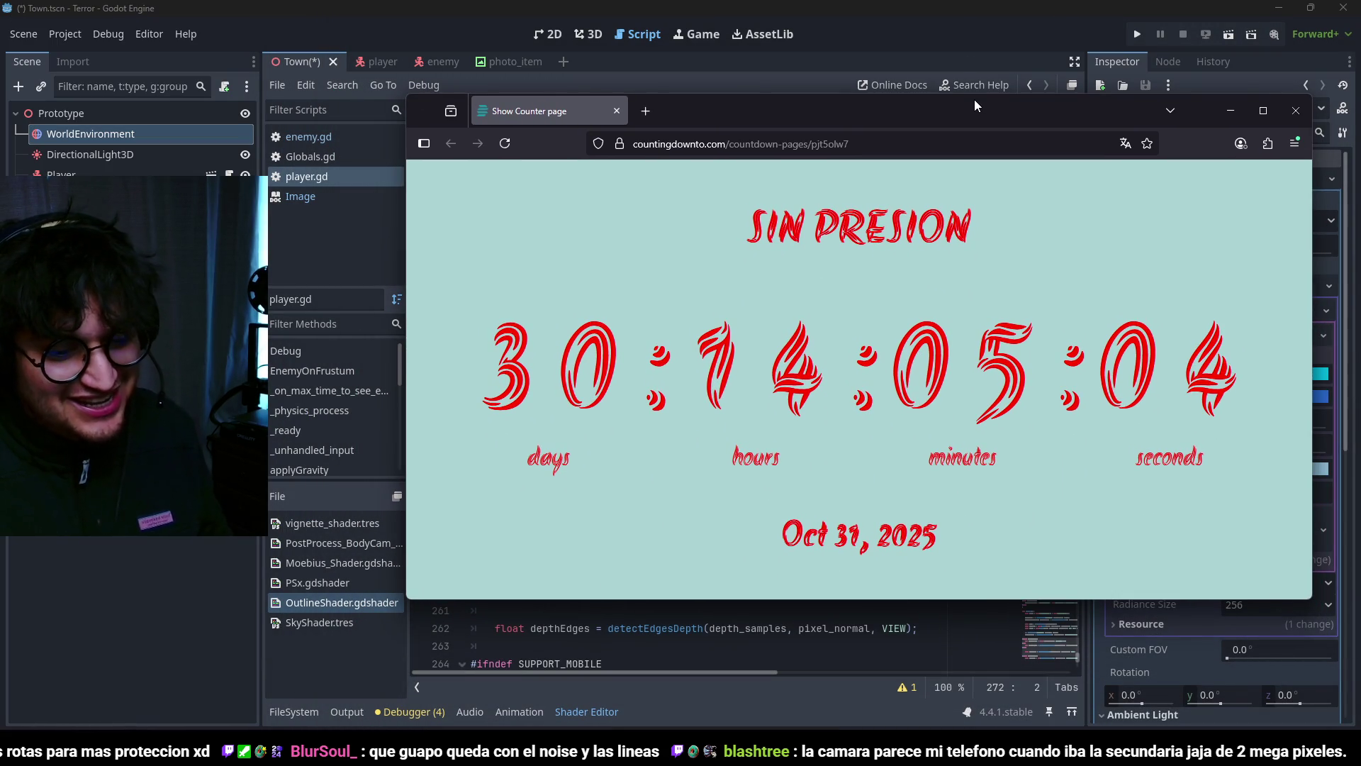
pyautogui.moveTo(828, 535); pyautogui.dragTo(922, 536)
pyautogui.click(1009, 529)
pyautogui.click(1295, 113)
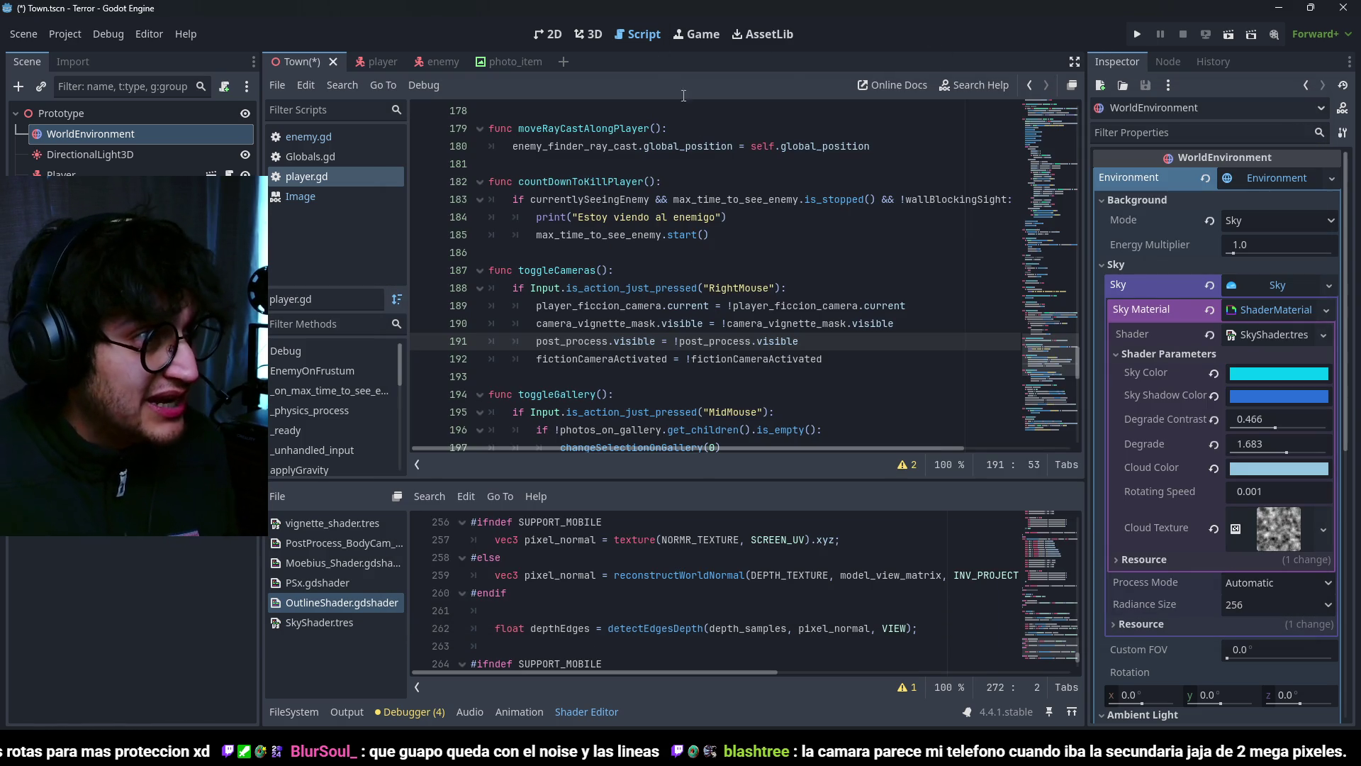
pyautogui.click(589, 31)
# Step: Orbit around the bus platform, select its text labels node, and save the Town scene
pyautogui.moveTo(660, 277); pyautogui.dragTo(541, 274, button='middle')
pyautogui.scroll(5, 541, 274)
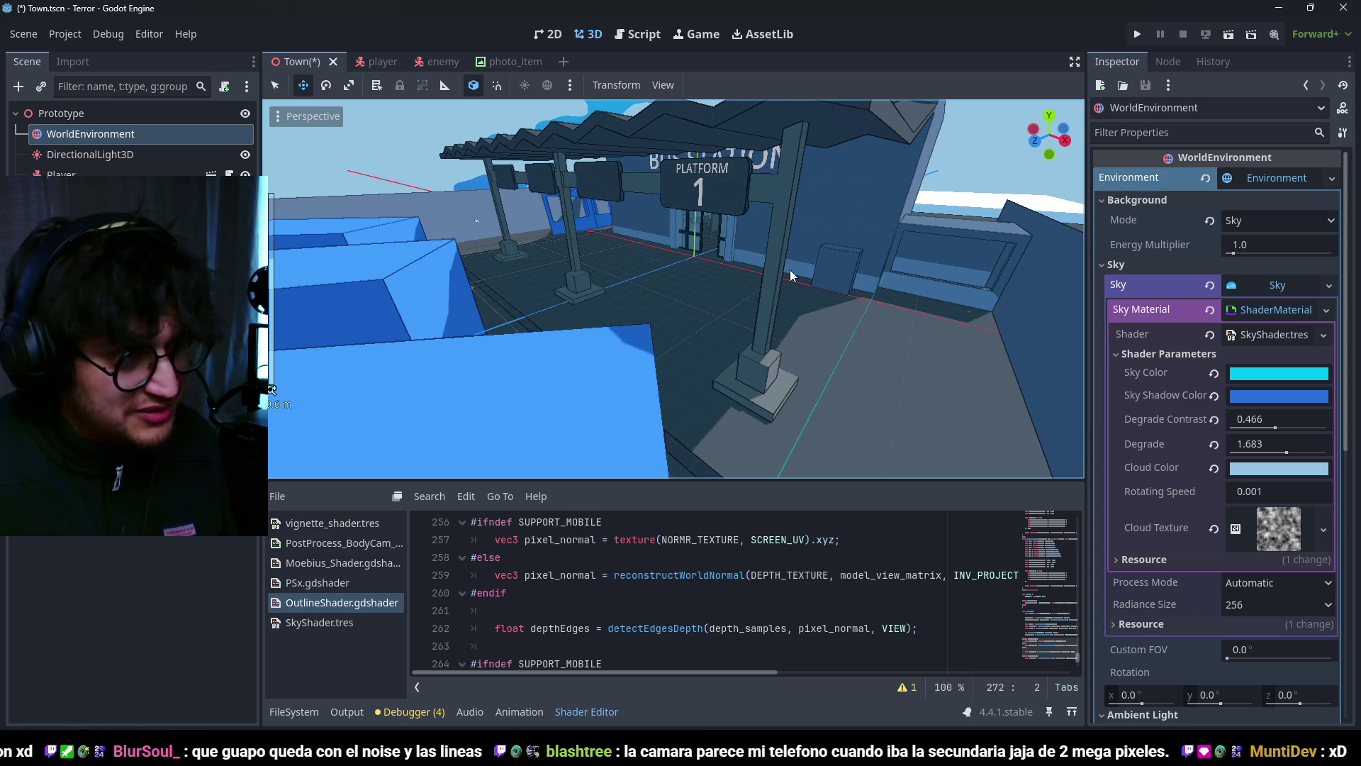
pyautogui.scroll(-2, 790, 270)
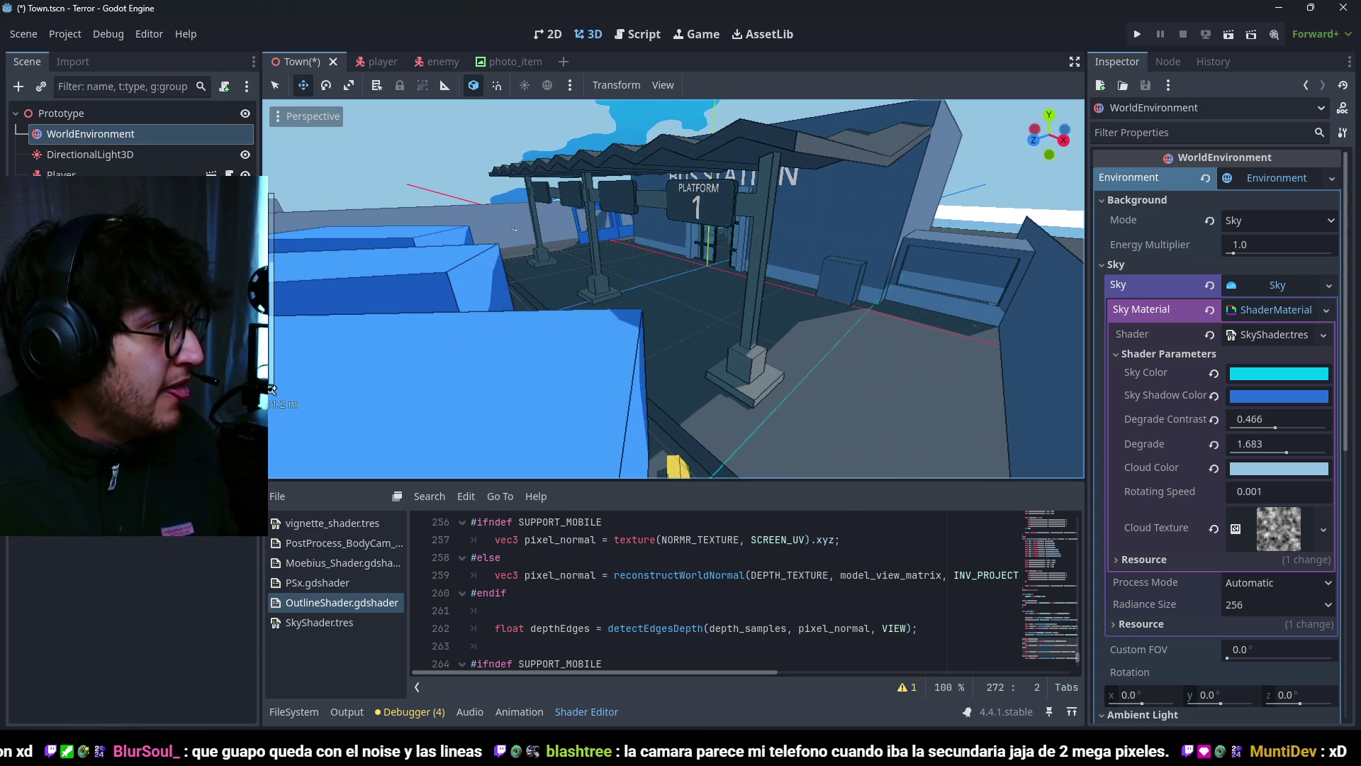
pyautogui.click(515, 229)
pyautogui.hotkey('ctrl', 's')
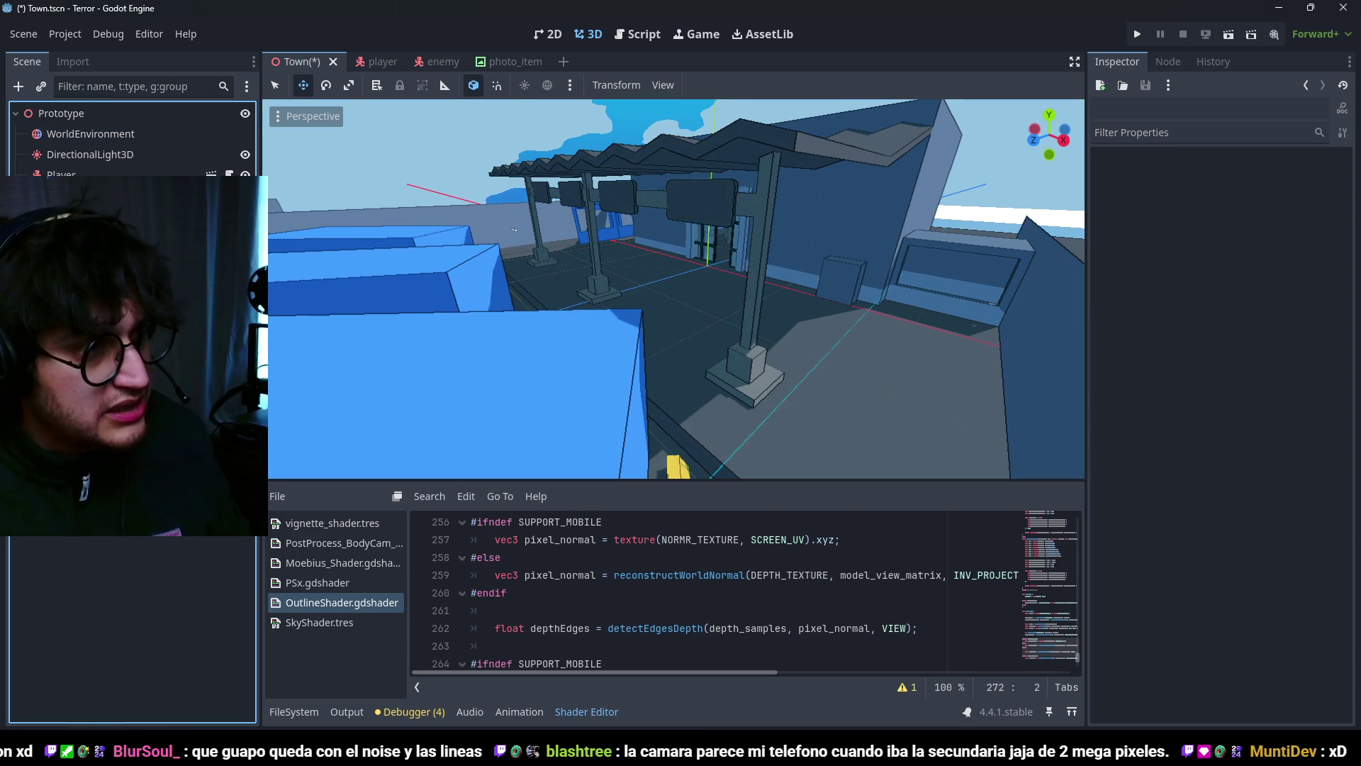
# Step: Switch to Blender and orbit to a higher view of the bus station blockout
pyautogui.hotkey('alt', 'Tab')
pyautogui.moveTo(649, 332)
pyautogui.mouseDown(button='middle')
pyautogui.moveTo(607, 312)
pyautogui.moveTo(540, 316)
pyautogui.mouseUp(button='middle')
pyautogui.hotkey('shift', 'a')
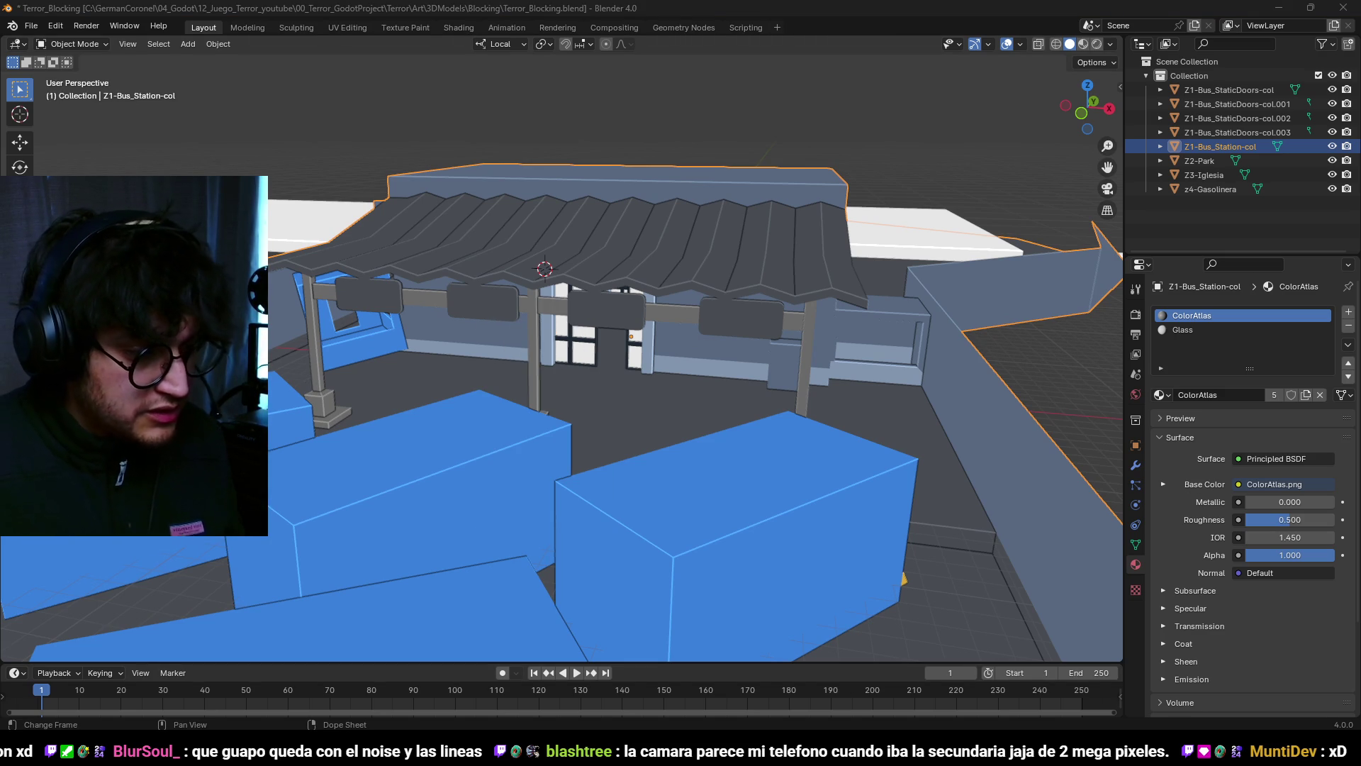
# Step: Switch to the browser showing Google search results for 'google fonts'
pyautogui.hotkey('alt', 'Tab')
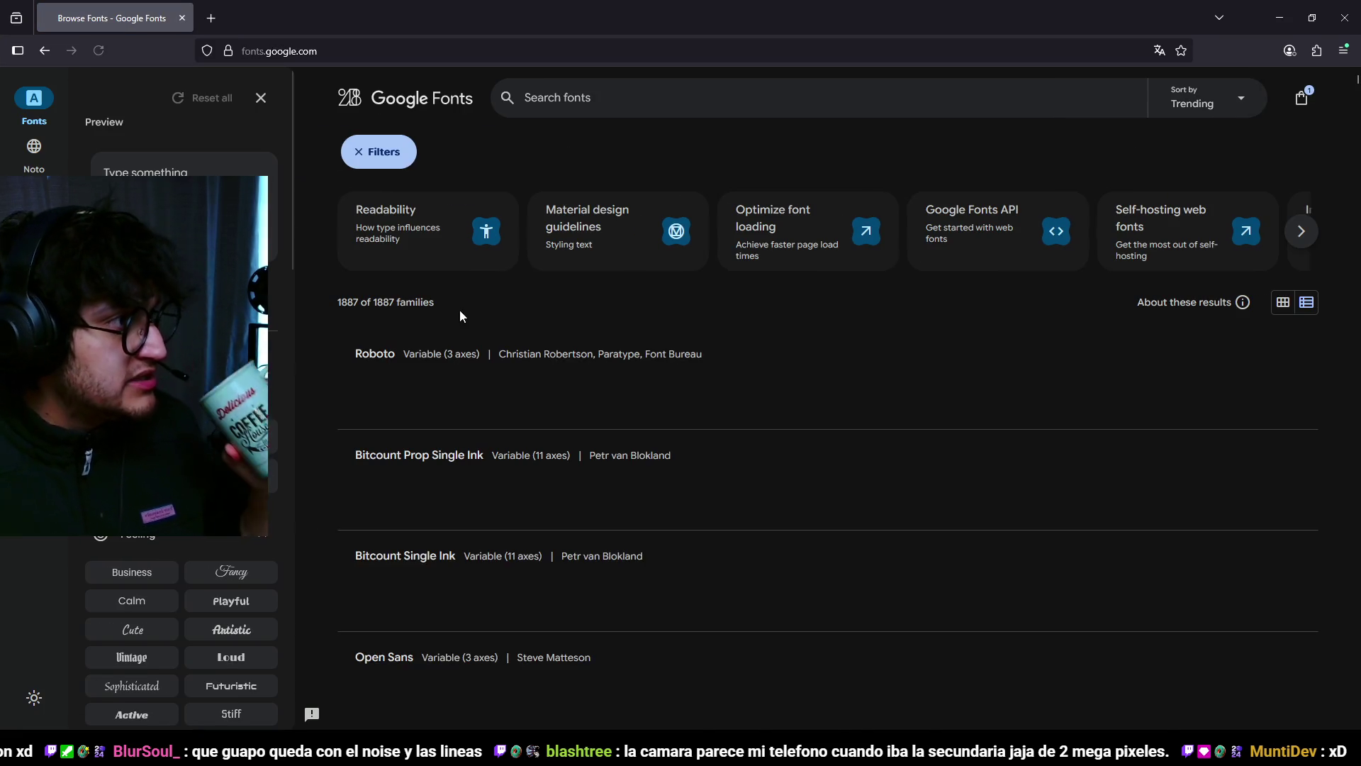
# Step: Browse the Noto font collection, then return to the full catalogue and focus the search box
pyautogui.click(34, 147)
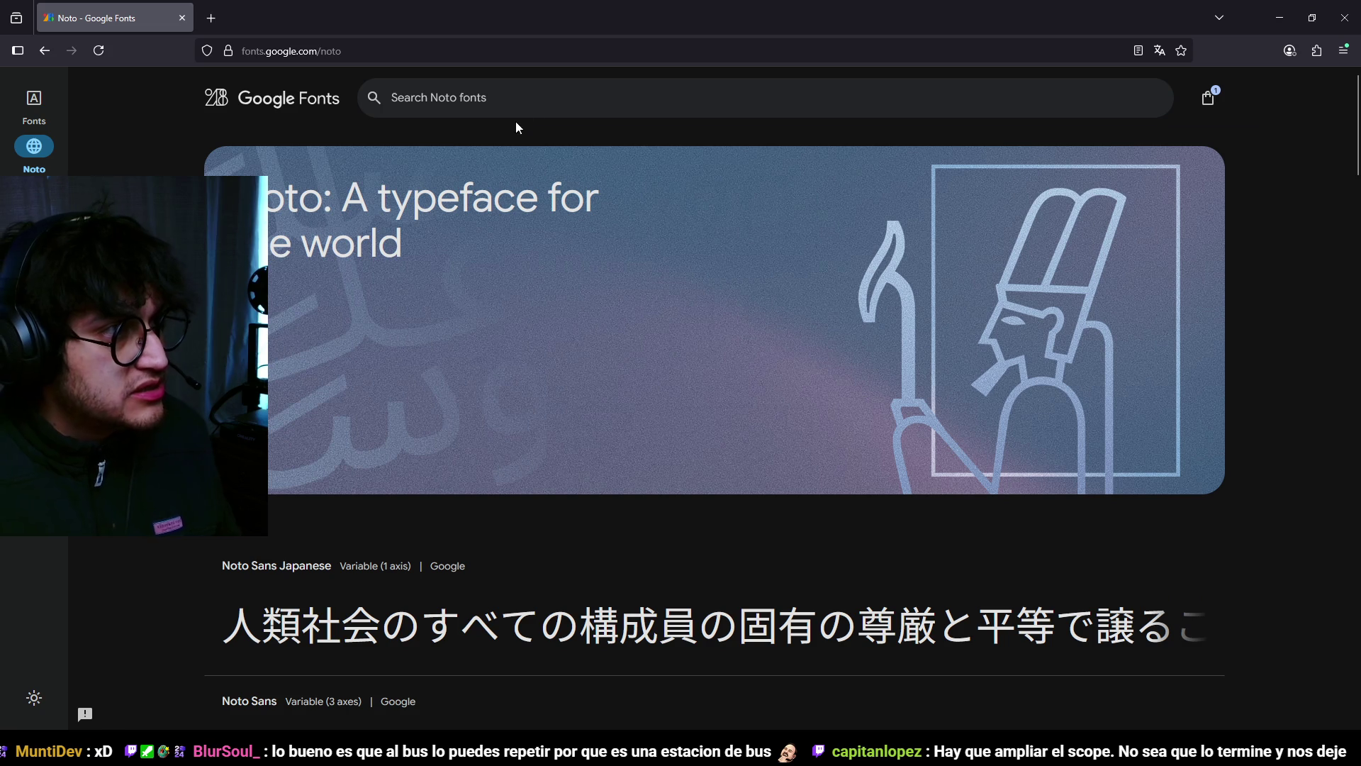
pyautogui.scroll(-10, 583, 270)
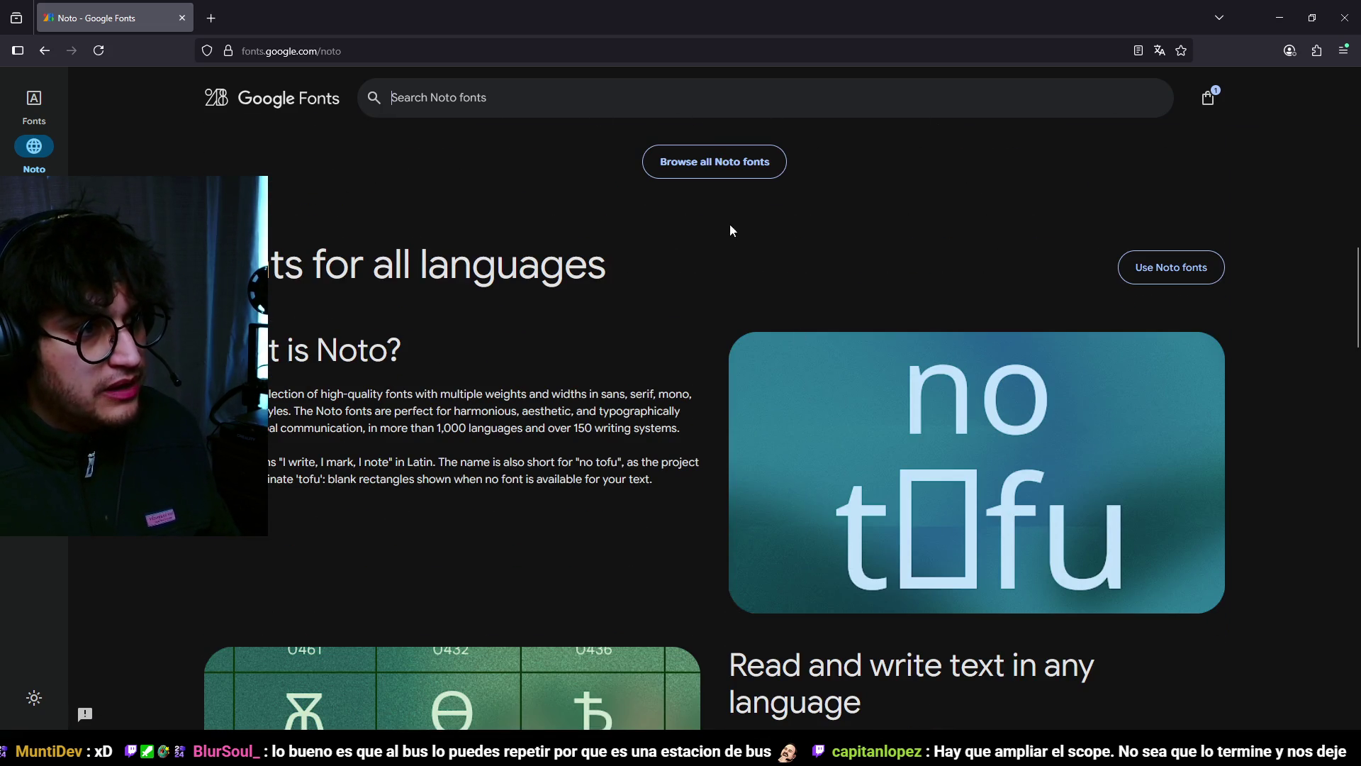
pyautogui.click(726, 168)
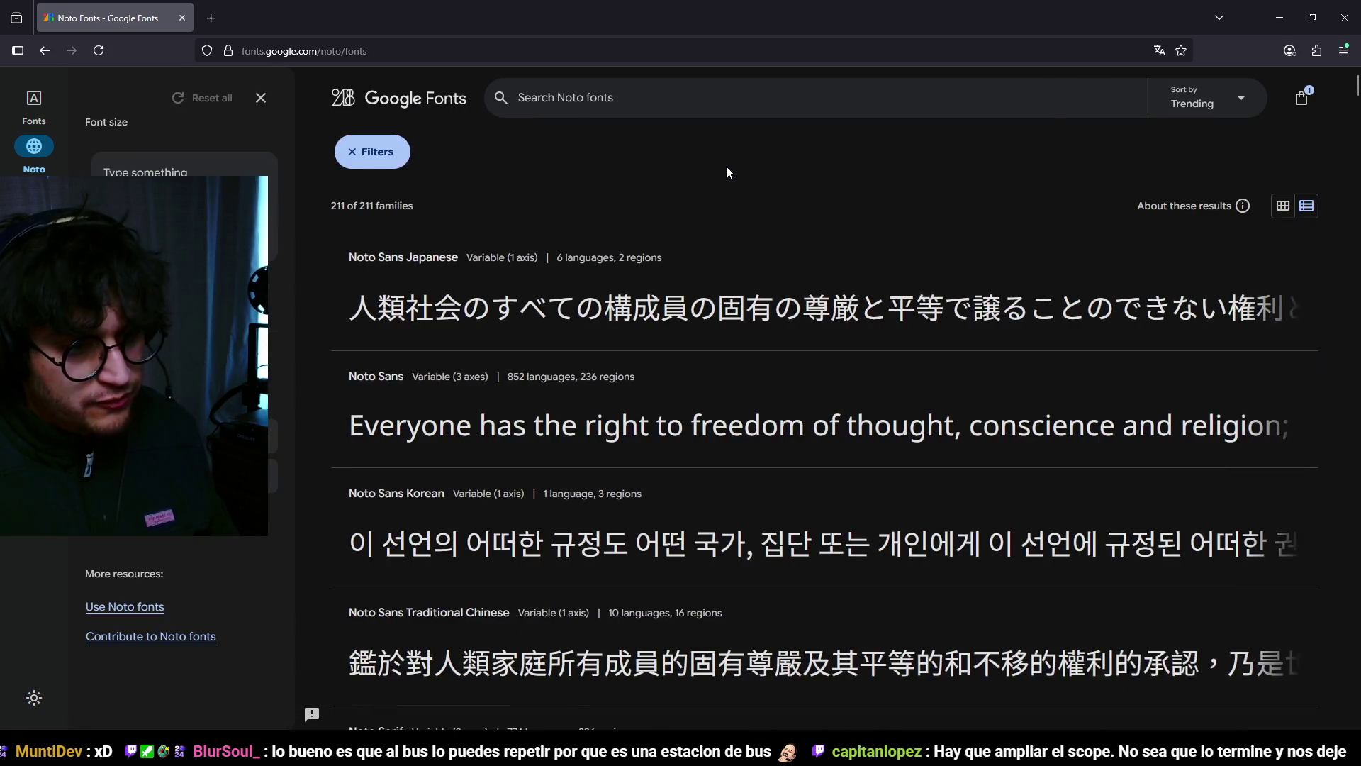
pyautogui.scroll(-12, 918, 340)
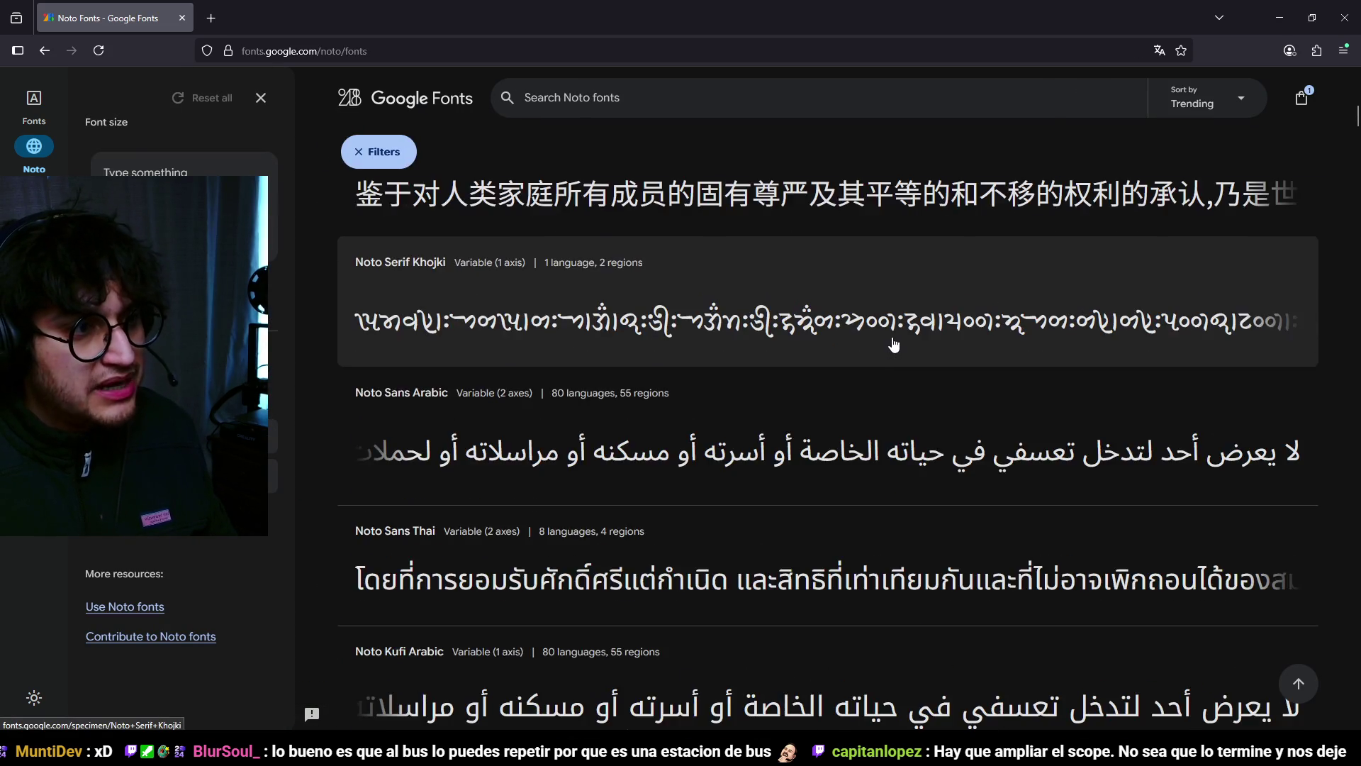
pyautogui.scroll(-3, 879, 310)
pyautogui.scroll(10, 875, 326)
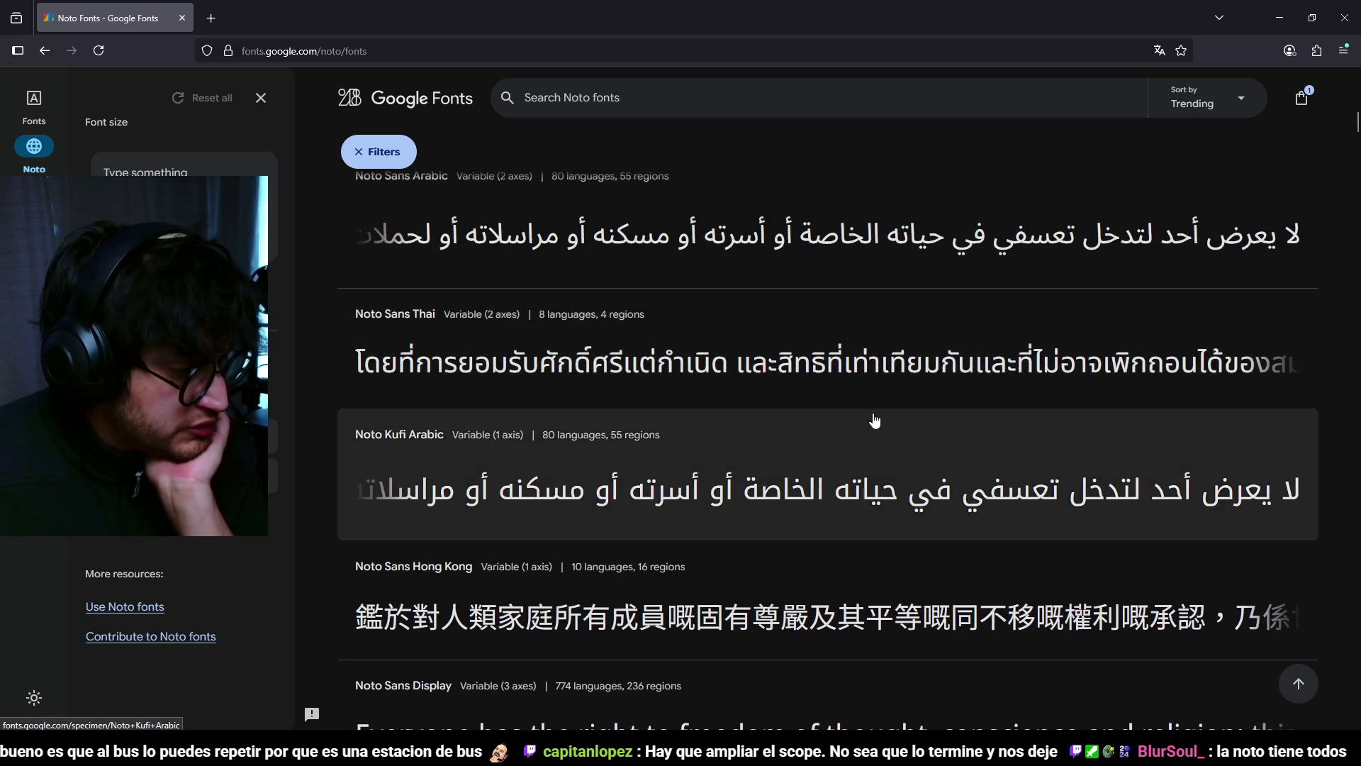
pyautogui.scroll(-2, 873, 347)
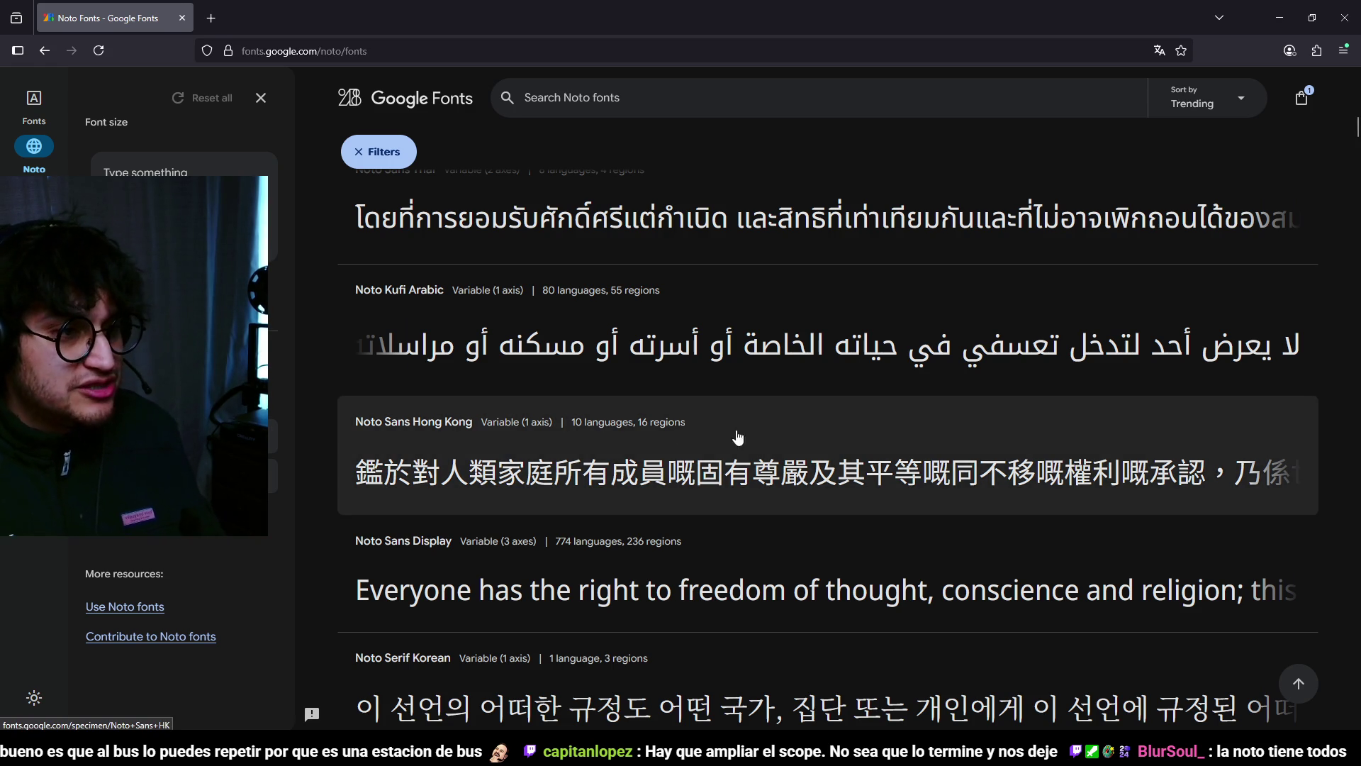
pyautogui.scroll(-15, 772, 399)
pyautogui.scroll(-15, 771, 398)
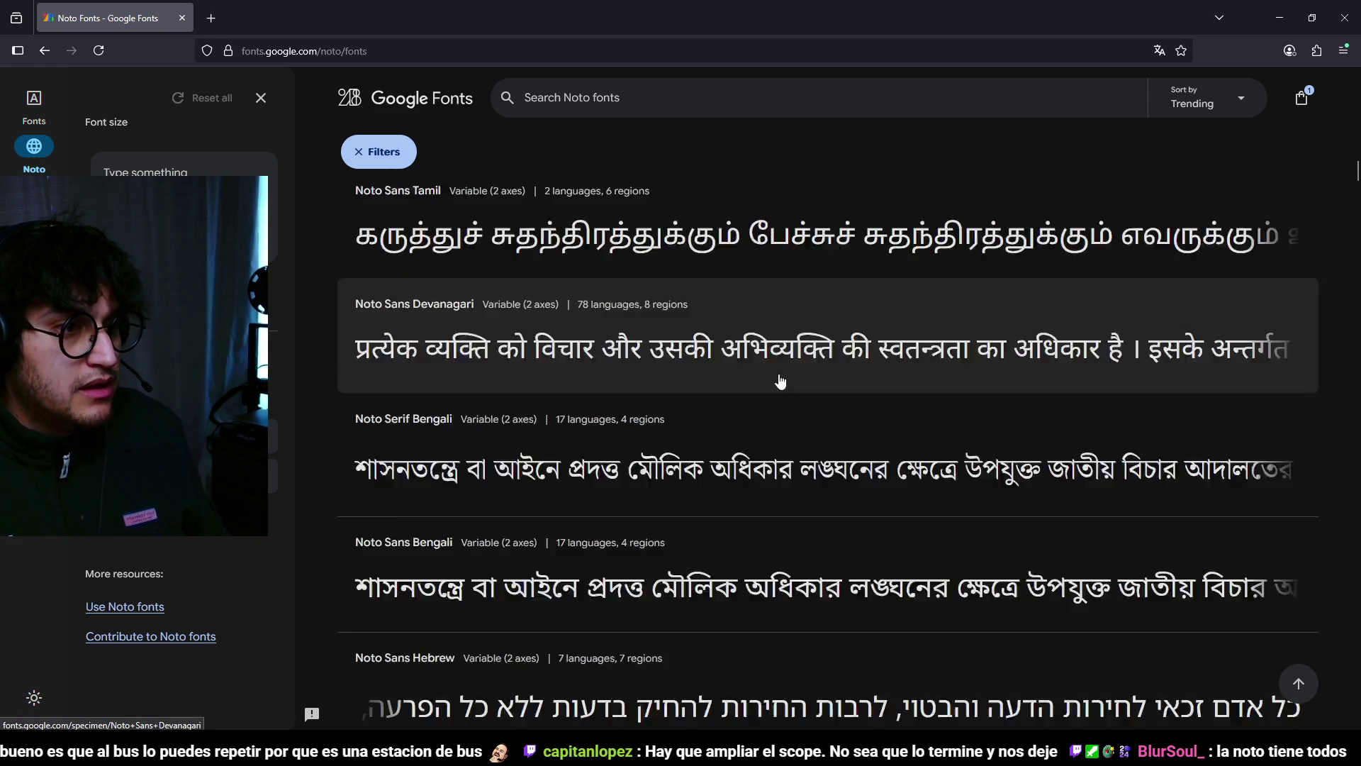
pyautogui.scroll(-15, 780, 362)
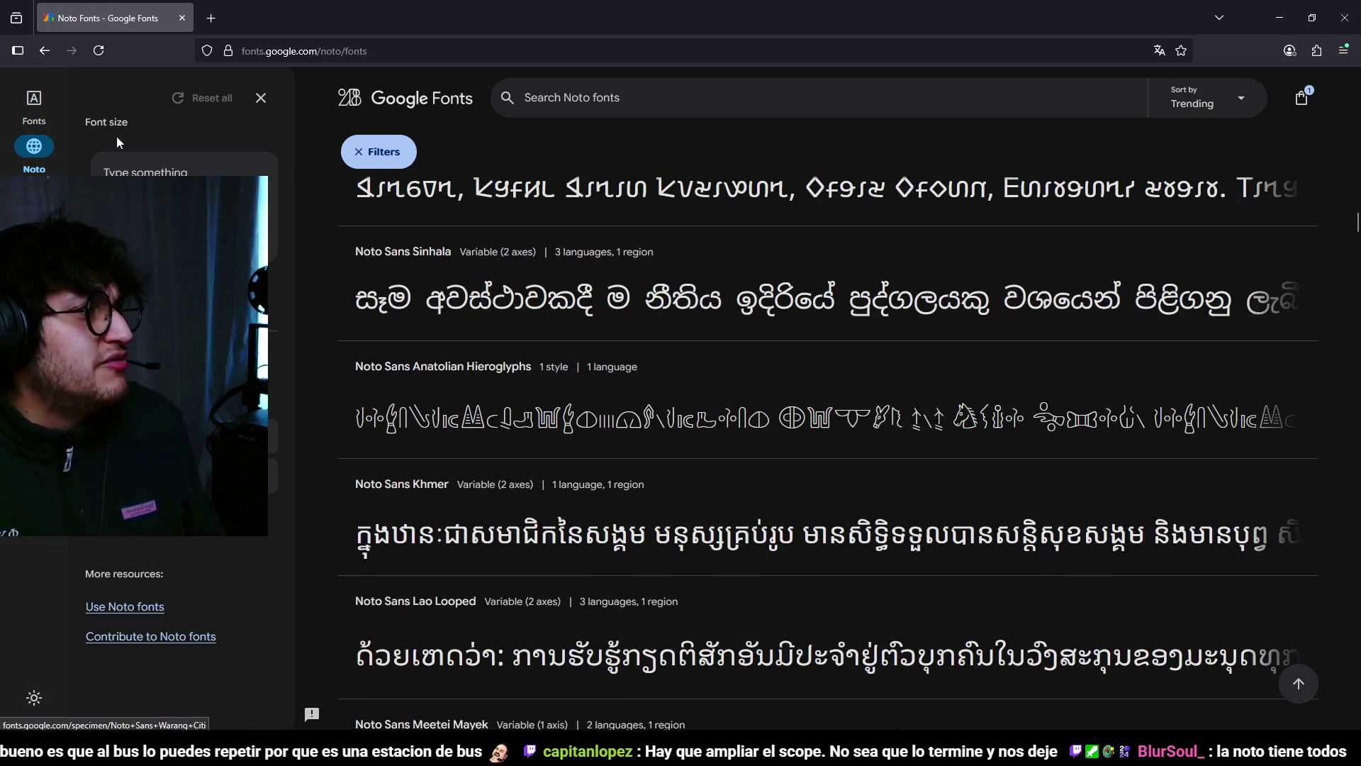
pyautogui.click(34, 98)
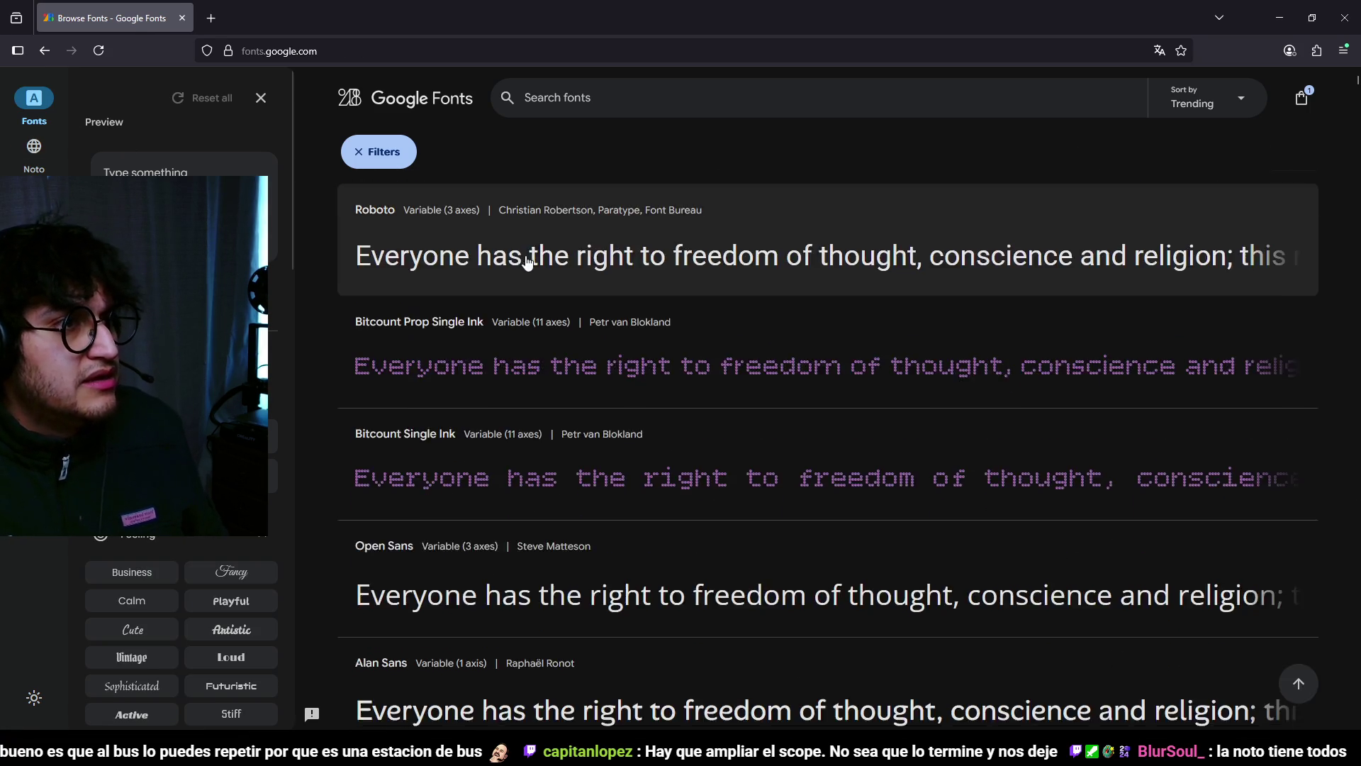
pyautogui.click(620, 100)
# Step: Move the text OCC BUS from the font search into the Preview text field
pyautogui.write('OCC BUS')
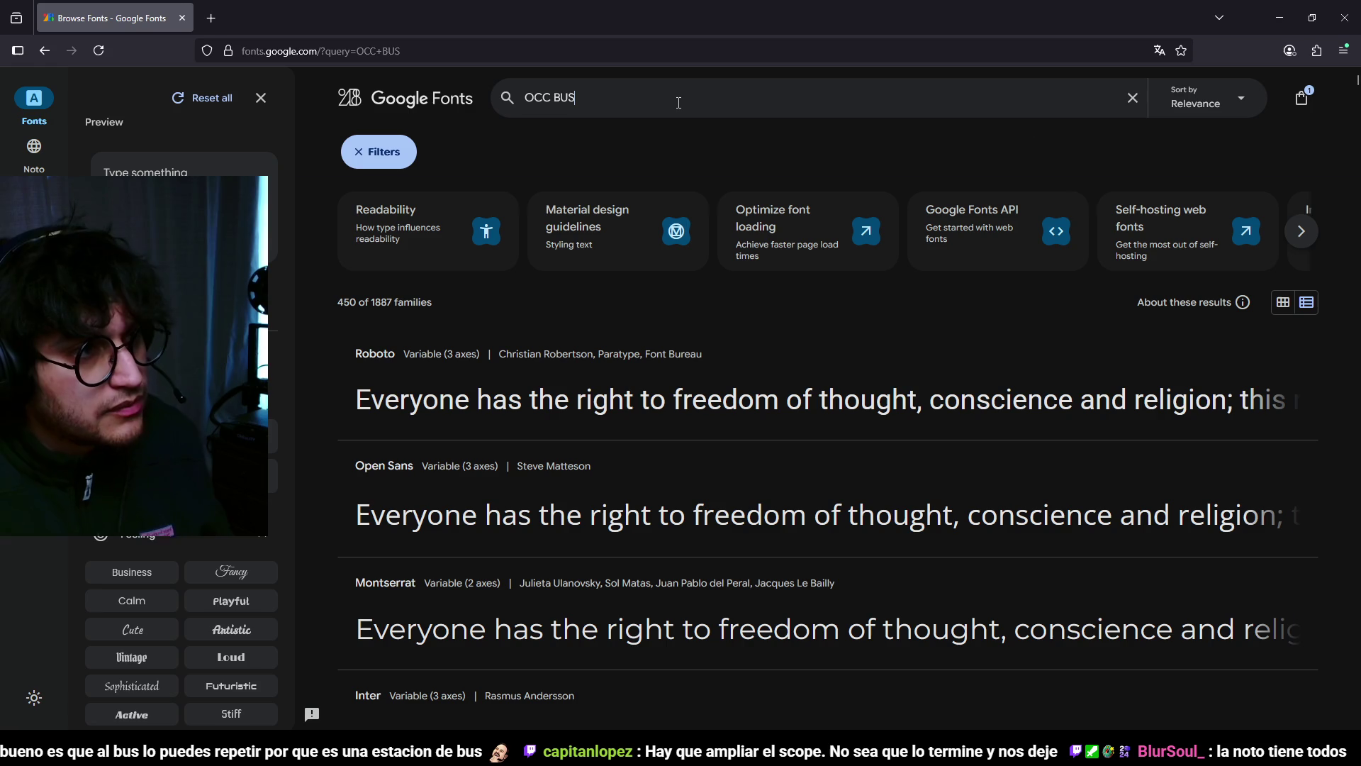
pyautogui.scroll(-15, 839, 313)
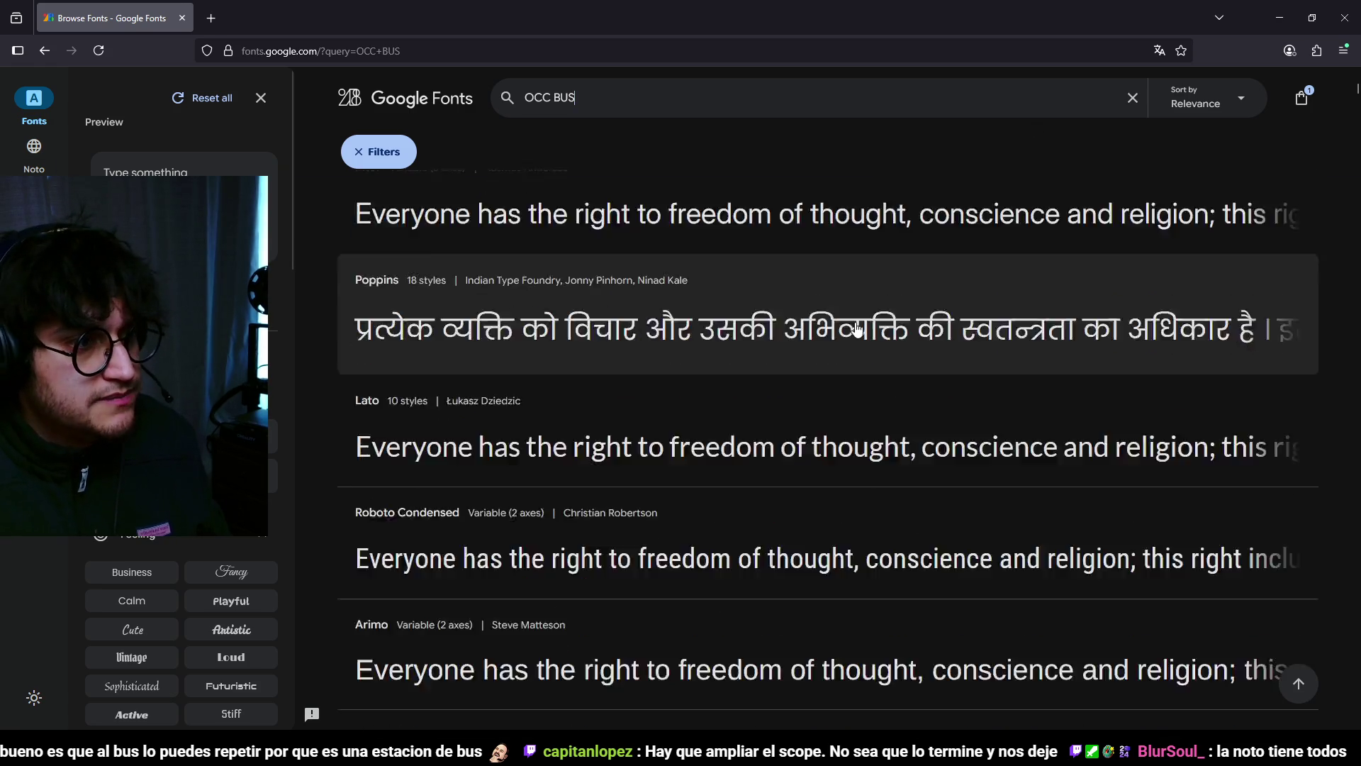
pyautogui.scroll(-10, 594, 126)
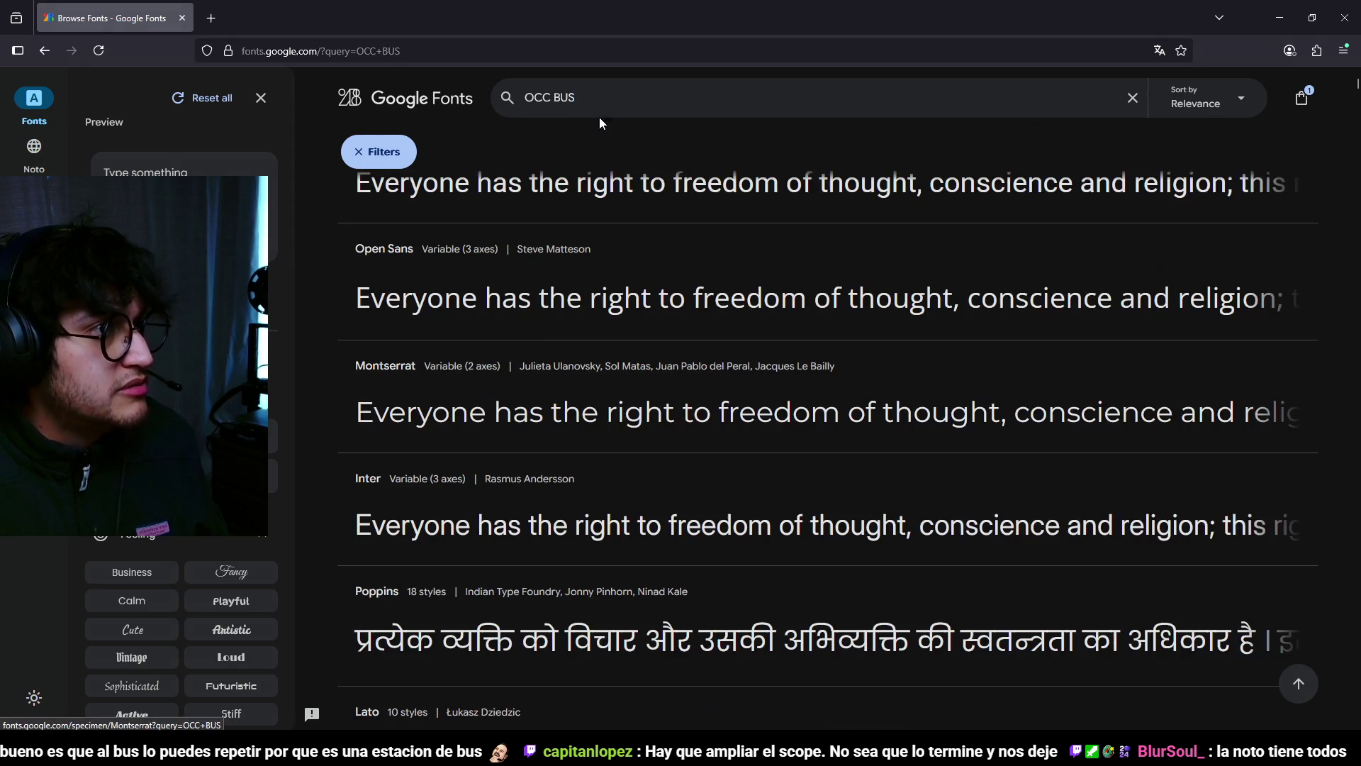
pyautogui.hotkey('ctrl', 'x')
pyautogui.click(185, 171)
pyautogui.hotkey('ctrl', 'v')
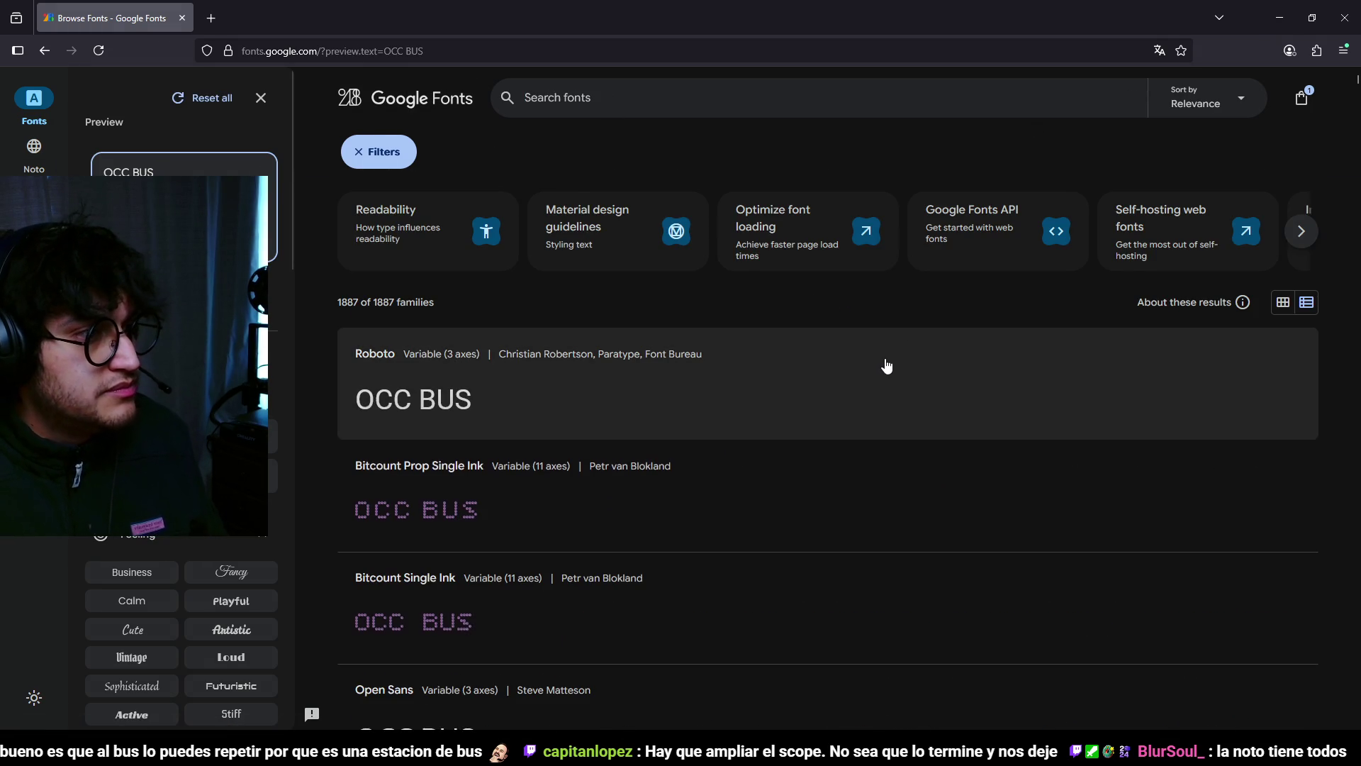
# Step: Scroll the catalogue comparing OCC BUS previews like Bebas Neue and Titillium Web, then return to Blender
pyautogui.scroll(-12, 883, 387)
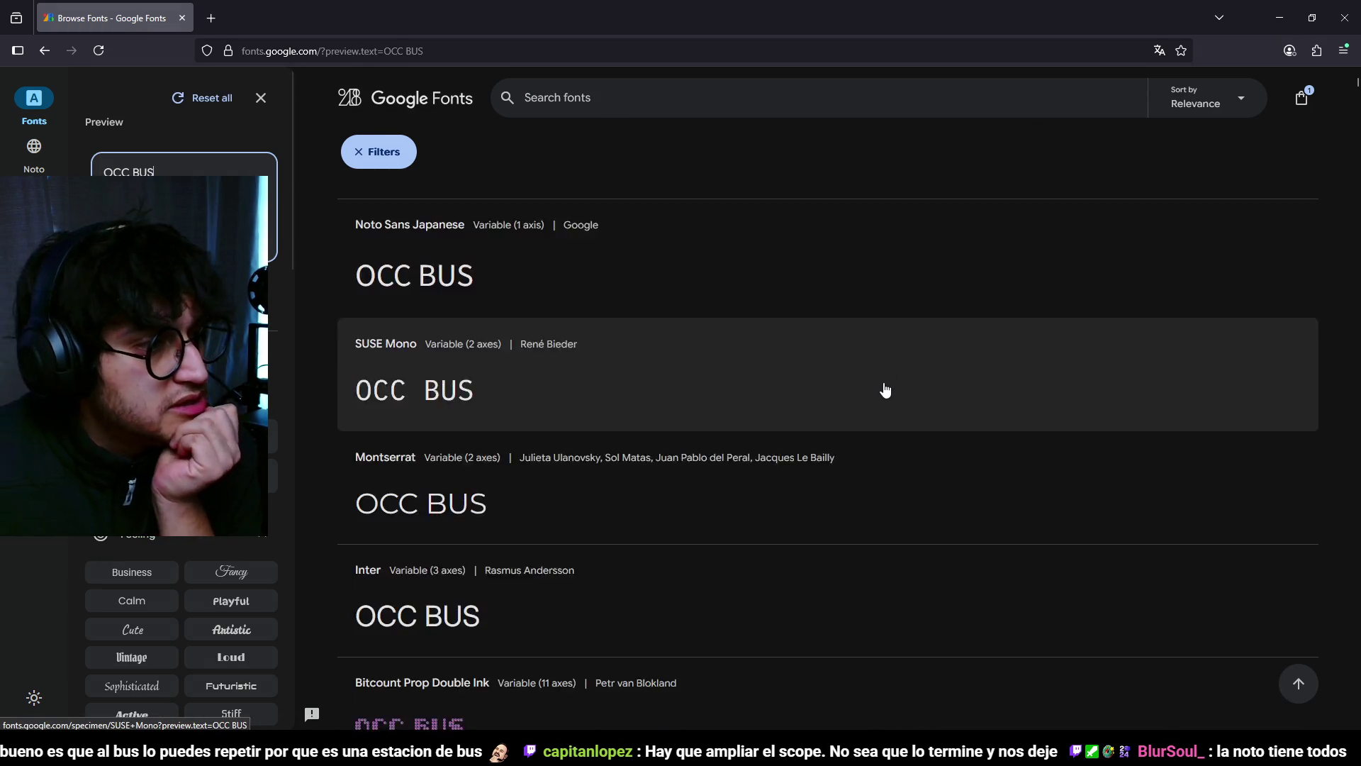
pyautogui.scroll(-7, 885, 389)
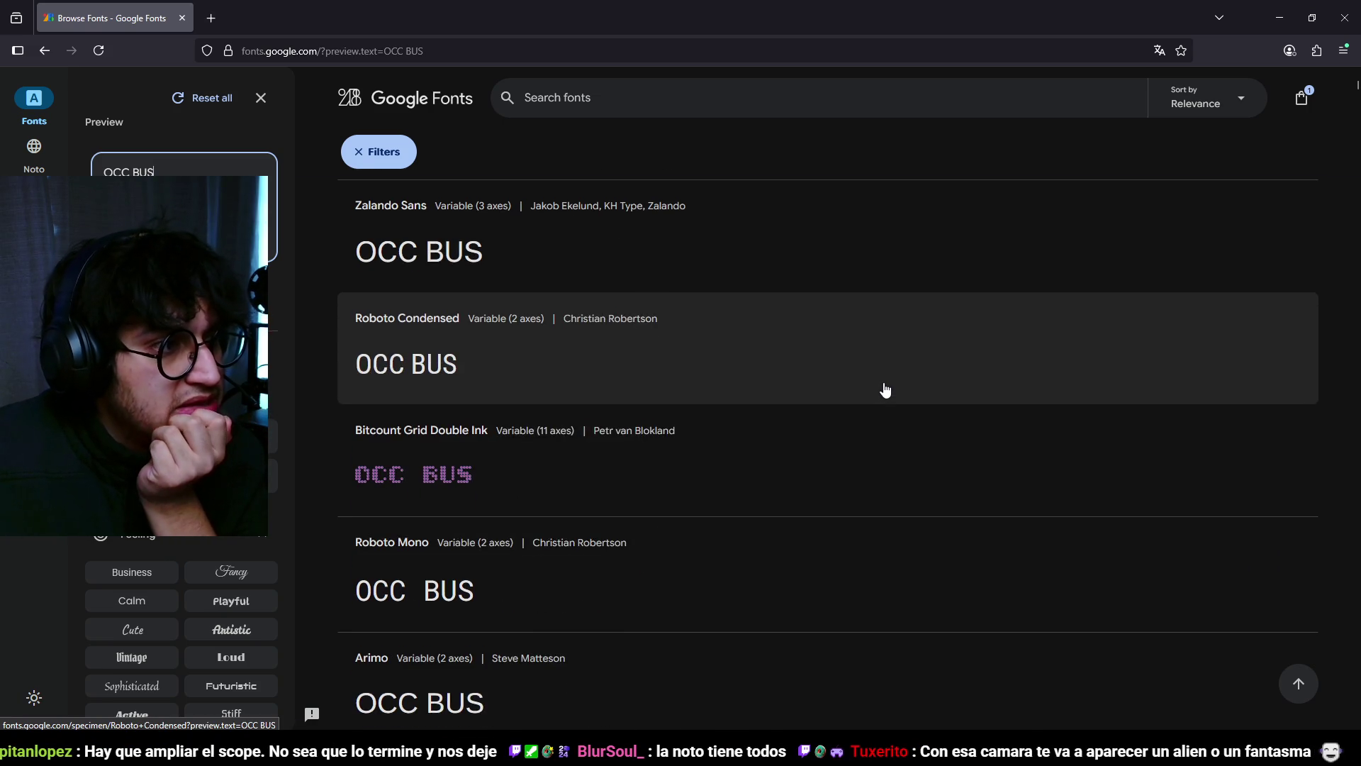
pyautogui.scroll(-4, 886, 381)
pyautogui.scroll(-5, 887, 382)
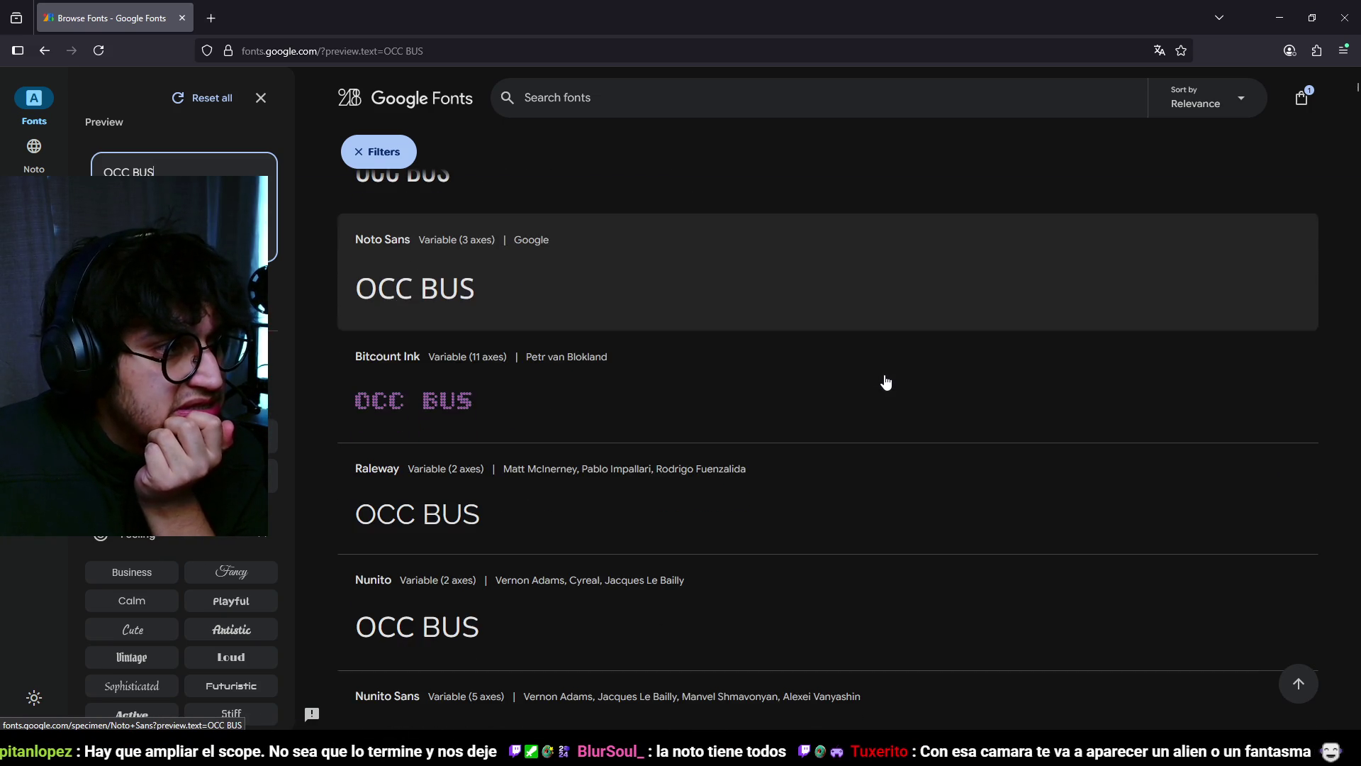
pyautogui.scroll(-12, 886, 381)
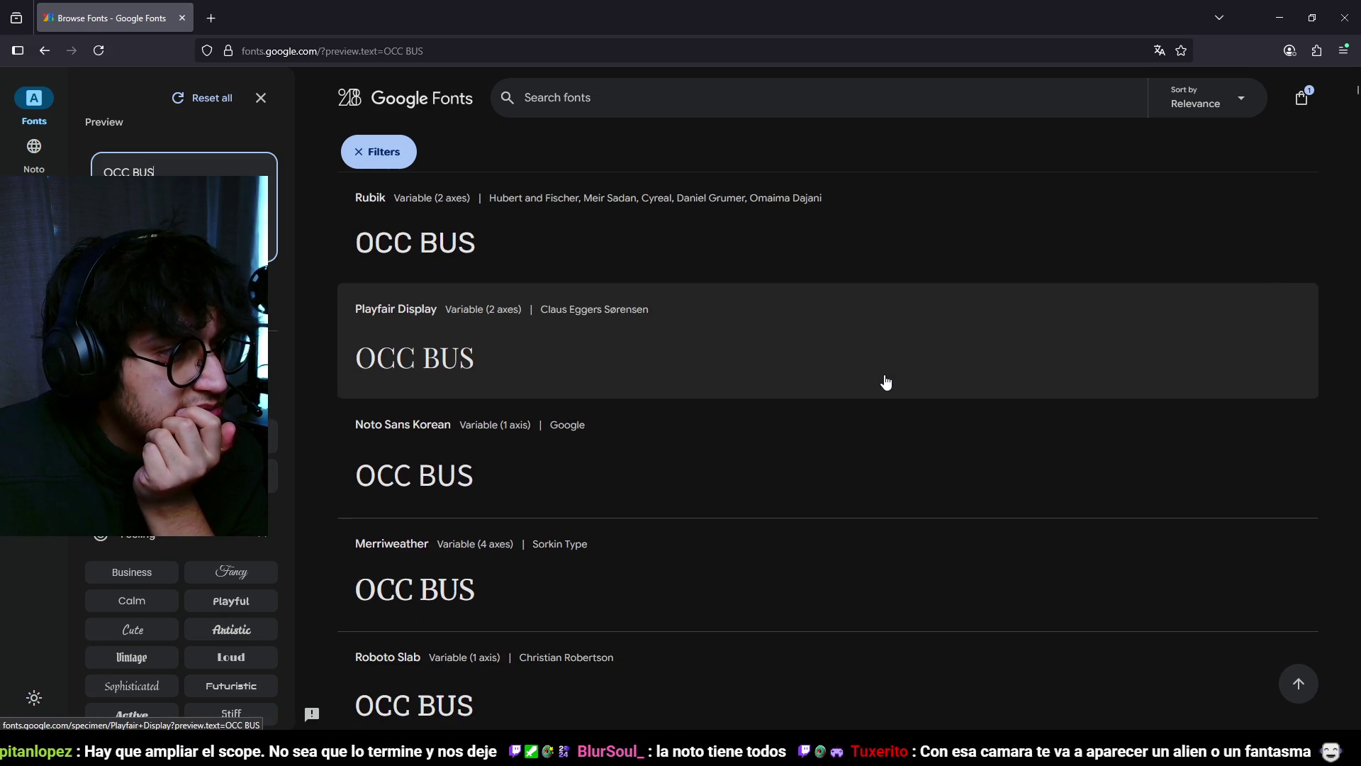
pyautogui.scroll(-2, 887, 382)
pyautogui.scroll(-7, 886, 381)
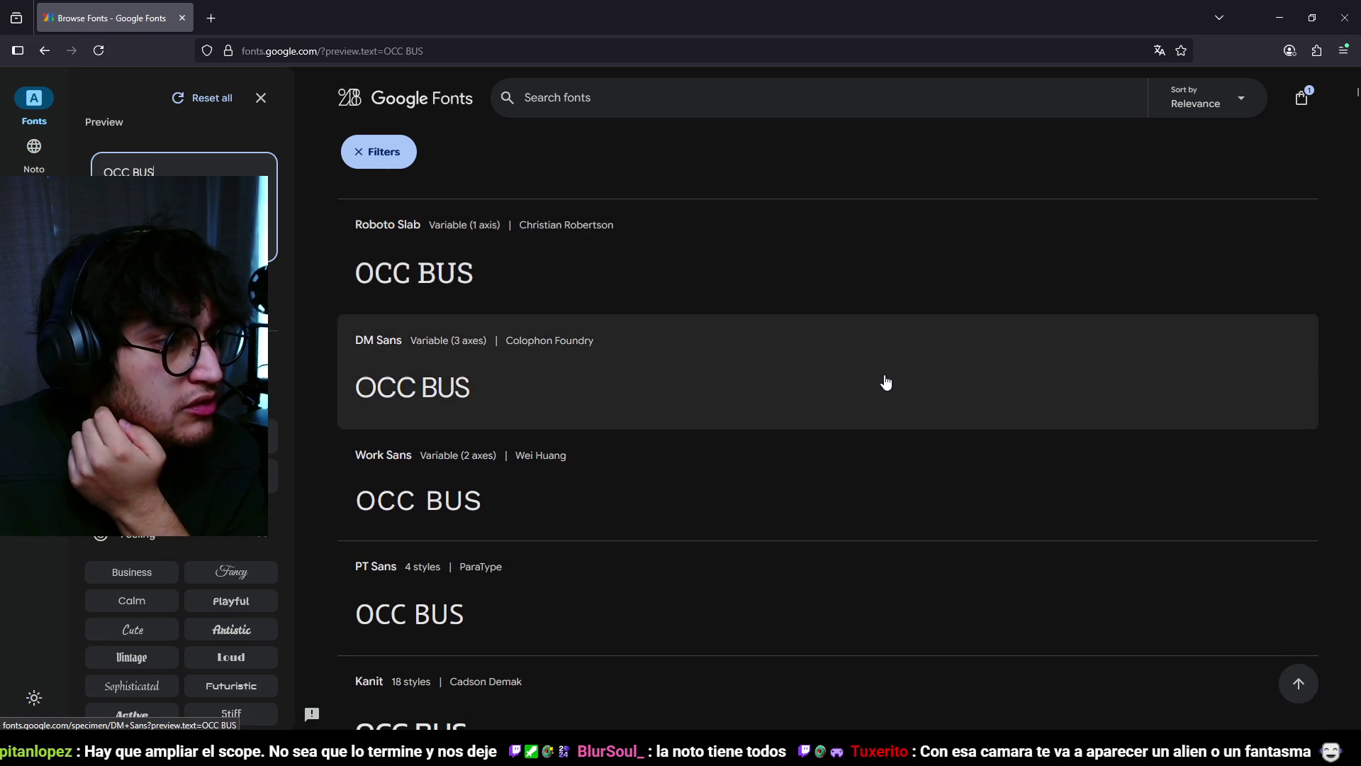
pyautogui.scroll(-9, 886, 382)
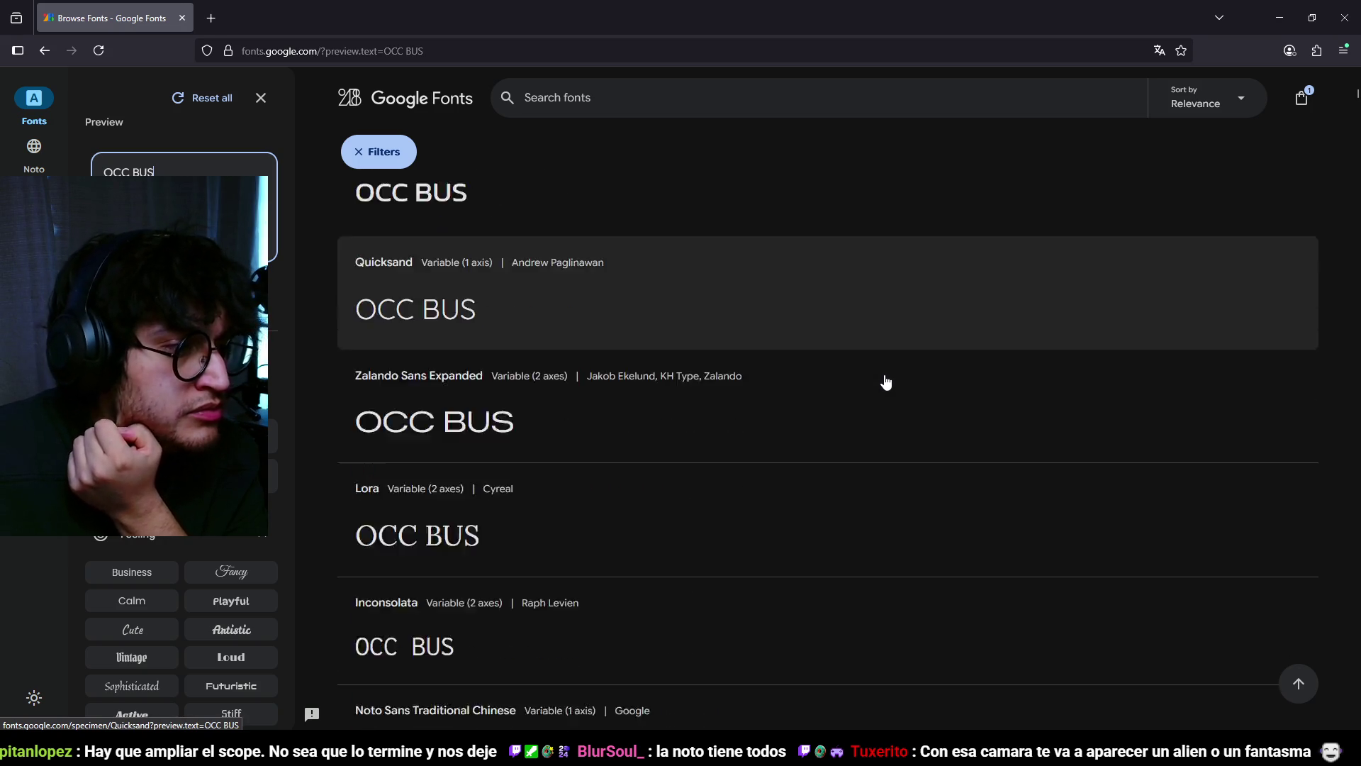
pyautogui.scroll(-11, 887, 382)
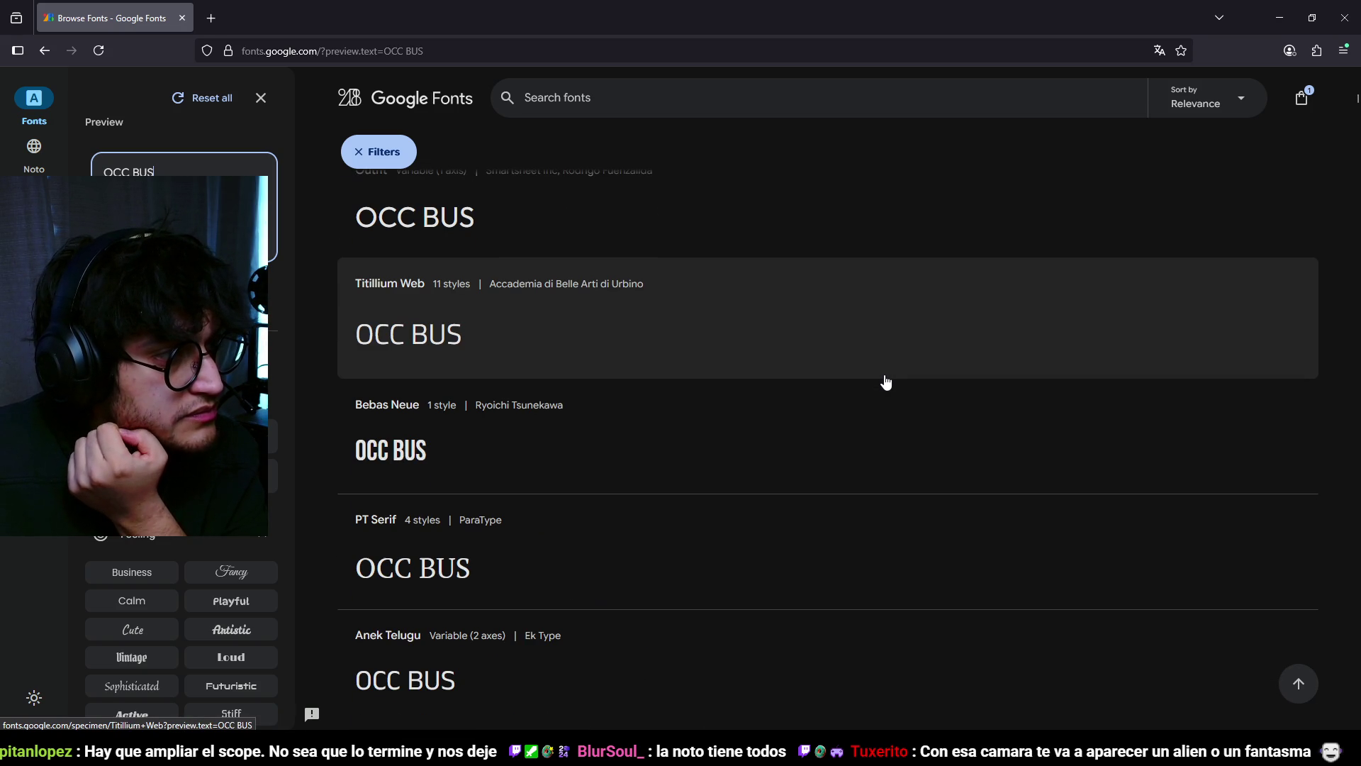
pyautogui.scroll(-1, 887, 381)
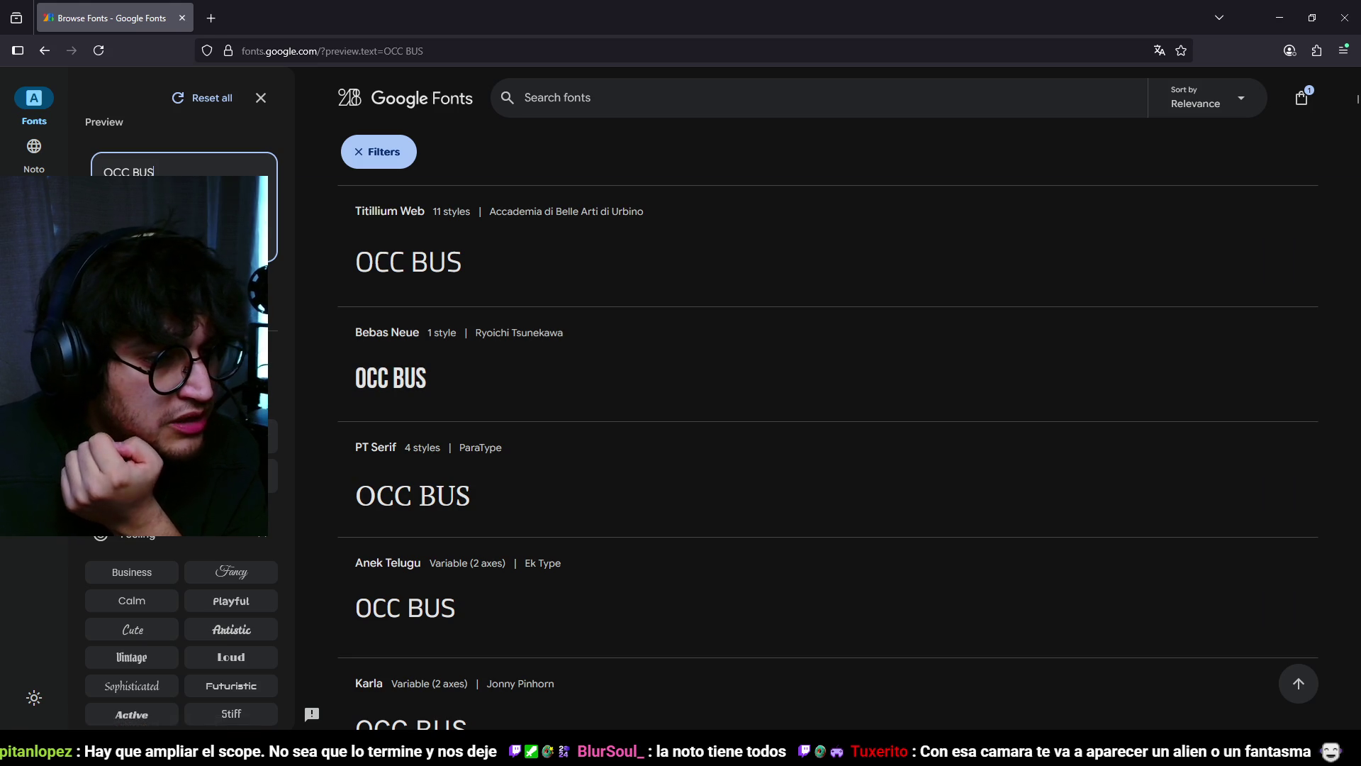
pyautogui.hotkey('alt', 'Tab')
# Step: Add a text object and stand it upright with a 90° rotation around X
pyautogui.moveTo(753, 366); pyautogui.dragTo(719, 364, button='middle')
pyautogui.hotkey('shift', 'a')
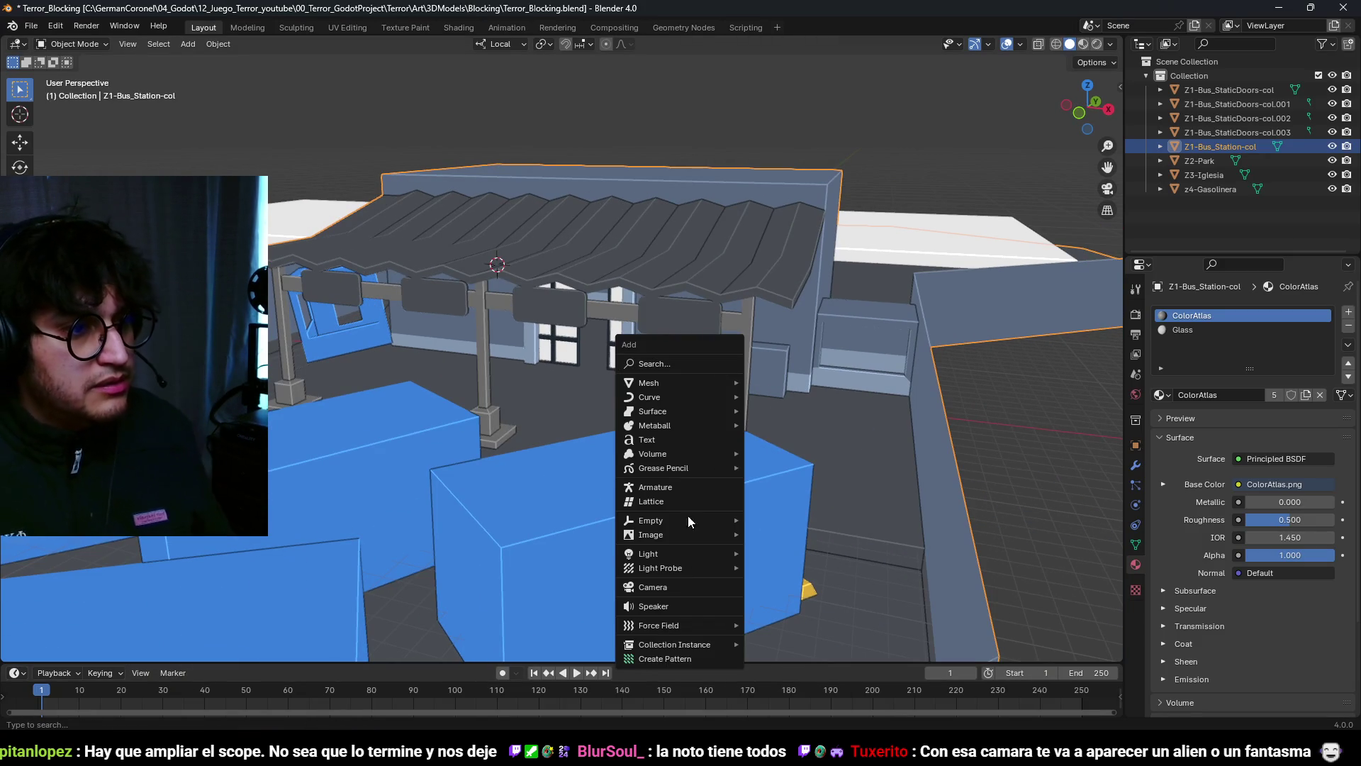
pyautogui.click(675, 435)
pyautogui.press('r')
pyautogui.press('x')
pyautogui.press('9')
pyautogui.press('0')
pyautogui.press('Return')
pyautogui.scroll(6, 495, 328)
# Step: In Edit Mode, replace the default text with the station name AUTOBUSES SAN CRISTOBAL
pyautogui.hotkey('ctrl', 'Tab')
pyautogui.click(688, 258)
pyautogui.moveTo(688, 258); pyautogui.dragTo(718, 368, button='middle')
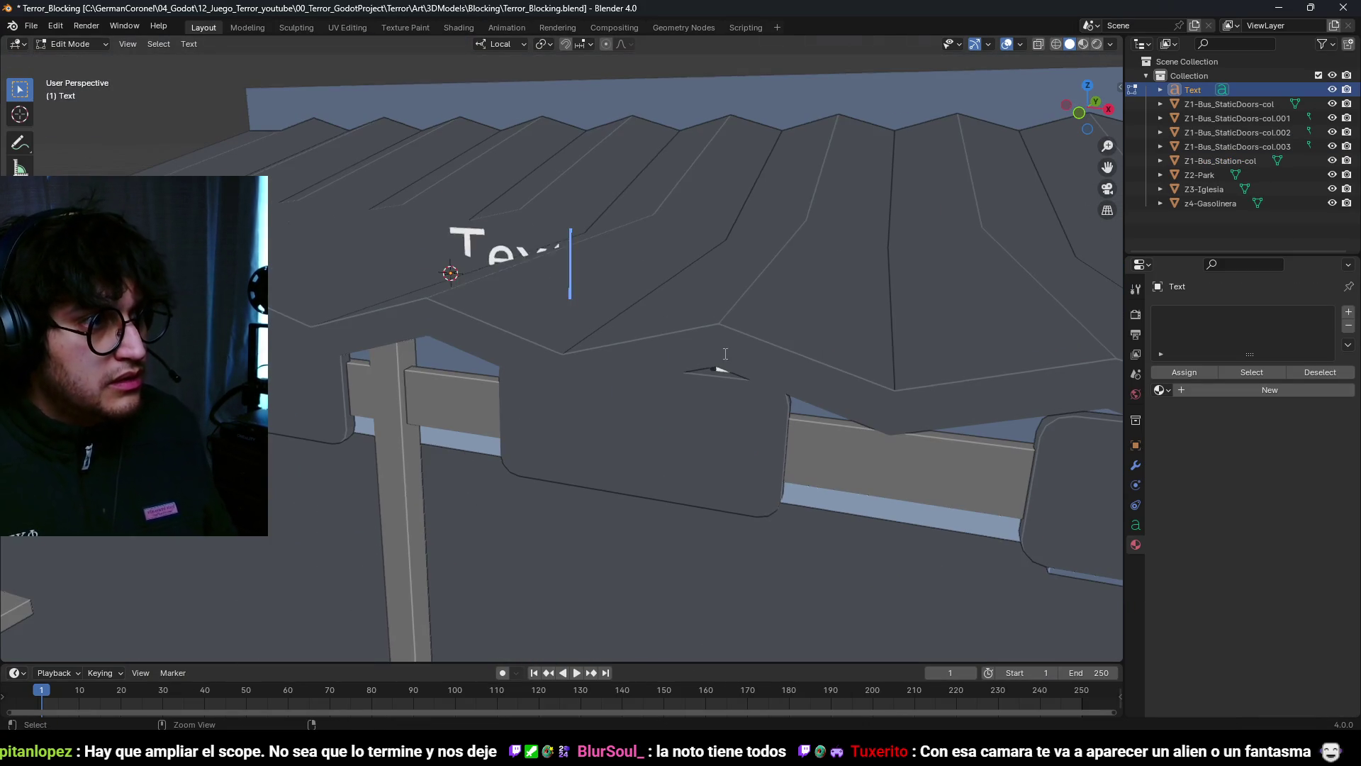
pyautogui.press('BackSpace')
pyautogui.press('BackSpace')
pyautogui.press('BackSpace')
pyautogui.write('OO')
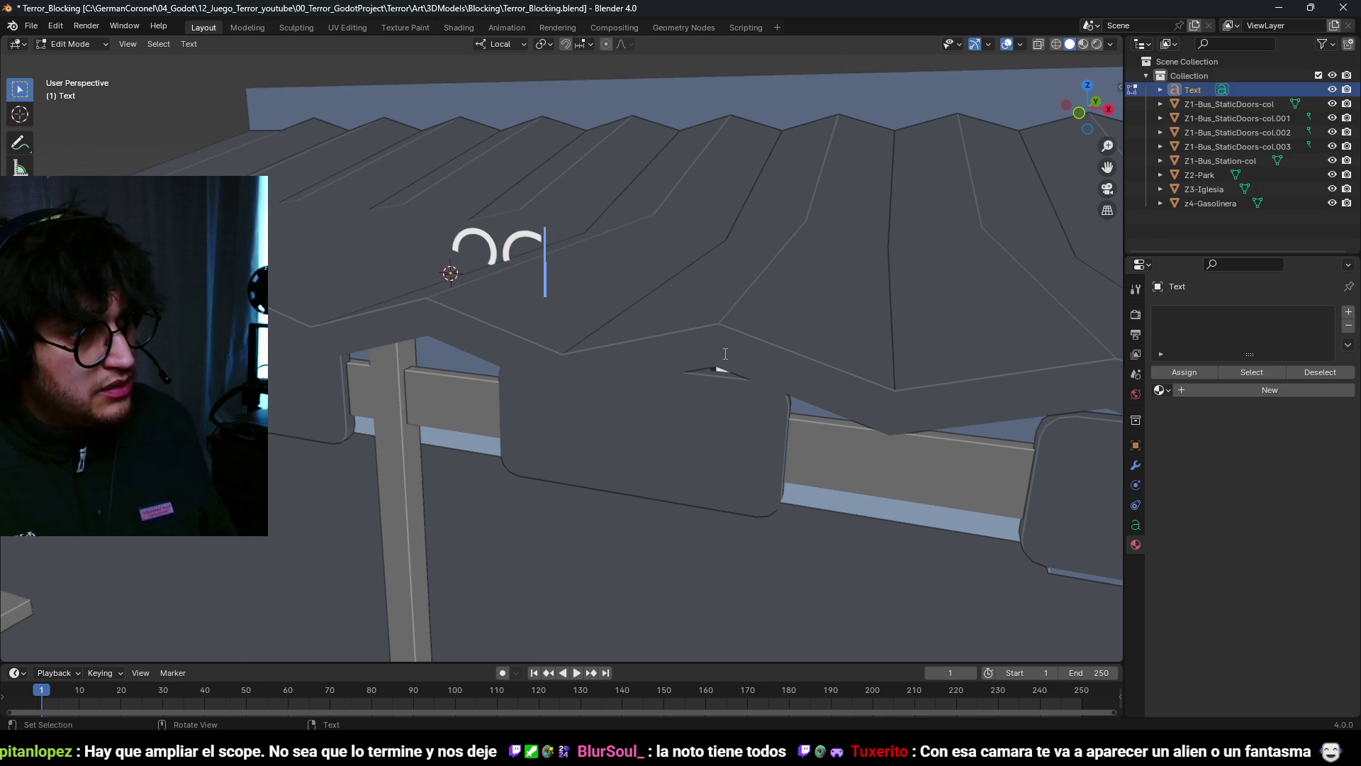
pyautogui.press('BackSpace')
pyautogui.press('BackSpace')
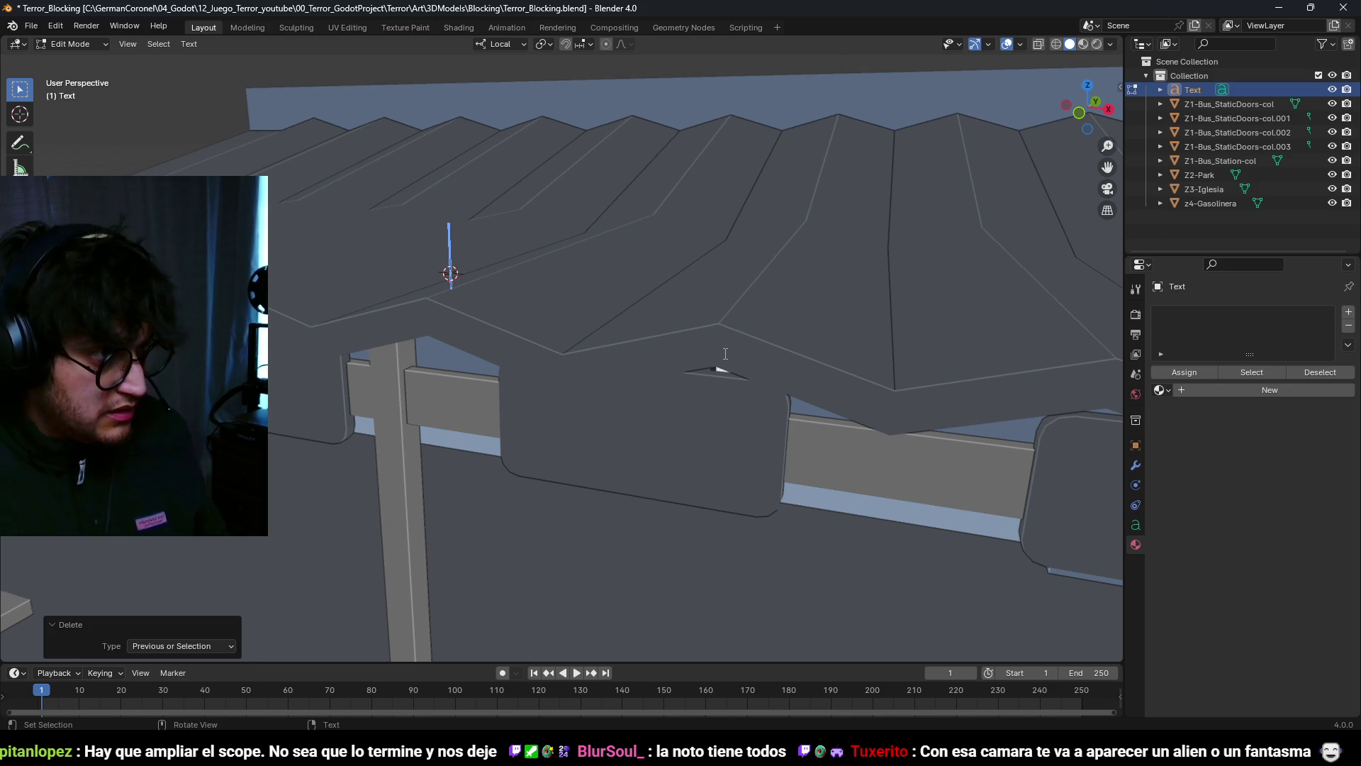
pyautogui.write('AI I')
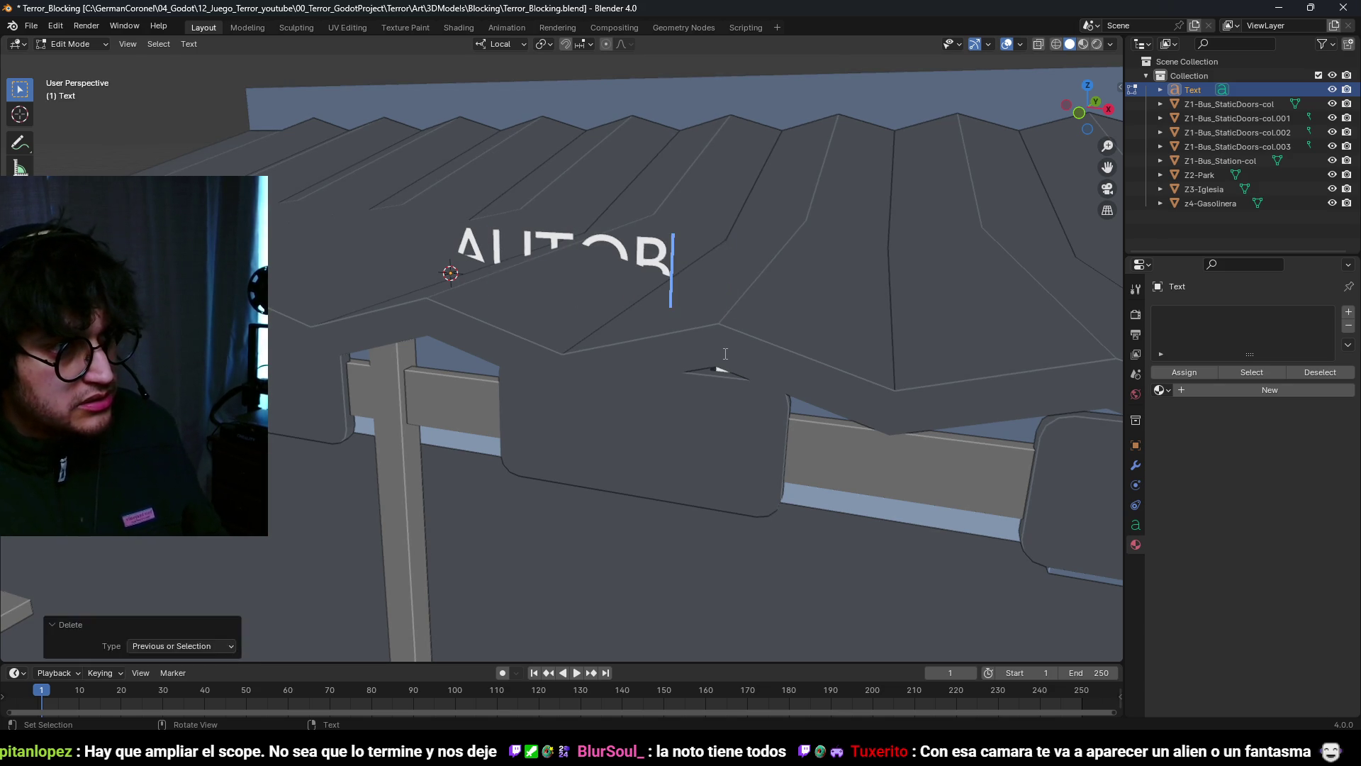
pyautogui.write('USES')
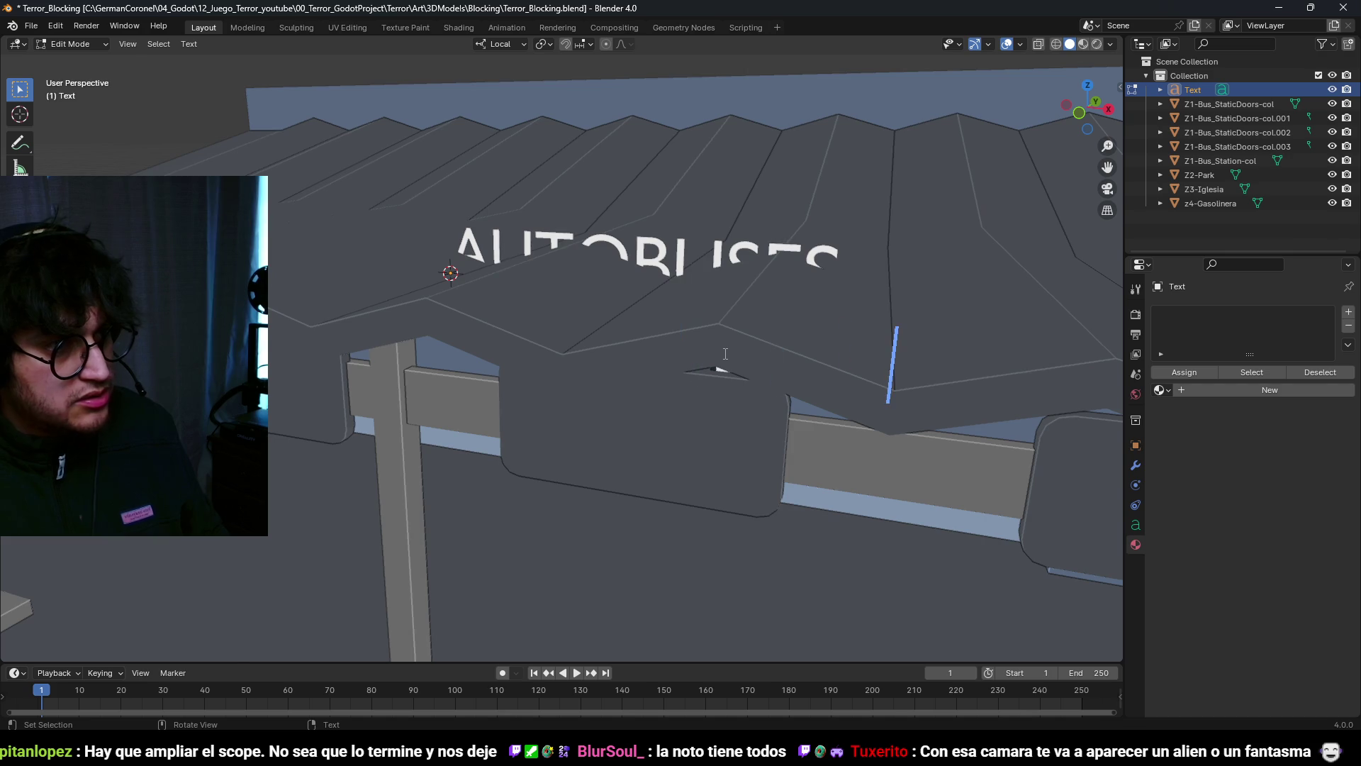
pyautogui.press('BackSpace')
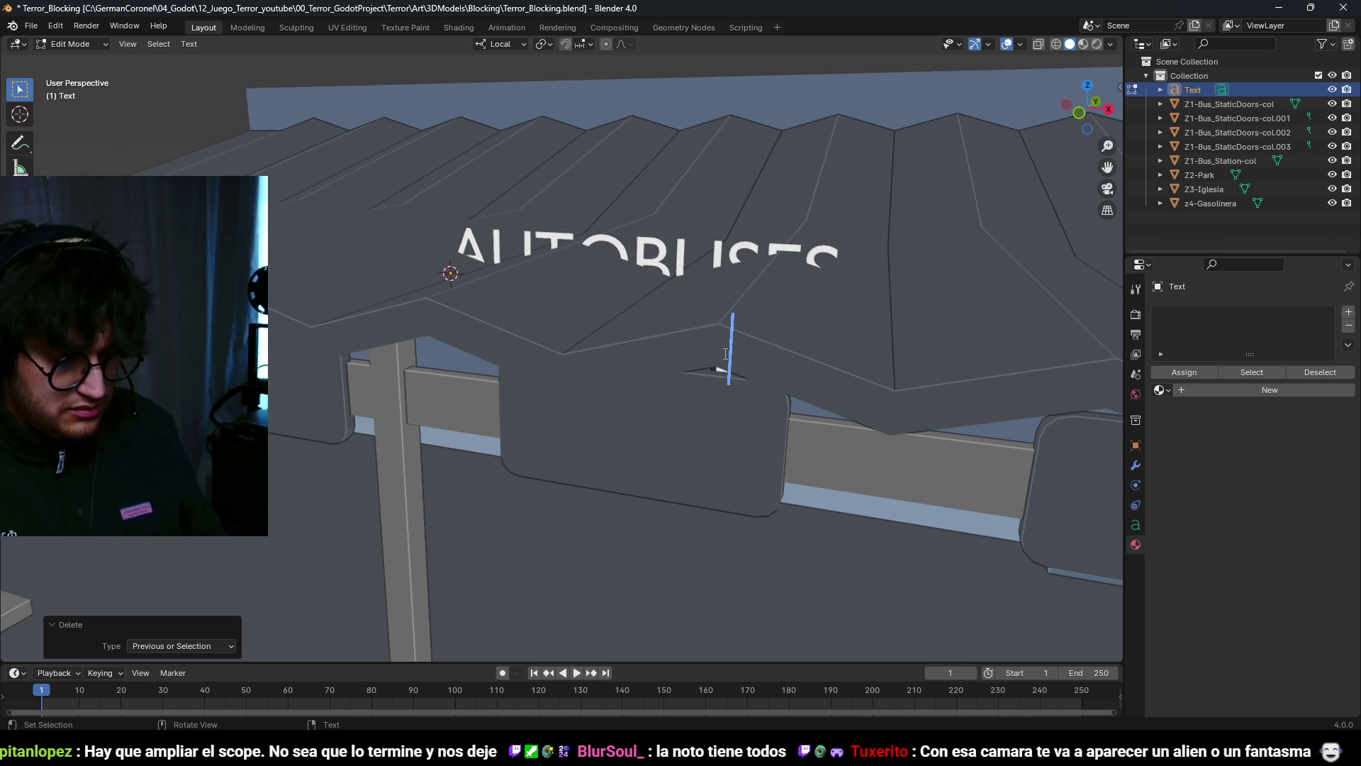
pyautogui.press('End')
pyautogui.press('Tab')
pyautogui.scroll(-6, 633, 308)
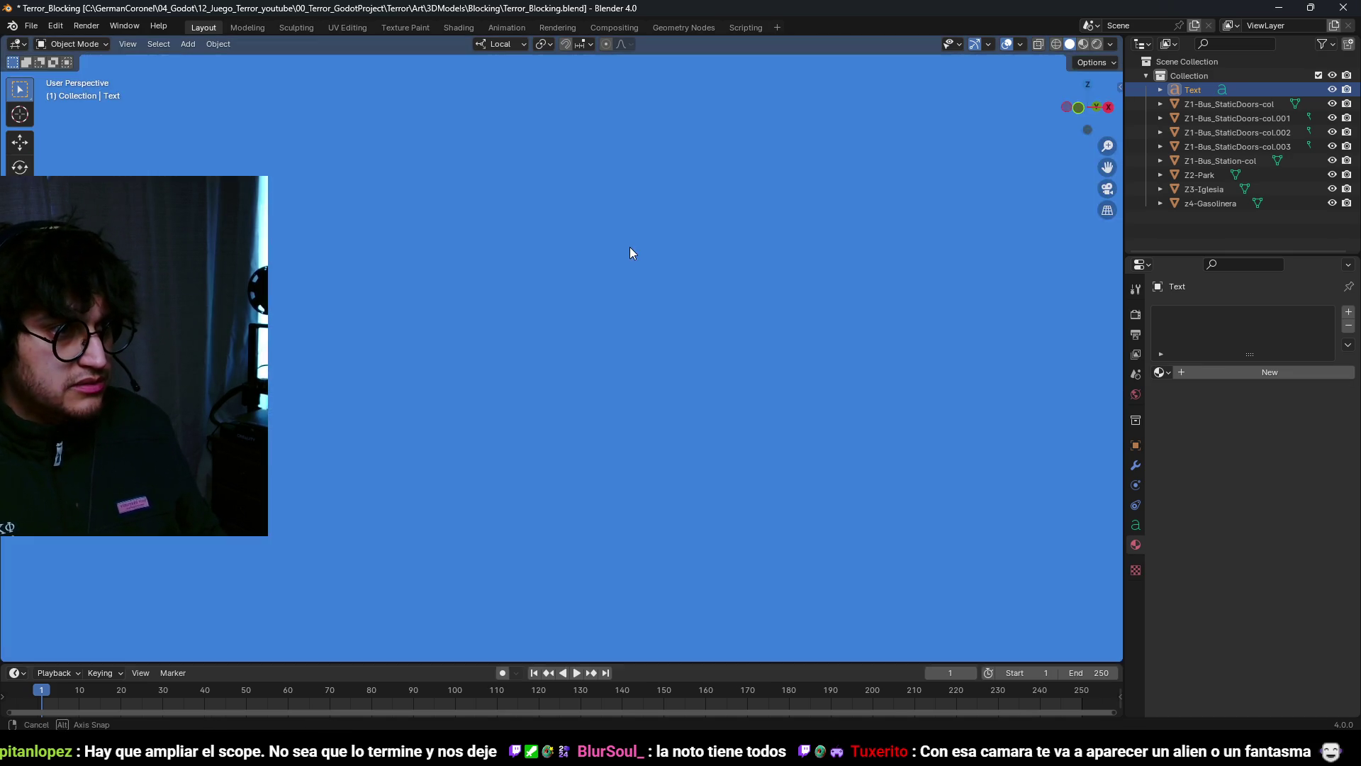
pyautogui.scroll(6, 617, 296)
pyautogui.moveTo(635, 305); pyautogui.dragTo(624, 333, button='middle')
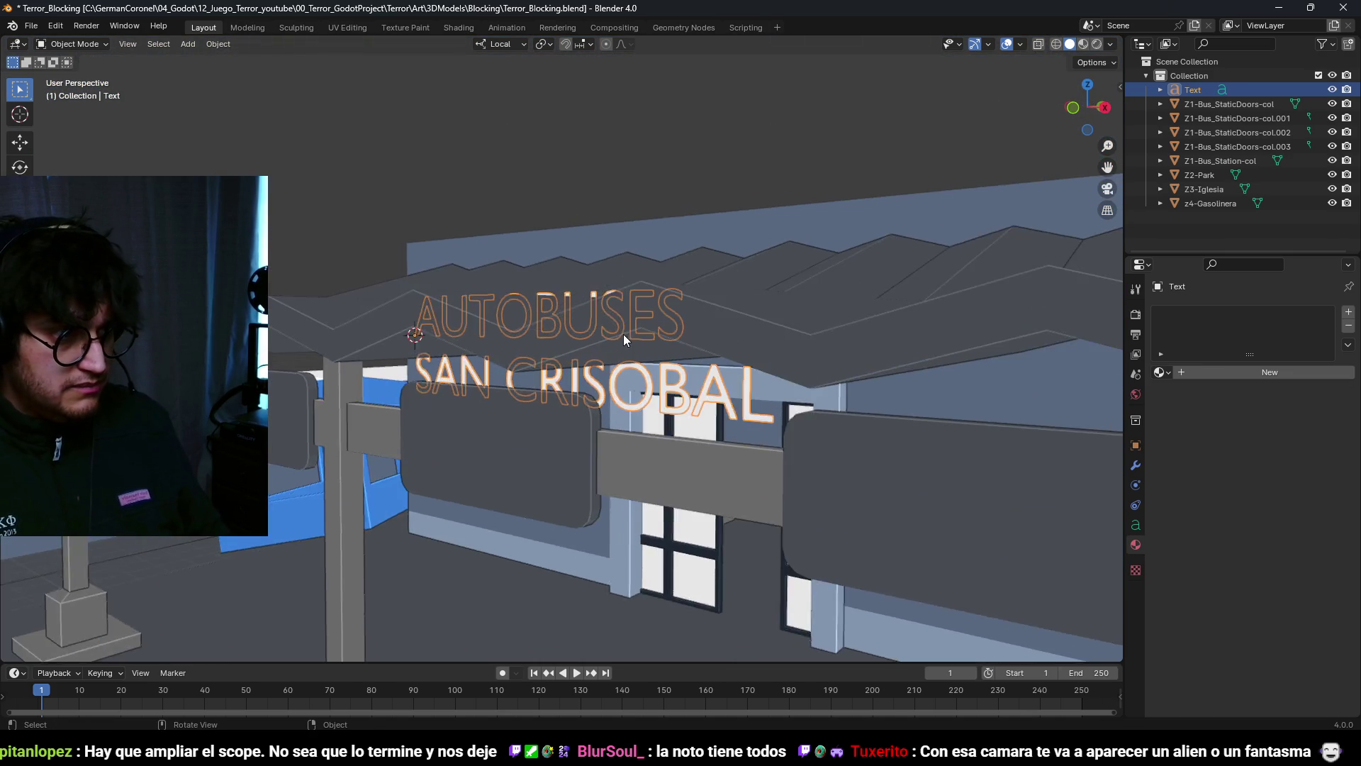
# Step: Insert the missing T in the sign text, then start moving it along its local Z axis
pyautogui.press('Tab')
pyautogui.scroll(-4, 624, 323)
pyautogui.press('Left')
pyautogui.press('Left')
pyautogui.press('Left')
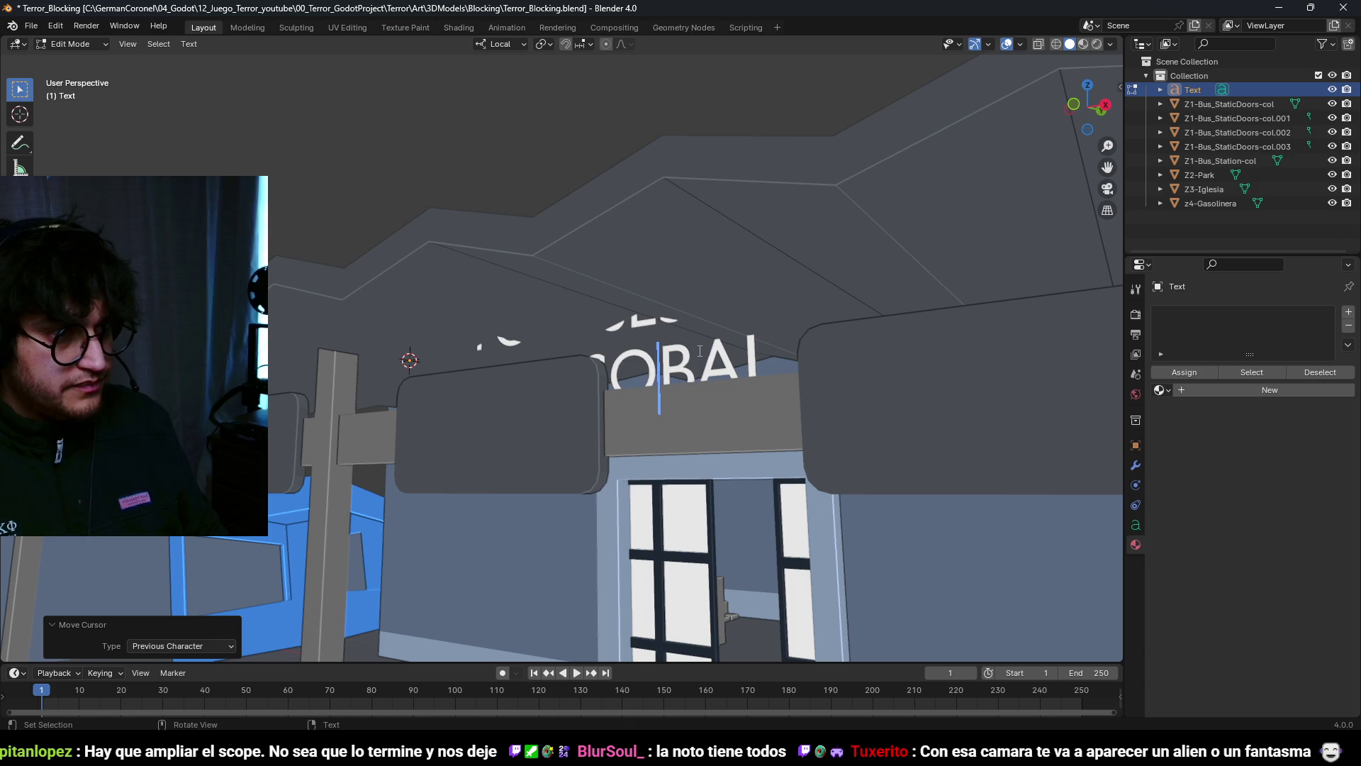
pyautogui.write('T')
pyautogui.press('Tab')
pyautogui.scroll(4, 749, 375)
pyautogui.press('g')
pyautogui.press('z')
pyautogui.press('z')
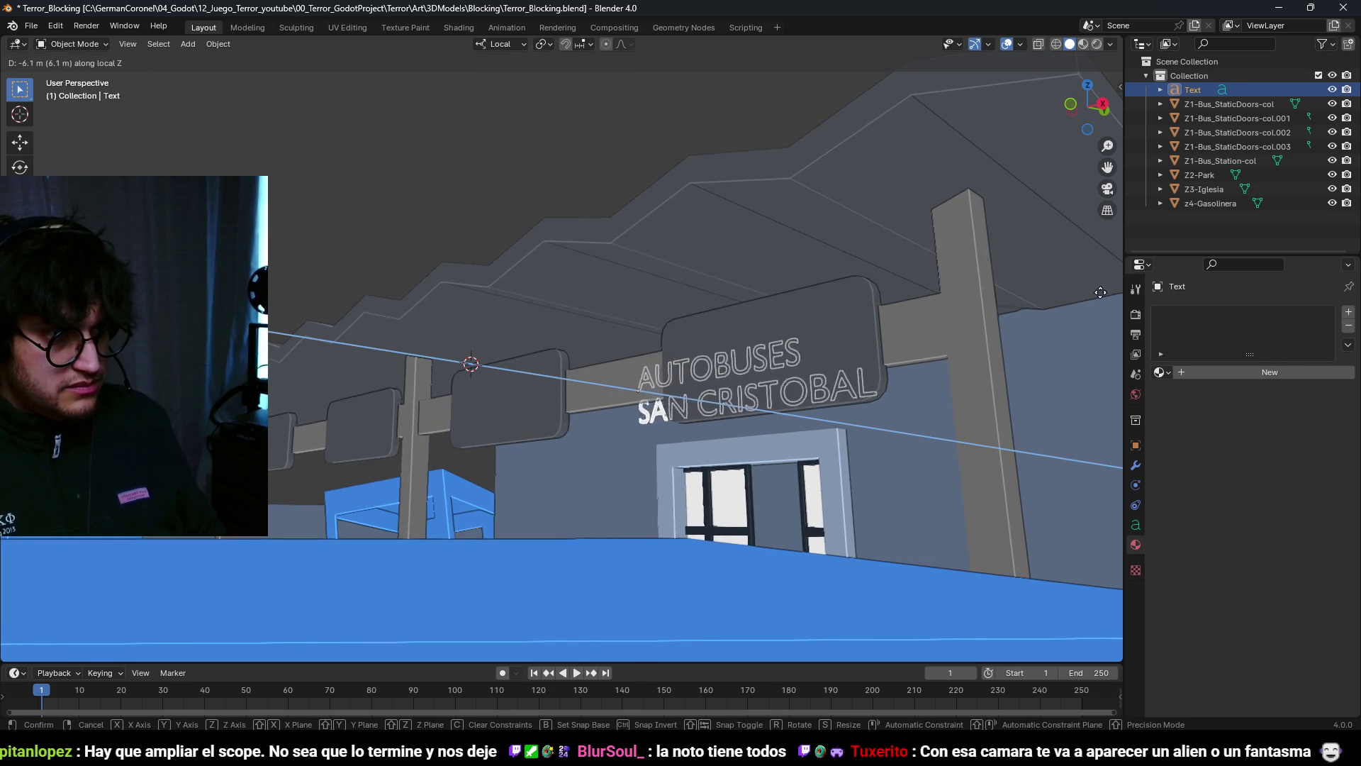
# Step: Move the sign text 3 m along its local Z axis
pyautogui.click(335, 289)
pyautogui.moveTo(335, 283)
pyautogui.mouseDown(button='middle')
pyautogui.moveTo(291, 290)
pyautogui.moveTo(356, 353)
pyautogui.moveTo(380, 407)
pyautogui.moveTo(493, 423)
pyautogui.moveTo(454, 346)
pyautogui.mouseUp(button='middle')
pyautogui.press('g')
pyautogui.press('y')
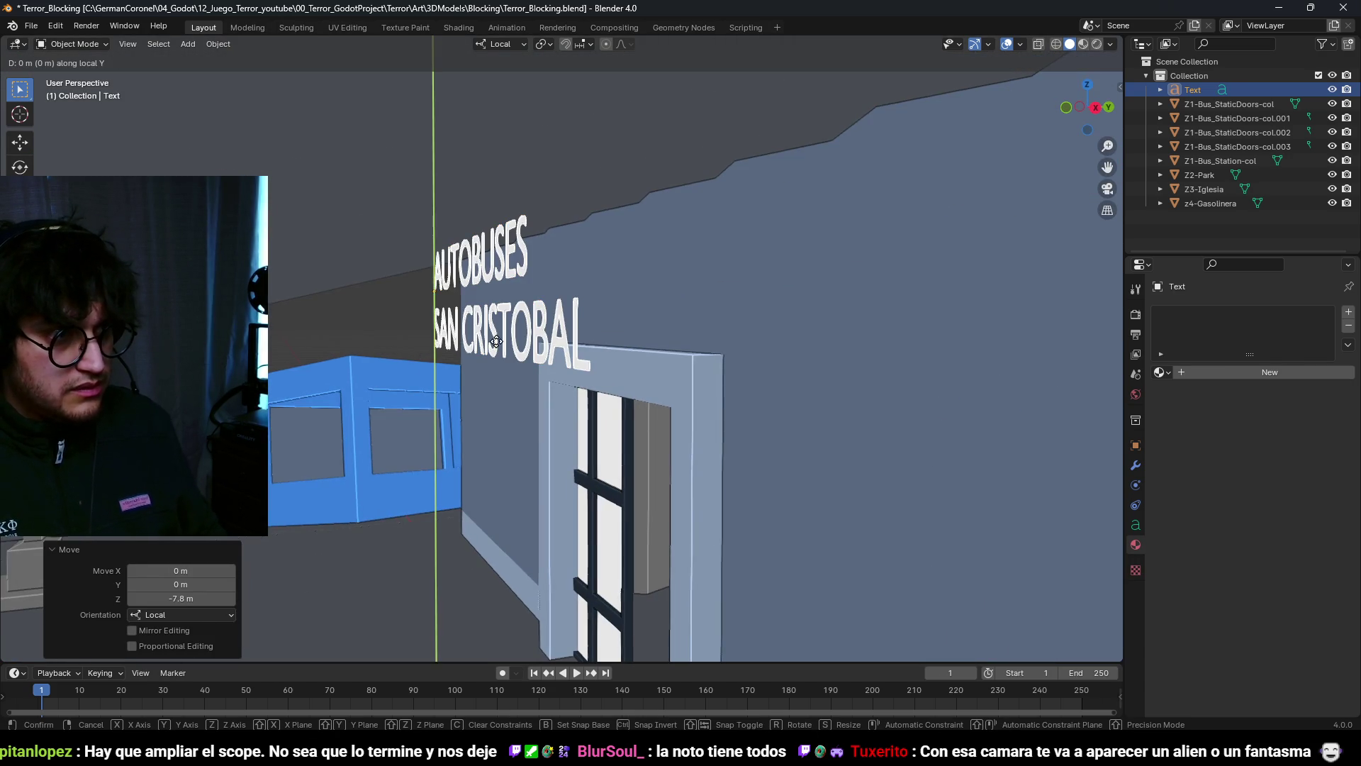
pyautogui.press('x')
pyautogui.press('y')
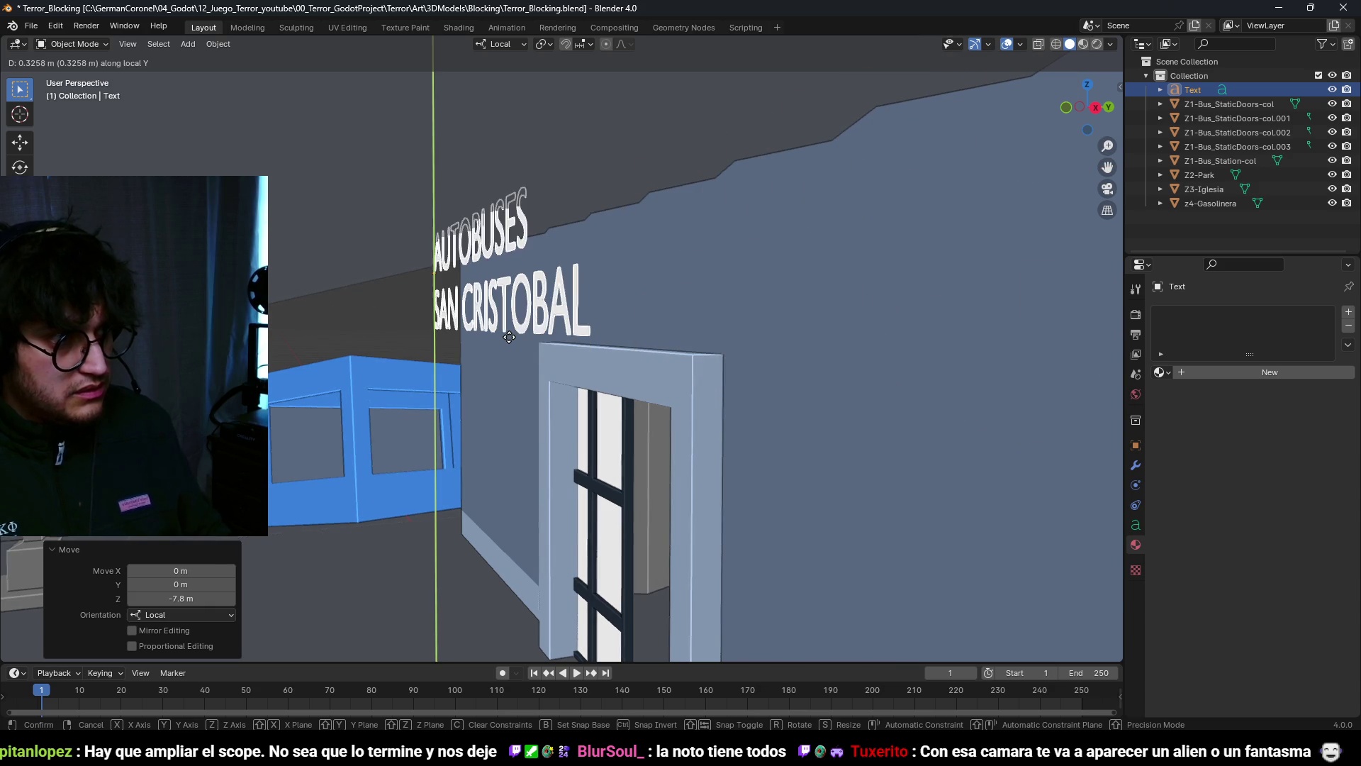
pyautogui.press('z')
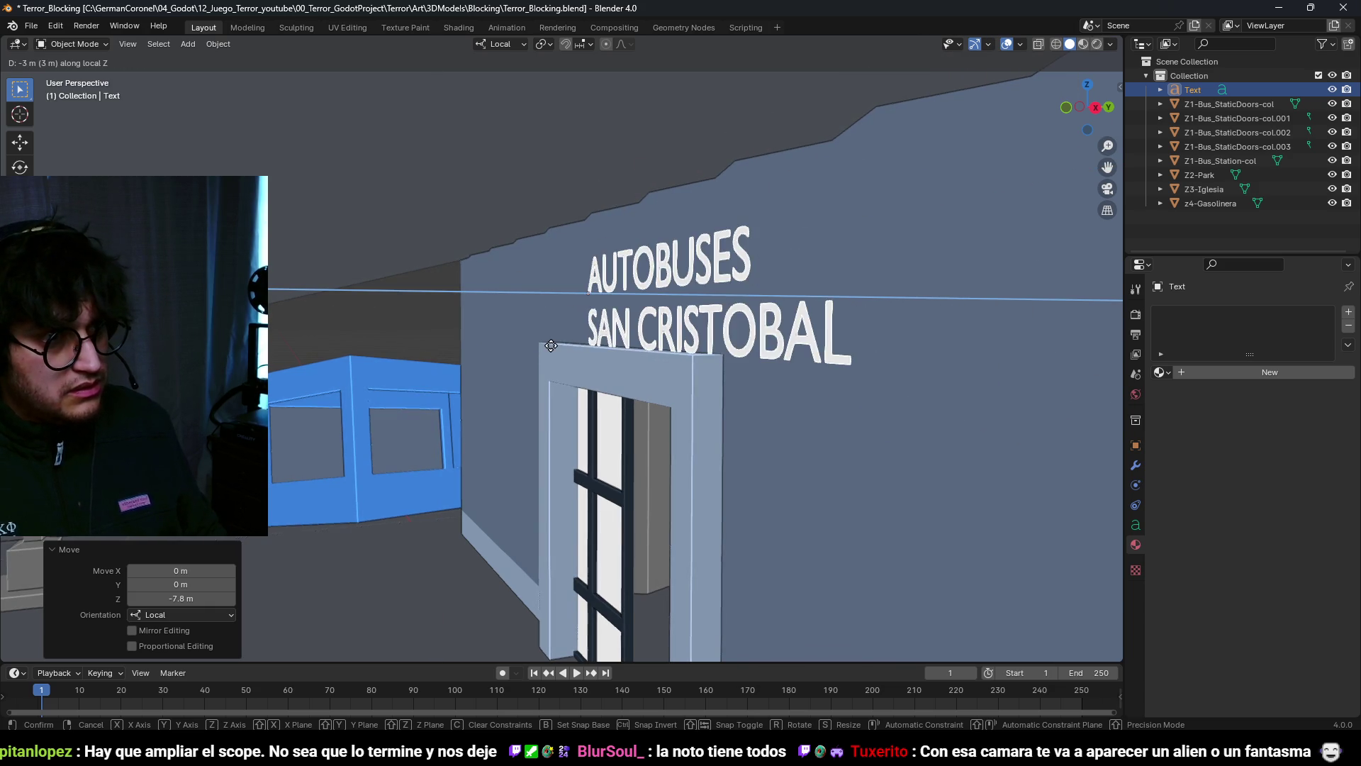
pyautogui.press('Return')
# Step: Shift the sign text 3 m along its local X axis
pyautogui.scroll(3, 670, 338)
pyautogui.moveTo(636, 334); pyautogui.dragTo(675, 339, button='middle')
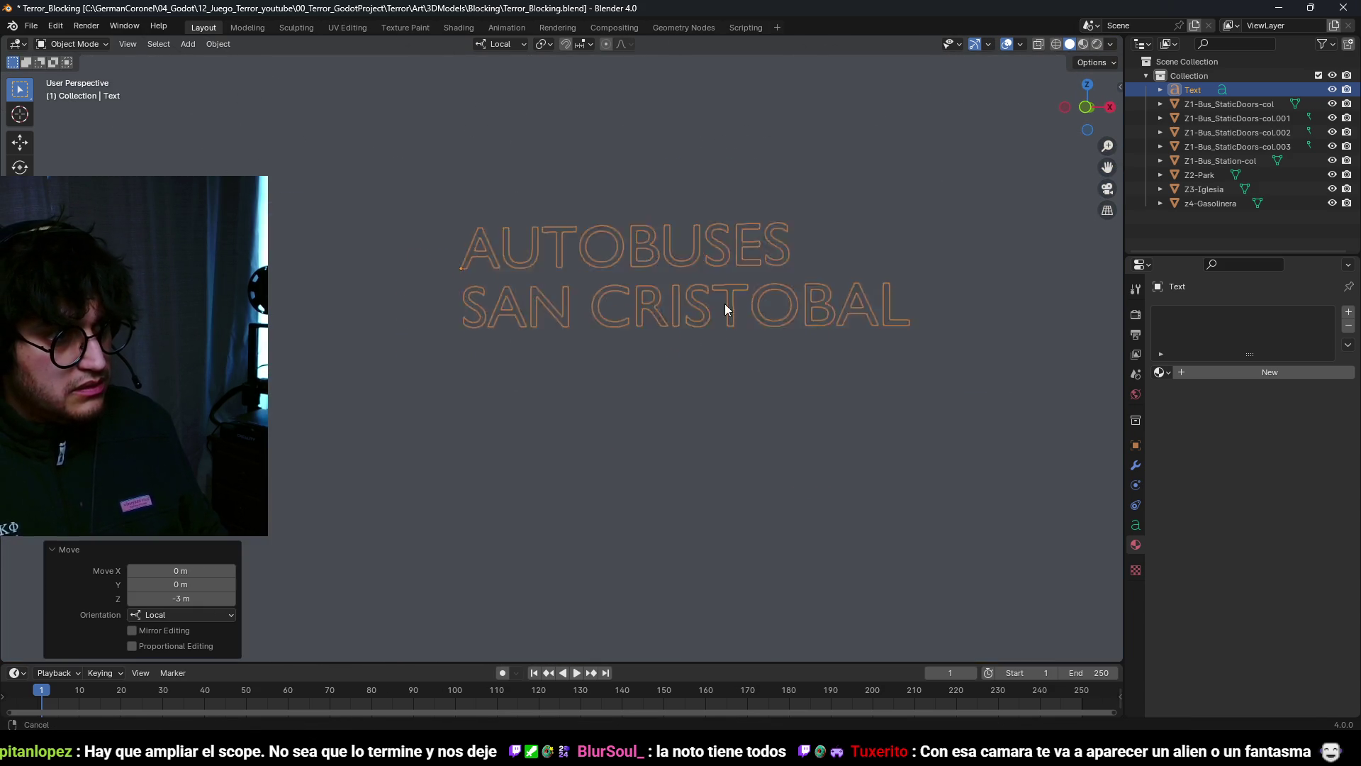
pyautogui.scroll(2, 725, 304)
pyautogui.press('g')
pyautogui.press('x')
pyautogui.press('Return')
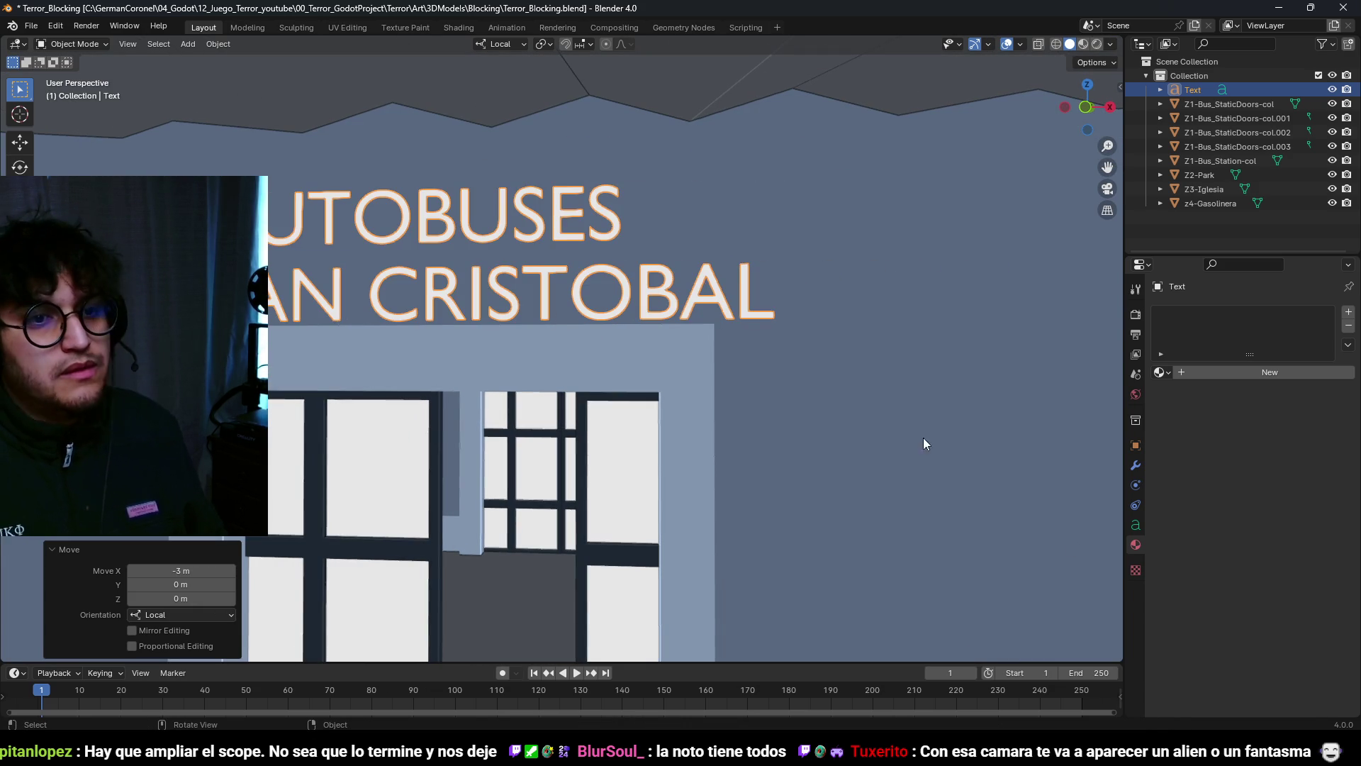
# Step: Set the text's horizontal alignment to Center and slide it sideways along X
pyautogui.click(1135, 525)
pyautogui.click(1253, 539)
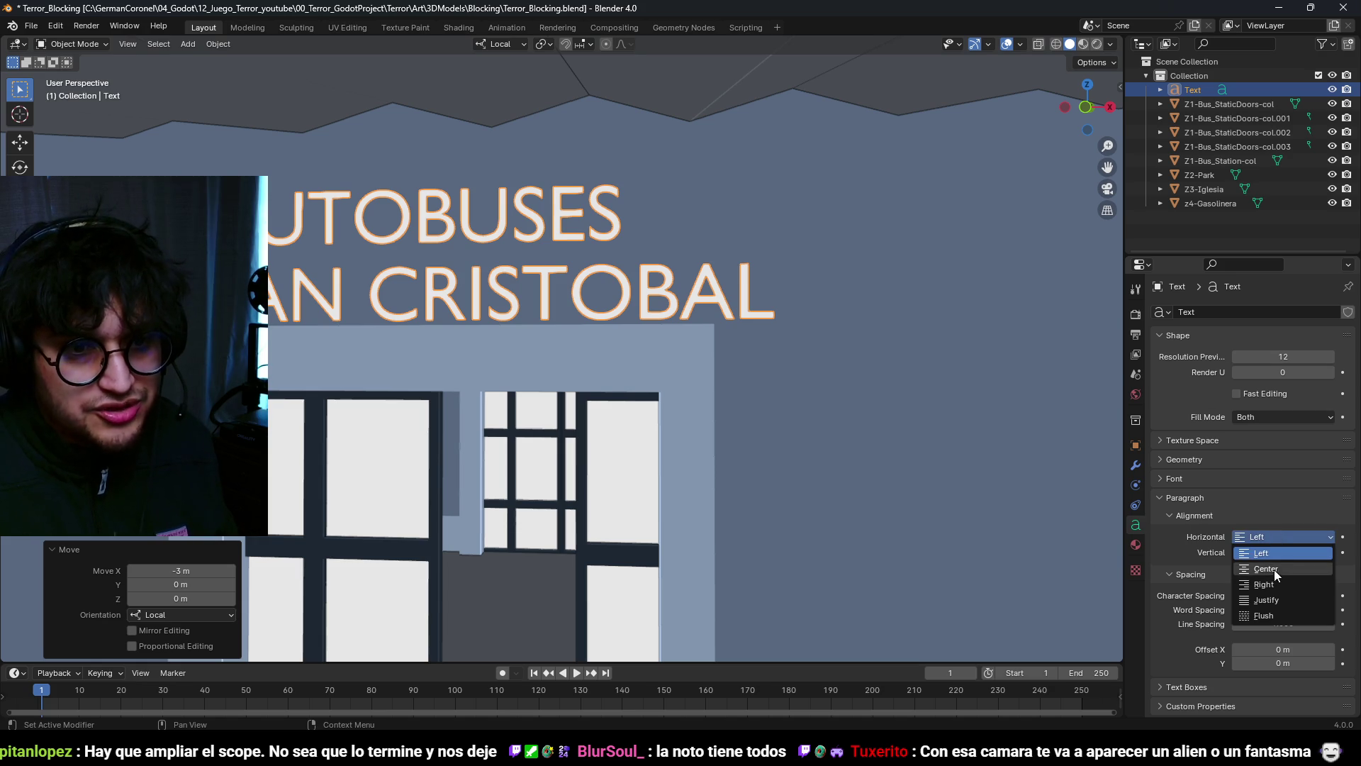
pyautogui.click(1274, 563)
pyautogui.press('g')
pyautogui.press('y')
pyautogui.press('x')
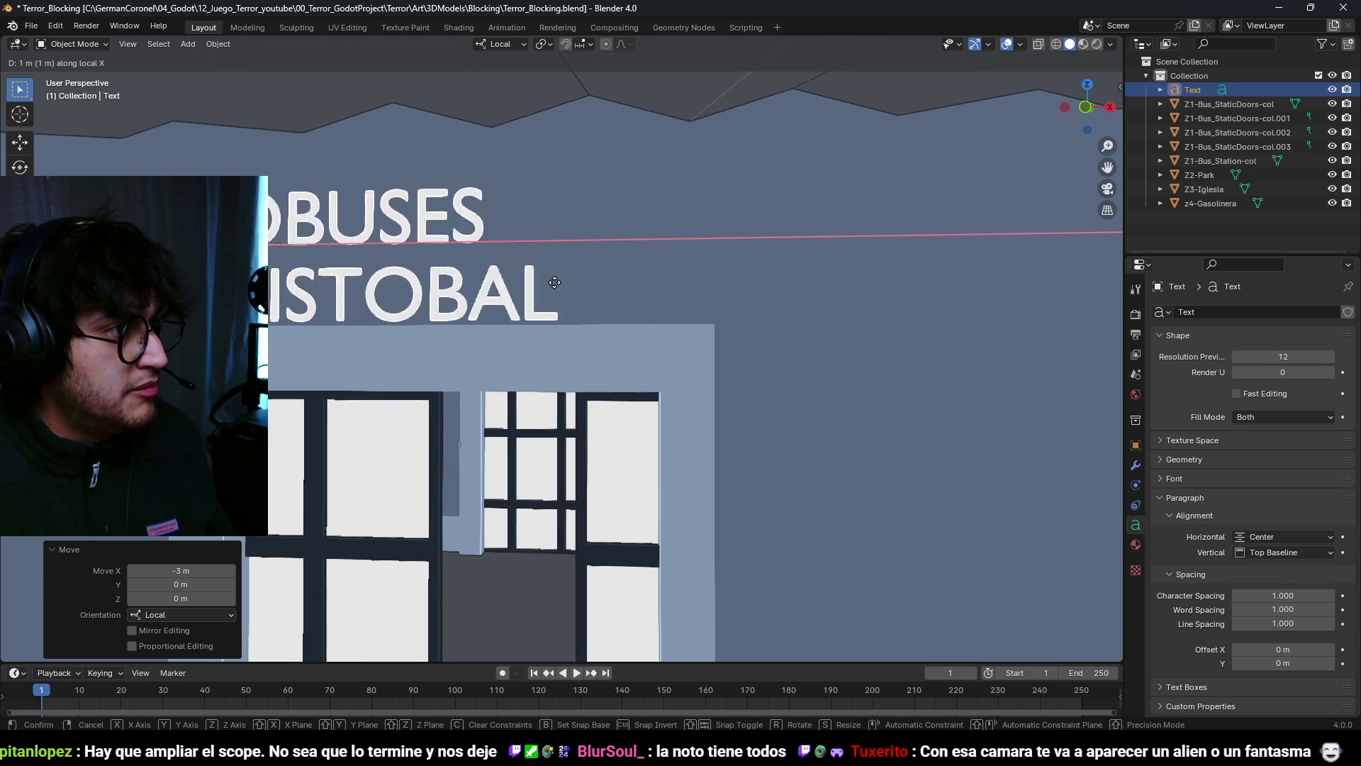
pyautogui.click(678, 316)
# Step: Raise the sign text 0.4 m along its local Y axis
pyautogui.press('g')
pyautogui.press('y')
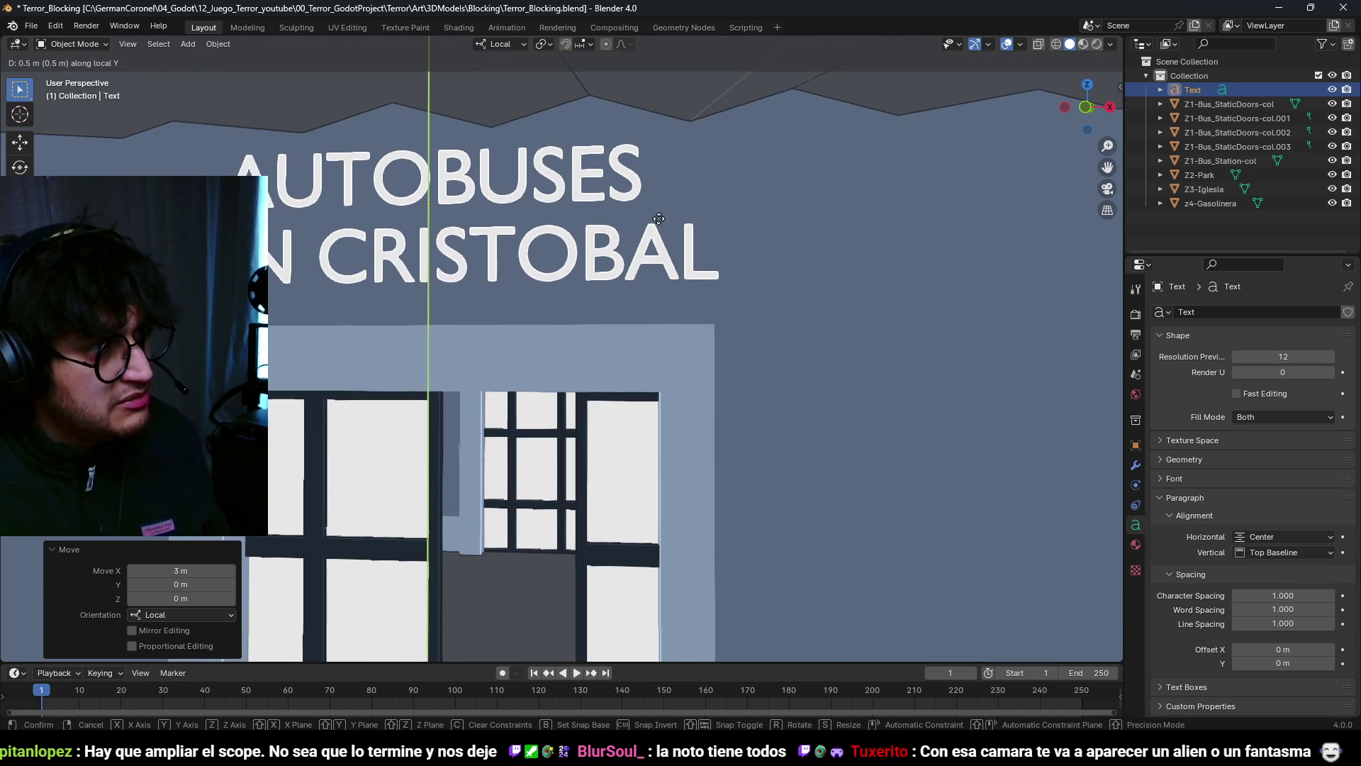
pyautogui.click(635, 288)
pyautogui.scroll(1, 635, 288)
pyautogui.scroll(-3, 635, 288)
pyautogui.moveTo(751, 301)
pyautogui.mouseDown(button='middle')
pyautogui.moveTo(733, 352)
pyautogui.moveTo(596, 287)
pyautogui.moveTo(627, 337)
pyautogui.mouseUp(button='middle')
# Step: Push the sign text back along its local depth axis
pyautogui.press('g')
pyautogui.press('z')
pyautogui.press('x')
pyautogui.press('z')
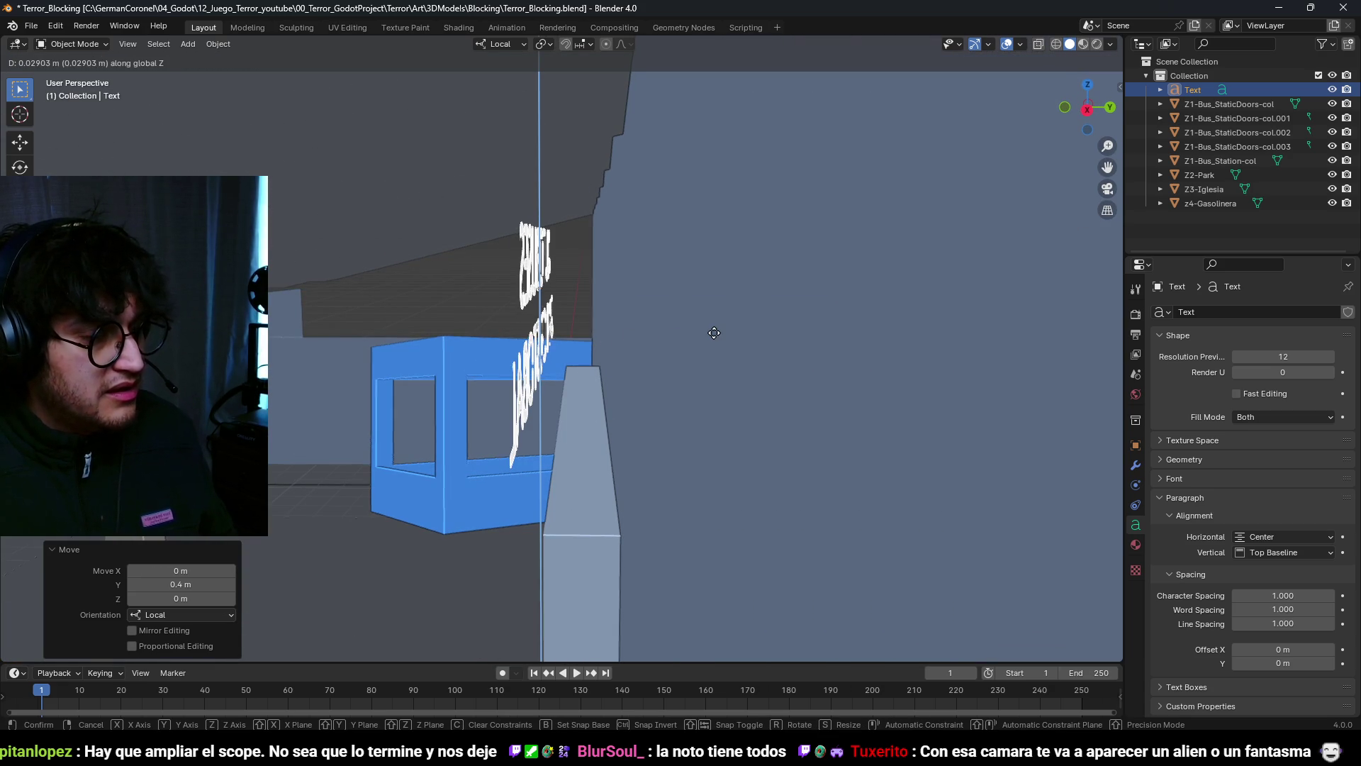
pyautogui.press('Escape')
pyautogui.press('g')
pyautogui.press('z')
pyautogui.press('z')
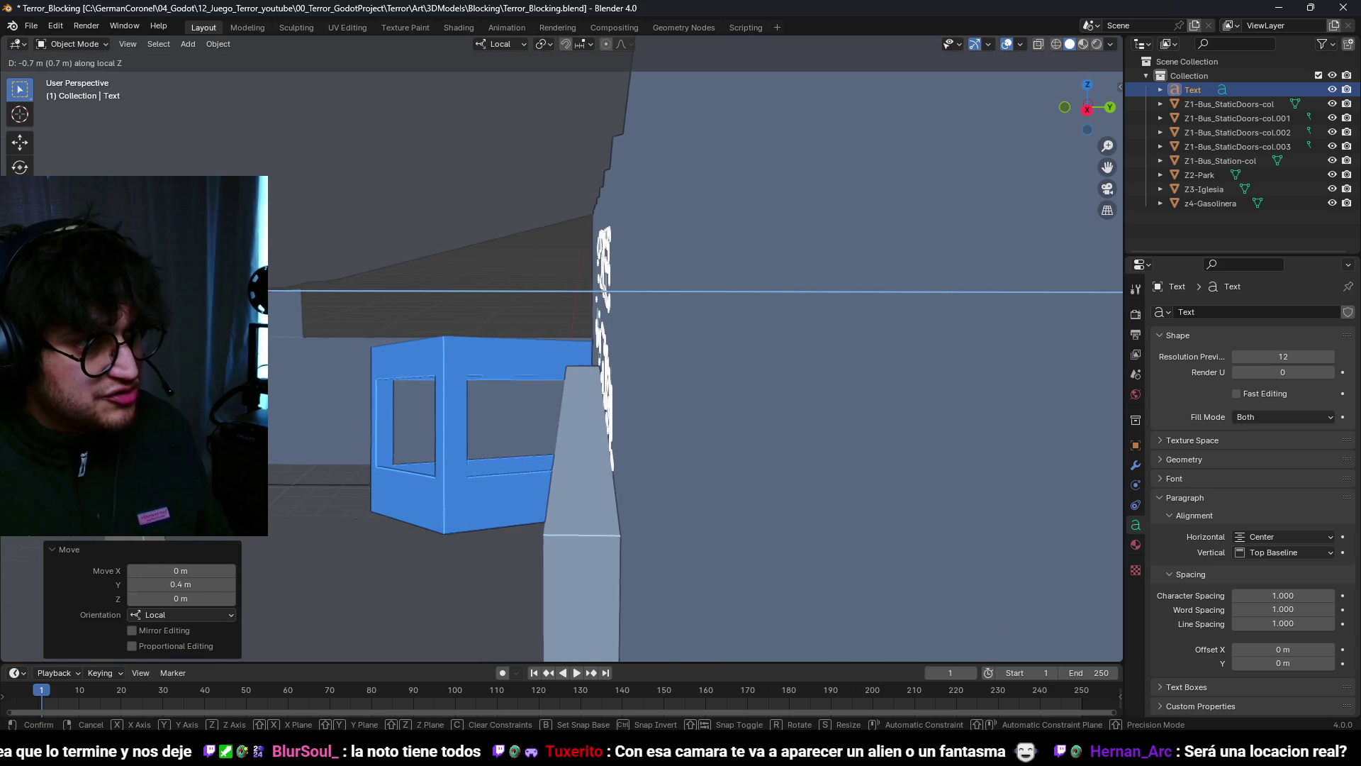
pyautogui.press('Return')
# Step: Bring the text 0.1 m out from the wall, then nudge its depth until it sits flush
pyautogui.moveTo(567, 383)
pyautogui.mouseDown(button='middle')
pyautogui.moveTo(350, 397)
pyautogui.moveTo(374, 404)
pyautogui.moveTo(350, 411)
pyautogui.moveTo(560, 364)
pyautogui.moveTo(475, 364)
pyautogui.moveTo(462, 382)
pyautogui.moveTo(554, 385)
pyautogui.moveTo(530, 364)
pyautogui.mouseUp(button='middle')
pyautogui.press('g')
pyautogui.press('z')
pyautogui.press('z')
pyautogui.write('0.1')
pyautogui.press('Return')
pyautogui.press('g')
pyautogui.press('z')
pyautogui.click(357, 410)
pyautogui.press('g')
pyautogui.press('z')
pyautogui.click(496, 361)
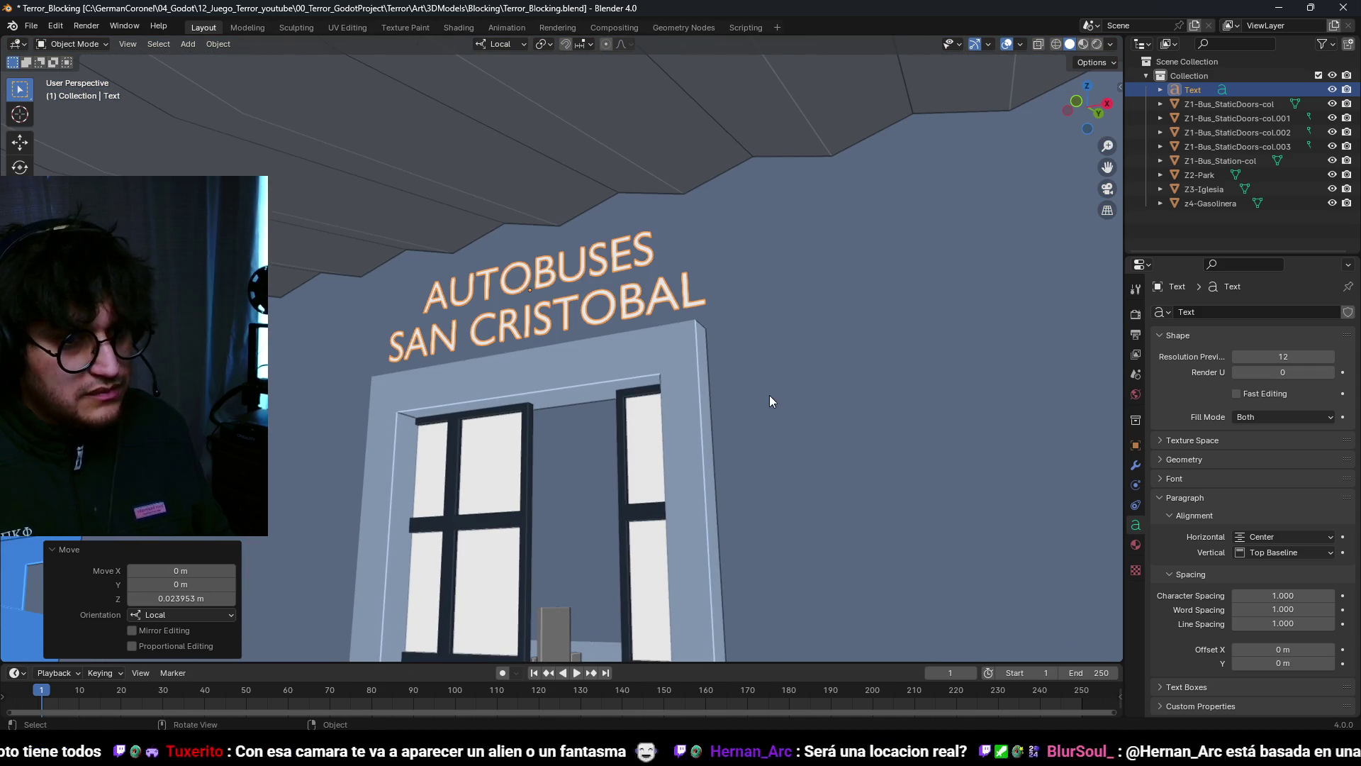
# Step: Set the sign's regular font to Agency FB Bold
pyautogui.click(1175, 479)
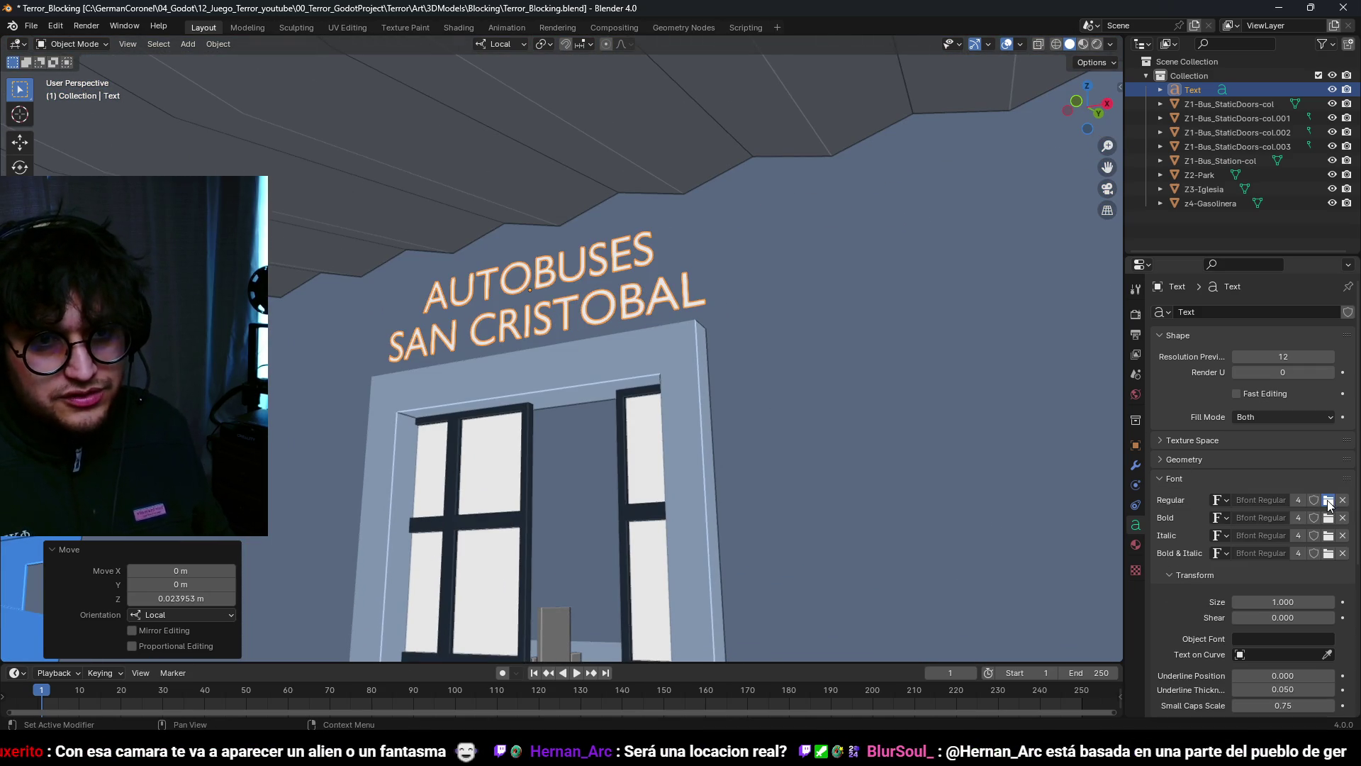
pyautogui.click(1329, 500)
pyautogui.moveTo(733, 173); pyautogui.dragTo(1083, 149)
pyautogui.click(1002, 229)
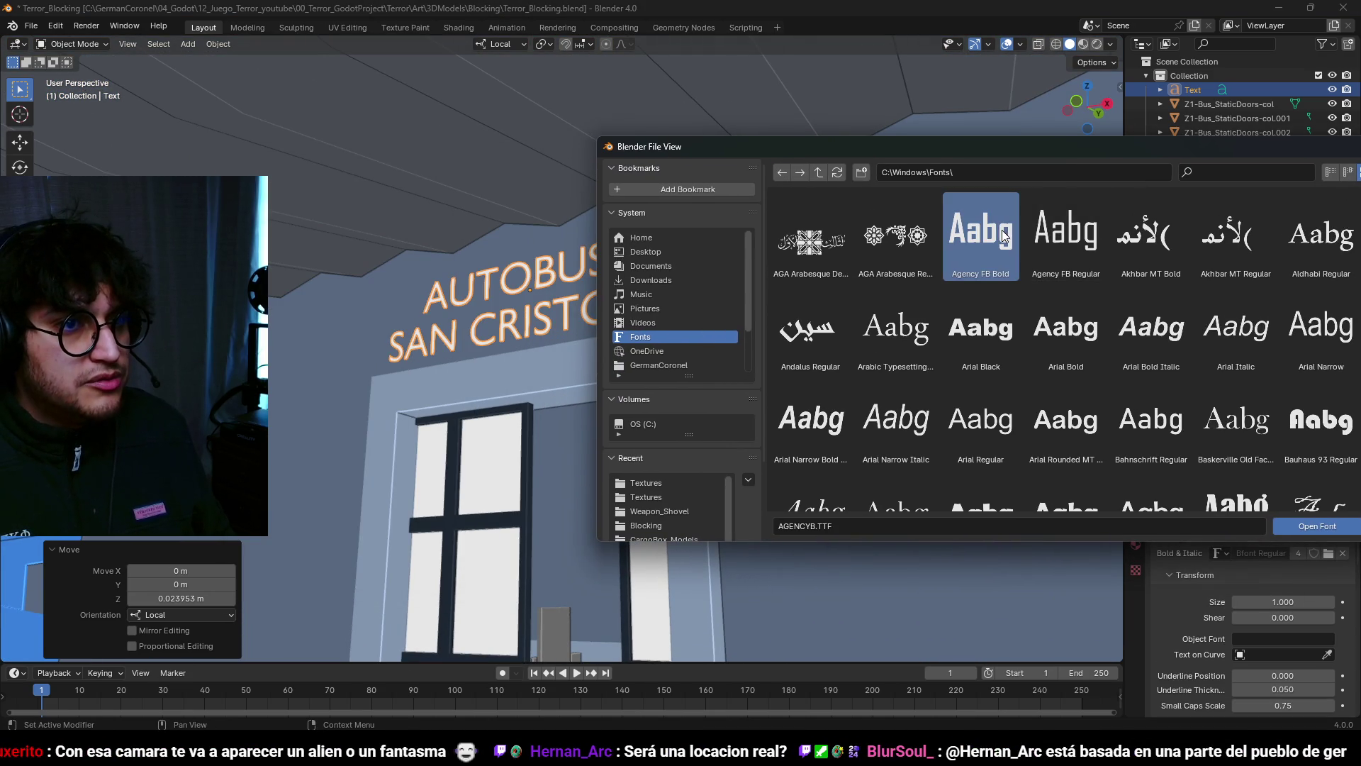
pyautogui.click(1323, 527)
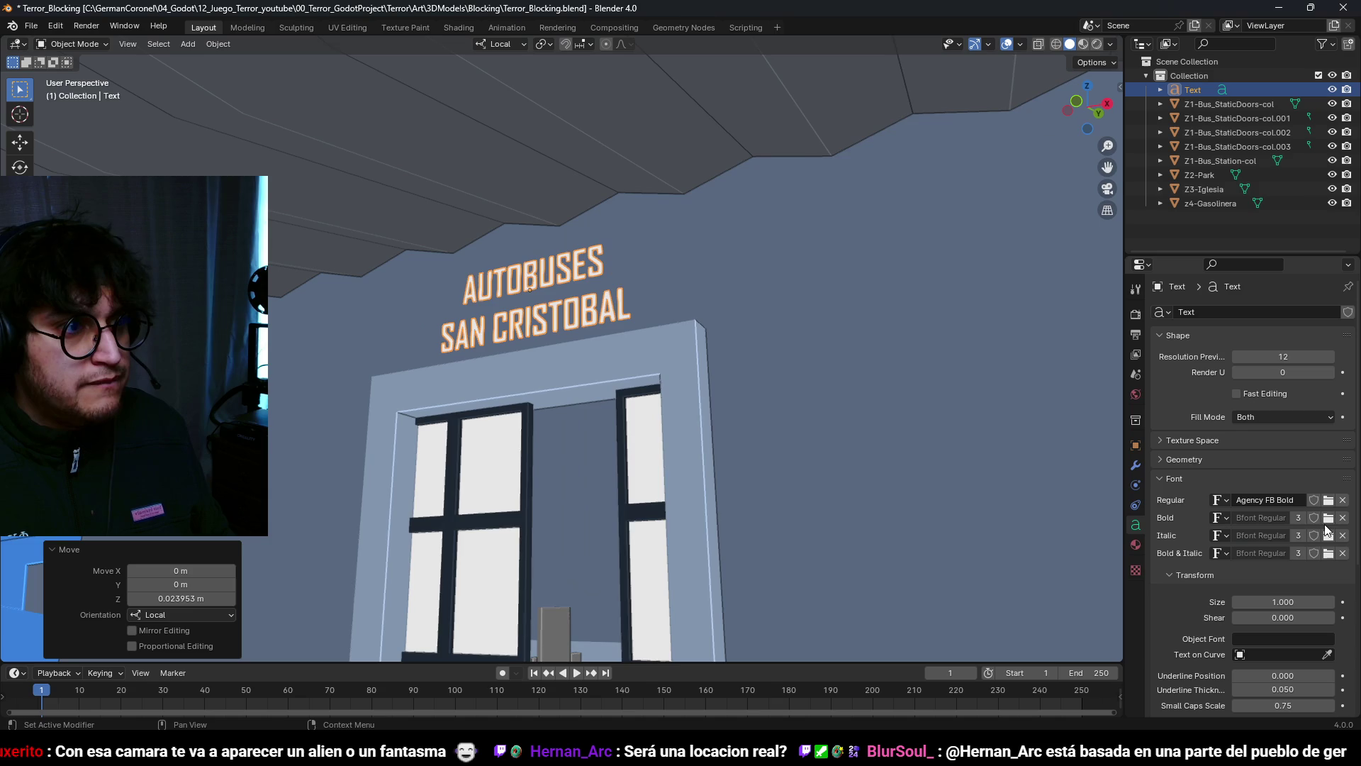
pyautogui.moveTo(744, 366); pyautogui.dragTo(910, 414, button='middle')
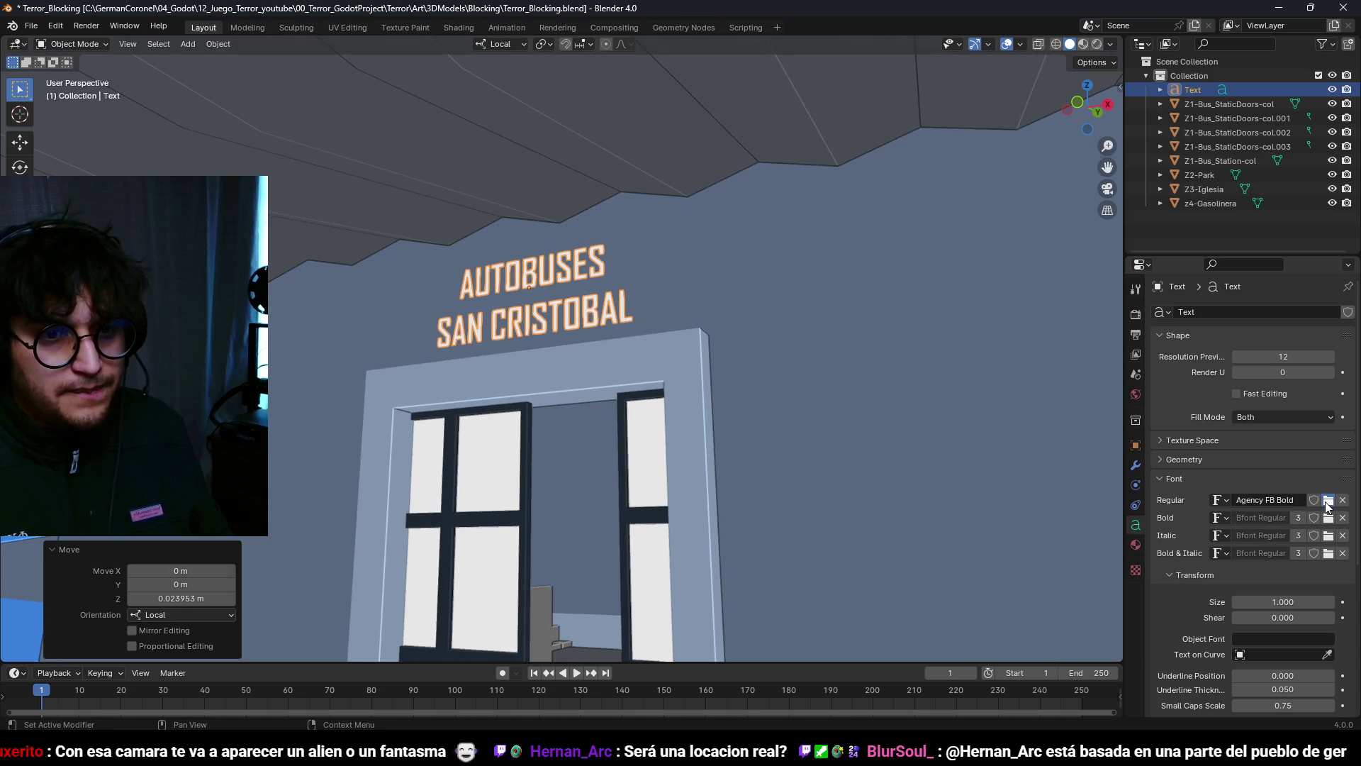
# Step: Switch the sign's regular font to Bauhaus 93
pyautogui.click(1329, 500)
pyautogui.scroll(-5, 922, 341)
pyautogui.doubleClick(960, 309)
pyautogui.moveTo(662, 322); pyautogui.dragTo(745, 397, button='middle')
# Step: Change the sign's regular font to Bodoni MT Poster
pyautogui.click(1329, 502)
pyautogui.scroll(-3, 886, 340)
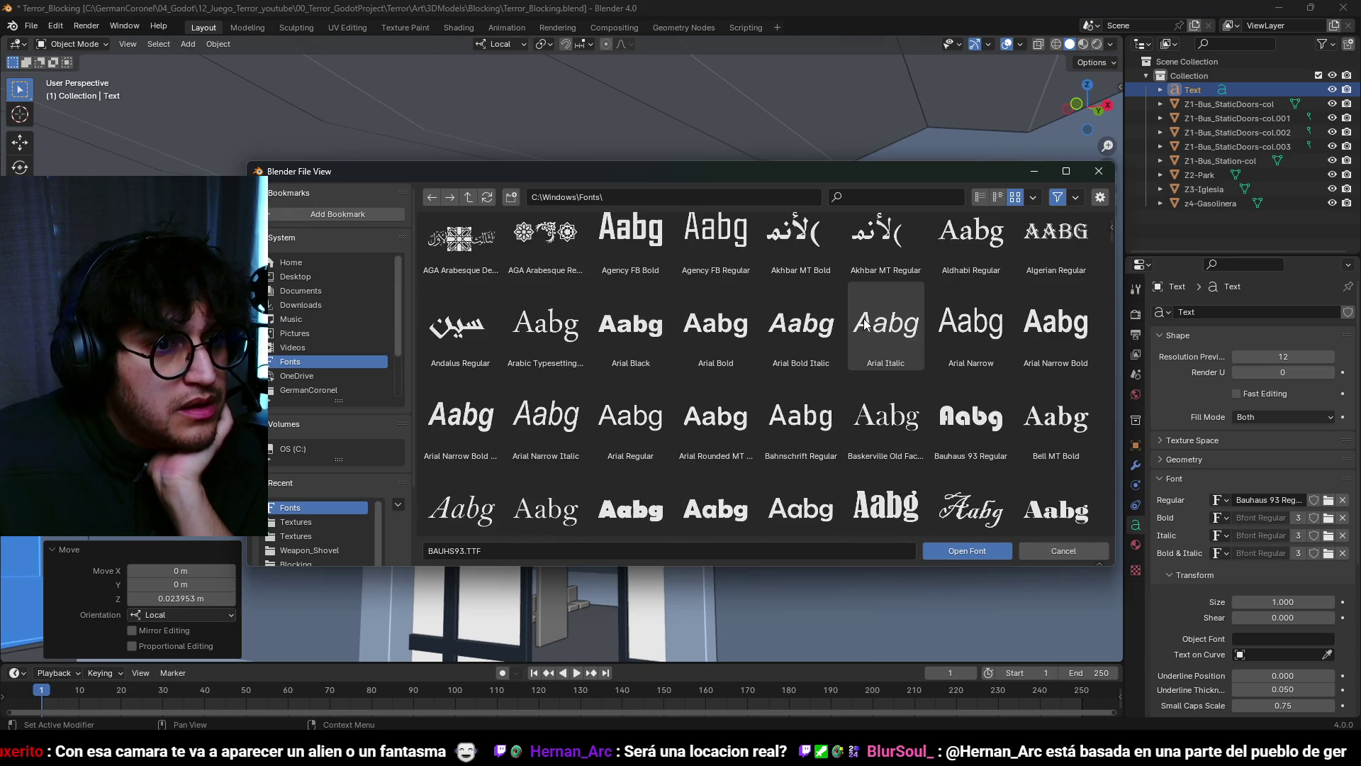
pyautogui.scroll(-1, 799, 447)
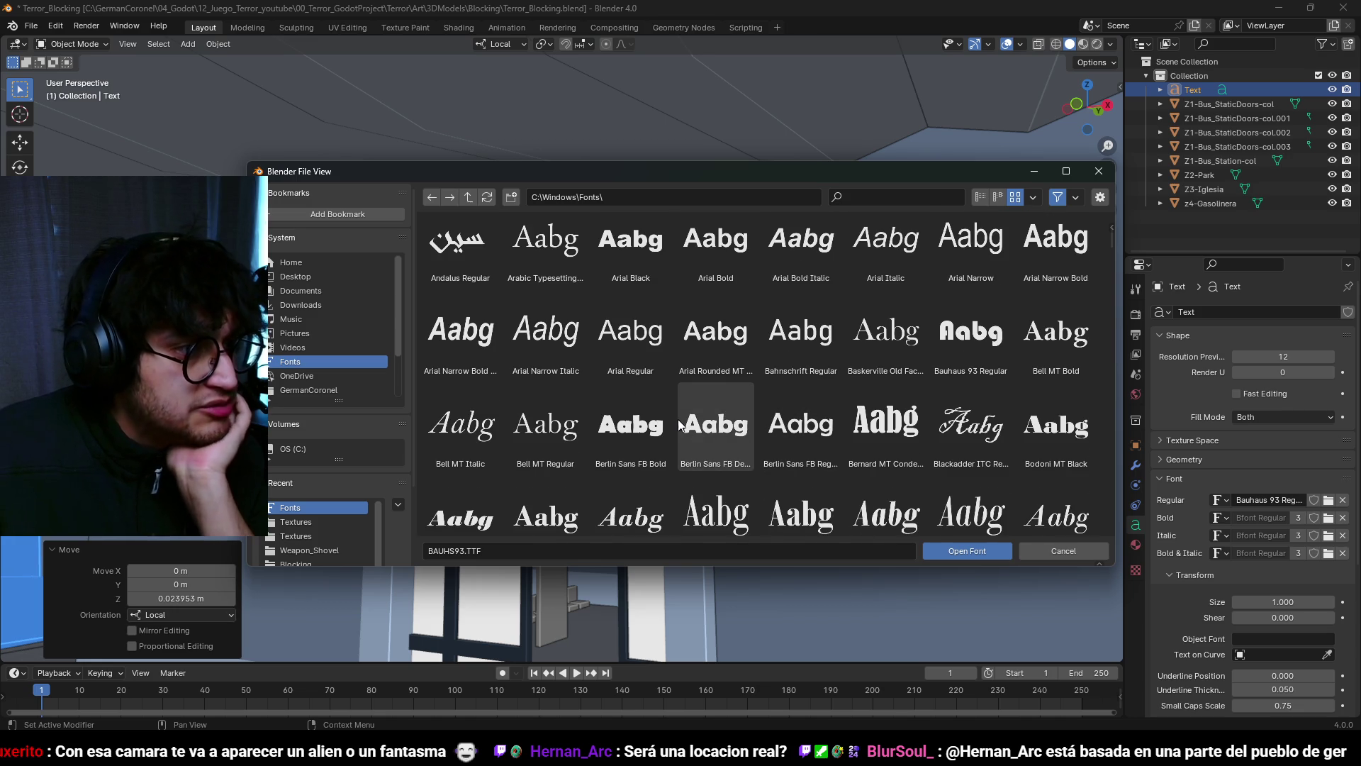
pyautogui.scroll(-4, 682, 426)
pyautogui.scroll(-6, 636, 440)
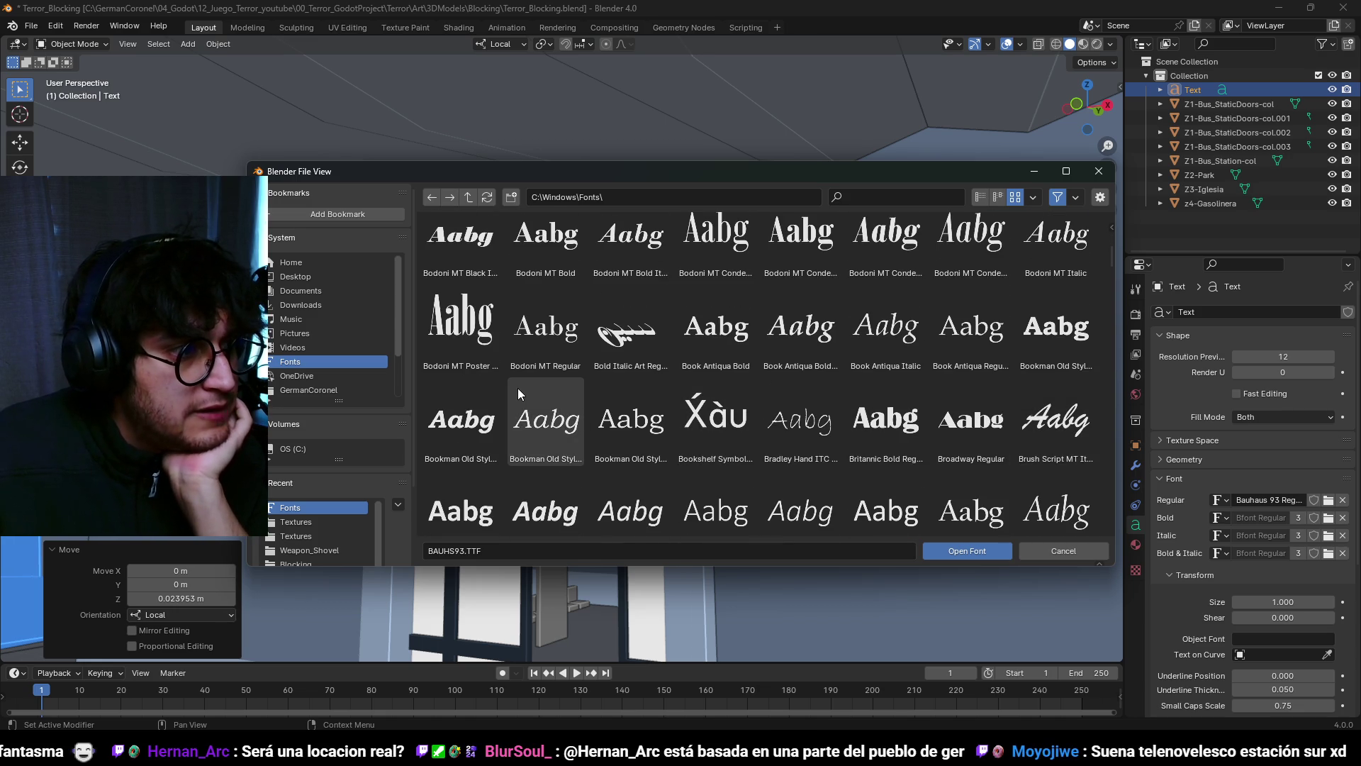
pyautogui.scroll(-5, 518, 388)
pyautogui.scroll(5, 518, 383)
pyautogui.doubleClick(462, 322)
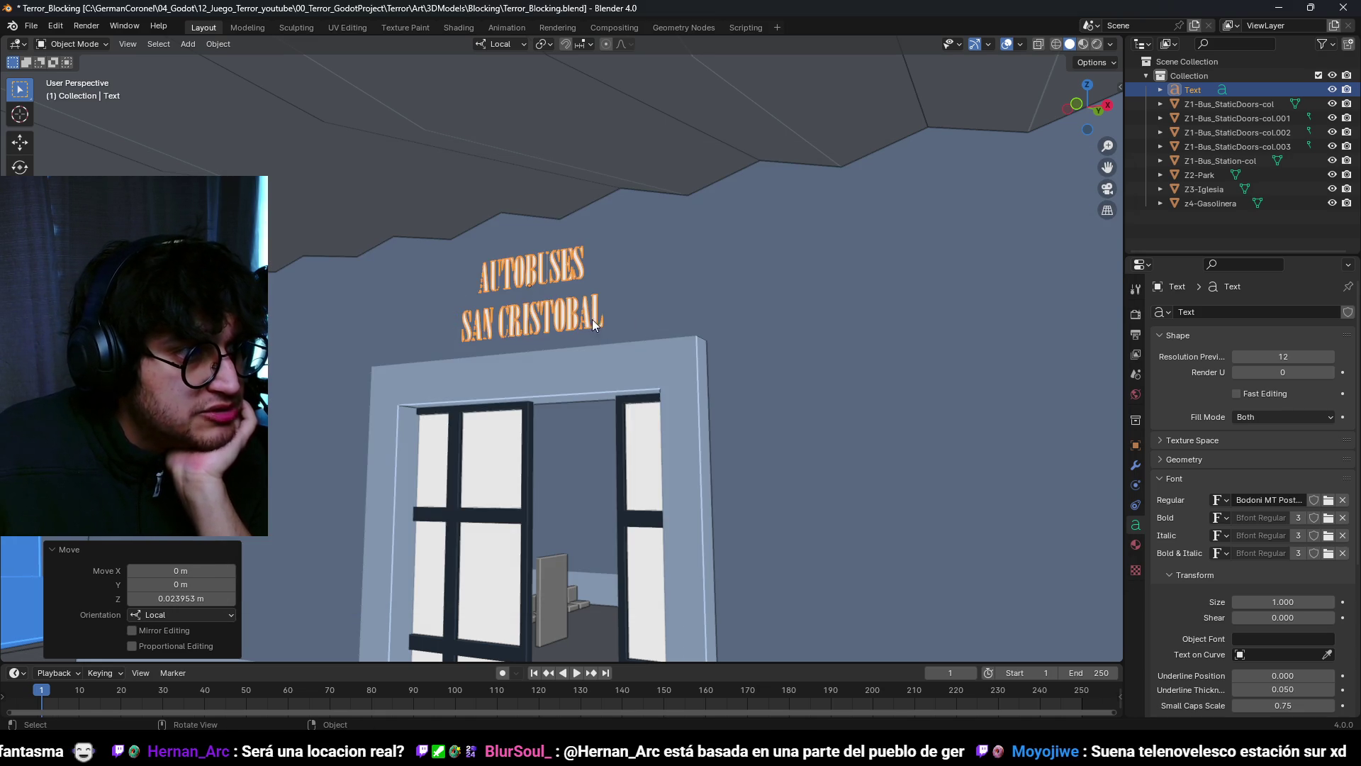
pyautogui.moveTo(552, 322); pyautogui.dragTo(677, 313, button='middle')
pyautogui.click(1328, 501)
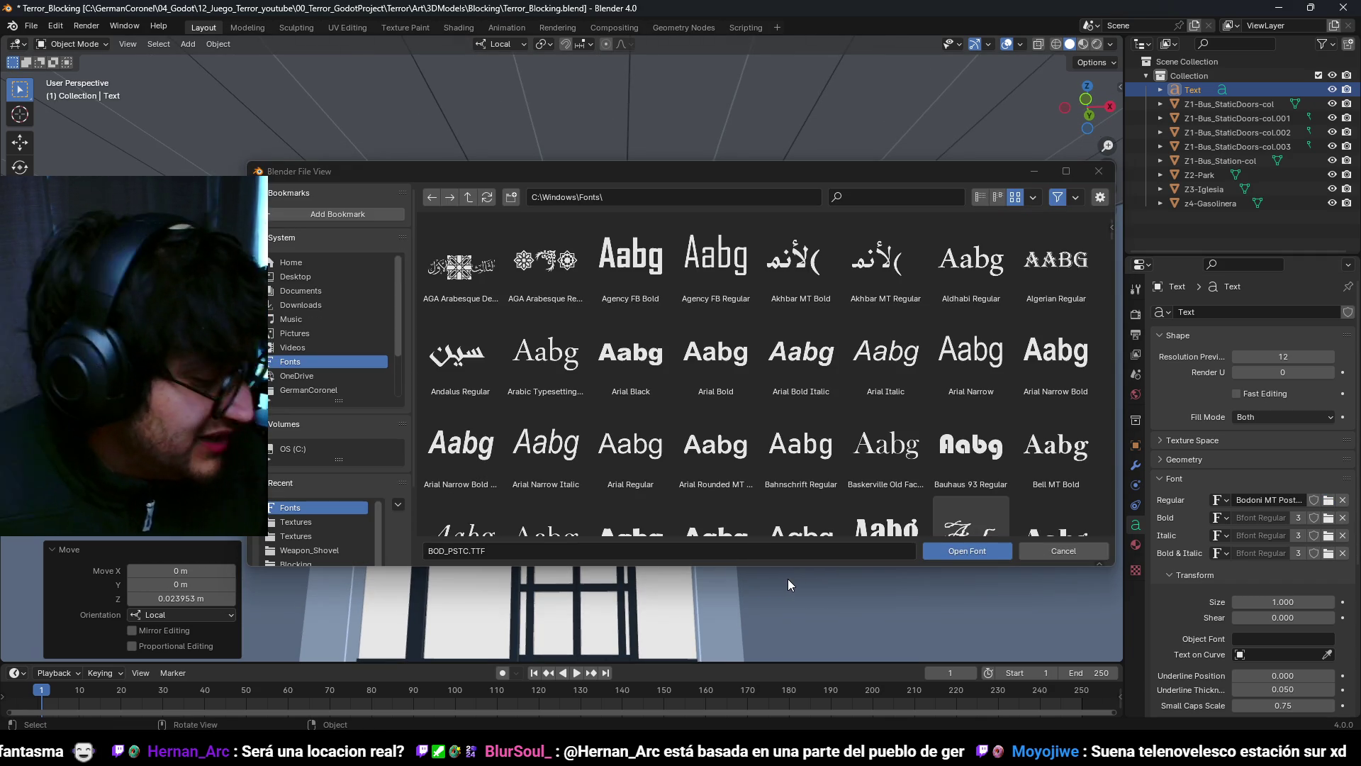
# Step: Apply Cooper Black as the sign's regular font
pyautogui.scroll(-10, 814, 397)
pyautogui.scroll(-5, 808, 365)
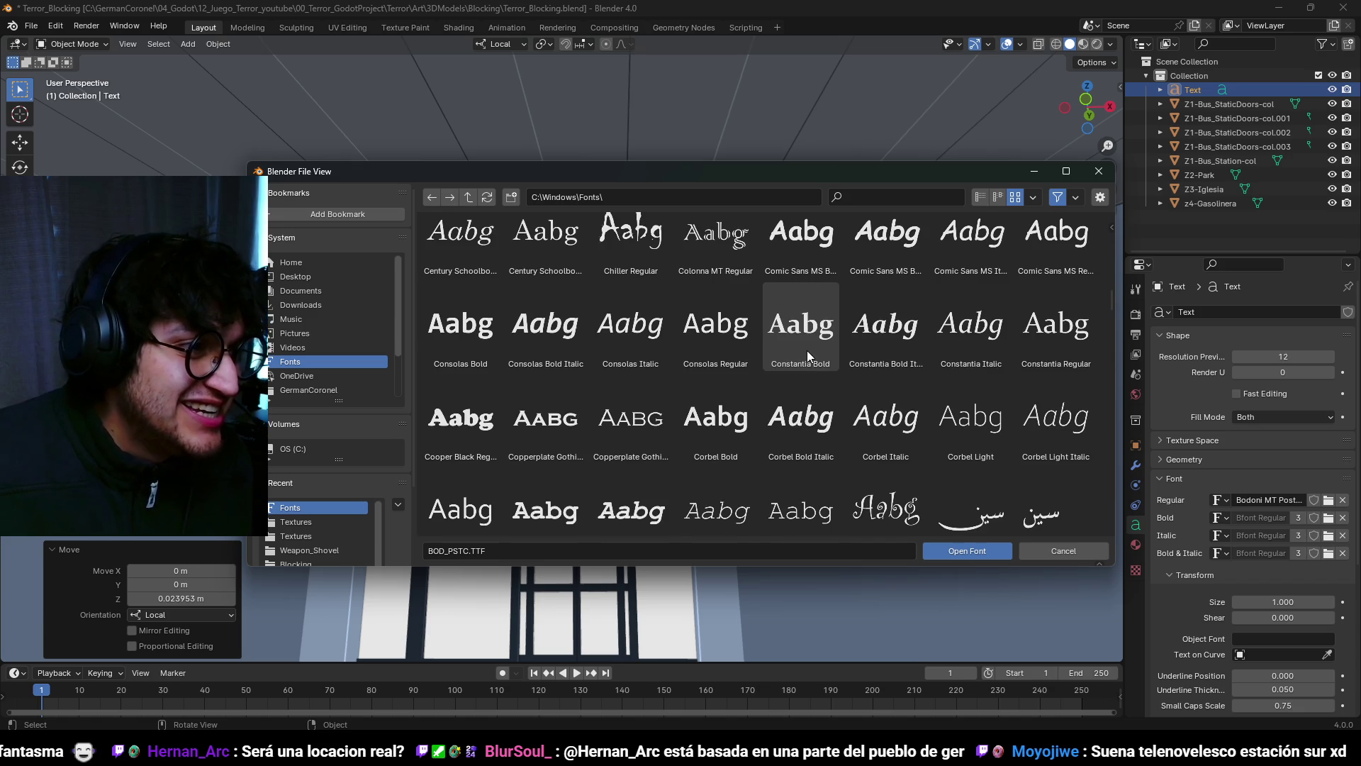
pyautogui.click(468, 419)
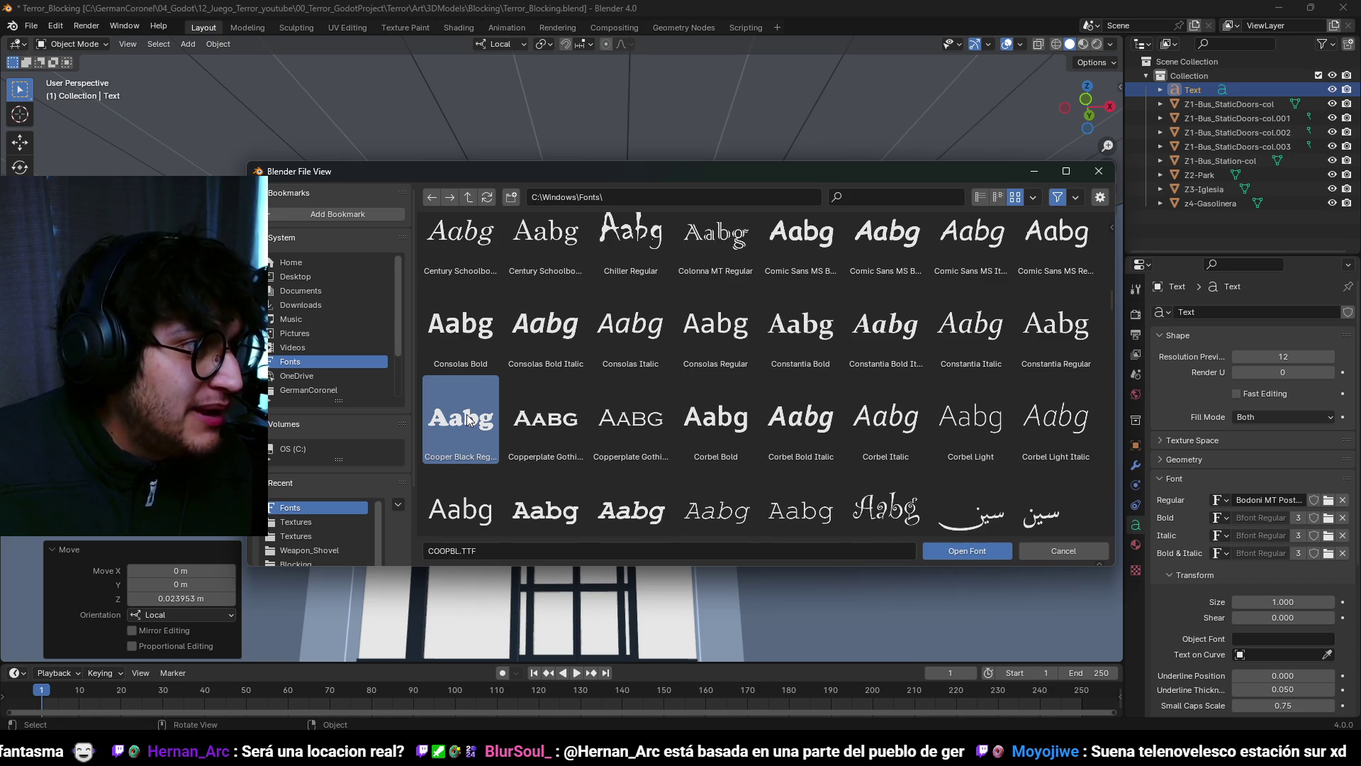
pyautogui.doubleClick(468, 420)
pyautogui.moveTo(626, 282); pyautogui.dragTo(775, 348, button='middle')
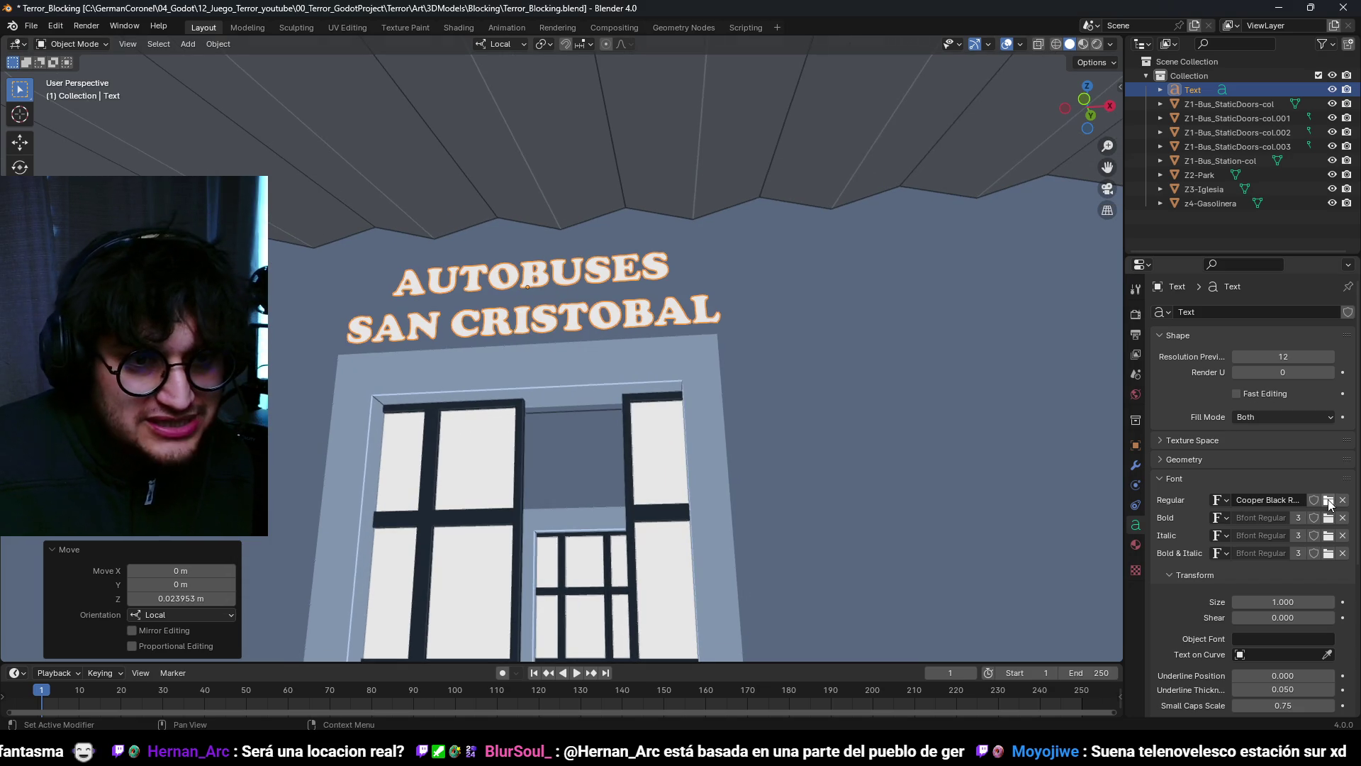
# Step: Change the sign's regular font to Gill Sans MT Ext Condensed
pyautogui.click(1329, 501)
pyautogui.scroll(-6, 935, 424)
pyautogui.scroll(-1, 928, 412)
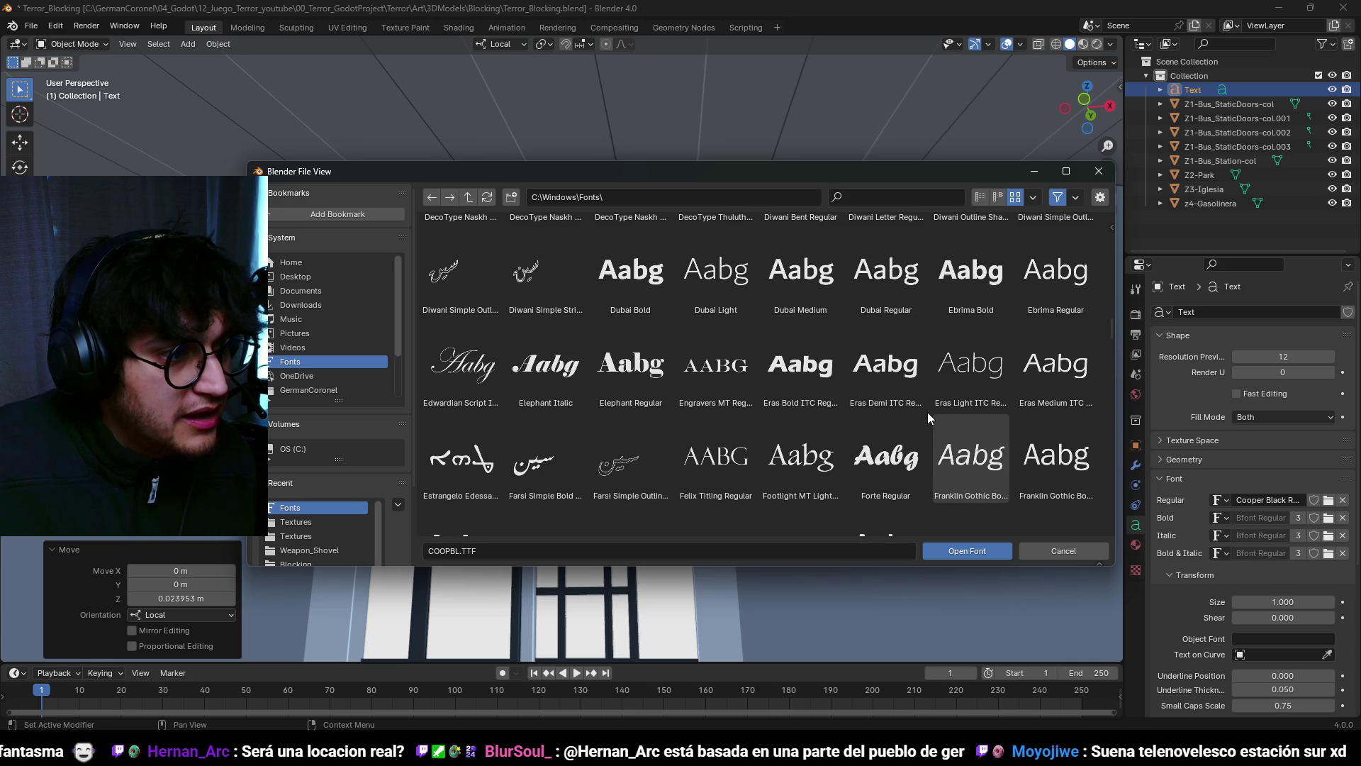
pyautogui.scroll(-5, 927, 417)
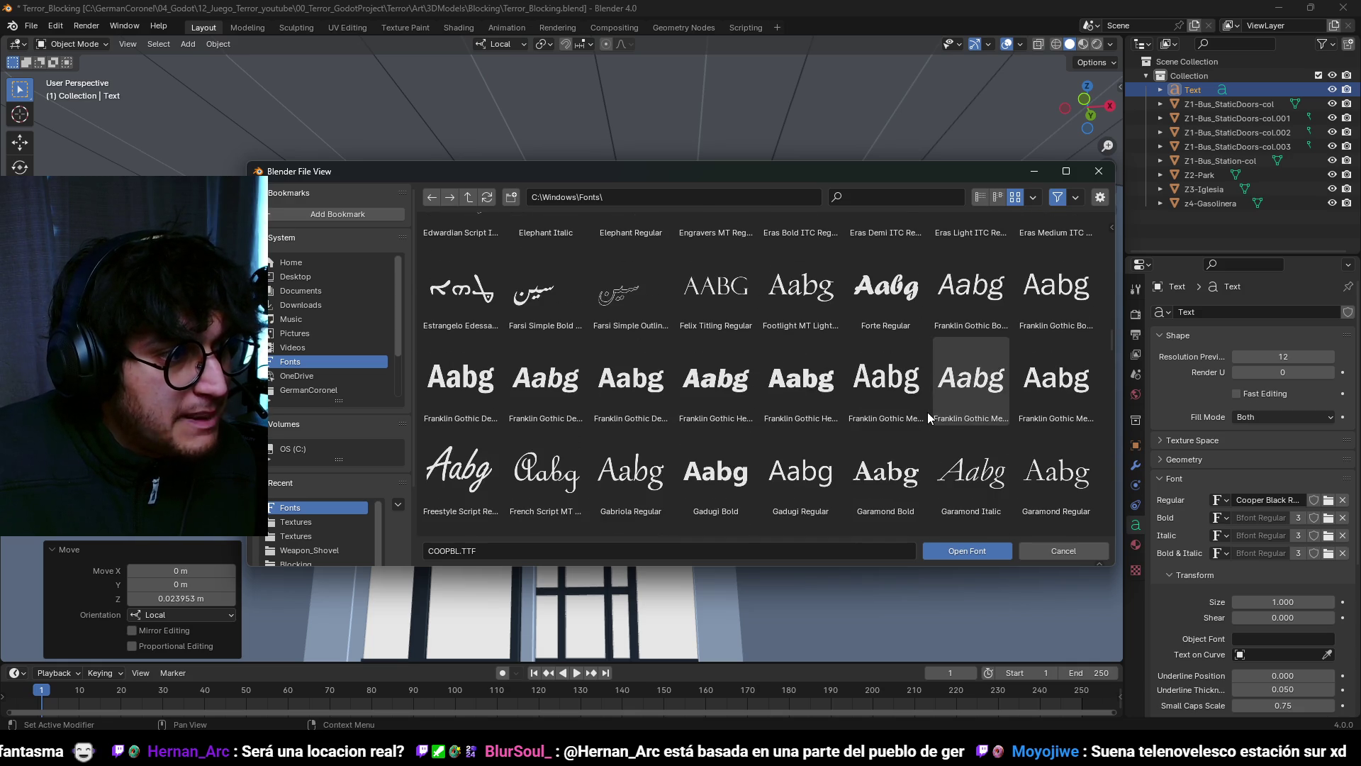
pyautogui.scroll(-7, 927, 411)
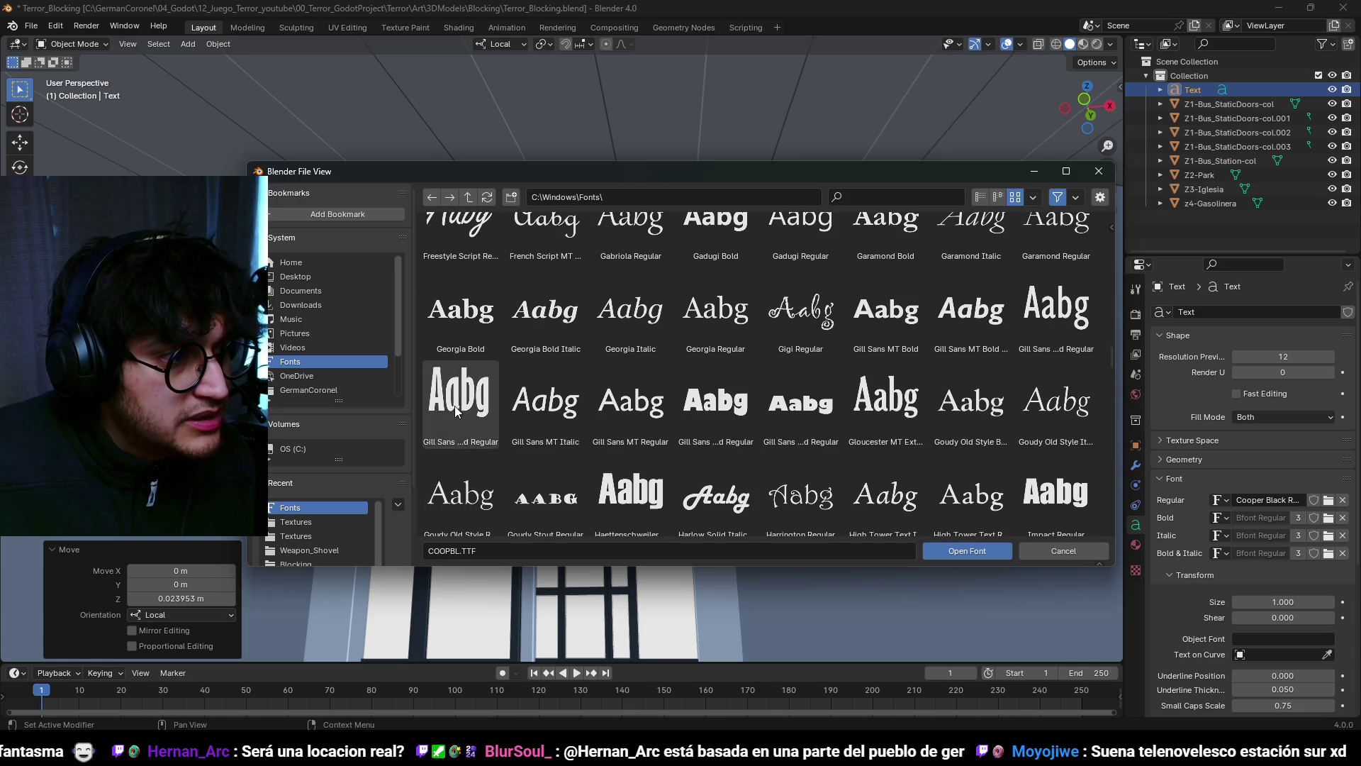
pyautogui.doubleClick(454, 406)
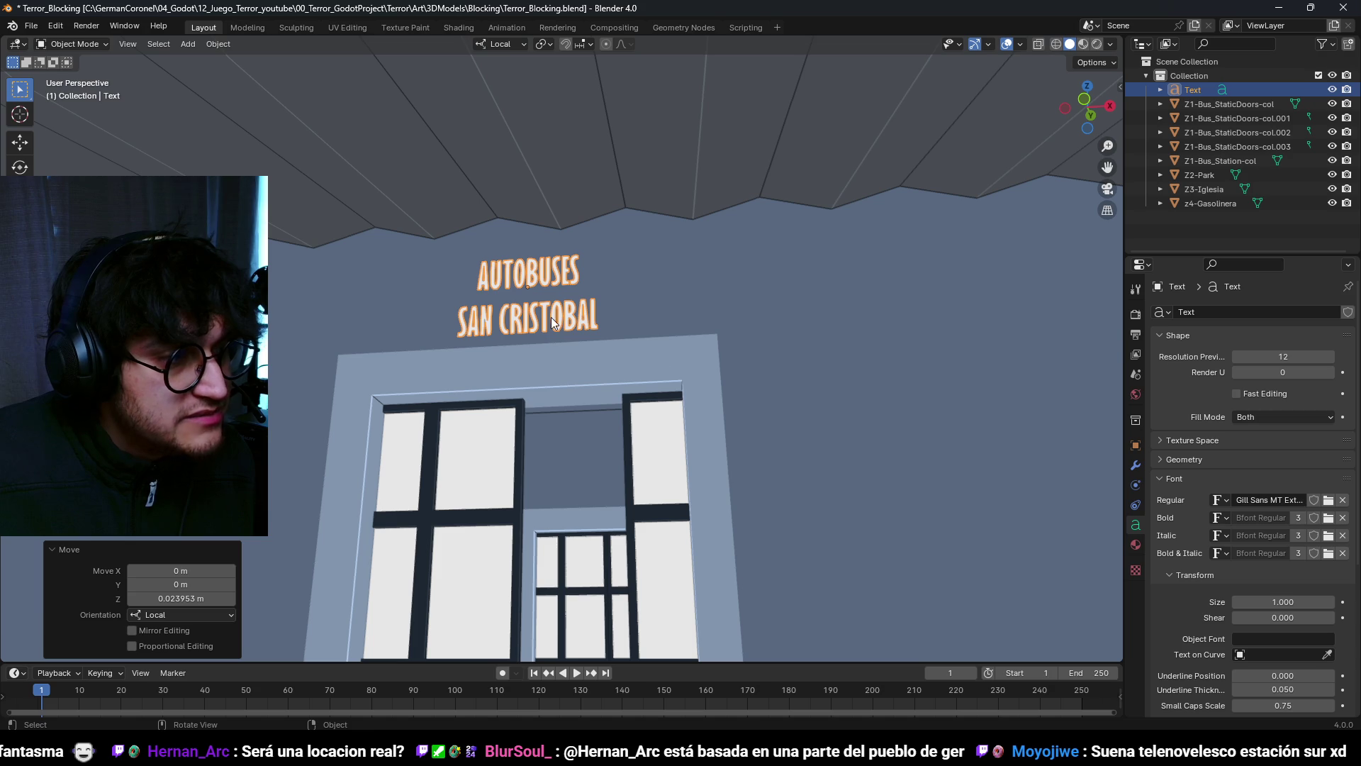
# Step: Scale the sign text to 1.4 and raise it 0.3 m along local Y
pyautogui.press('s')
pyautogui.click(875, 354)
pyautogui.press('g')
pyautogui.press('y')
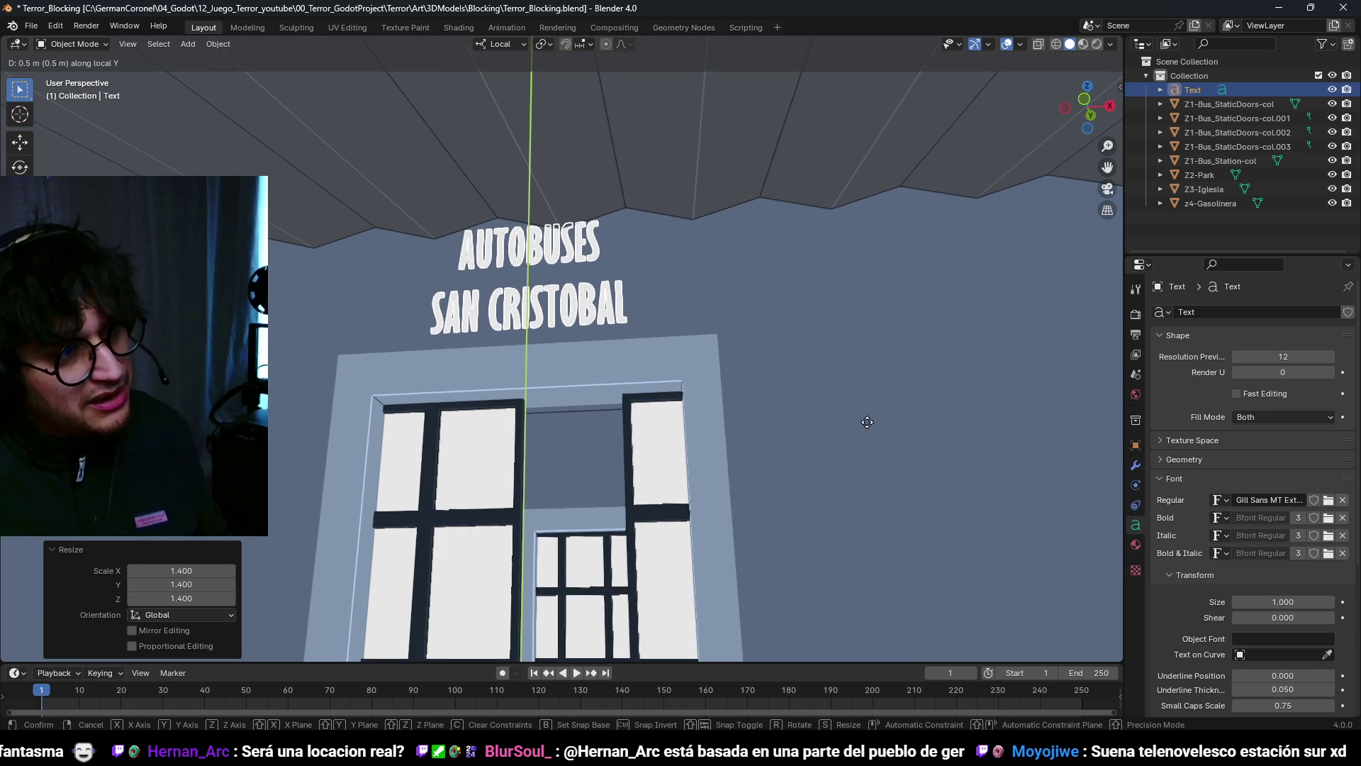
pyautogui.click(867, 487)
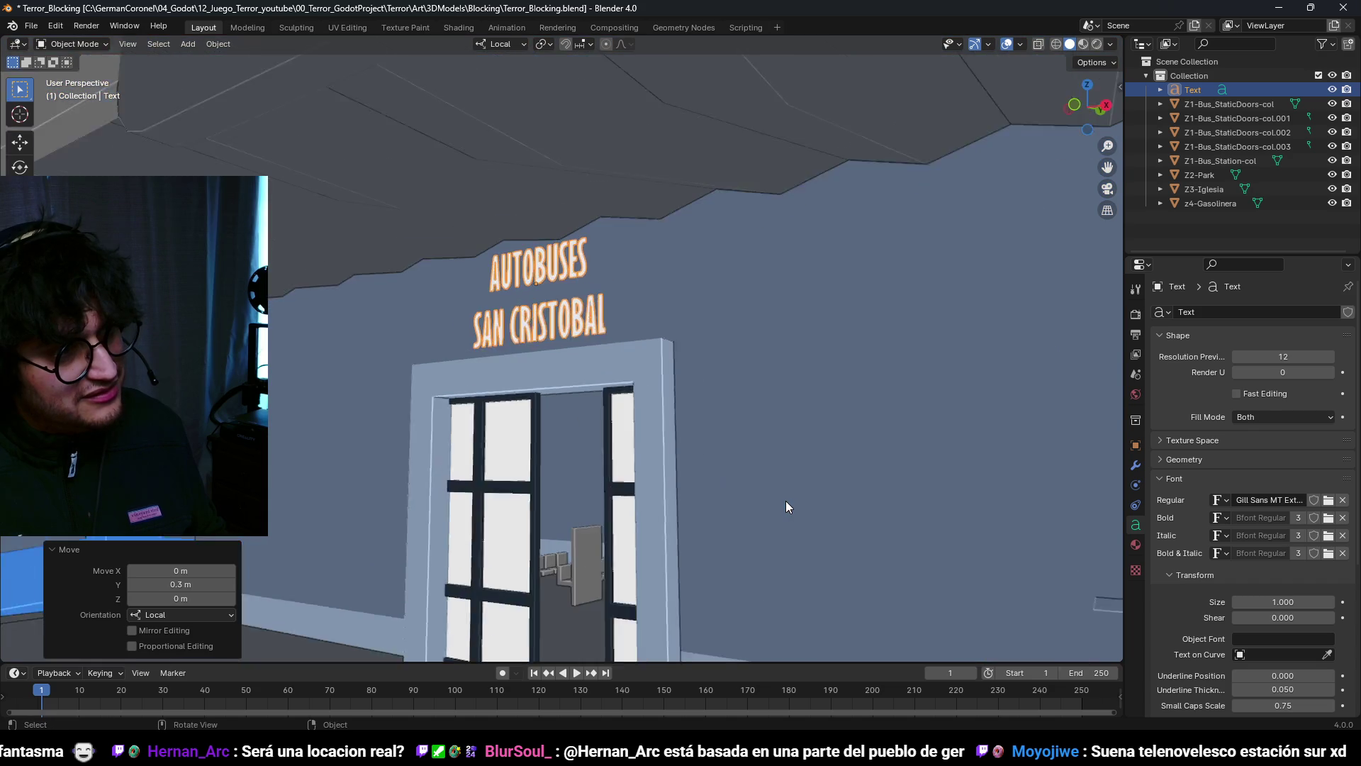
# Step: Inspect the sign above the doorway and bring up the Regular font browser
pyautogui.moveTo(786, 501); pyautogui.dragTo(802, 480, button='middle')
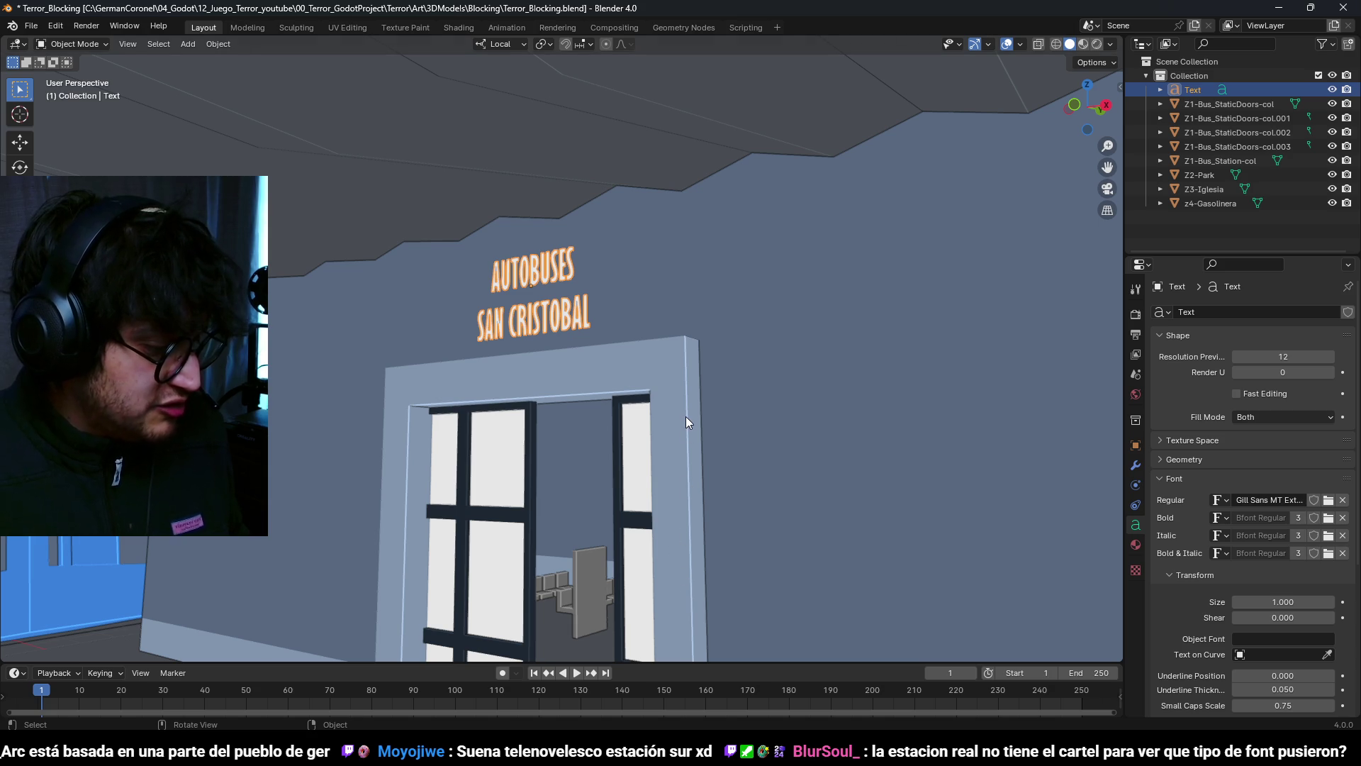
pyautogui.scroll(6, 686, 415)
pyautogui.scroll(-3, 687, 416)
pyautogui.scroll(-1, 686, 415)
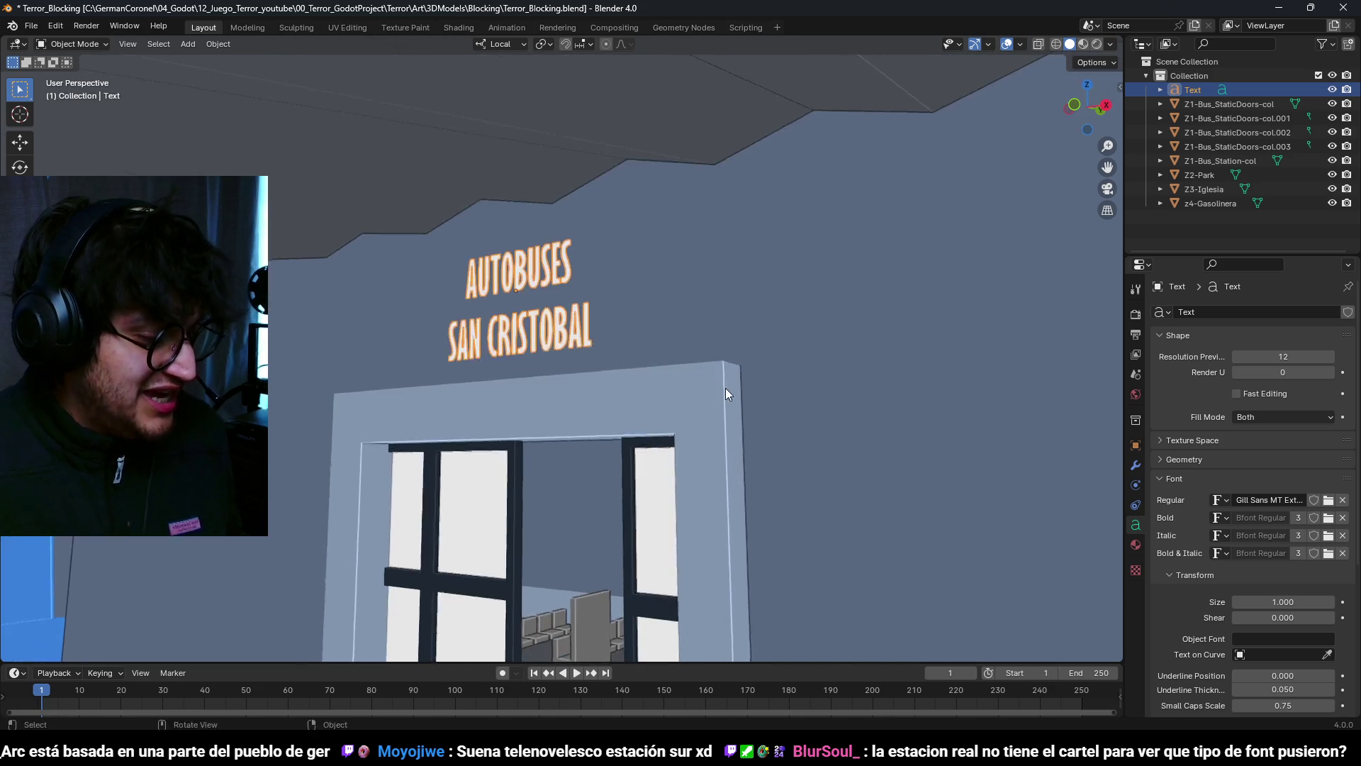
pyautogui.scroll(2, 853, 393)
pyautogui.click(1329, 501)
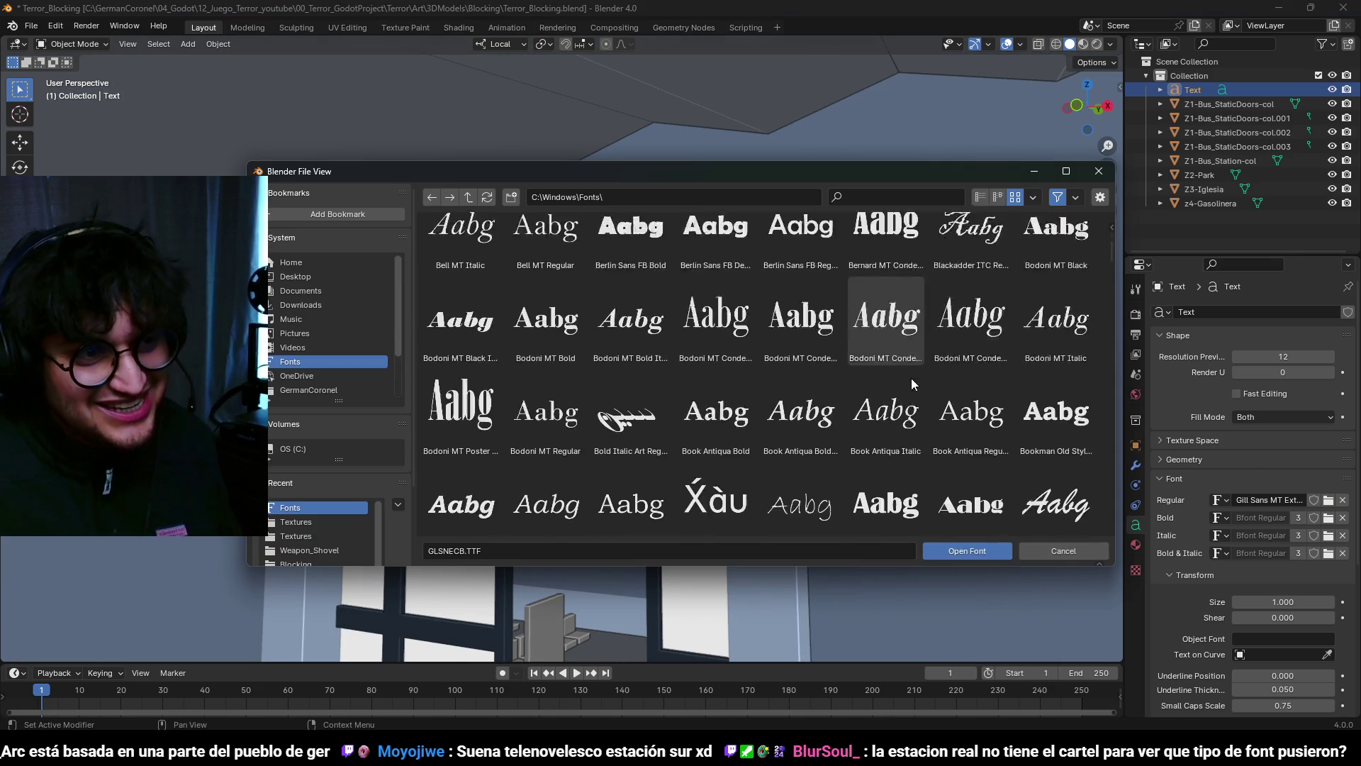
# Step: Apply Impact Regular to the sign and view the whole station
pyautogui.scroll(-2, 926, 380)
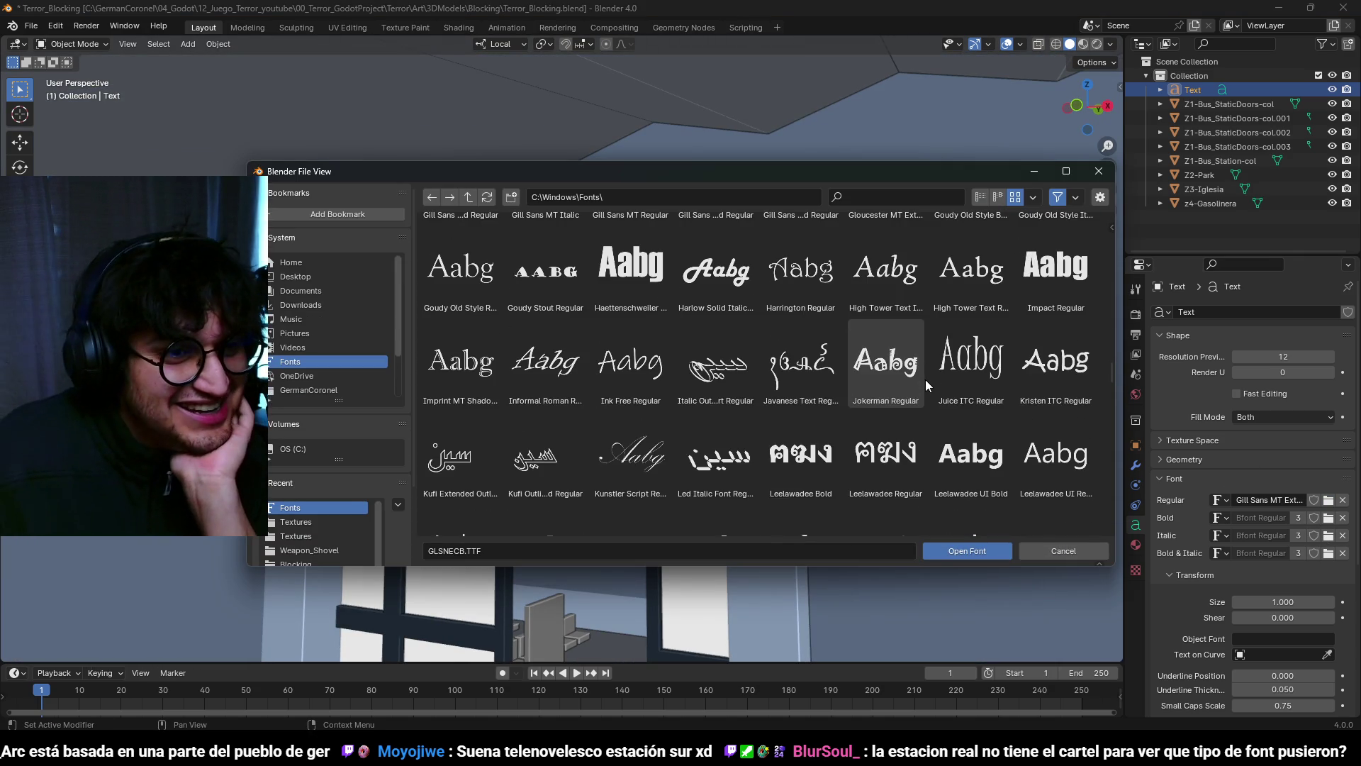
pyautogui.doubleClick(1064, 270)
pyautogui.moveTo(1064, 269)
pyautogui.mouseDown(button='middle')
pyautogui.moveTo(571, 356)
pyautogui.moveTo(661, 343)
pyautogui.moveTo(1028, 383)
pyautogui.mouseUp(button='middle')
pyautogui.moveTo(1065, 439)
pyautogui.mouseDown(button='middle')
pyautogui.moveTo(604, 338)
pyautogui.moveTo(810, 356)
pyautogui.moveTo(817, 323)
pyautogui.mouseUp(button='middle')
pyautogui.scroll(4, 644, 323)
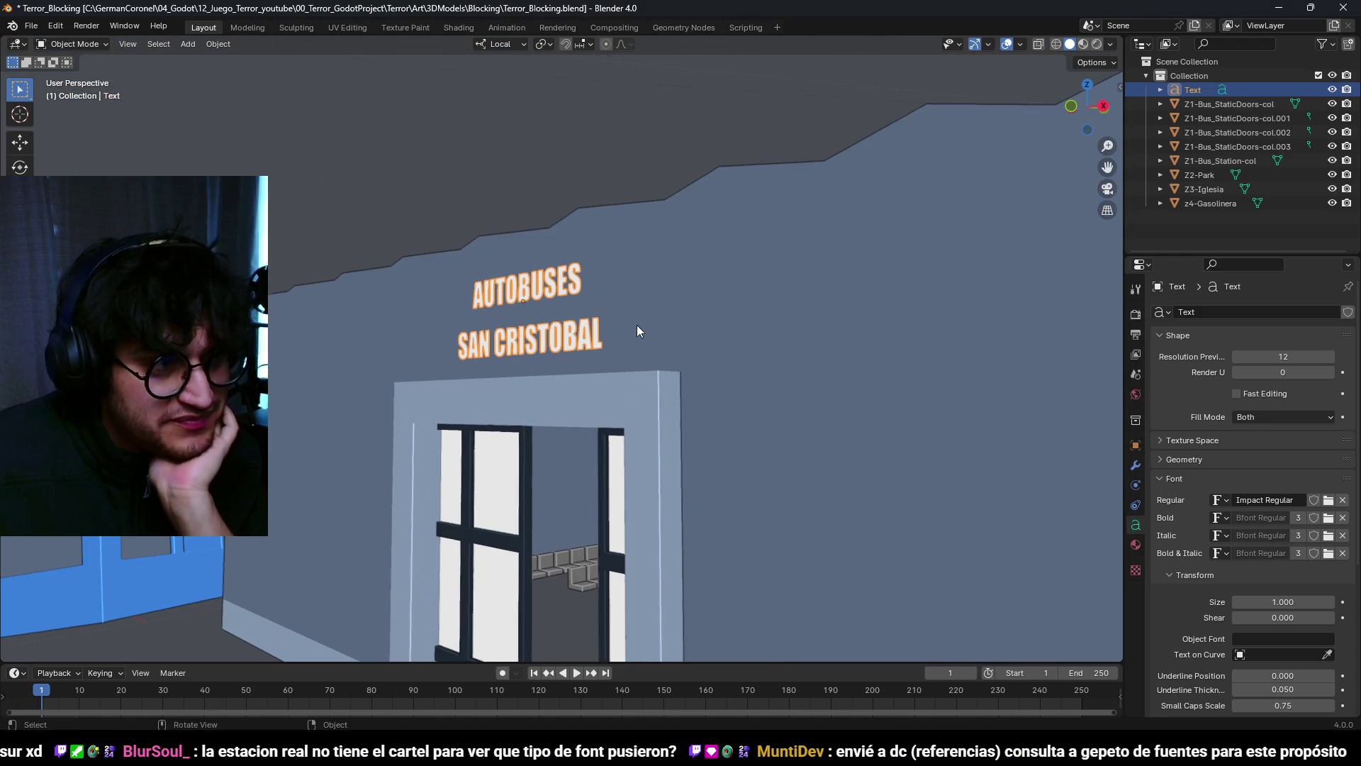
# Step: Find Georgia Bold in C:\Windows\Fonts and make it the sign's regular font
pyautogui.click(1328, 501)
pyautogui.scroll(-2, 818, 350)
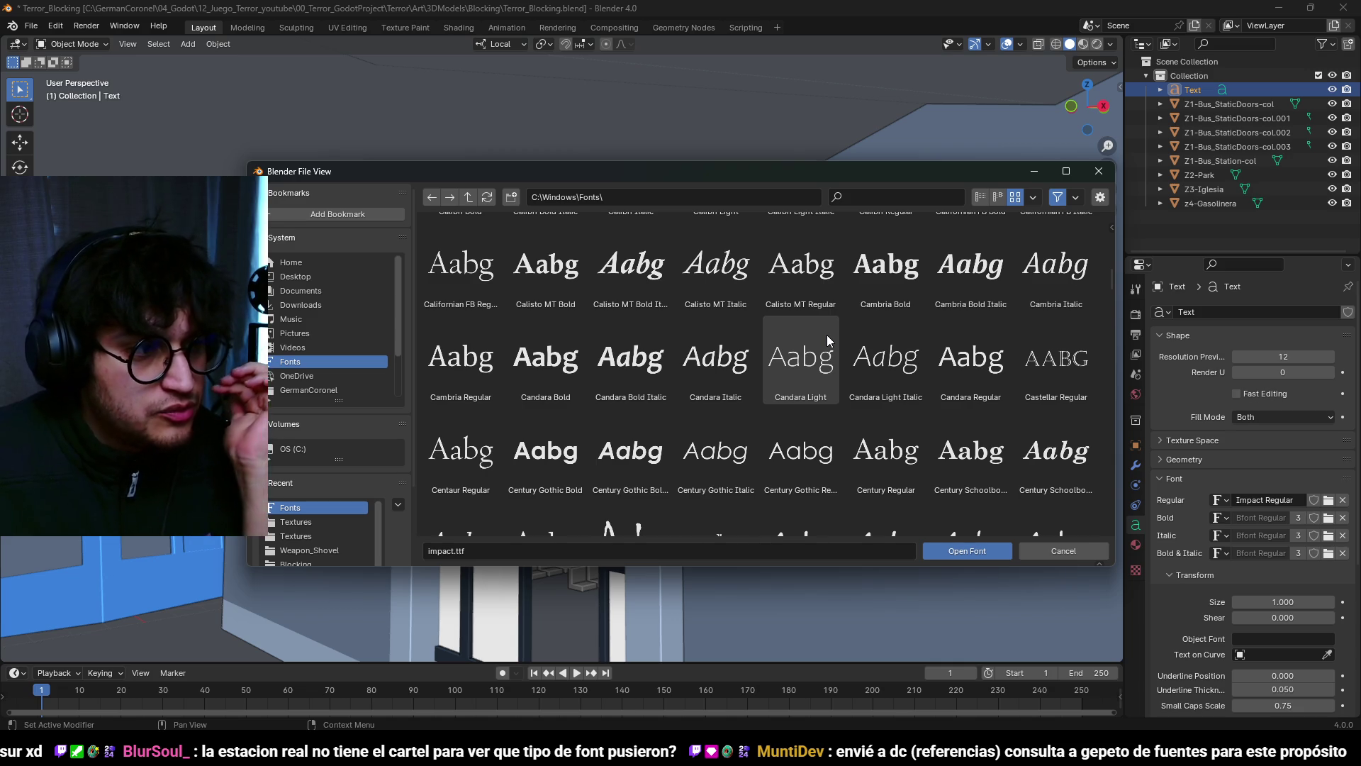
pyautogui.scroll(-2, 827, 334)
pyautogui.scroll(-3, 632, 411)
pyautogui.scroll(-20, 839, 445)
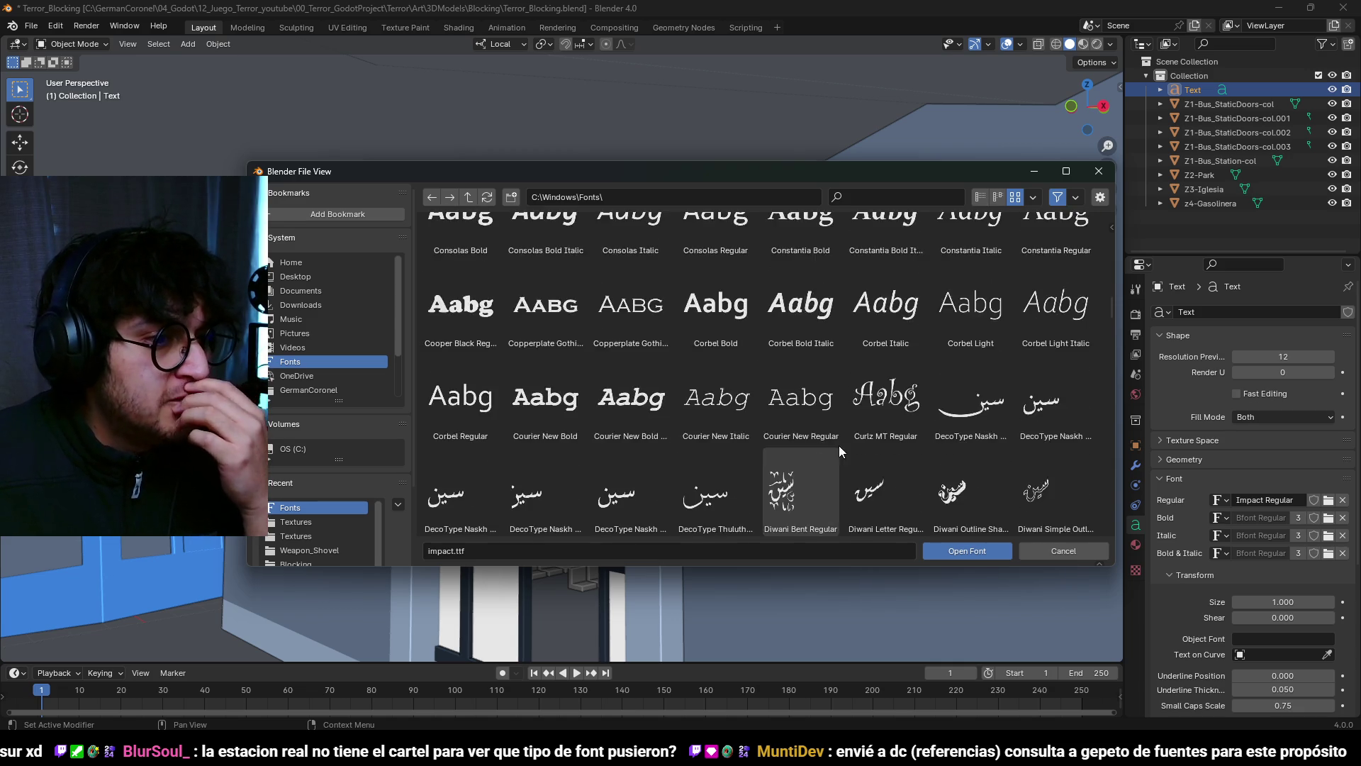
pyautogui.scroll(-10, 879, 435)
pyautogui.scroll(-5, 879, 436)
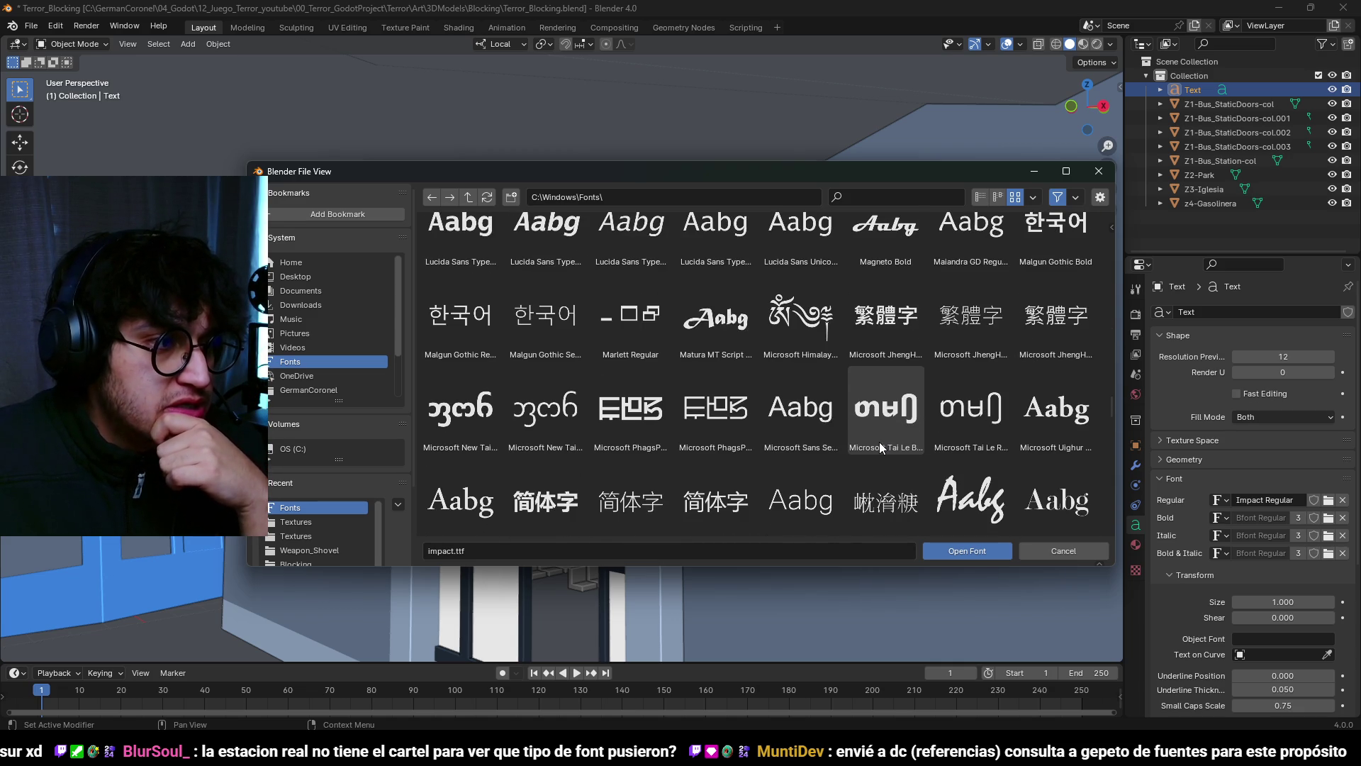
pyautogui.scroll(-4, 859, 451)
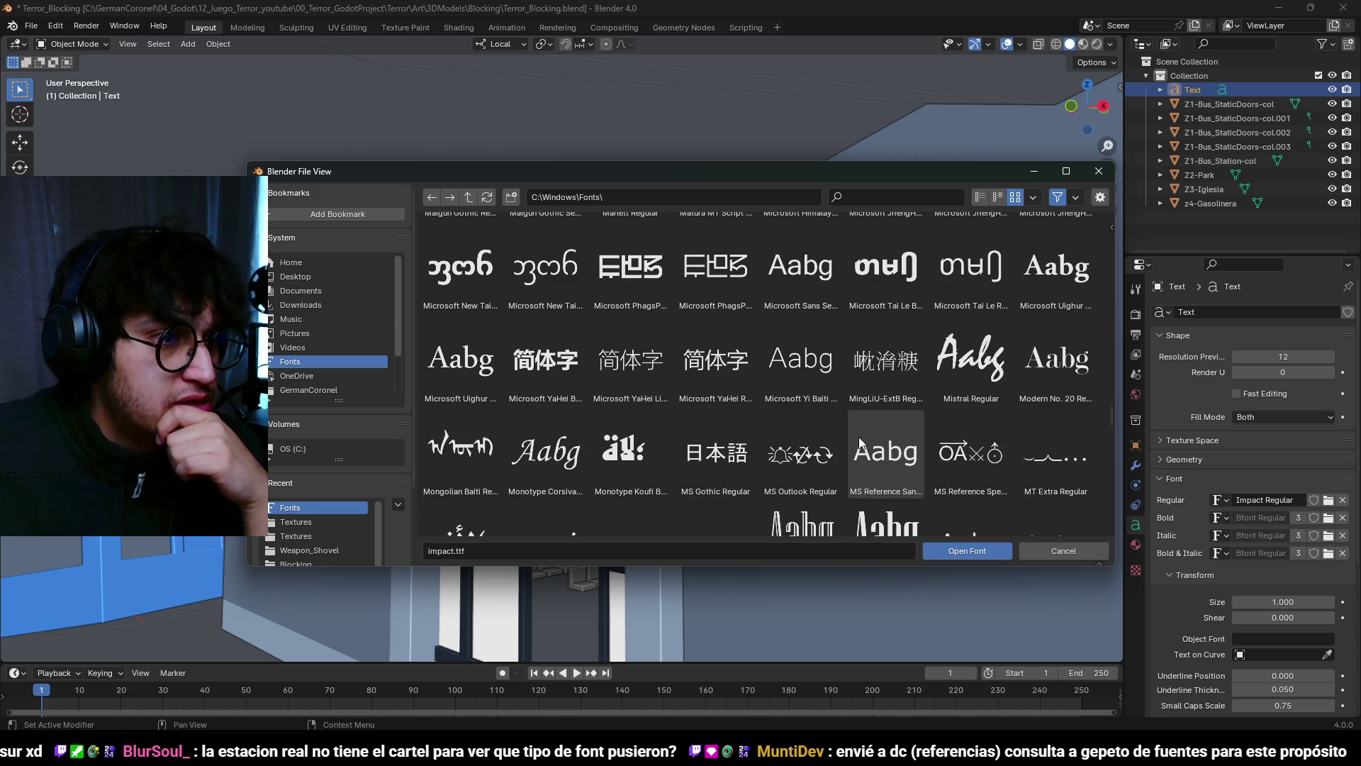
pyautogui.scroll(-4, 855, 416)
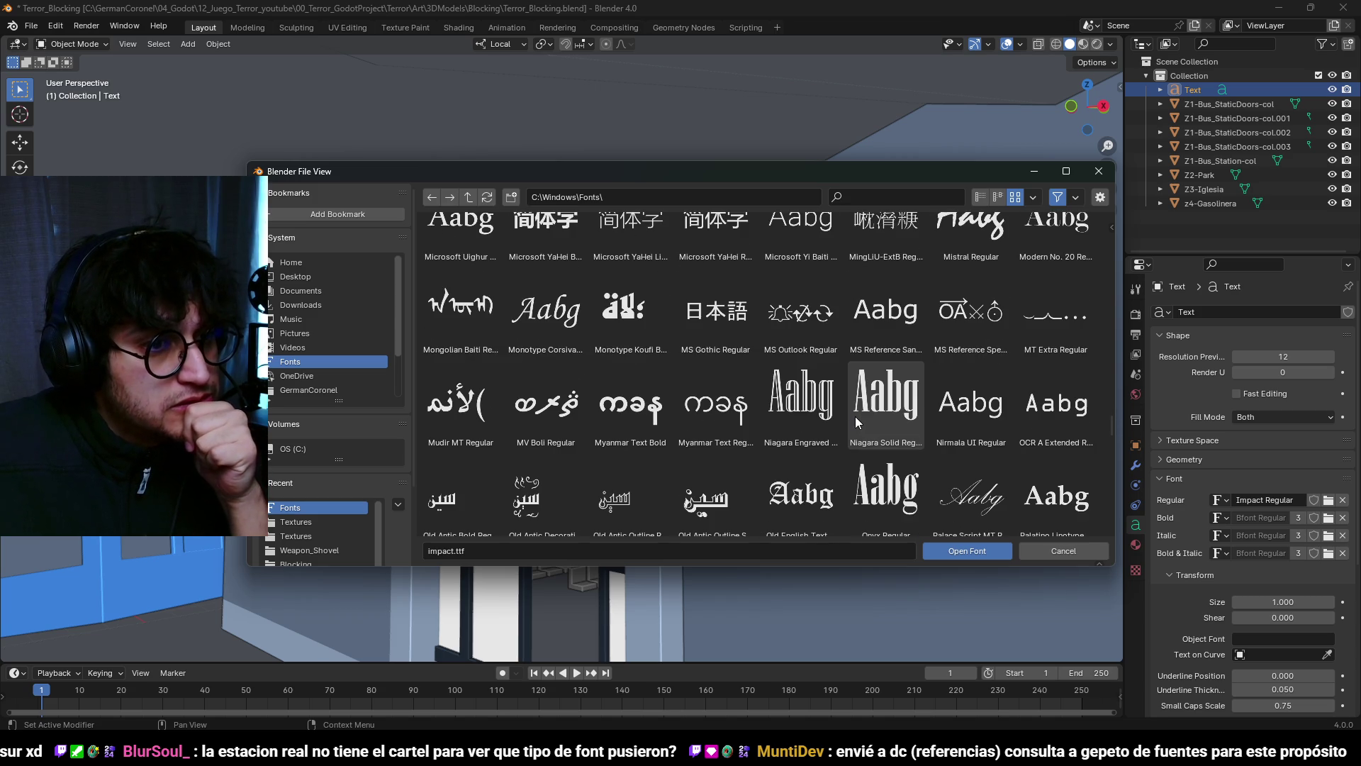
pyautogui.scroll(-6, 917, 428)
pyautogui.scroll(-4, 916, 428)
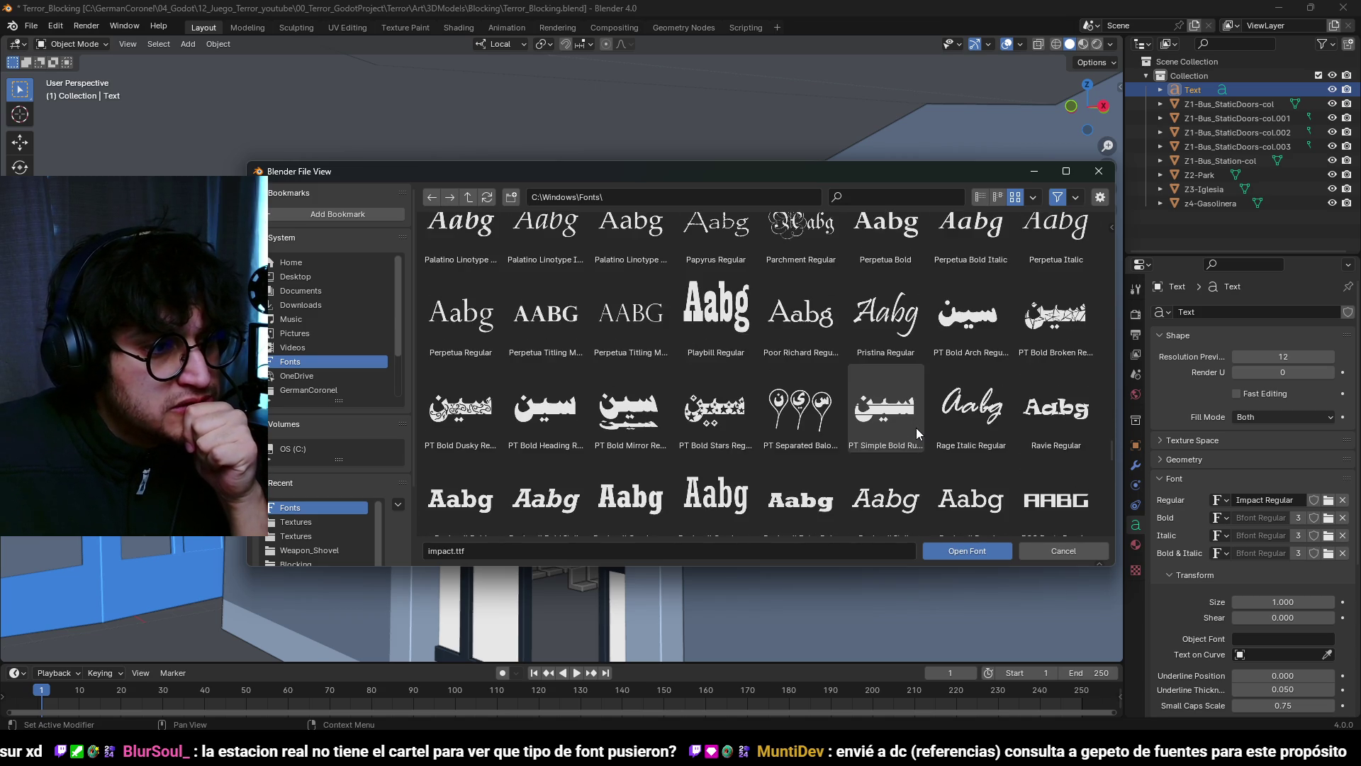
pyautogui.scroll(-5, 916, 427)
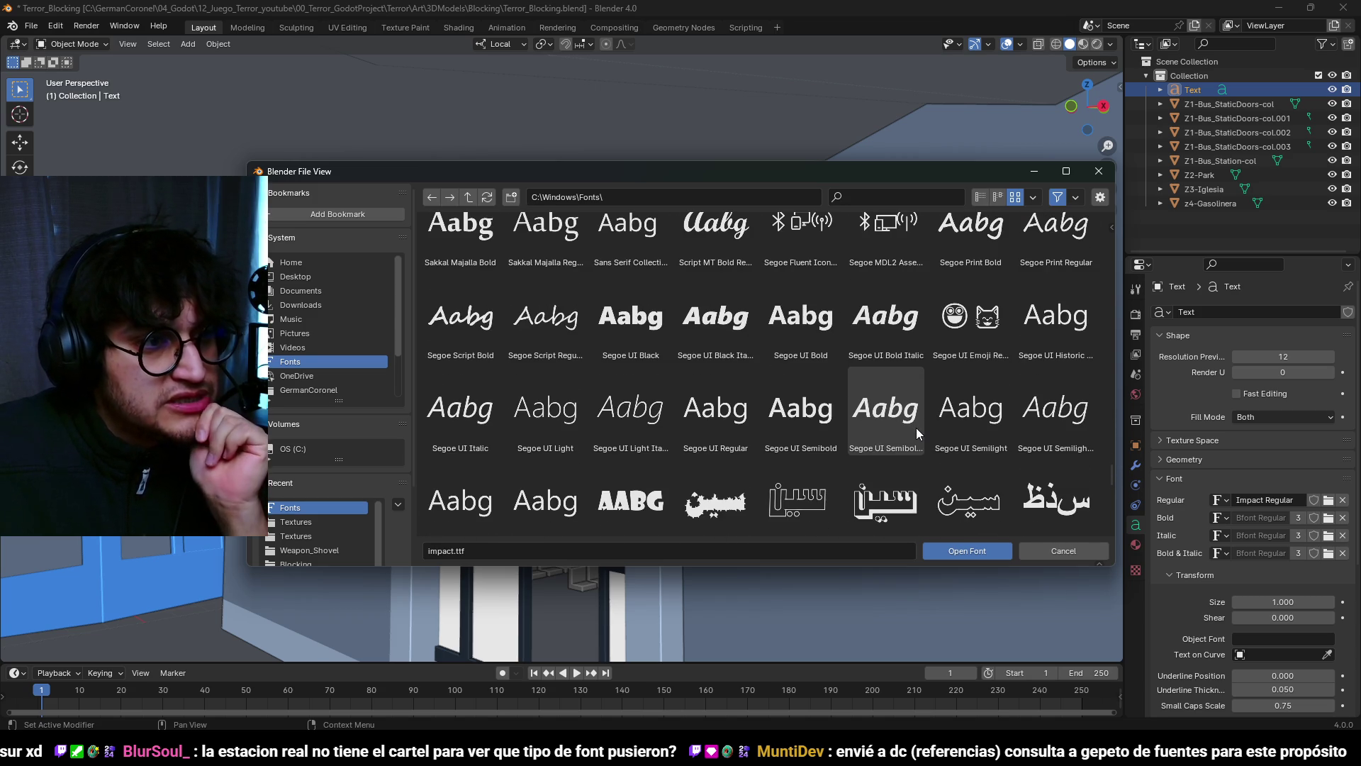
pyautogui.scroll(-8, 916, 428)
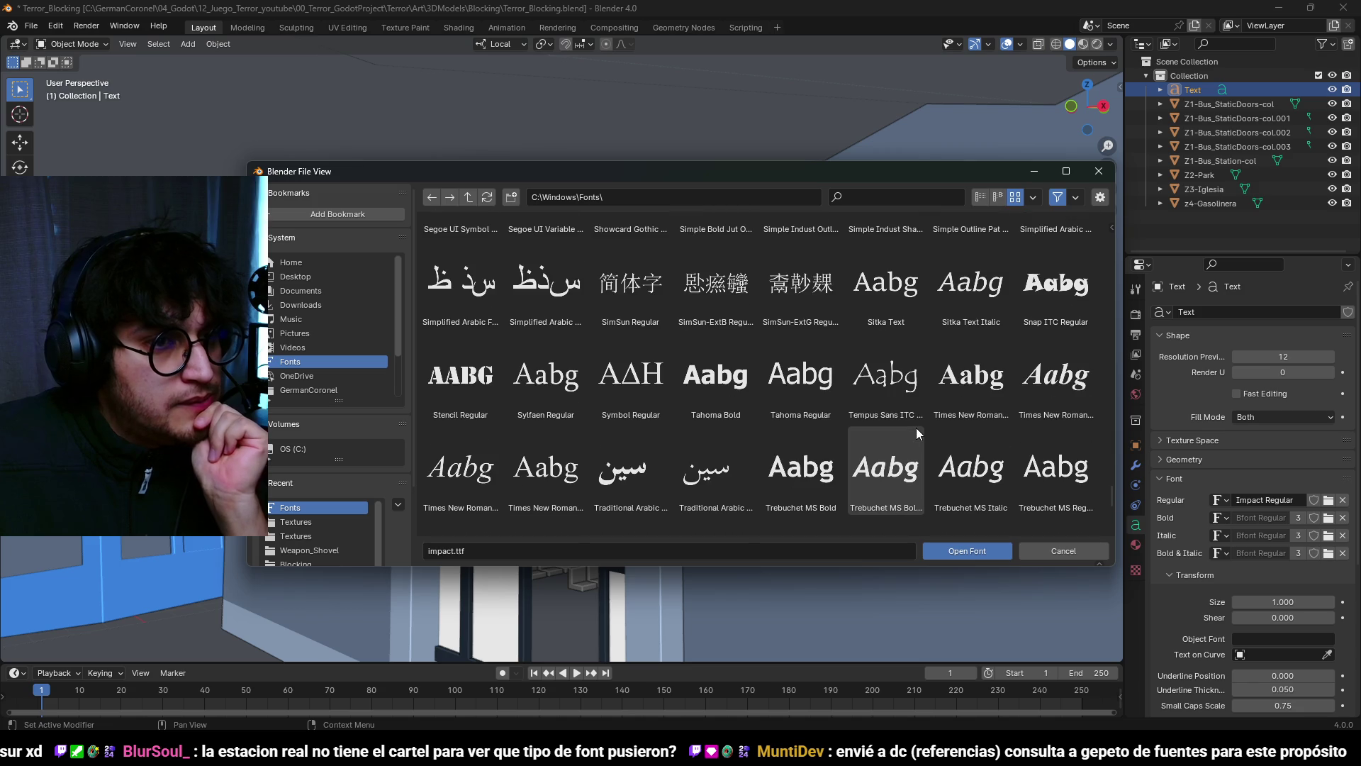
pyautogui.scroll(-8, 916, 427)
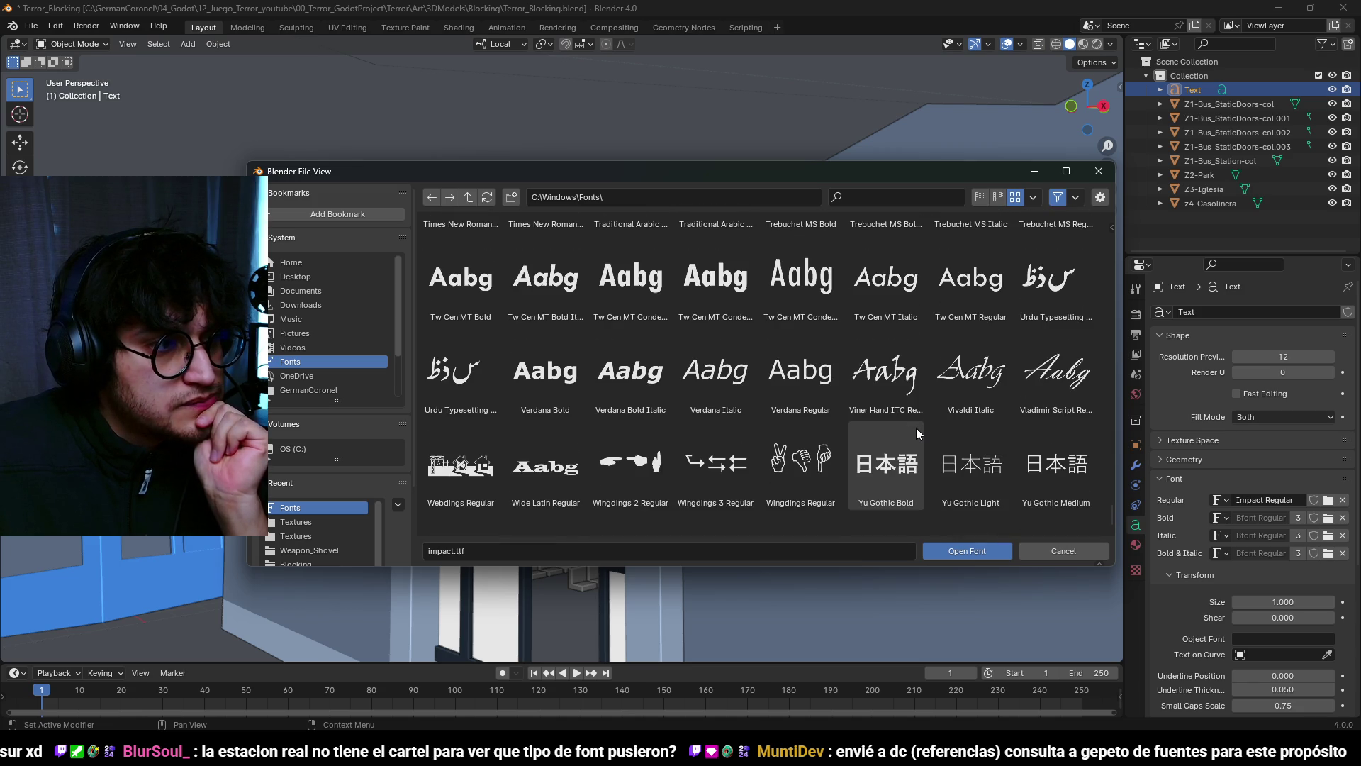
pyautogui.scroll(-3, 916, 428)
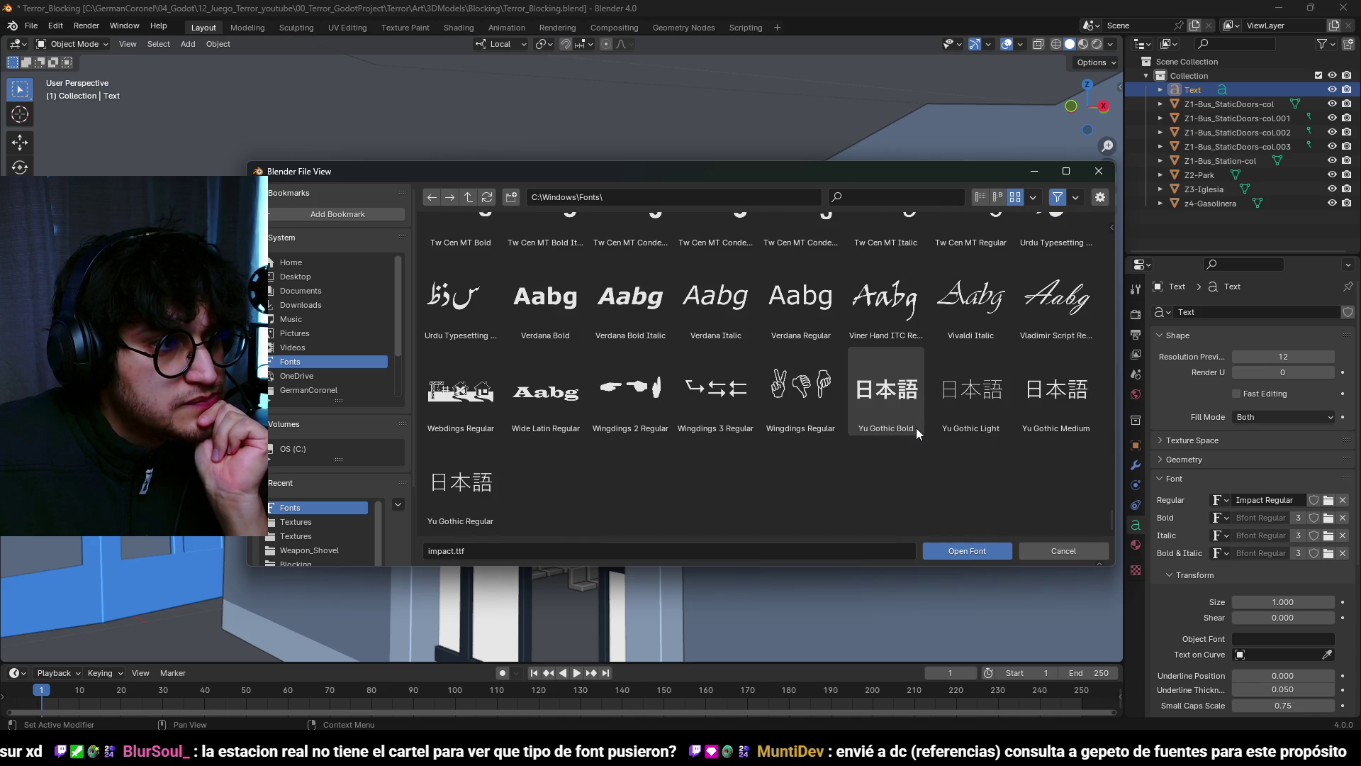
pyautogui.scroll(15, 917, 429)
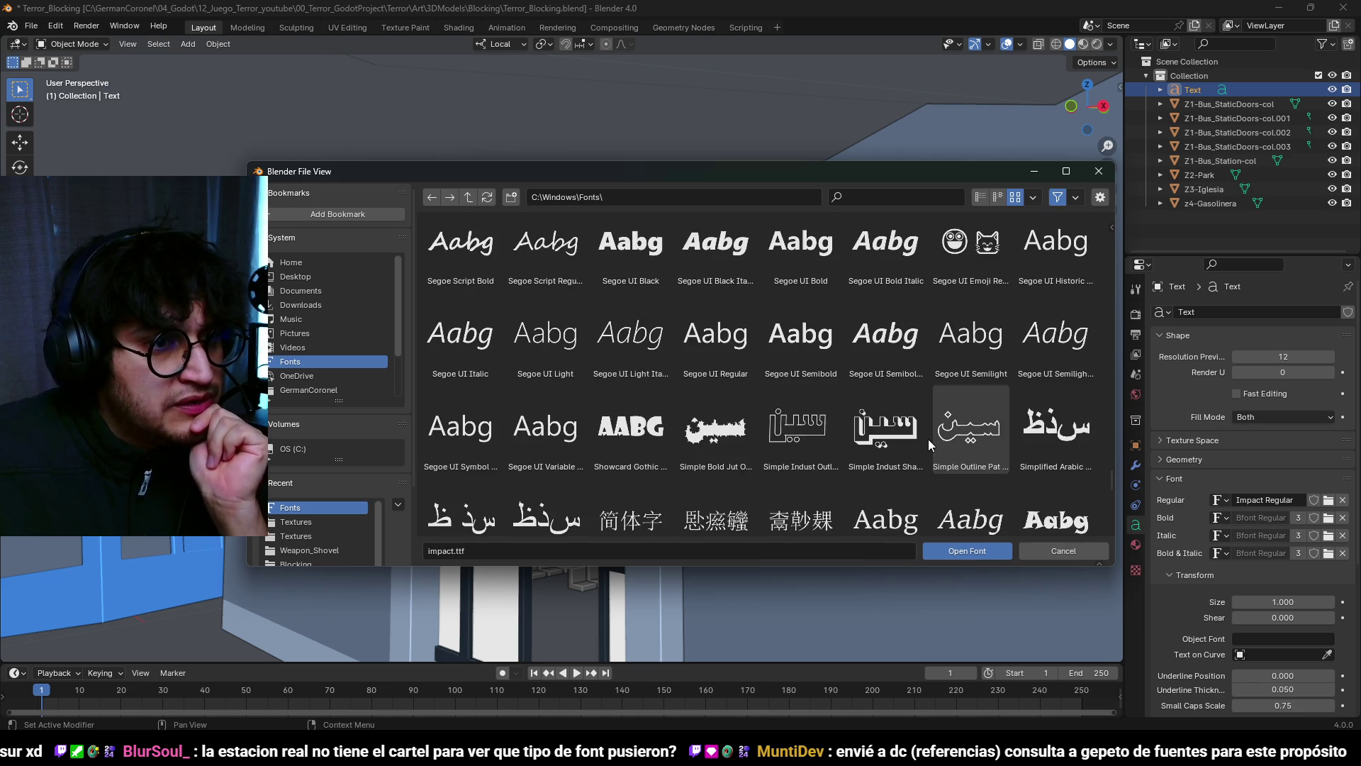
pyautogui.scroll(15, 929, 440)
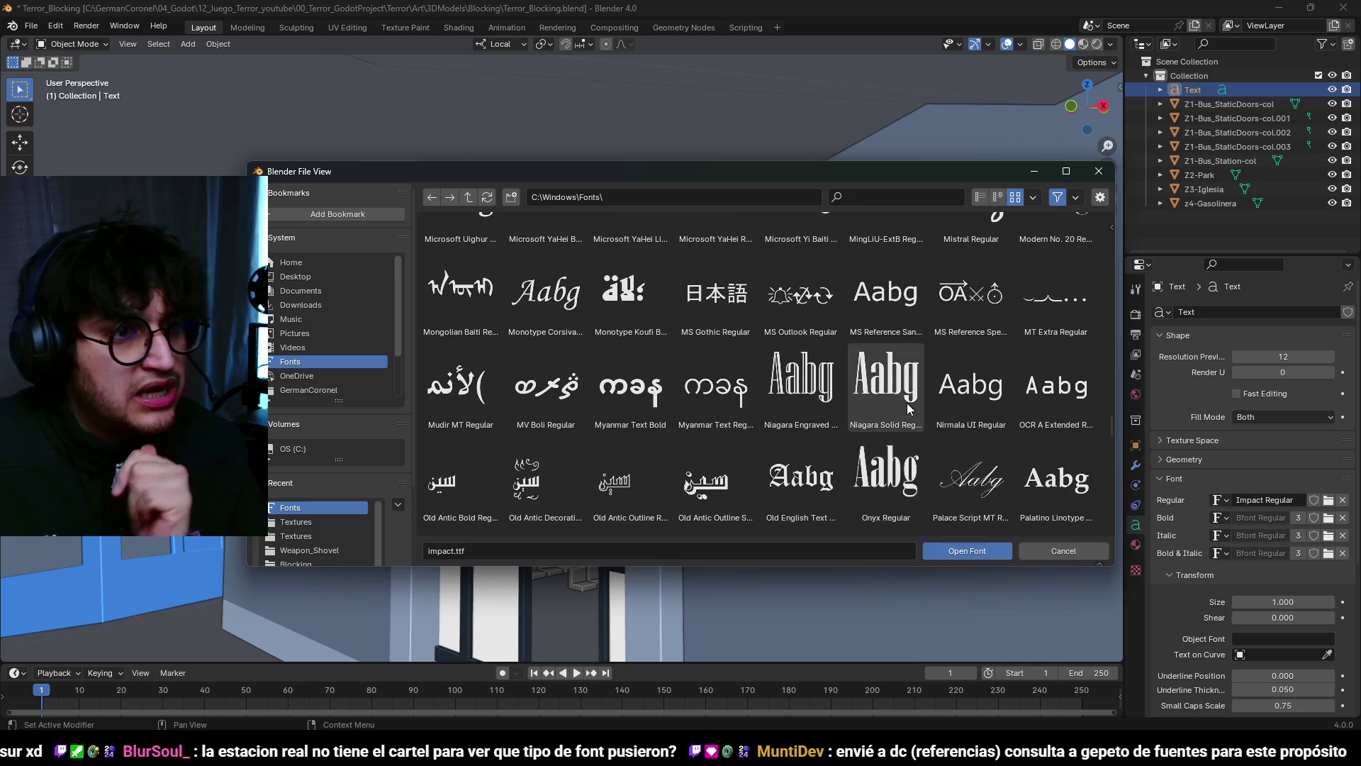
pyautogui.scroll(10, 917, 424)
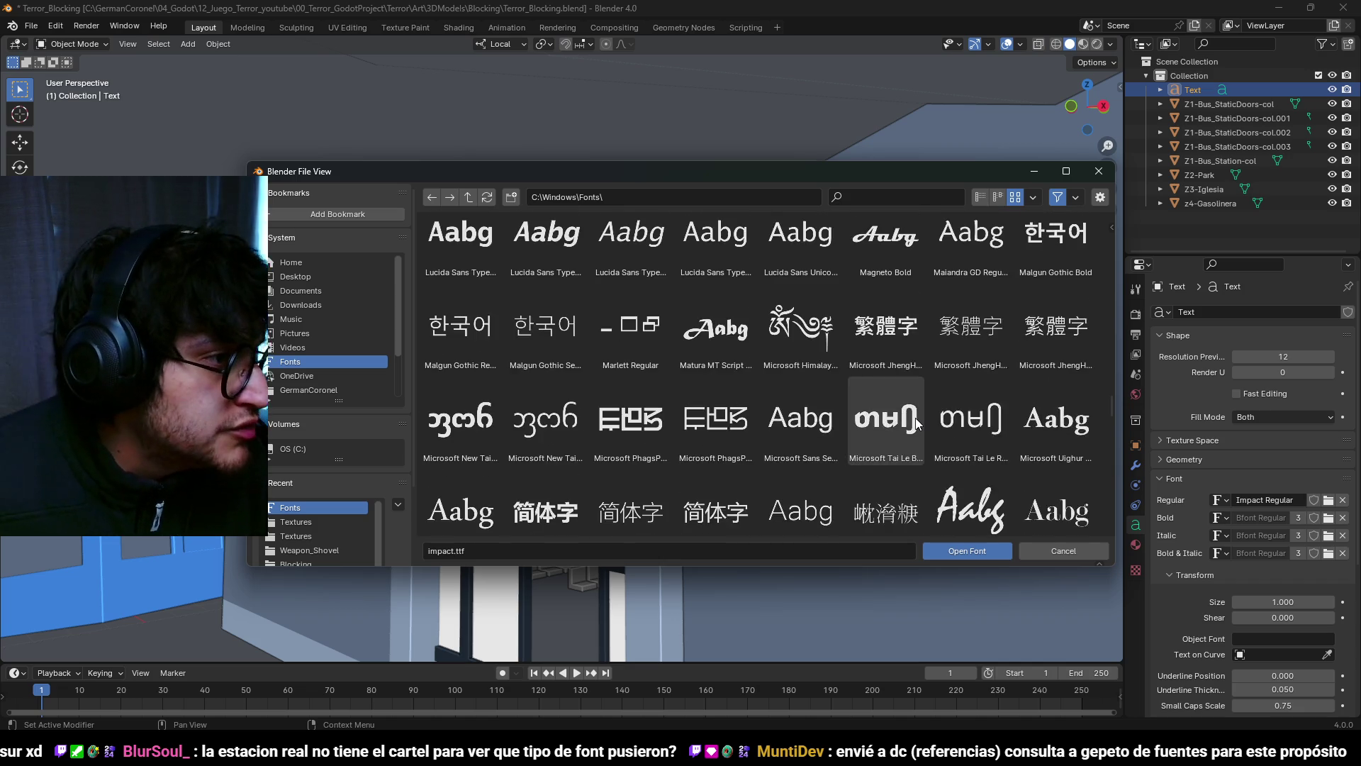
pyautogui.scroll(3, 916, 424)
pyautogui.scroll(5, 916, 421)
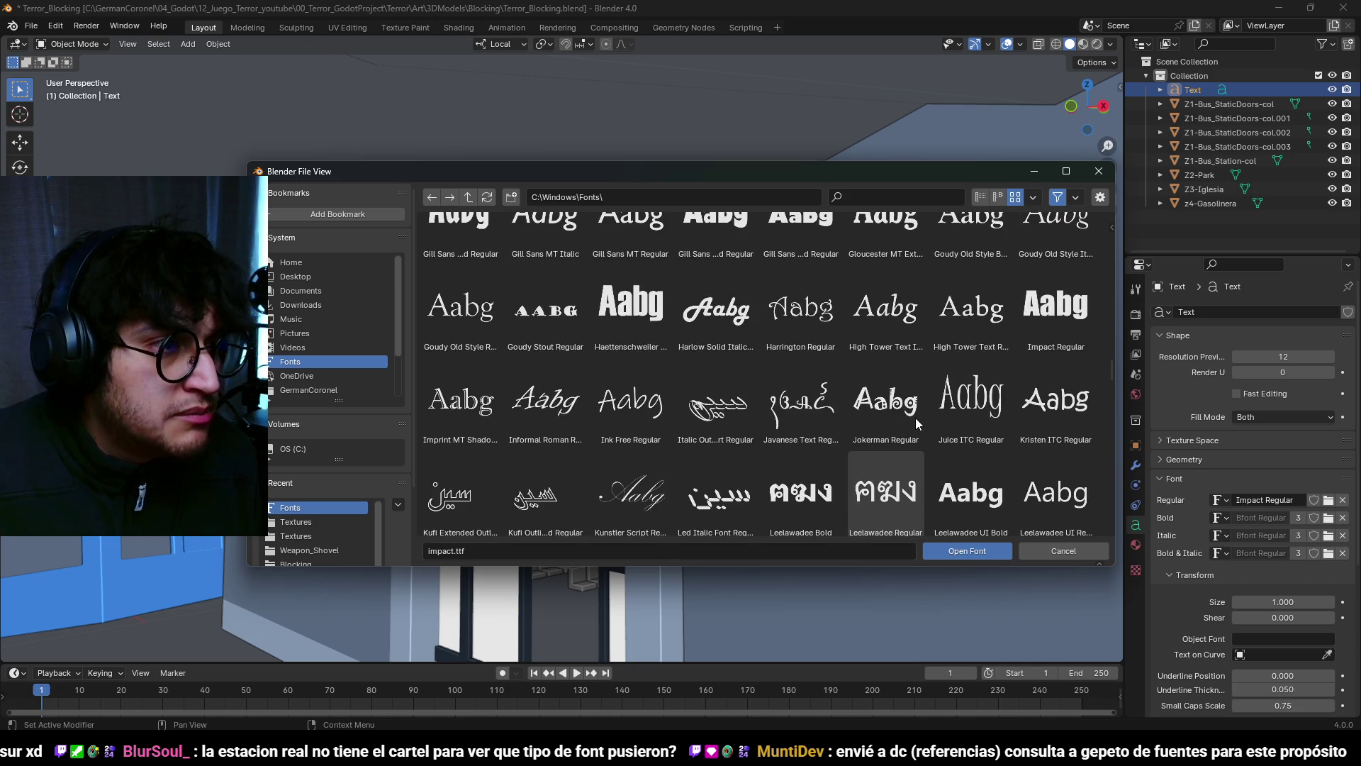
pyautogui.scroll(4, 916, 423)
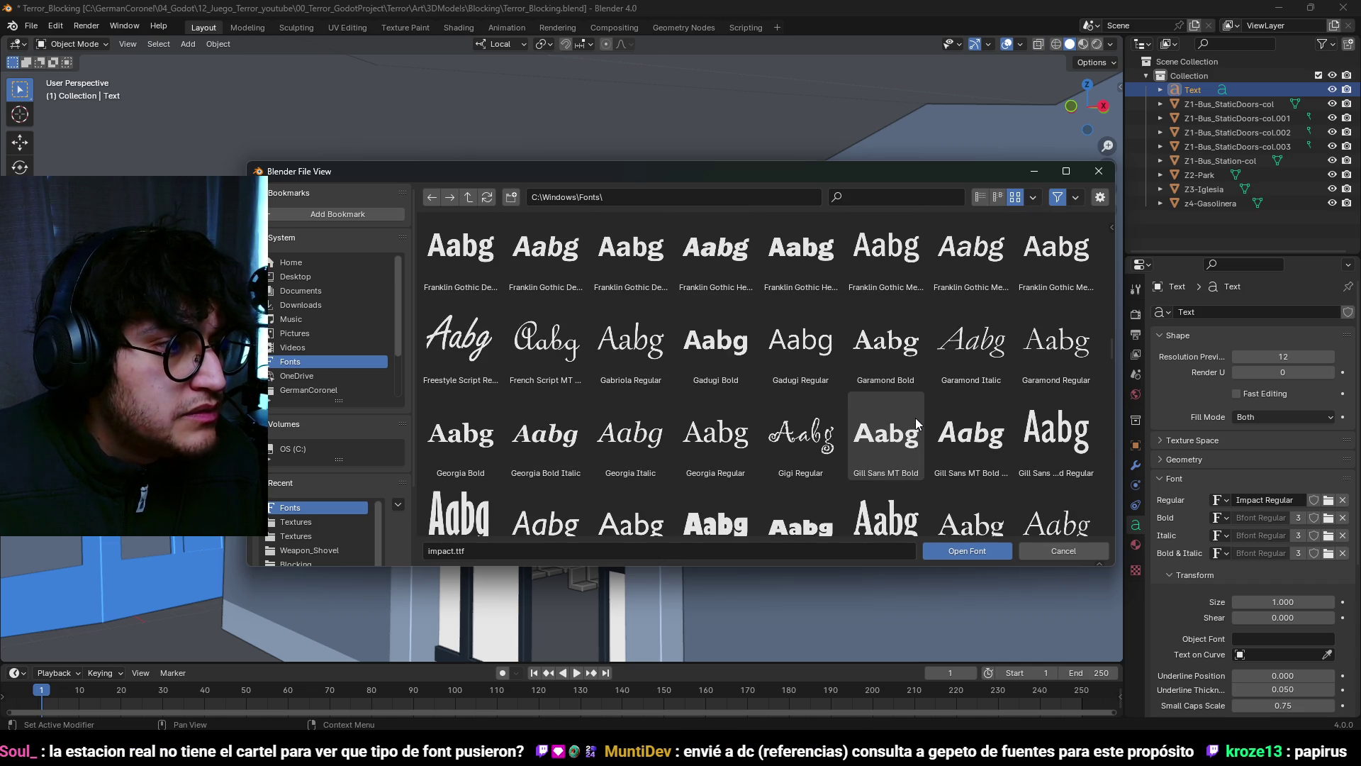
pyautogui.doubleClick(459, 445)
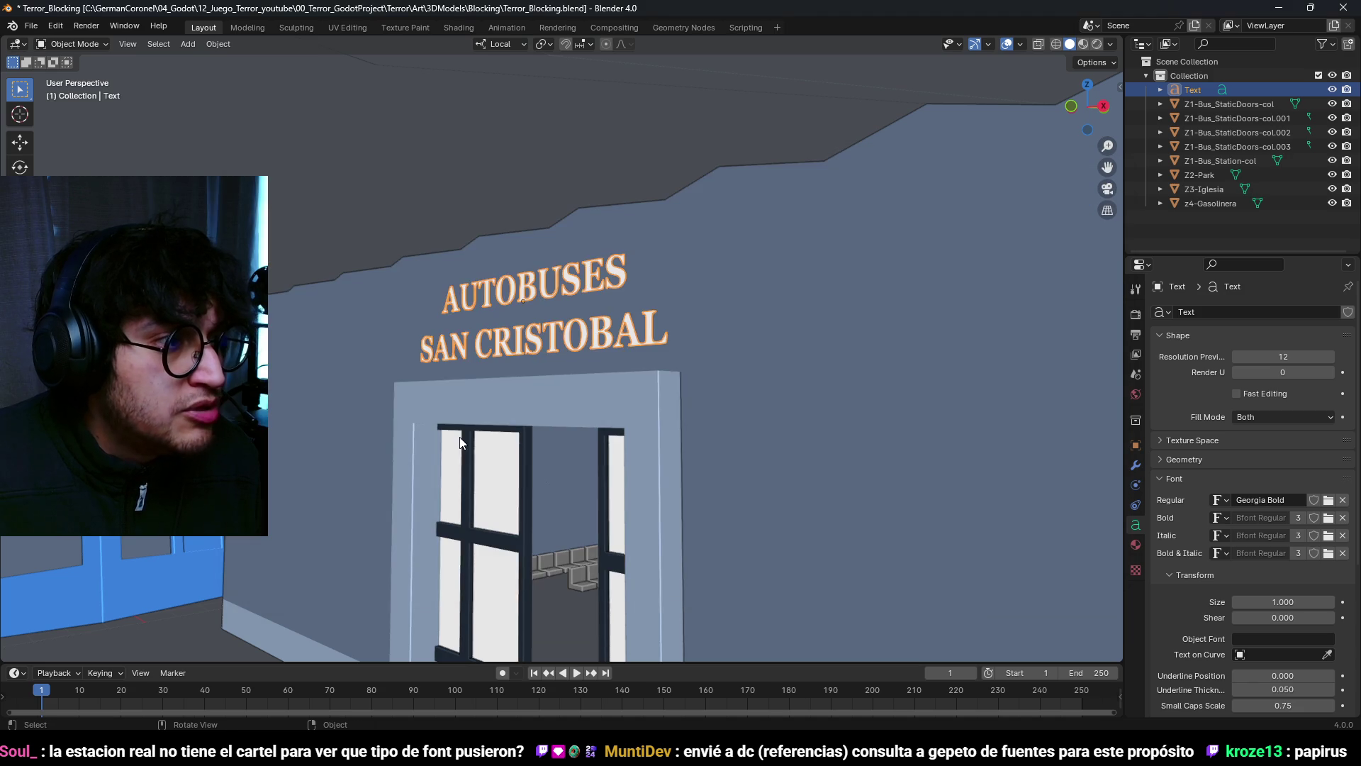
pyautogui.moveTo(580, 382)
pyautogui.mouseDown(button='middle')
pyautogui.moveTo(703, 390)
pyautogui.moveTo(753, 363)
pyautogui.moveTo(532, 345)
pyautogui.mouseUp(button='middle')
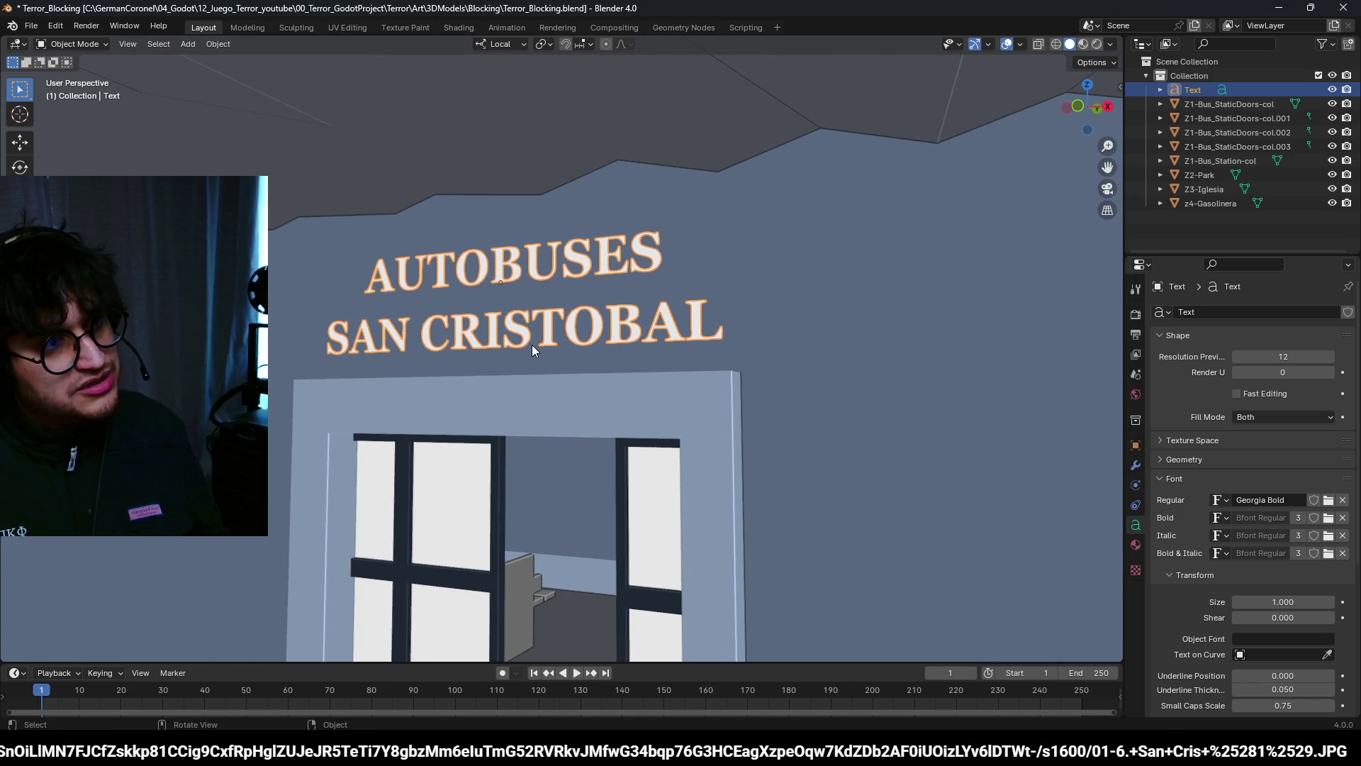
pyautogui.write('s1.6')
pyautogui.press('Return')
pyautogui.press('g')
pyautogui.press('z')
pyautogui.rightClick(824, 367)
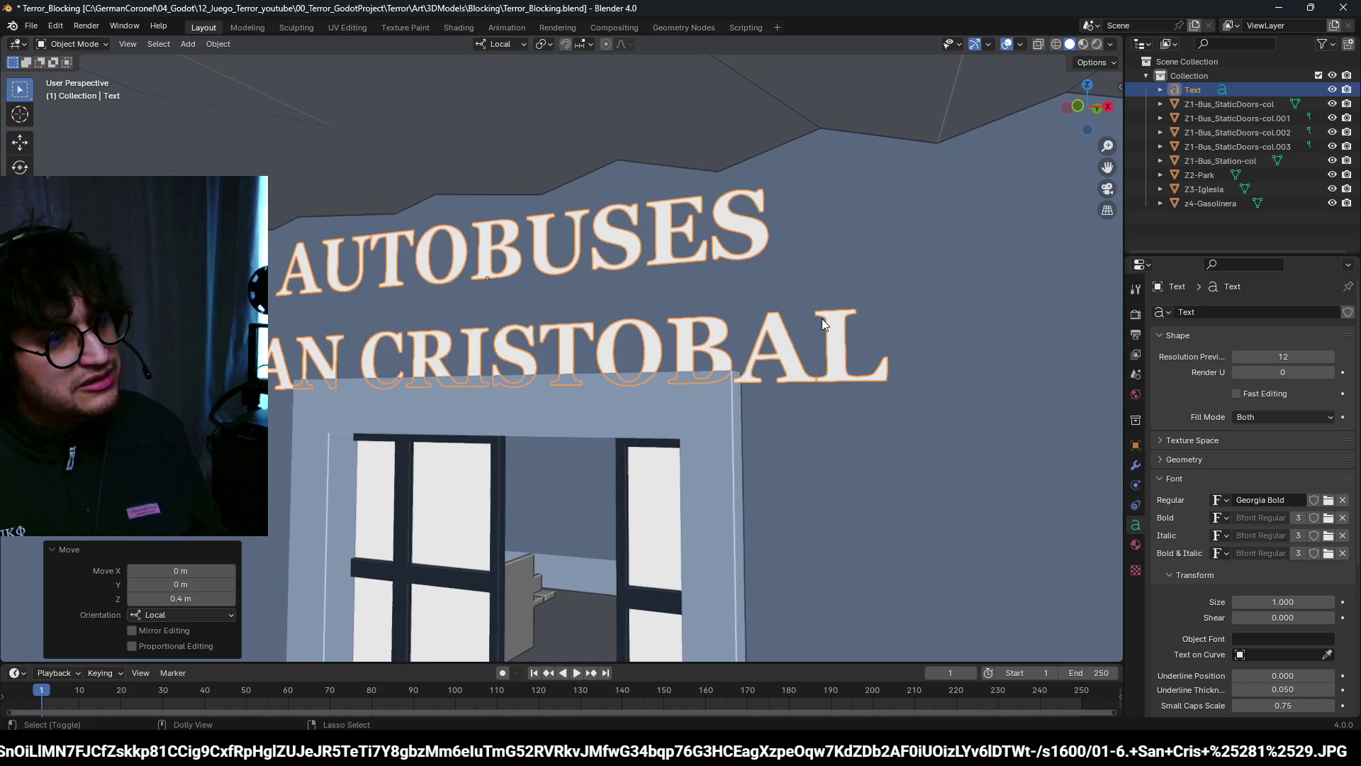
pyautogui.hotkey('ctrl', 'z')
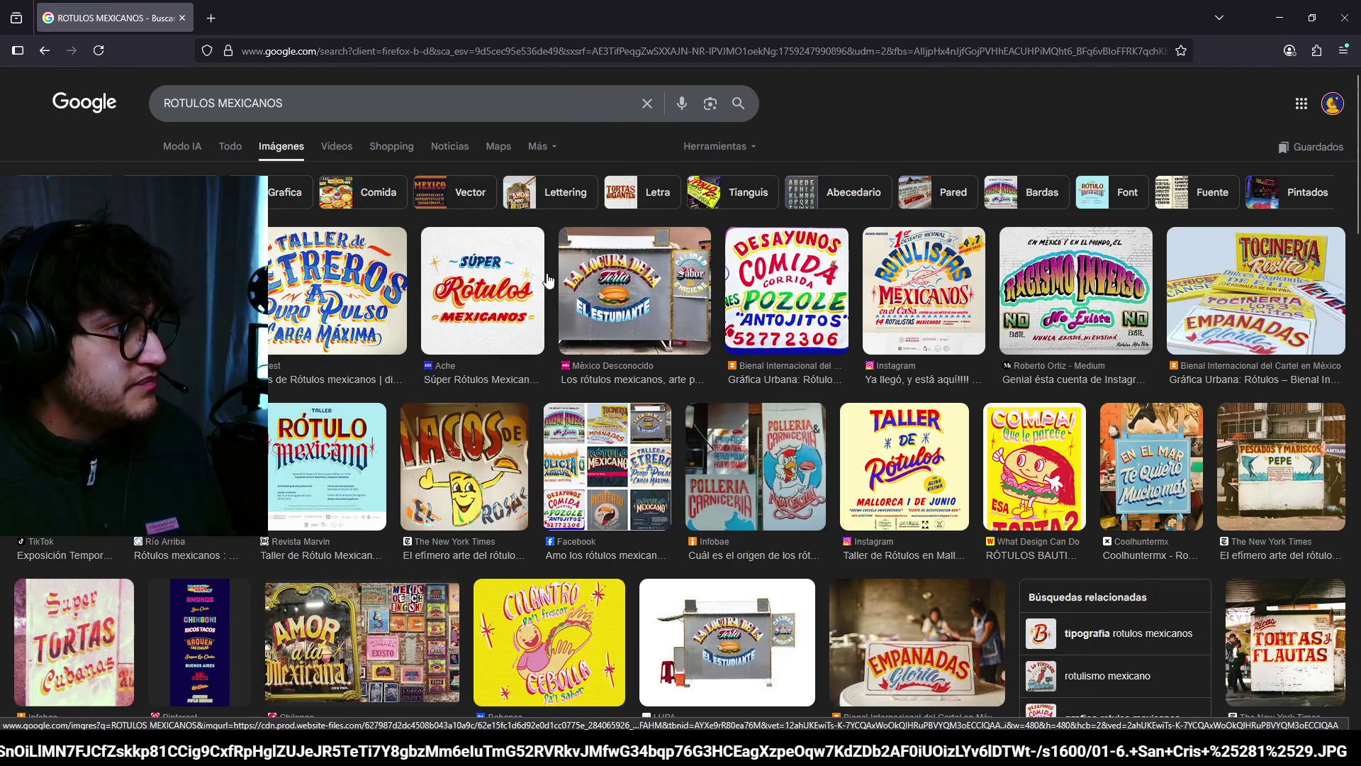
# Step: Preview the La Locura de la Torta Domestika sign image and browse the ROTULOS MEXICANOS results
pyautogui.click(635, 291)
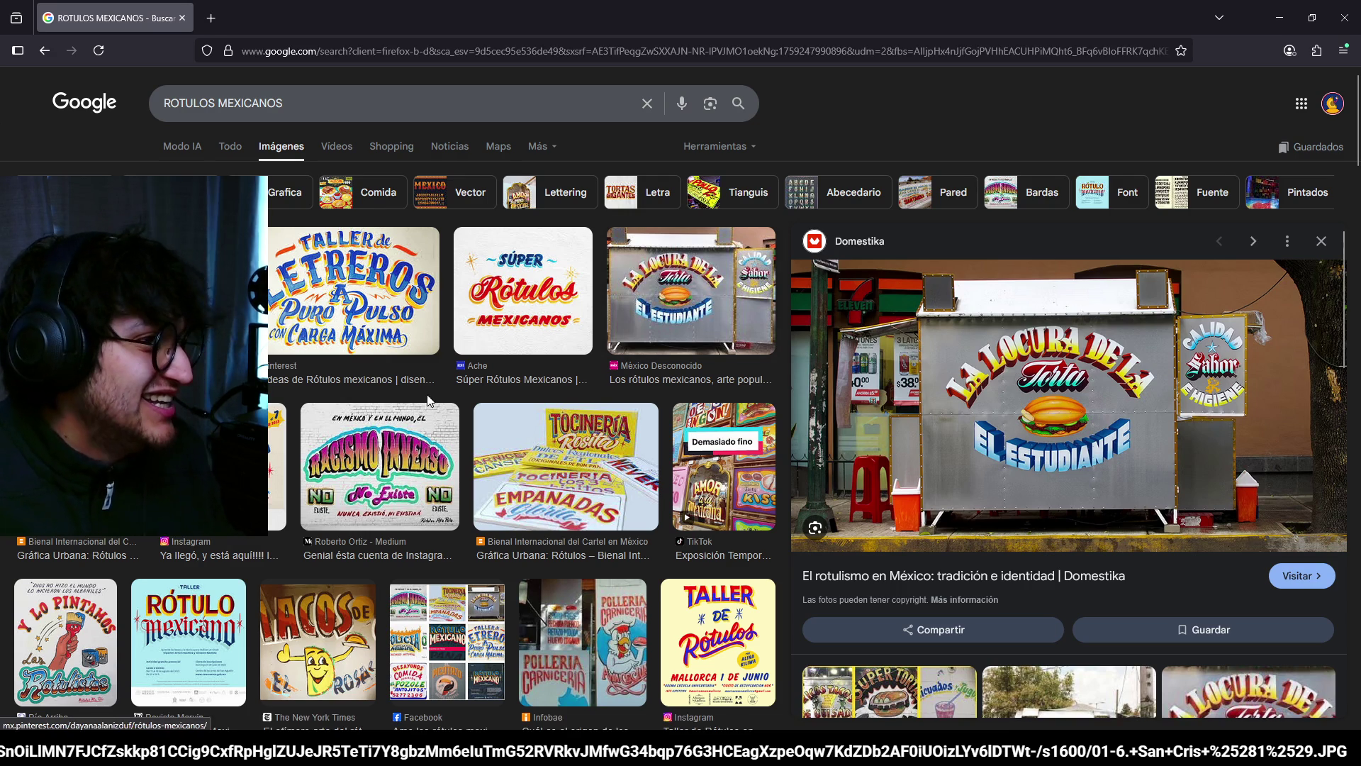
pyautogui.scroll(-2, 549, 406)
pyautogui.scroll(2, 548, 405)
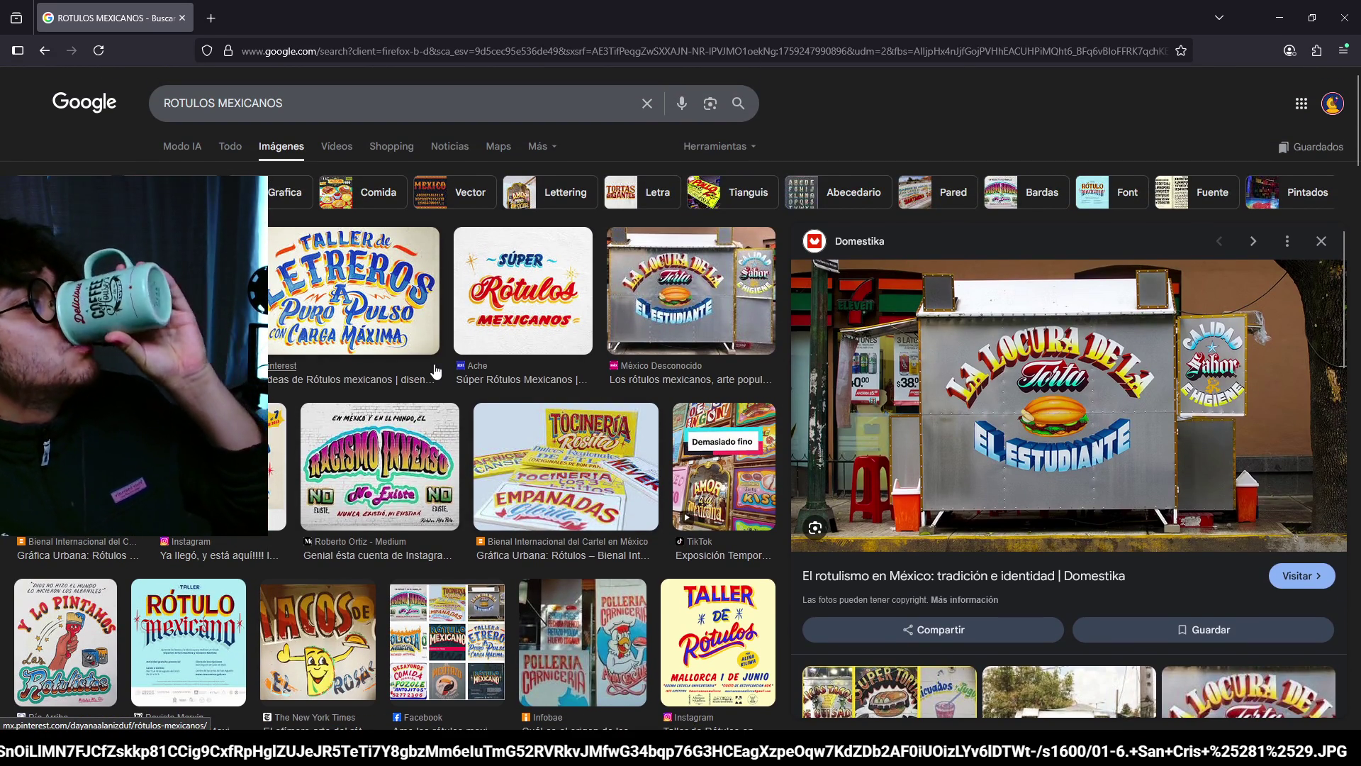
pyautogui.scroll(-2, 539, 184)
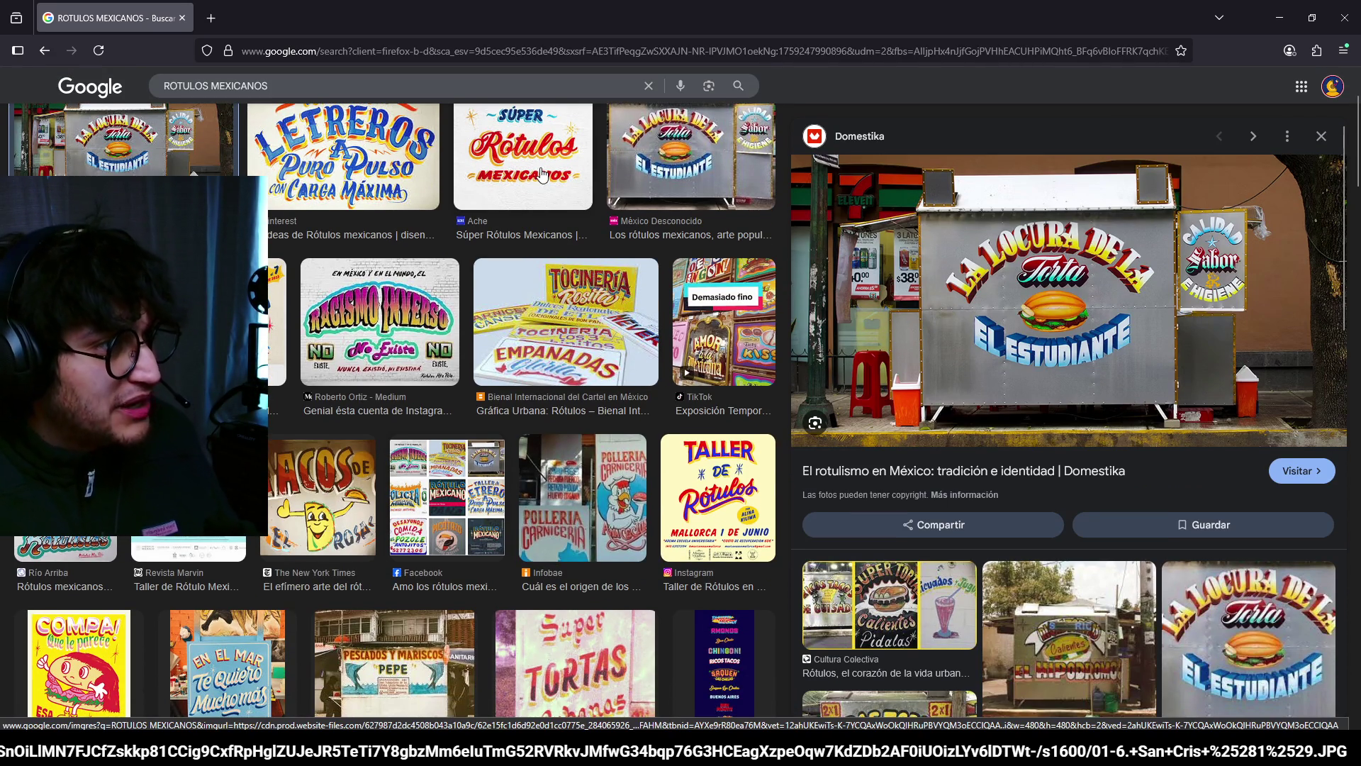
pyautogui.scroll(2, 545, 198)
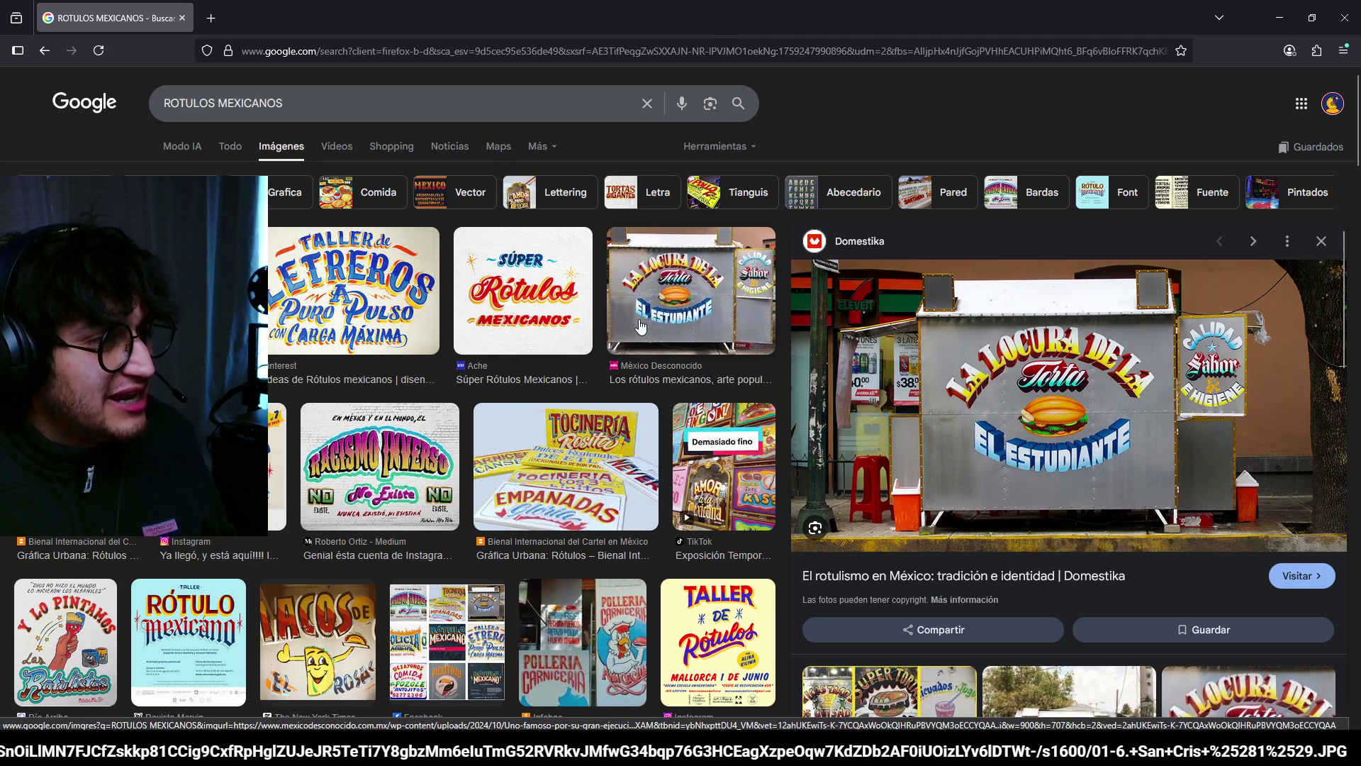
pyautogui.scroll(-3, 501, 328)
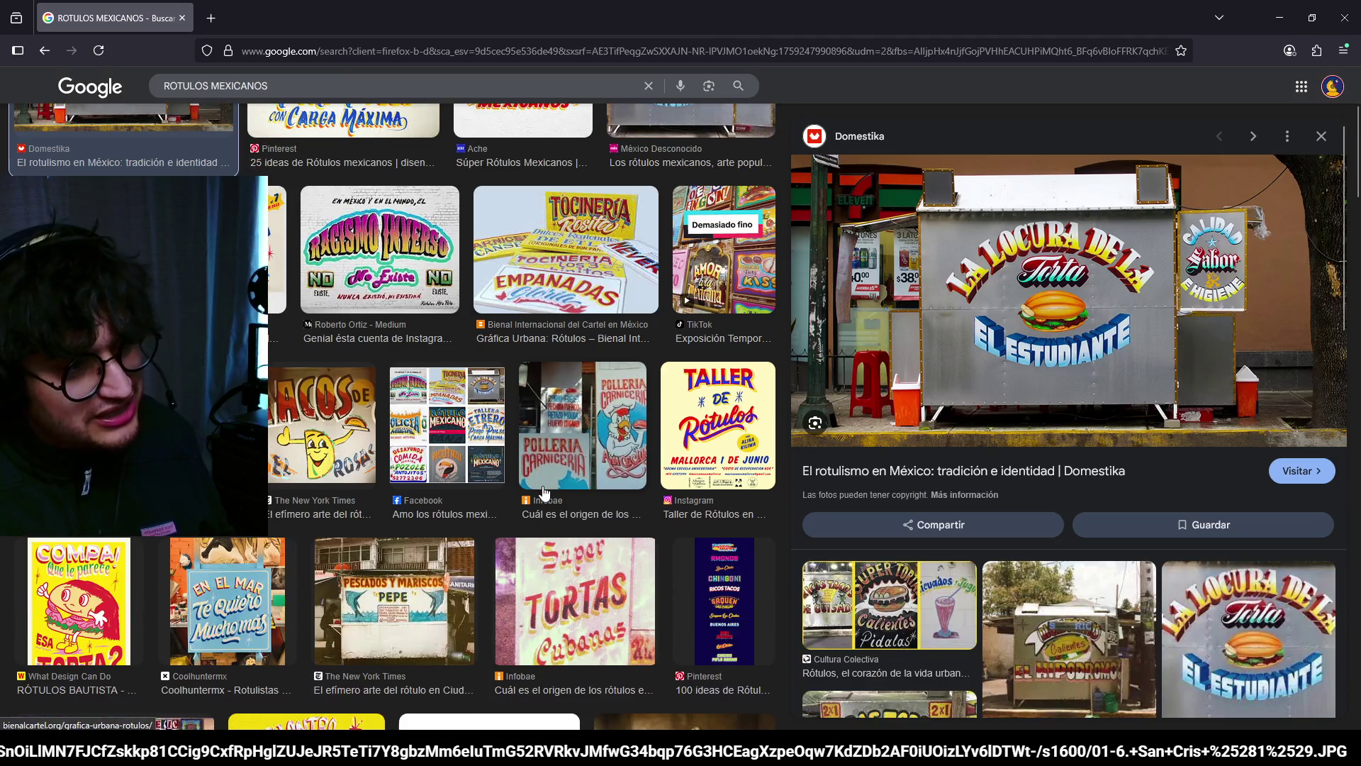
pyautogui.scroll(-5, 501, 328)
pyautogui.scroll(8, 526, 355)
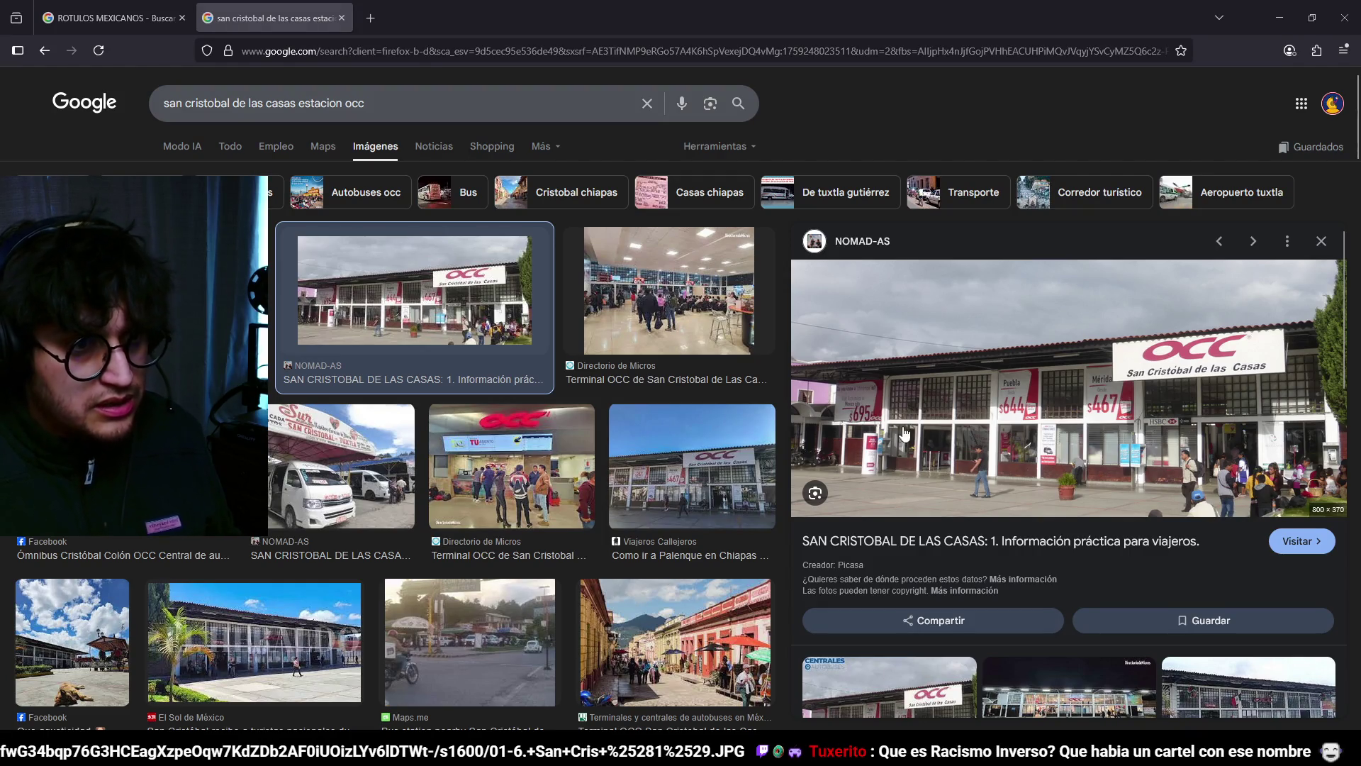
# Step: Browse the San Cristóbal OCC station image results and preview the Directorio de Micros terminal photo
pyautogui.scroll(-2, 726, 337)
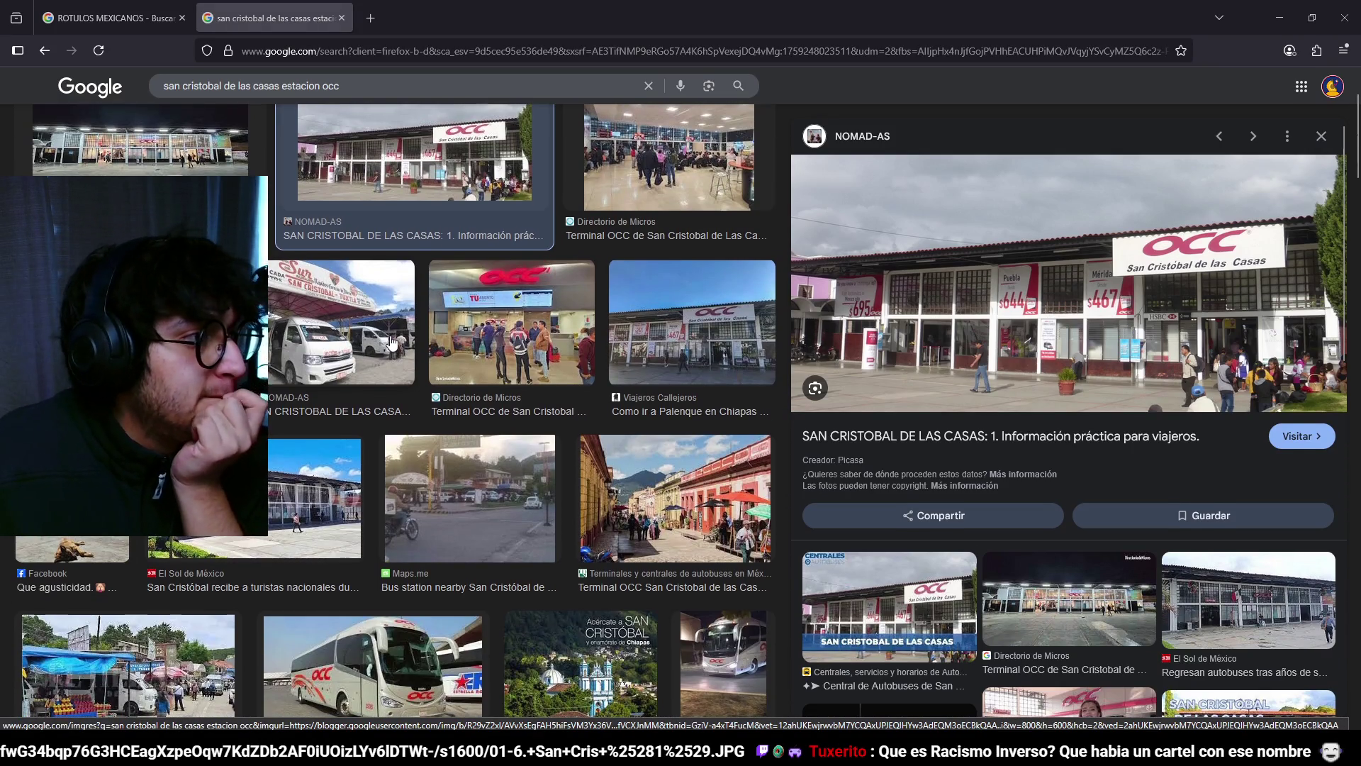
pyautogui.scroll(2, 391, 344)
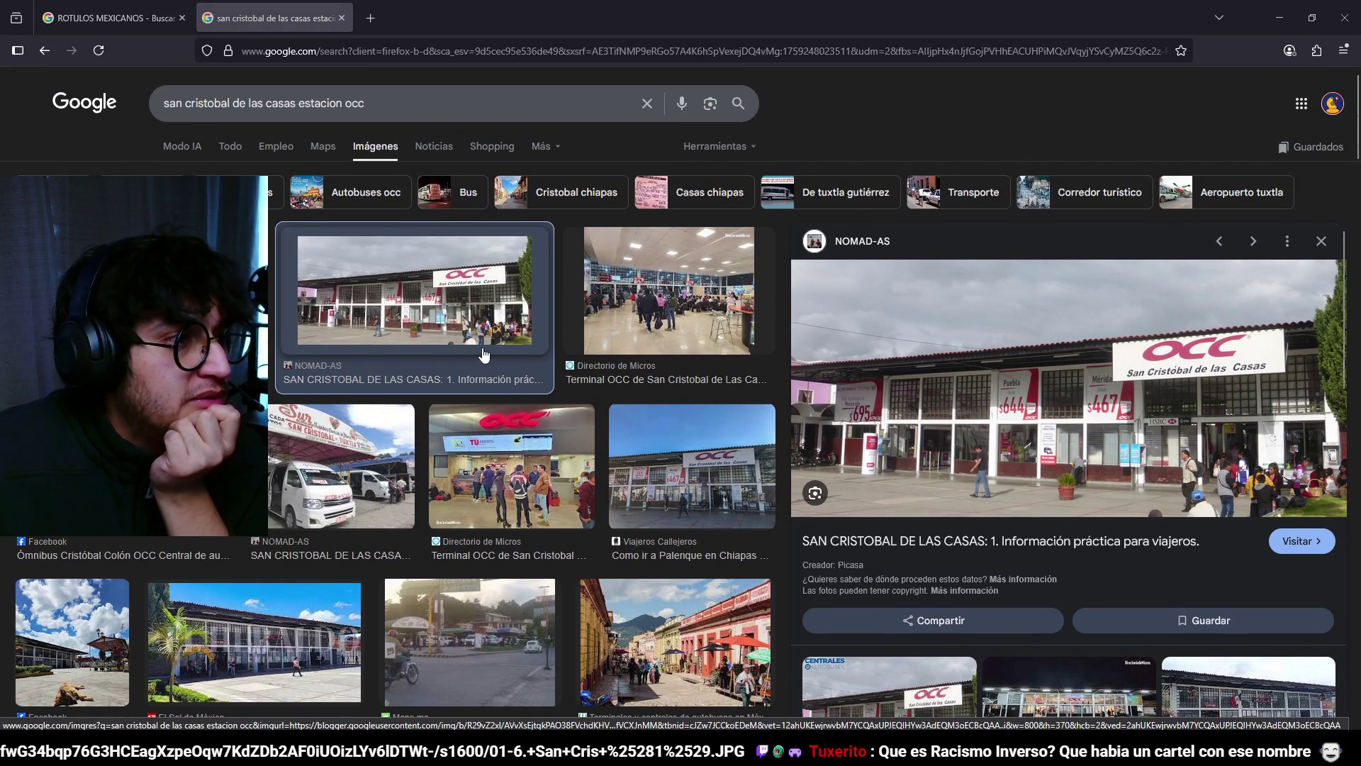
pyautogui.scroll(-4, 485, 355)
pyautogui.scroll(-3, 484, 355)
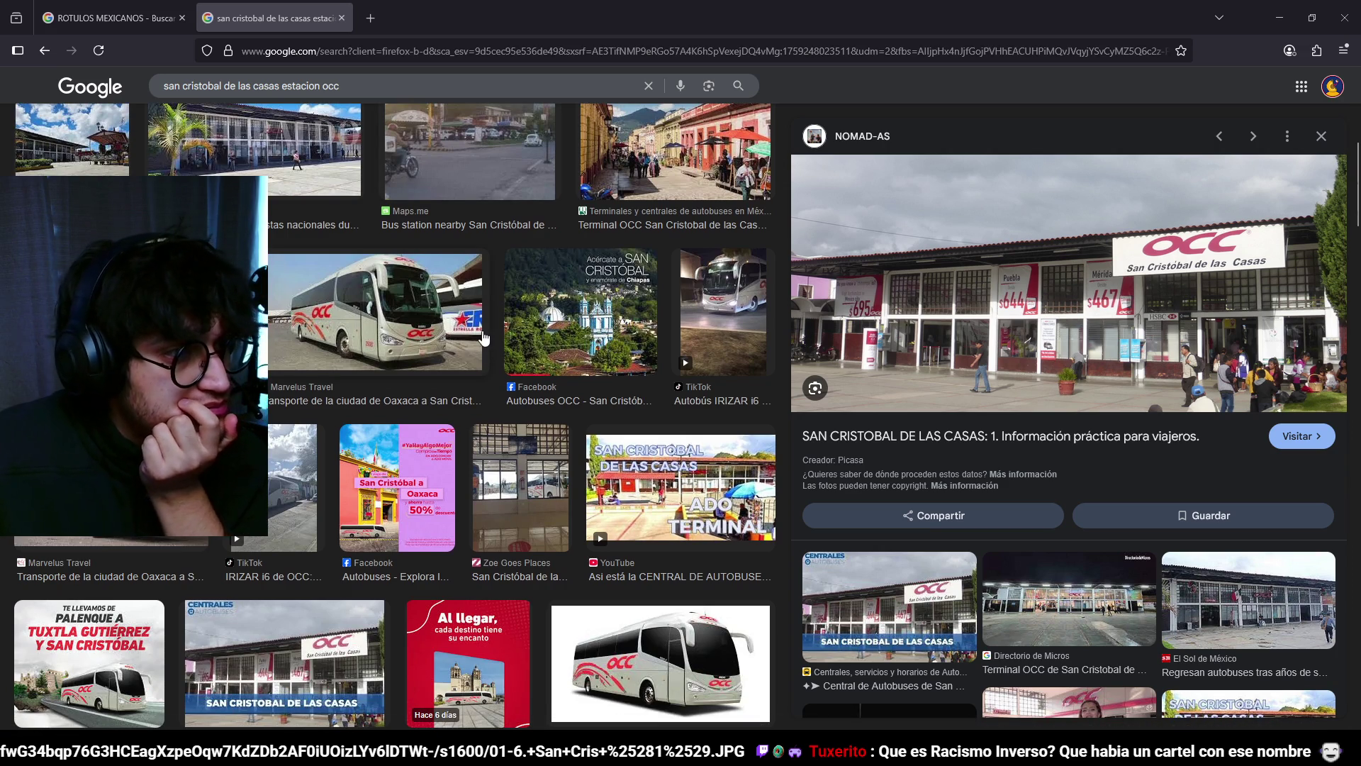
pyautogui.scroll(-2, 485, 338)
pyautogui.scroll(10, 280, 522)
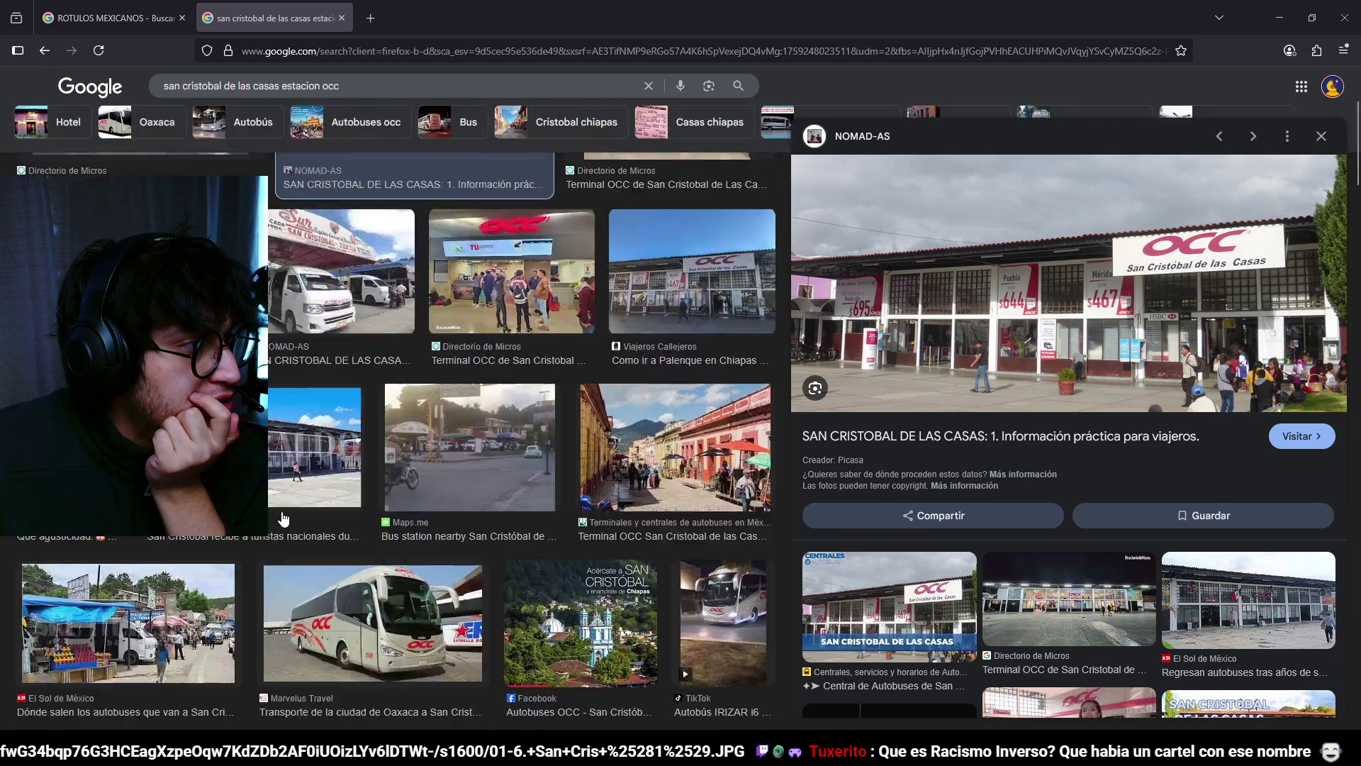
pyautogui.click(599, 306)
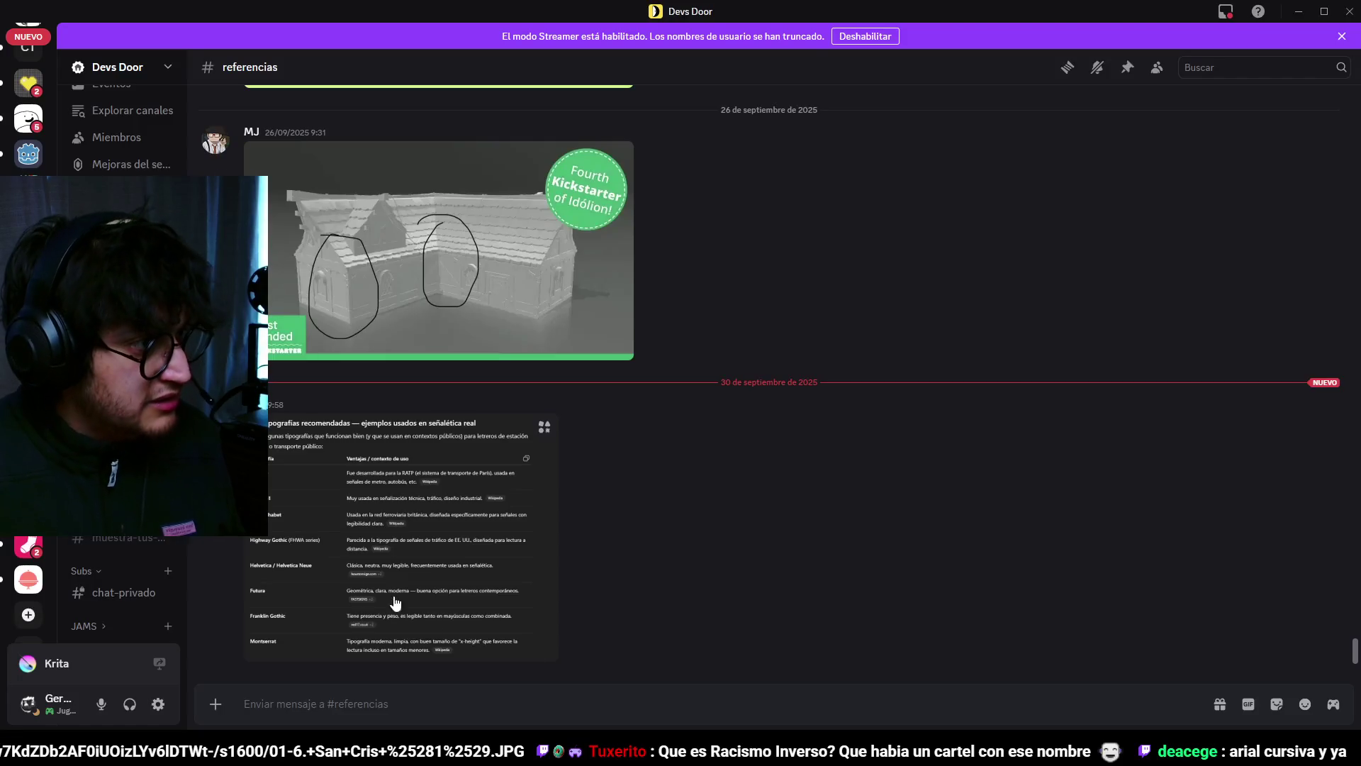
# Step: View the shared recommended signage typefaces image full size, then return to Blender
pyautogui.click(380, 402)
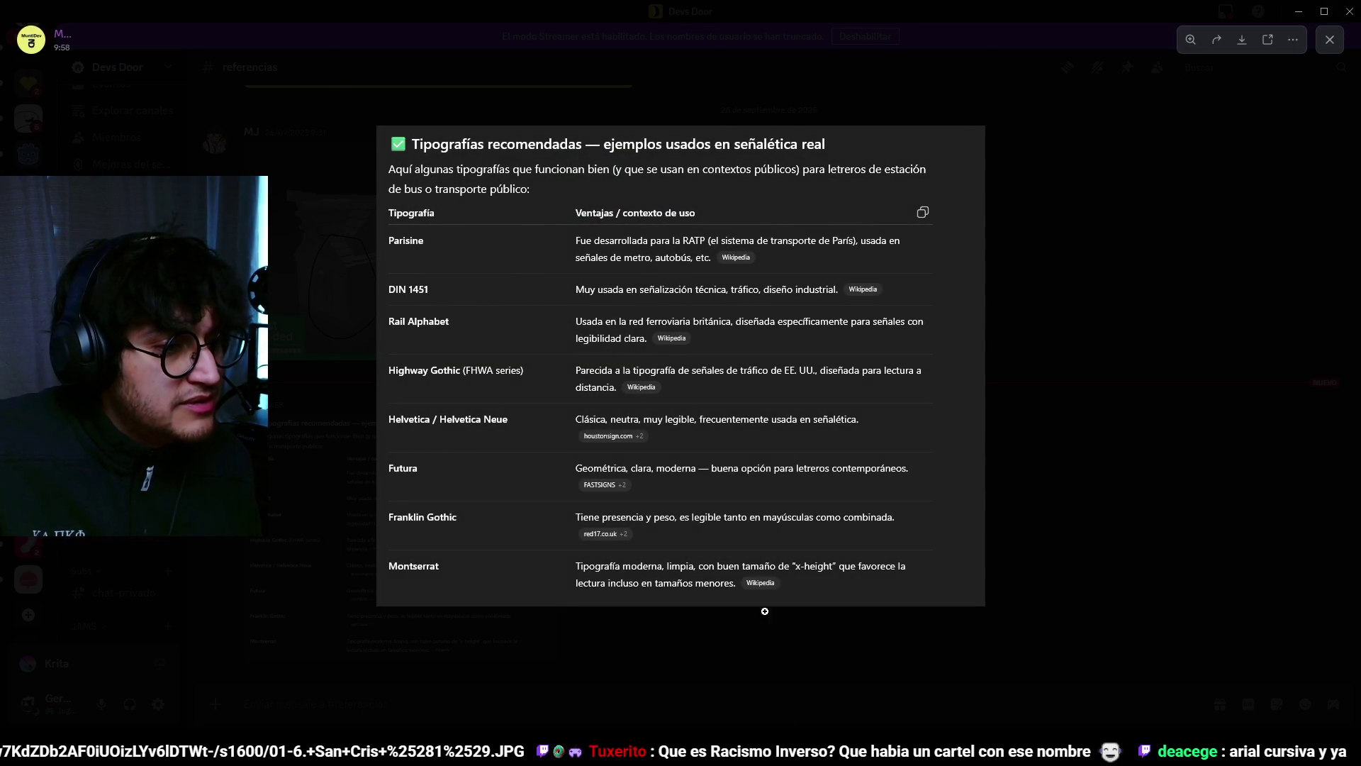
pyautogui.hotkey('alt', 'Tab')
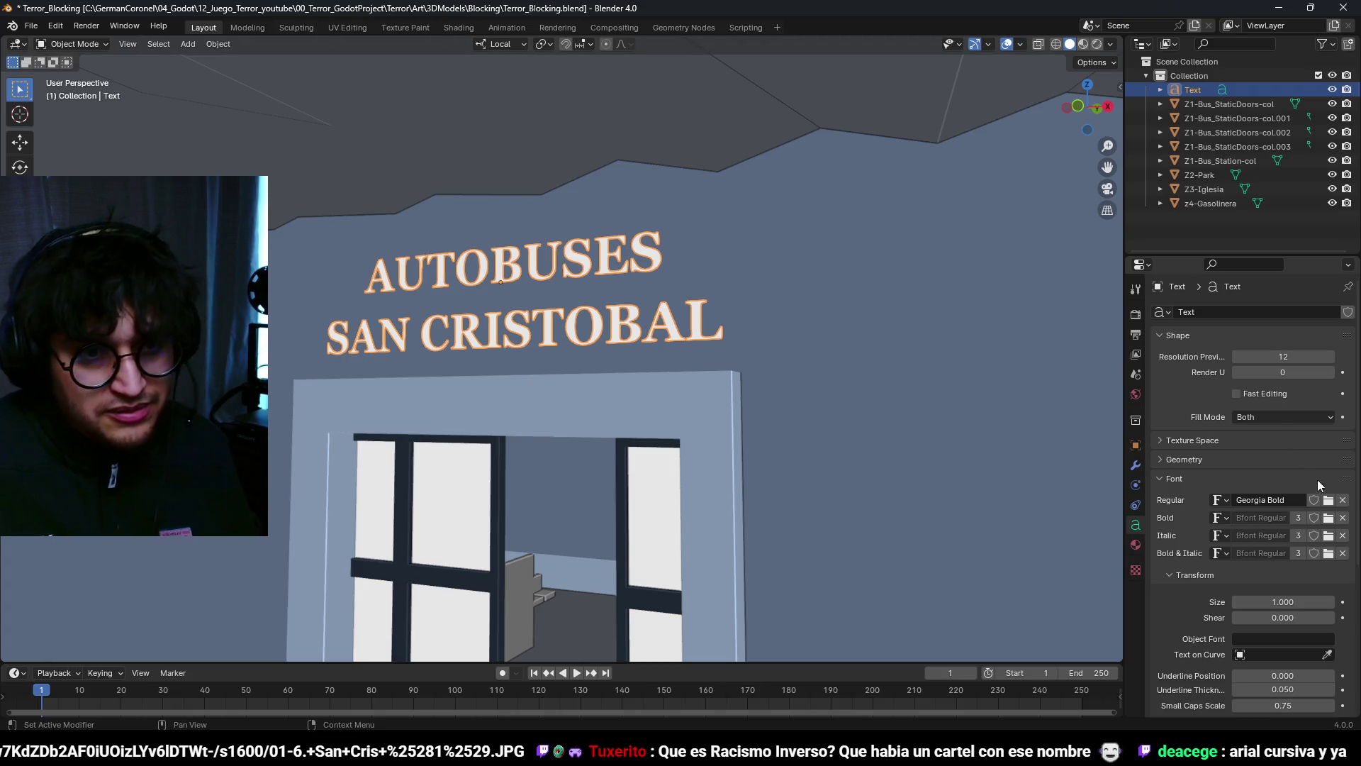
pyautogui.click(1330, 501)
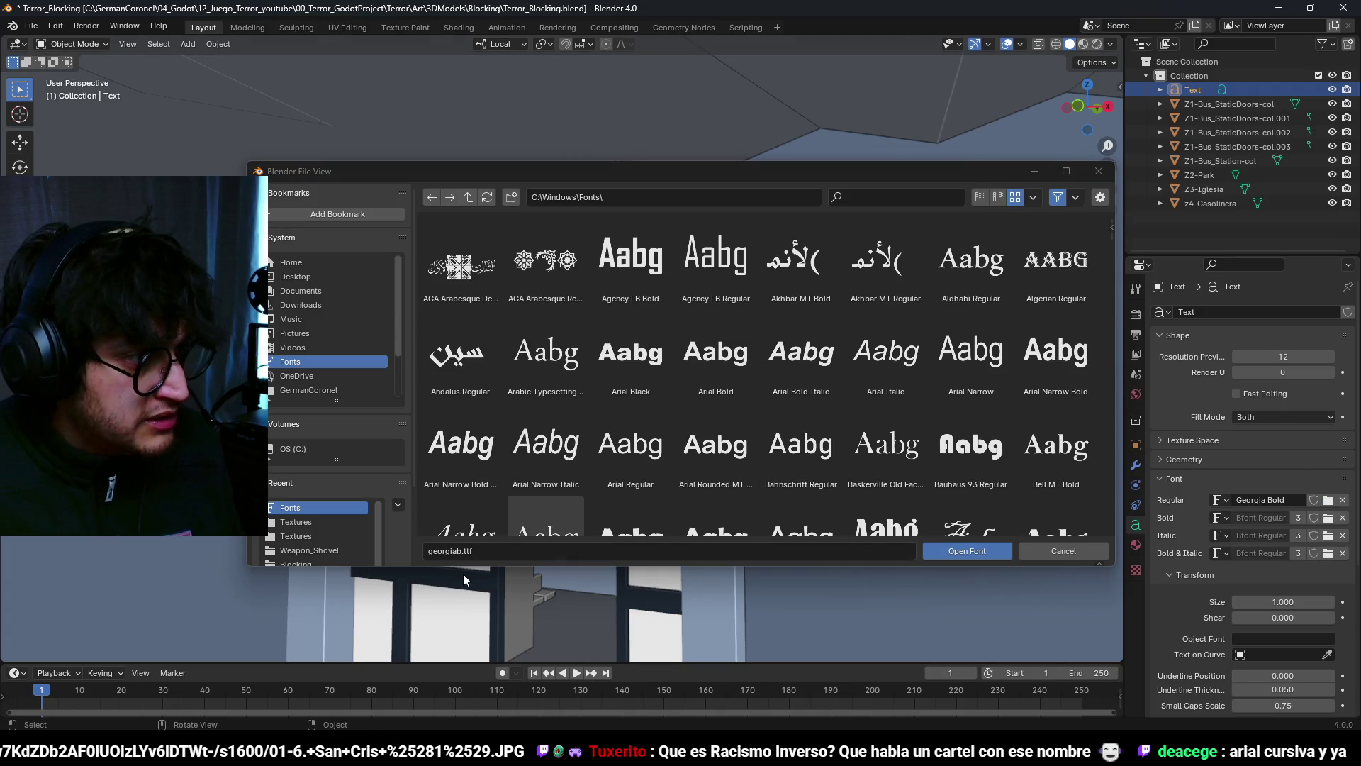
pyautogui.click(920, 199)
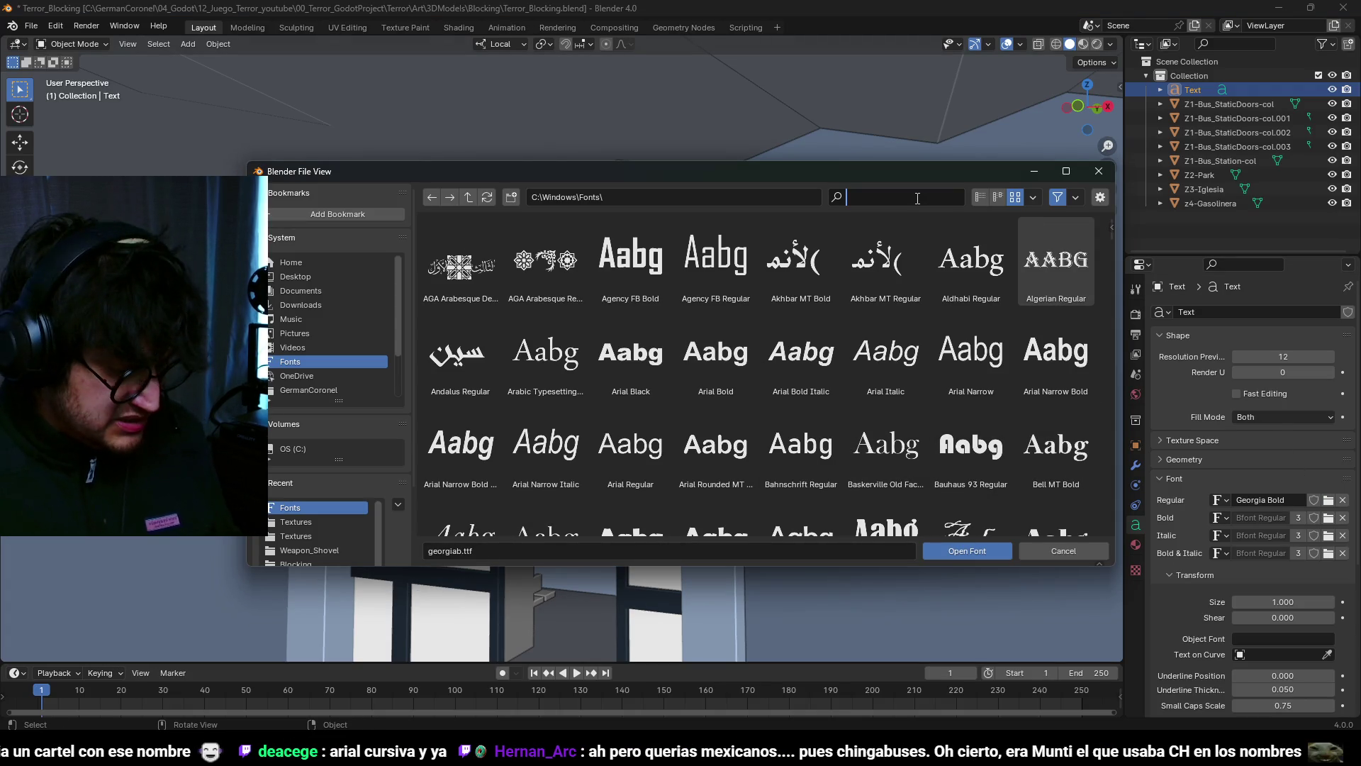
pyautogui.write('he')
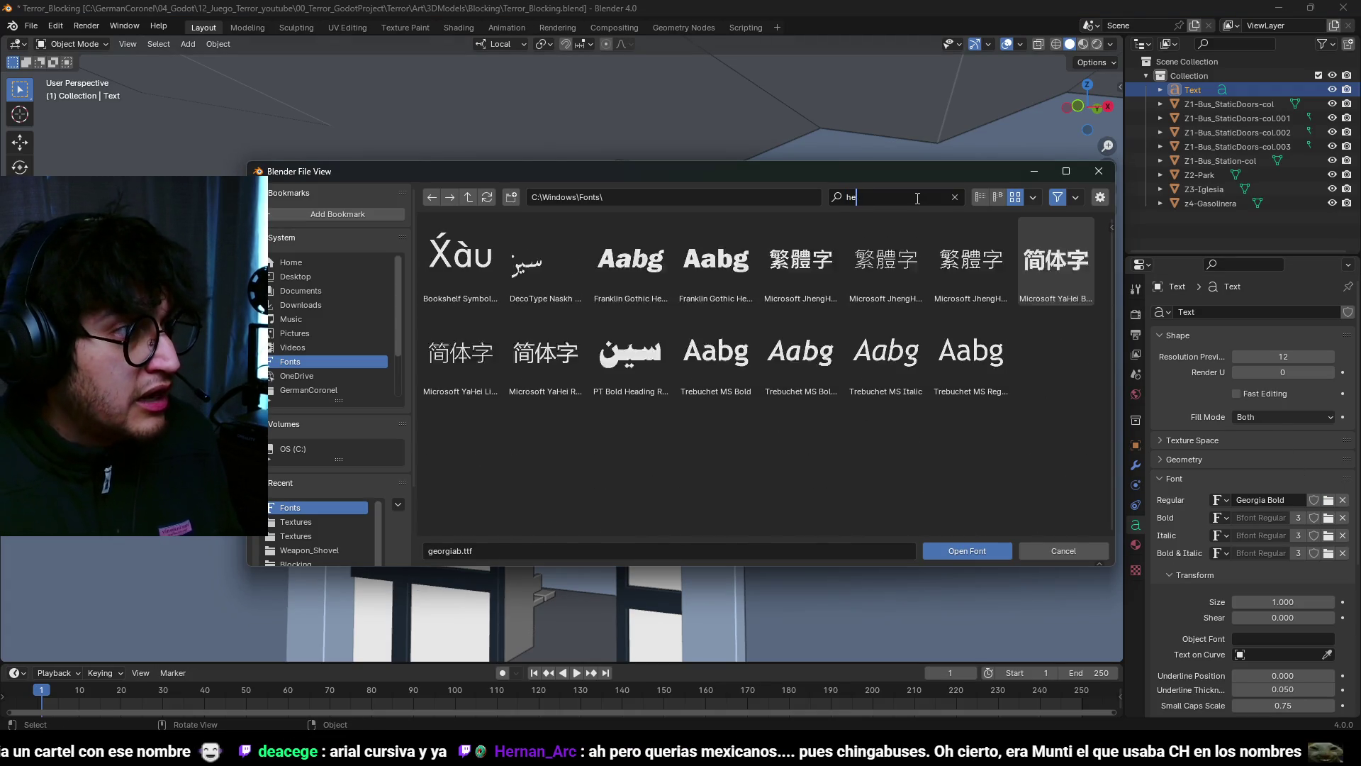
pyautogui.press('BackSpace')
pyautogui.press('BackSpace')
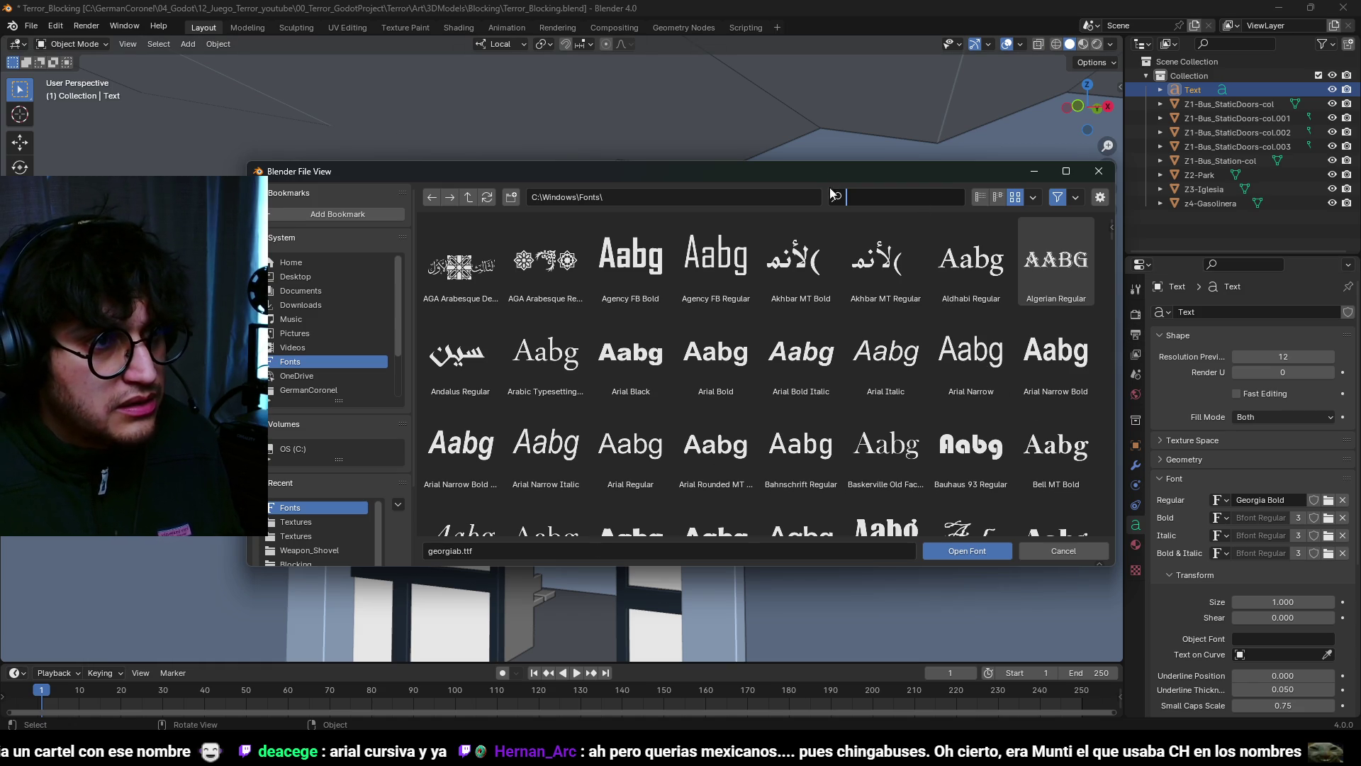
pyautogui.press('Escape')
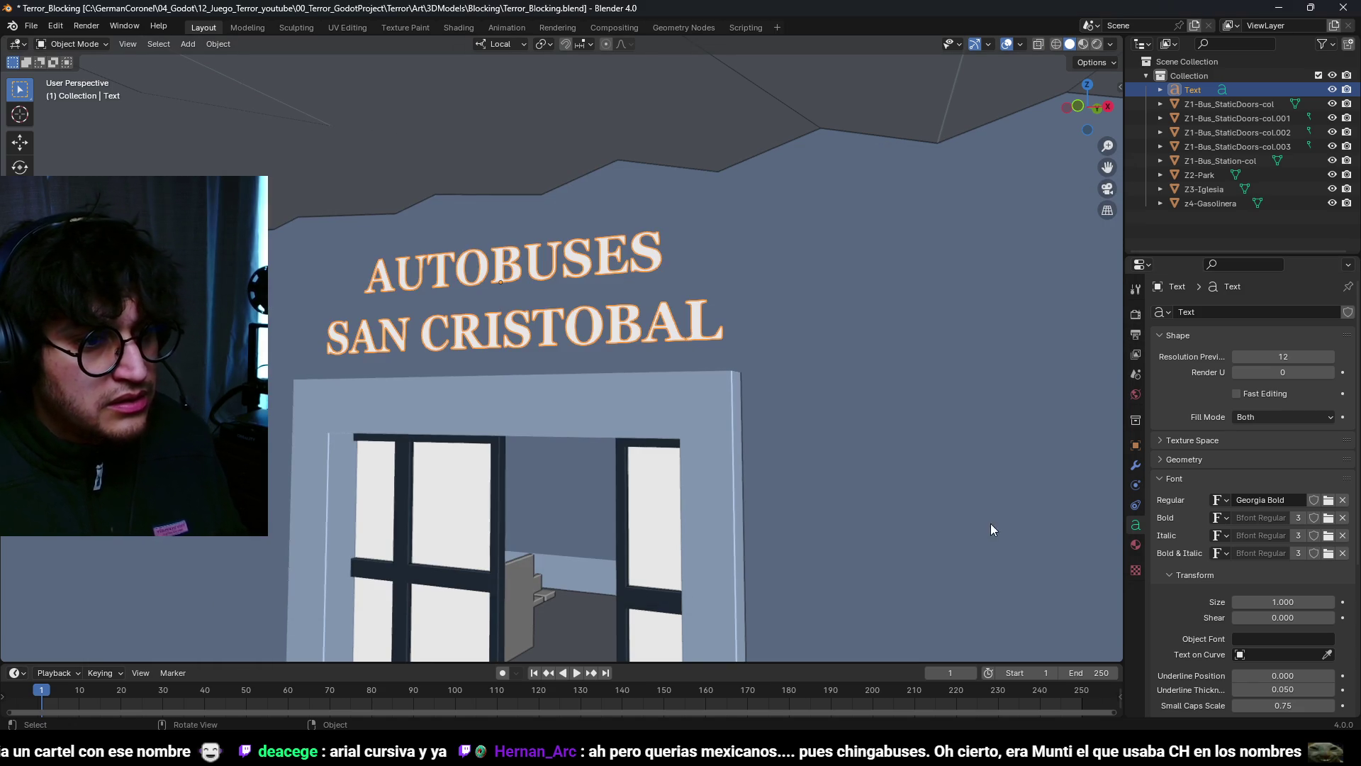
pyautogui.click(1328, 500)
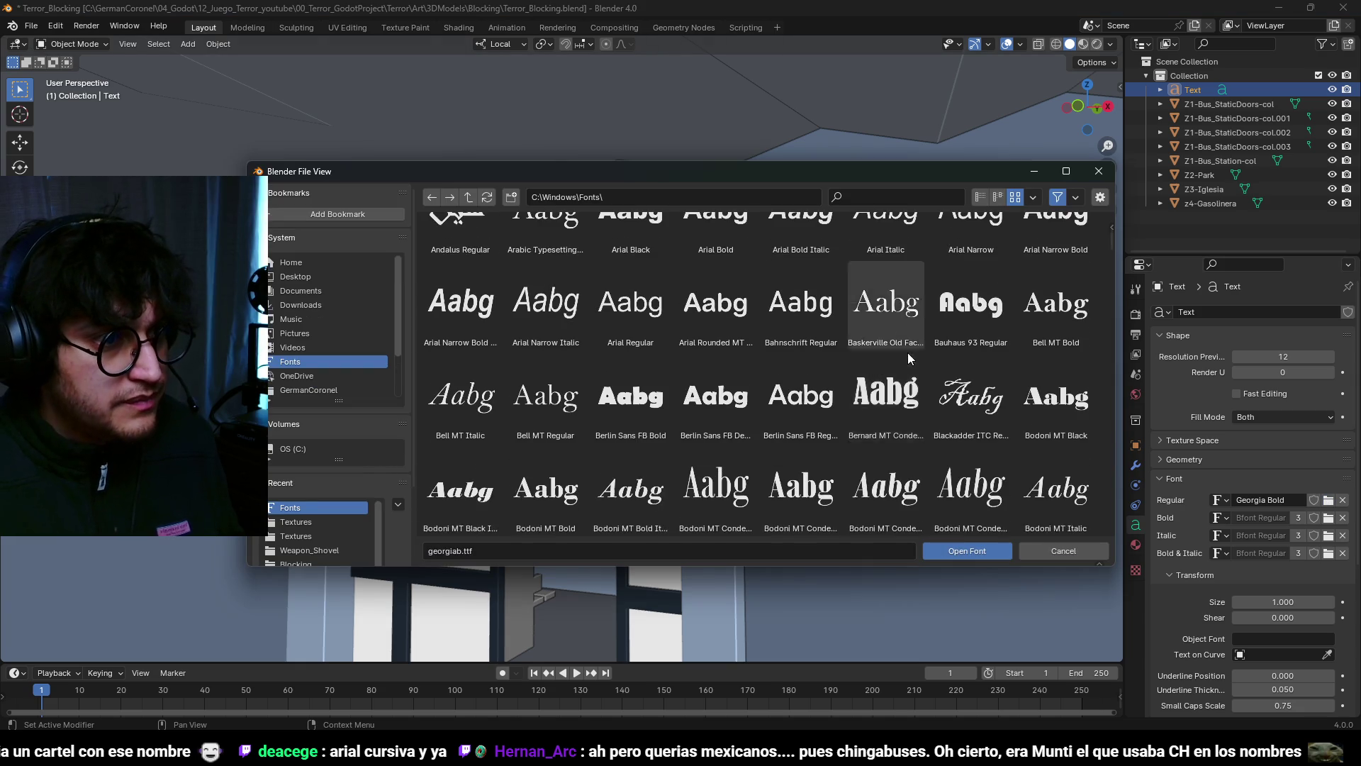
pyautogui.scroll(-15, 911, 359)
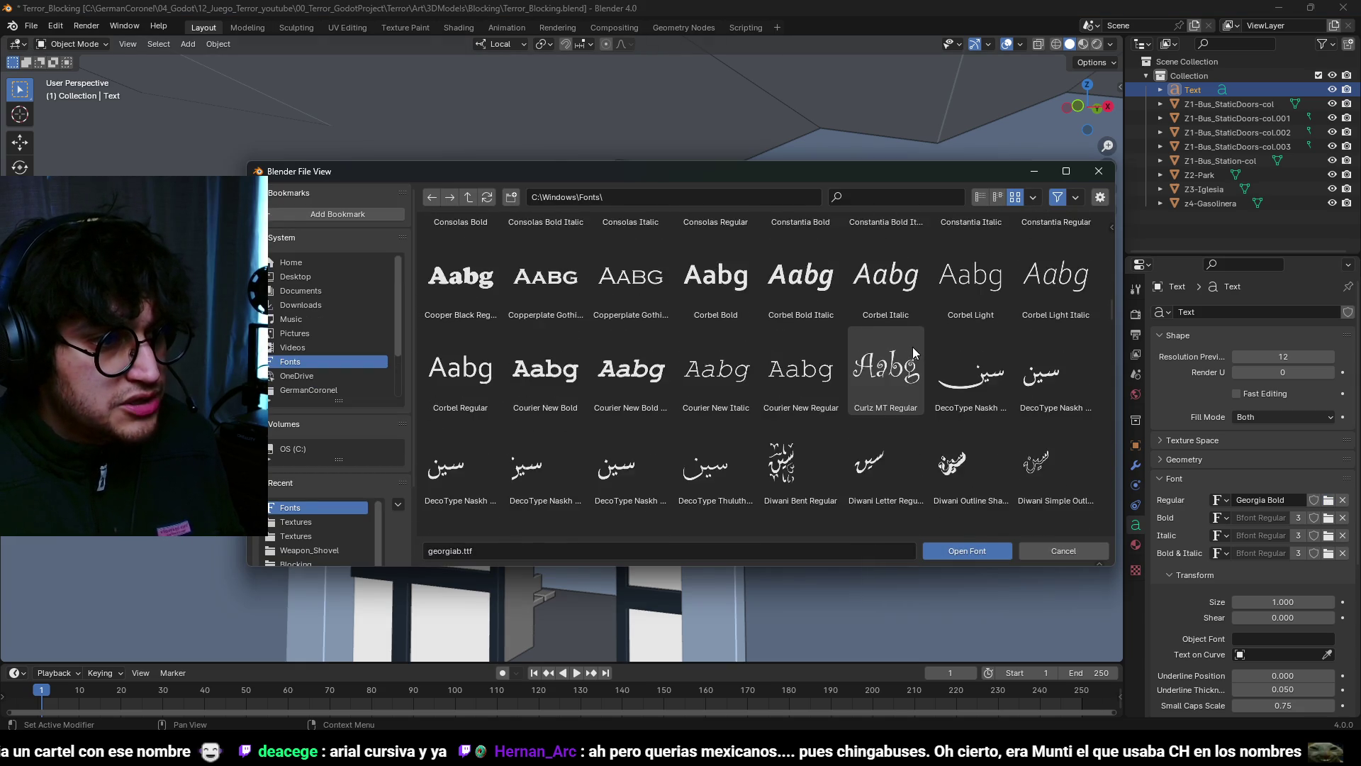
pyautogui.scroll(-10, 913, 347)
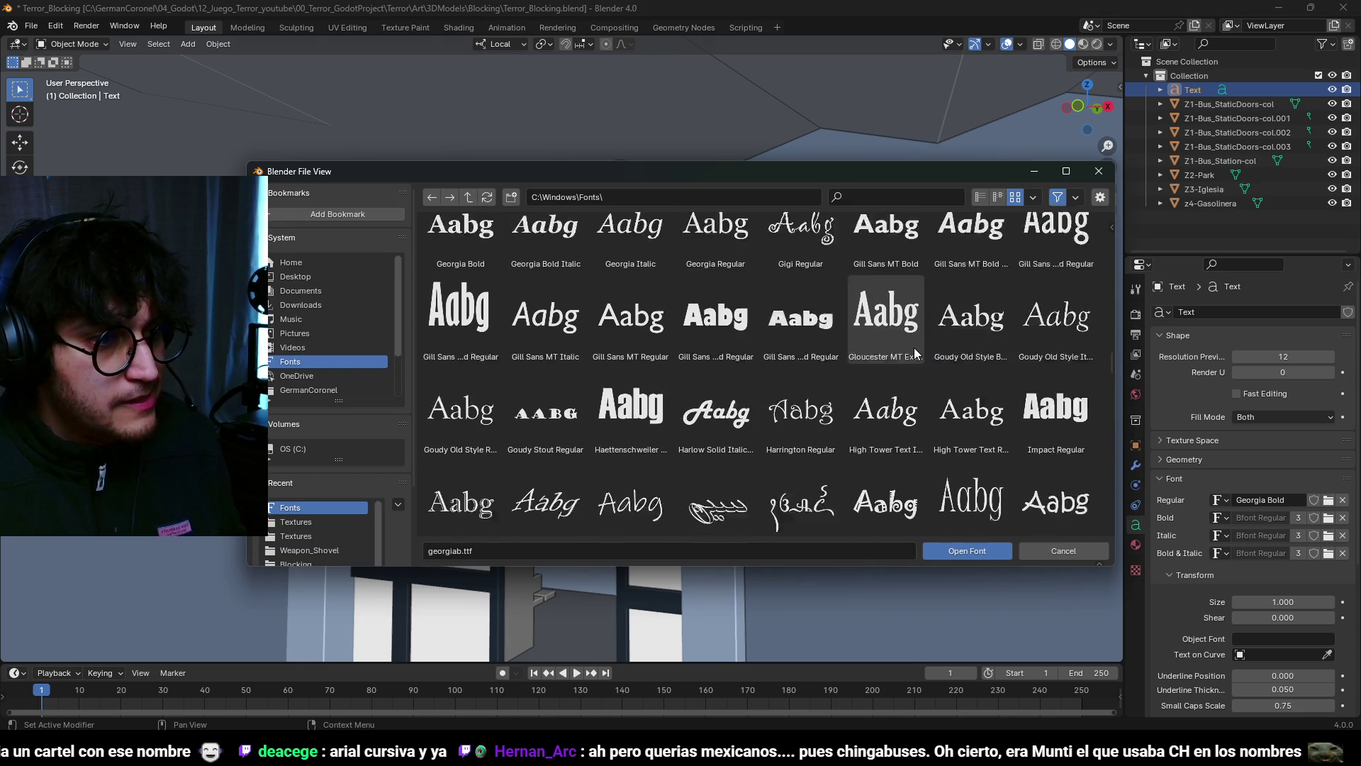
pyautogui.scroll(-5, 913, 347)
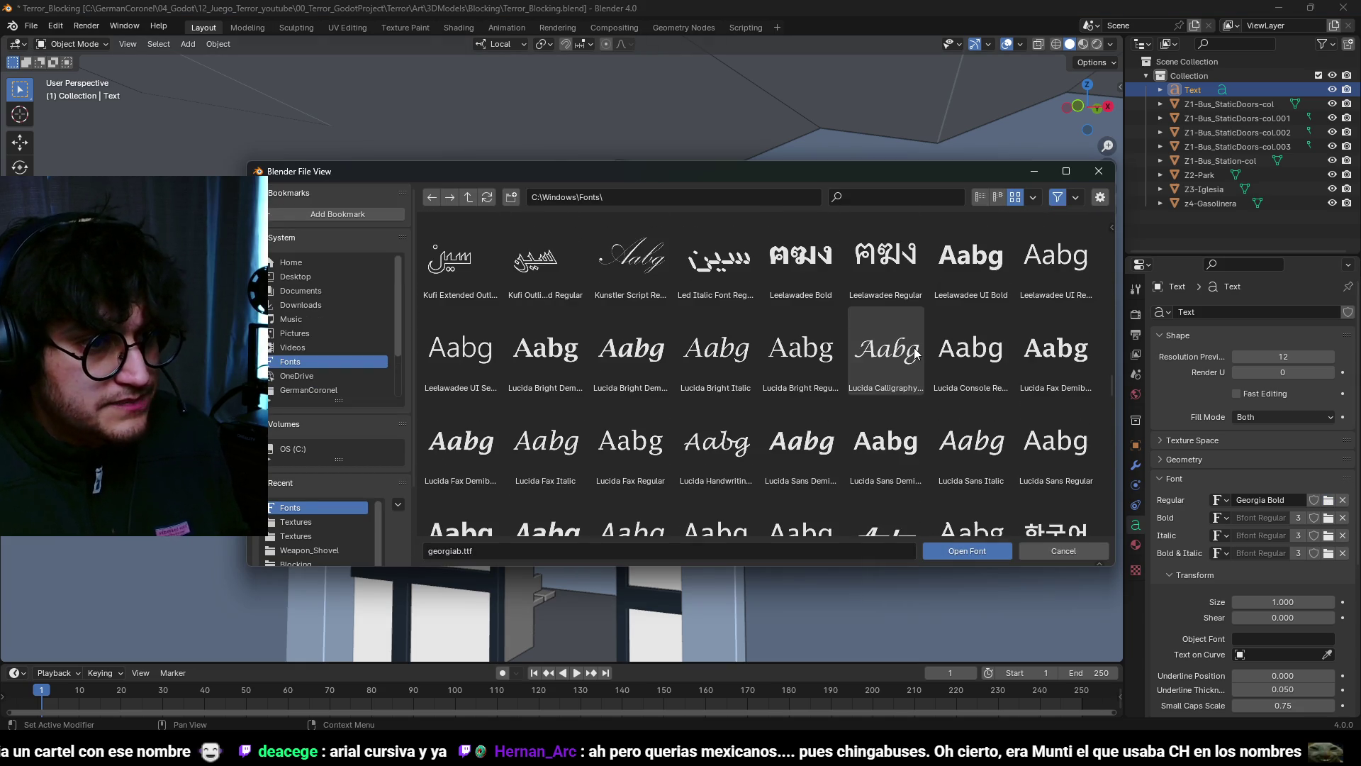
pyautogui.scroll(-3, 913, 348)
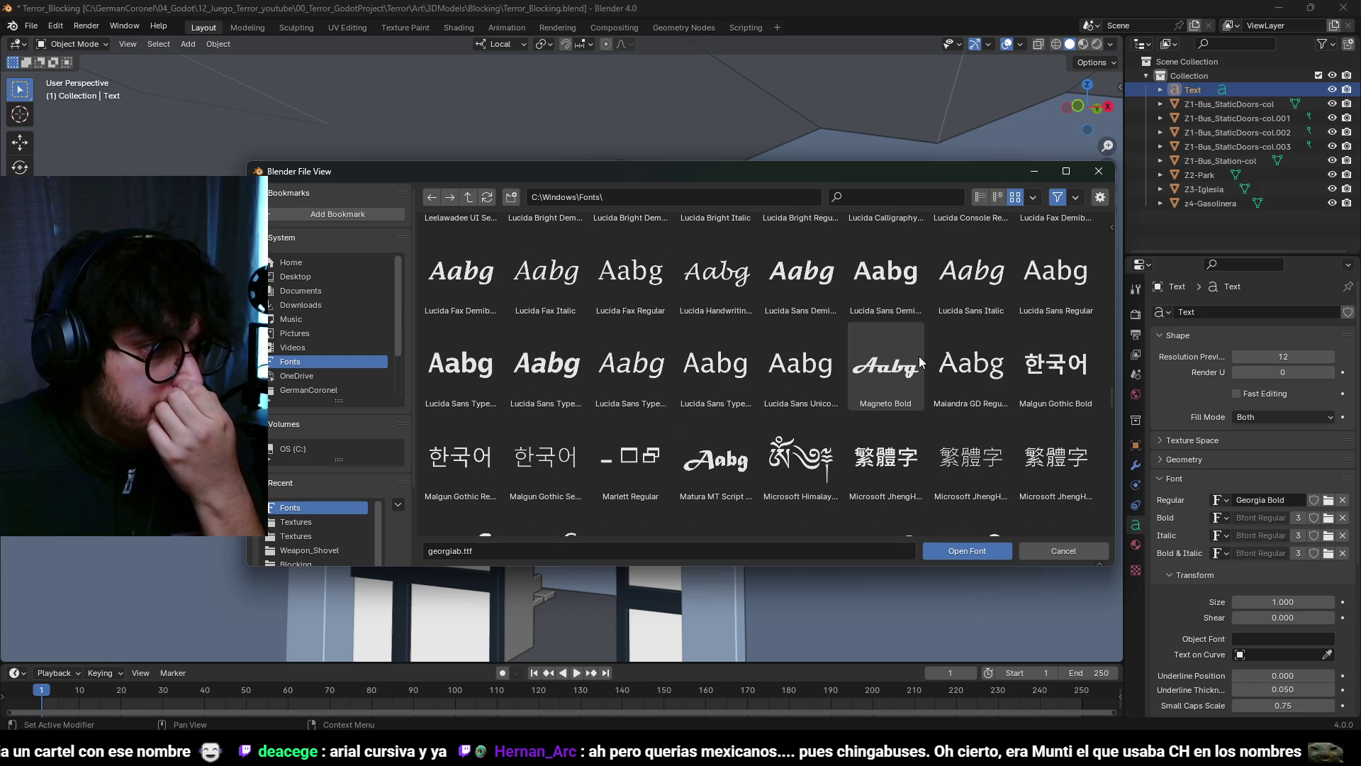
pyautogui.scroll(-2, 919, 356)
pyautogui.scroll(10, 922, 366)
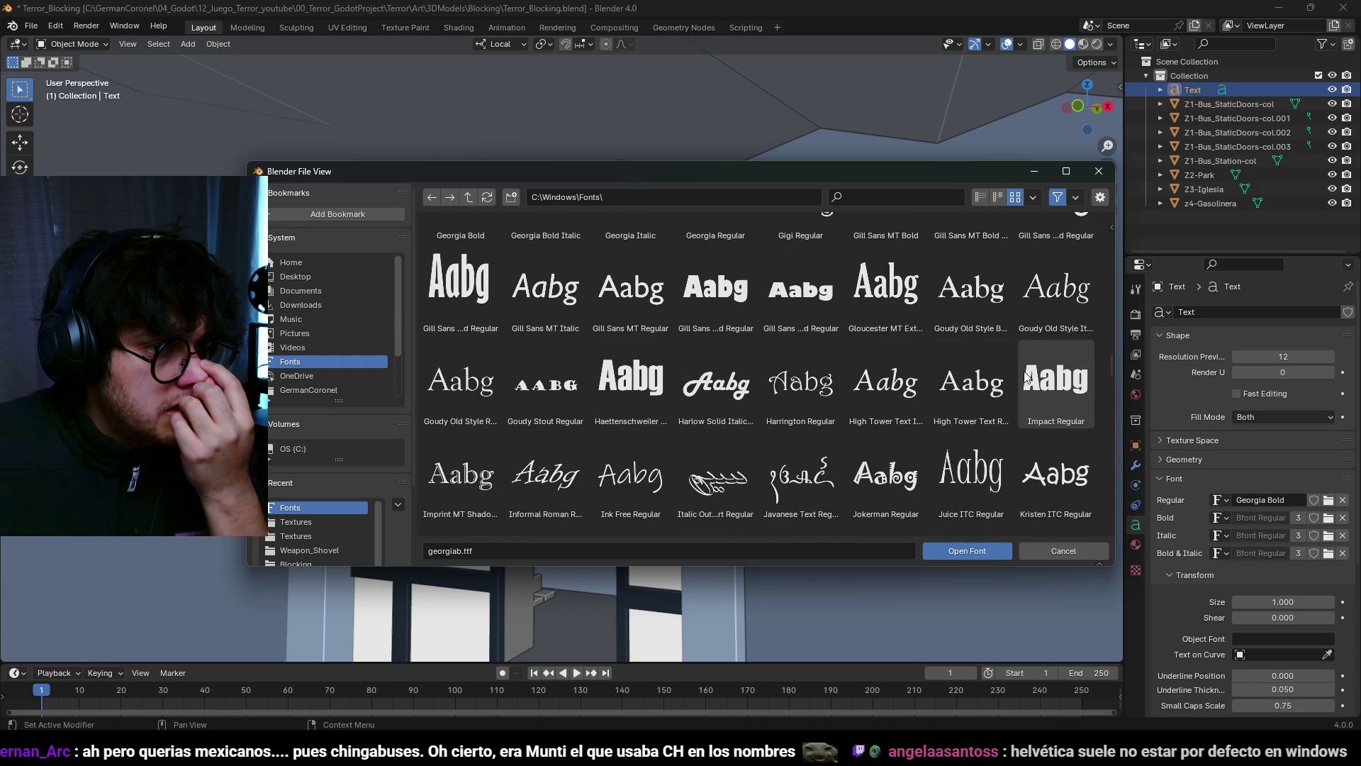
pyautogui.click(1055, 557)
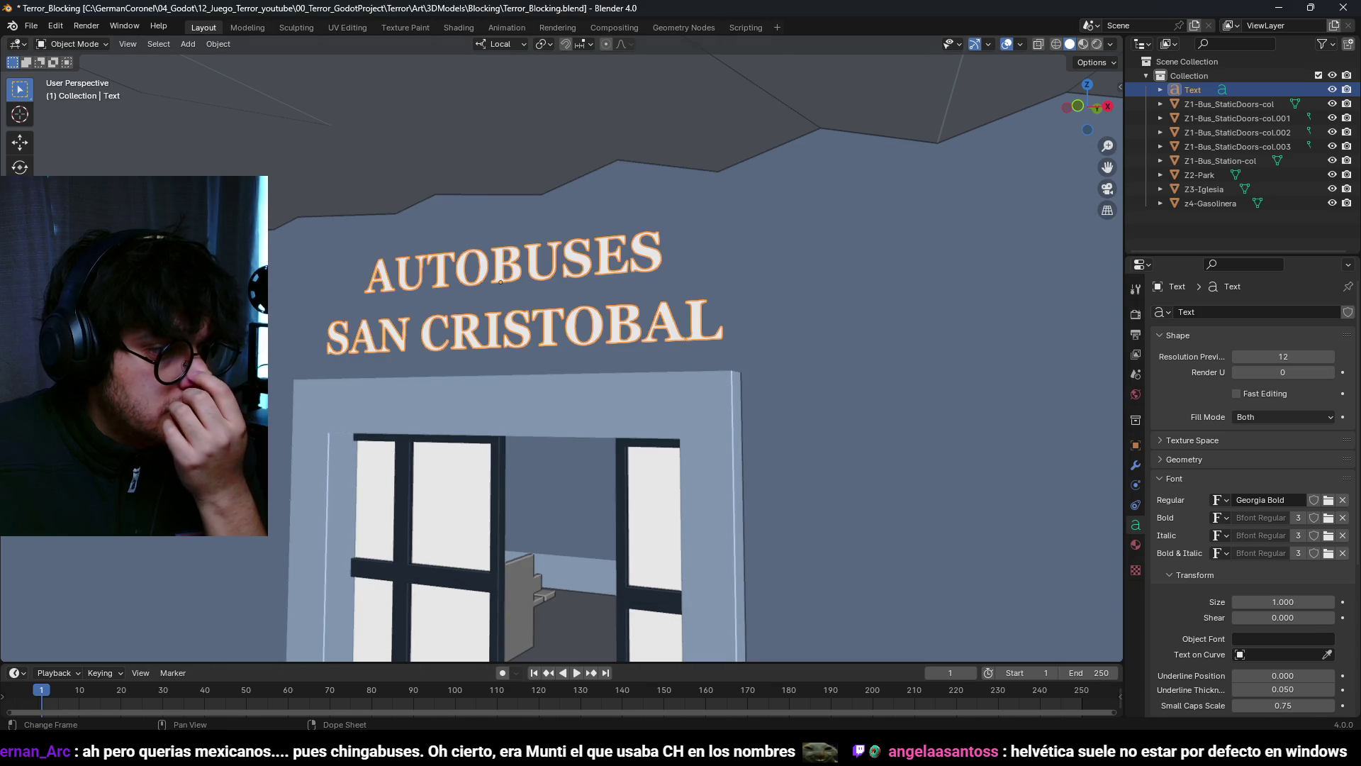
pyautogui.moveTo(738, 719)
pyautogui.click(1105, 648)
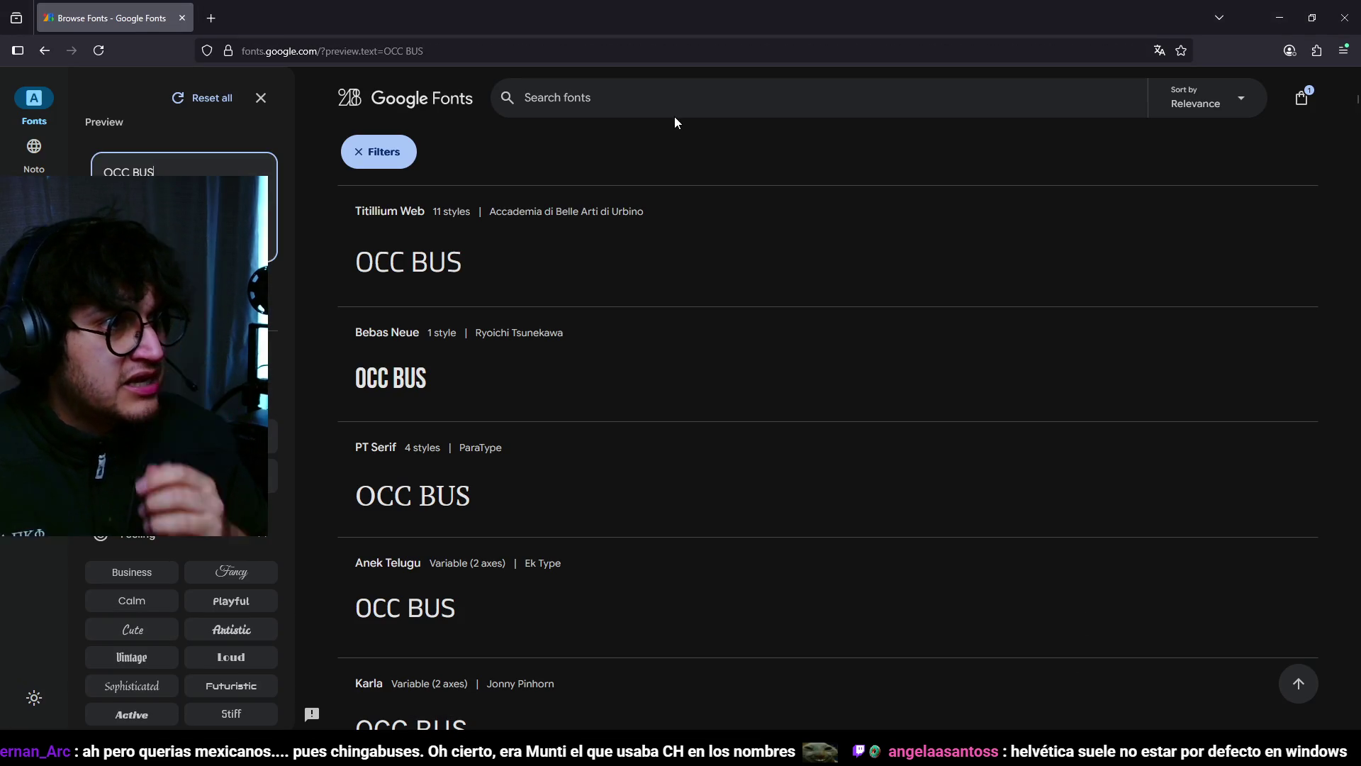
pyautogui.write('helvetica')
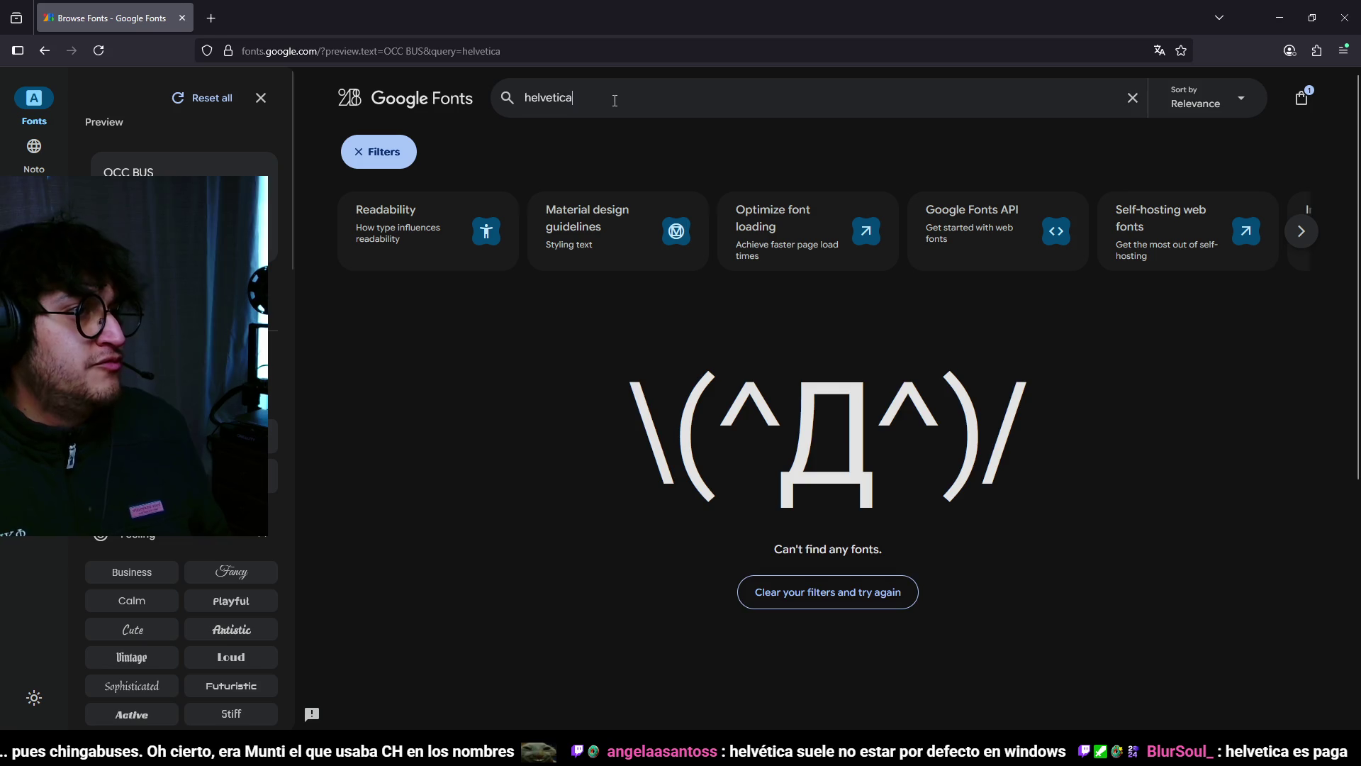
pyautogui.hotkey('ctrl', 'a')
pyautogui.press('BackSpace')
pyautogui.hotkey('alt', 'Tab')
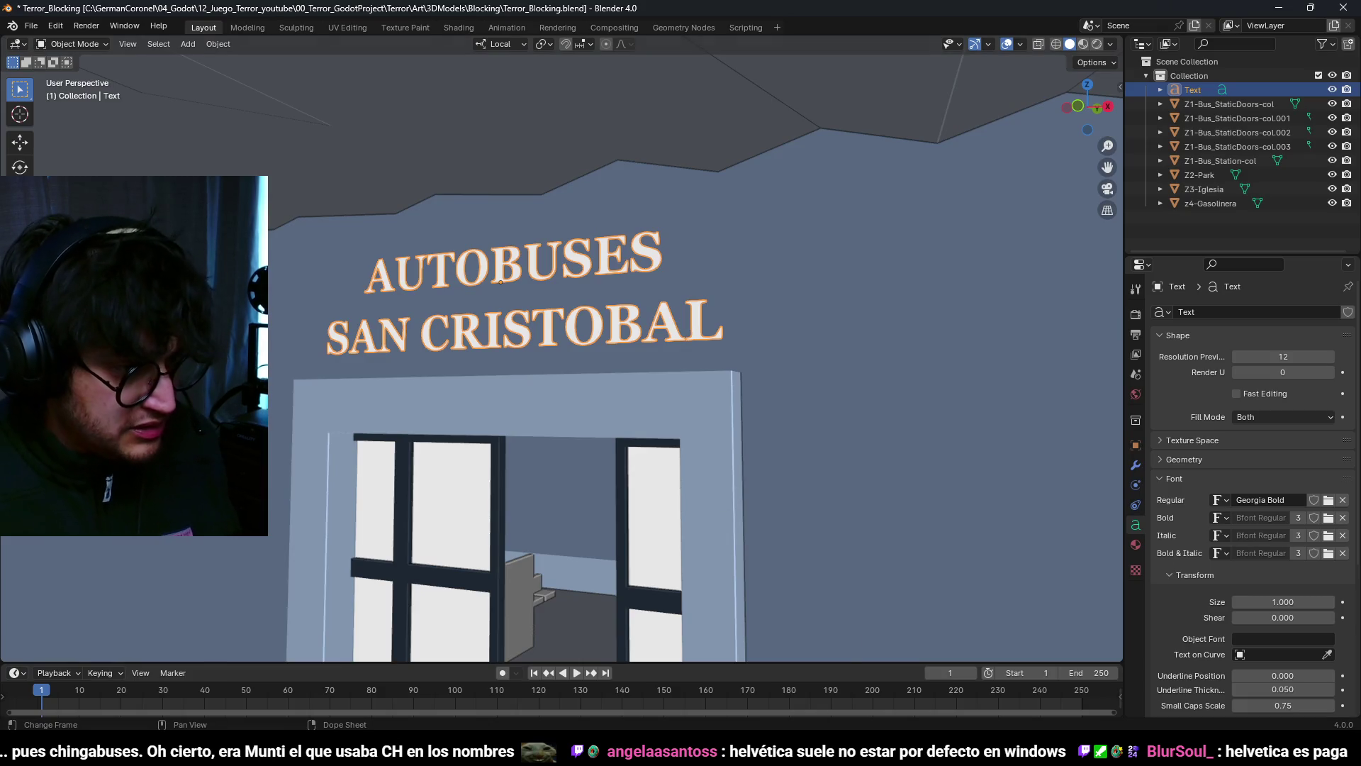
pyautogui.hotkey('alt', 'Tab')
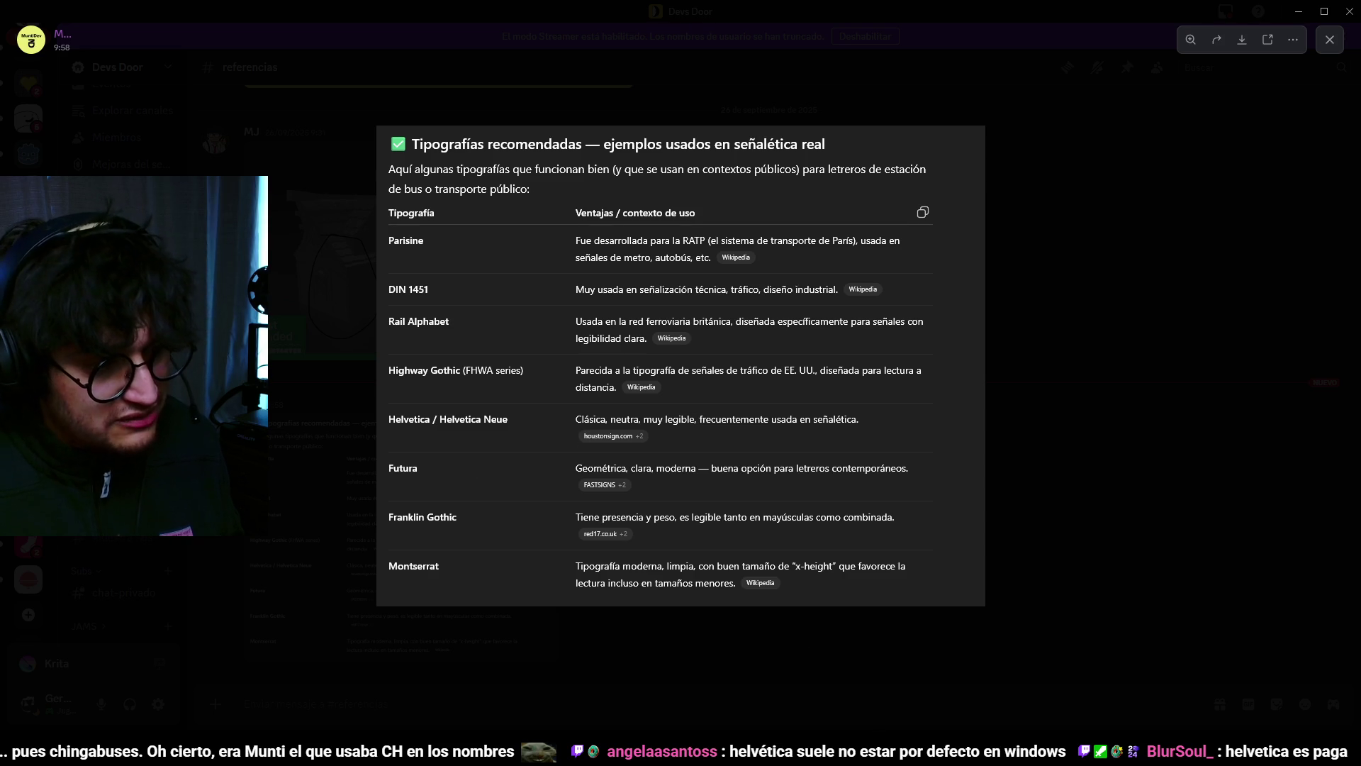
pyautogui.hotkey('alt', 'Tab')
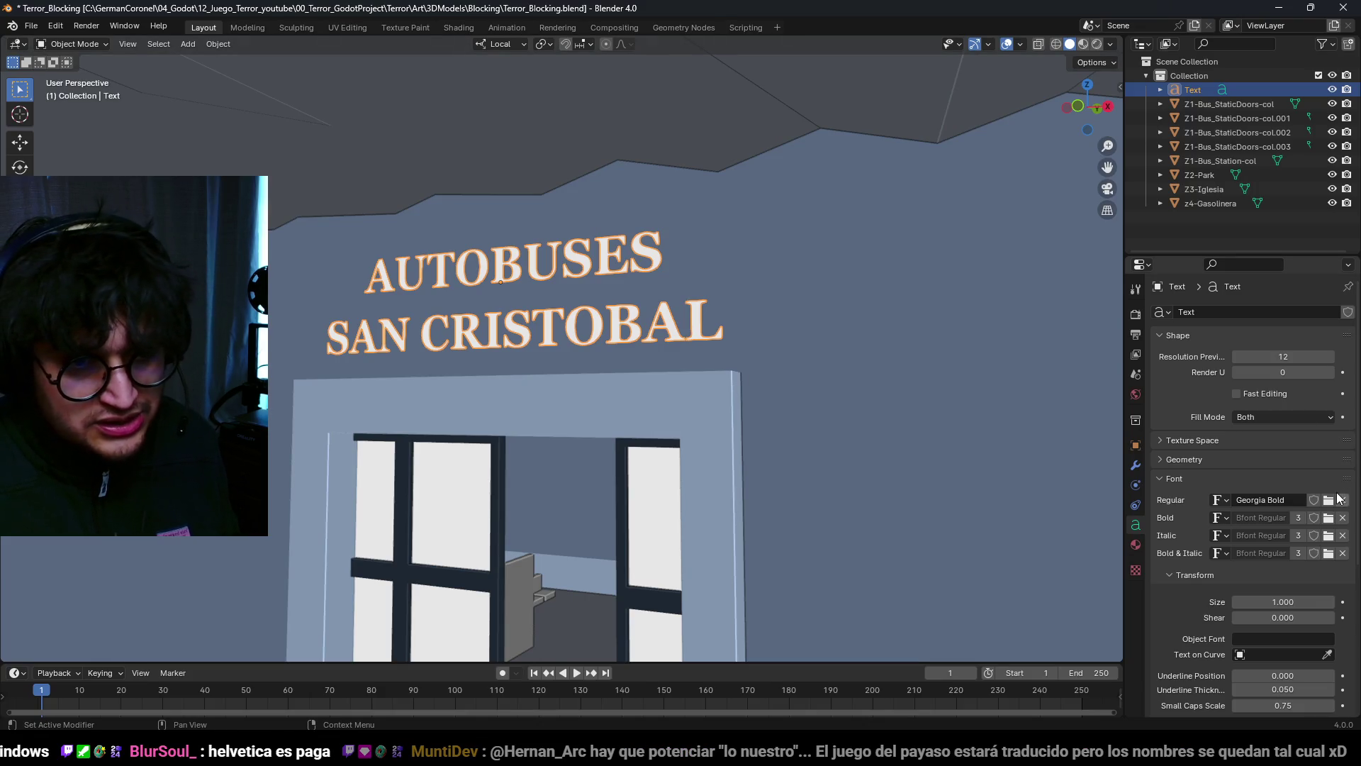
pyautogui.click(1329, 500)
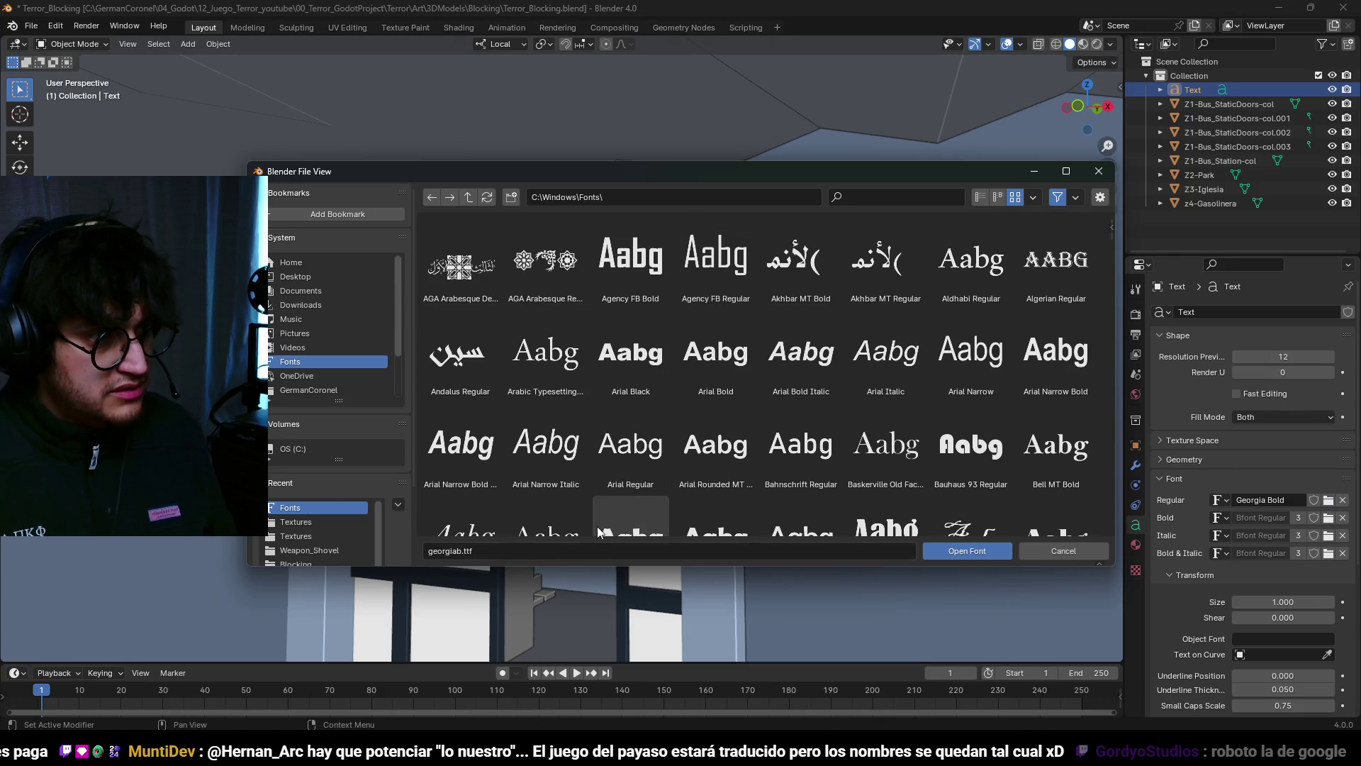
pyautogui.click(936, 192)
pyautogui.write('mon')
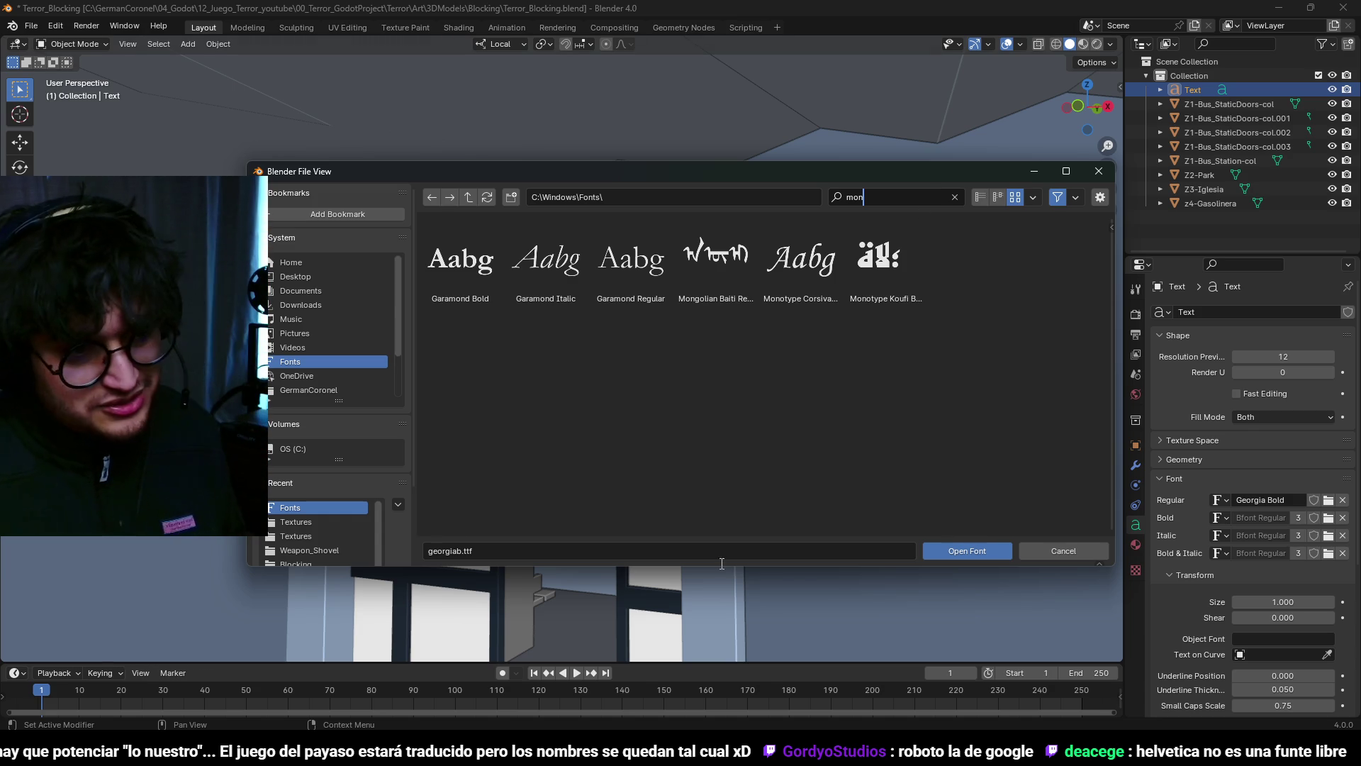
pyautogui.press('Escape')
pyautogui.click(1064, 551)
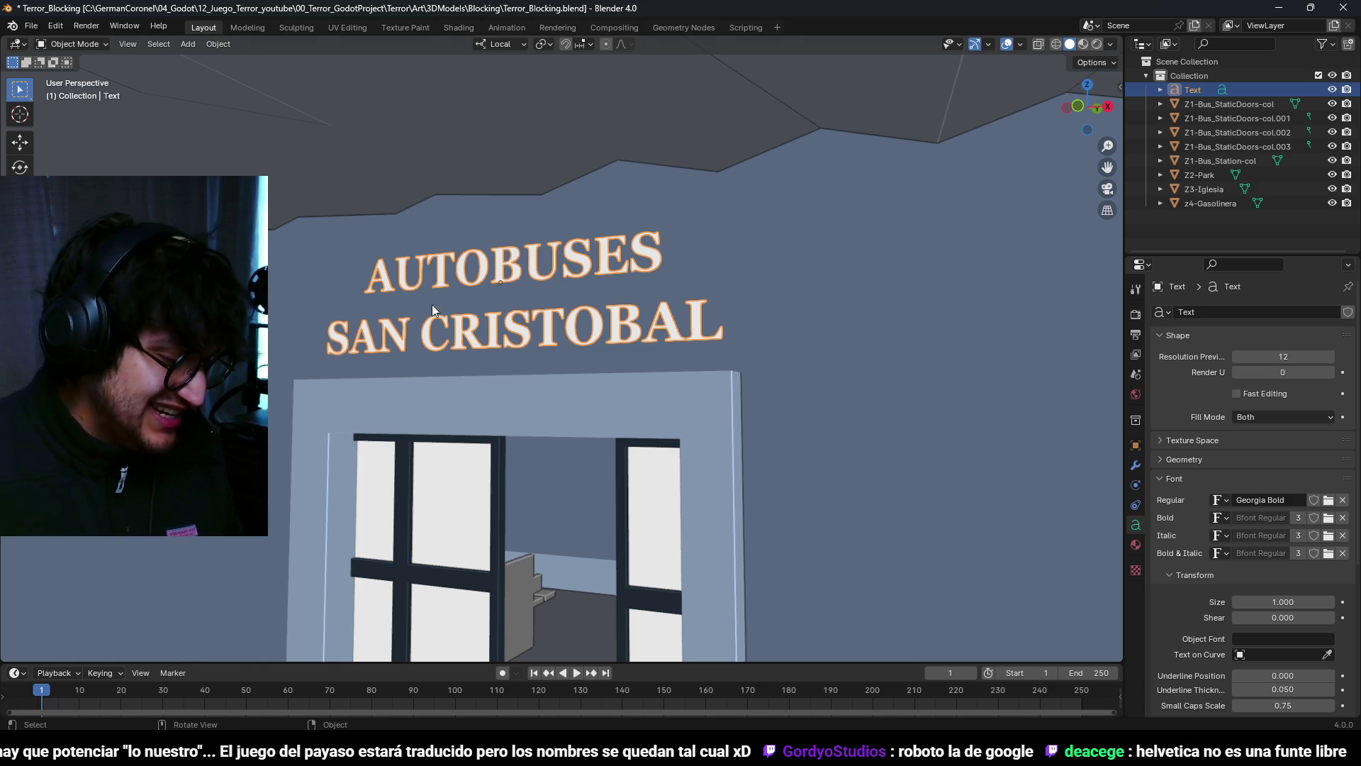
pyautogui.click(1330, 500)
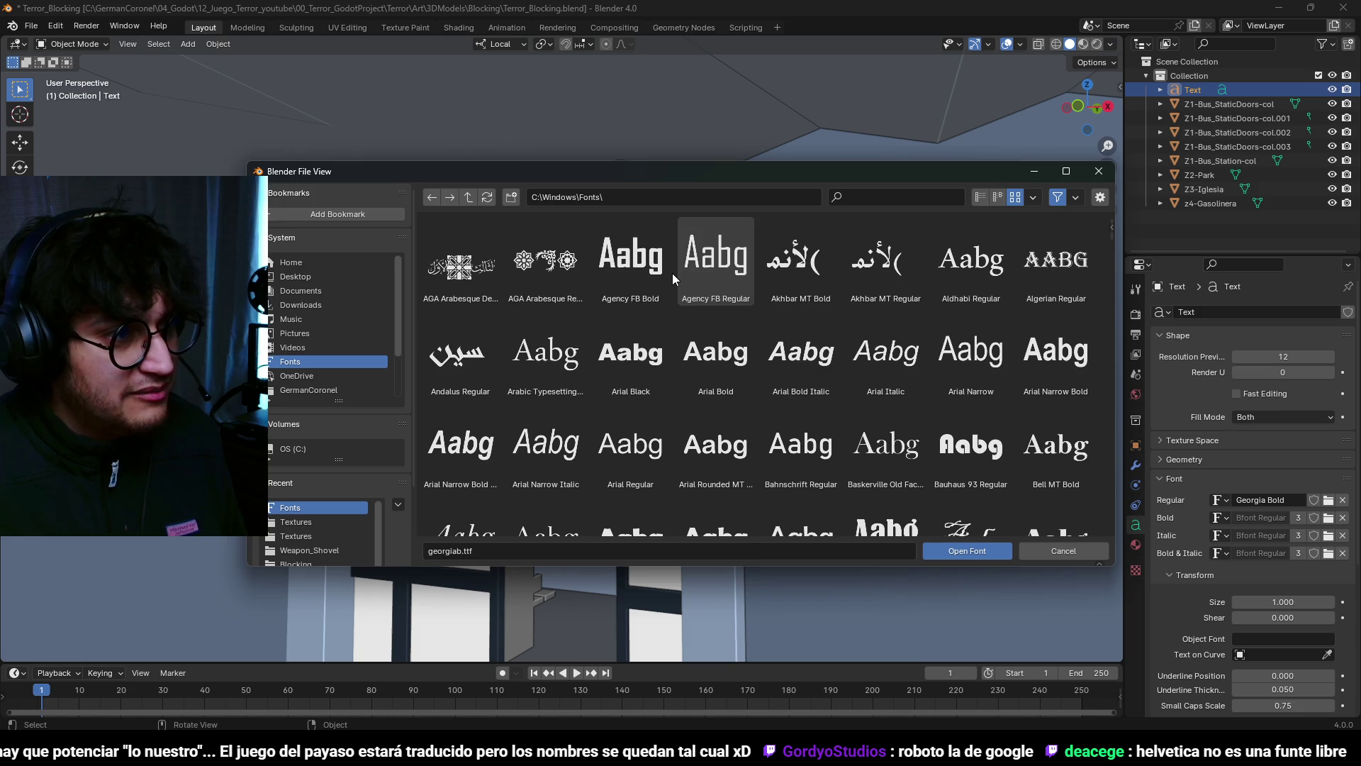
# Step: Switch the sign's font to Agency FB Bold and scale the sign to twice its size
pyautogui.doubleClick(624, 279)
pyautogui.scroll(-5, 572, 315)
pyautogui.scroll(6, 564, 321)
pyautogui.scroll(2, 564, 321)
pyautogui.write('s')
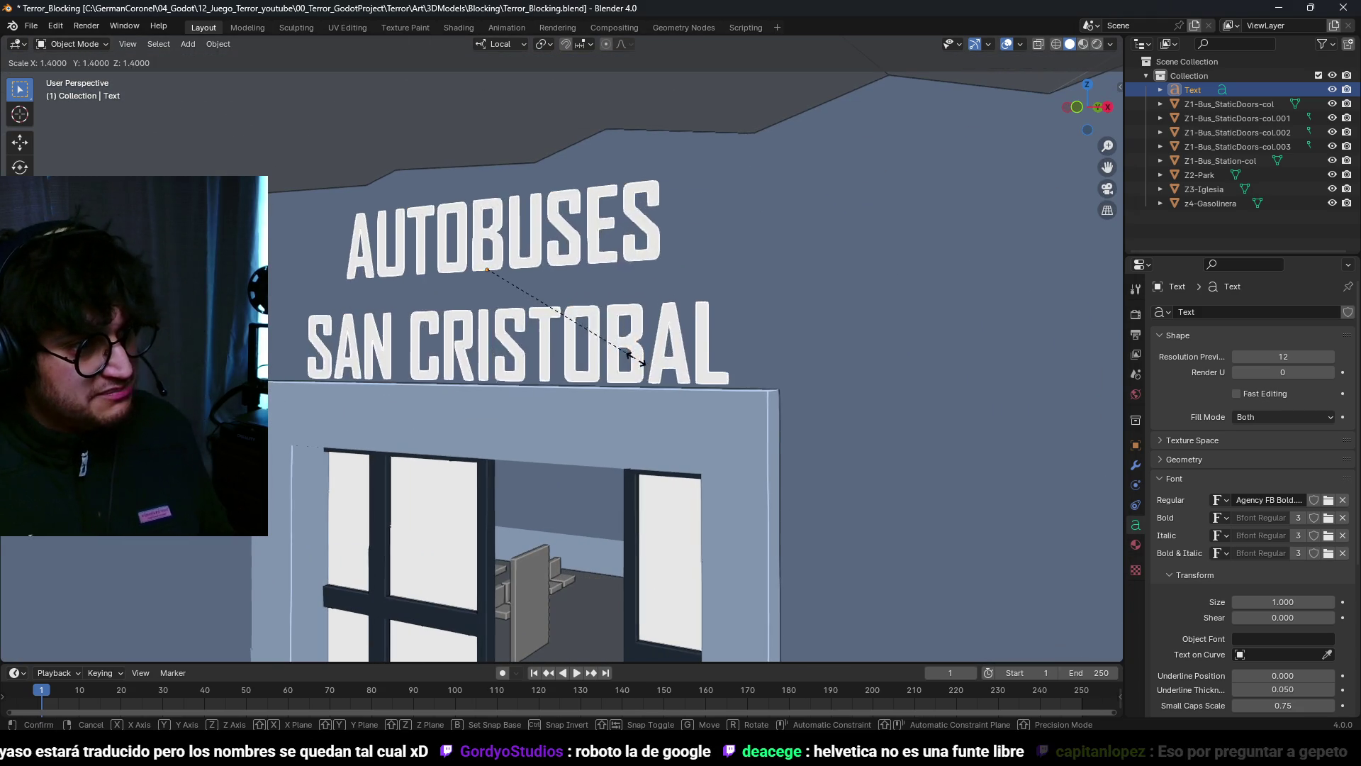
pyautogui.write('2')
pyautogui.press('Return')
pyautogui.scroll(-2, 638, 397)
# Step: Move the sign along its local Y axis so it sits above the doorway
pyautogui.press('g')
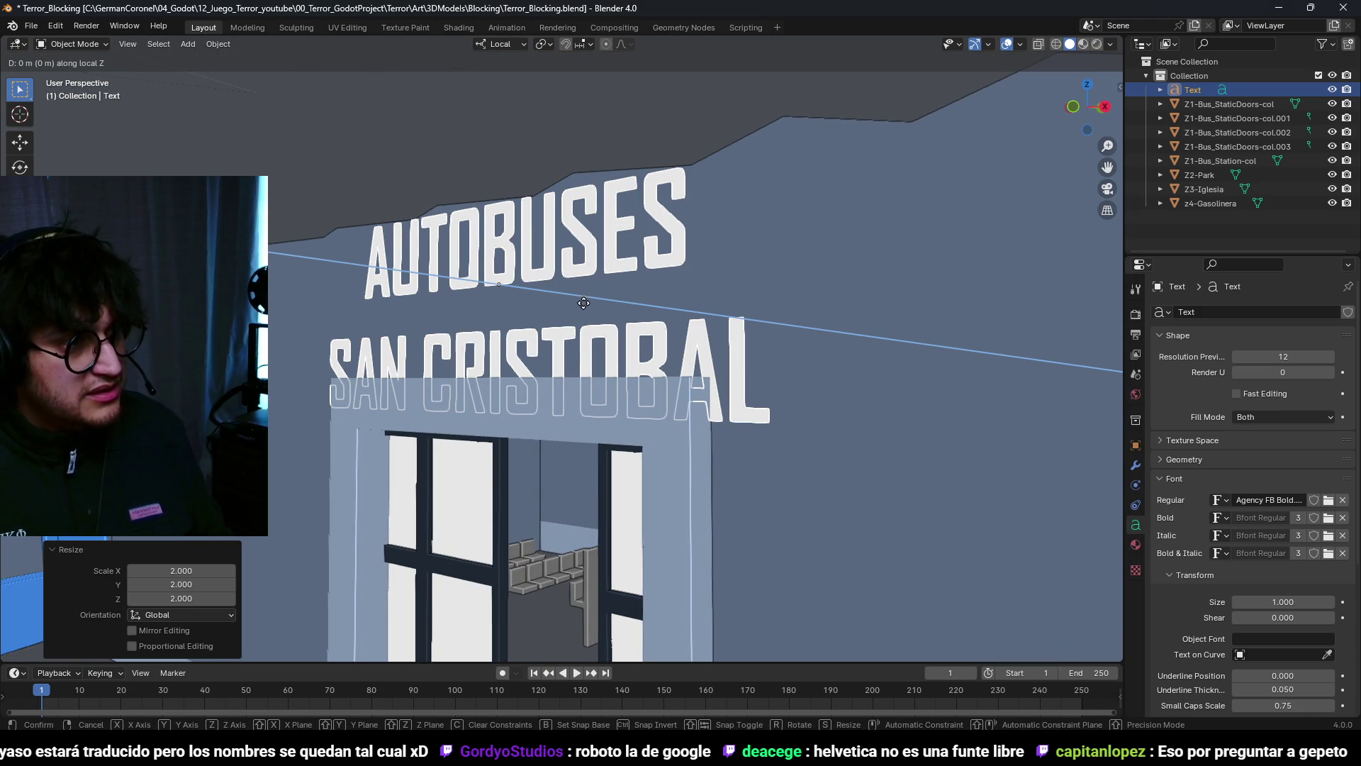
pyautogui.press('y')
pyautogui.press('y')
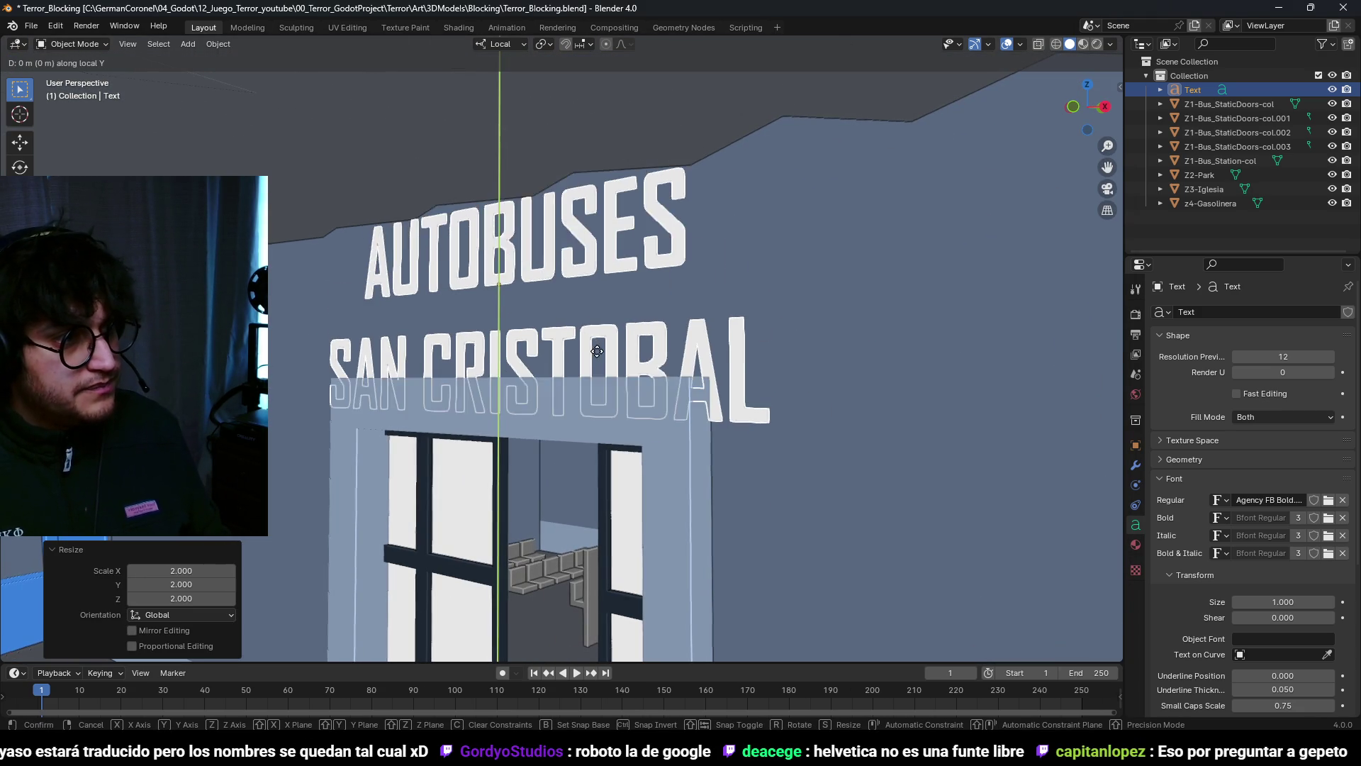
pyautogui.click(588, 319)
pyautogui.moveTo(589, 319); pyautogui.dragTo(547, 237, button='middle')
pyautogui.press('Tab')
pyautogui.press('Tab')
pyautogui.rightClick(685, 323)
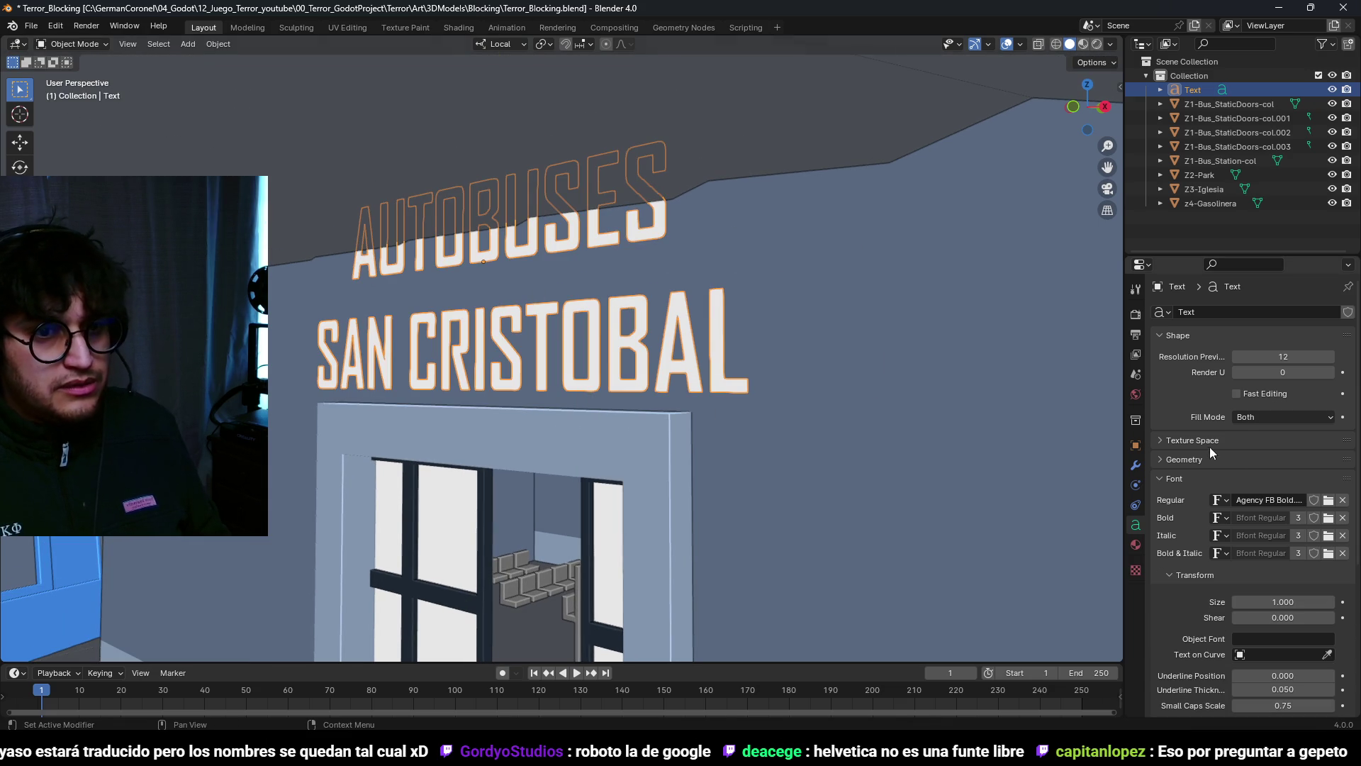
# Step: Convert the sign text to a mesh and select the AUTOBUSES line's vertices in wireframe
pyautogui.rightClick(669, 307)
pyautogui.moveTo(661, 314)
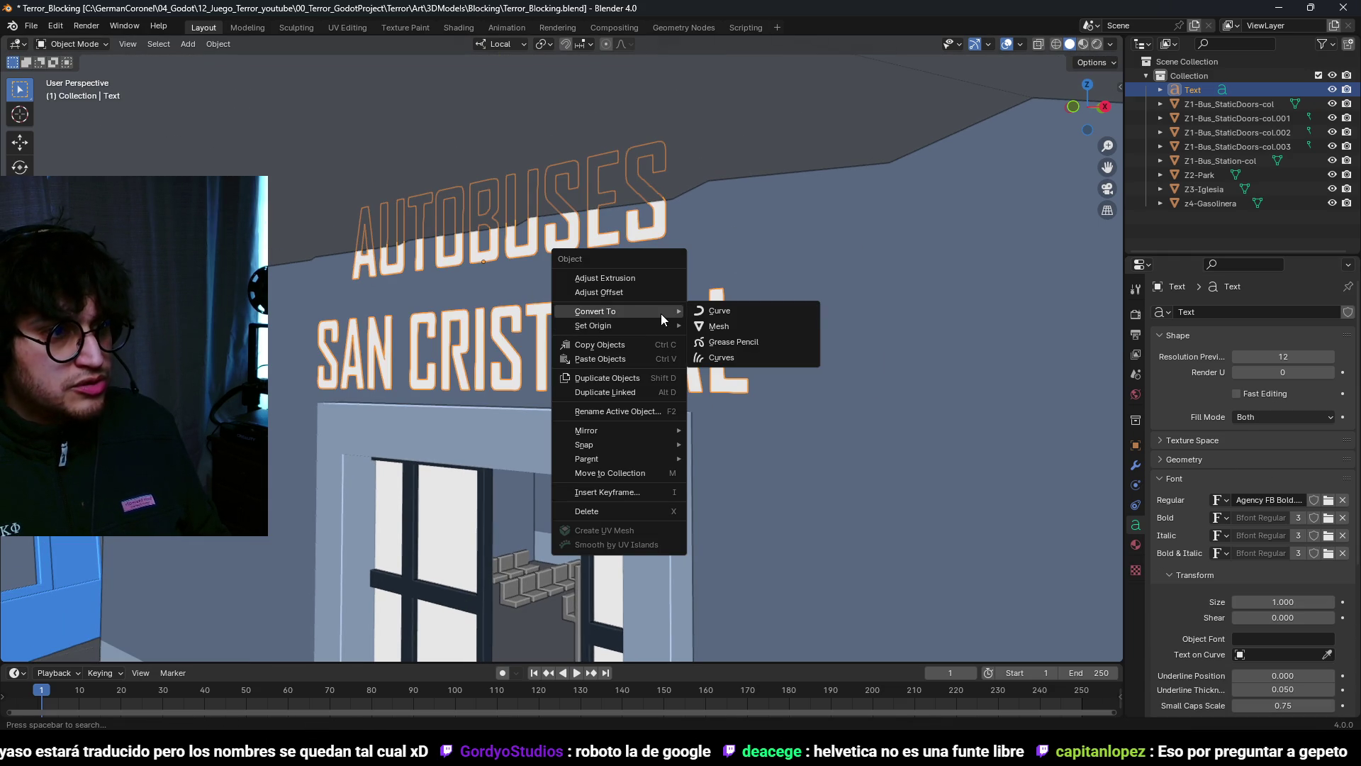
pyautogui.click(751, 324)
pyautogui.press('Tab')
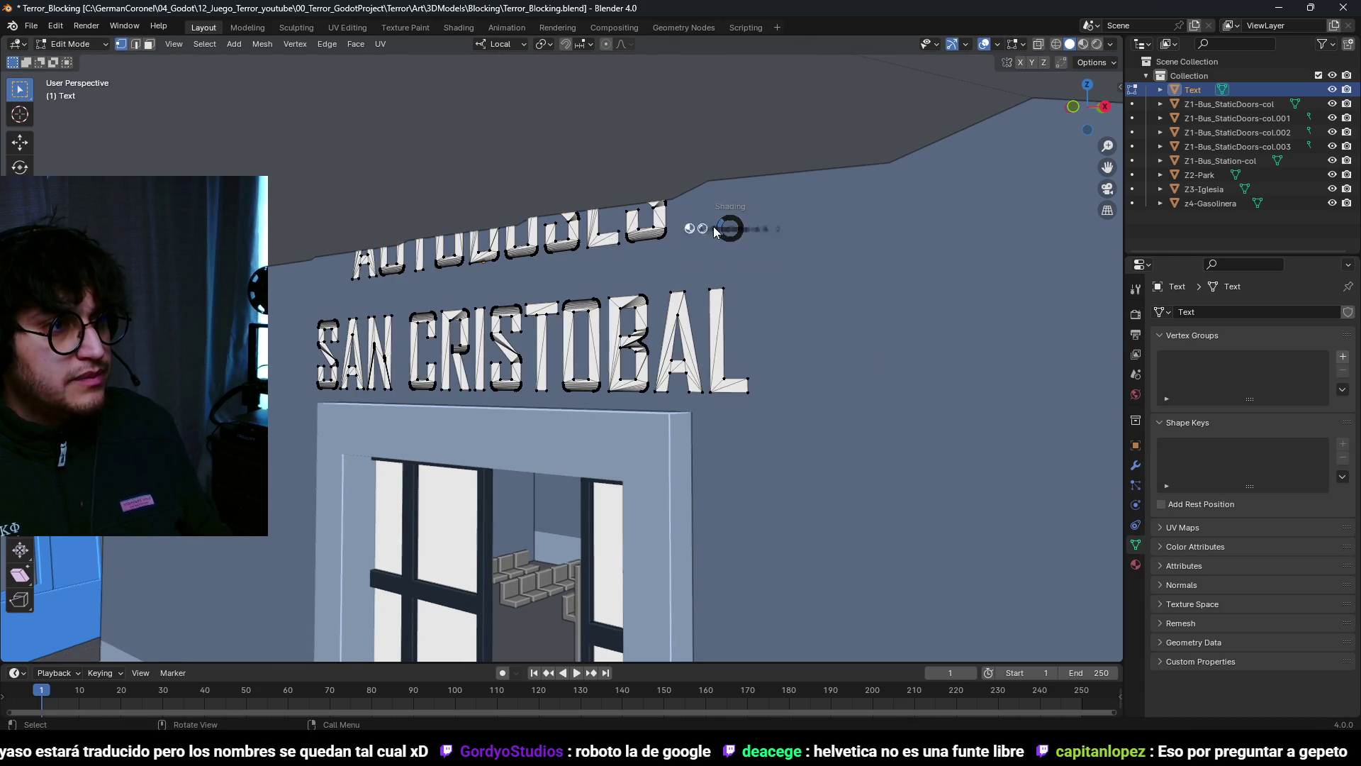
pyautogui.hotkey('shift', 'z')
pyautogui.moveTo(303, 135); pyautogui.dragTo(766, 274)
# Step: Scale the AUTOBUSES line to half size (0.5)
pyautogui.moveTo(689, 240); pyautogui.dragTo(748, 243, button='middle')
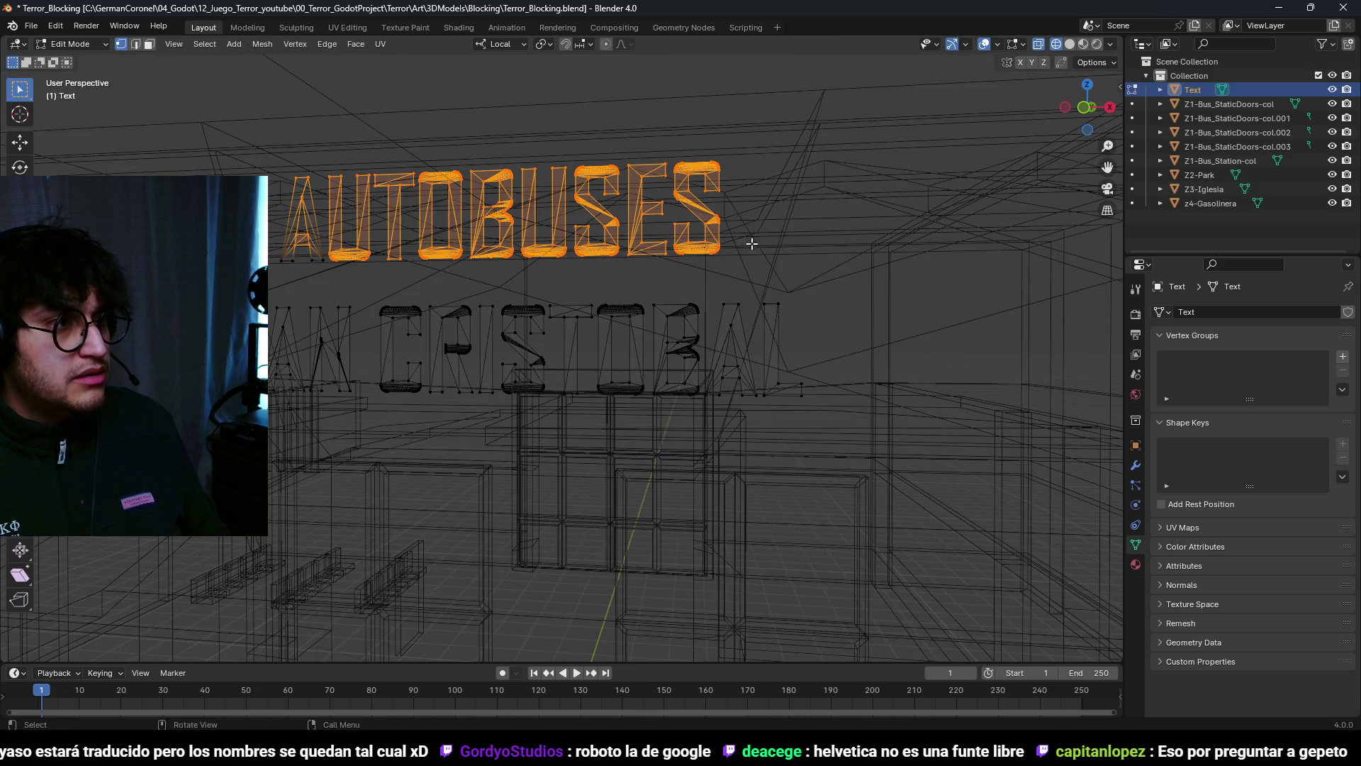
pyautogui.moveTo(334, 251); pyautogui.dragTo(334, 251)
pyautogui.press('s')
pyautogui.press('Escape')
pyautogui.write('s0.5')
pyautogui.press('Return')
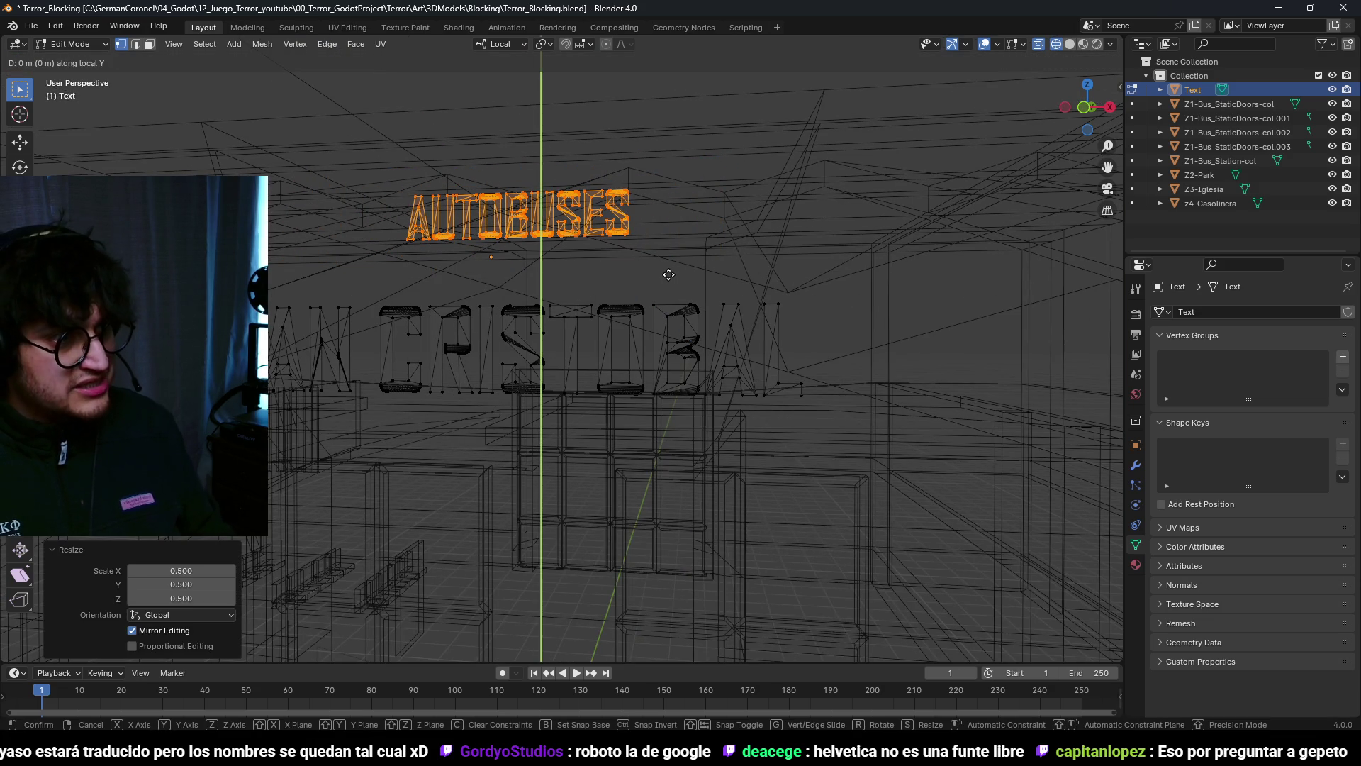
pyautogui.click(564, 343)
pyautogui.moveTo(626, 325)
pyautogui.mouseDown(button='middle')
pyautogui.moveTo(693, 328)
pyautogui.moveTo(673, 341)
pyautogui.moveTo(681, 351)
pyautogui.mouseUp(button='middle')
# Step: Lower AUTOBUSES along local Y to just above SAN CRISTOBAL and leave Edit Mode
pyautogui.press('g')
pyautogui.press('y')
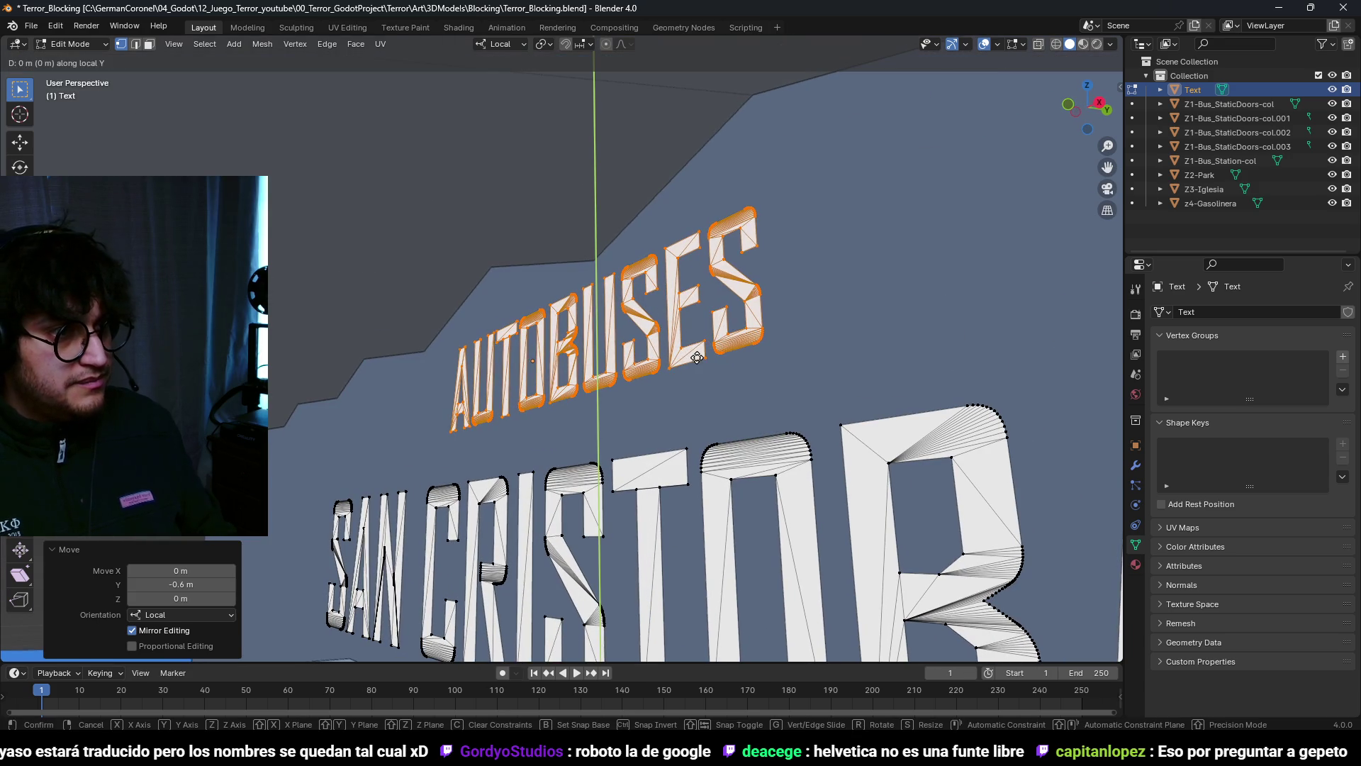
pyautogui.click(734, 188)
pyautogui.moveTo(734, 188)
pyautogui.mouseDown(button='middle')
pyautogui.moveTo(751, 270)
pyautogui.moveTo(748, 364)
pyautogui.moveTo(771, 310)
pyautogui.mouseUp(button='middle')
pyautogui.press('Tab')
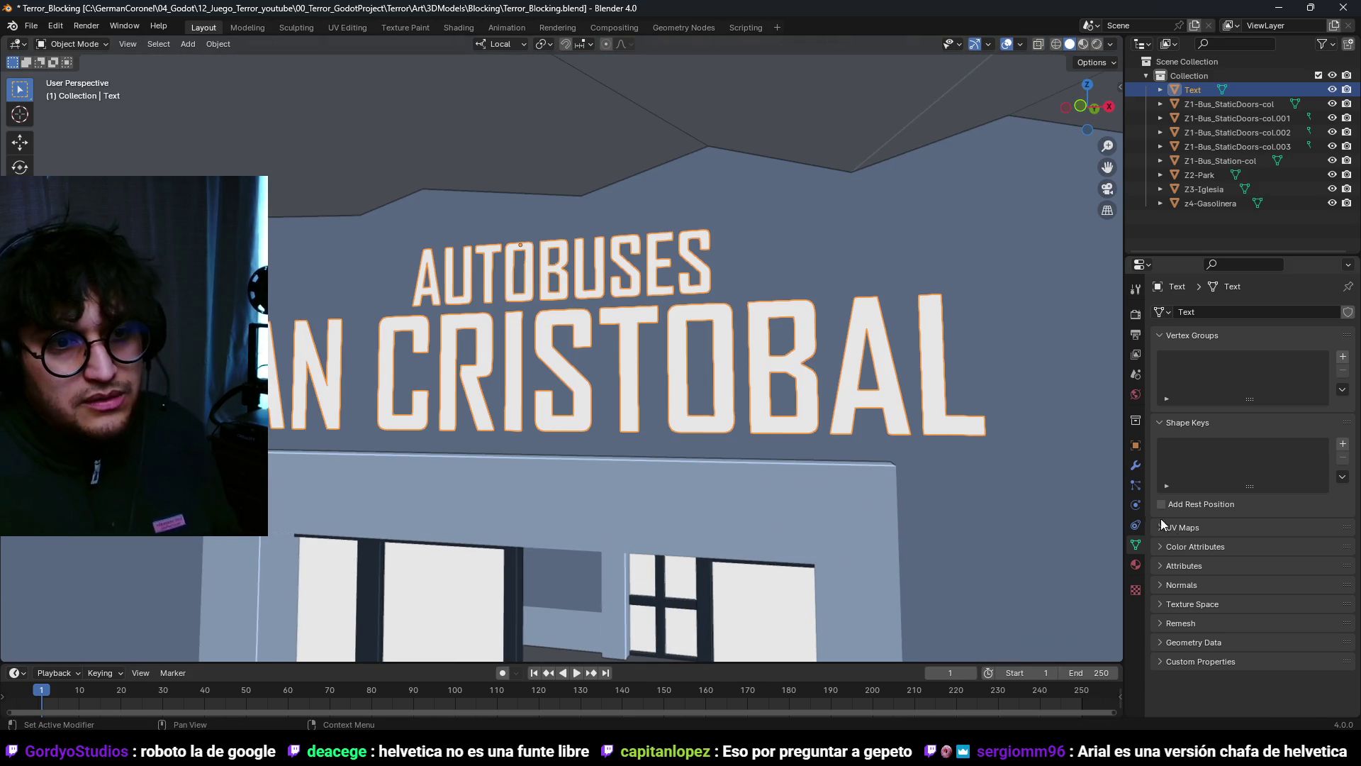
pyautogui.click(1135, 465)
# Step: Add a Decimate modifier to the sign, lower its ratio to 0.2313, and apply it
pyautogui.click(1220, 312)
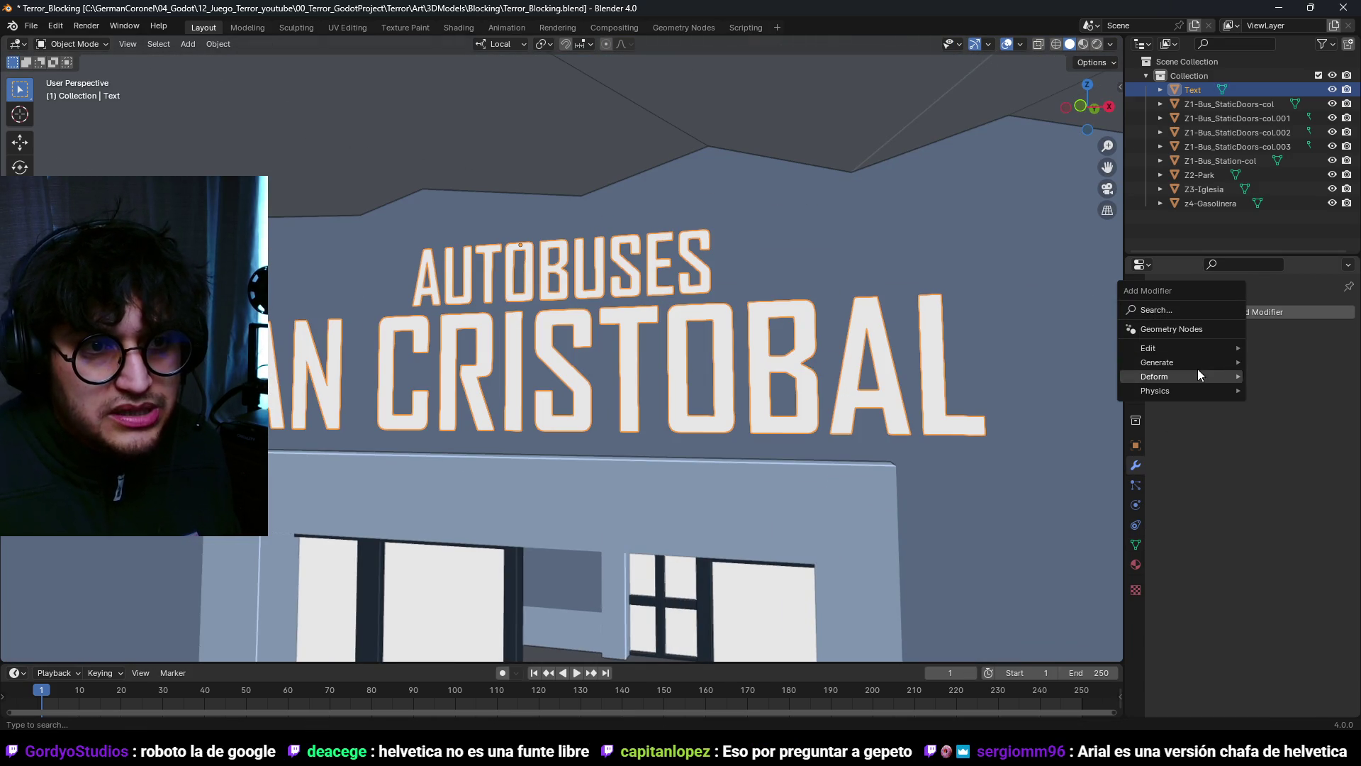
pyautogui.moveTo(1197, 365)
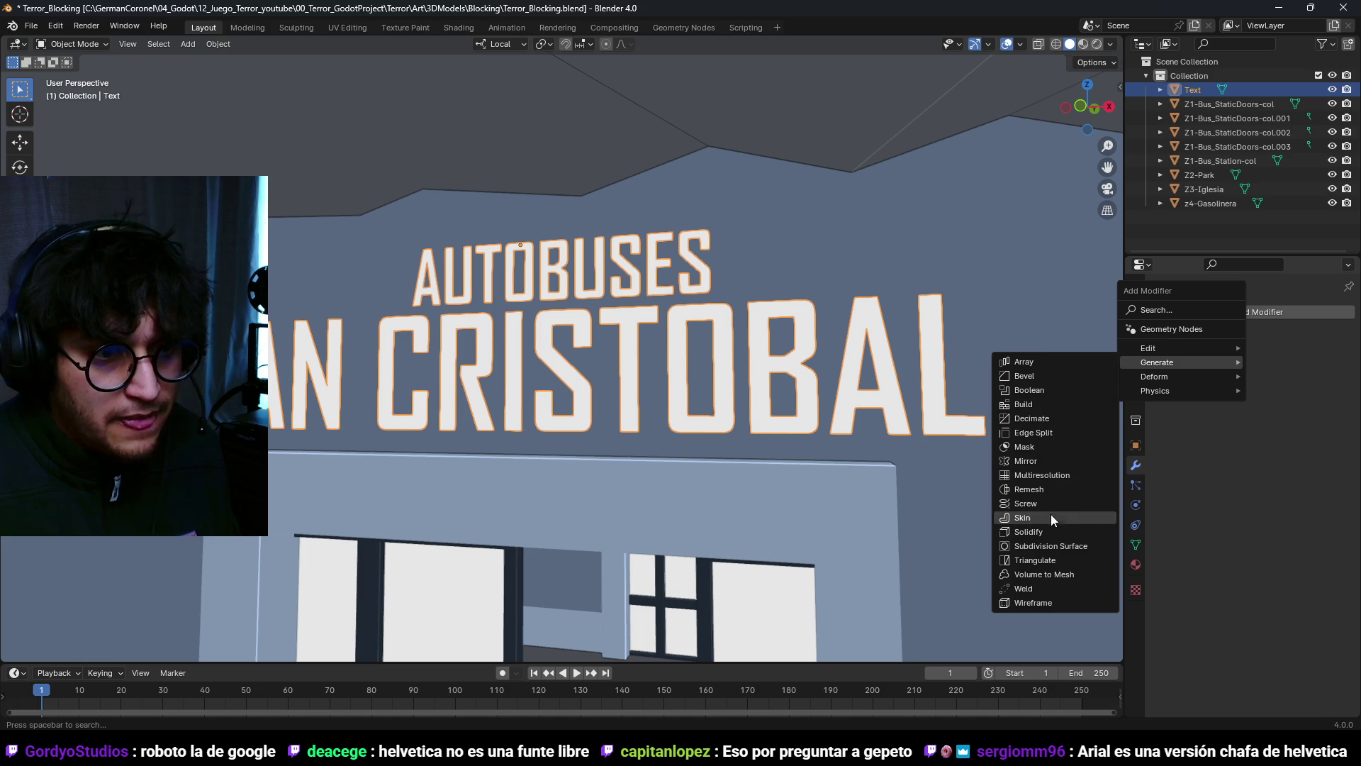
pyautogui.click(1040, 421)
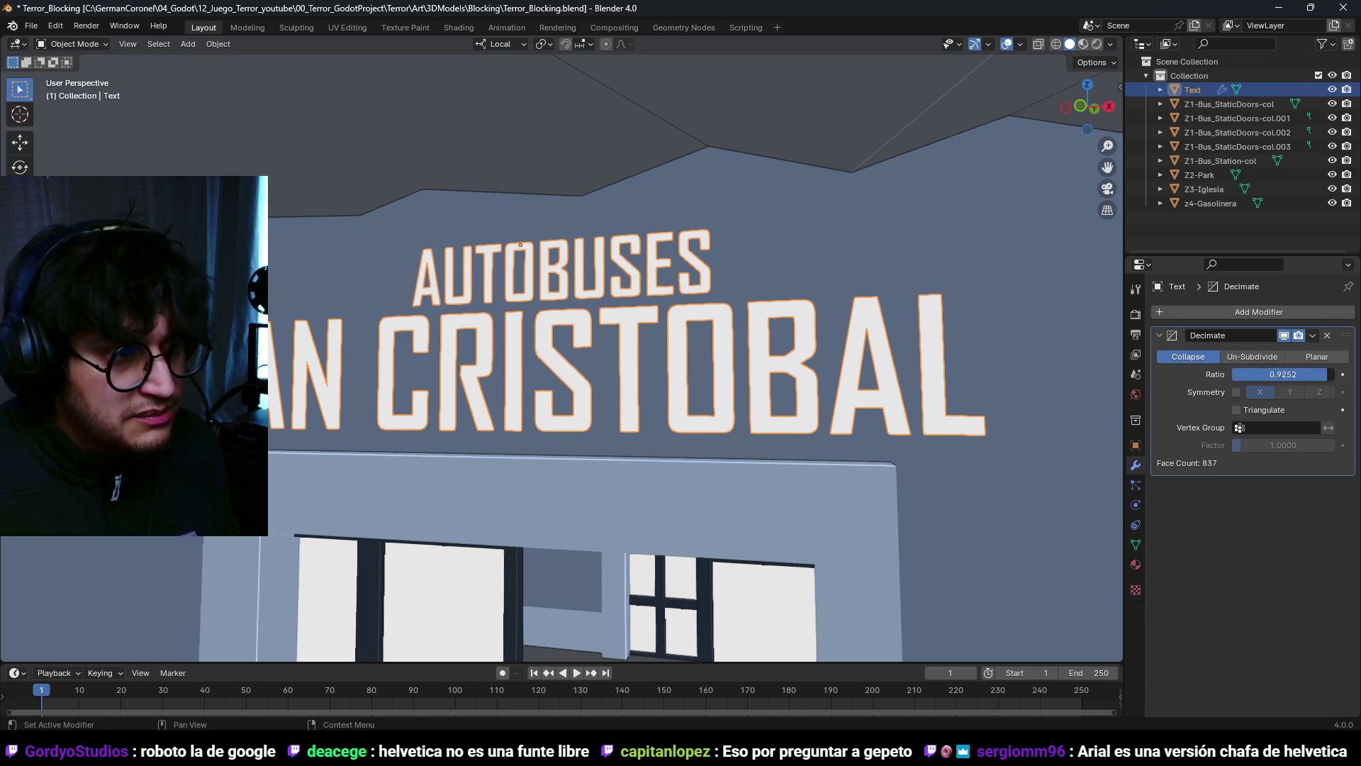
pyautogui.moveTo(1283, 374); pyautogui.dragTo(1275, 374)
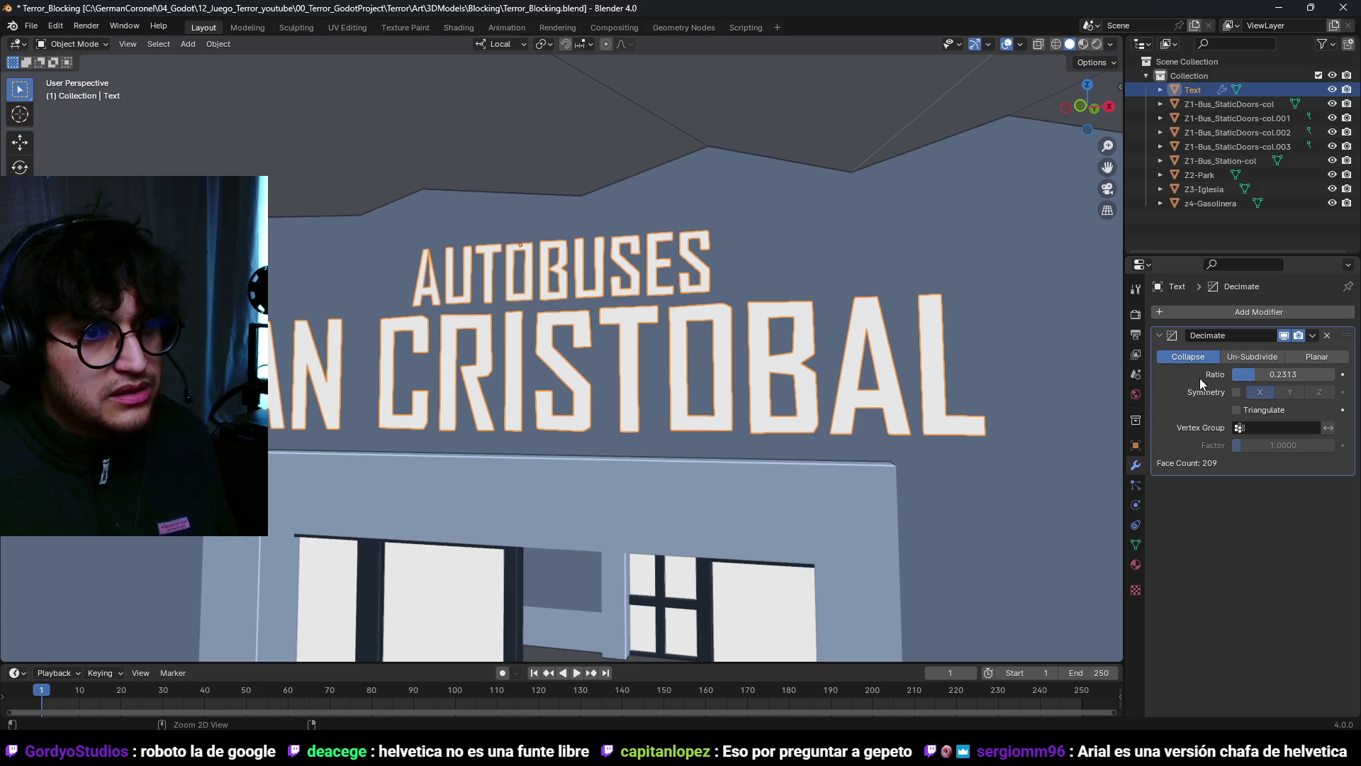
pyautogui.hotkey('ctrl', 'a')
# Step: Select the sign text object and save Terror_Blocking.blend
pyautogui.scroll(5, 707, 411)
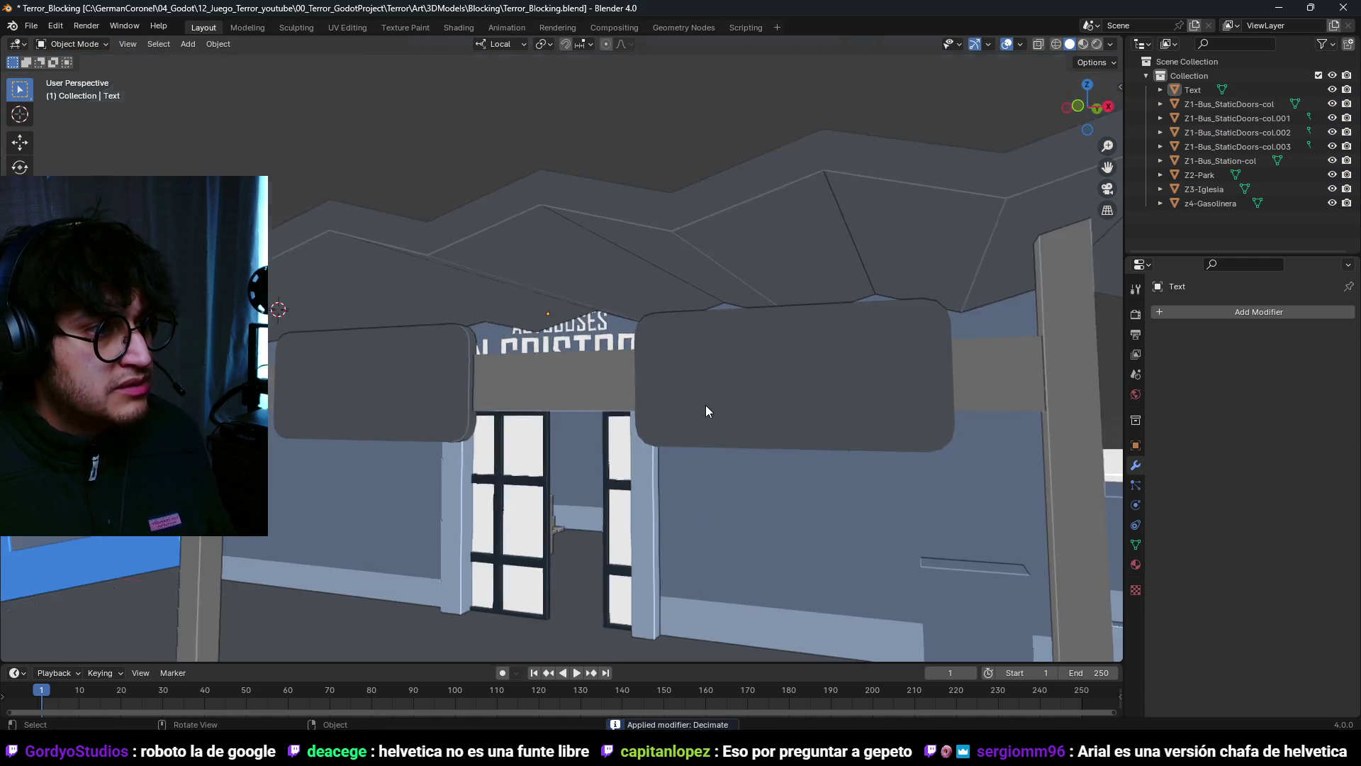
pyautogui.scroll(-5, 703, 321)
pyautogui.moveTo(669, 336)
pyautogui.mouseDown(button='middle')
pyautogui.moveTo(640, 318)
pyautogui.moveTo(649, 305)
pyautogui.moveTo(739, 355)
pyautogui.moveTo(714, 307)
pyautogui.moveTo(655, 252)
pyautogui.moveTo(649, 278)
pyautogui.moveTo(668, 301)
pyautogui.mouseUp(button='middle')
pyautogui.click(655, 252)
pyautogui.scroll(3, 648, 278)
pyautogui.hotkey('ctrl', 's')
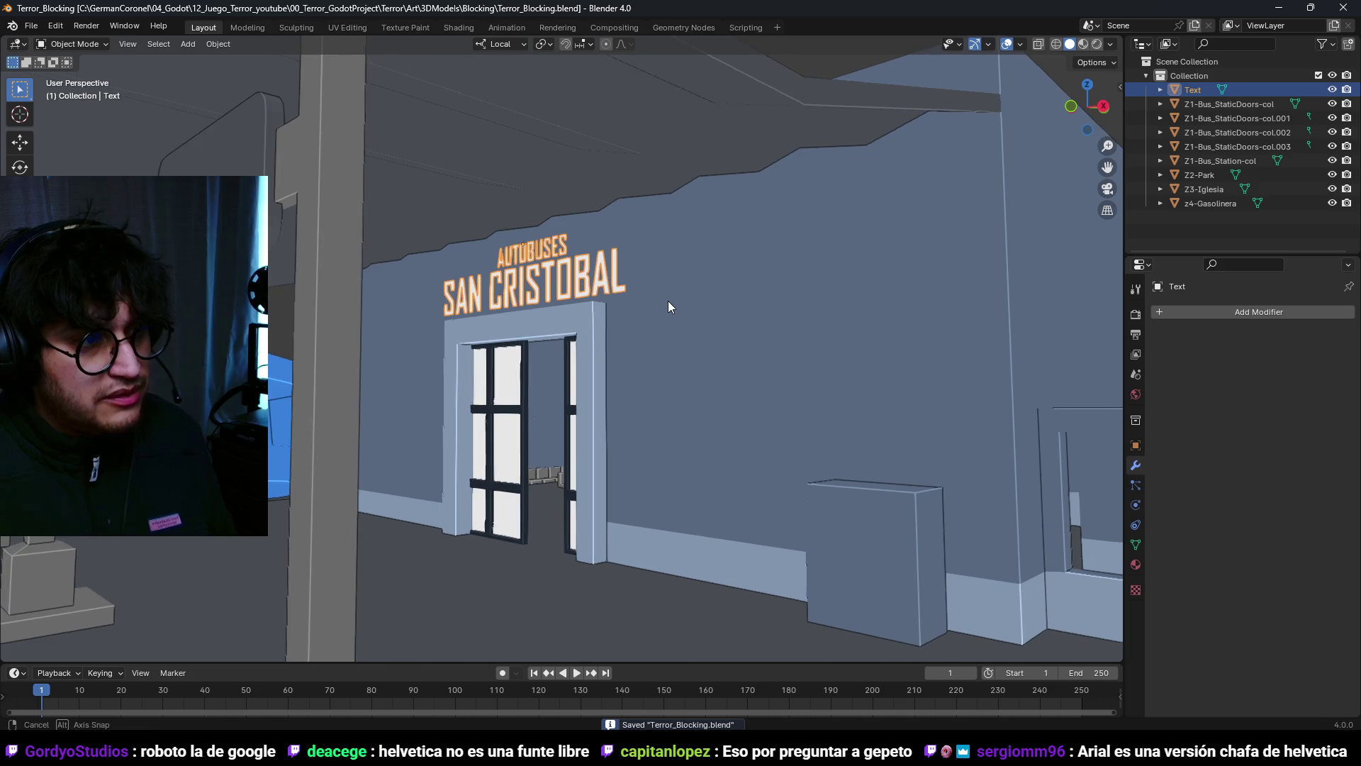
# Step: Assign the ColorAtlas material to the sign, select all its geometry, and save
pyautogui.click(1136, 566)
pyautogui.click(1161, 390)
pyautogui.click(1173, 396)
pyautogui.press('Tab')
pyautogui.press('a')
pyautogui.hotkey('ctrl', 's')
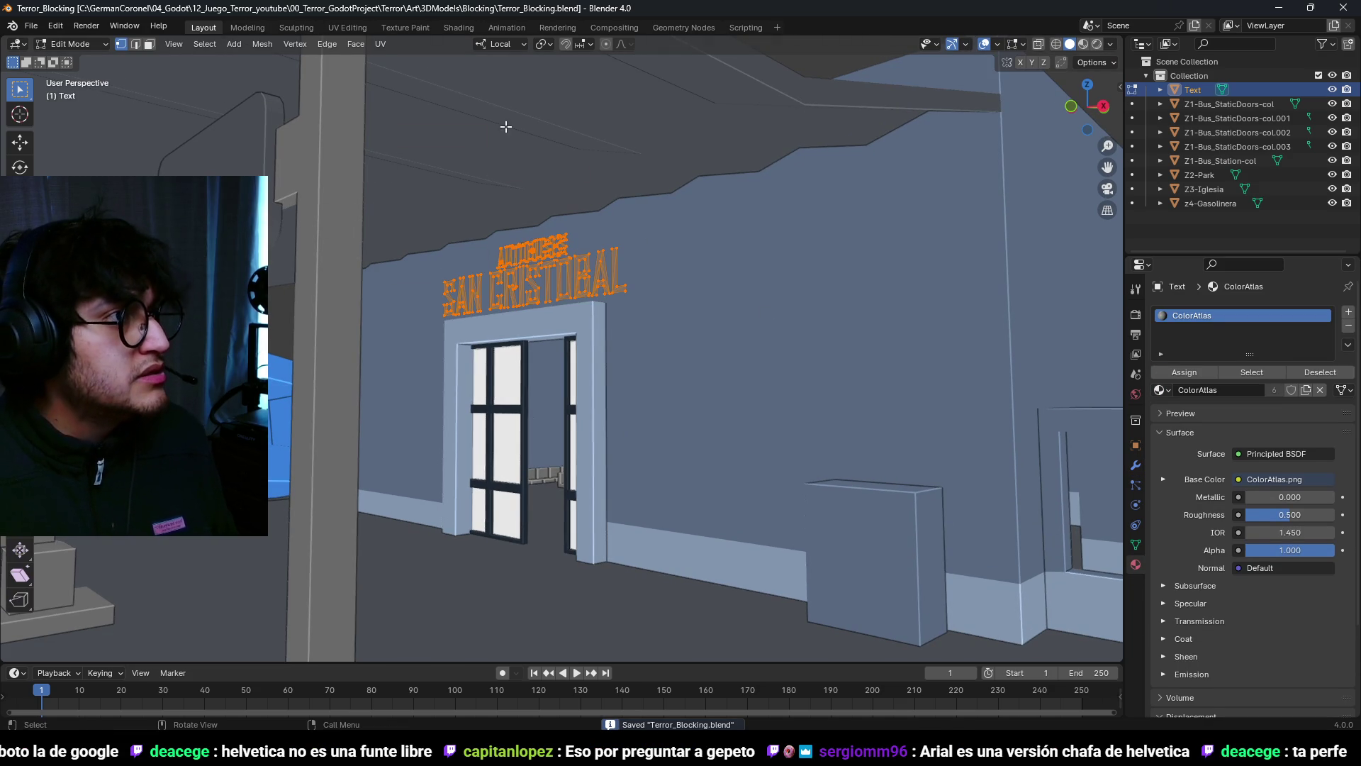
# Step: Show the sign's UVs in the UV Editing workspace, then return to Object Mode
pyautogui.click(339, 27)
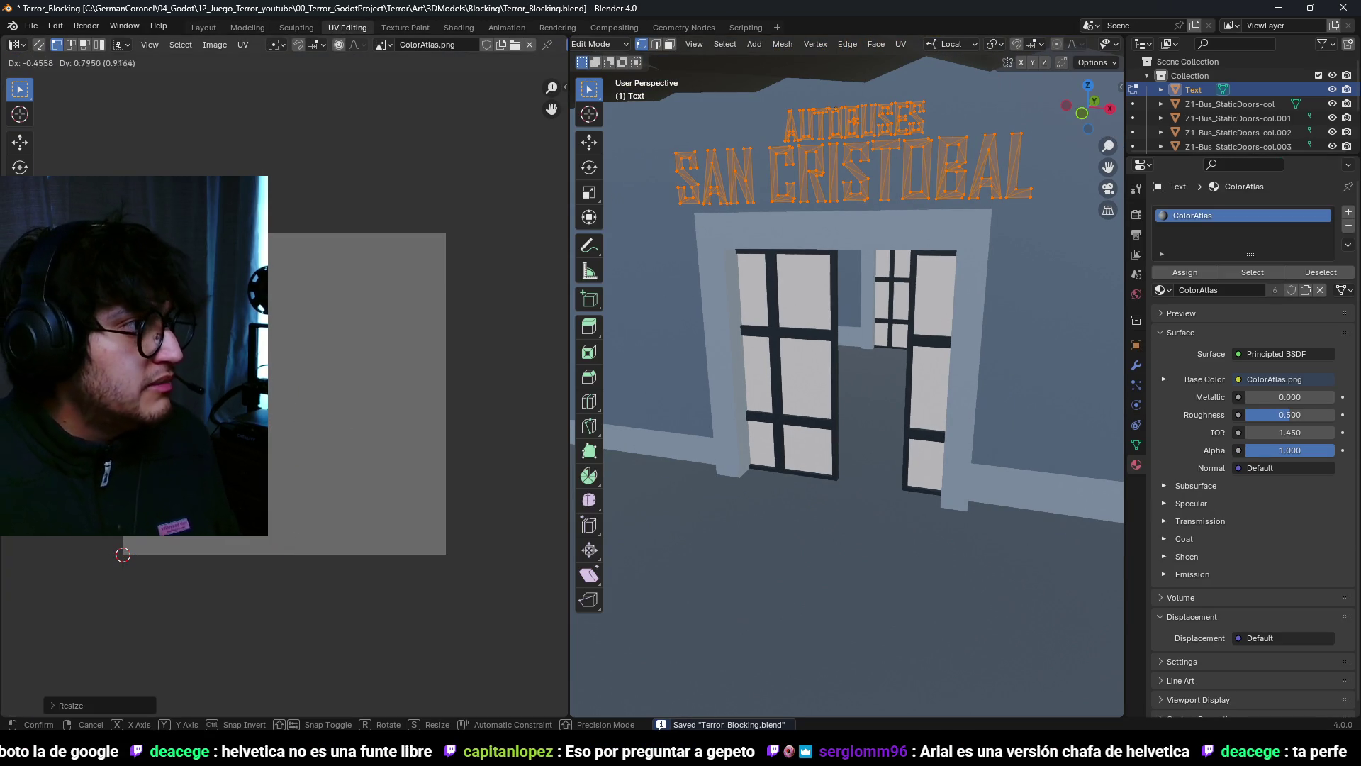
pyautogui.press('Escape')
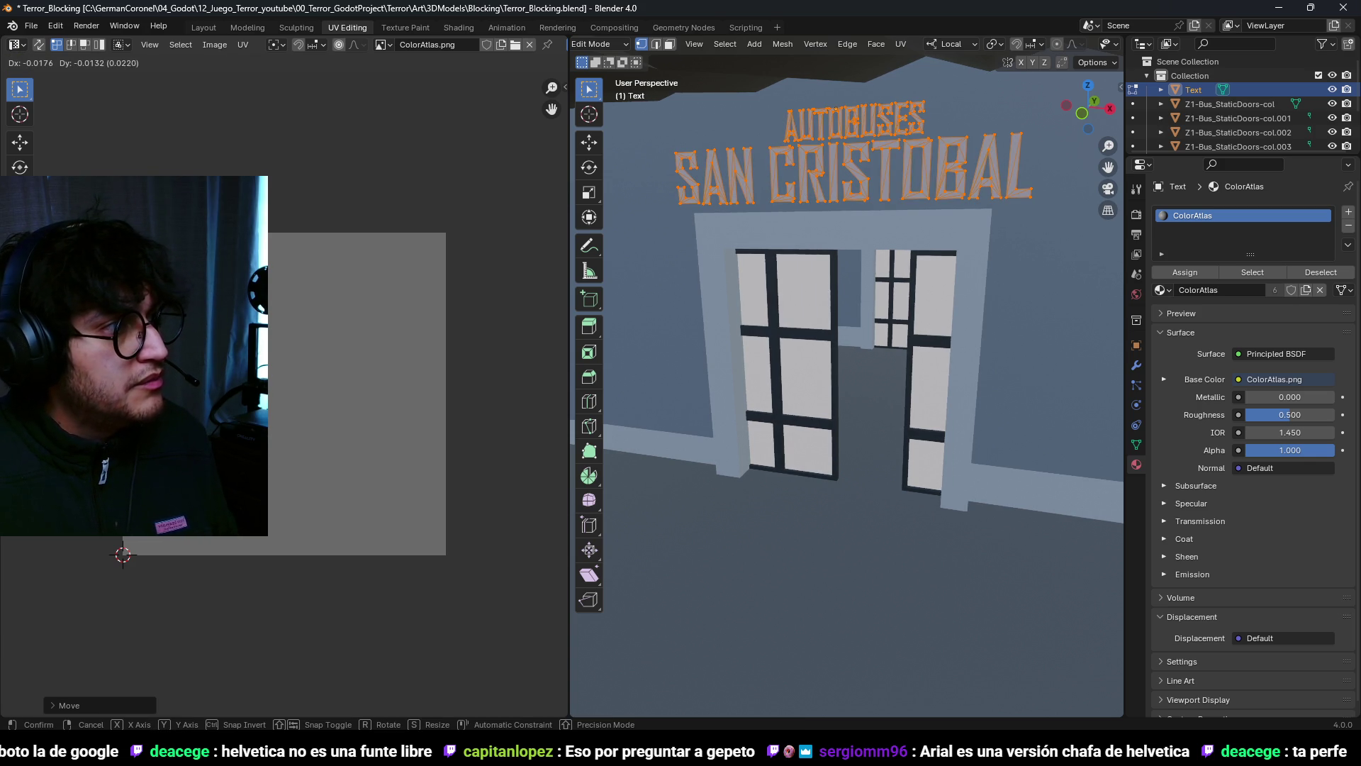
pyautogui.scroll(2, 919, 350)
pyautogui.moveTo(920, 350)
pyautogui.mouseDown(button='middle')
pyautogui.moveTo(894, 344)
pyautogui.moveTo(923, 347)
pyautogui.moveTo(896, 353)
pyautogui.moveTo(879, 380)
pyautogui.moveTo(862, 337)
pyautogui.moveTo(913, 343)
pyautogui.moveTo(832, 351)
pyautogui.moveTo(904, 466)
pyautogui.moveTo(879, 455)
pyautogui.mouseUp(button='middle')
pyautogui.scroll(-3, 920, 350)
pyautogui.press('Tab')
# Step: Select the SAN CRISTOBAL sign, save, and view the station from above in wireframe
pyautogui.click(876, 319)
pyautogui.hotkey('ctrl', 's')
pyautogui.press('KP_7')
pyautogui.press('KP_7')
pyautogui.hotkey('shift', 'z')
pyautogui.scroll(2, 922, 447)
# Step: Reposition the sign's geometry in Edit Mode, then duplicate the sign as Text.001
pyautogui.hotkey('ctrl', 'Tab')
pyautogui.click(926, 448)
pyautogui.scroll(2, 927, 380)
pyautogui.press('g')
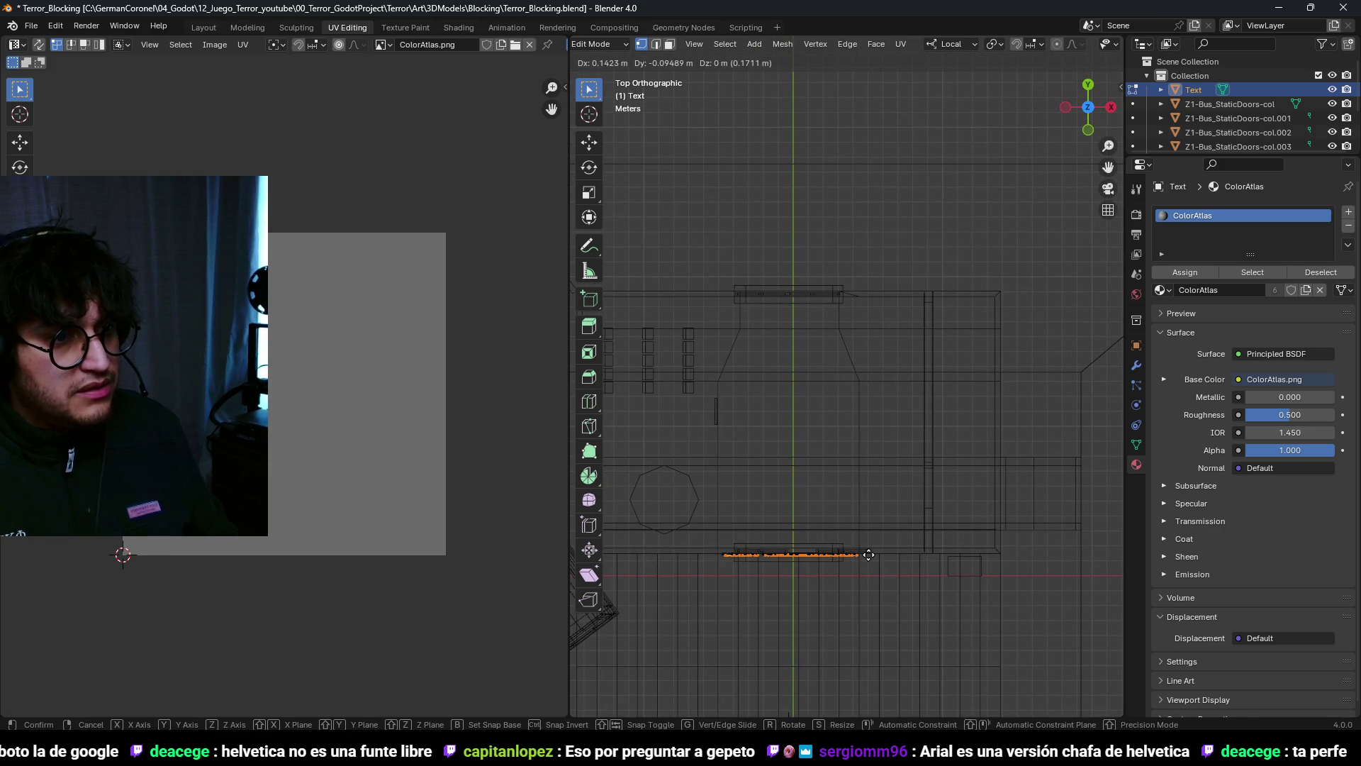
pyautogui.click(869, 440)
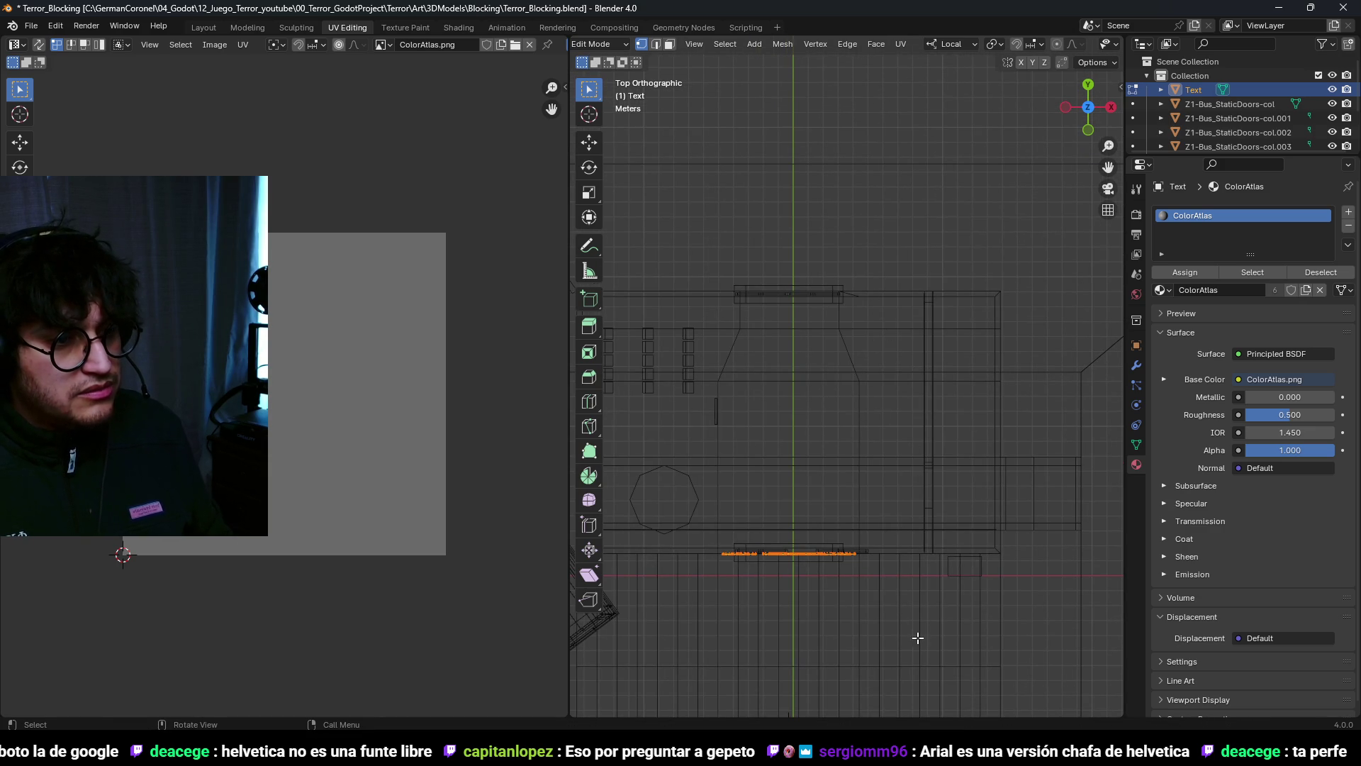
pyautogui.click(839, 537)
pyautogui.hotkey('shift', 'd')
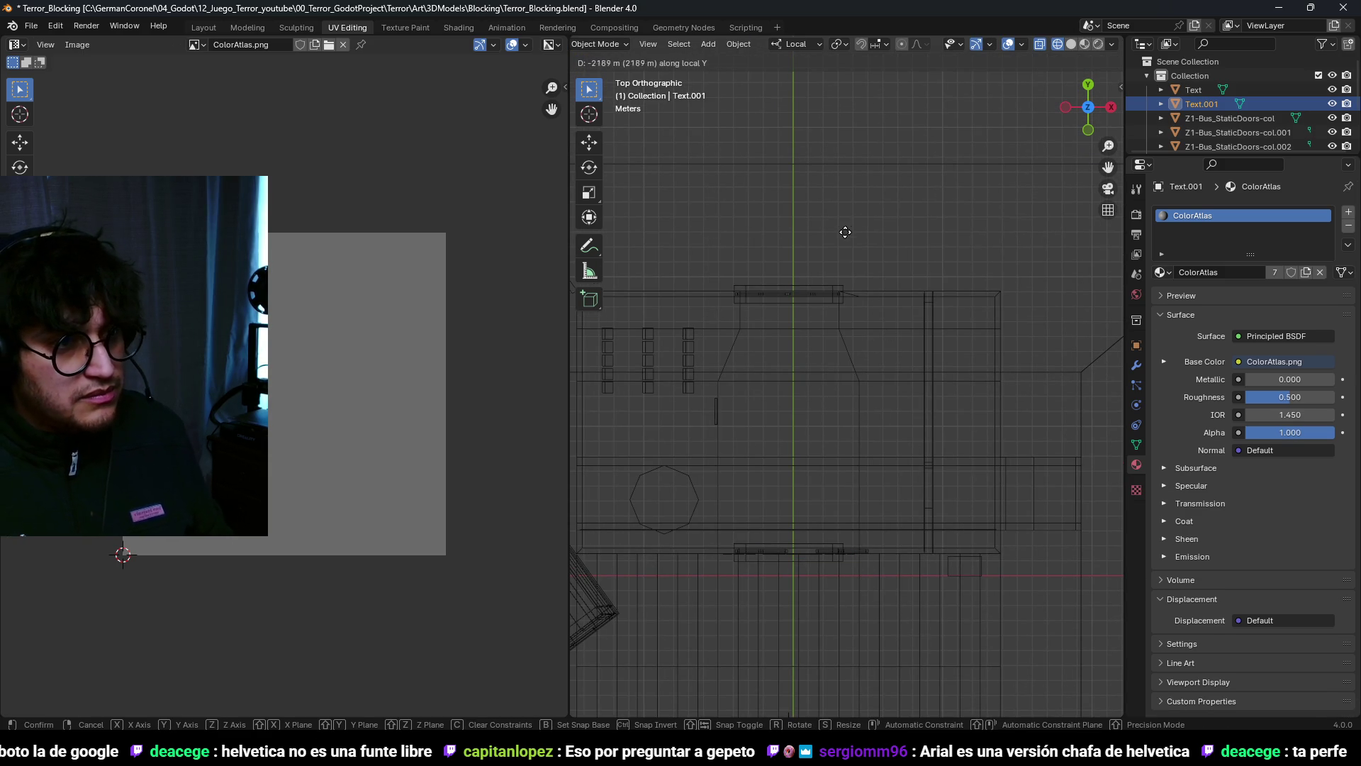
# Step: Undo the sign duplication and return to Object Mode with solid shading
pyautogui.moveTo(897, 303)
pyautogui.mouseDown(button='middle')
pyautogui.moveTo(890, 355)
pyautogui.moveTo(674, 204)
pyautogui.moveTo(805, 386)
pyautogui.moveTo(780, 376)
pyautogui.moveTo(725, 393)
pyautogui.moveTo(805, 373)
pyautogui.mouseUp(button='middle')
pyautogui.hotkey('ctrl', 'z')
pyautogui.hotkey('ctrl', 'z')
pyautogui.press('Tab')
pyautogui.press('g')
pyautogui.hotkey('shift', 'z')
pyautogui.scroll(5, 801, 397)
# Step: Duplicate the sign again and slide the copy along its local X axis
pyautogui.hotkey('ctrl', 'Tab')
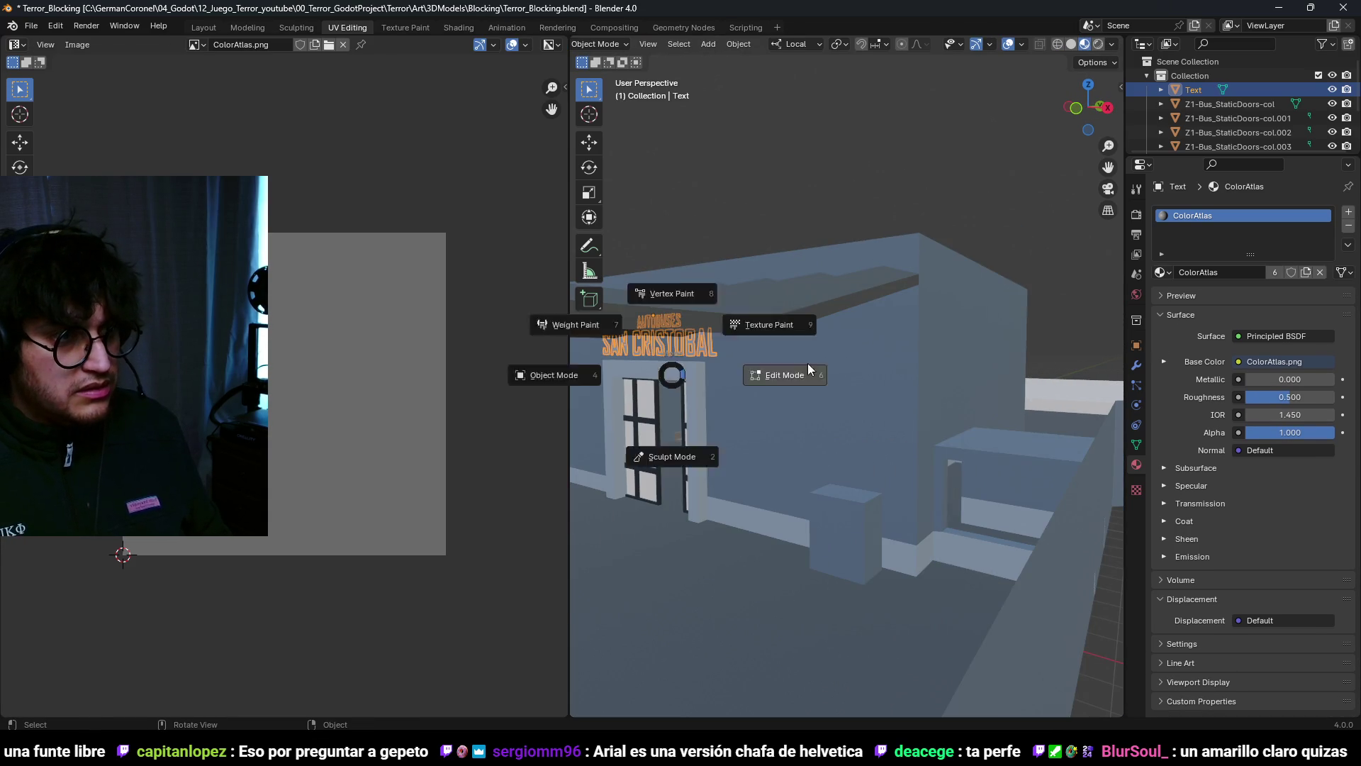
pyautogui.click(757, 374)
pyautogui.press('Tab')
pyautogui.moveTo(785, 383); pyautogui.dragTo(755, 384, button='middle')
pyautogui.hotkey('shift', 'd')
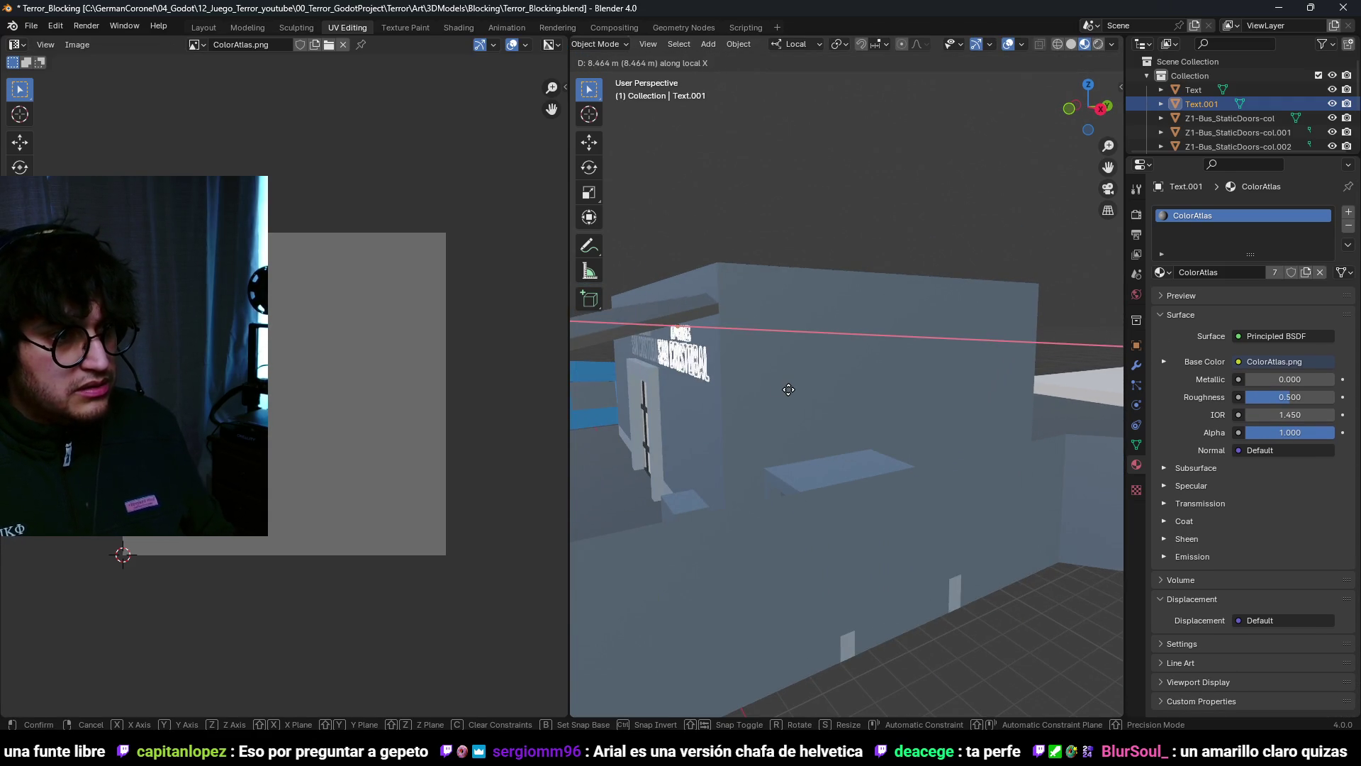
pyautogui.click(993, 381)
# Step: Rotate the sign copy 180° about Z in top view
pyautogui.press('KP_7')
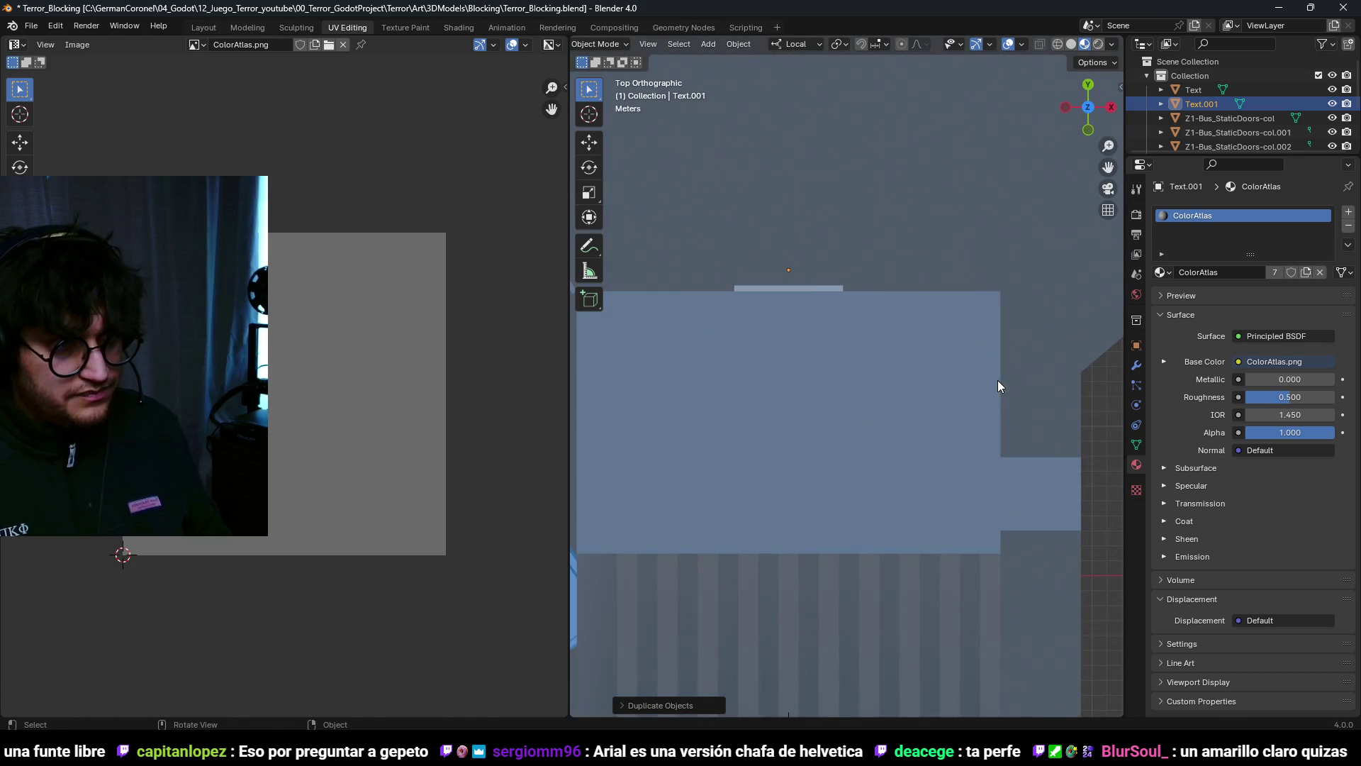
pyautogui.press('r')
pyautogui.press('z')
pyautogui.press('z')
pyautogui.press('Return')
pyautogui.hotkey('shift', 'z')
pyautogui.moveTo(699, 355)
pyautogui.mouseDown(button='middle')
pyautogui.moveTo(631, 262)
pyautogui.moveTo(818, 293)
pyautogui.moveTo(914, 325)
pyautogui.moveTo(908, 368)
pyautogui.moveTo(843, 453)
pyautogui.mouseUp(button='middle')
# Step: Move the sign copy along its local Z axis
pyautogui.hotkey('shift', 'z')
pyautogui.press('g')
pyautogui.press('z')
pyautogui.press('z')
pyautogui.click(851, 390)
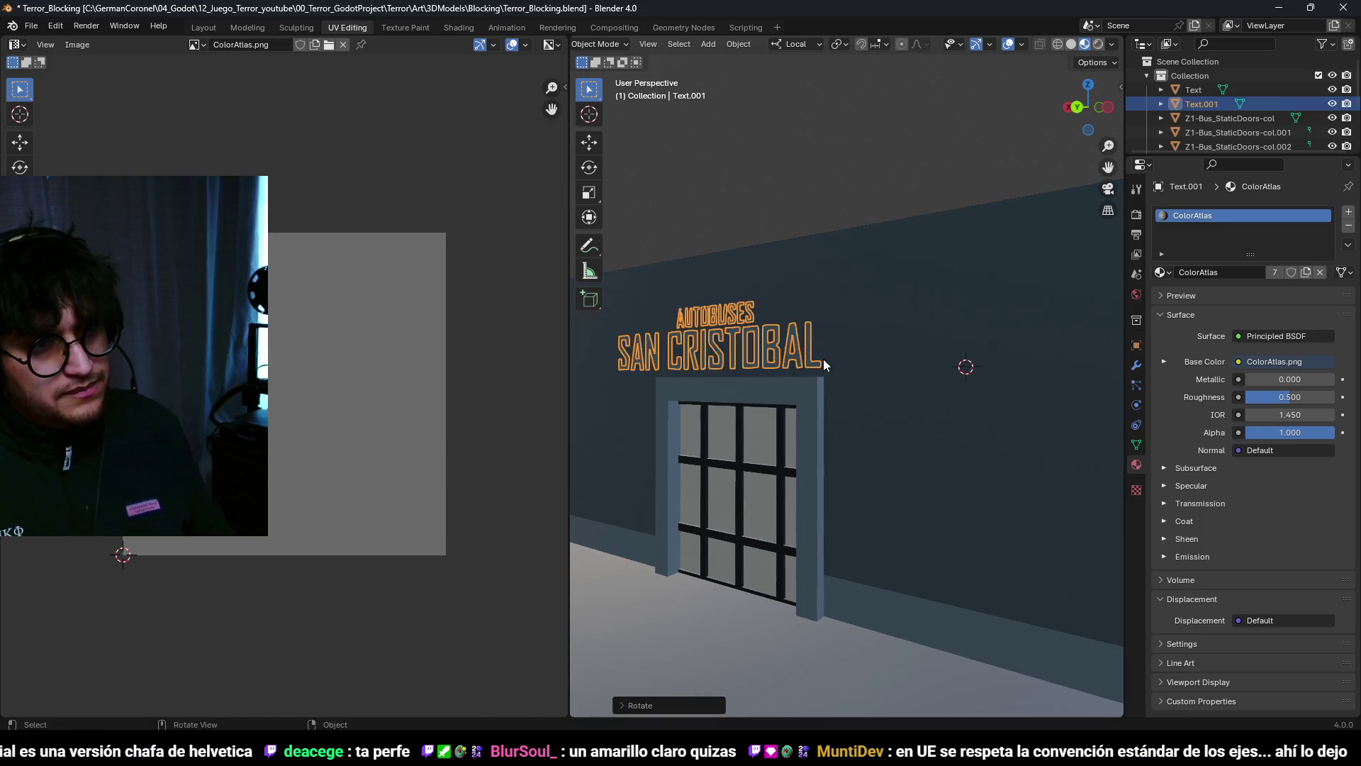
pyautogui.scroll(3, 853, 383)
pyautogui.moveTo(853, 382)
pyautogui.mouseDown(button='middle')
pyautogui.moveTo(841, 429)
pyautogui.moveTo(936, 501)
pyautogui.mouseUp(button='middle')
# Step: Fit the copy against the opposite face of the wall with local-axis moves
pyautogui.press('g')
pyautogui.press('y')
pyautogui.press('y')
pyautogui.press('x')
pyautogui.press('x')
pyautogui.press('z')
pyautogui.press('z')
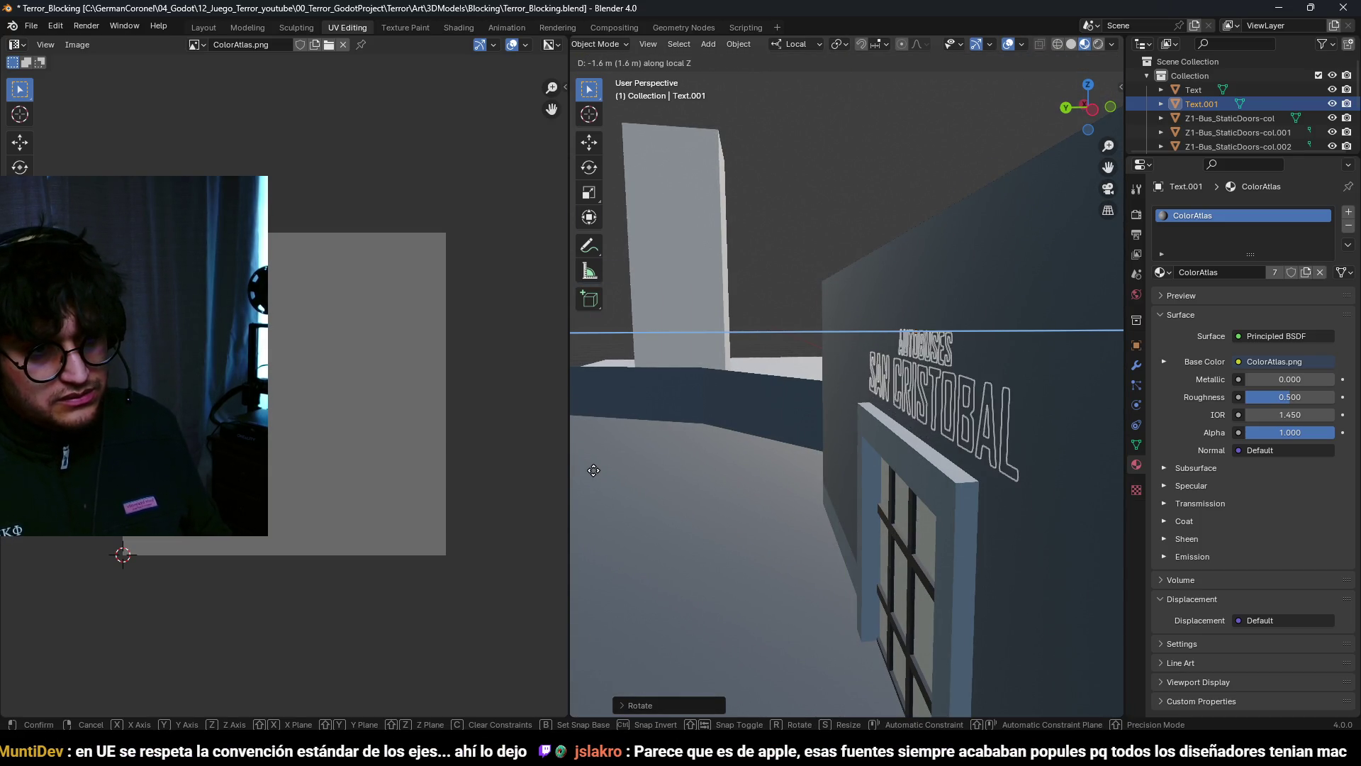
pyautogui.click(649, 459)
pyautogui.moveTo(593, 471)
pyautogui.mouseDown(button='middle')
pyautogui.moveTo(912, 454)
pyautogui.moveTo(926, 410)
pyautogui.moveTo(936, 450)
pyautogui.moveTo(893, 377)
pyautogui.moveTo(826, 419)
pyautogui.moveTo(876, 394)
pyautogui.moveTo(858, 386)
pyautogui.moveTo(941, 404)
pyautogui.moveTo(913, 452)
pyautogui.moveTo(806, 411)
pyautogui.moveTo(935, 372)
pyautogui.moveTo(908, 395)
pyautogui.moveTo(878, 393)
pyautogui.moveTo(869, 376)
pyautogui.mouseUp(button='middle')
pyautogui.hotkey('shift', 'z')
pyautogui.hotkey('shift', 'z')
pyautogui.click(935, 401)
# Step: Try a sideways local-X shift of the copy, undo it, and enter its mesh editing
pyautogui.press('z')
pyautogui.click(870, 376)
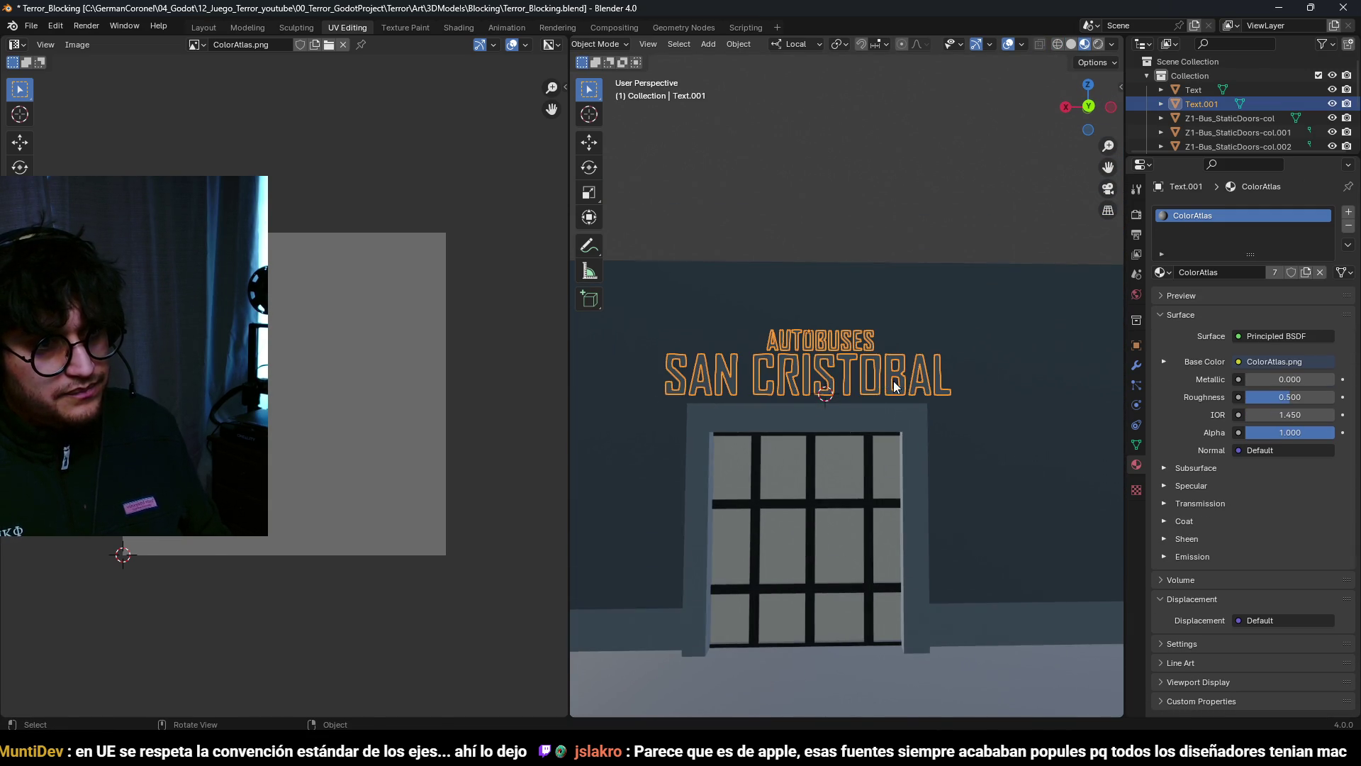
pyautogui.press('g')
pyautogui.press('x')
pyautogui.press('x')
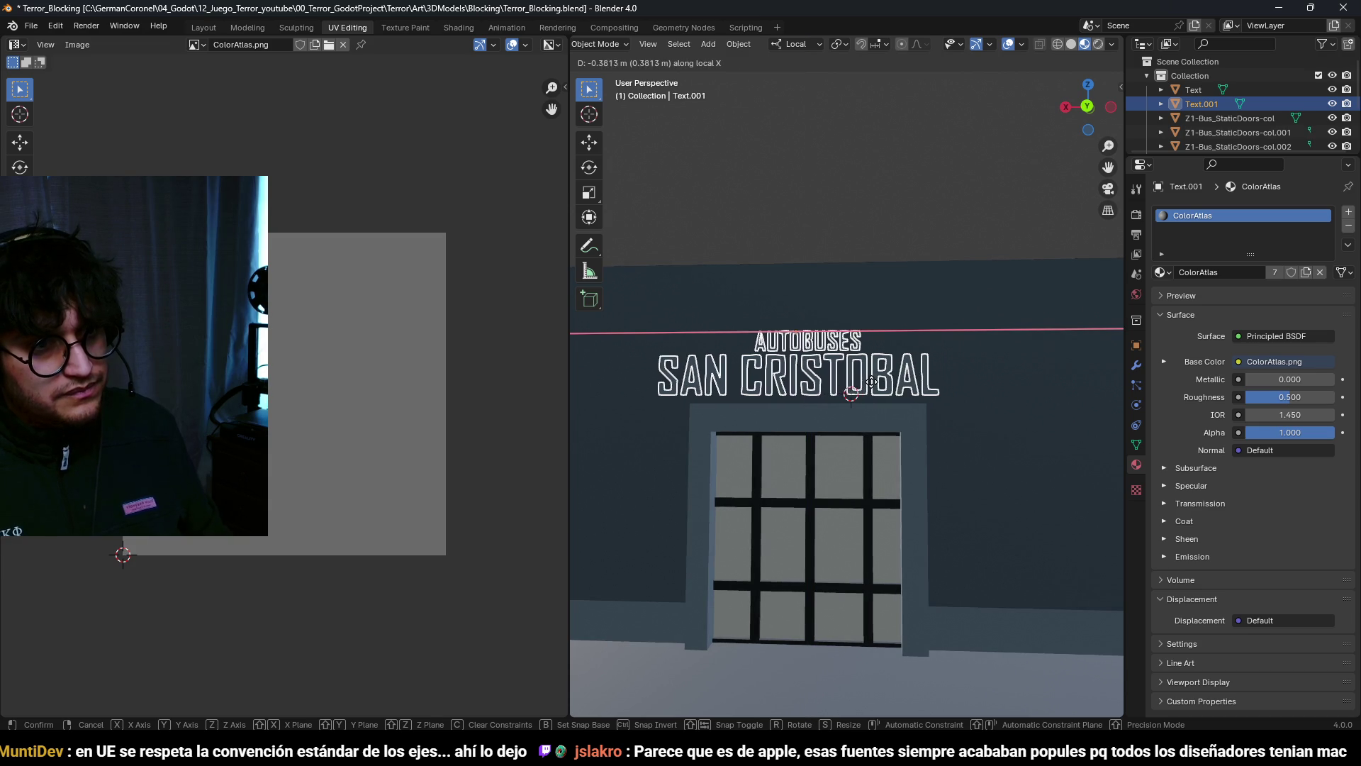
pyautogui.click(877, 388)
pyautogui.hotkey('ctrl', 'z')
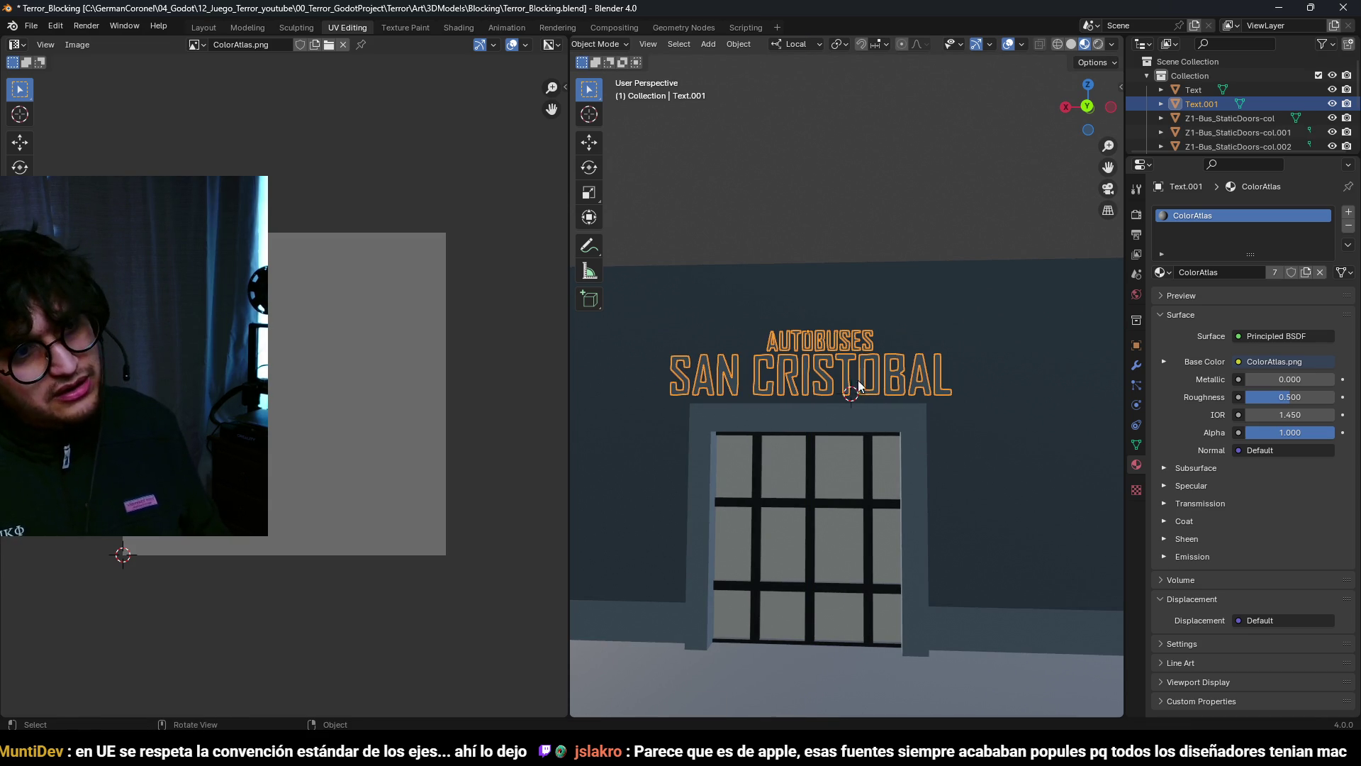
pyautogui.press('Tab')
pyautogui.scroll(3, 902, 320)
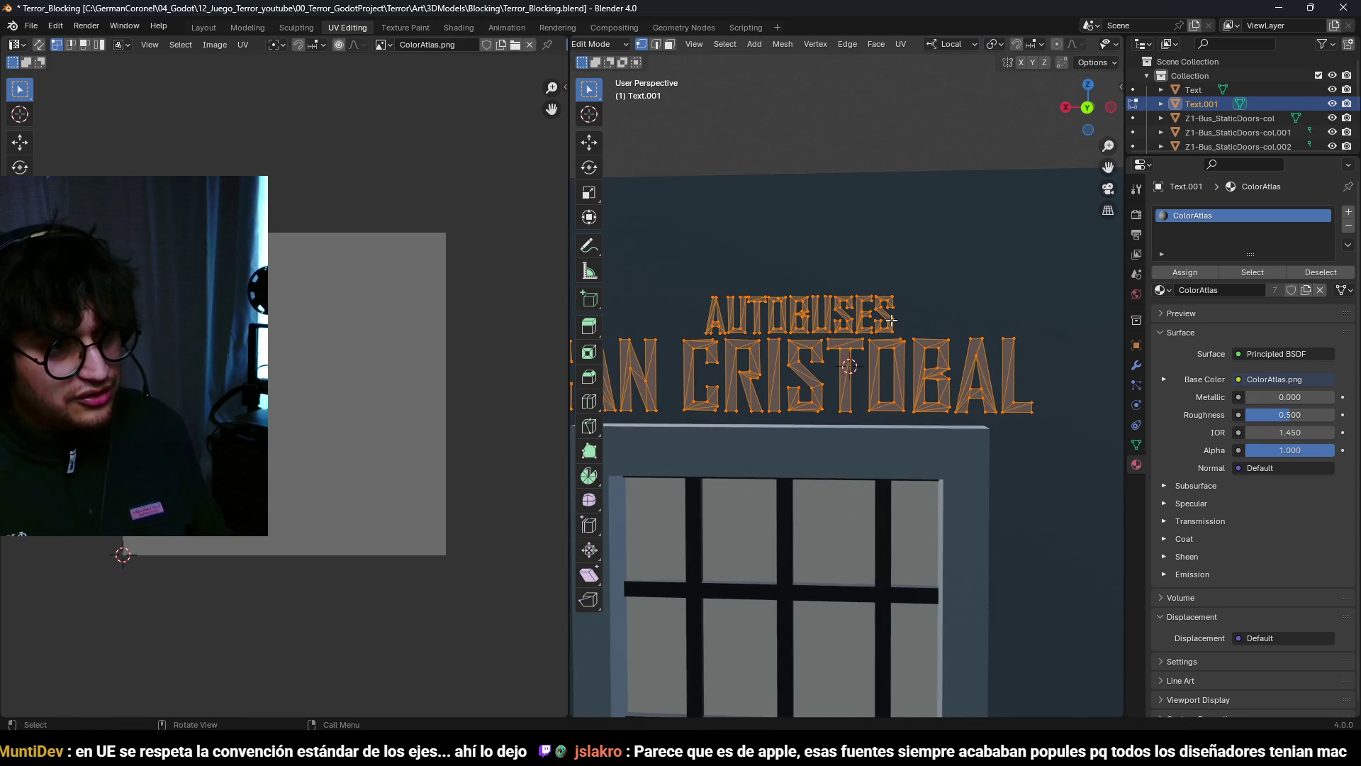
# Step: Shift the AUTOBUSES line sideways on the first sign copy and save the file
pyautogui.hotkey('shift', 'z')
pyautogui.moveTo(653, 283); pyautogui.dragTo(970, 338)
pyautogui.press('g')
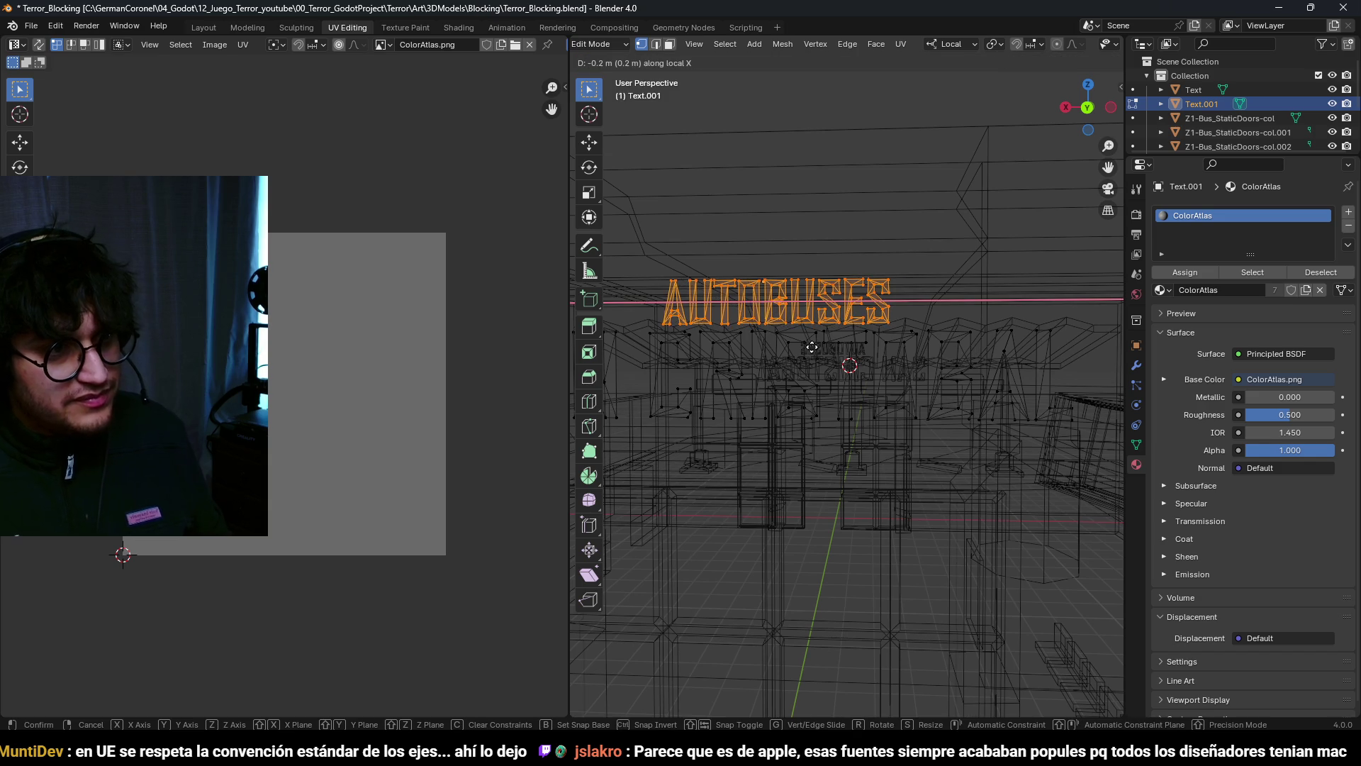
pyautogui.click(832, 349)
pyautogui.press('Tab')
pyautogui.hotkey('shift', 'z')
pyautogui.hotkey('ctrl', 's')
# Step: Shift the AUTOBUSES line sideways on the original sign too, then return to Object Mode
pyautogui.moveTo(827, 406)
pyautogui.mouseDown(button='middle')
pyautogui.moveTo(1041, 390)
pyautogui.moveTo(925, 398)
pyautogui.moveTo(738, 349)
pyautogui.moveTo(891, 354)
pyautogui.mouseUp(button='middle')
pyautogui.click(738, 349)
pyautogui.press('Tab')
pyautogui.click(711, 278)
pyautogui.moveTo(727, 222); pyautogui.dragTo(970, 317)
pyautogui.click(943, 318)
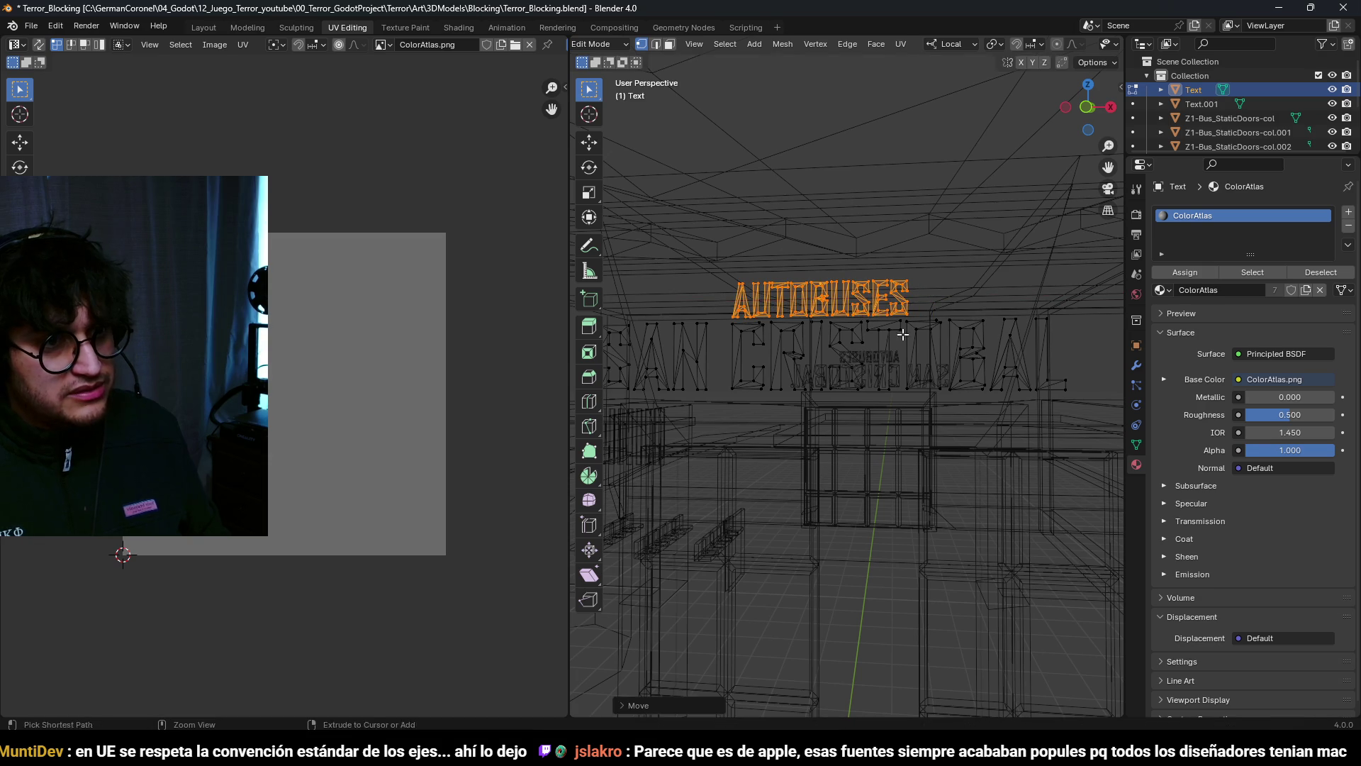
pyautogui.press('z')
pyautogui.click(937, 405)
pyautogui.press('Tab')
# Step: Zoom out to view the whole bus stop and save the file
pyautogui.scroll(-5, 893, 463)
pyautogui.press('a')
pyautogui.moveTo(804, 507); pyautogui.dragTo(758, 519, button='middle')
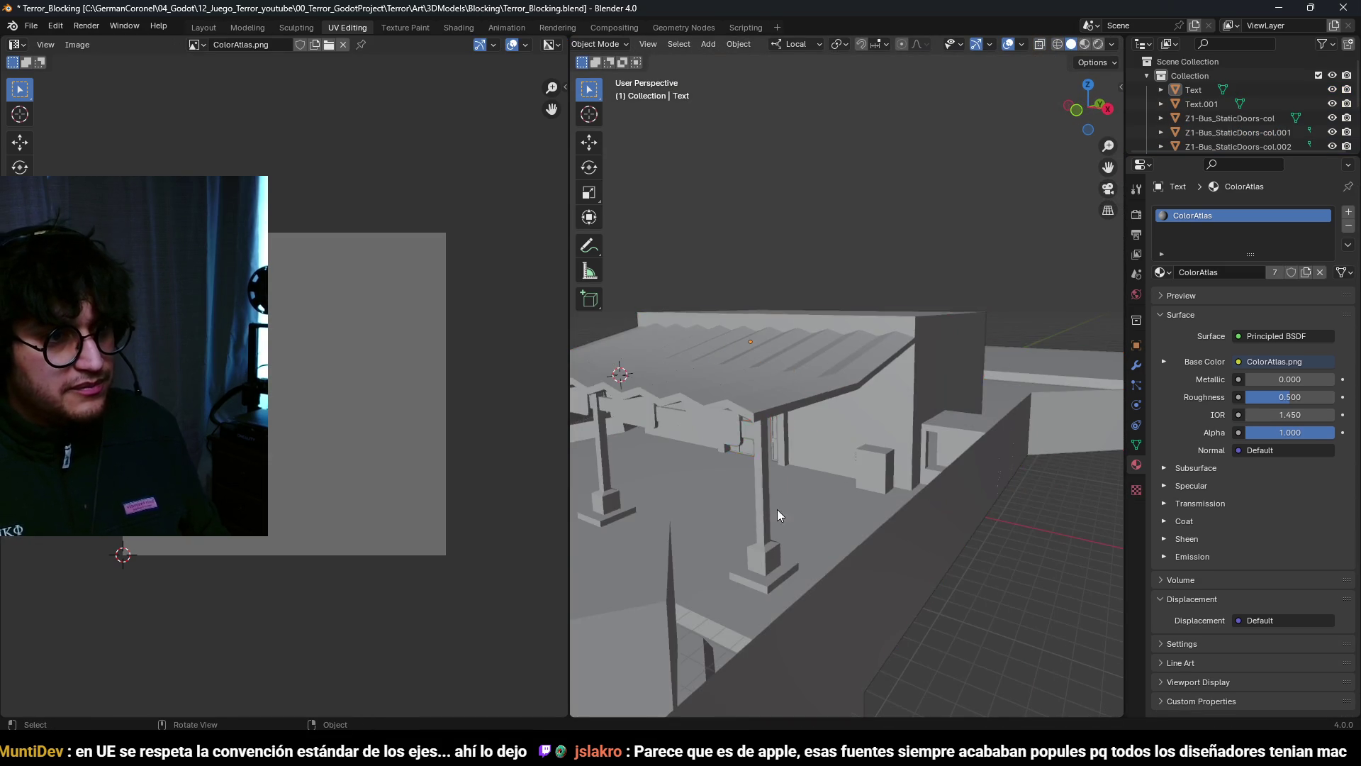
pyautogui.hotkey('ctrl', 's')
pyautogui.moveTo(819, 488)
pyautogui.mouseDown(button='middle')
pyautogui.moveTo(805, 455)
pyautogui.moveTo(895, 418)
pyautogui.moveTo(862, 411)
pyautogui.moveTo(774, 479)
pyautogui.moveTo(828, 419)
pyautogui.moveTo(907, 410)
pyautogui.moveTo(836, 403)
pyautogui.moveTo(849, 444)
pyautogui.moveTo(835, 509)
pyautogui.moveTo(807, 543)
pyautogui.mouseUp(button='middle')
# Step: Select and frame the bus station mesh, then inspect the sign's mesh in Edit Mode
pyautogui.click(836, 509)
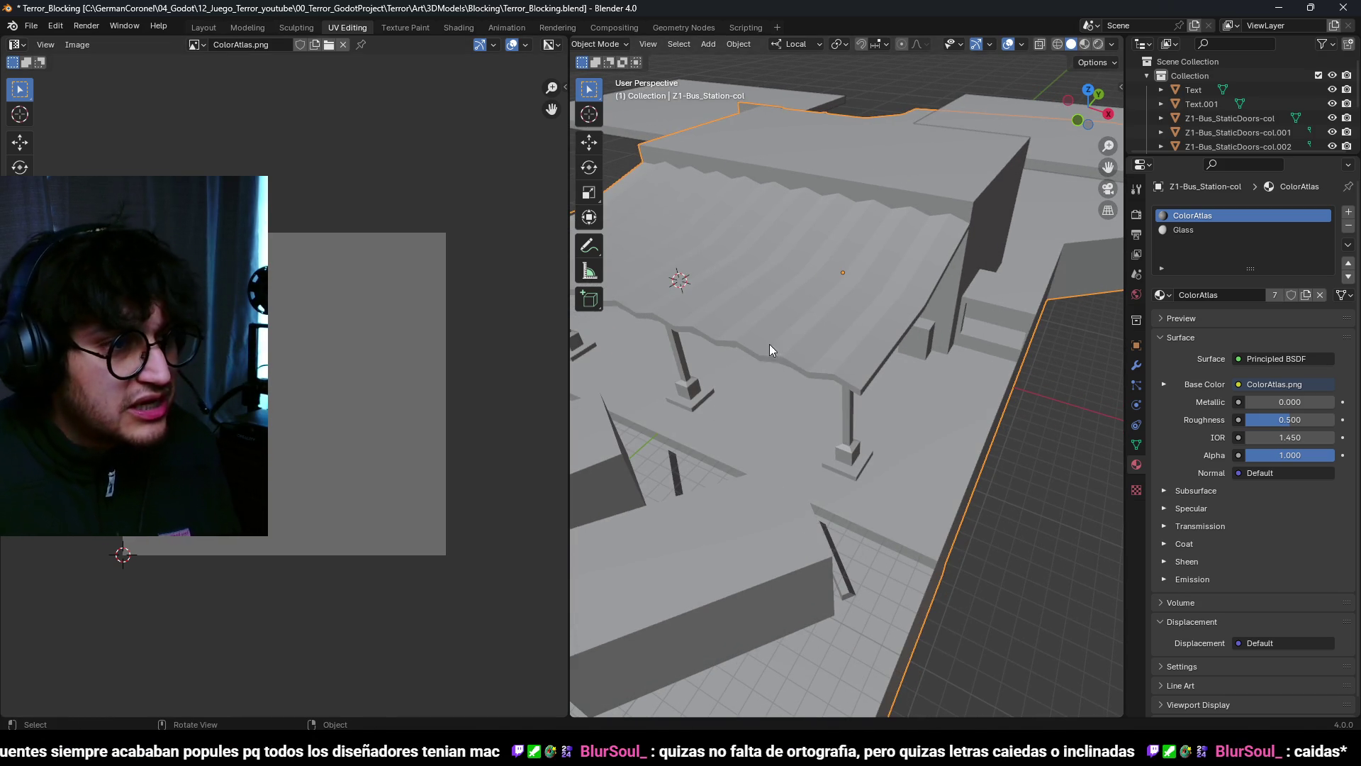
pyautogui.press('KP_Decimal')
pyautogui.scroll(10, 810, 417)
pyautogui.moveTo(783, 360)
pyautogui.mouseDown(button='middle')
pyautogui.moveTo(769, 364)
pyautogui.moveTo(781, 386)
pyautogui.moveTo(790, 360)
pyautogui.moveTo(717, 363)
pyautogui.mouseUp(button='middle')
pyautogui.hotkey('ctrl', 'Tab')
pyautogui.click(806, 350)
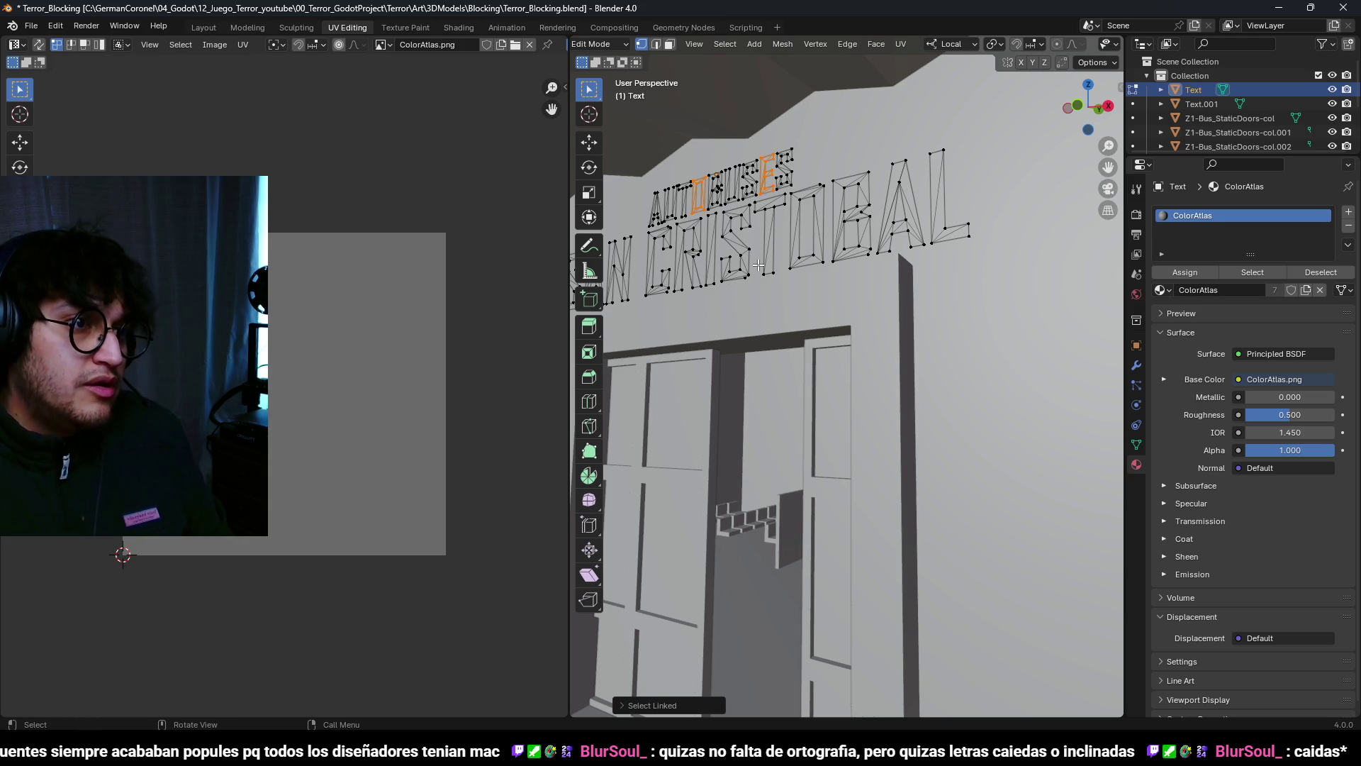
pyautogui.scroll(-3, 760, 263)
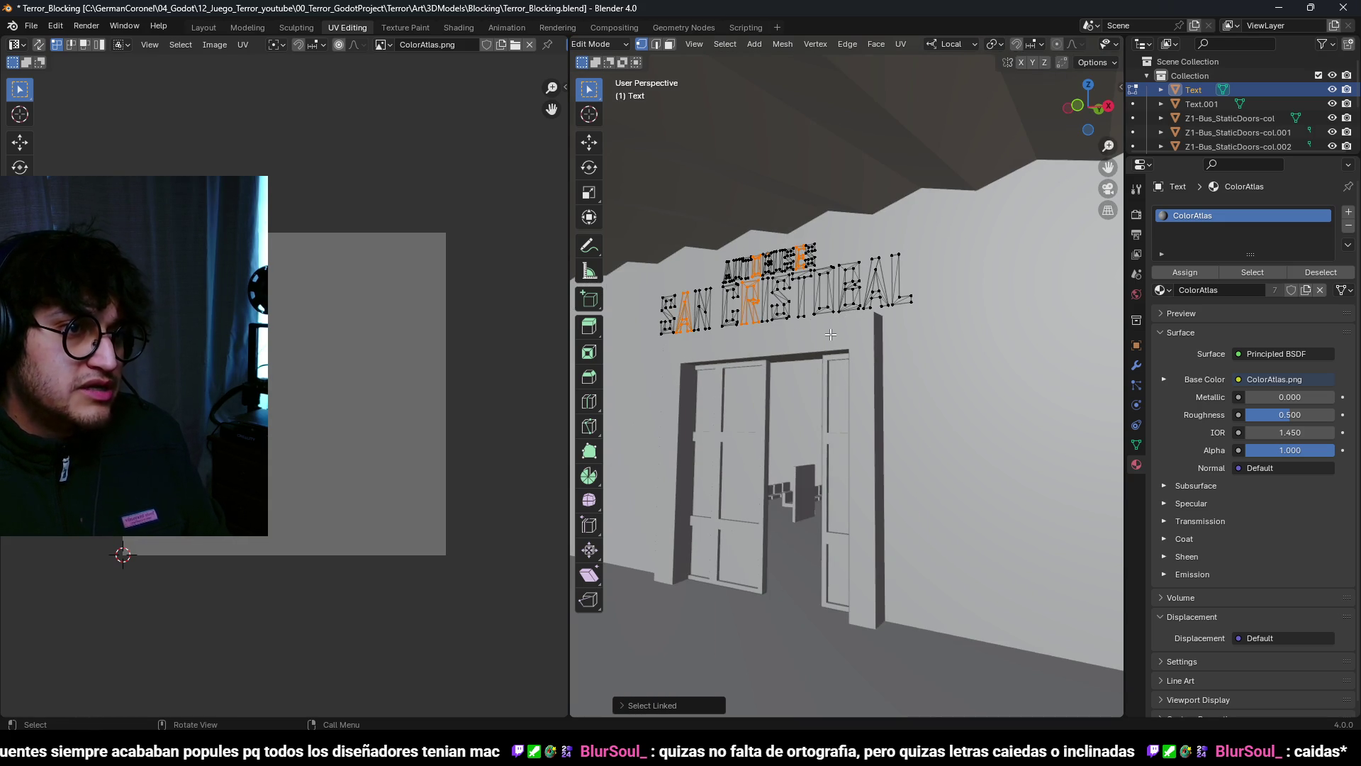
pyautogui.scroll(3, 799, 340)
pyautogui.moveTo(798, 341)
pyautogui.mouseDown(button='middle')
pyautogui.moveTo(850, 418)
pyautogui.moveTo(880, 415)
pyautogui.moveTo(823, 422)
pyautogui.moveTo(911, 454)
pyautogui.mouseUp(button='middle')
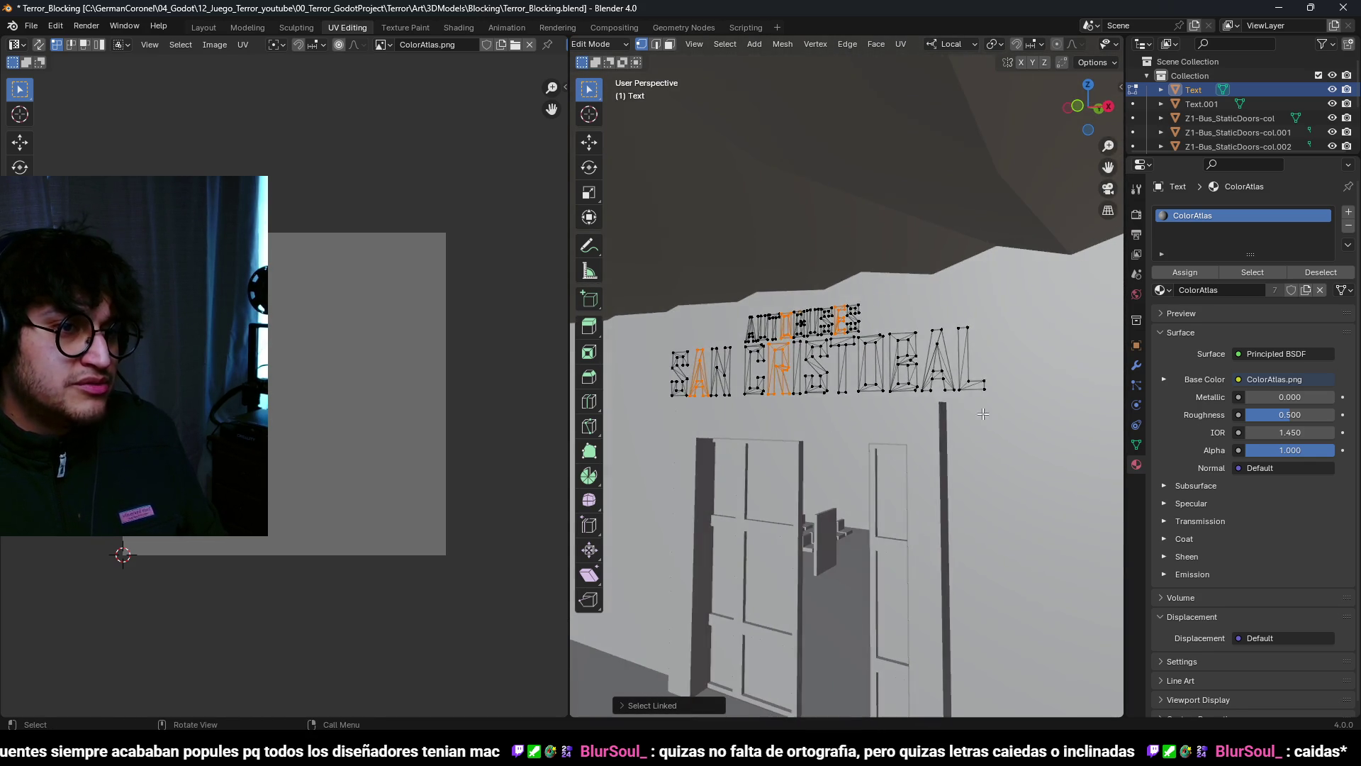
# Step: Preview the scene with materials, save Terror_Blocking.blend, and start editing Z1-Bus_Station-col
pyautogui.press('Tab')
pyautogui.press('z')
pyautogui.click(1031, 451)
pyautogui.moveTo(1031, 451)
pyautogui.mouseDown(button='middle')
pyautogui.moveTo(875, 469)
pyautogui.moveTo(865, 482)
pyautogui.moveTo(906, 406)
pyautogui.moveTo(879, 328)
pyautogui.moveTo(756, 373)
pyautogui.moveTo(807, 387)
pyautogui.moveTo(687, 474)
pyautogui.moveTo(802, 389)
pyautogui.moveTo(796, 432)
pyautogui.moveTo(914, 377)
pyautogui.moveTo(898, 376)
pyautogui.mouseUp(button='middle')
pyautogui.press('z')
pyautogui.click(913, 532)
pyautogui.hotkey('ctrl', 's')
pyautogui.click(802, 389)
pyautogui.press('Tab')
# Step: Pick a floor face of the station and duplicate it in place along local Z
pyautogui.press('3')
pyautogui.click(837, 395)
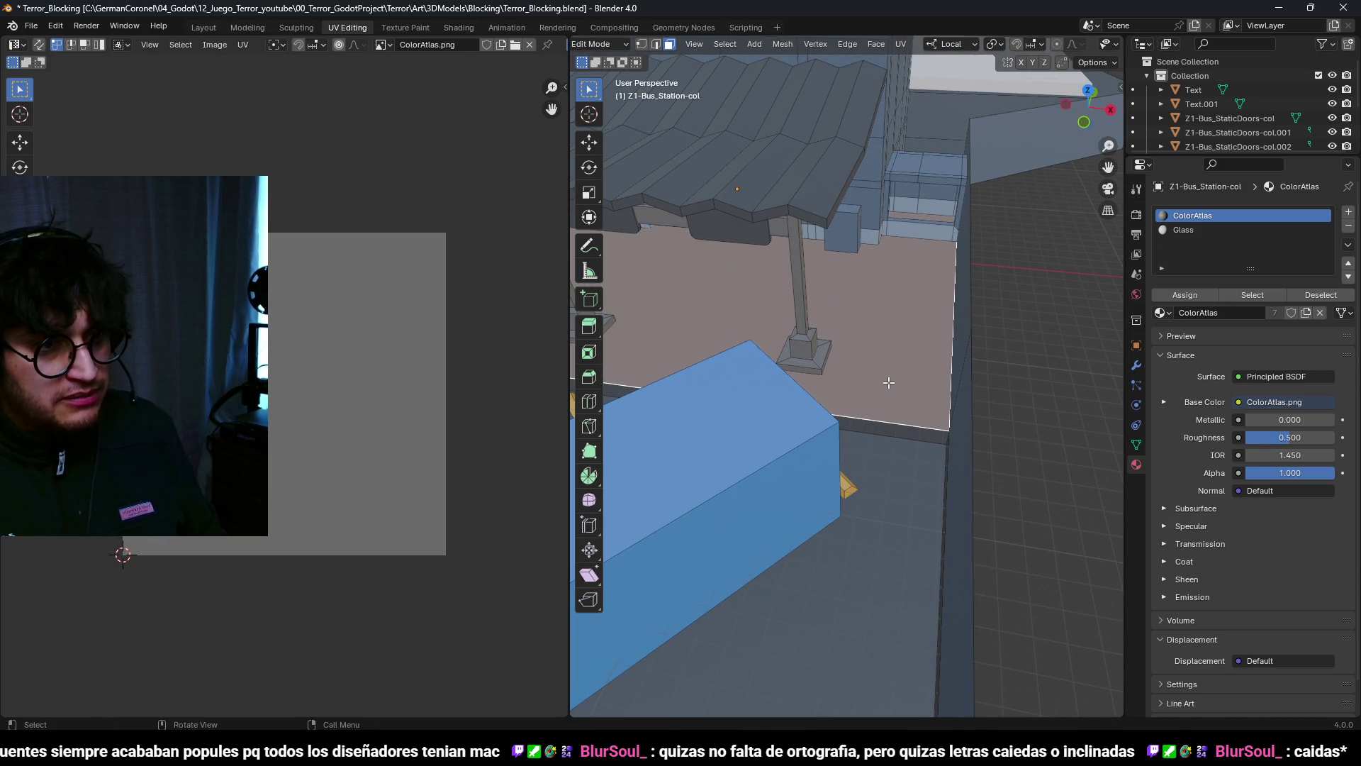
pyautogui.press('g')
pyautogui.press('z')
pyautogui.press('z')
pyautogui.rightClick(888, 385)
pyautogui.press('KP_Decimal')
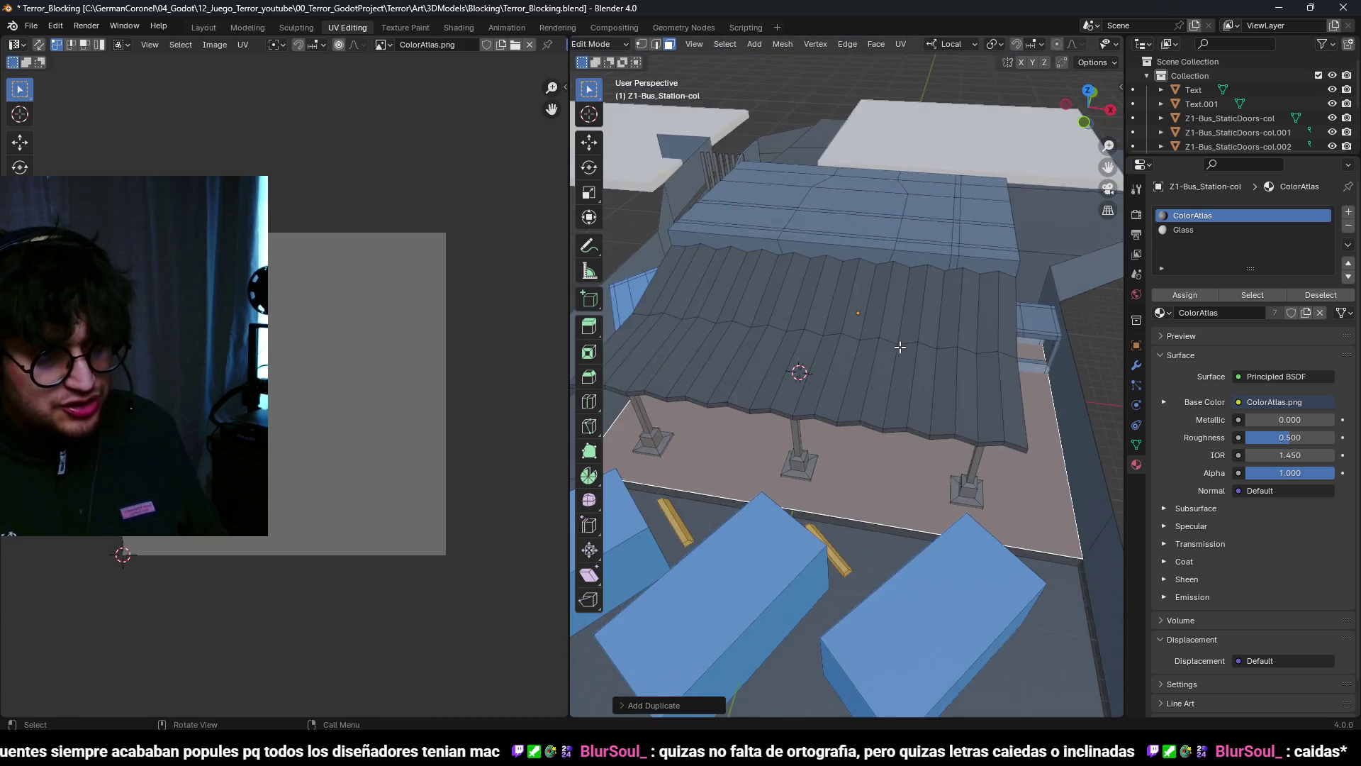
# Step: Shrink the duplicated floor patch in top view and move it to a new spot on the floor
pyautogui.hotkey('shift', 'z')
pyautogui.scroll(2, 816, 404)
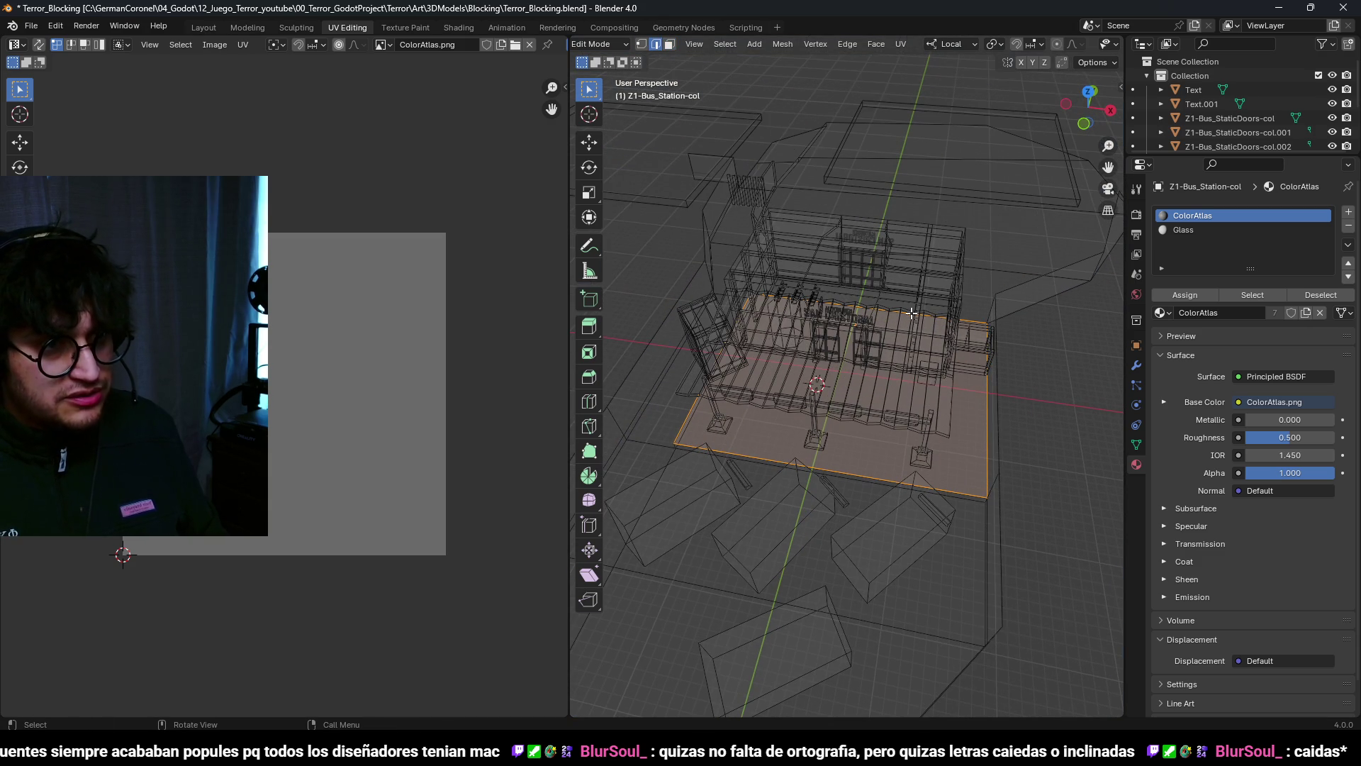
pyautogui.press('s')
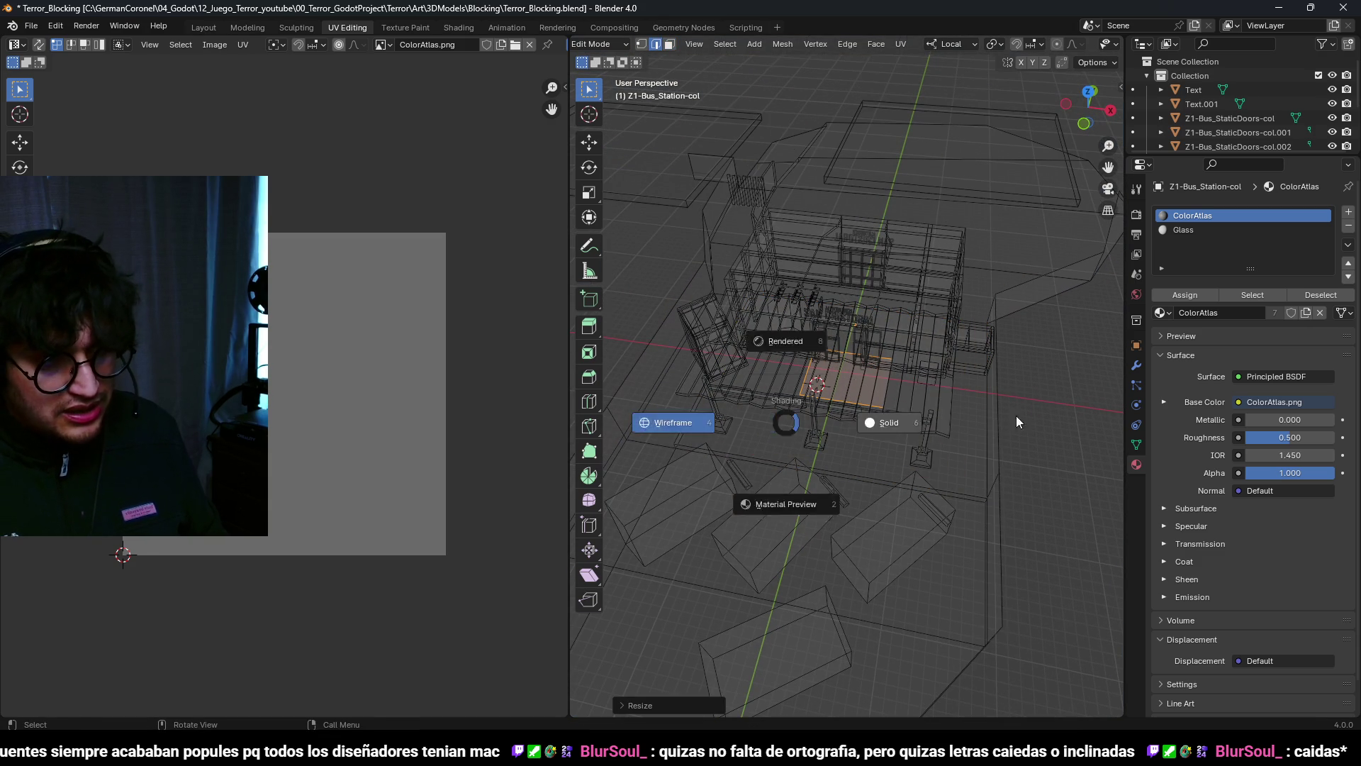
pyautogui.click(954, 422)
pyautogui.scroll(4, 644, 378)
pyautogui.press('KP_7')
pyautogui.scroll(-5, 644, 378)
pyautogui.press('s')
pyautogui.click(745, 365)
pyautogui.press('g')
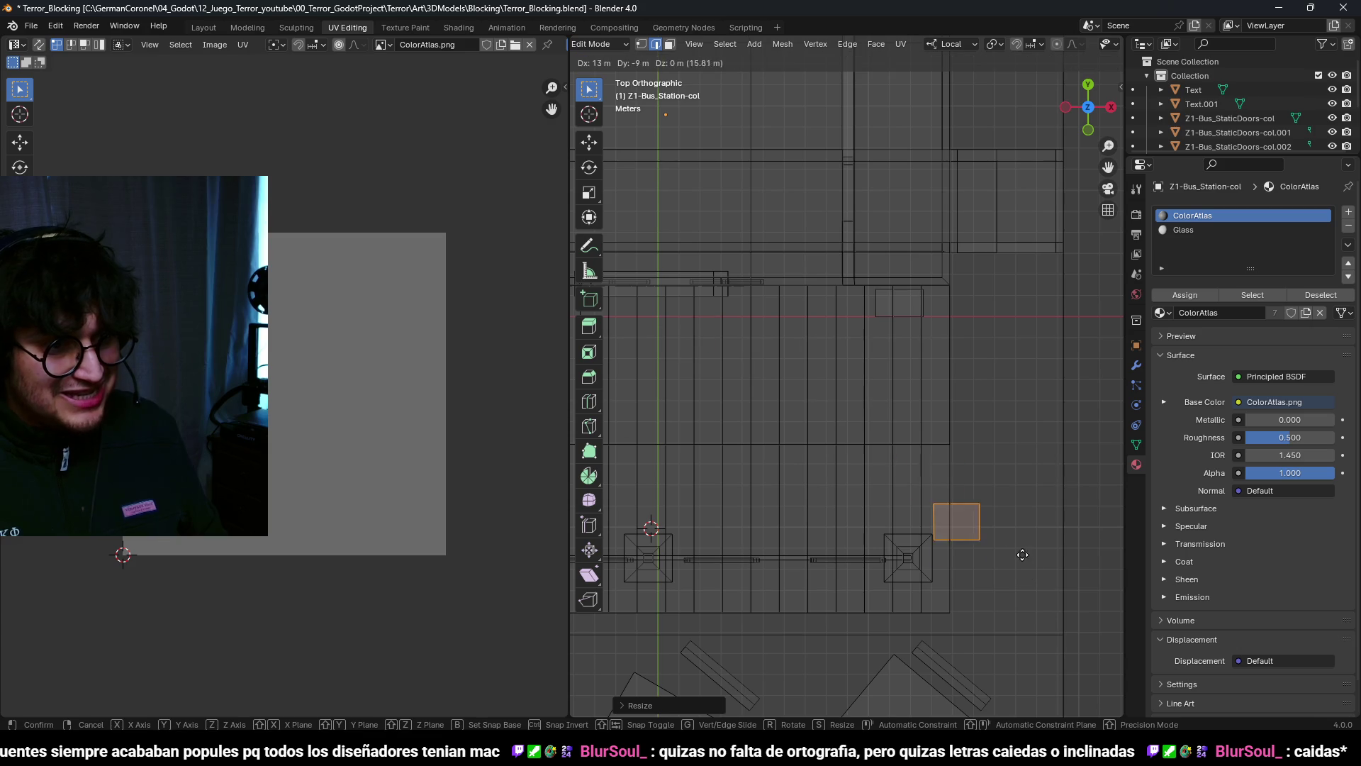
pyautogui.click(1077, 622)
# Step: Move the patch's UVs onto a lighter colour of the ColorAtlas
pyautogui.scroll(5, 729, 456)
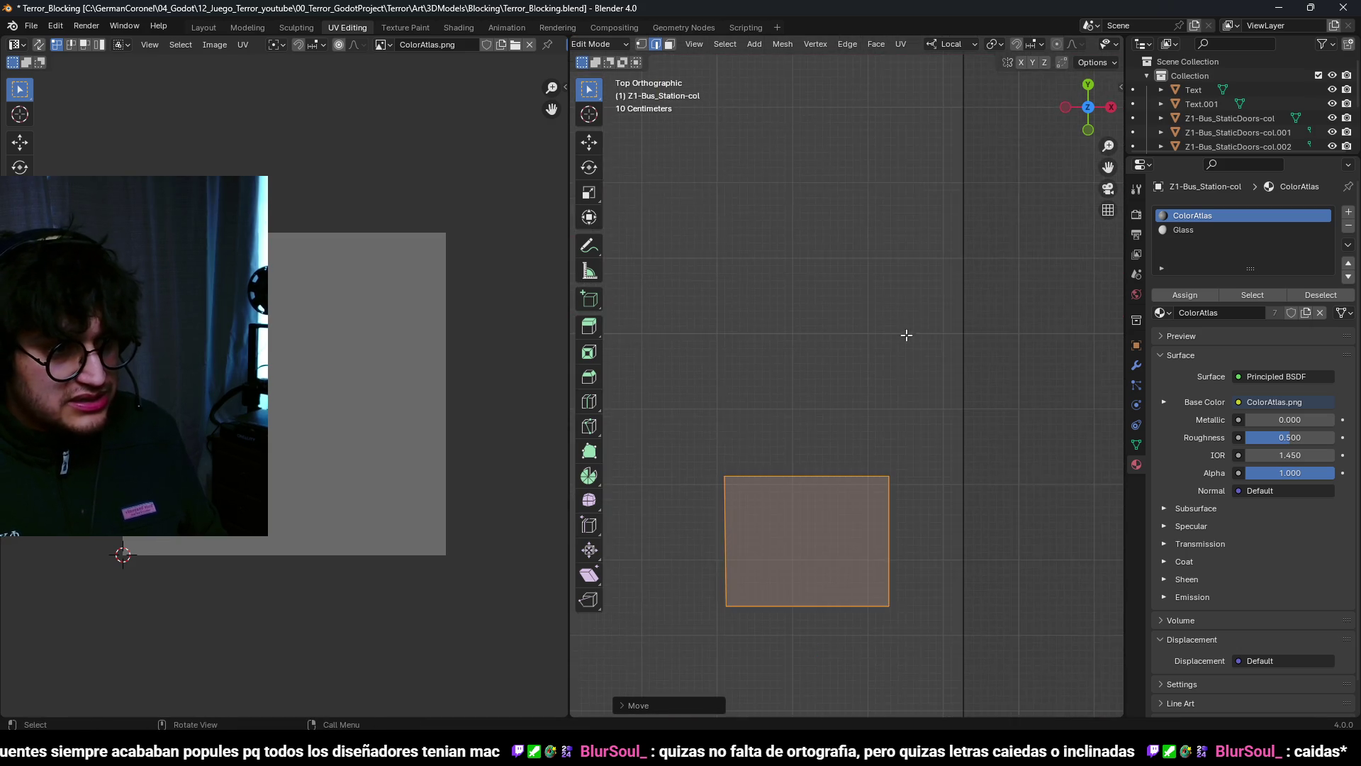
pyautogui.moveTo(787, 568); pyautogui.dragTo(849, 529, button='middle')
pyautogui.moveTo(854, 446); pyautogui.dragTo(933, 460, button='middle')
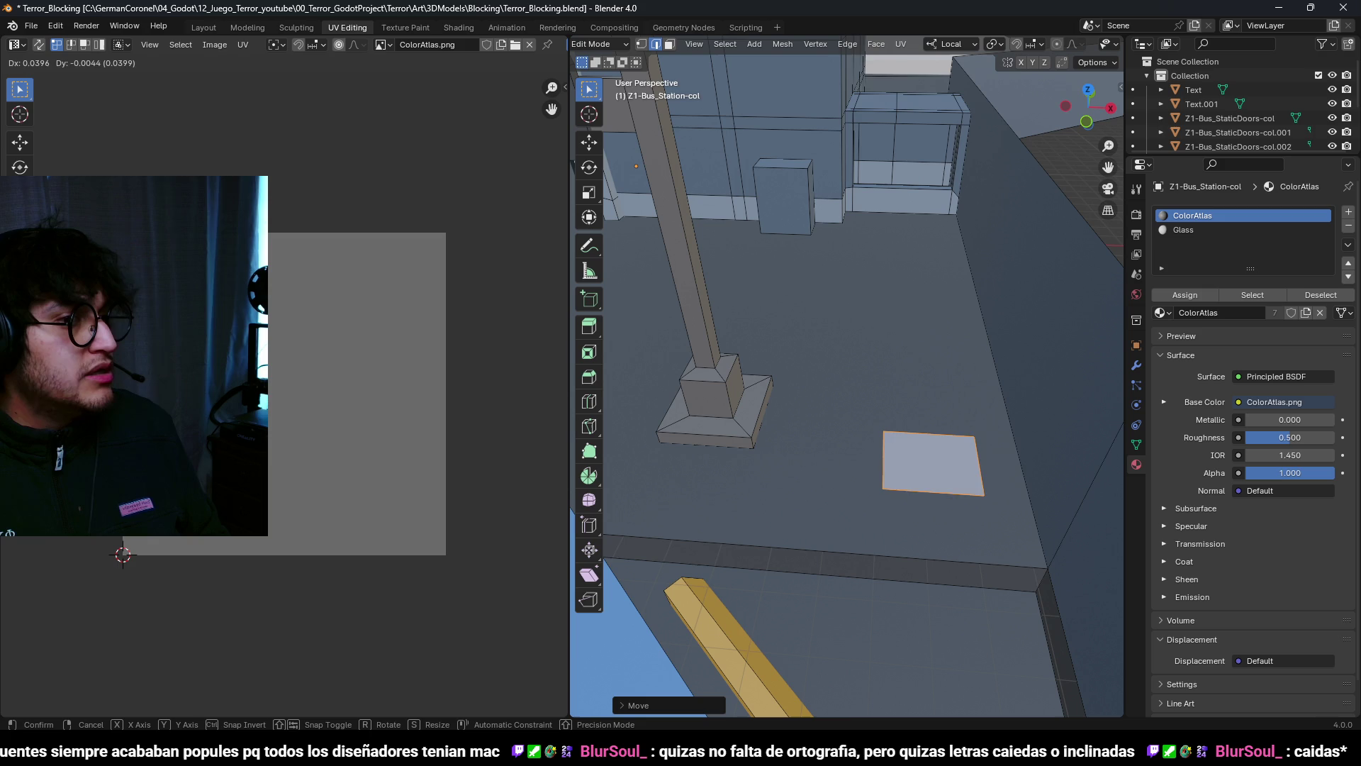
pyautogui.click(439, 406)
pyautogui.press('g')
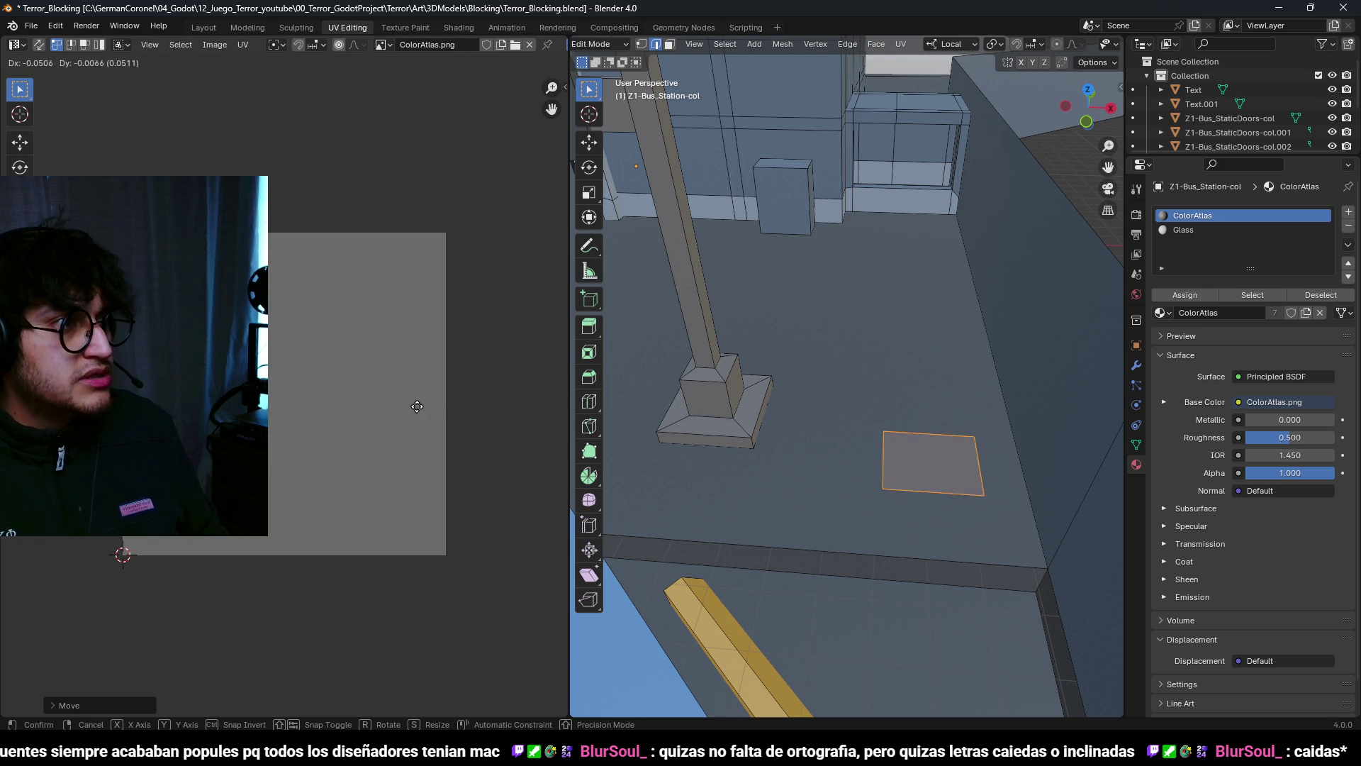
pyautogui.click(420, 414)
pyautogui.click(933, 471)
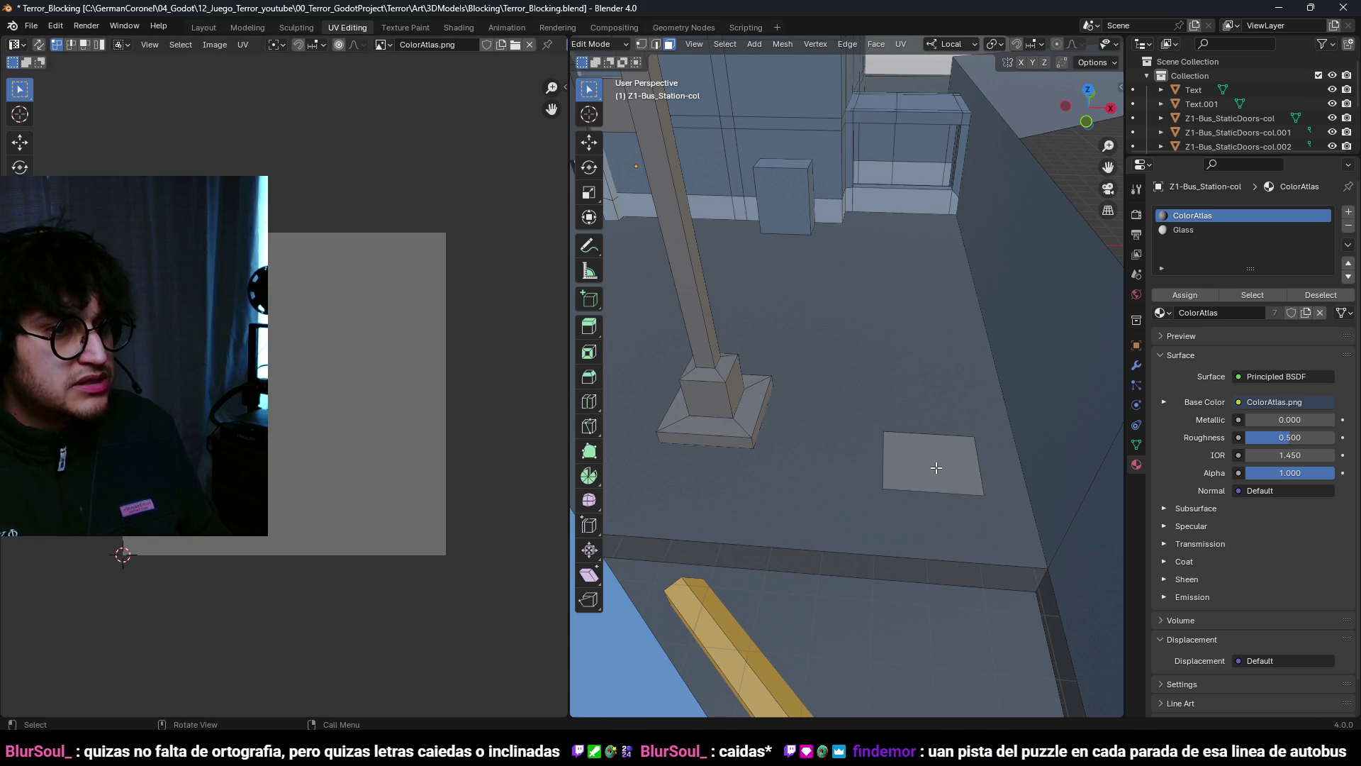
pyautogui.moveTo(936, 468); pyautogui.dragTo(882, 492, button='middle')
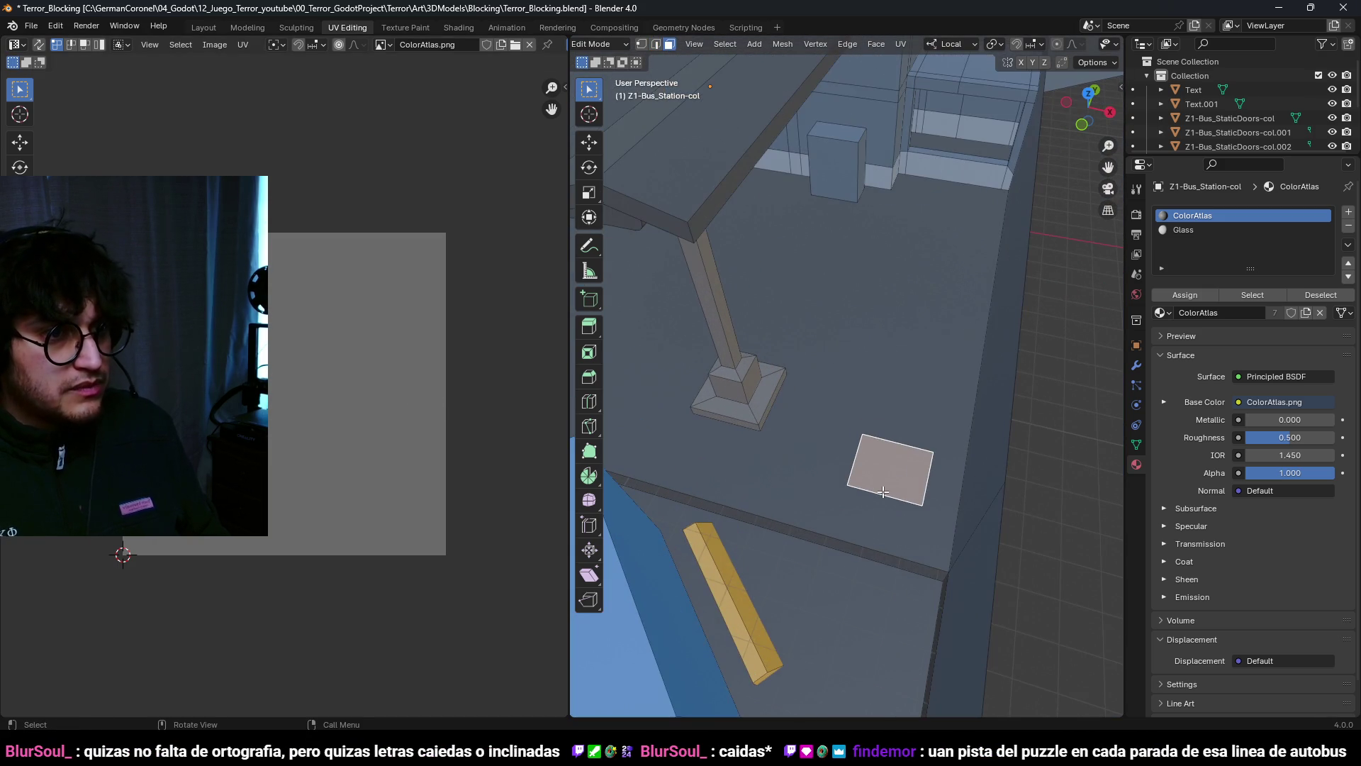
# Step: Return to the Layout workspace zoomed out on the whole station
pyautogui.click(204, 27)
pyautogui.scroll(-5, 737, 394)
pyautogui.scroll(-3, 730, 395)
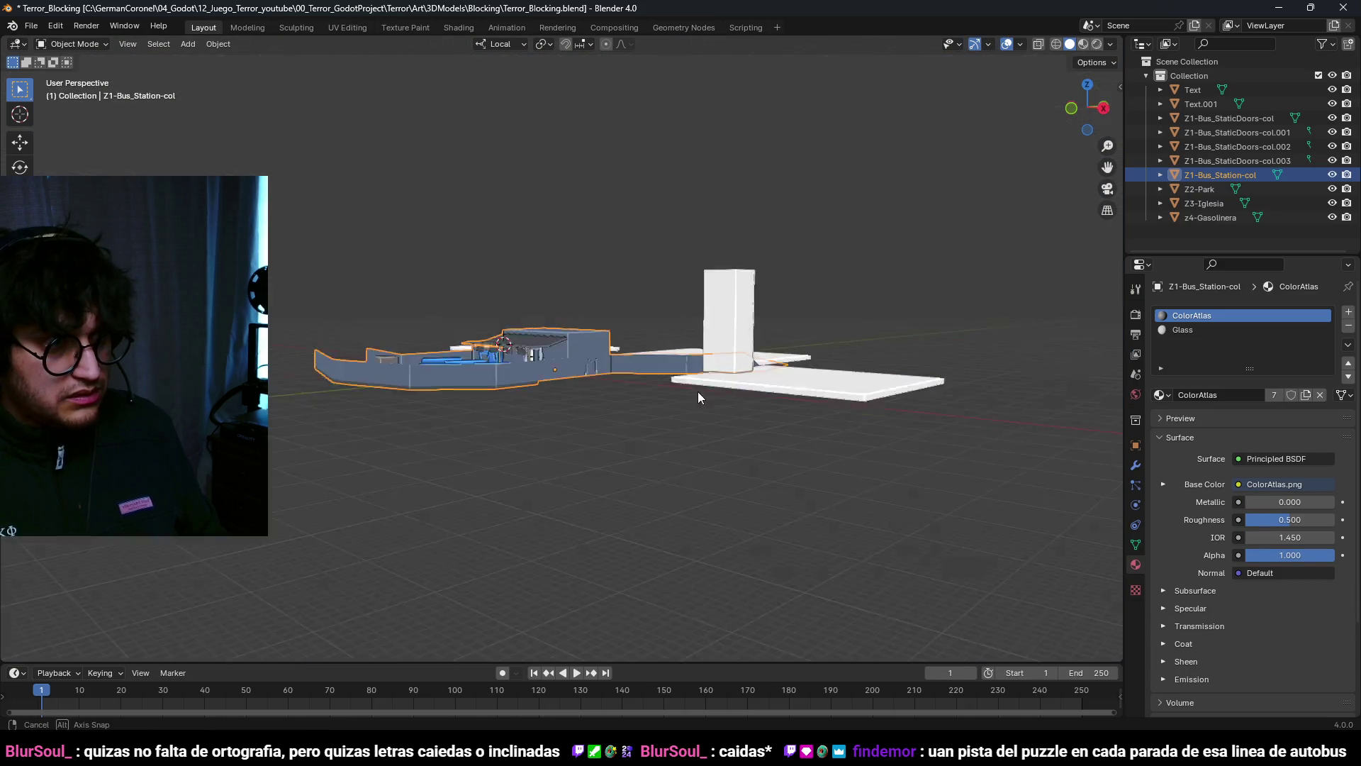
# Step: In top view, scale the small floor face by 0.6, then by 0.7 along Y
pyautogui.press('Tab')
pyautogui.press('KP_Decimal')
pyautogui.scroll(1, 395, 562)
pyautogui.scroll(5, 701, 510)
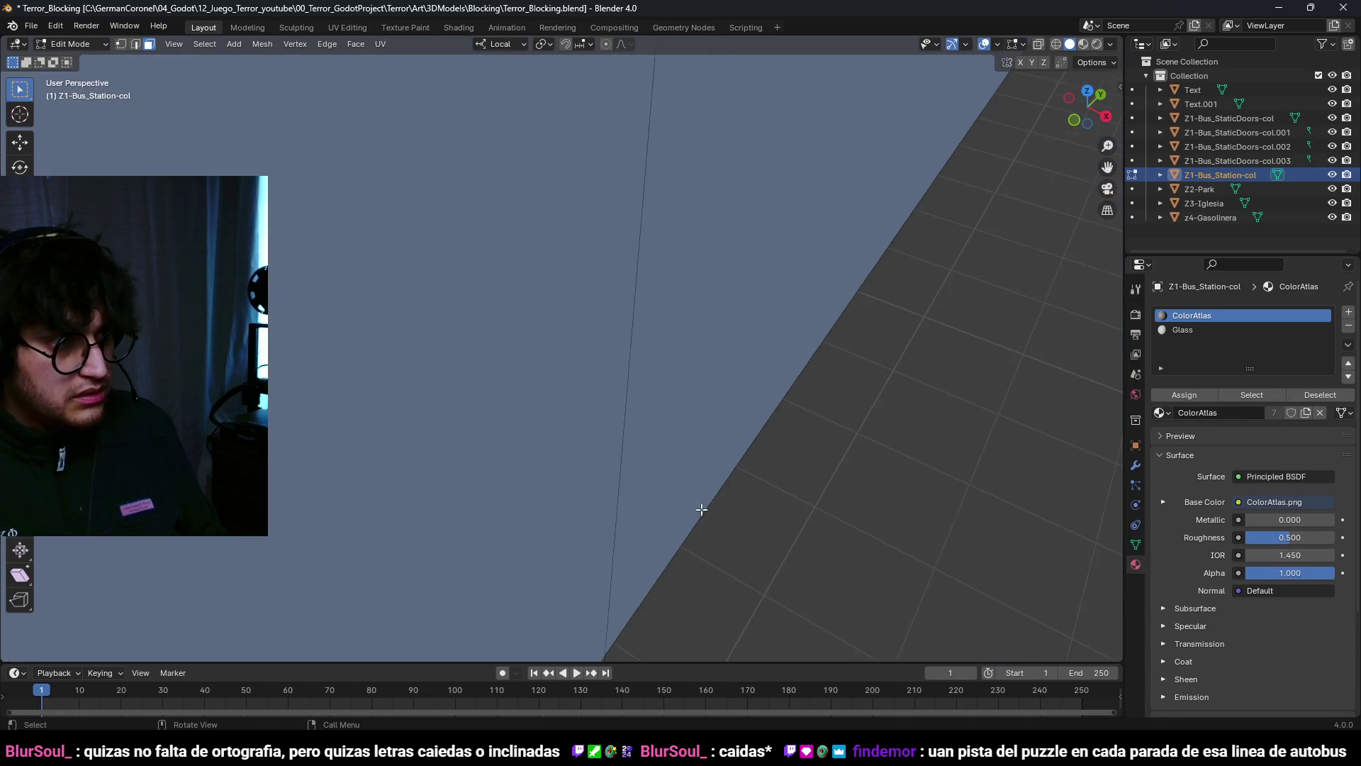
pyautogui.scroll(-5, 701, 510)
pyautogui.moveTo(775, 447); pyautogui.dragTo(555, 371, button='middle')
pyautogui.click(596, 375)
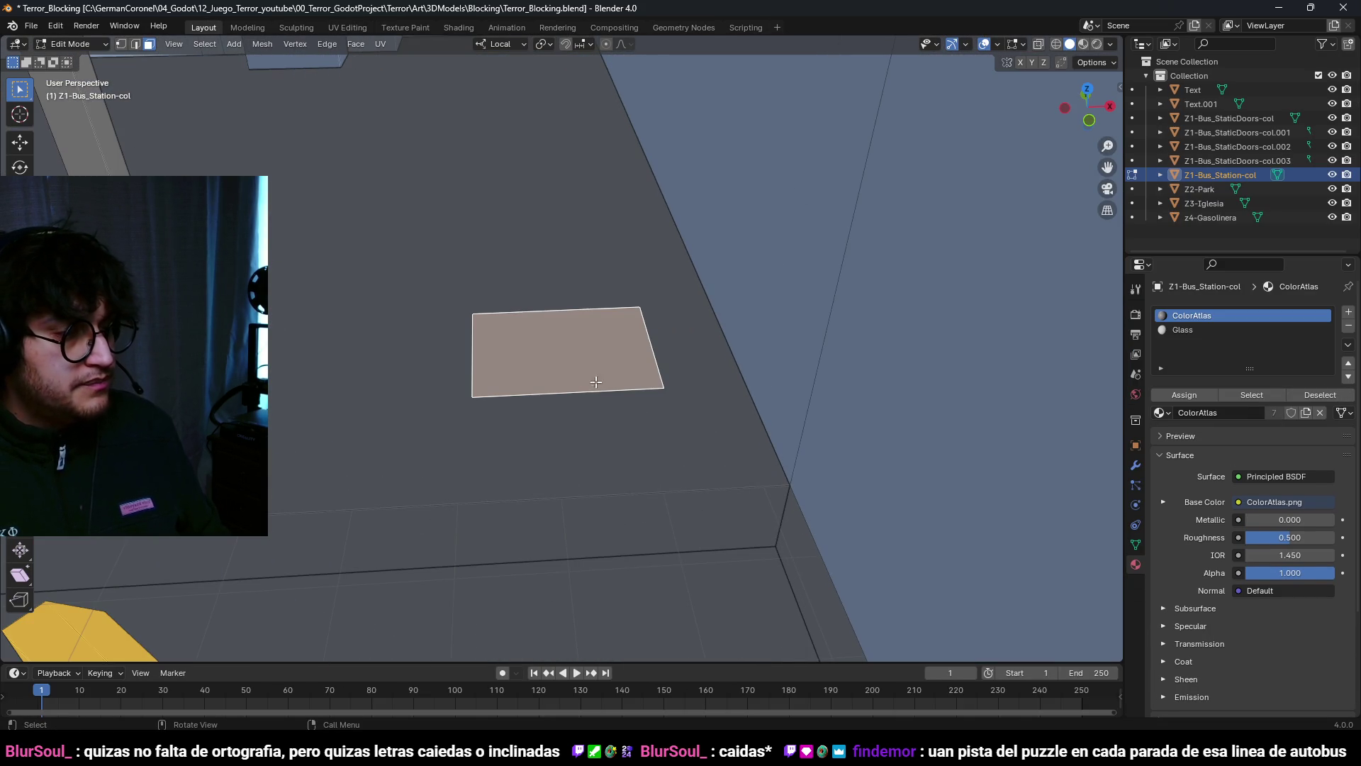
pyautogui.press('KP_7')
pyautogui.write('s')
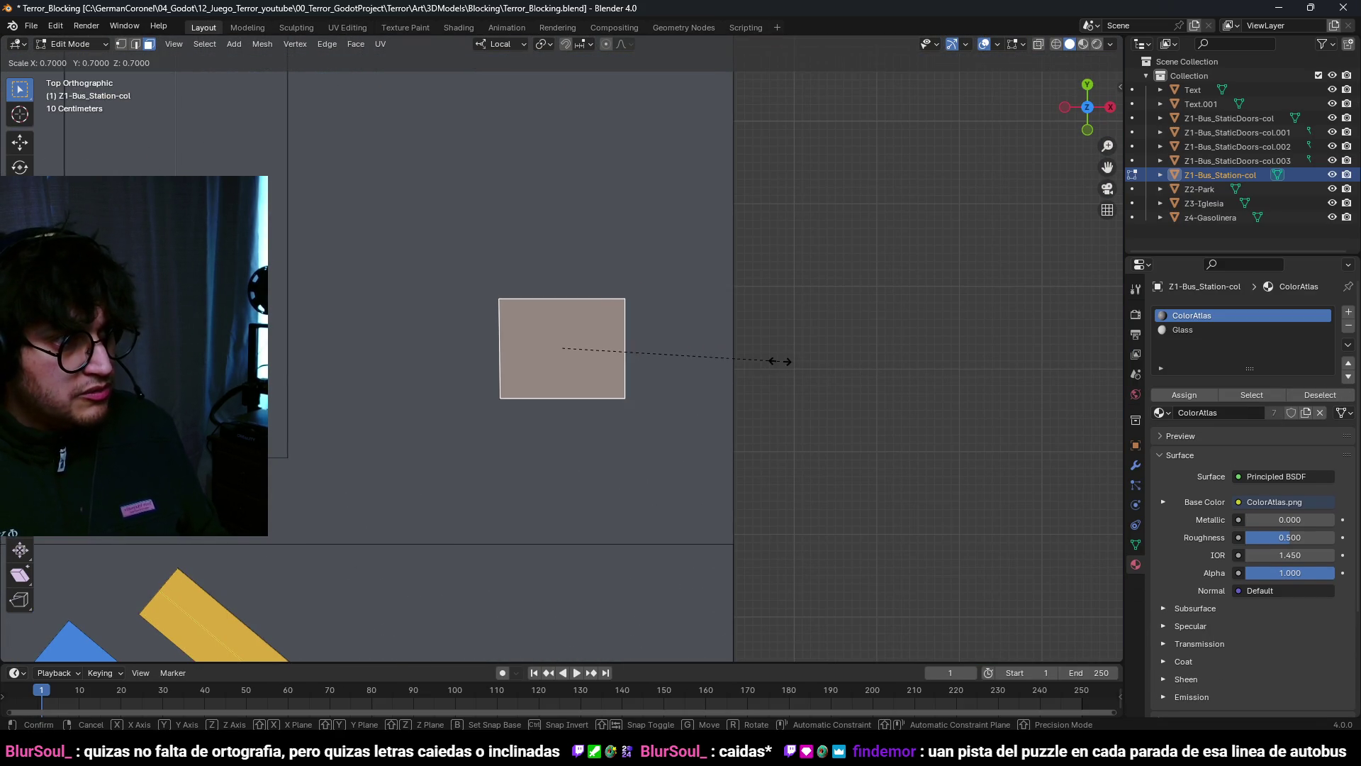
pyautogui.write('0.6')
pyautogui.press('Return')
pyautogui.hotkey('ctrl', 'z')
pyautogui.write('sy')
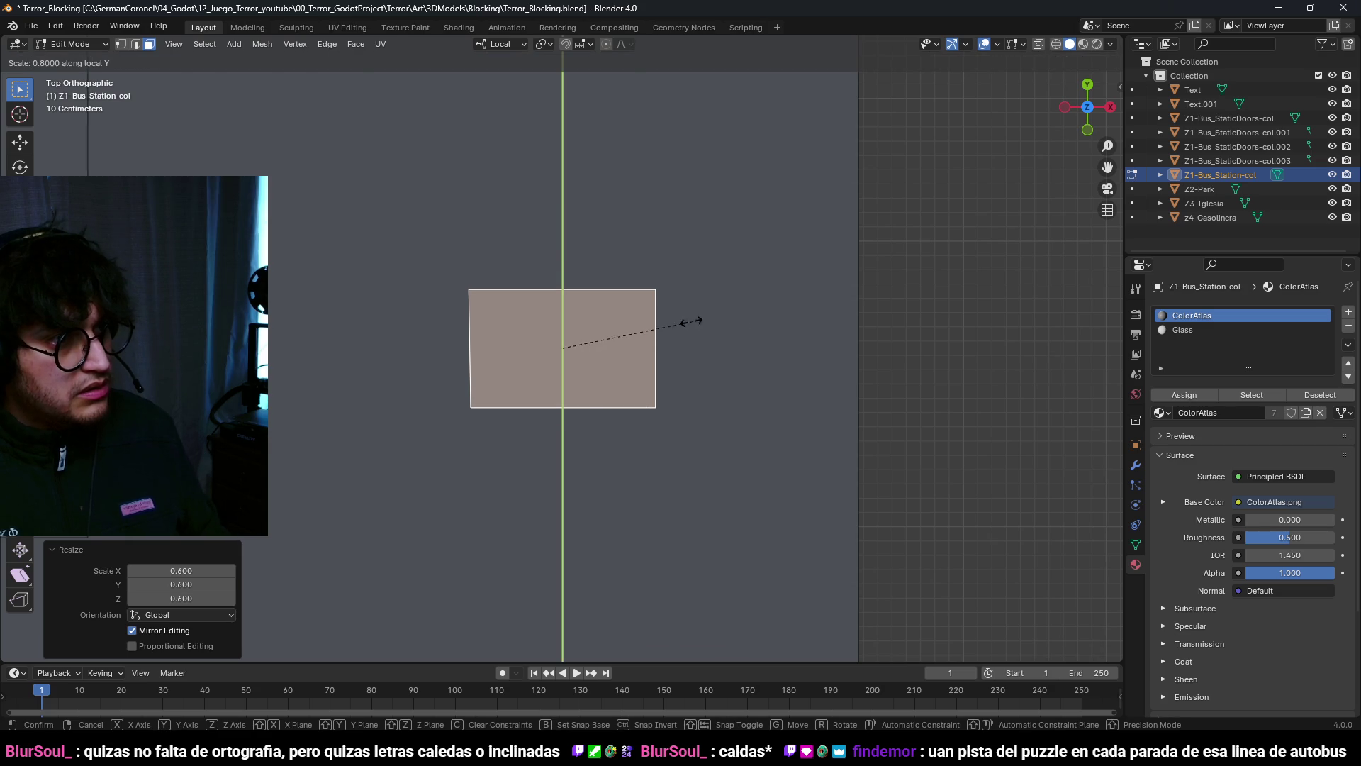
pyautogui.write('0.7')
pyautogui.press('Return')
# Step: Duplicate the scaled face and place the copy up and to the left
pyautogui.hotkey('shift', 'd')
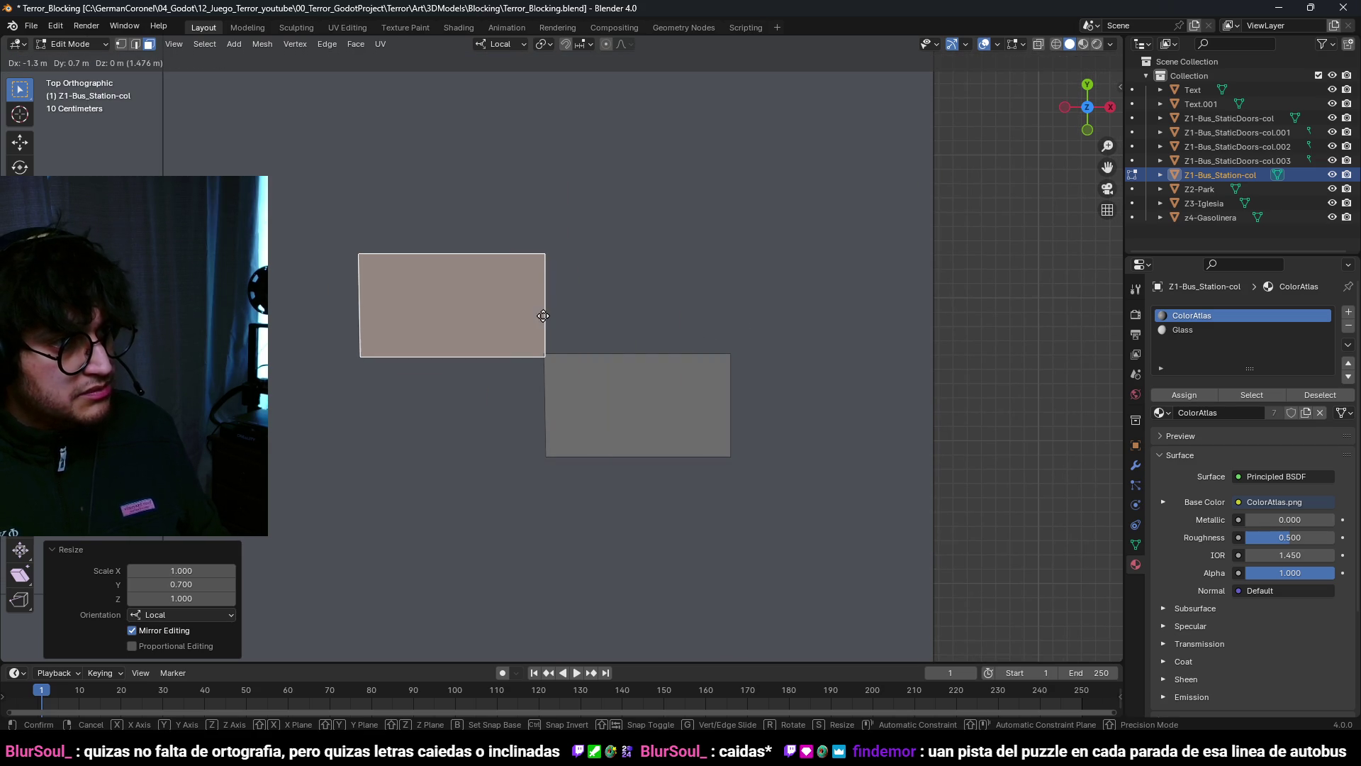
pyautogui.click(508, 323)
pyautogui.scroll(-4, 621, 404)
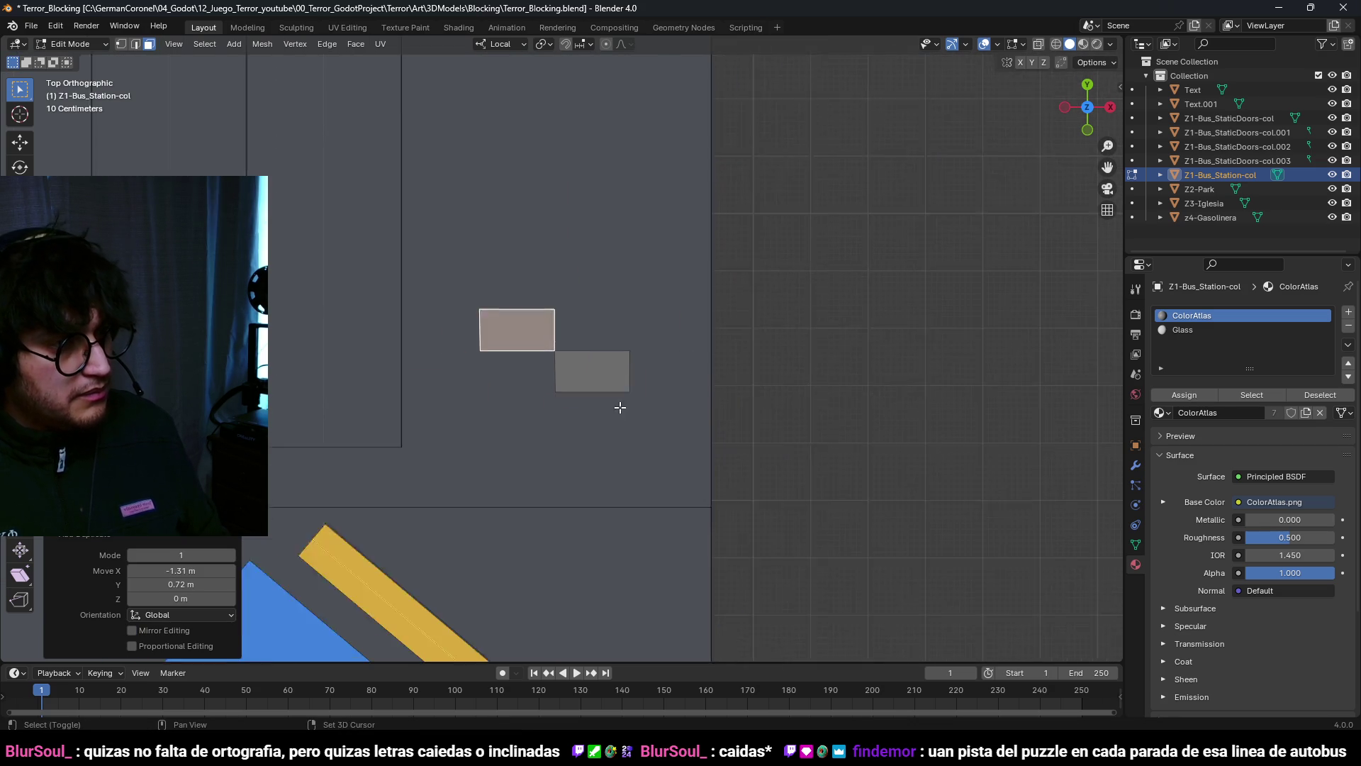
pyautogui.scroll(2, 675, 457)
pyautogui.scroll(-3, 568, 348)
pyautogui.press('Tab')
pyautogui.moveTo(609, 369)
pyautogui.mouseDown(button='middle')
pyautogui.moveTo(620, 386)
pyautogui.moveTo(615, 312)
pyautogui.moveTo(607, 333)
pyautogui.moveTo(667, 441)
pyautogui.mouseUp(button='middle')
# Step: Round the corners of the other floor face with a vertex bevel
pyautogui.press('Tab')
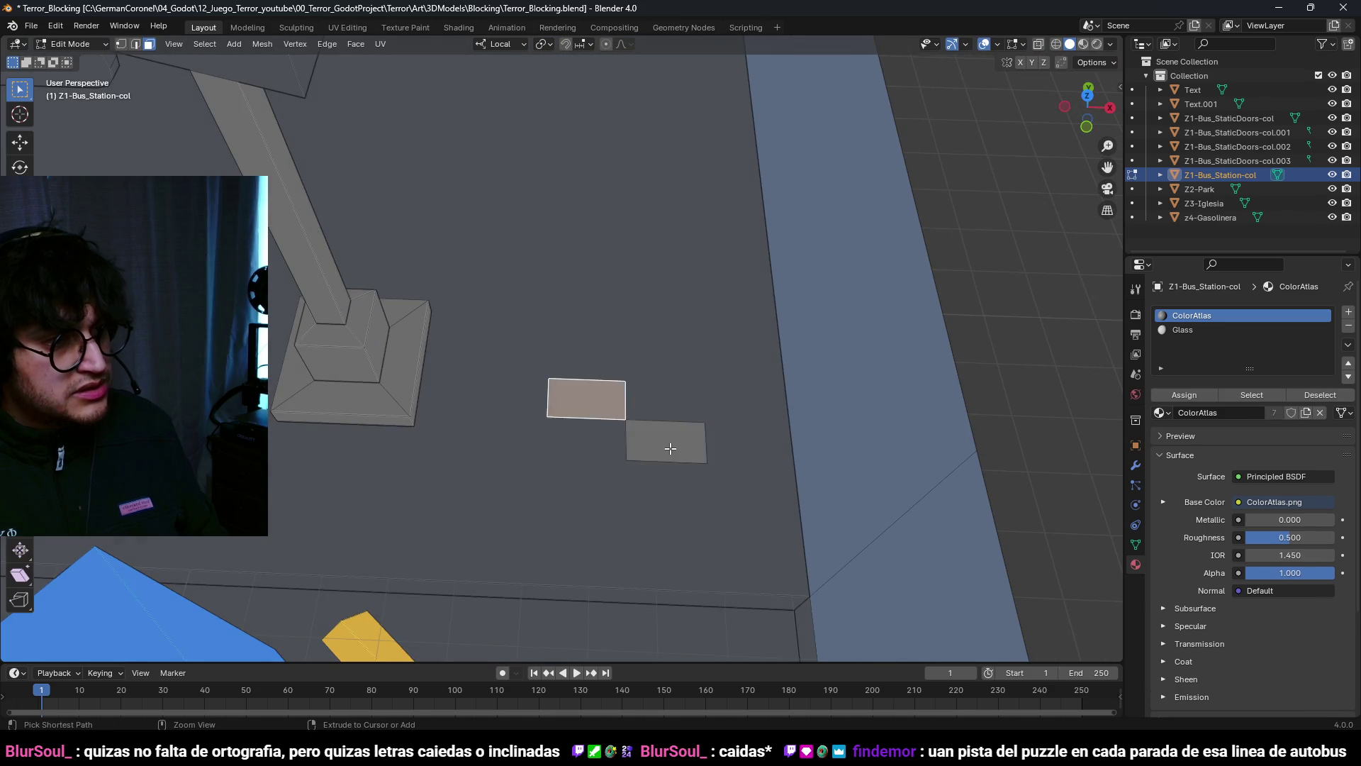
pyautogui.click(667, 445)
pyautogui.scroll(3, 603, 425)
pyautogui.press('1')
pyautogui.click(602, 423)
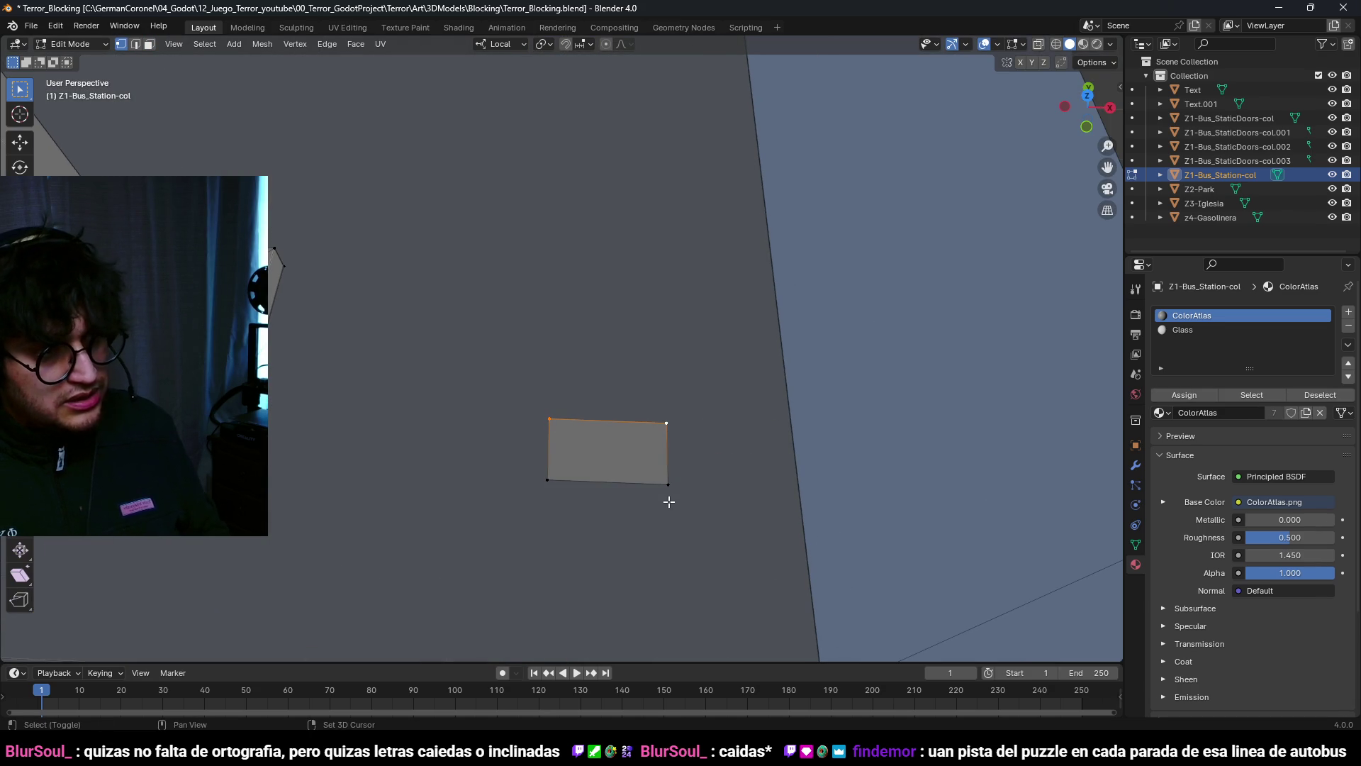
pyautogui.press('a')
pyautogui.hotkey('ctrl', 'shift', 'b')
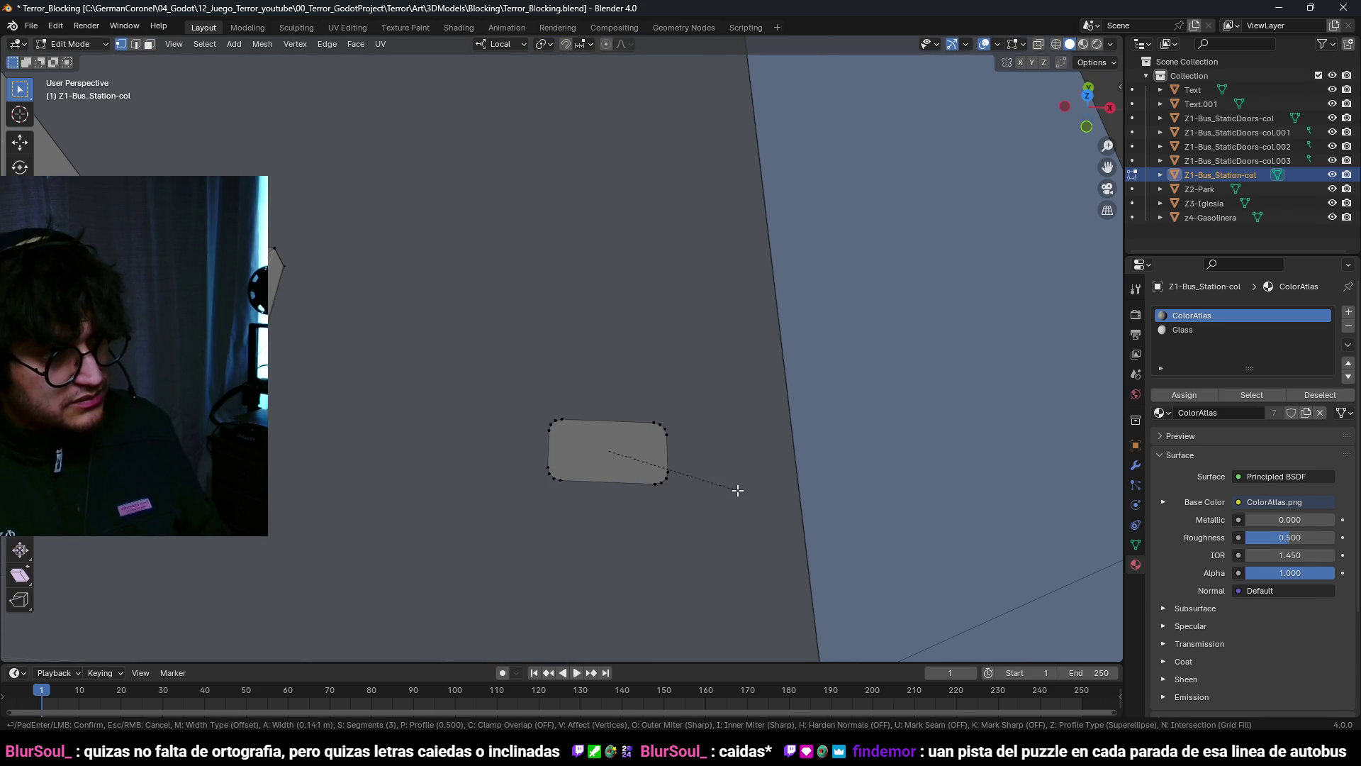
pyautogui.click(734, 490)
# Step: Scale the rounded plate to 0.7 and move it up and to the left in top view
pyautogui.press('3')
pyautogui.press('KP_7')
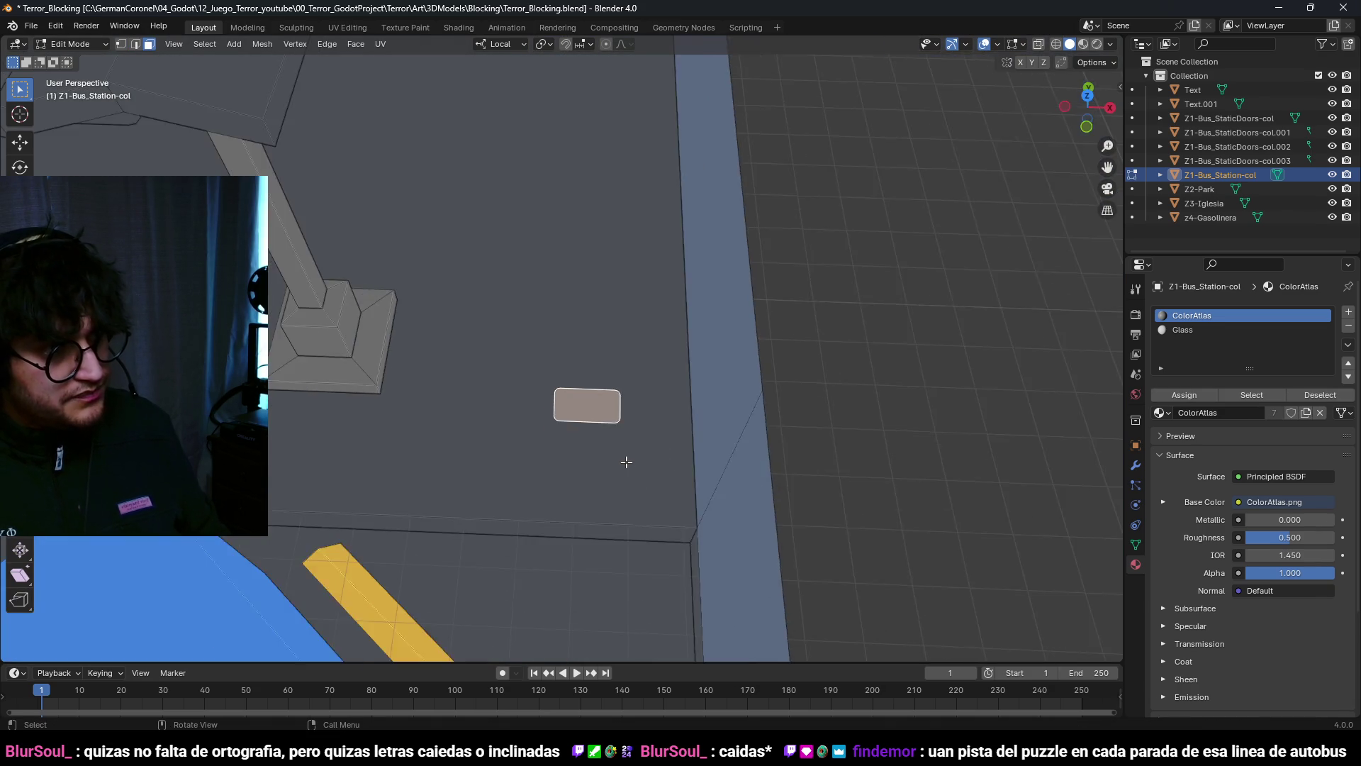
pyautogui.scroll(2, 781, 449)
pyautogui.write('s')
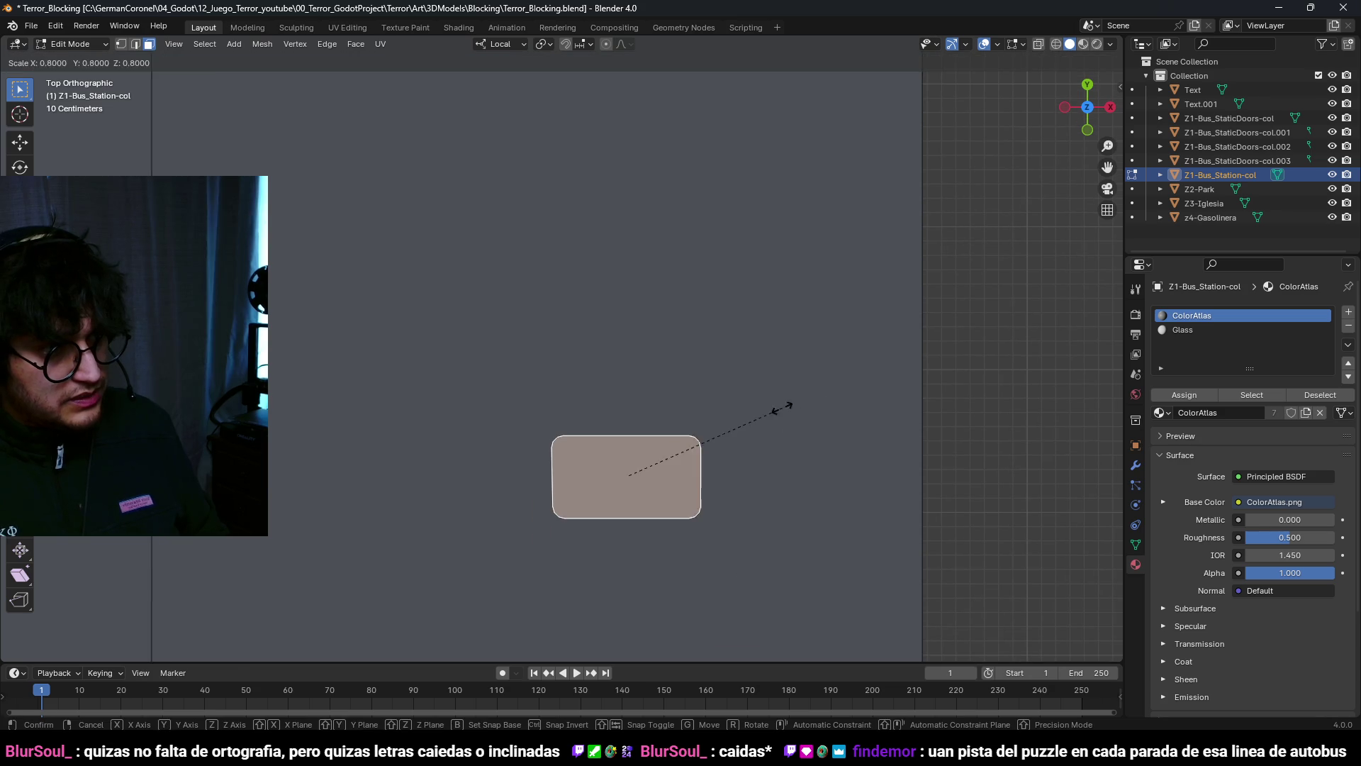
pyautogui.write('.7')
pyautogui.press('Return')
pyautogui.press('g')
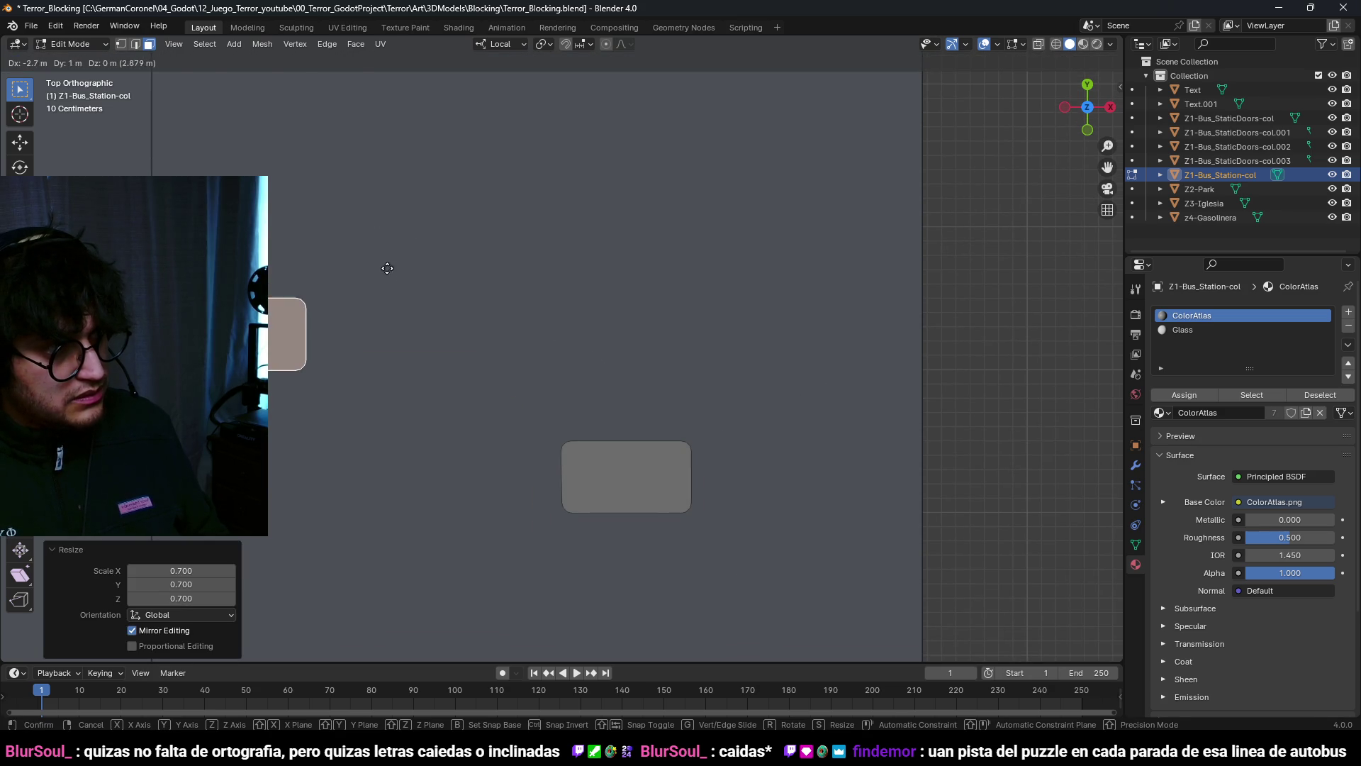
pyautogui.click(390, 270)
pyautogui.scroll(-4, 507, 338)
# Step: Select both plates and sink them −0.096782 m along local Z into the floor
pyautogui.moveTo(678, 405); pyautogui.dragTo(644, 237, button='middle')
pyautogui.scroll(-5, 639, 262)
pyautogui.moveTo(675, 291); pyautogui.dragTo(680, 344, button='middle')
pyautogui.keyDown('shift'); pyautogui.click(755, 362); pyautogui.keyUp('shift')
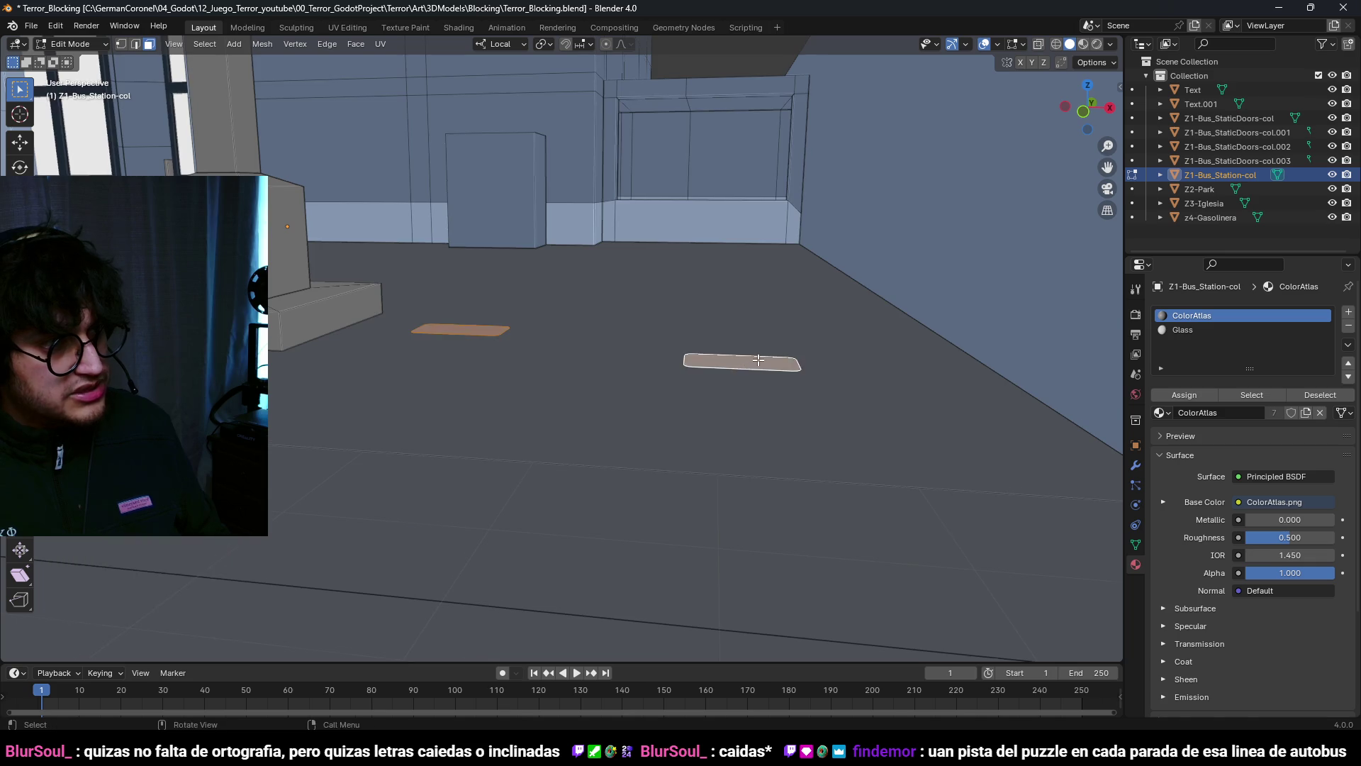
pyautogui.moveTo(755, 363); pyautogui.dragTo(760, 401, button='middle')
pyautogui.press('g')
pyautogui.press('z')
pyautogui.press('z')
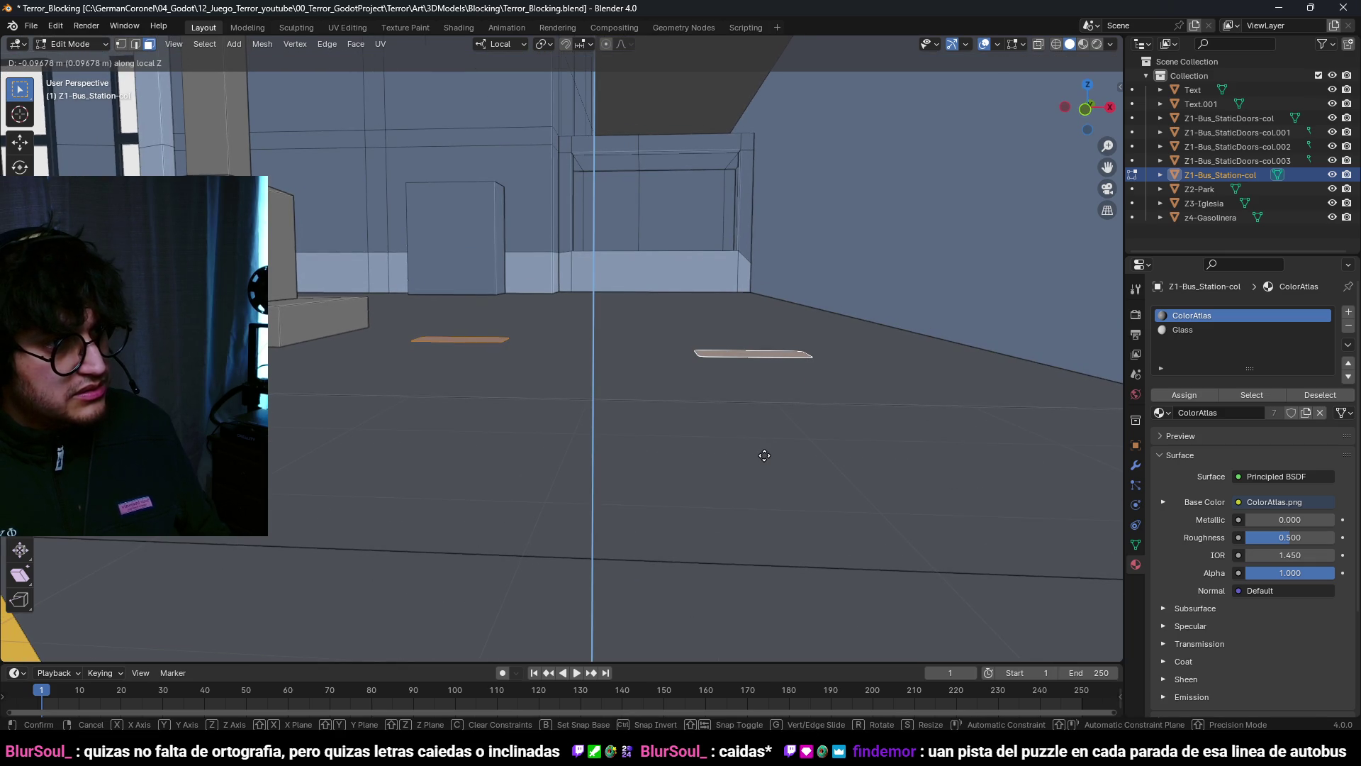
pyautogui.click(764, 456)
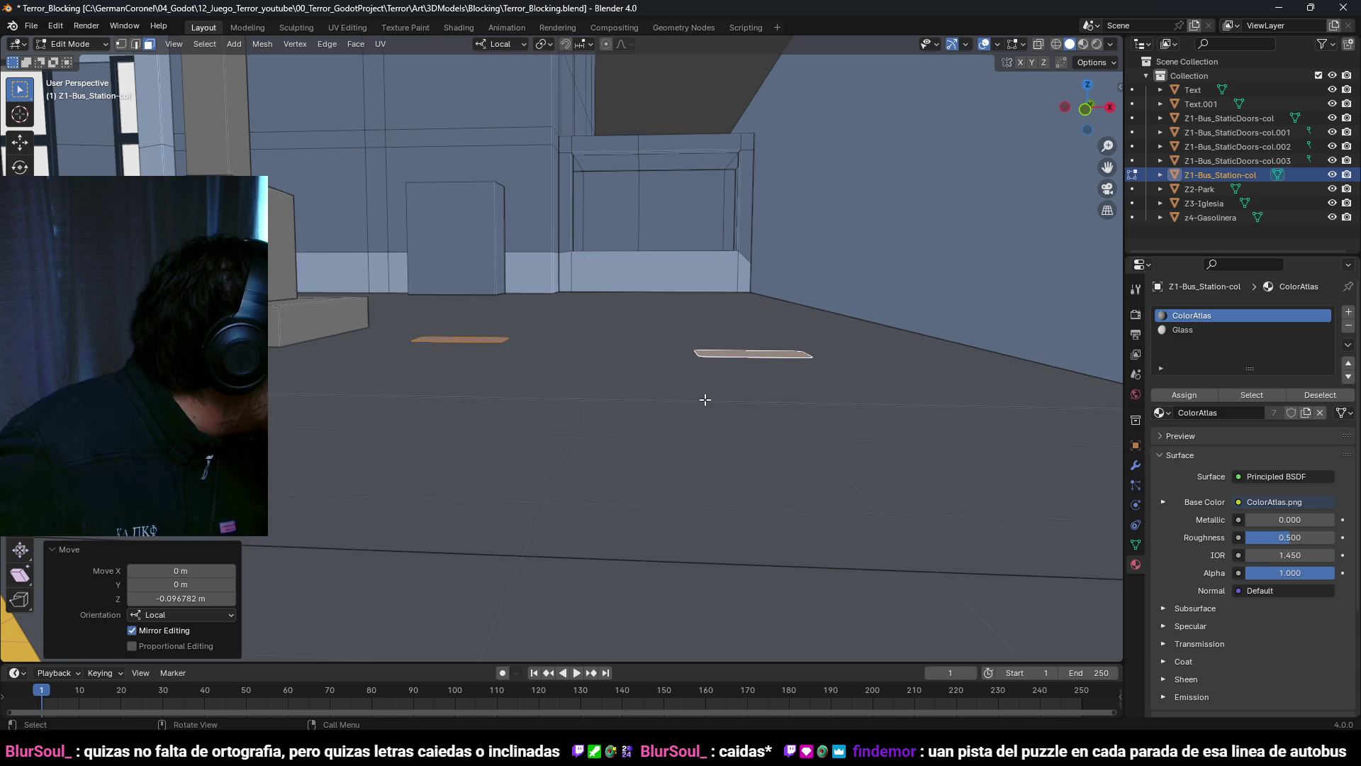
pyautogui.moveTo(703, 395); pyautogui.dragTo(680, 397, button='middle')
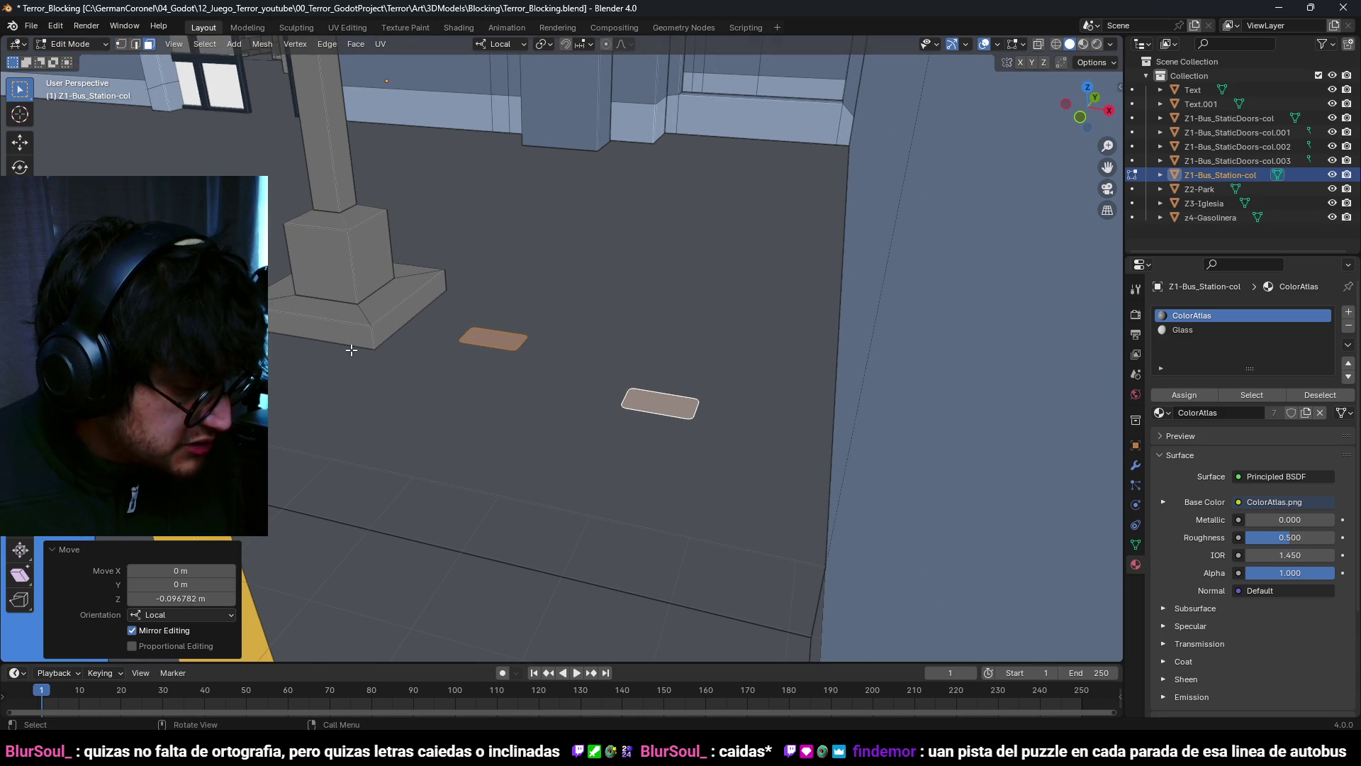
pyautogui.moveTo(778, 404)
pyautogui.mouseDown(button='middle')
pyautogui.moveTo(744, 397)
pyautogui.moveTo(738, 414)
pyautogui.mouseUp(button='middle')
pyautogui.press('KP_7')
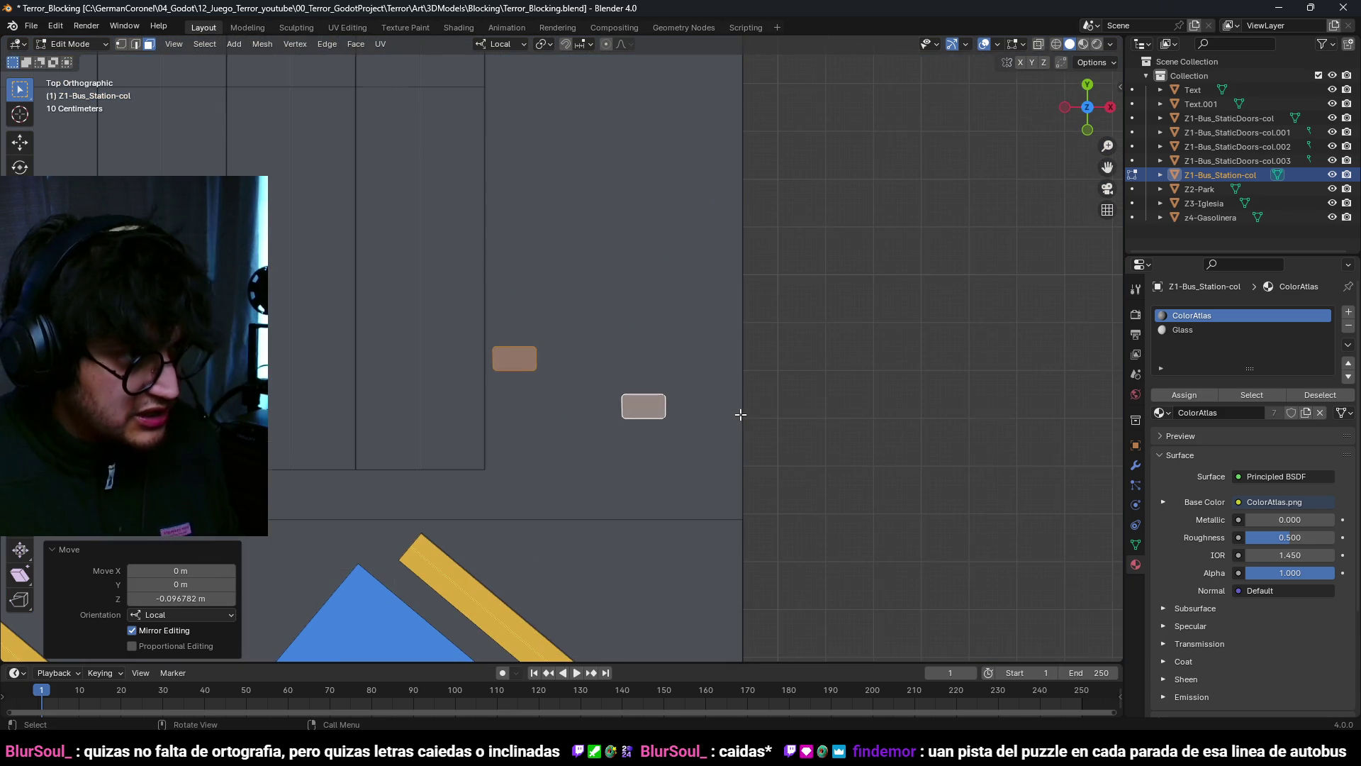
# Step: Switch to a wireframe top view and move the rounded plates onto the floor
pyautogui.hotkey('ctrl', 's')
pyautogui.hotkey('shift', 'z')
pyautogui.scroll(-4, 755, 407)
pyautogui.scroll(2, 709, 440)
pyautogui.keyDown('shift'); pyautogui.moveTo(674, 479); pyautogui.dragTo(674, 509, button='middle'); pyautogui.keyUp('shift')
pyautogui.press('g')
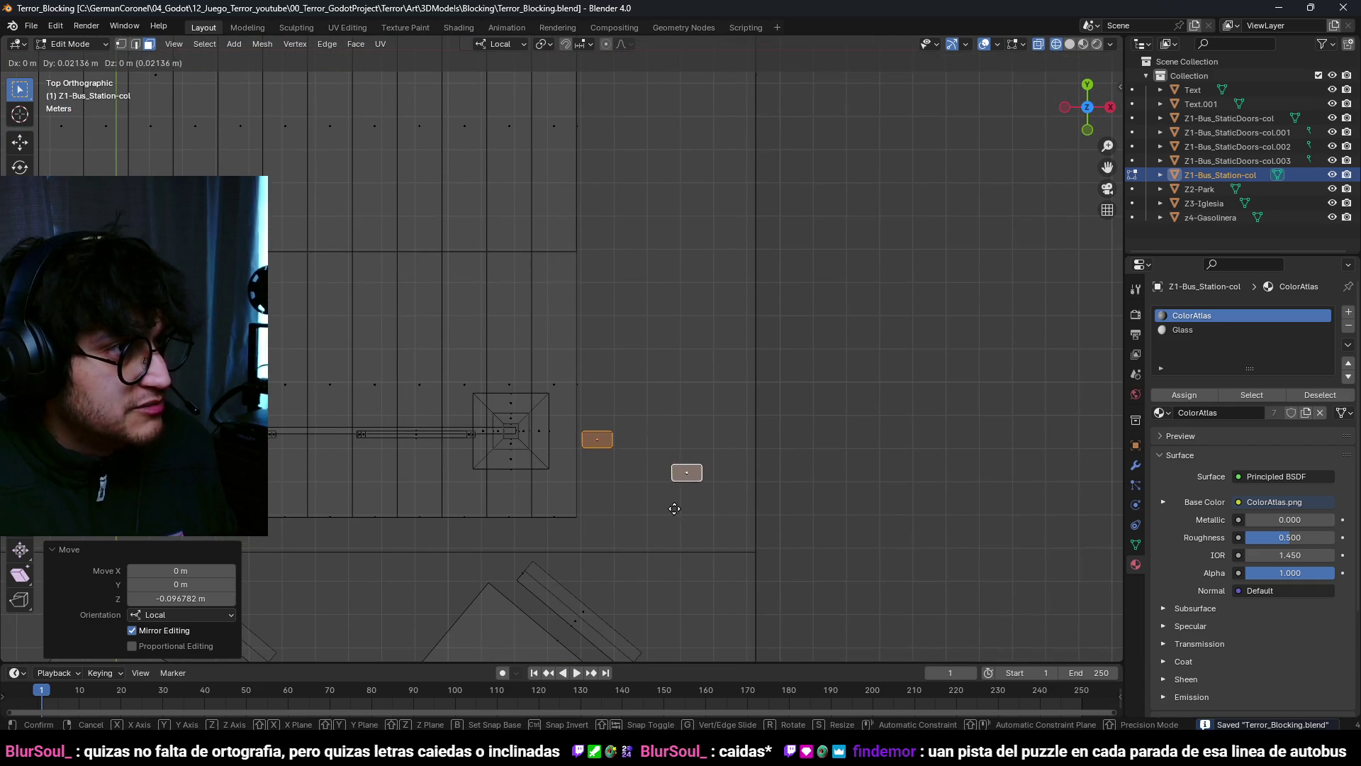
pyautogui.click(644, 307)
# Step: Rotate the plates by 60° and move them to a new spot
pyautogui.scroll(-2, 709, 341)
pyautogui.keyDown('shift'); pyautogui.moveTo(705, 337); pyautogui.dragTo(724, 371, button='middle'); pyautogui.keyUp('shift')
pyautogui.write('r')
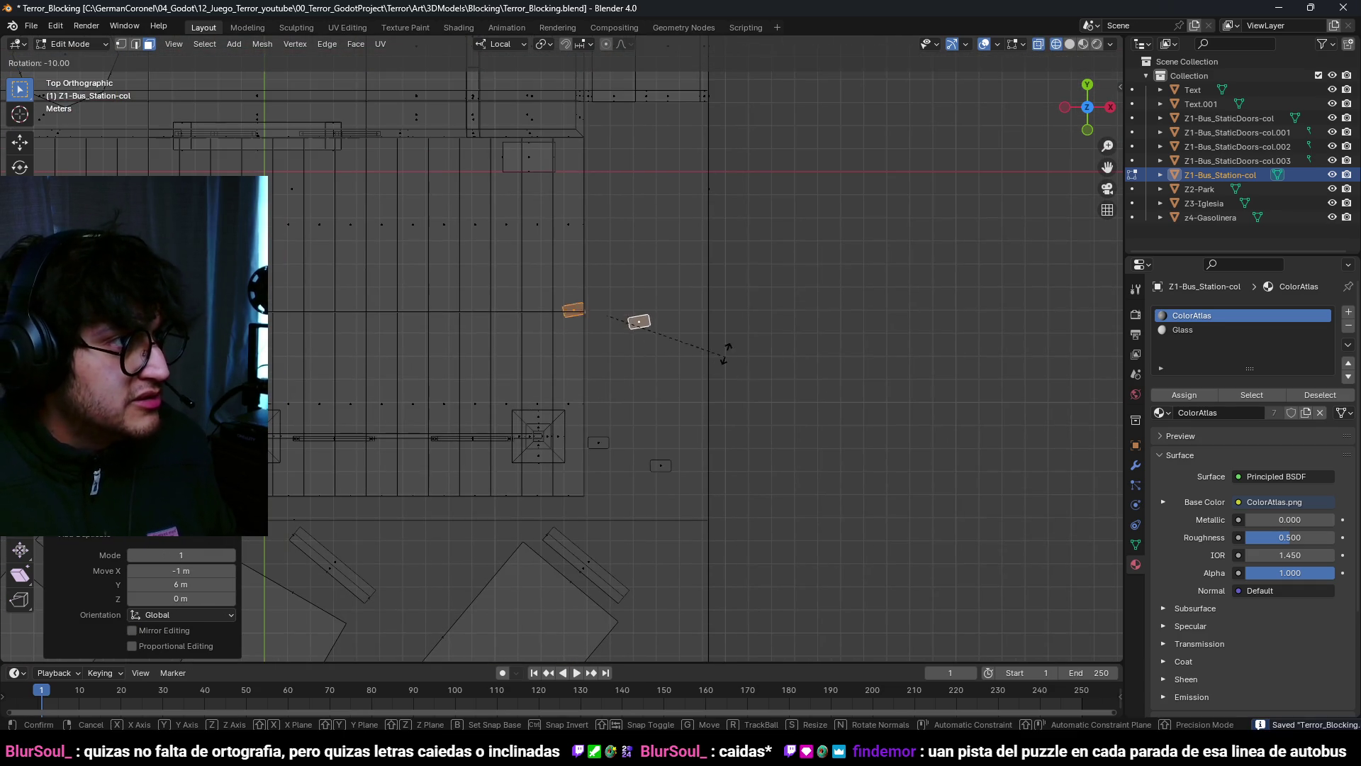
pyautogui.write('60')
pyautogui.press('Return')
pyautogui.press('g')
pyautogui.click(699, 340)
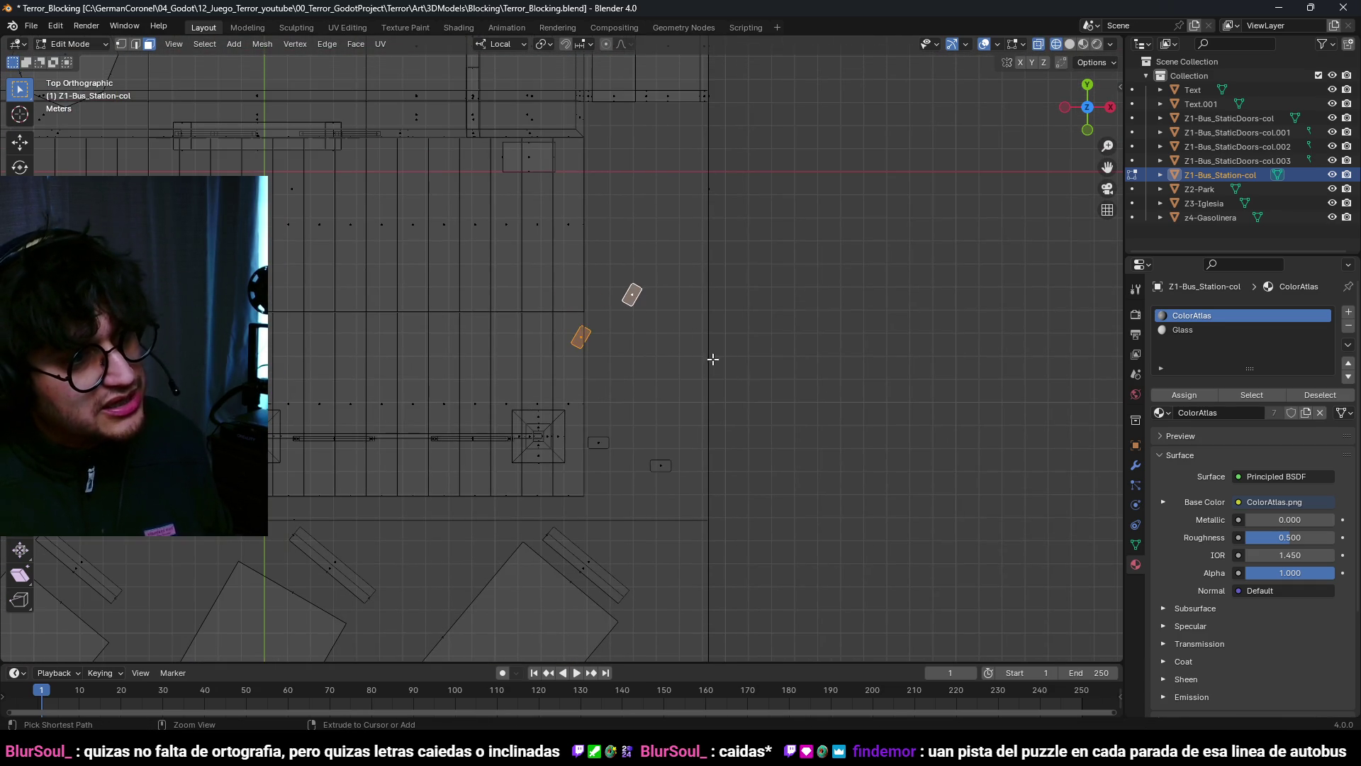
# Step: Reposition the plates, then duplicate the pair and place the copies on the floor
pyautogui.press('g')
pyautogui.click(626, 433)
pyautogui.hotkey('shift', 'd')
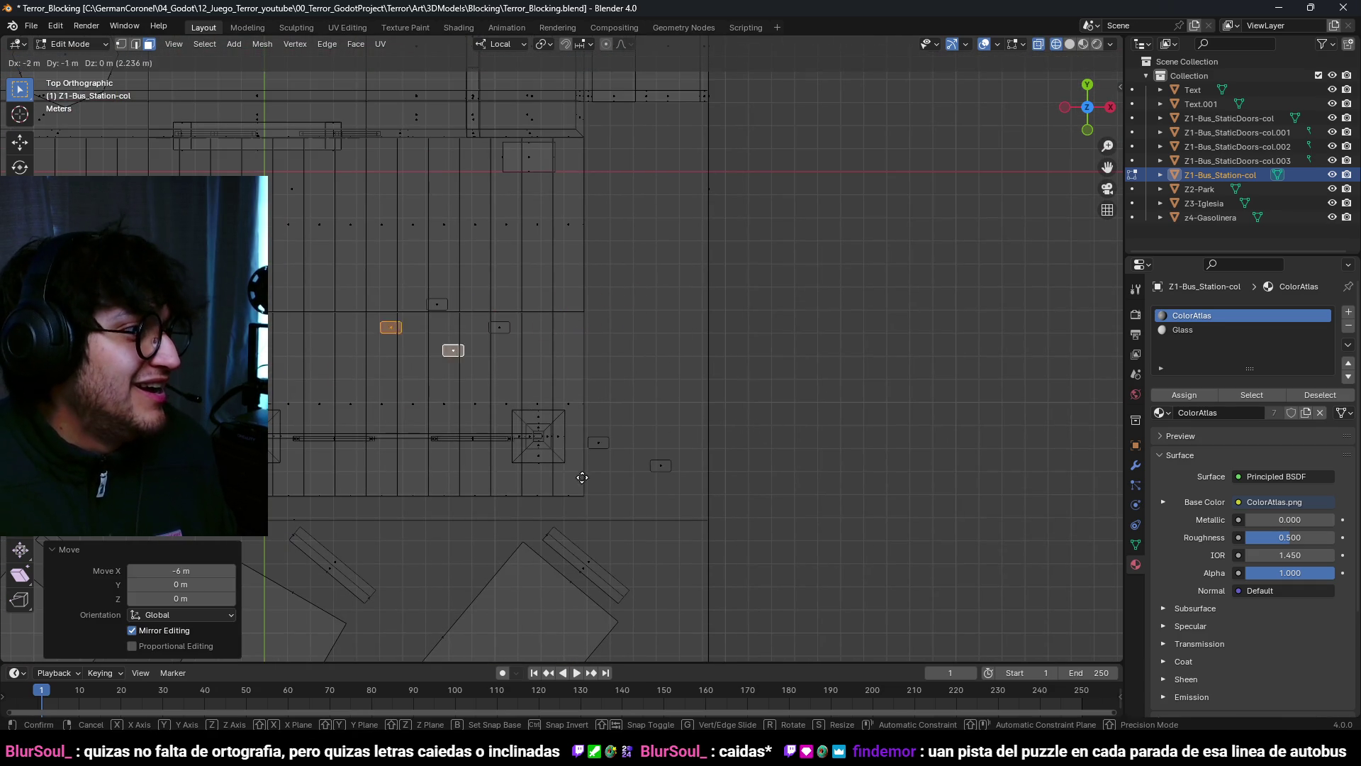
pyautogui.click(503, 549)
pyautogui.keyDown('shift'); pyautogui.moveTo(518, 436); pyautogui.dragTo(742, 495, button='middle'); pyautogui.keyUp('shift')
pyautogui.click(672, 307)
# Step: Duplicate two more pairs of plates and scatter them across the floor
pyautogui.hotkey('shift', 'd')
pyautogui.click(557, 456)
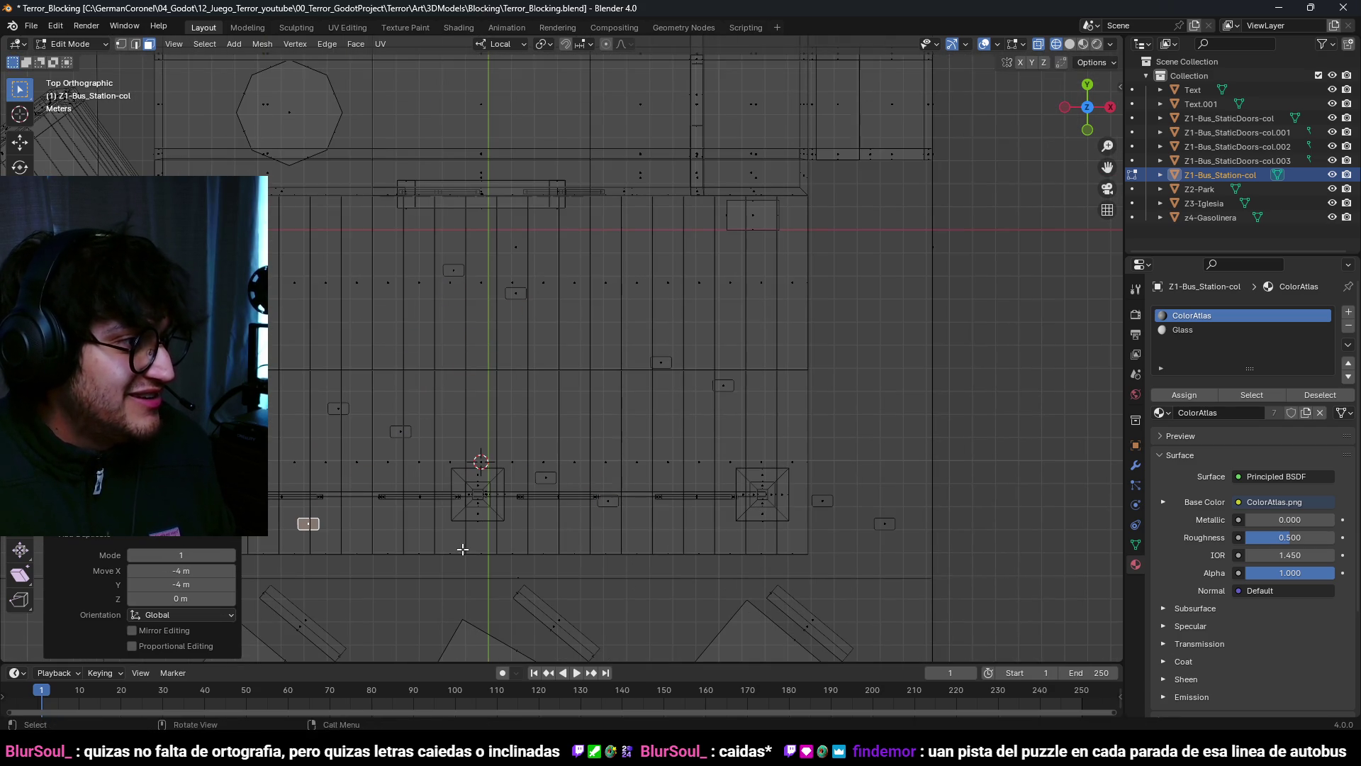
pyautogui.click(450, 322)
pyautogui.keyDown('shift'); pyautogui.moveTo(670, 418); pyautogui.dragTo(500, 418, button='middle'); pyautogui.keyUp('shift')
pyautogui.hotkey('shift', 'd')
pyautogui.click(902, 443)
# Step: Turn off wireframe, return to Object Mode and save the Blender file
pyautogui.hotkey('alt', 'z')
pyautogui.moveTo(851, 456); pyautogui.dragTo(775, 395, button='middle')
pyautogui.hotkey('ctrl', 'Tab')
pyautogui.click(592, 400)
pyautogui.moveTo(593, 400)
pyautogui.mouseDown(button='middle')
pyautogui.moveTo(773, 373)
pyautogui.moveTo(700, 332)
pyautogui.moveTo(783, 329)
pyautogui.moveTo(631, 402)
pyautogui.moveTo(565, 355)
pyautogui.moveTo(696, 385)
pyautogui.moveTo(703, 361)
pyautogui.moveTo(568, 425)
pyautogui.moveTo(395, 417)
pyautogui.moveTo(675, 393)
pyautogui.moveTo(696, 369)
pyautogui.moveTo(565, 414)
pyautogui.moveTo(383, 416)
pyautogui.moveTo(675, 368)
pyautogui.moveTo(531, 382)
pyautogui.moveTo(641, 371)
pyautogui.moveTo(577, 435)
pyautogui.moveTo(614, 475)
pyautogui.mouseUp(button='middle')
pyautogui.hotkey('ctrl', 's')
# Step: In Godot, inspect the reimported bus station plates, then save and run the Town scene with F5
pyautogui.hotkey('alt', 'Tab')
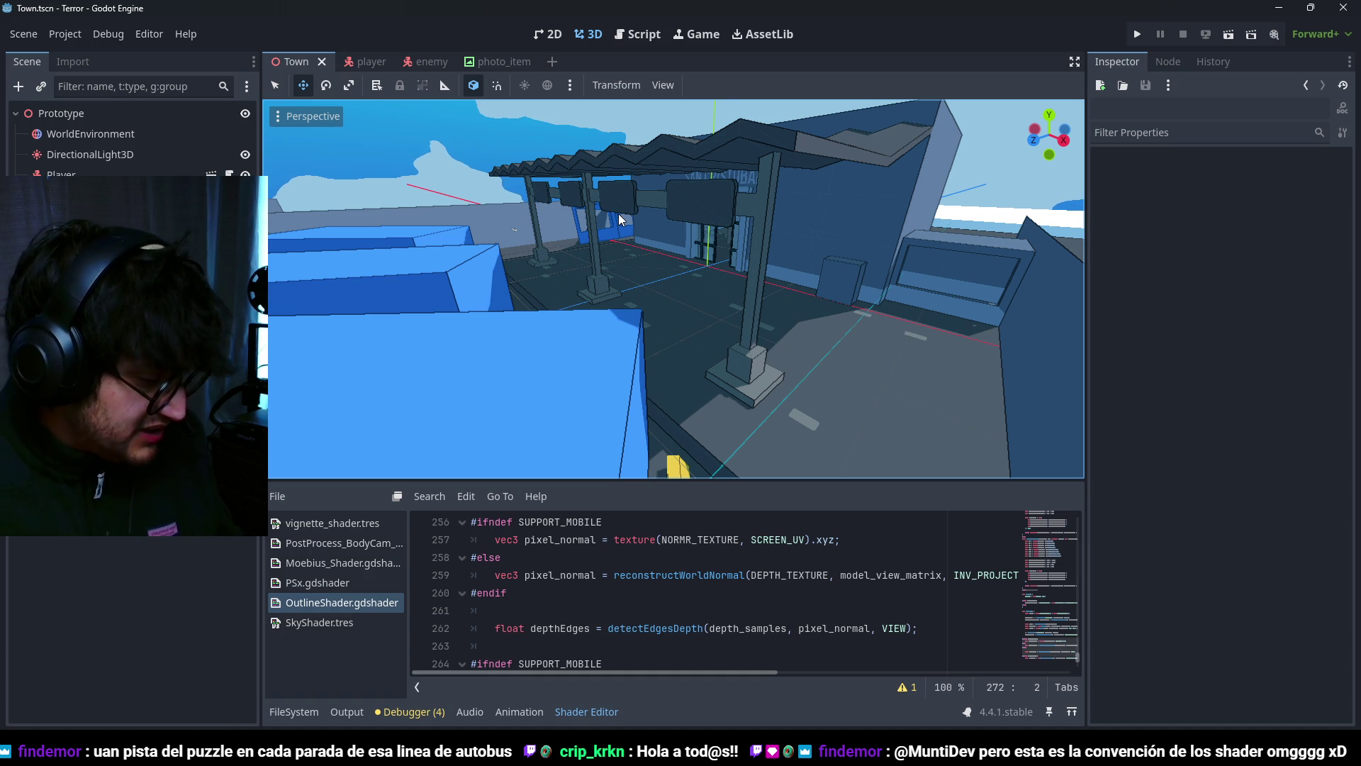
pyautogui.scroll(3, 703, 230)
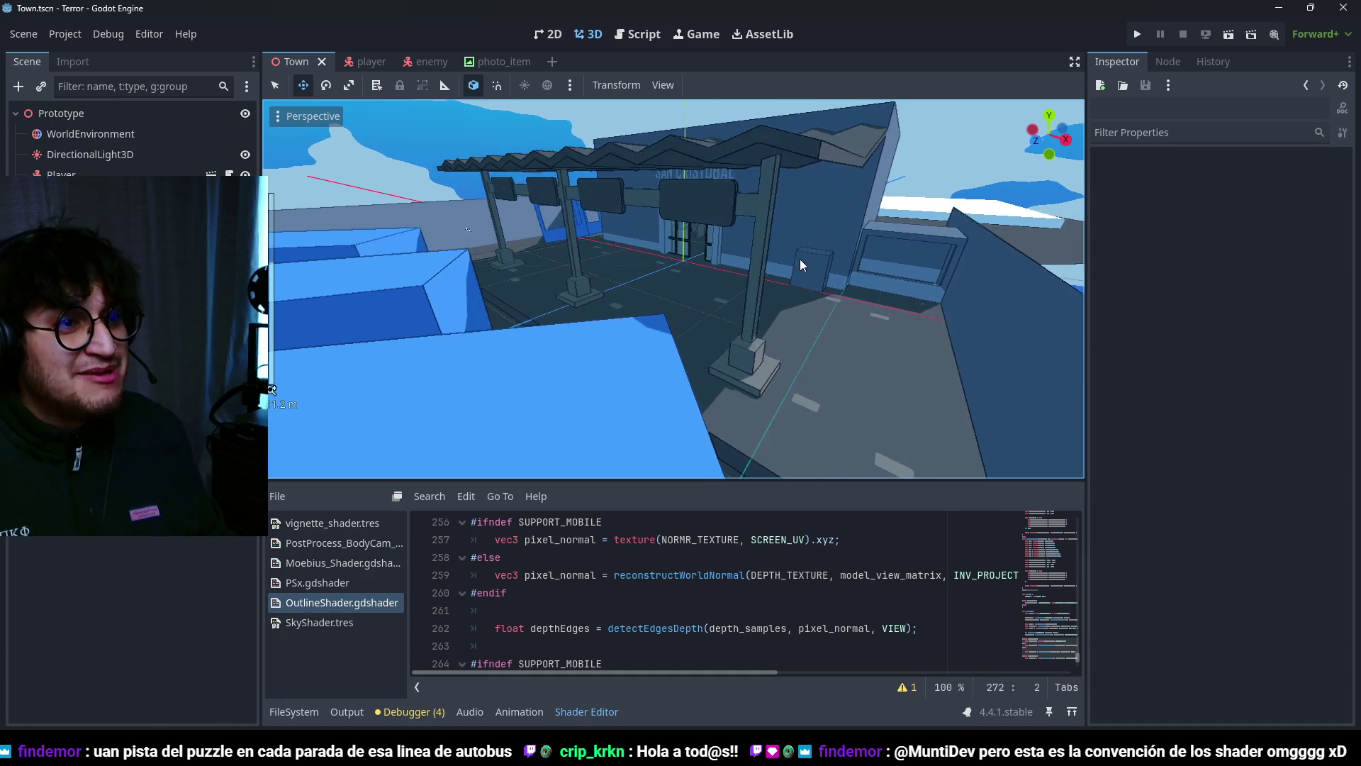
pyautogui.scroll(-3, 745, 282)
pyautogui.press('F5')
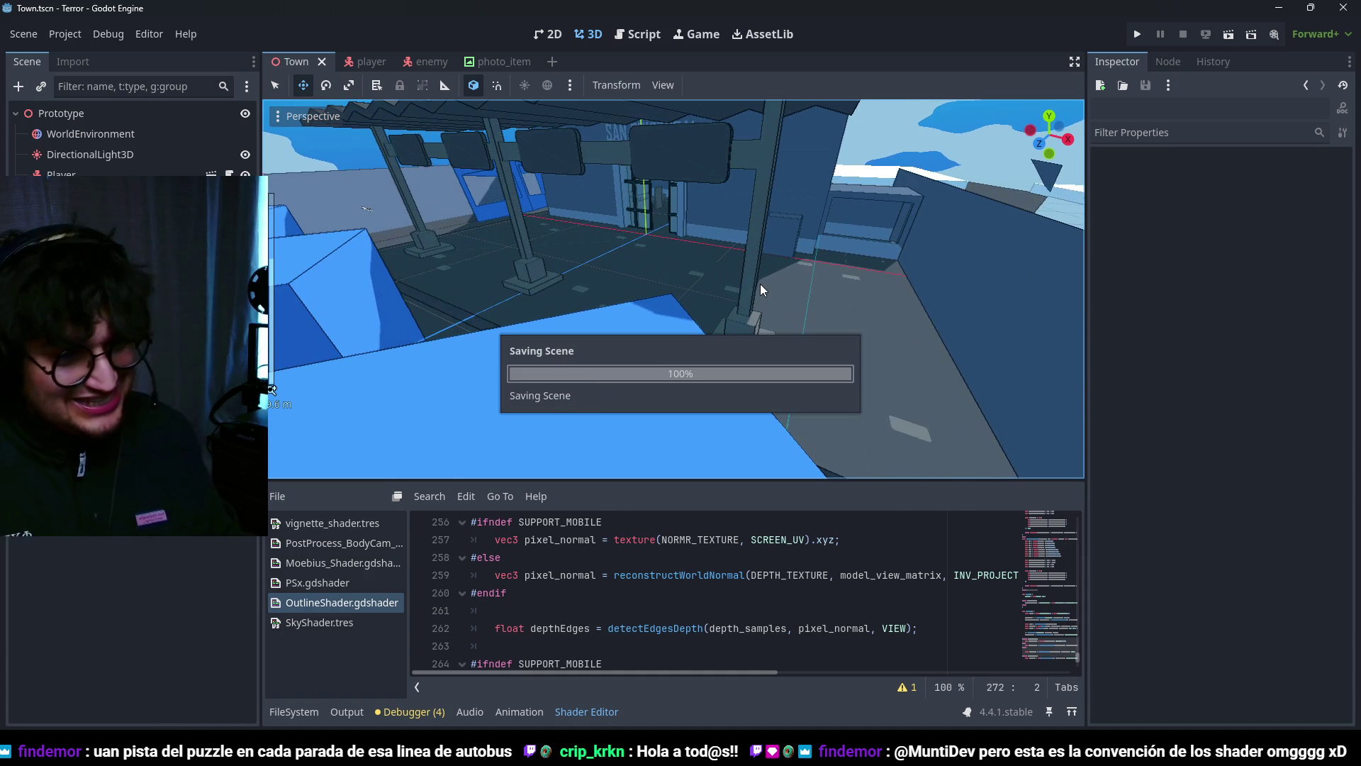
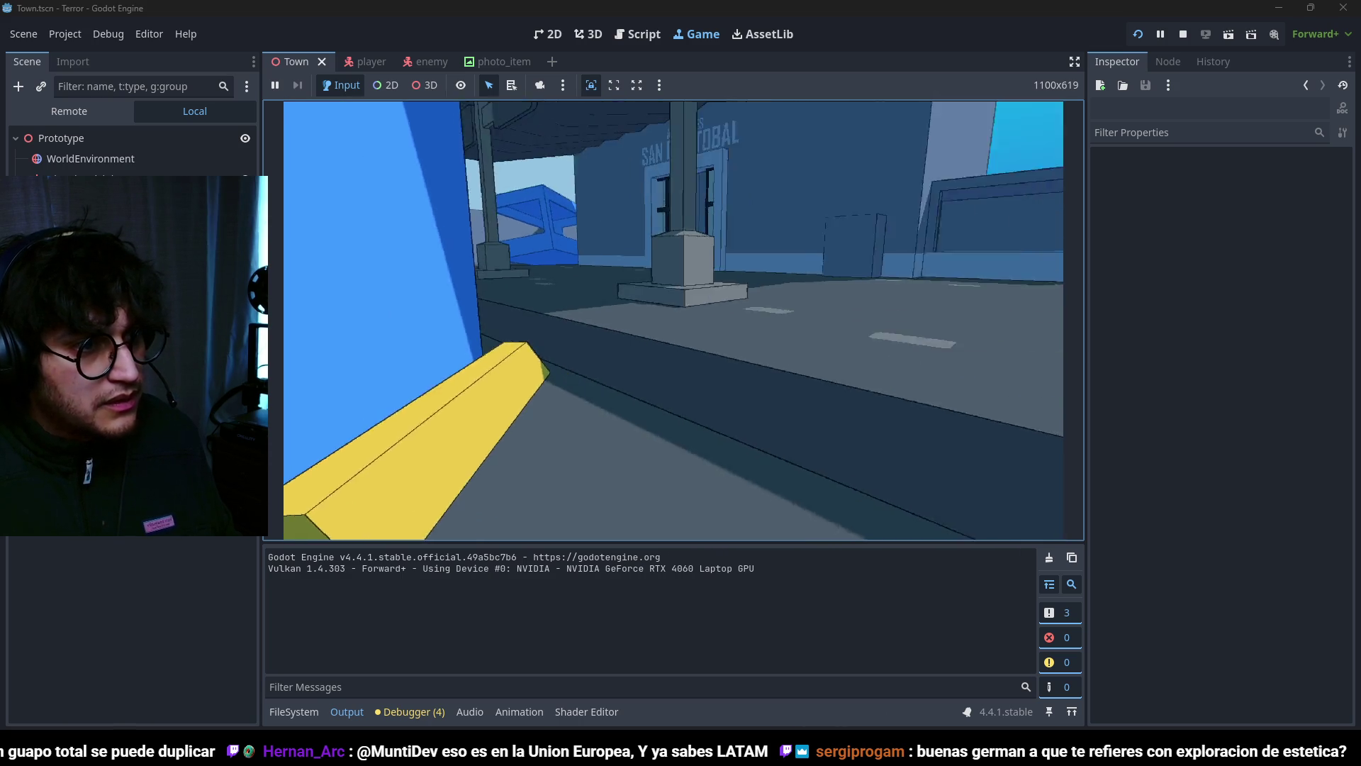
# Step: Stop the running game and open the Main Square reference image from Notion full size
pyautogui.press('F8')
pyautogui.hotkey('alt', 'Tab')
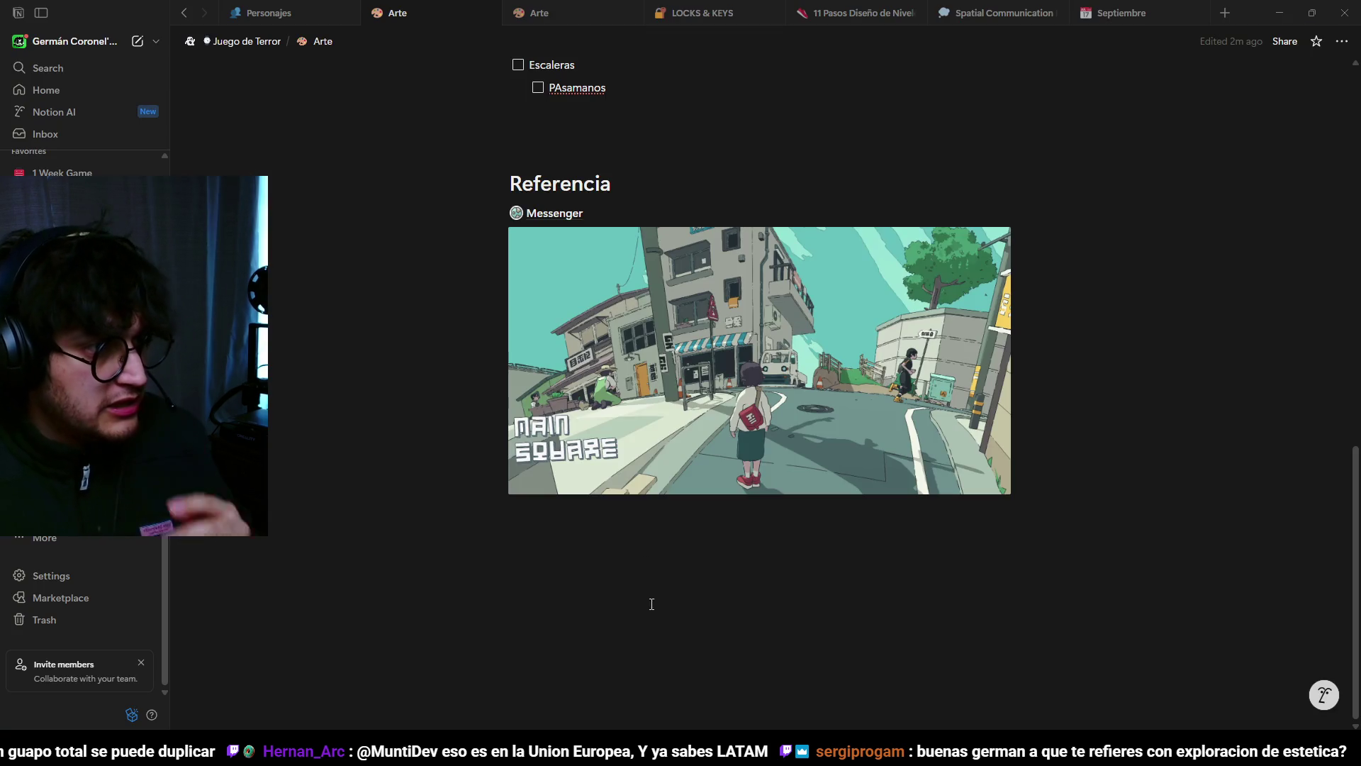
pyautogui.click(759, 419)
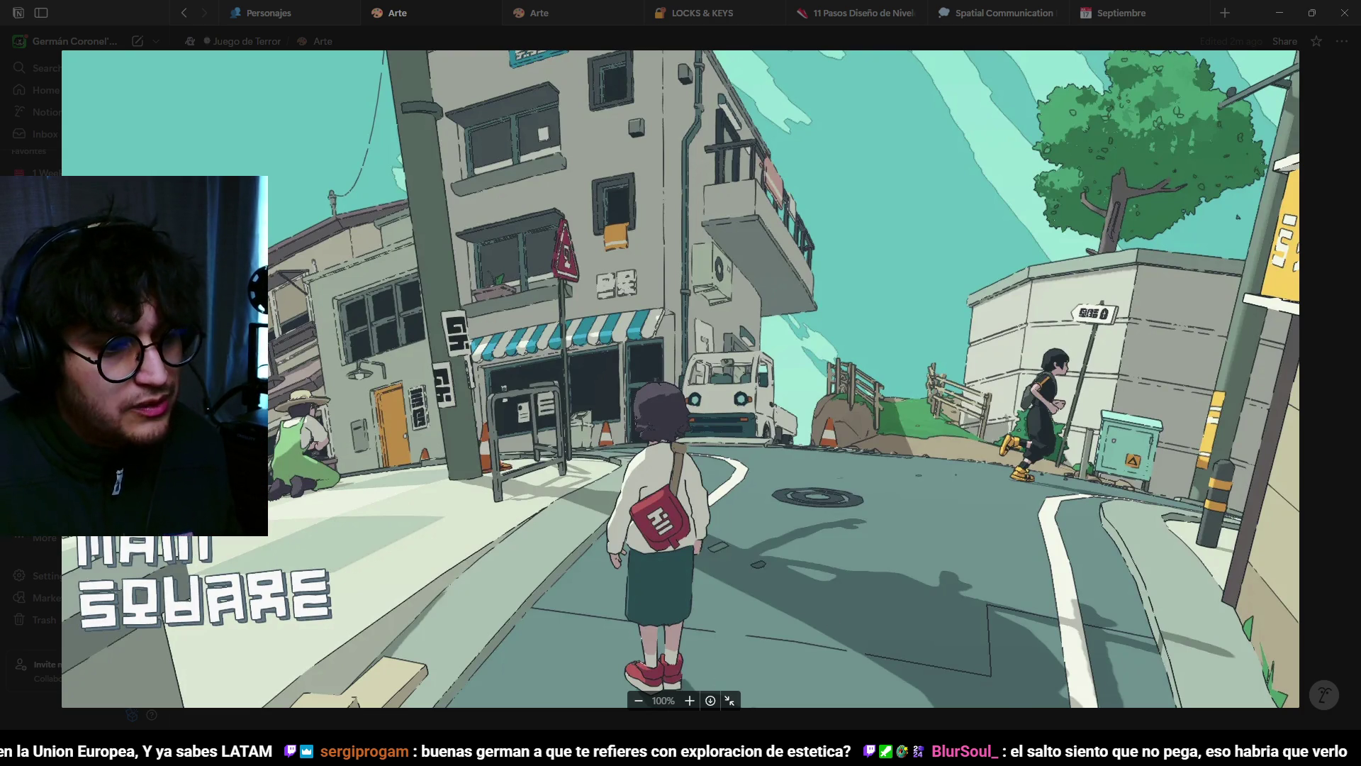
# Step: Back in Blender, select Z1-Bus_Station-col and edit its mesh in face select mode
pyautogui.hotkey('alt', 'Tab')
pyautogui.moveTo(752, 292)
pyautogui.mouseDown(button='middle')
pyautogui.moveTo(634, 341)
pyautogui.moveTo(638, 372)
pyautogui.mouseUp(button='middle')
pyautogui.click(586, 364)
pyautogui.press('Tab')
pyautogui.press('3')
pyautogui.moveTo(632, 444)
pyautogui.mouseDown(button='middle')
pyautogui.moveTo(674, 477)
pyautogui.moveTo(759, 486)
pyautogui.moveTo(758, 517)
pyautogui.mouseUp(button='middle')
# Step: In top view, box-select the thin floor strip's vertices and shift them along X
pyautogui.press('1')
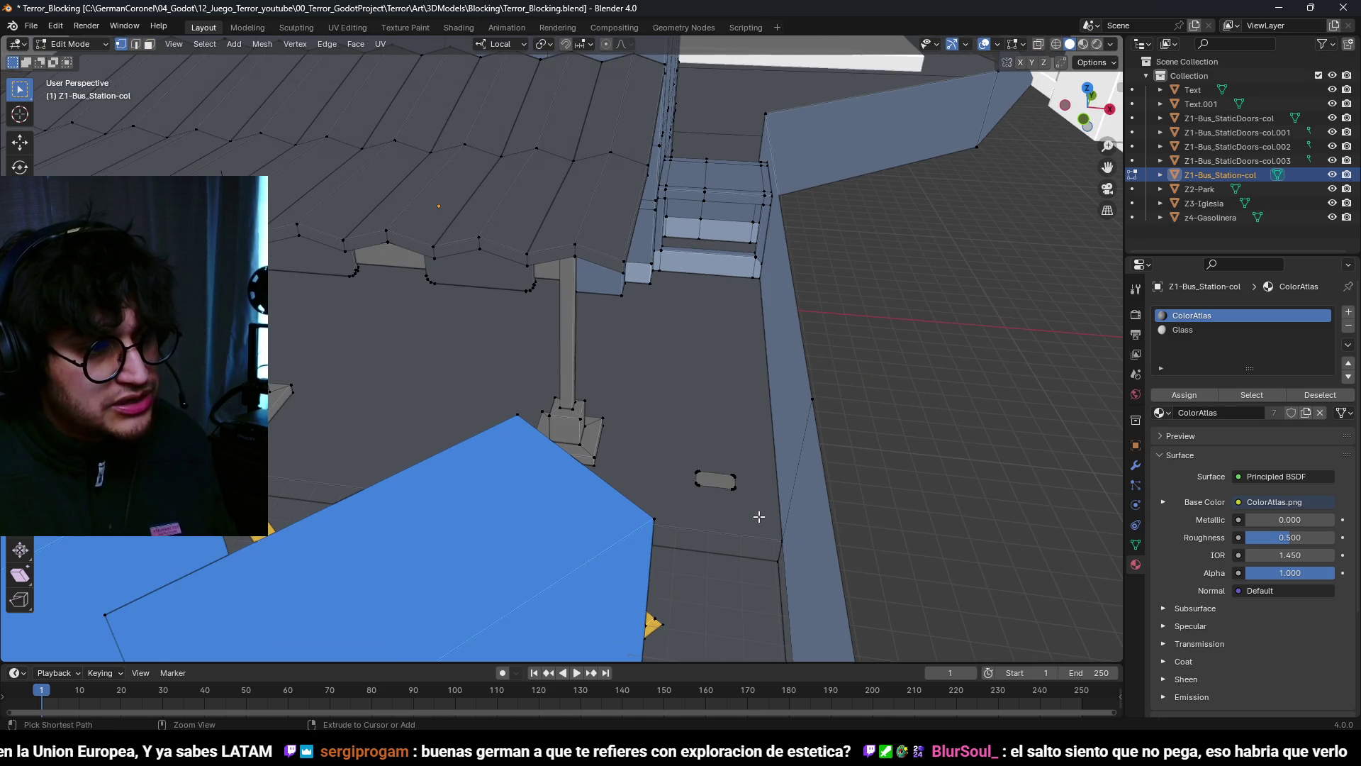
pyautogui.press('KP_7')
pyautogui.scroll(3, 702, 489)
pyautogui.press('b')
pyautogui.scroll(2, 687, 514)
pyautogui.press('g')
pyautogui.press('x')
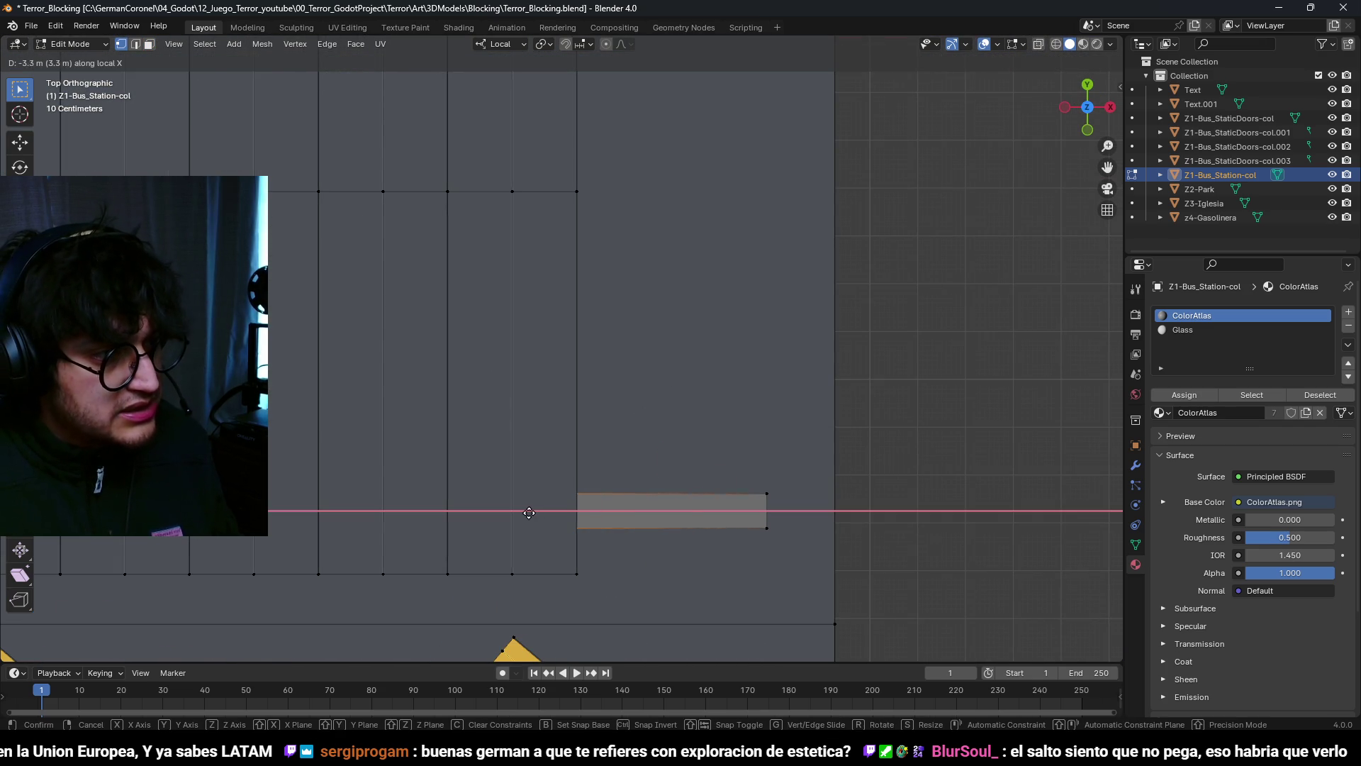
pyautogui.click(529, 513)
# Step: Raise the strip's top edge along Y to 2.1 m
pyautogui.press('2')
pyautogui.click(696, 494)
pyautogui.press('g')
pyautogui.press('y')
pyautogui.click(694, 393)
pyautogui.moveTo(694, 394)
pyautogui.mouseDown(button='middle')
pyautogui.moveTo(693, 478)
pyautogui.moveTo(529, 389)
pyautogui.moveTo(730, 486)
pyautogui.moveTo(687, 440)
pyautogui.moveTo(738, 446)
pyautogui.moveTo(680, 432)
pyautogui.moveTo(745, 456)
pyautogui.moveTo(725, 409)
pyautogui.moveTo(636, 391)
pyautogui.mouseUp(button='middle')
# Step: Delete the stray face, return to Object Mode and deselect everything
pyautogui.press('3')
pyautogui.click(653, 444)
pyautogui.press('x')
pyautogui.click(636, 386)
pyautogui.press('Tab')
pyautogui.scroll(-3, 636, 386)
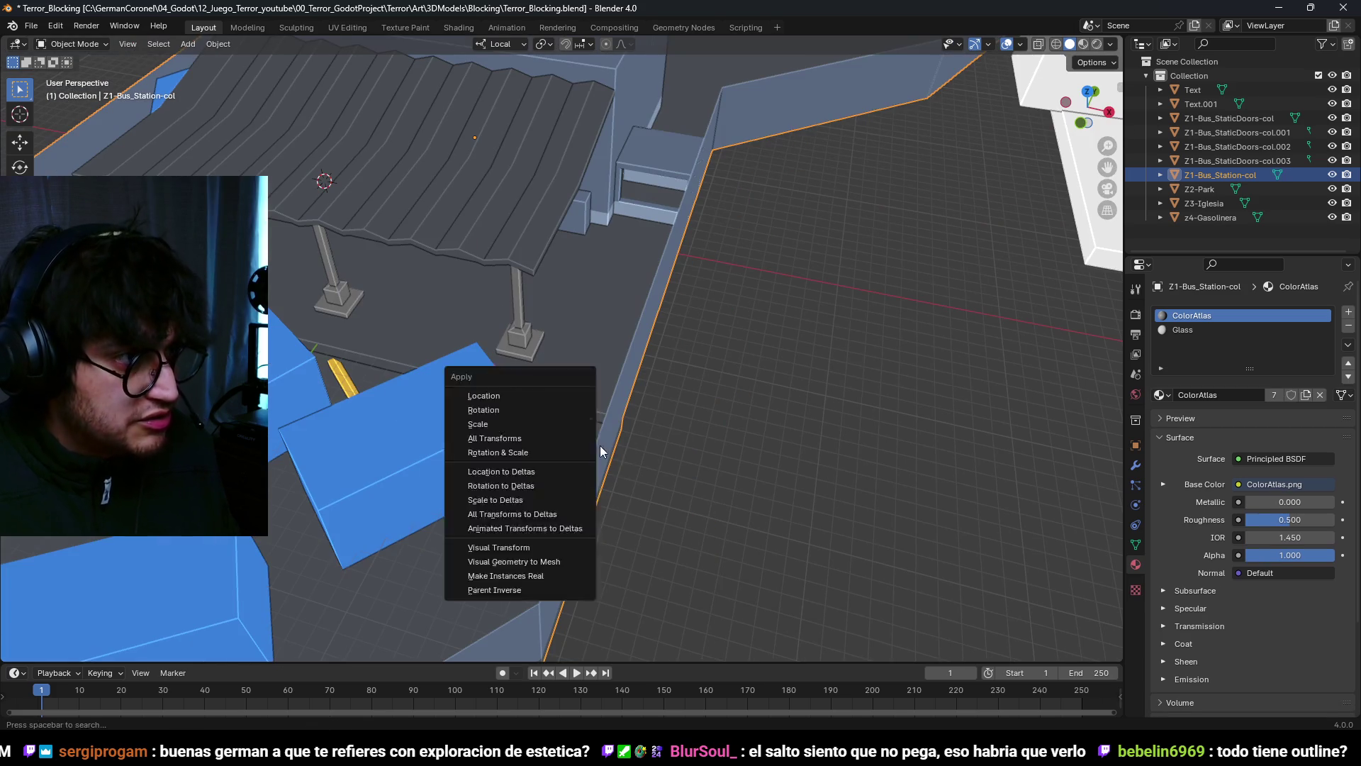
pyautogui.click(727, 539)
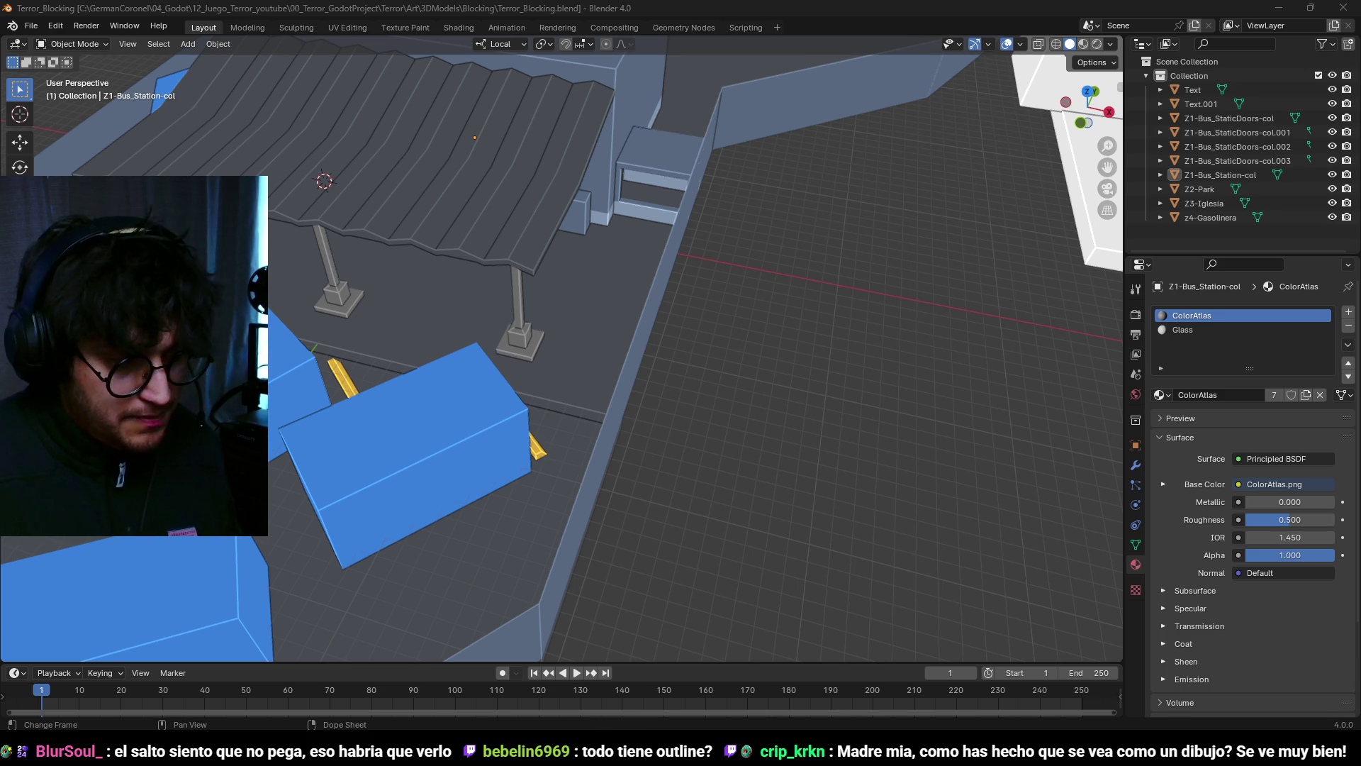
pyautogui.press('super')
pyautogui.press('Escape')
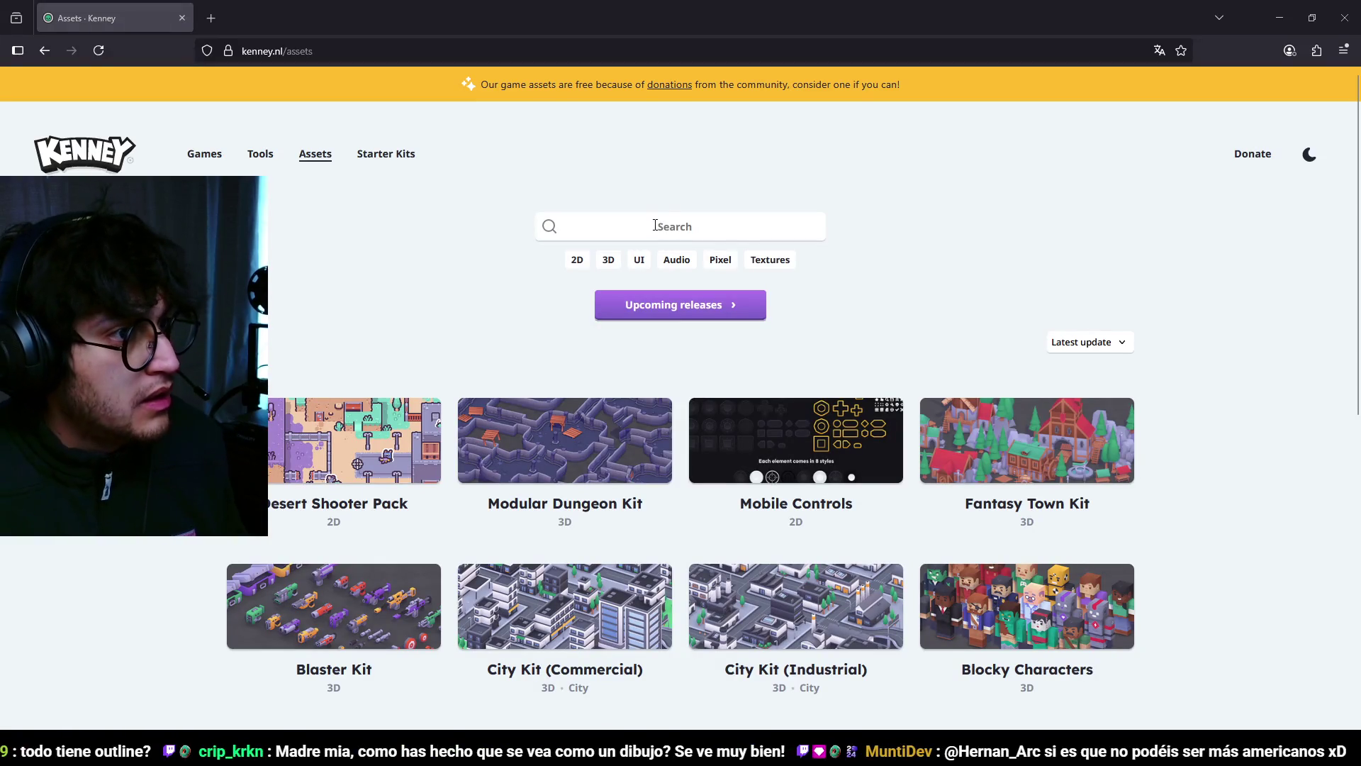
# Step: Search Kenney's asset site for 'pattern'
pyautogui.click(655, 225)
pyautogui.write('pattern')
pyautogui.press('Return')
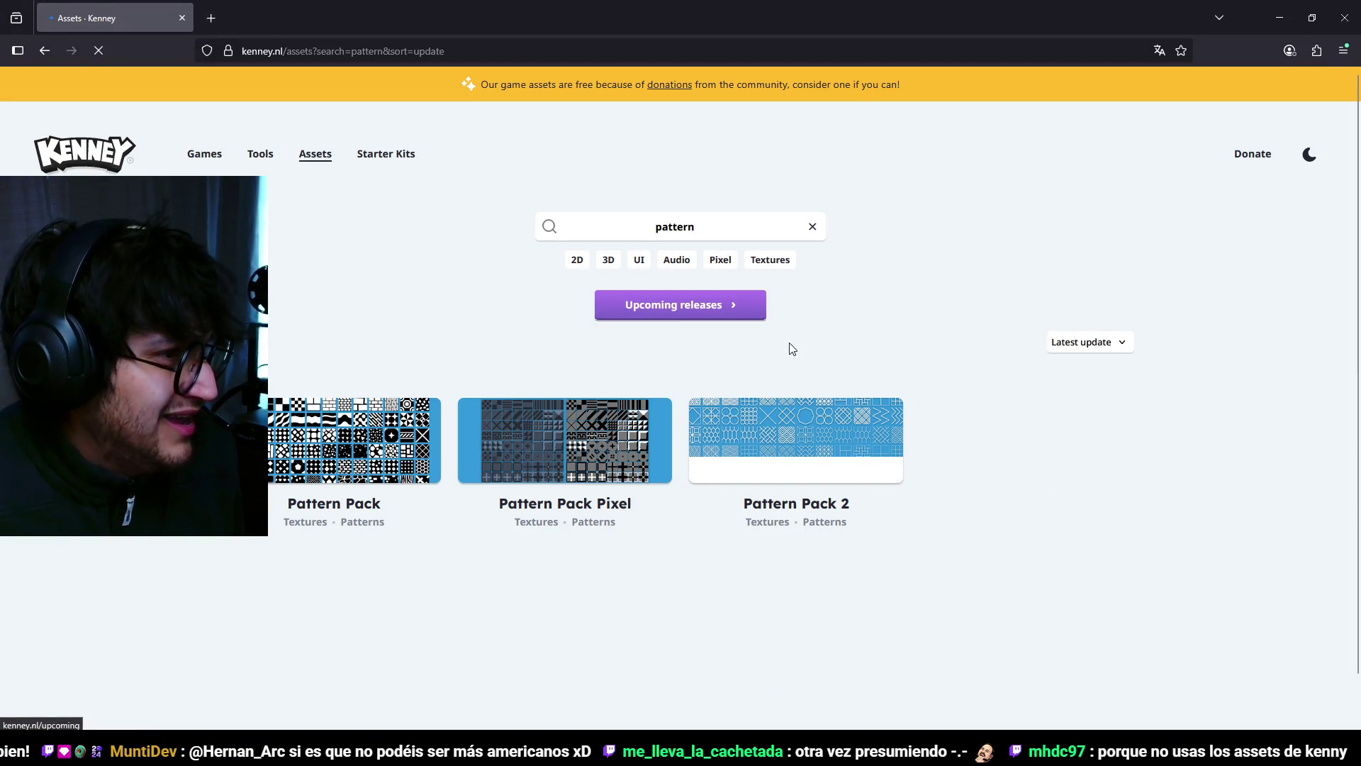
# Step: Compare the Pattern Pack and Pattern Pack Pixel asset pages
pyautogui.click(344, 452)
pyautogui.click(45, 55)
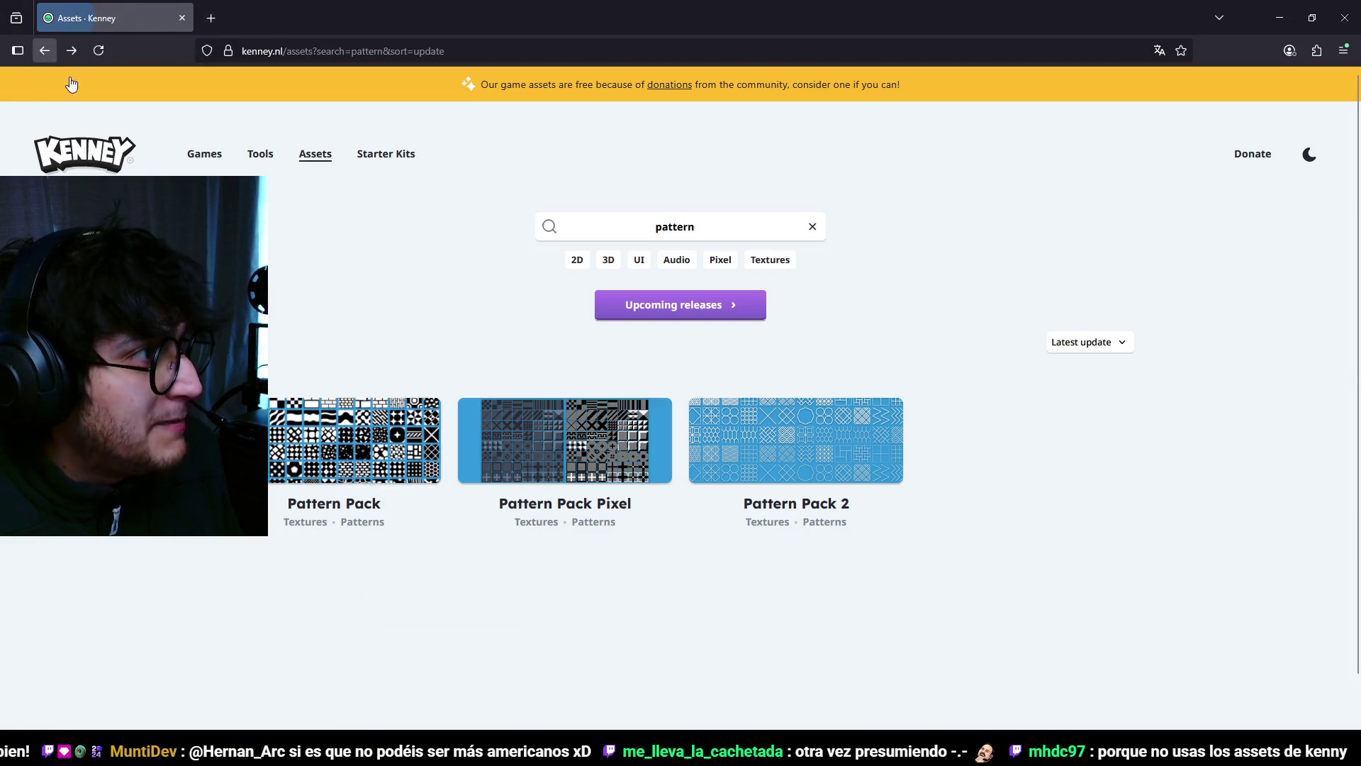
pyautogui.click(556, 440)
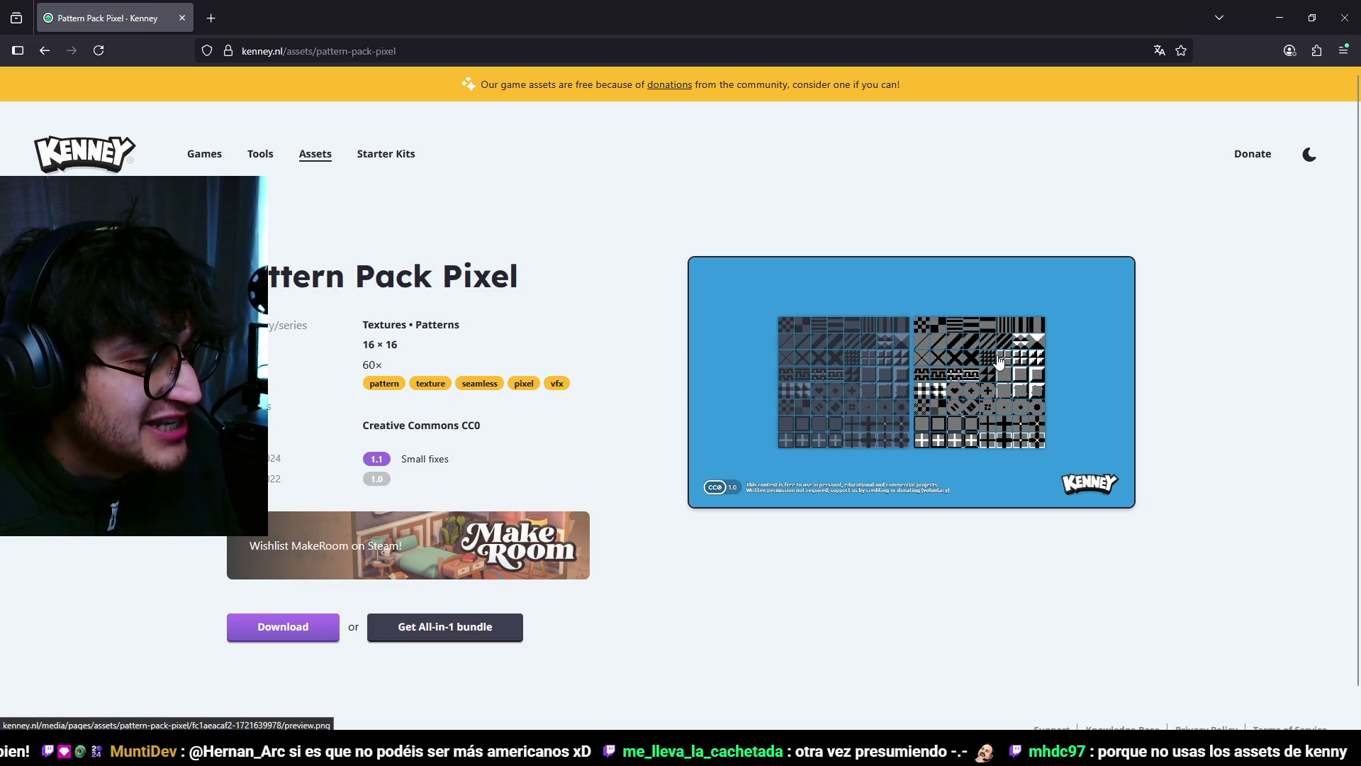
pyautogui.click(44, 51)
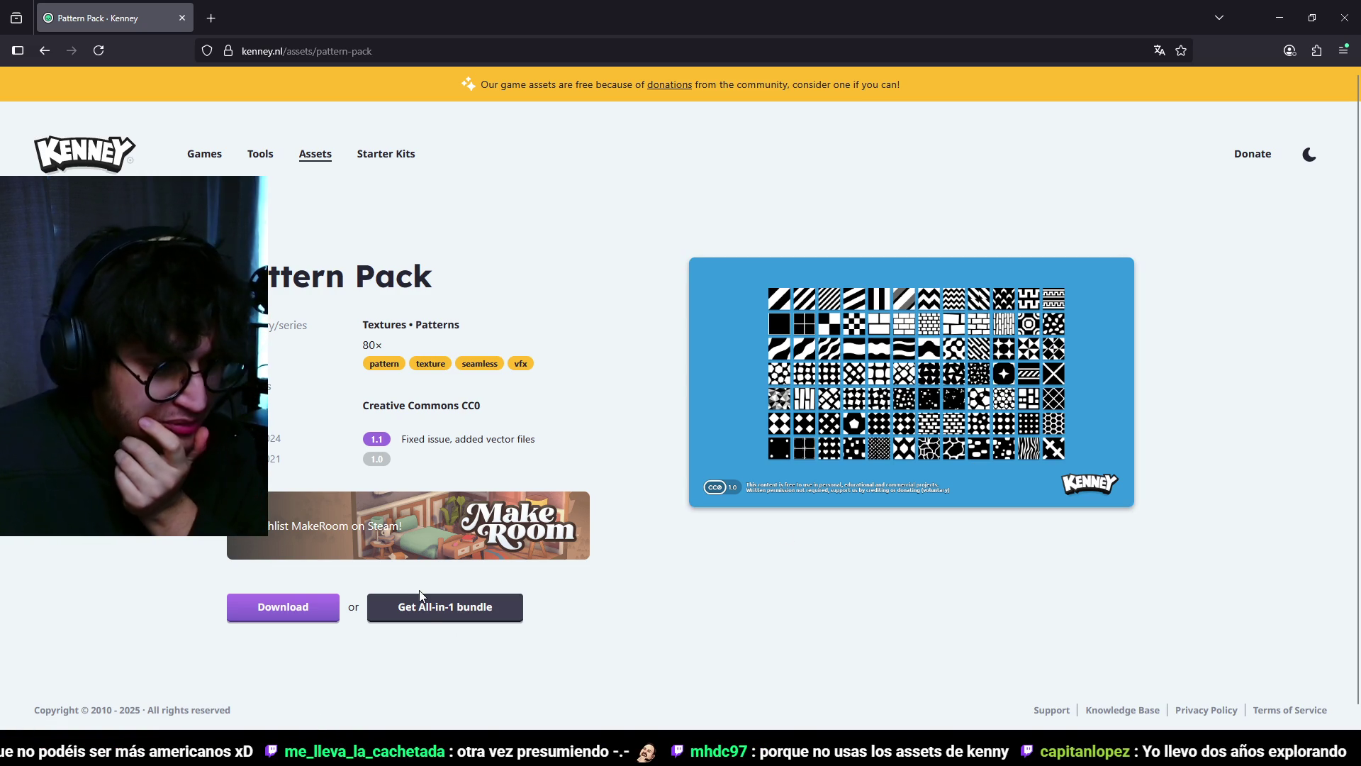
# Step: Download Pattern Pack without donating and open its kenney_pattern-pack folder
pyautogui.click(271, 612)
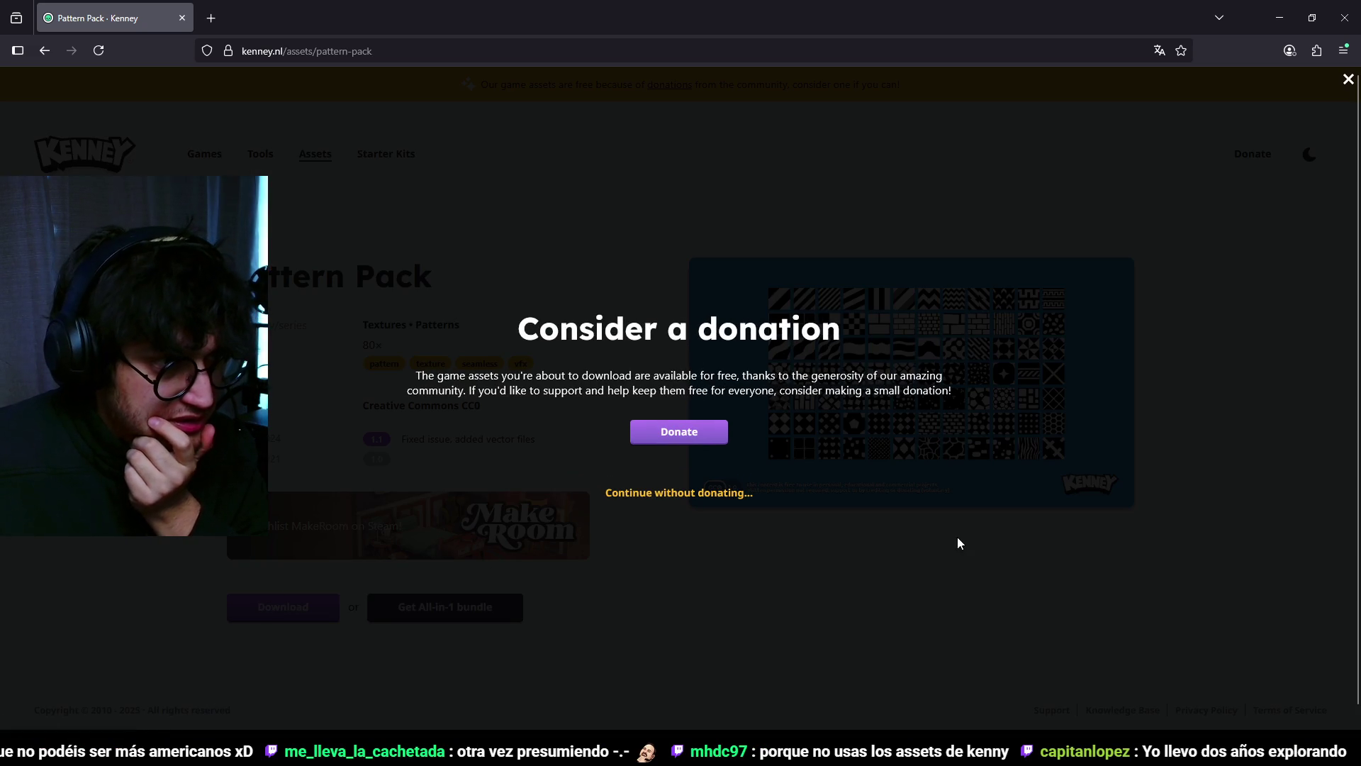
pyautogui.click(731, 494)
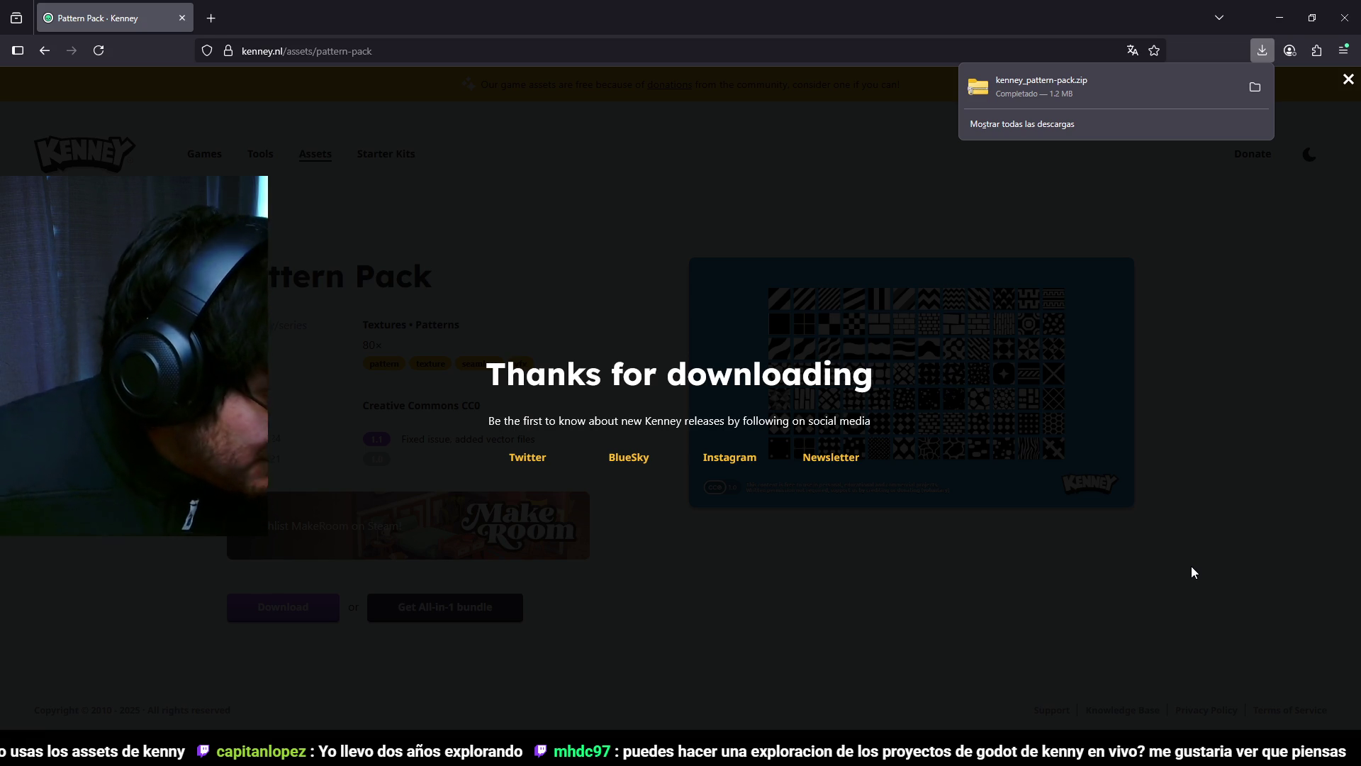
pyautogui.click(1255, 88)
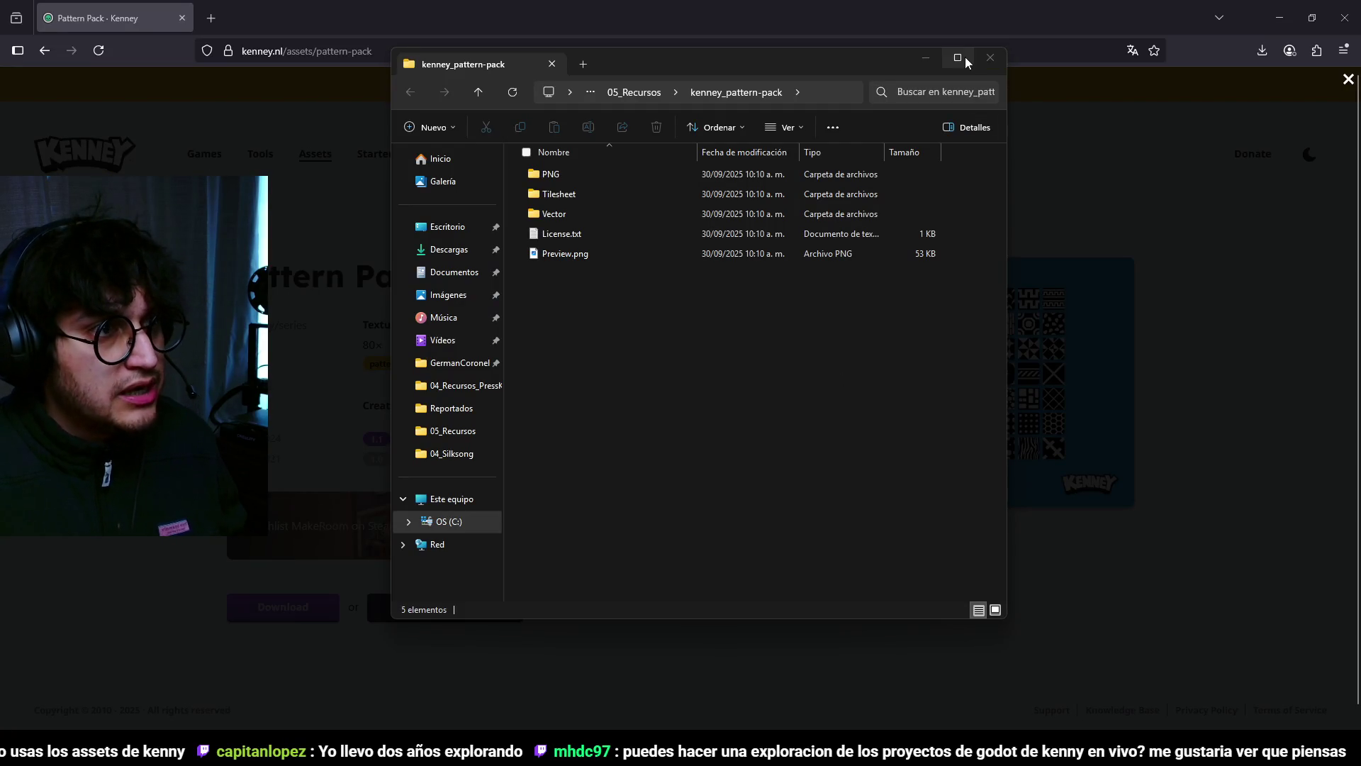
# Step: Rearrange the windows, hiding the Shaders folder and moving the pattern pack window up-left
pyautogui.click(969, 57)
pyautogui.press('super+Down')
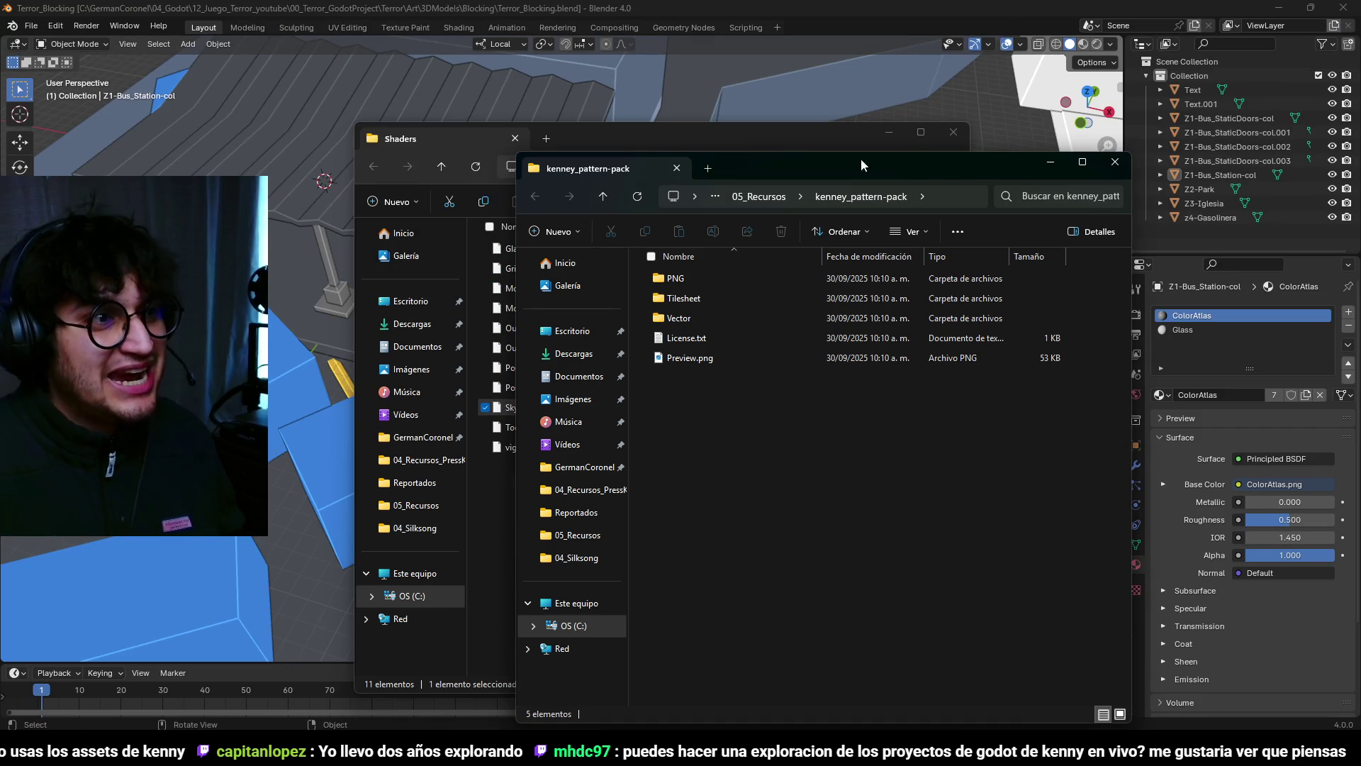
pyautogui.click(887, 132)
pyautogui.moveTo(885, 160); pyautogui.dragTo(726, 64)
# Step: Browse the PNG > Default pattern images, inspecting pattern_01.png, then minimize the window
pyautogui.doubleClick(577, 183)
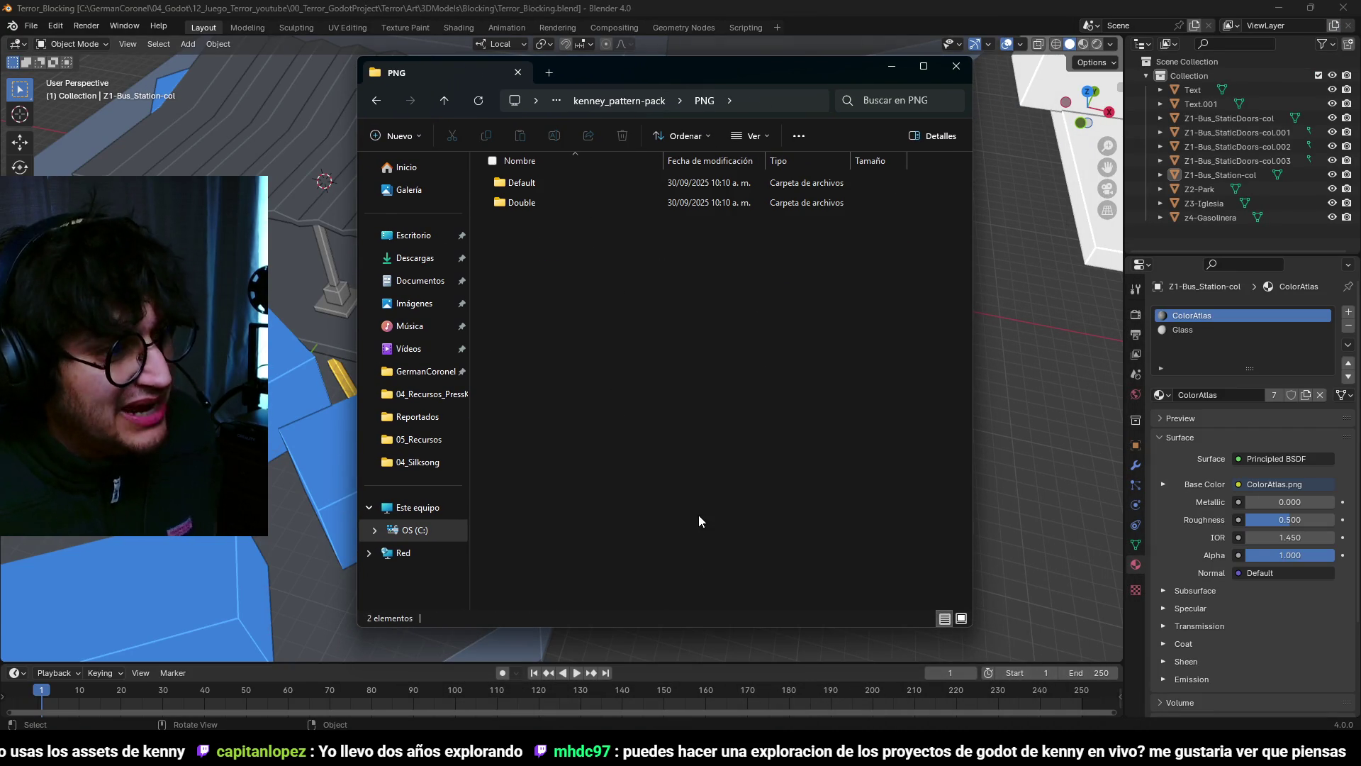
pyautogui.doubleClick(526, 183)
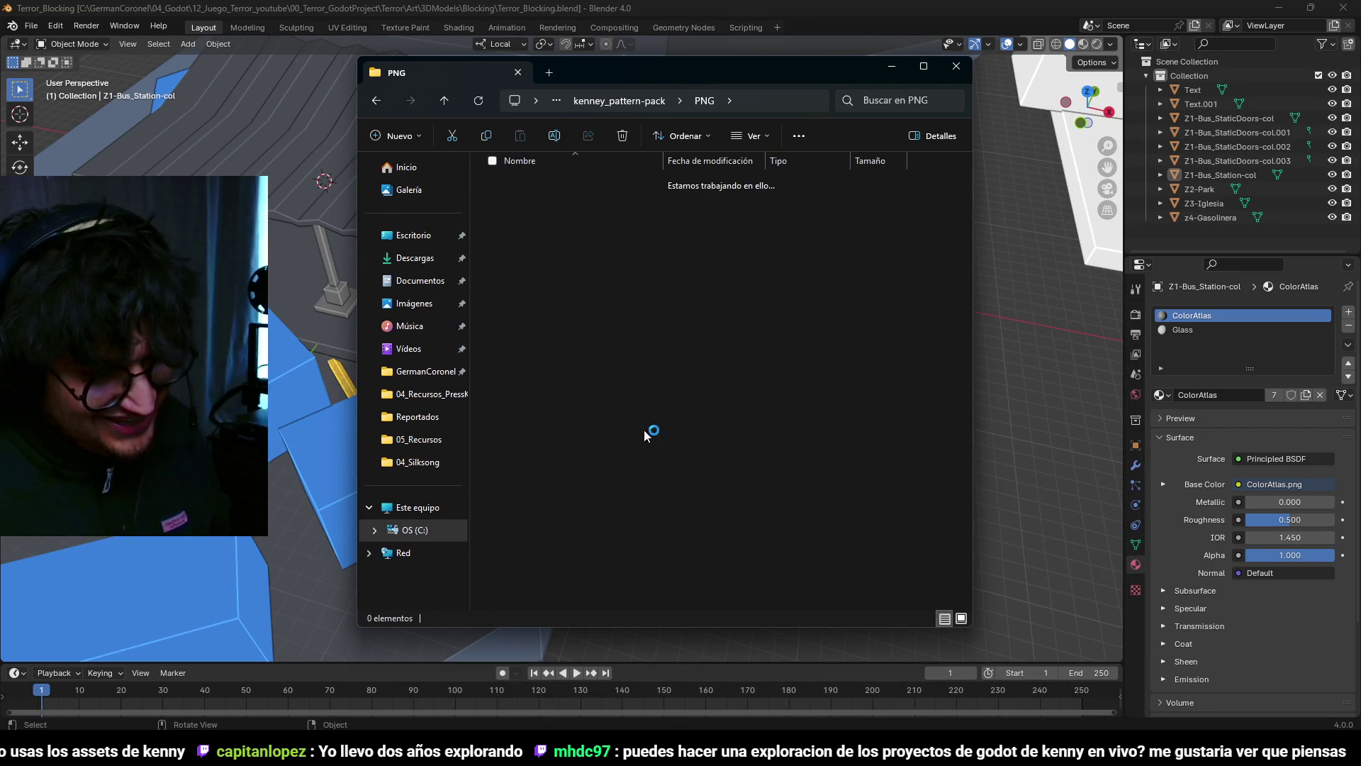
pyautogui.scroll(-5, 837, 439)
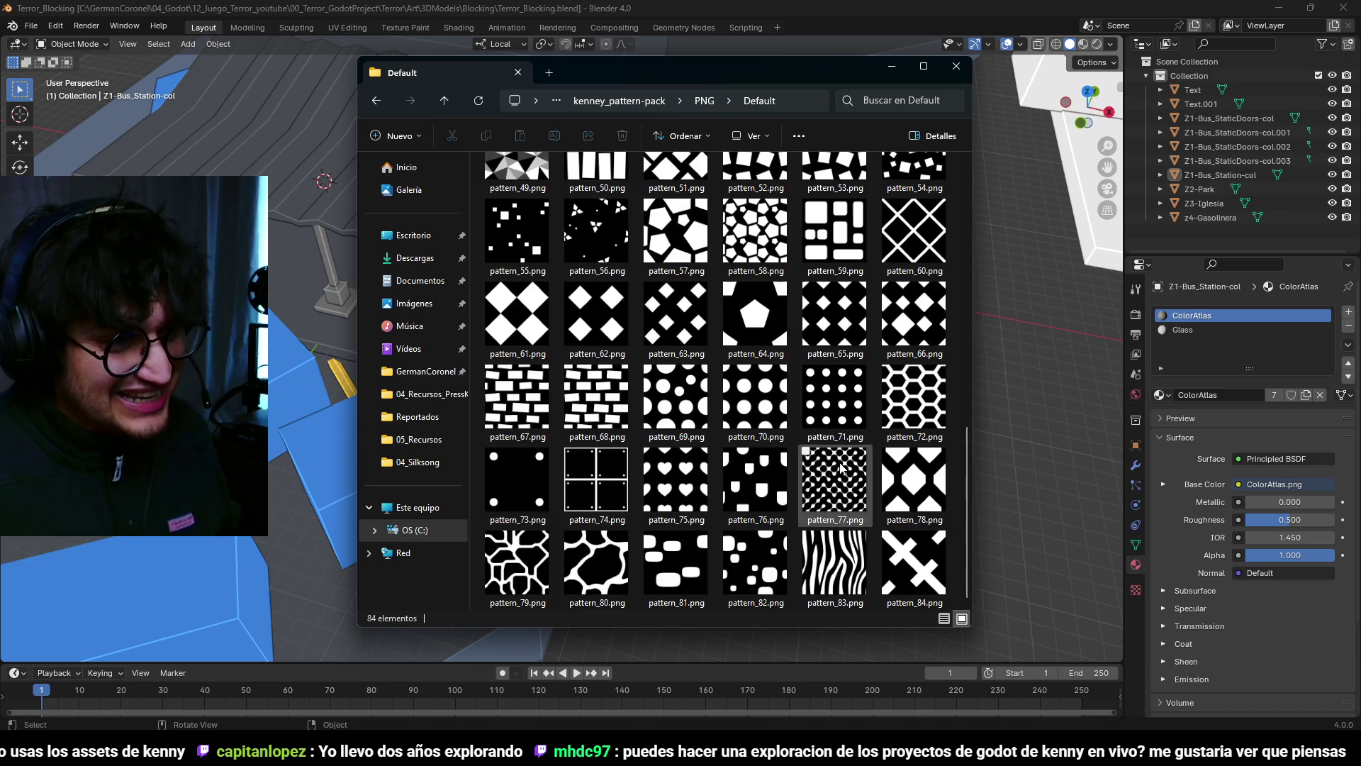
pyautogui.scroll(5, 841, 468)
pyautogui.click(518, 193)
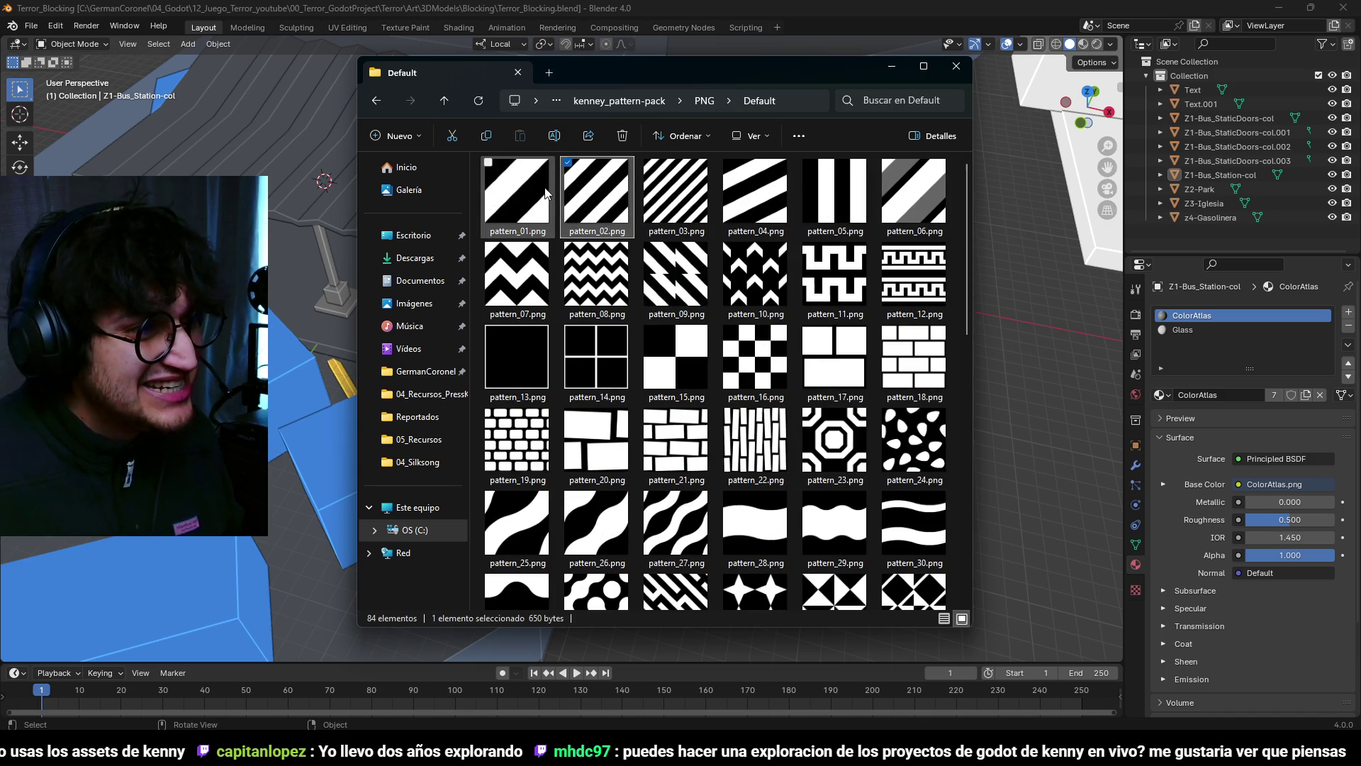
pyautogui.scroll(-10, 880, 326)
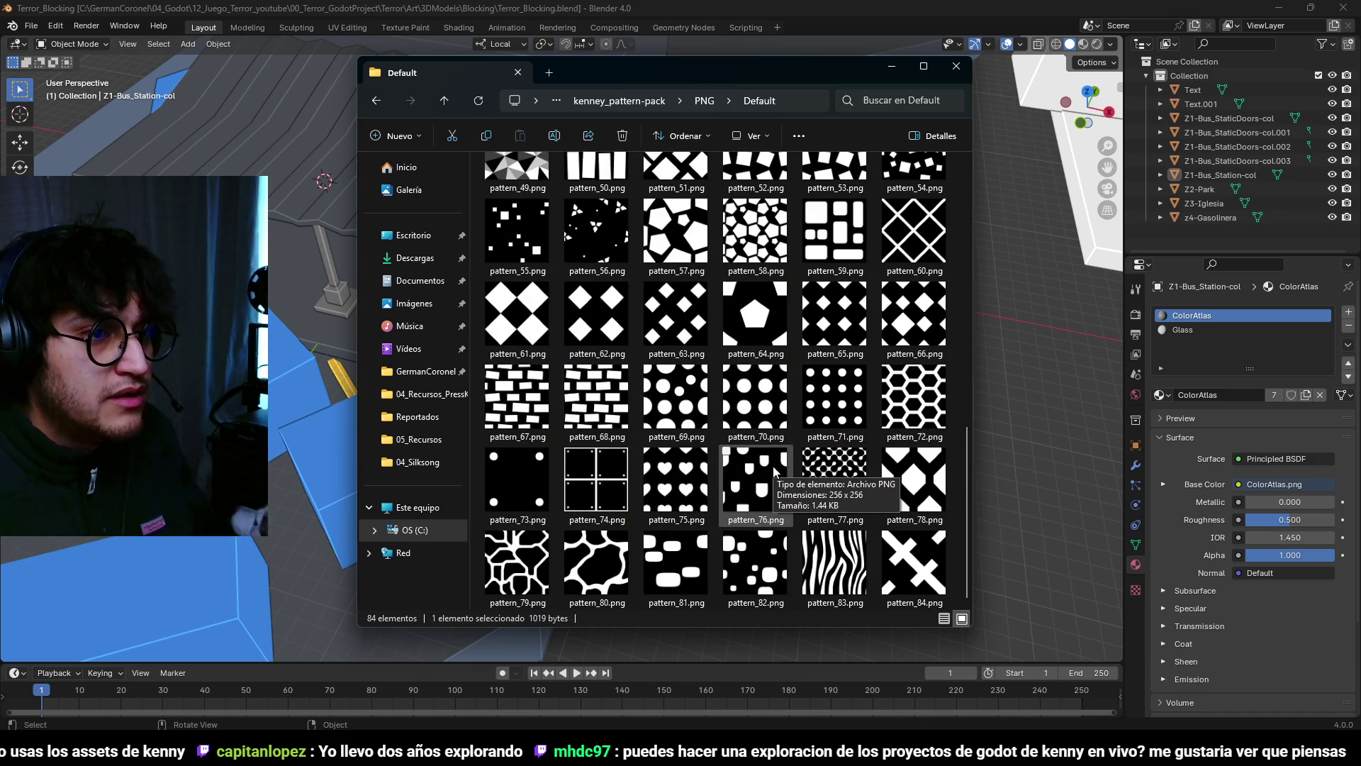
pyautogui.scroll(5, 907, 256)
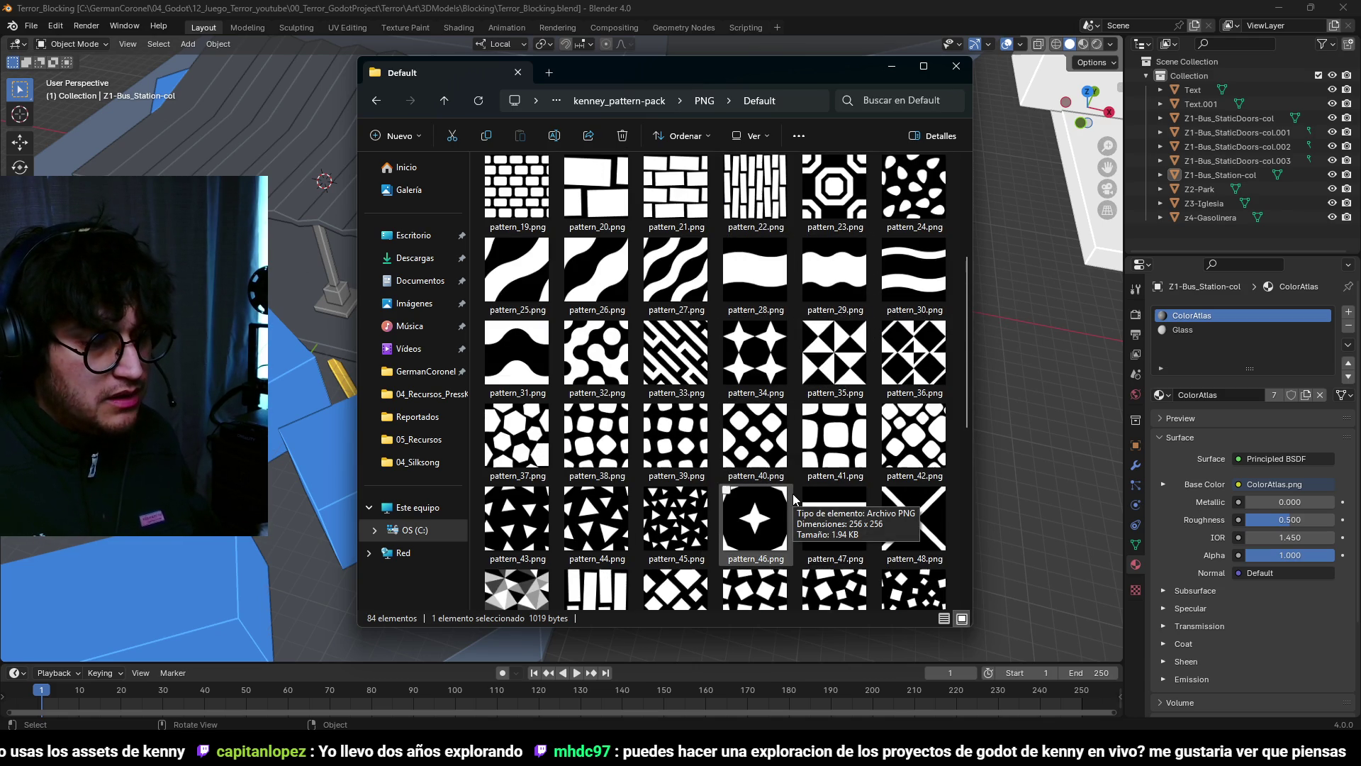
pyautogui.click(892, 66)
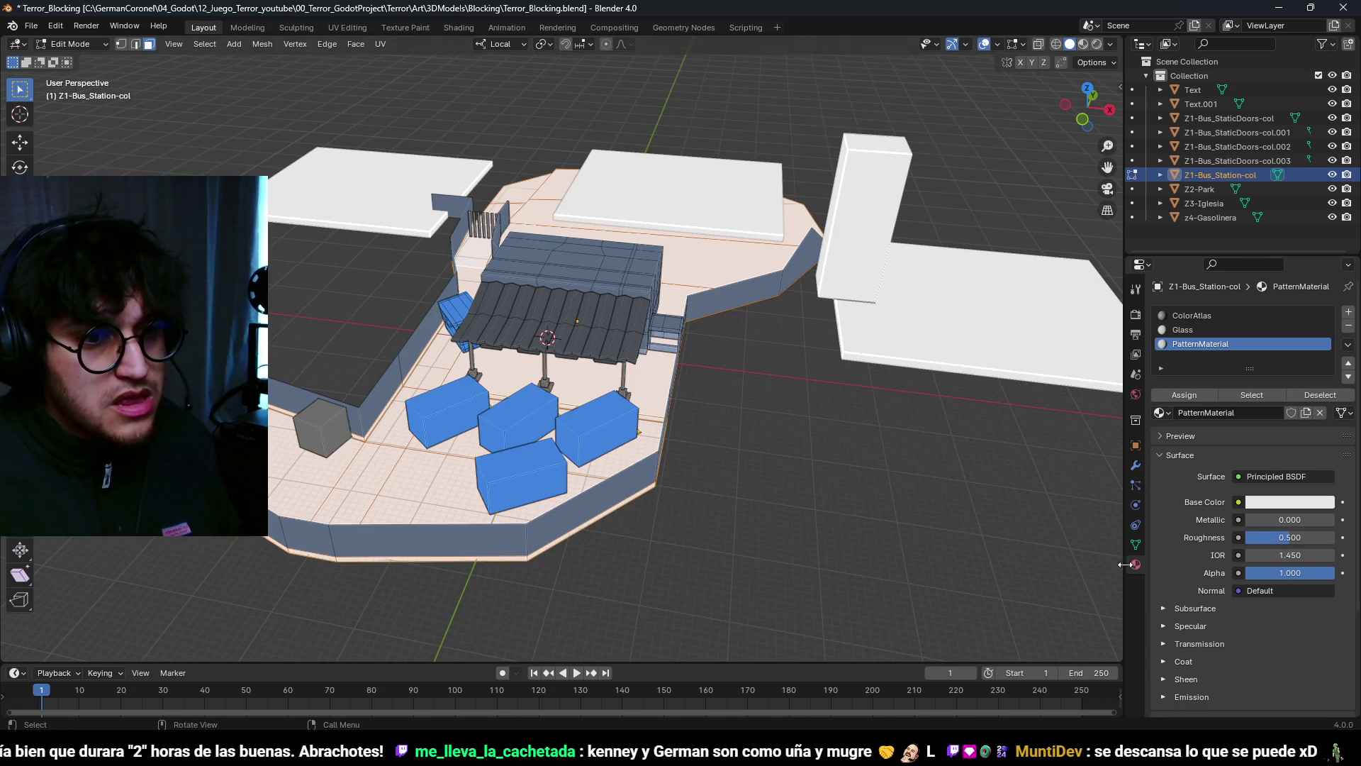
# Step: Rename UVMap to Color, add a second UV map named Pattern, and keep Color active
pyautogui.click(1136, 544)
pyautogui.click(1183, 528)
pyautogui.doubleClick(1221, 552)
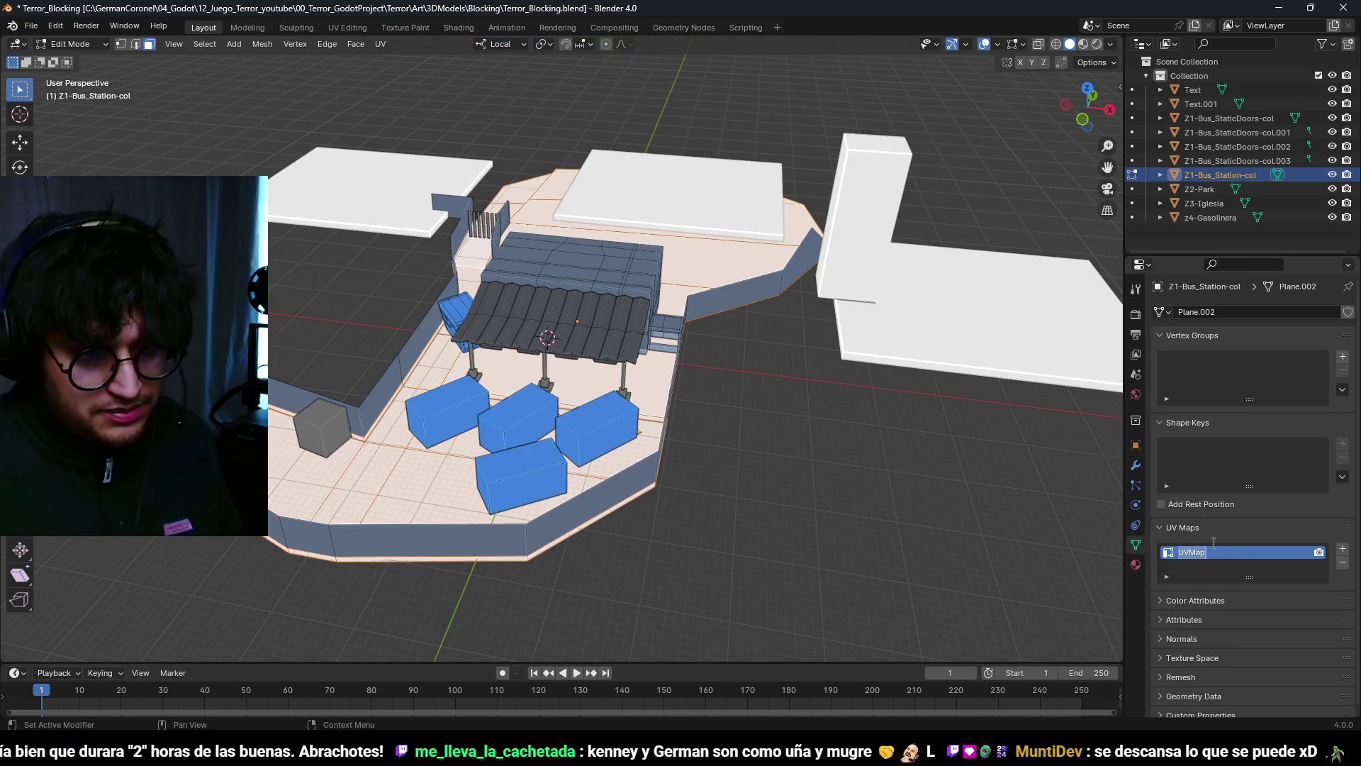
pyautogui.write('Color')
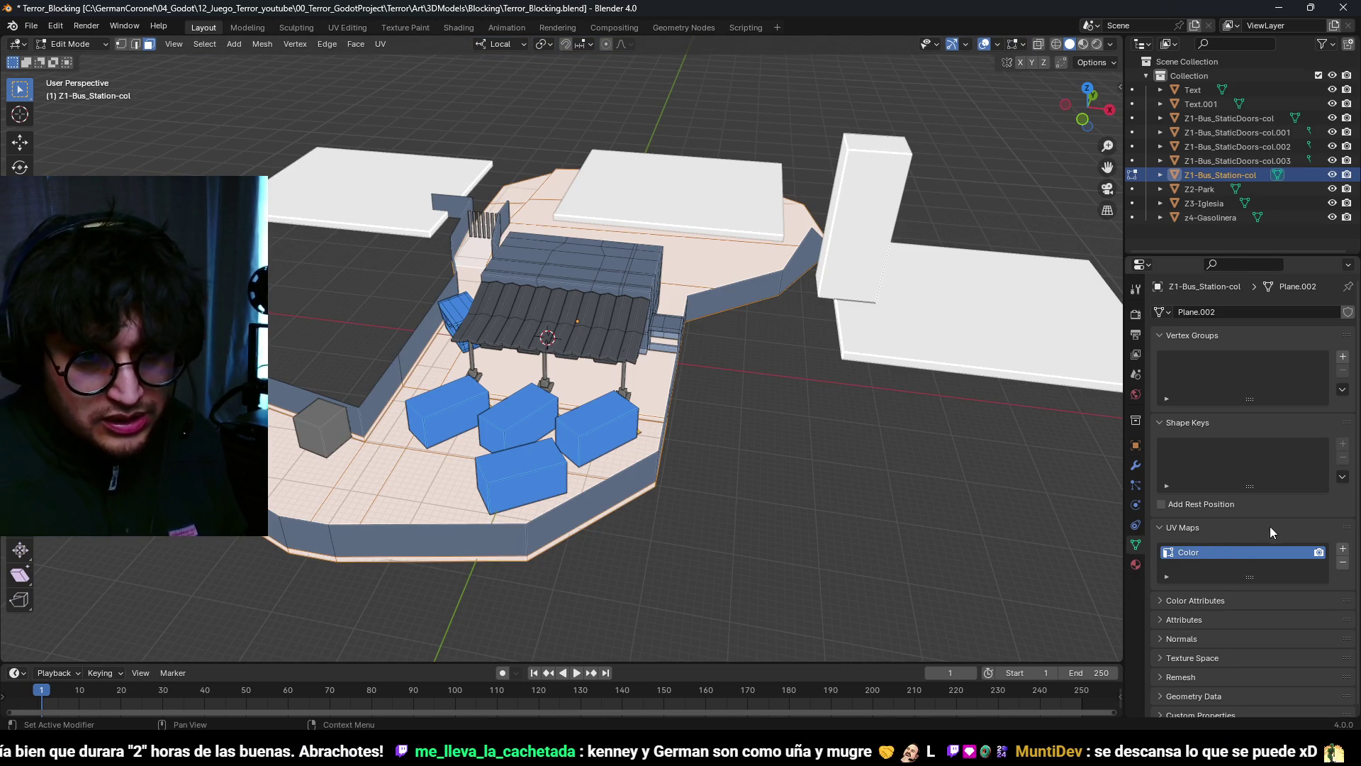
pyautogui.click(1343, 548)
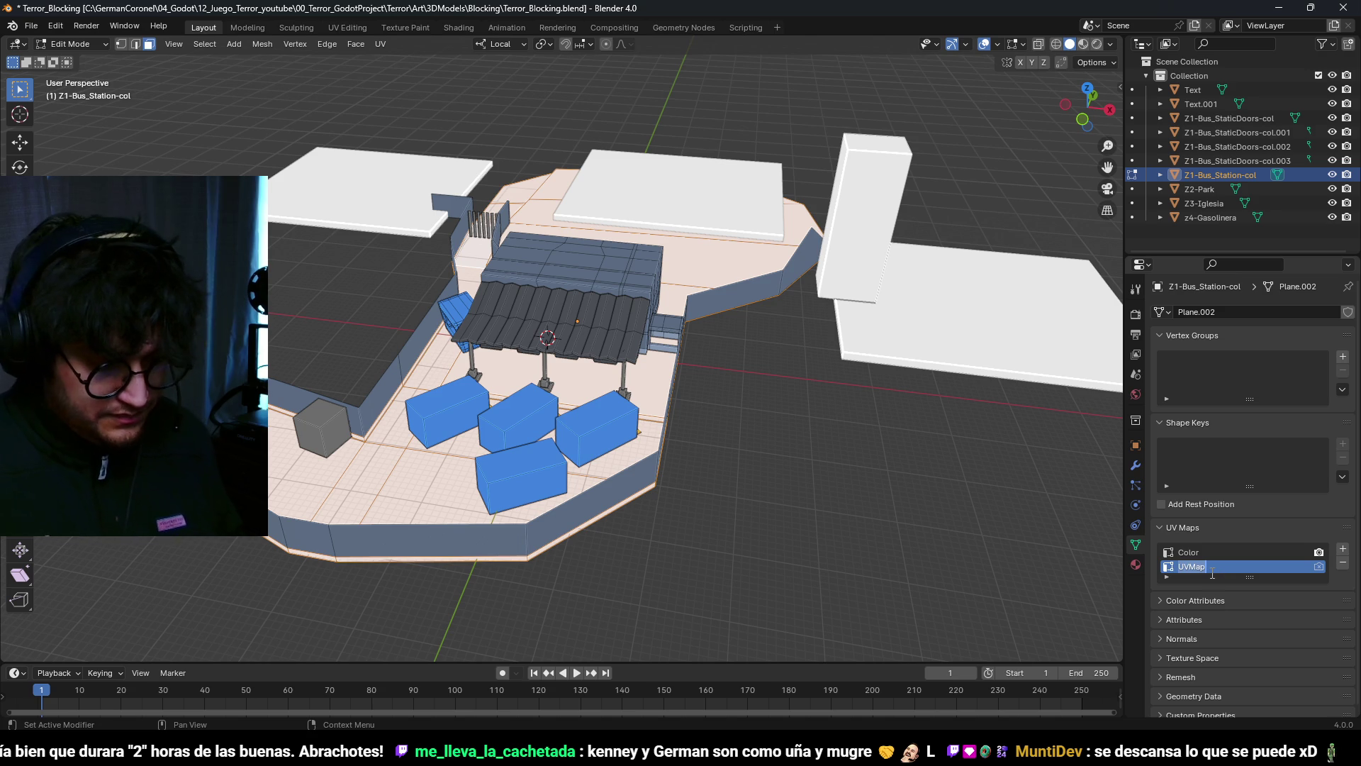
pyautogui.write('Pattern')
pyautogui.click(1205, 553)
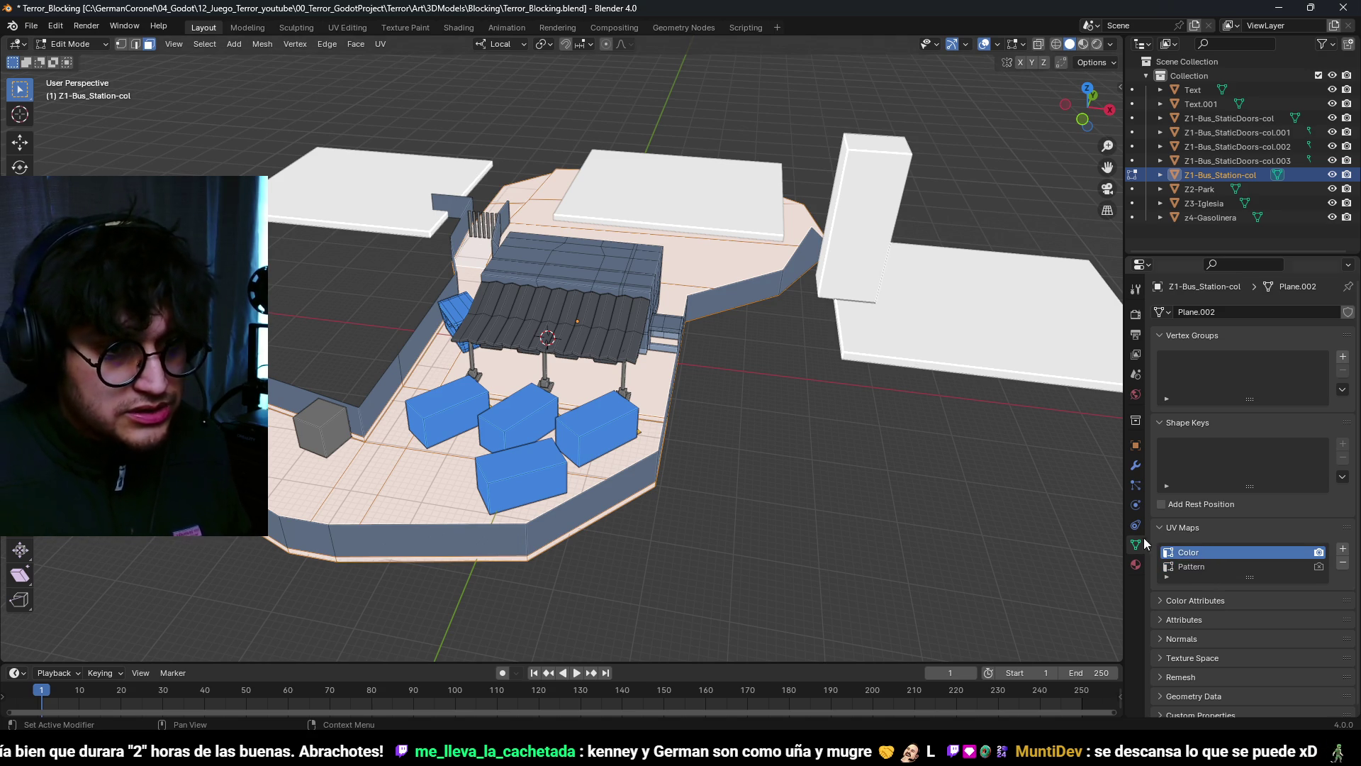
pyautogui.click(347, 27)
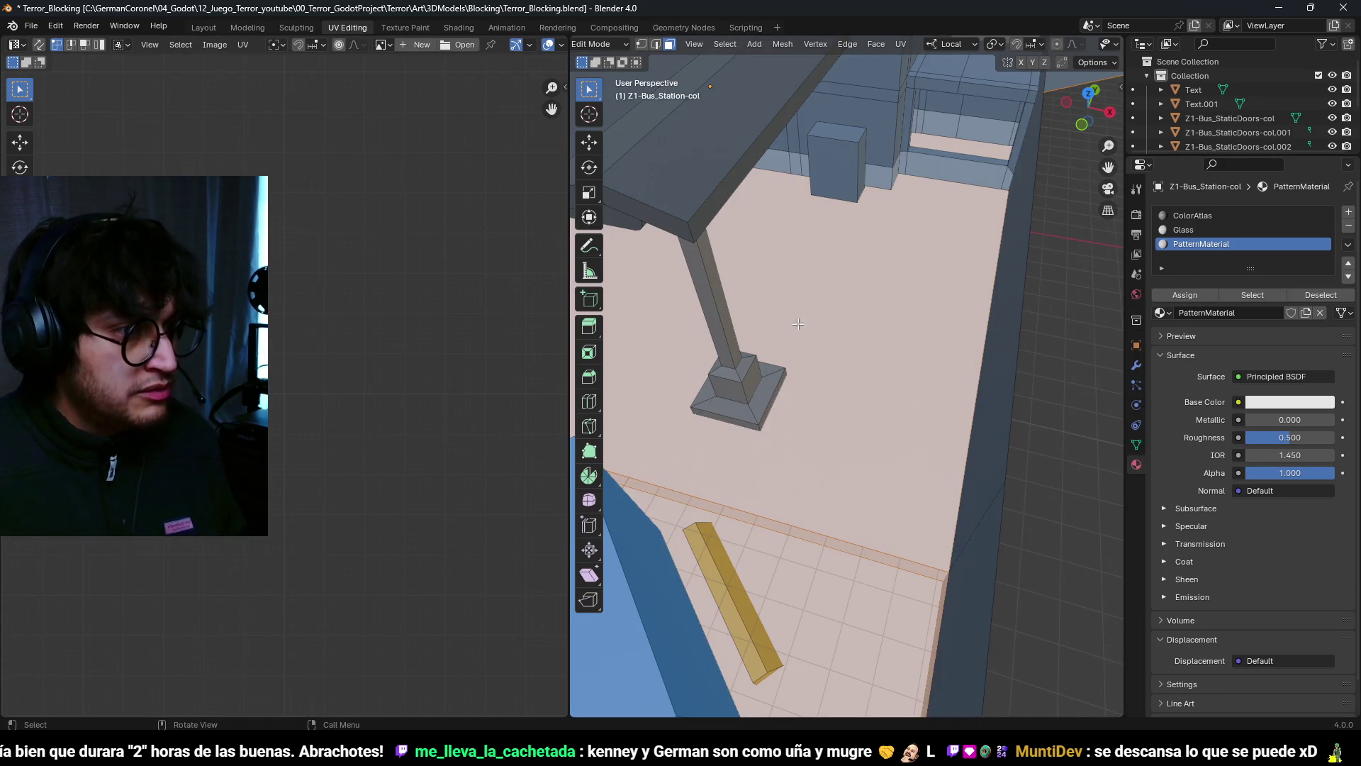
# Step: View the station from the top and make the Pattern UV map active
pyautogui.scroll(-3, 789, 302)
pyautogui.press('KP_7')
pyautogui.scroll(-5, 836, 353)
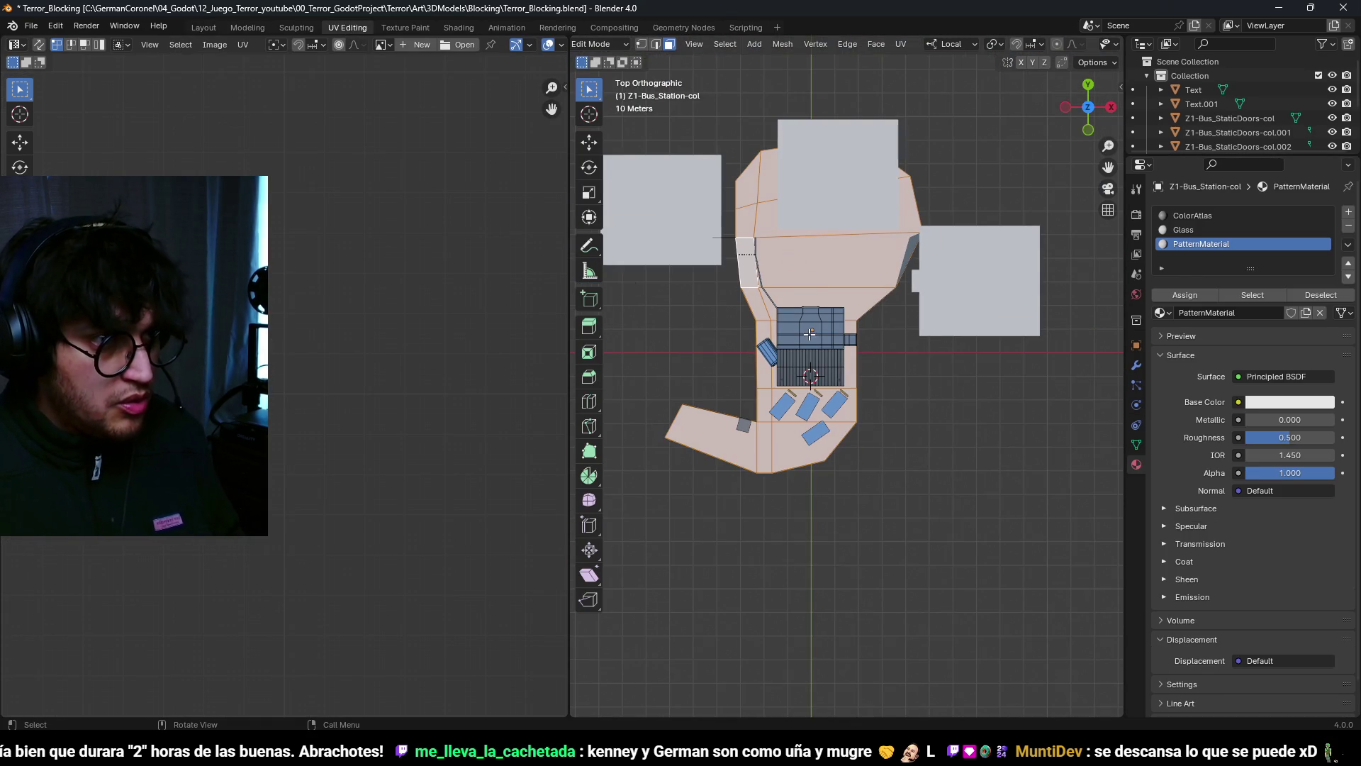
pyautogui.press('Home')
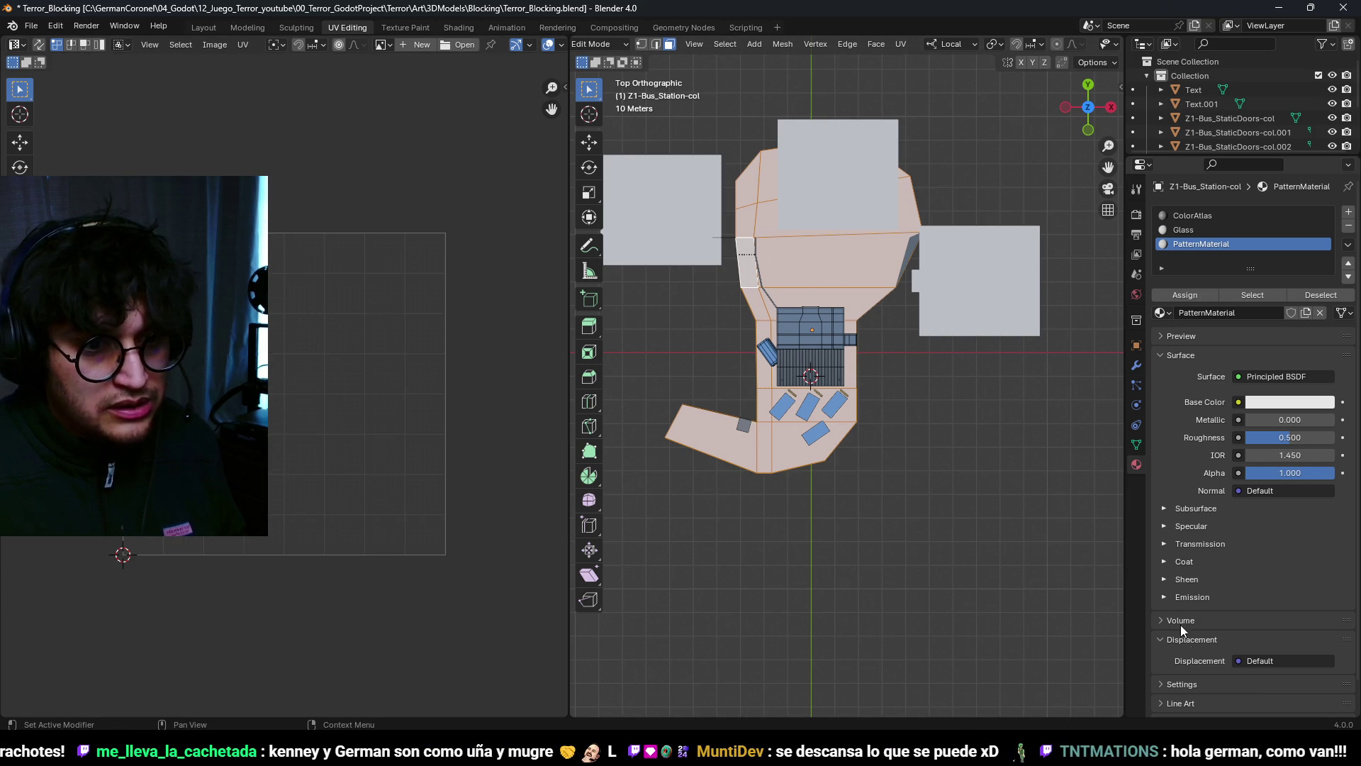
pyautogui.click(1137, 445)
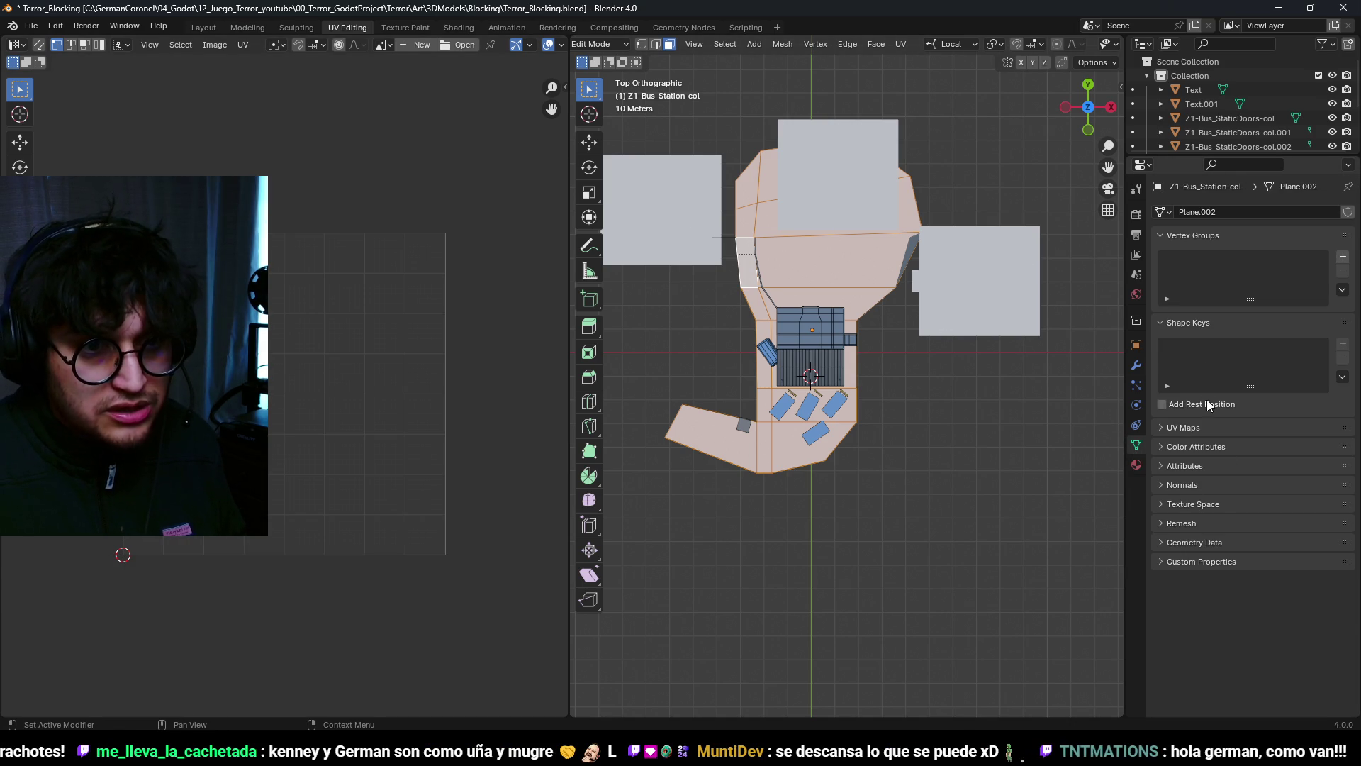
pyautogui.click(1201, 428)
pyautogui.click(1198, 466)
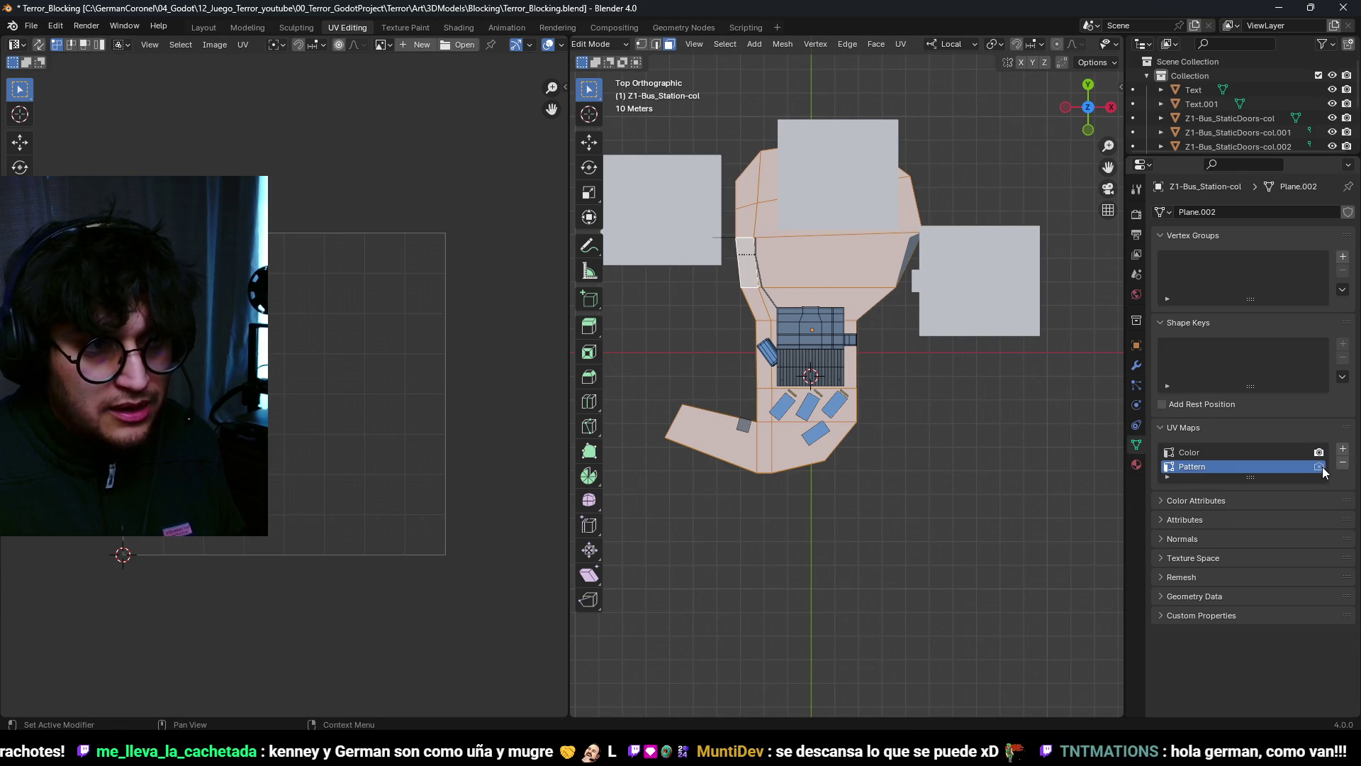
pyautogui.scroll(-1, 887, 401)
pyautogui.scroll(2, 887, 400)
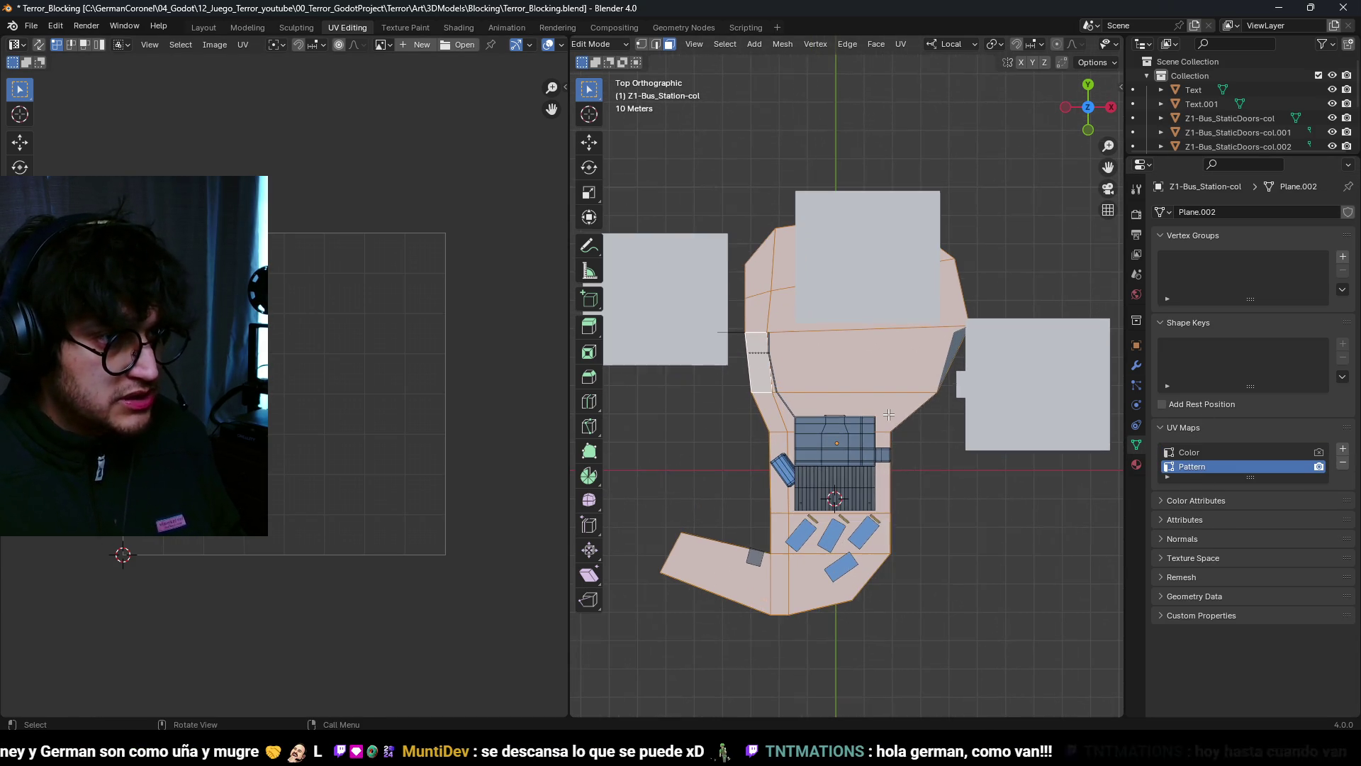
# Step: Cube-project the faces' UVs and move them, trying a UV reset that is then undone
pyautogui.press('u')
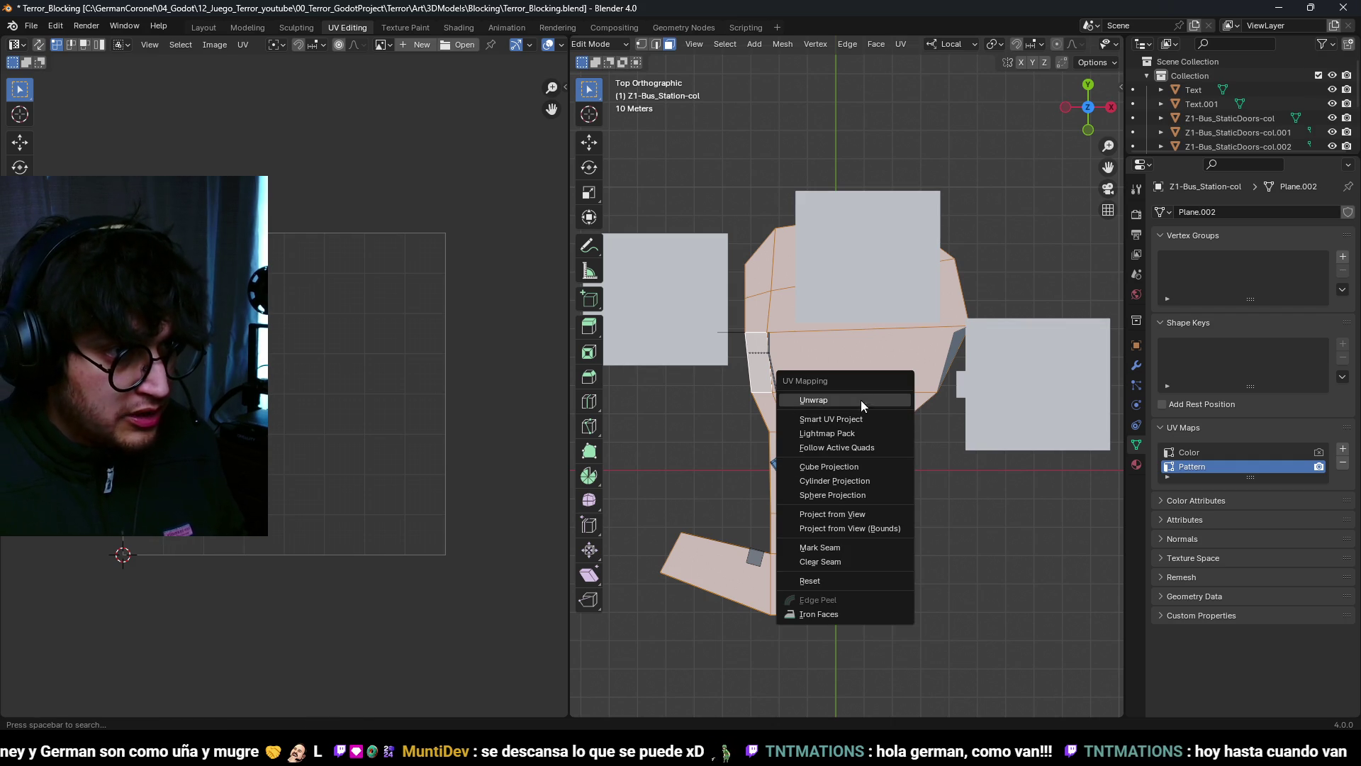
pyautogui.click(848, 466)
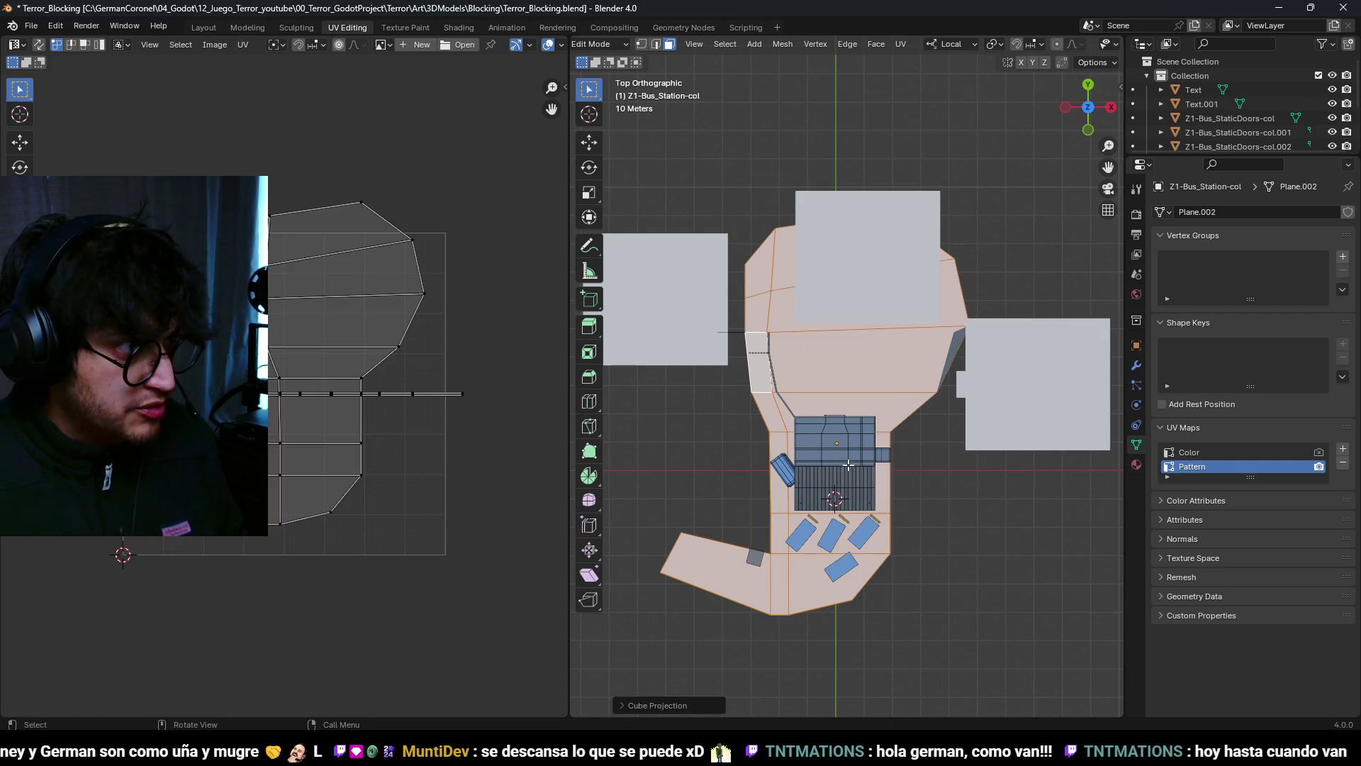
pyautogui.press('a')
pyautogui.press('g')
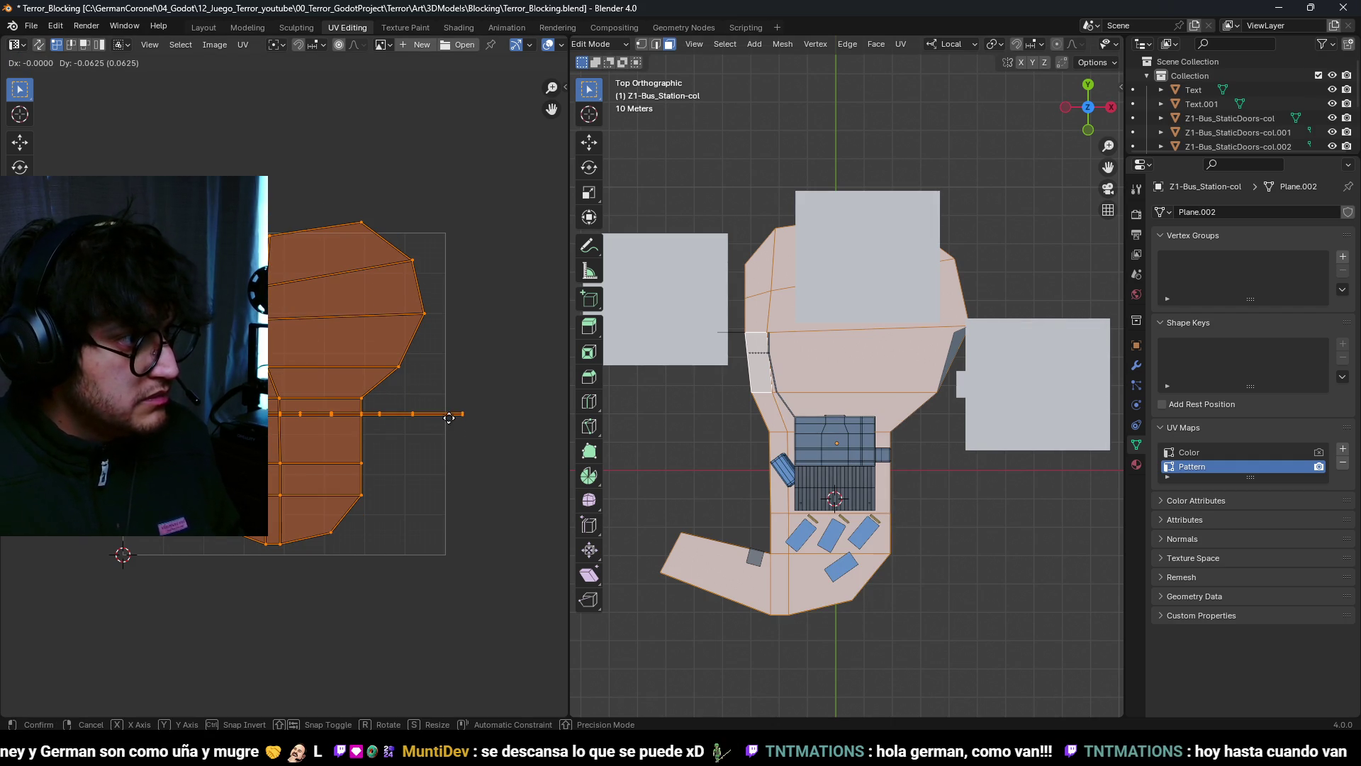
pyautogui.click(485, 423)
pyautogui.press('u')
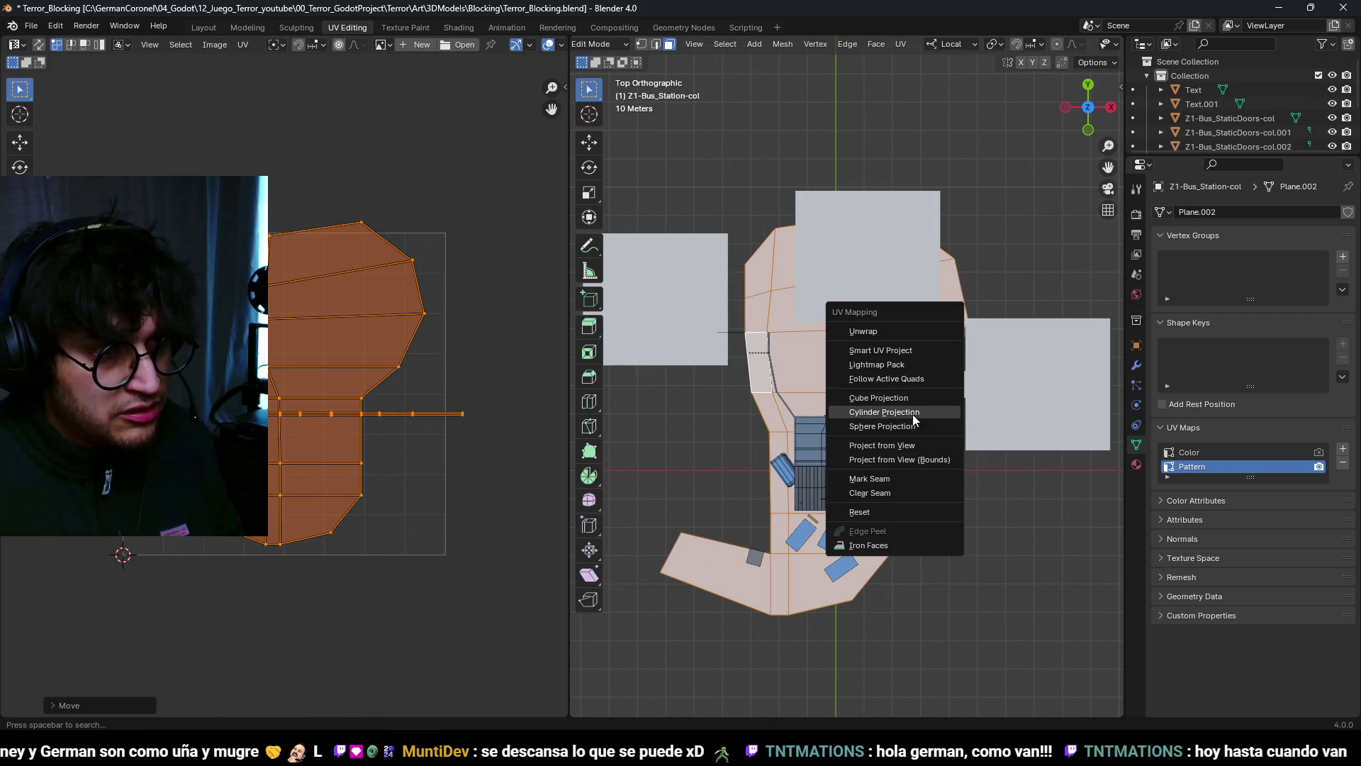
pyautogui.click(886, 512)
pyautogui.moveTo(917, 383)
pyautogui.mouseDown(button='middle')
pyautogui.moveTo(936, 297)
pyautogui.moveTo(780, 426)
pyautogui.moveTo(807, 349)
pyautogui.moveTo(933, 372)
pyautogui.moveTo(951, 302)
pyautogui.mouseUp(button='middle')
pyautogui.scroll(3, 936, 298)
pyautogui.scroll(-3, 798, 402)
pyautogui.hotkey('ctrl', 'z')
pyautogui.hotkey('ctrl', 'z')
# Step: Reapply Cube Projection from top view and reposition the UV island
pyautogui.scroll(-2, 917, 296)
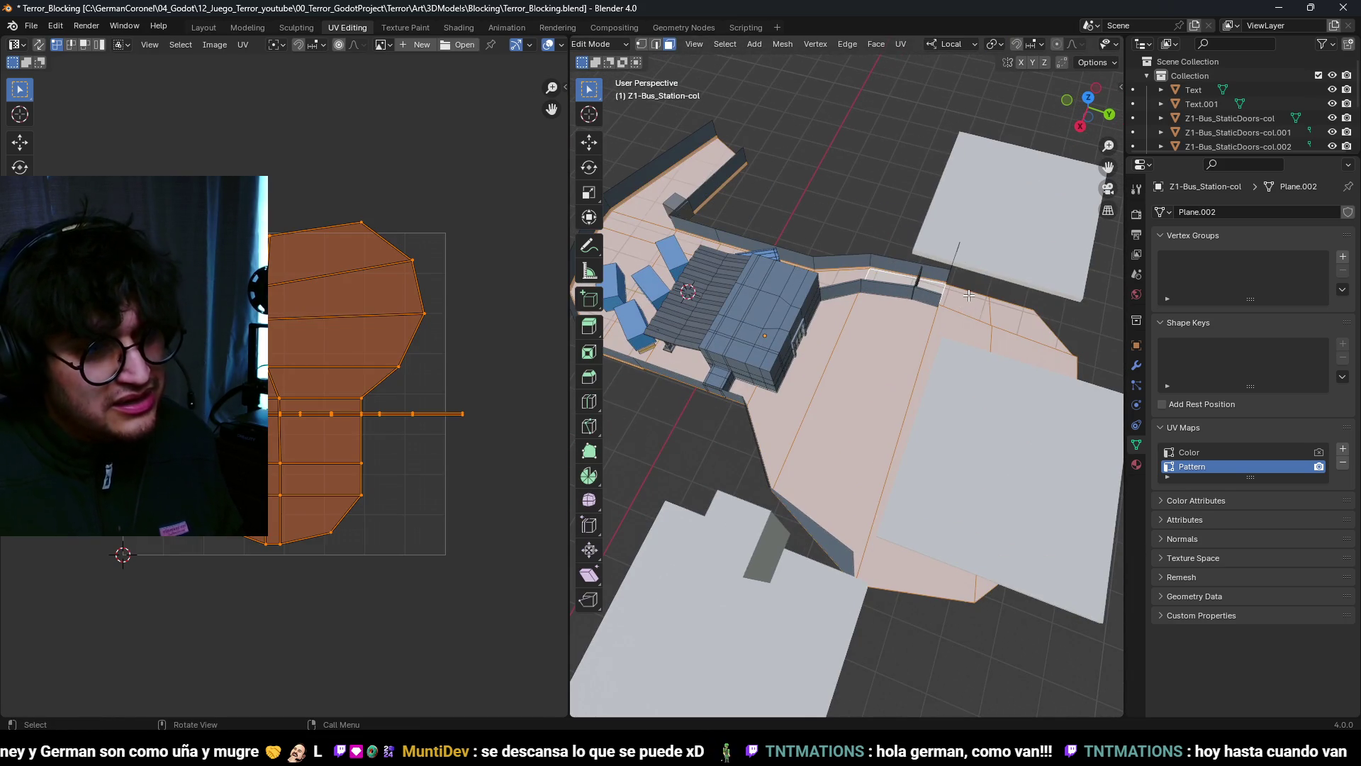
pyautogui.press('KP_7')
pyautogui.scroll(-3, 978, 298)
pyautogui.scroll(3, 986, 329)
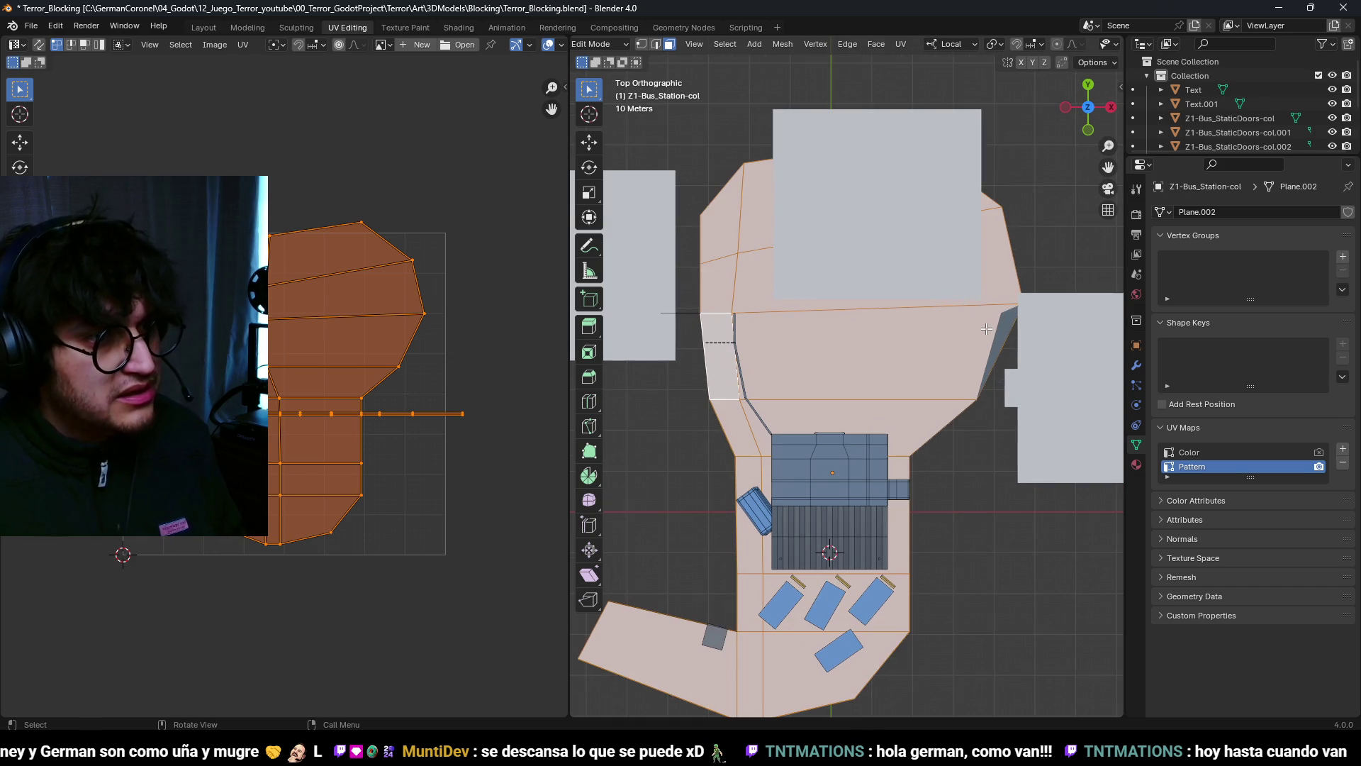
pyautogui.press('u')
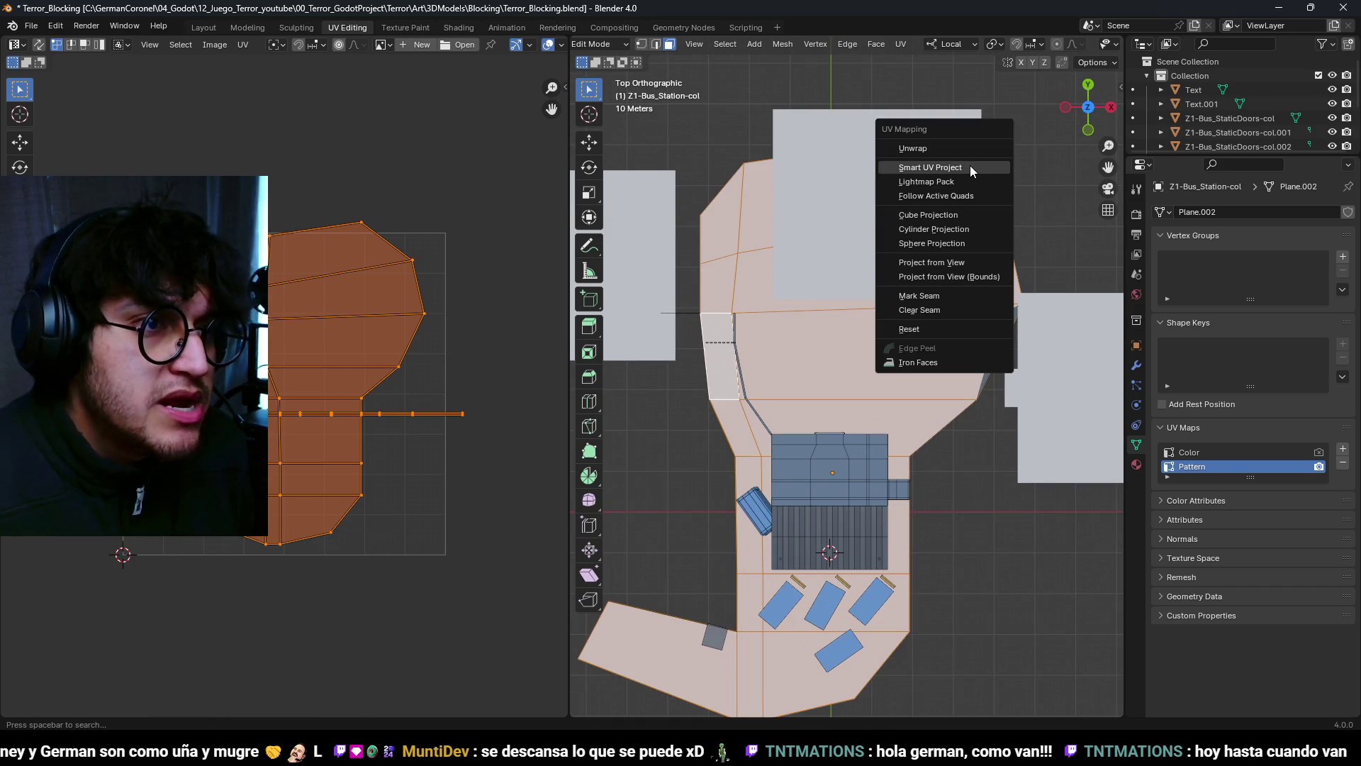
pyautogui.click(959, 215)
pyautogui.press('g')
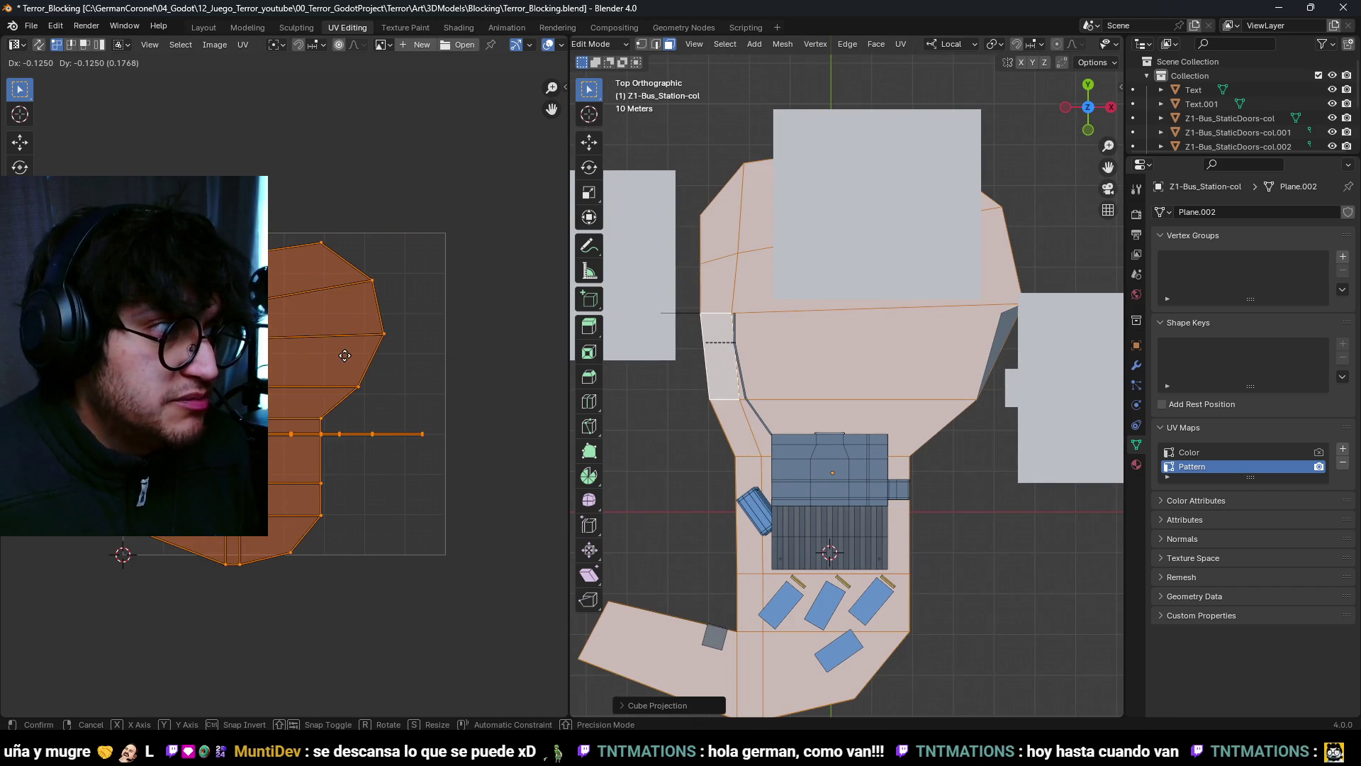
pyautogui.click(416, 314)
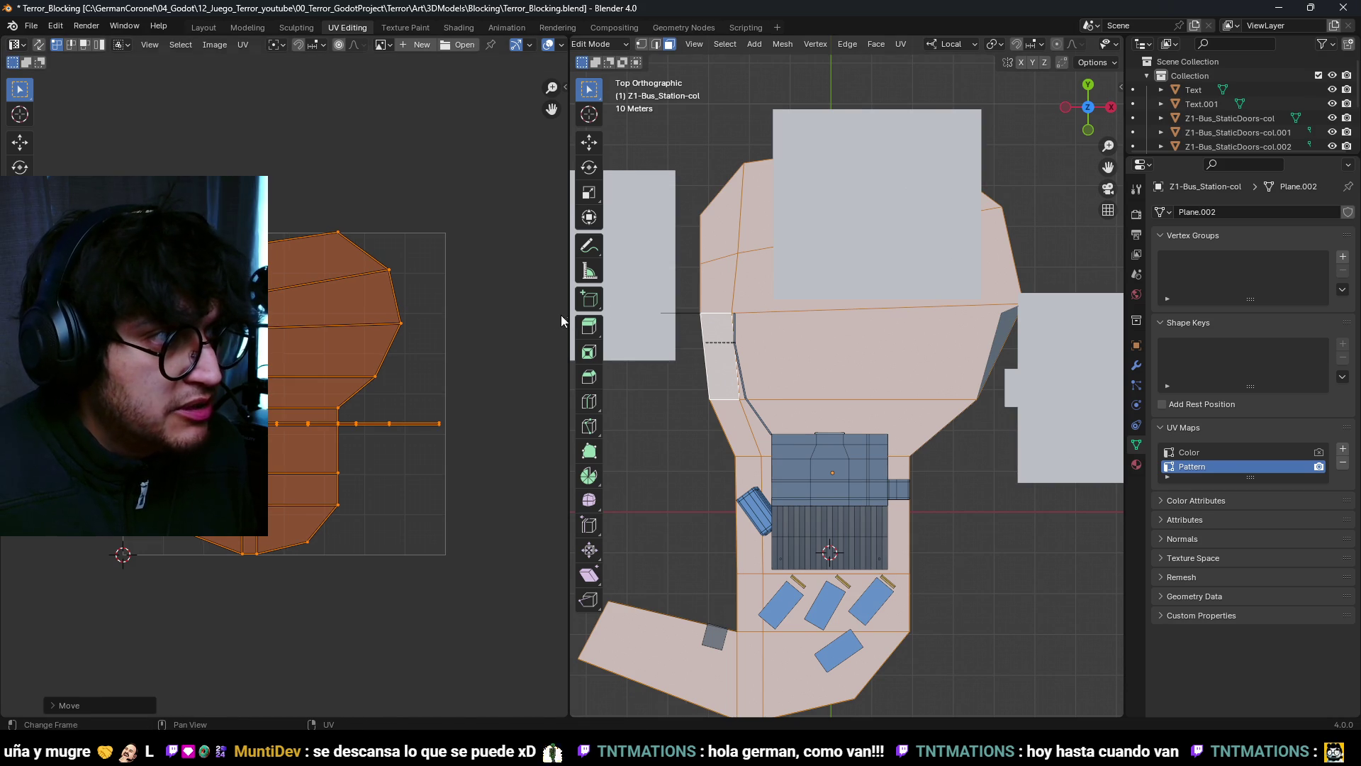
# Step: Return to Object Mode, select the station ground and walls object, and save Terror_Blocking.blend
pyautogui.press('Tab')
pyautogui.scroll(-4, 893, 360)
pyautogui.moveTo(893, 360)
pyautogui.mouseDown(button='middle')
pyautogui.moveTo(694, 278)
pyautogui.moveTo(852, 323)
pyautogui.moveTo(841, 300)
pyautogui.mouseUp(button='middle')
pyautogui.scroll(3, 694, 278)
pyautogui.hotkey('ctrl', 's')
pyautogui.click(793, 358)
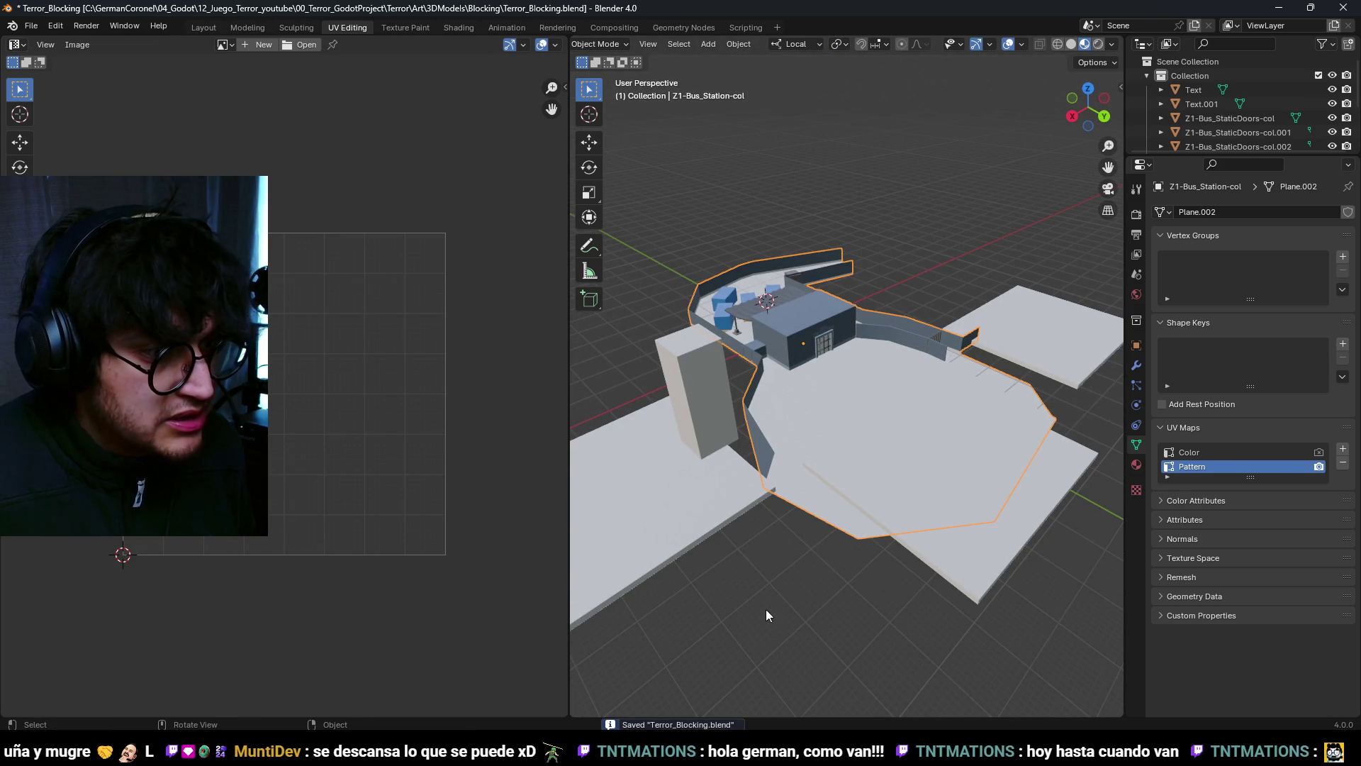
pyautogui.hotkey('ctrl', 's')
pyautogui.hotkey('alt', 'Tab')
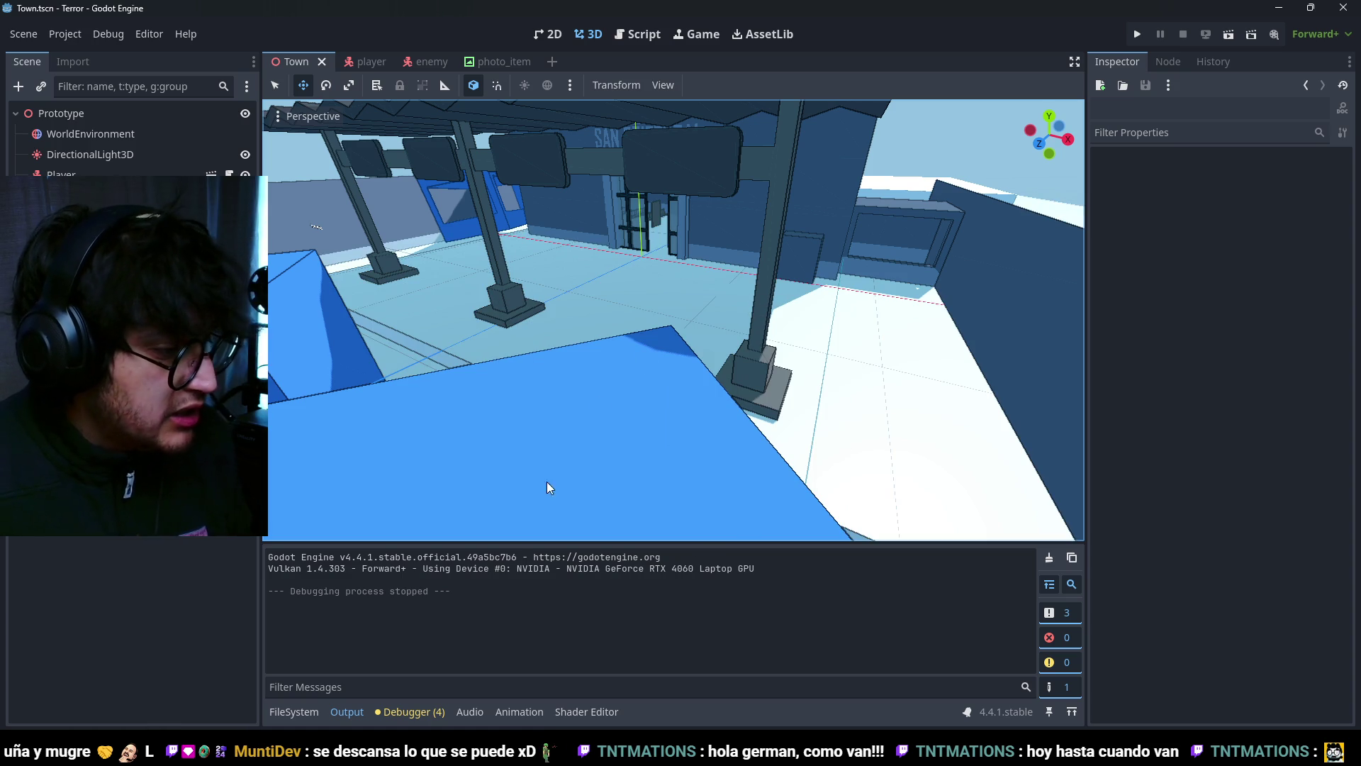
# Step: Show and enlarge the FileSystem dock at the Shaders folder
pyautogui.click(293, 711)
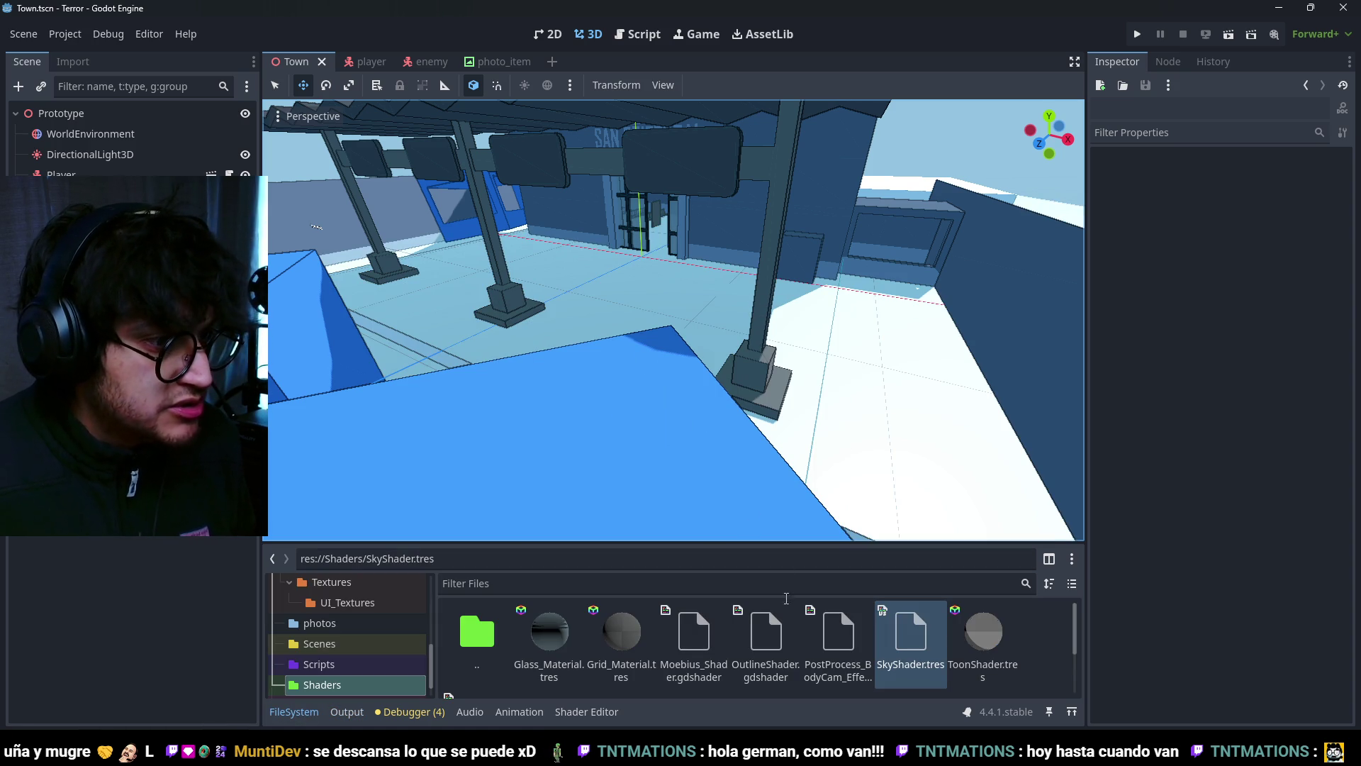
pyautogui.moveTo(680, 543); pyautogui.dragTo(678, 364)
pyautogui.rightClick(661, 554)
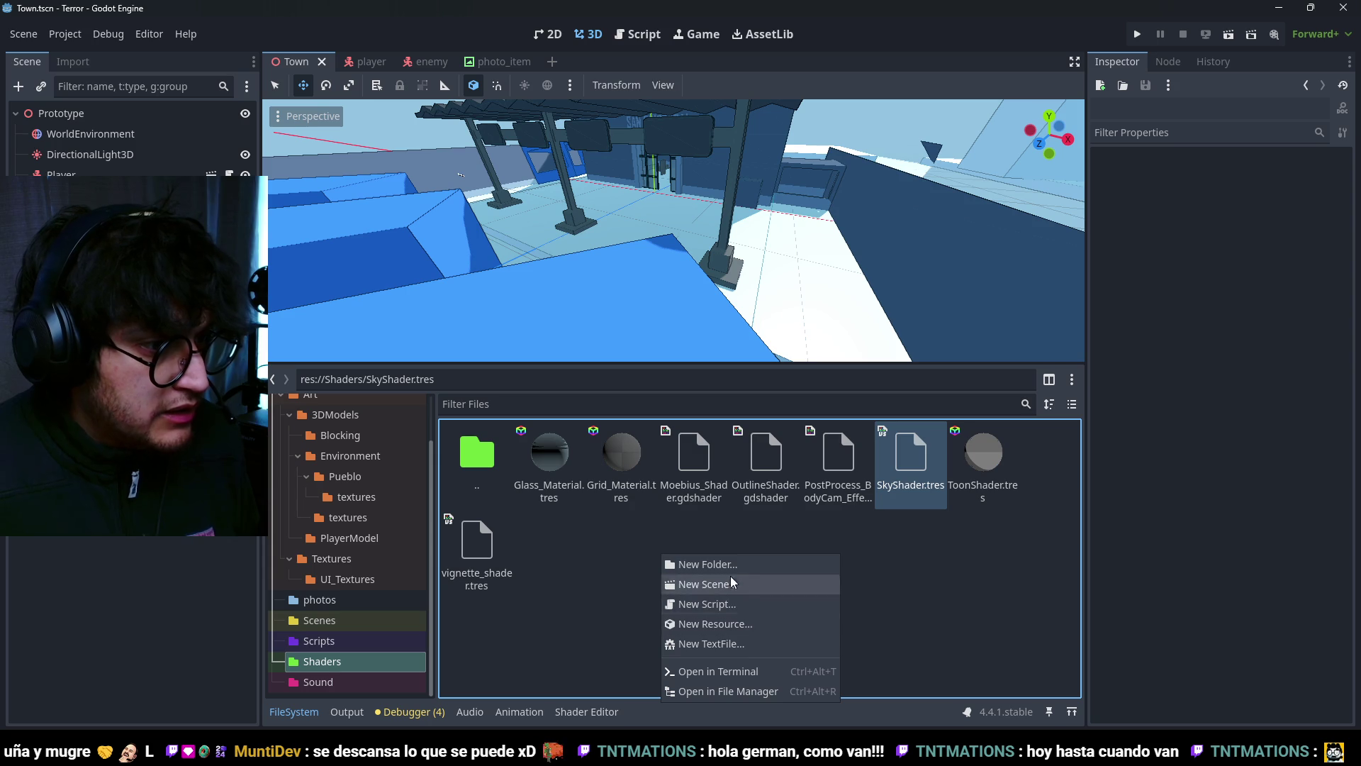
pyautogui.rightClick(619, 562)
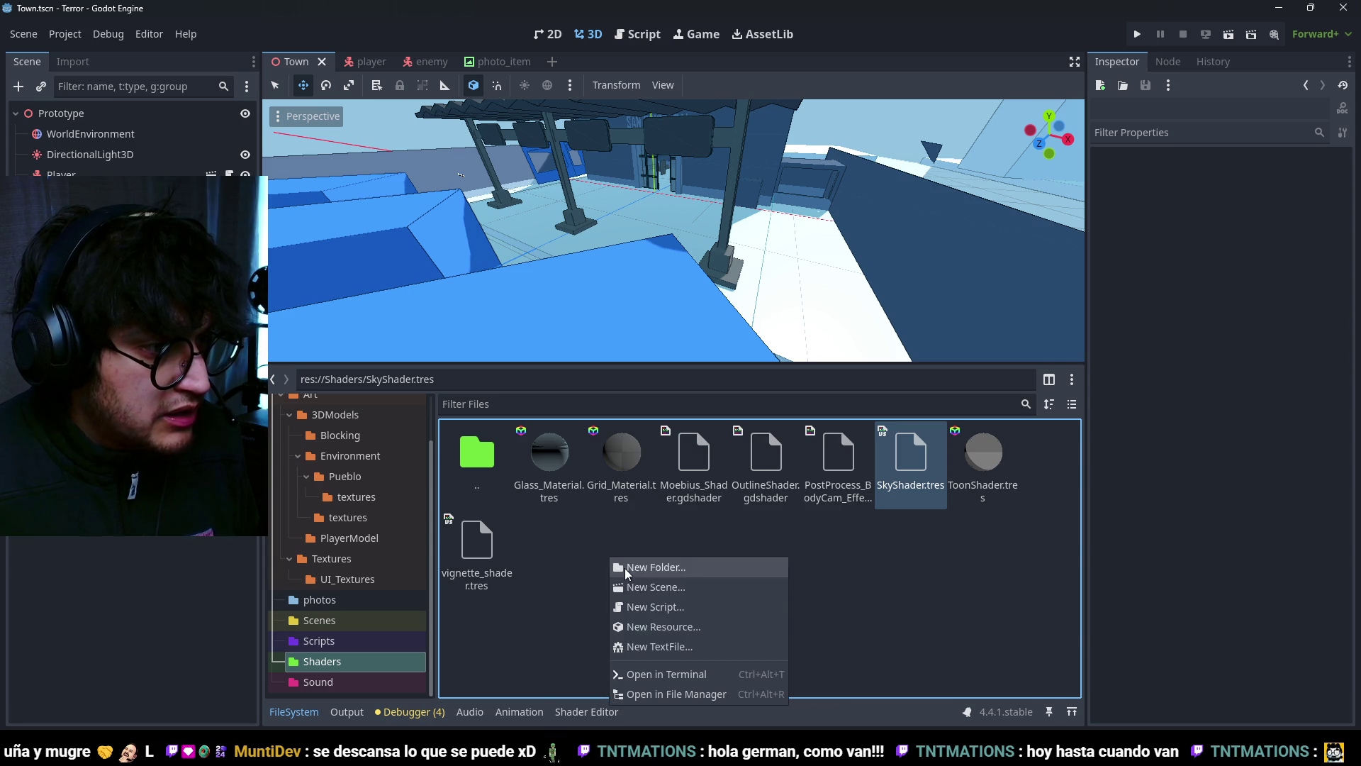
# Step: Create a new VisualShader resource named PatternShader.tres
pyautogui.click(679, 627)
pyautogui.write('visual')
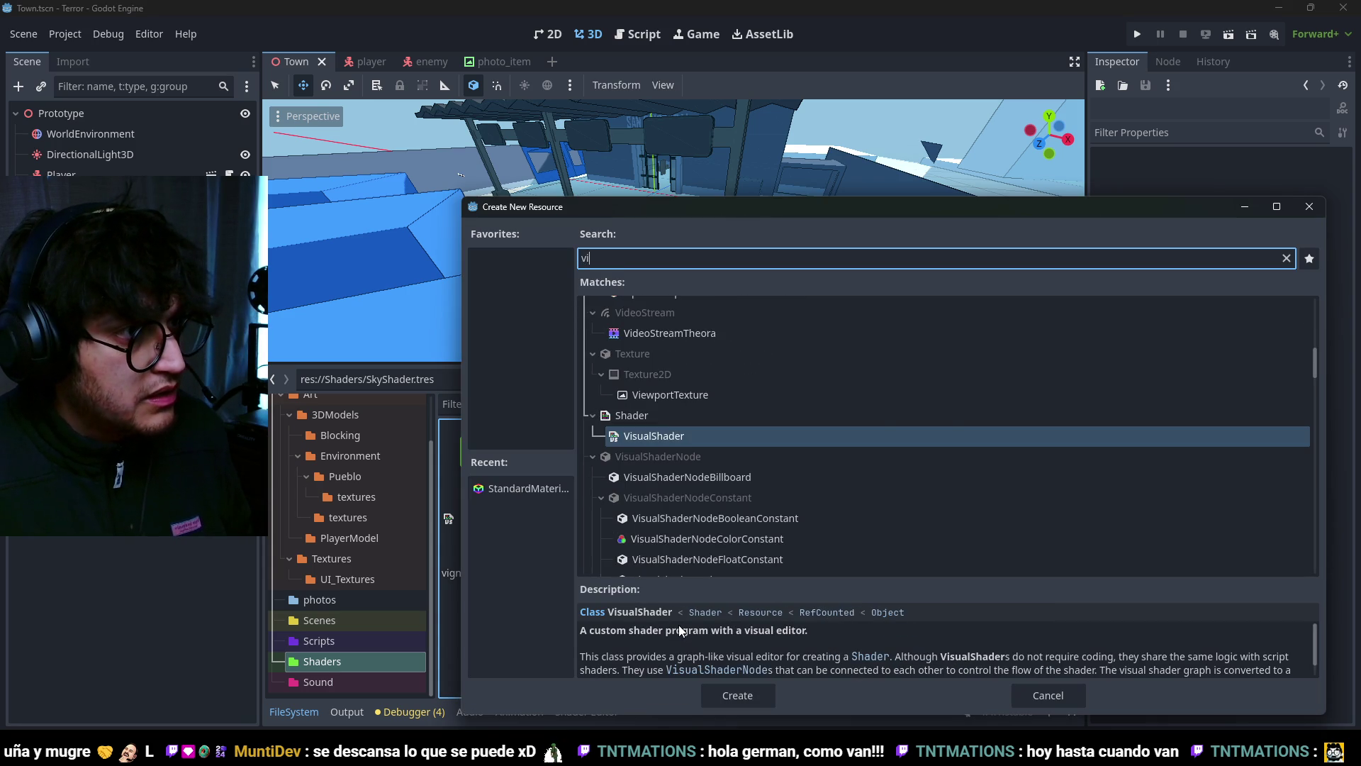
pyautogui.press('Return')
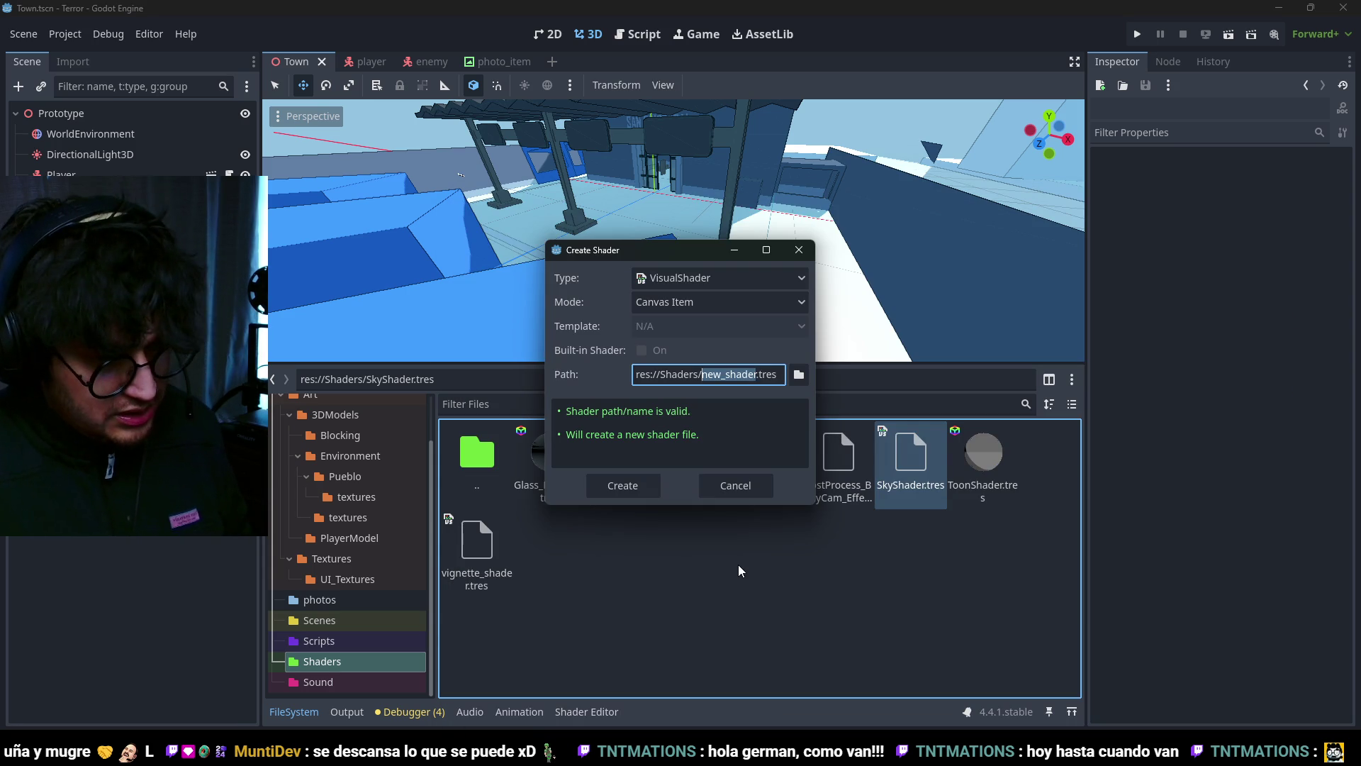
pyautogui.press('BackSpace')
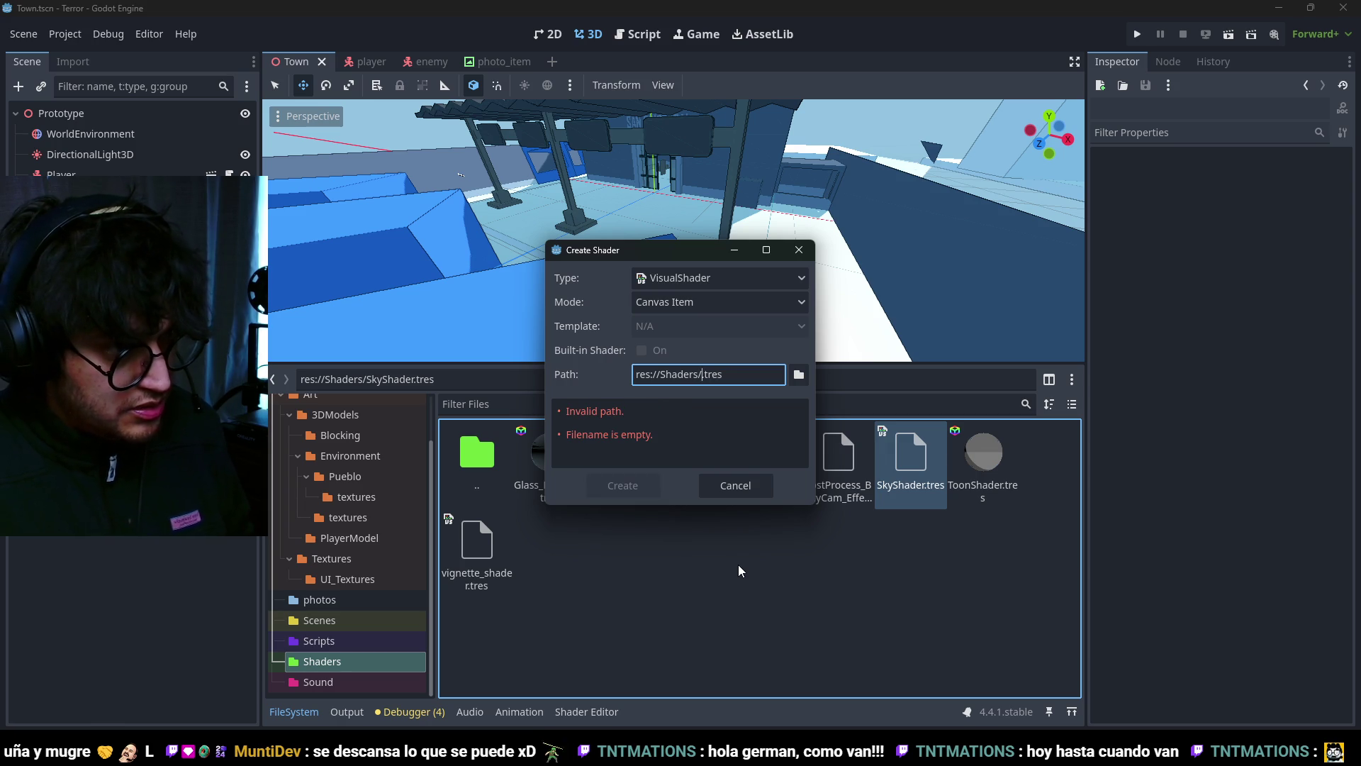
pyautogui.write('DoubleUV')
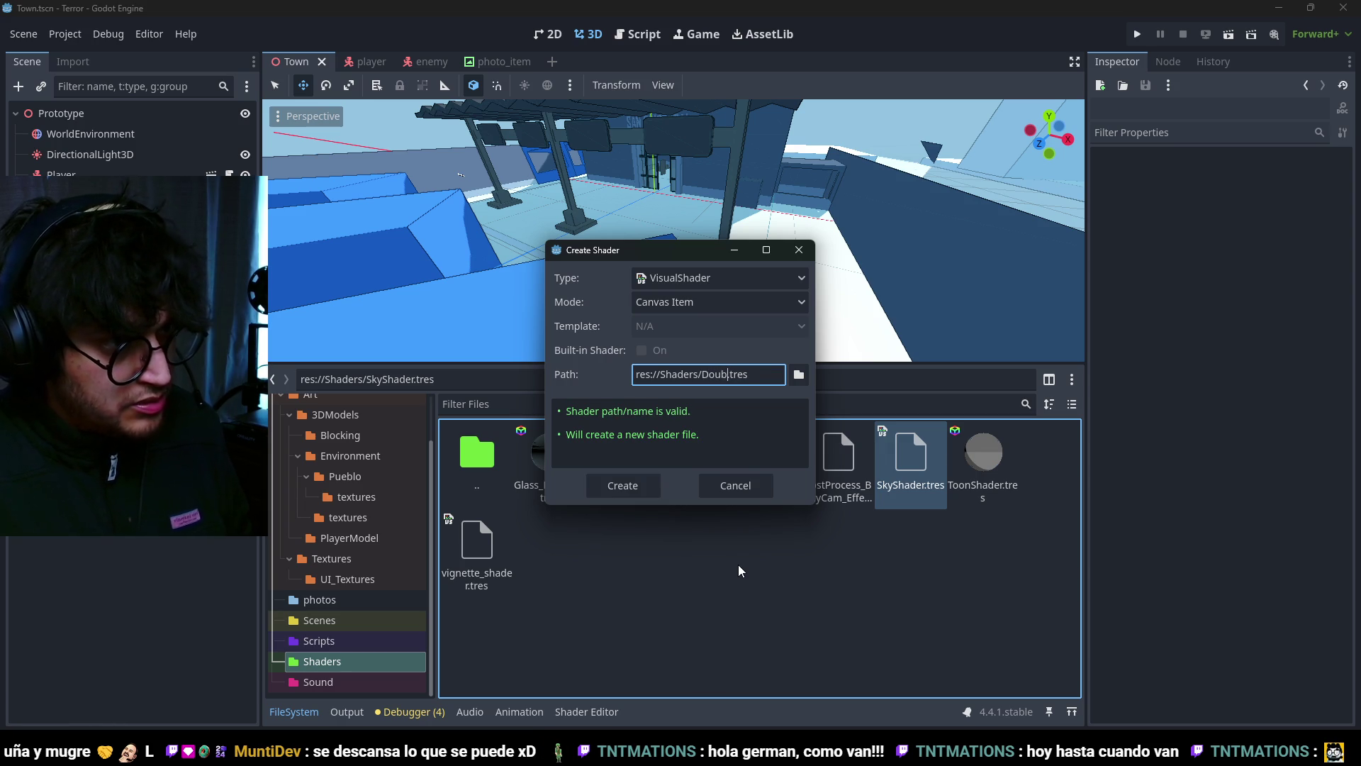
pyautogui.press('BackSpace')
pyautogui.press('BackSpace')
pyautogui.press('BackSpace')
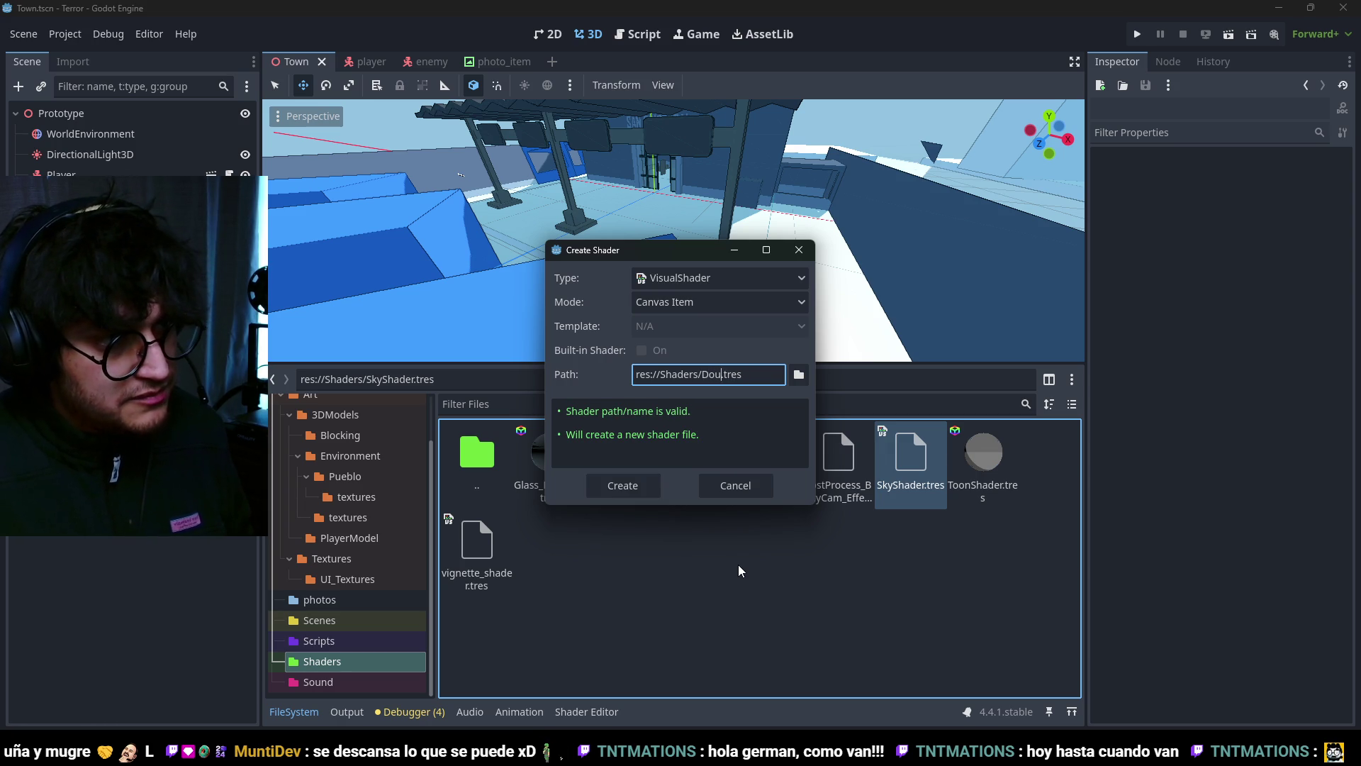
pyautogui.write('PatternShader')
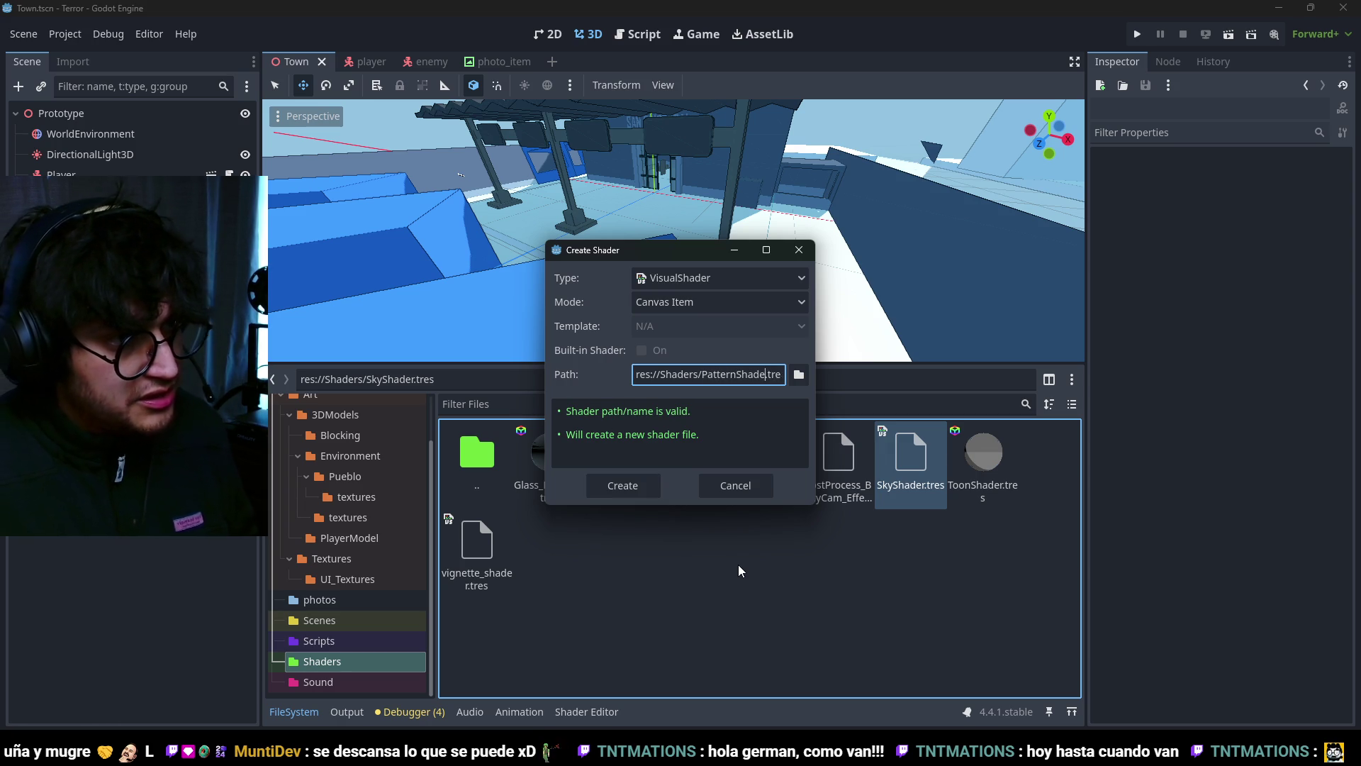
pyautogui.click(630, 489)
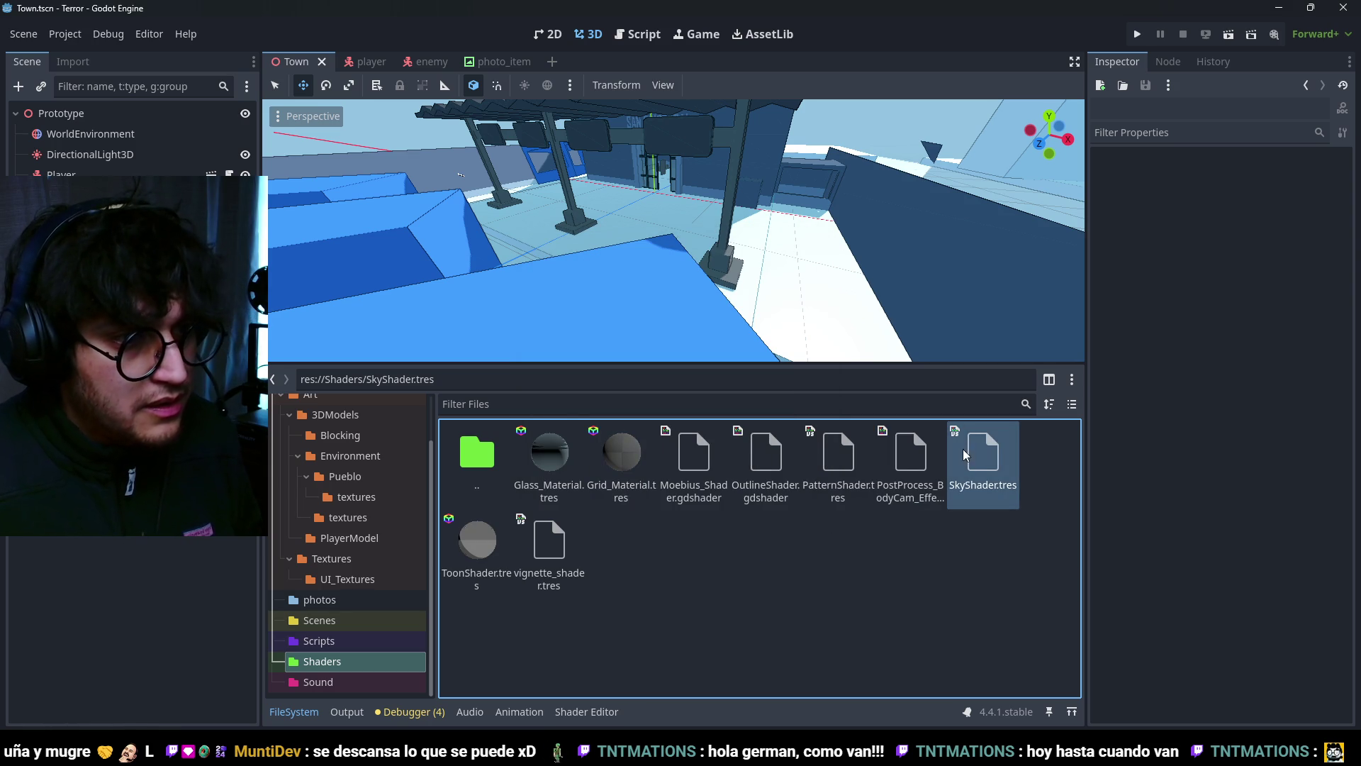
# Step: Open PatternShader.tres, then delete it from the Shaders folder
pyautogui.doubleClick(849, 470)
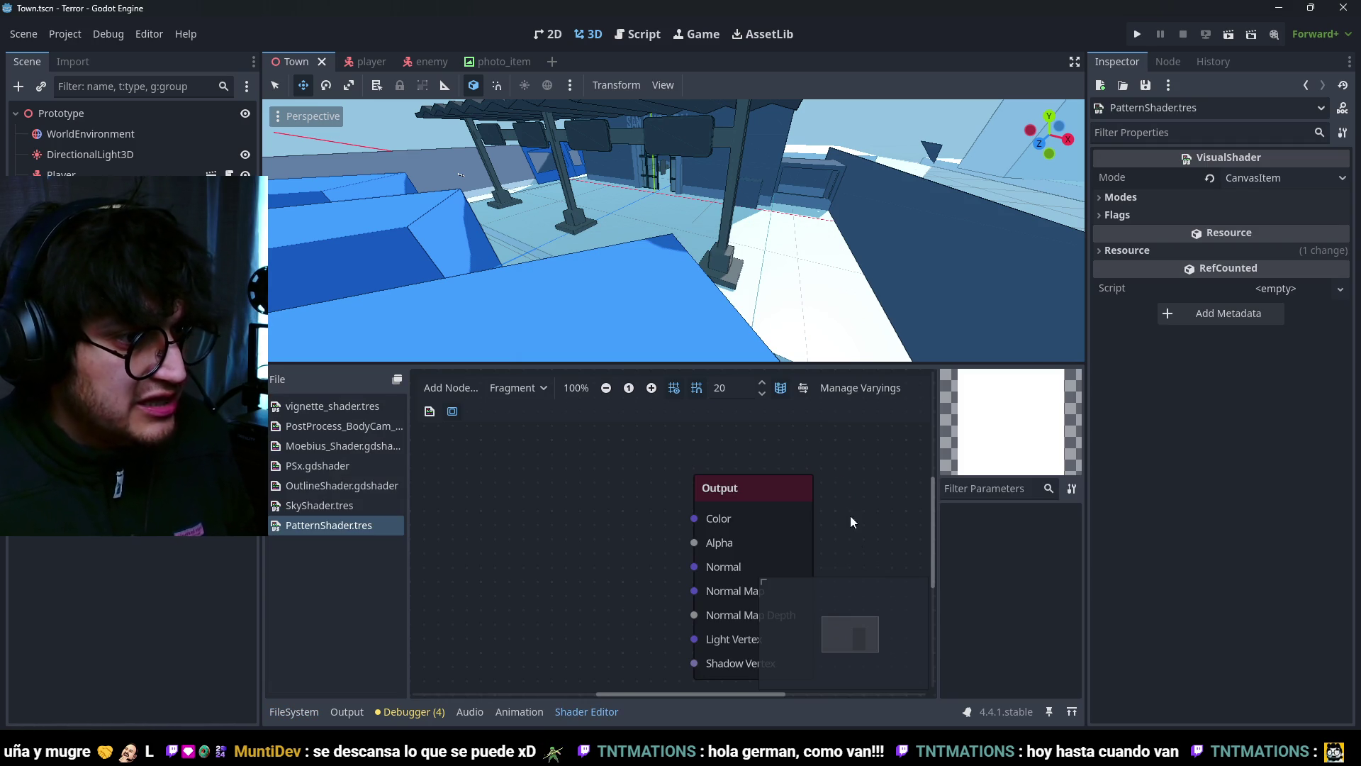
pyautogui.scroll(-4, 594, 517)
pyautogui.scroll(2, 651, 483)
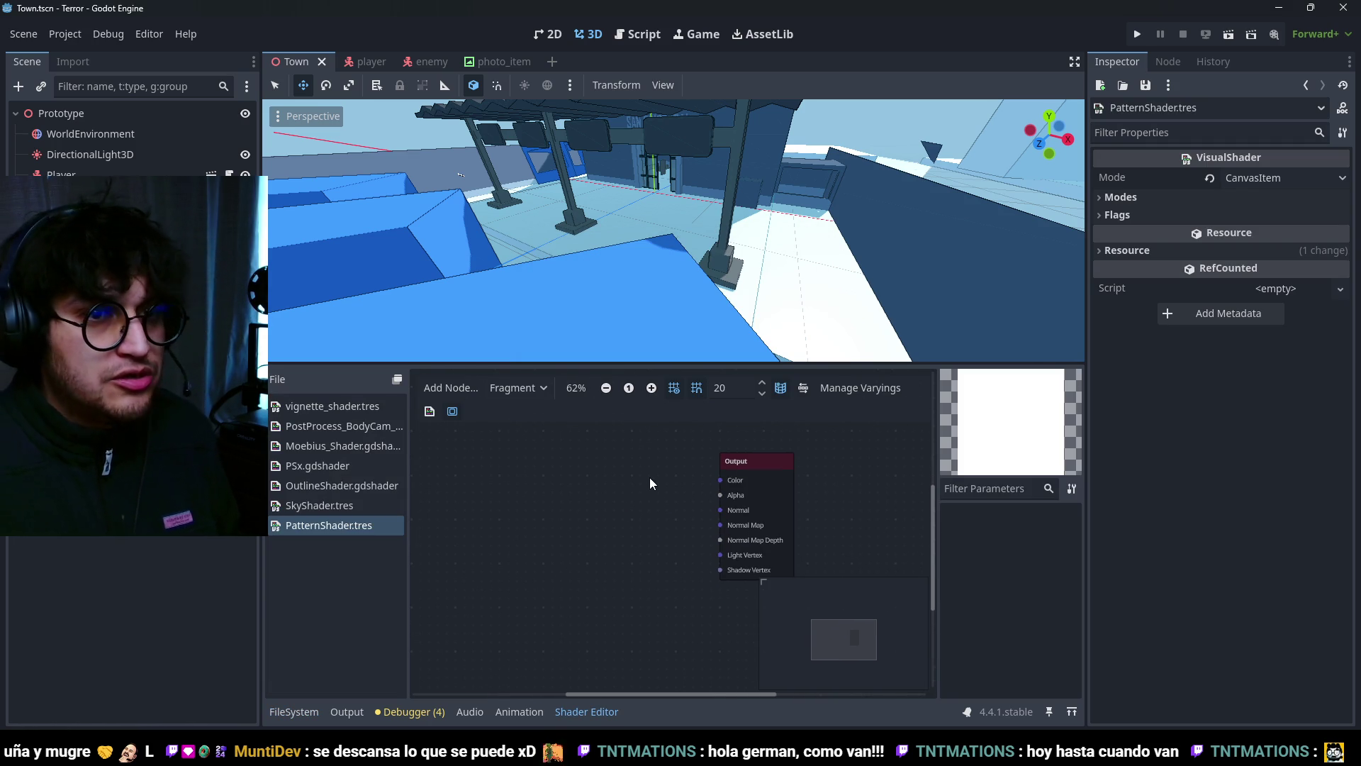
pyautogui.click(294, 711)
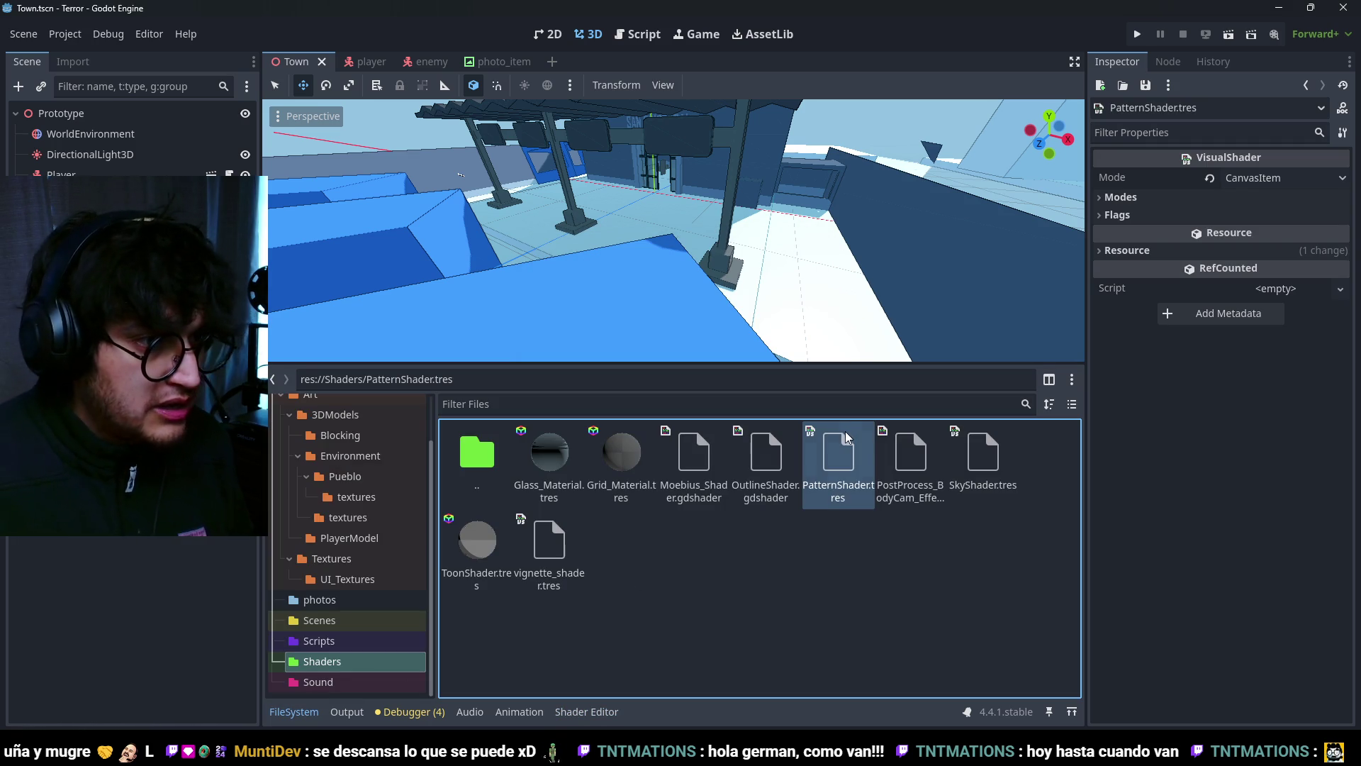
pyautogui.press('Delete')
pyautogui.click(795, 501)
# Step: Start a new VisualShader resource set to Spatial mode
pyautogui.rightClick(756, 554)
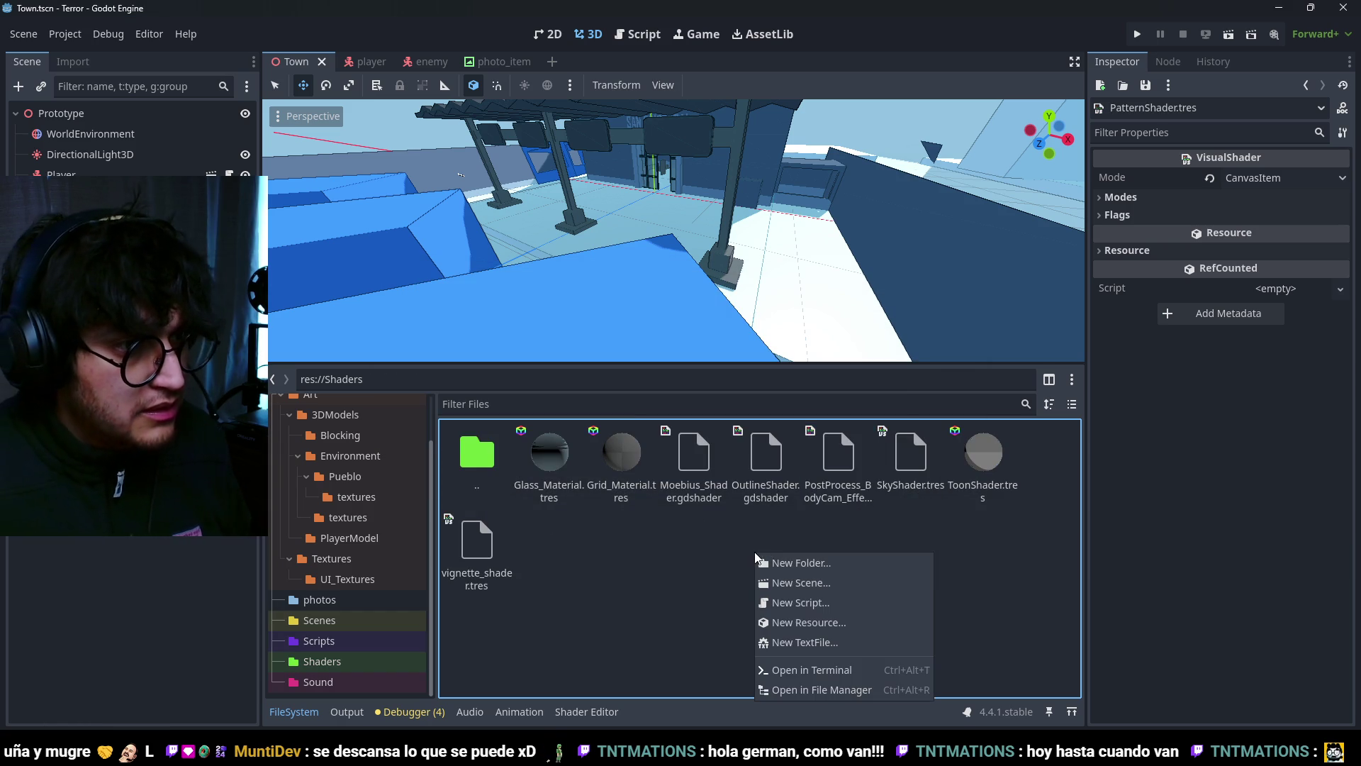
pyautogui.click(805, 623)
pyautogui.click(674, 436)
pyautogui.doubleClick(673, 437)
pyautogui.click(701, 301)
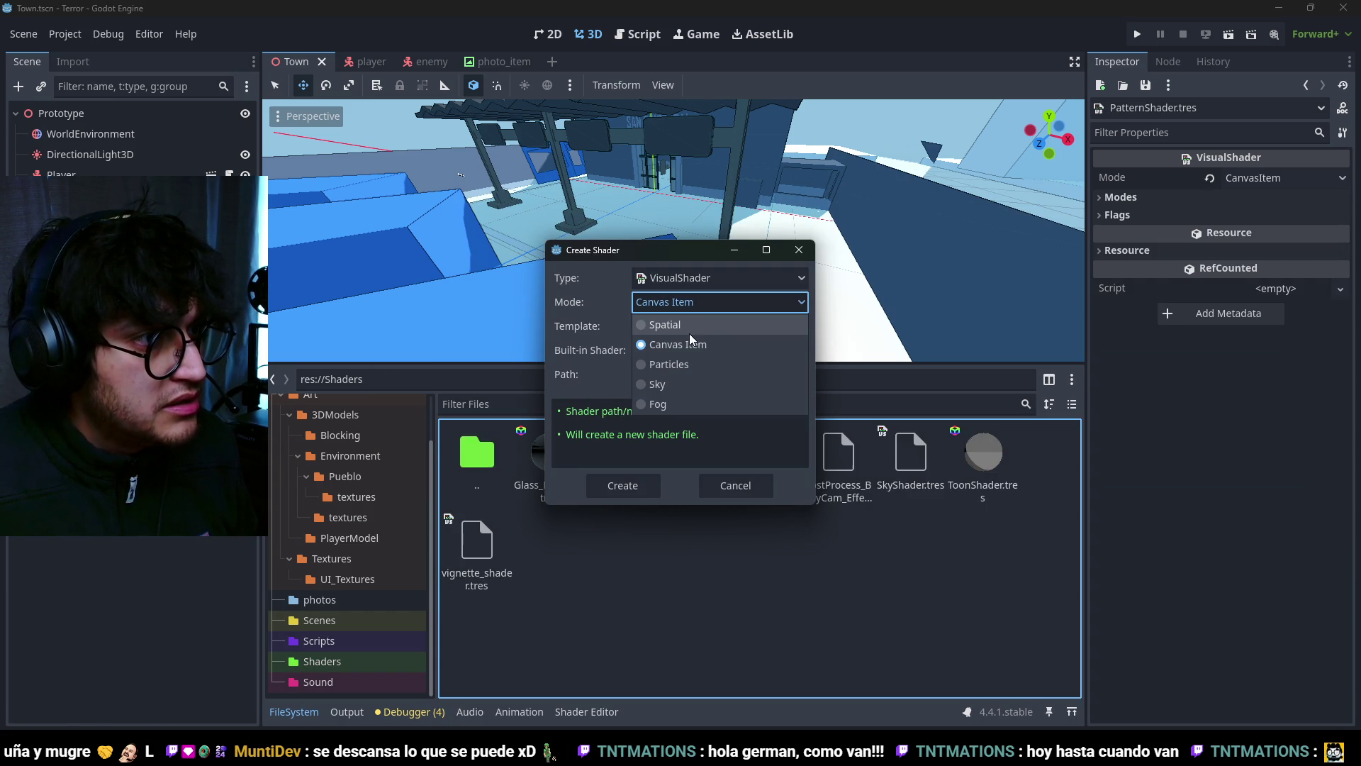
pyautogui.click(690, 326)
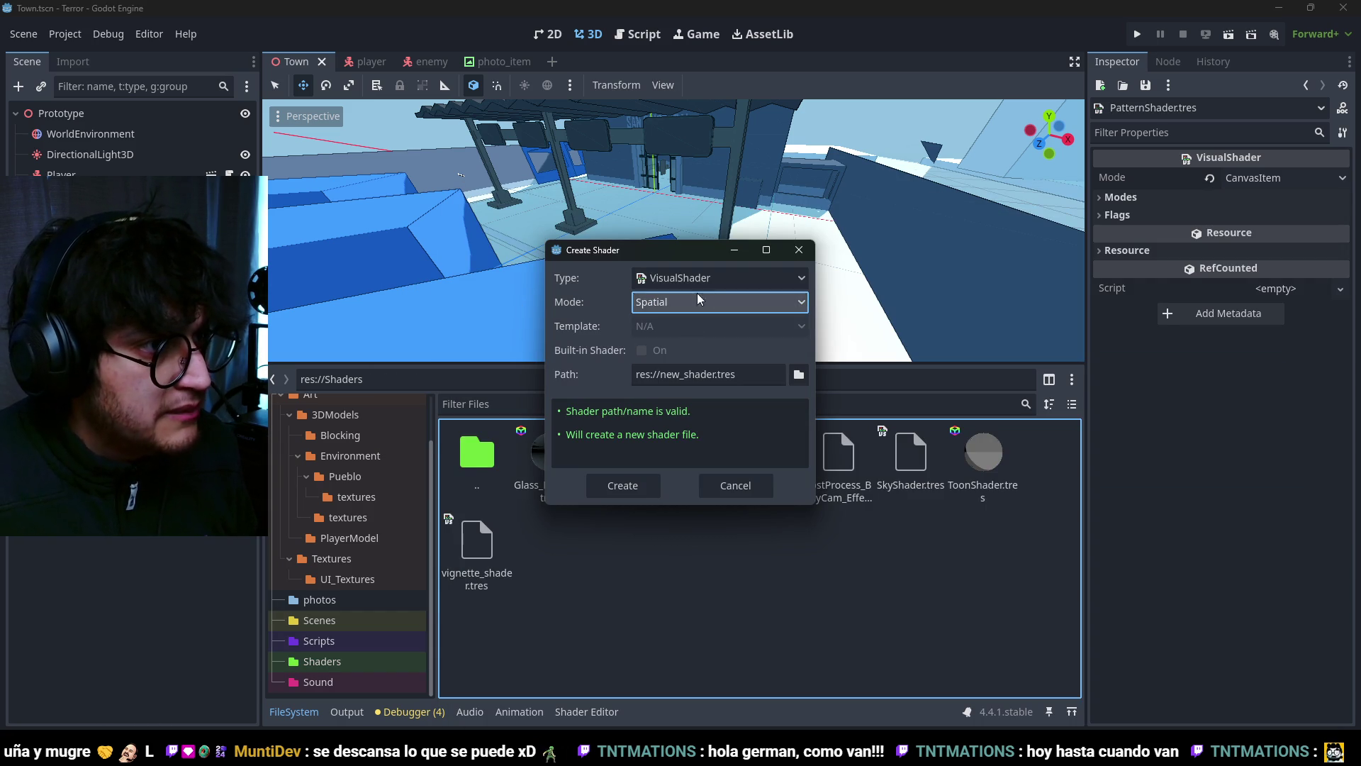
# Step: Save it as Pattern_Shader.tres in res://Shaders and open it in the Shader Editor
pyautogui.click(797, 378)
pyautogui.doubleClick(753, 218)
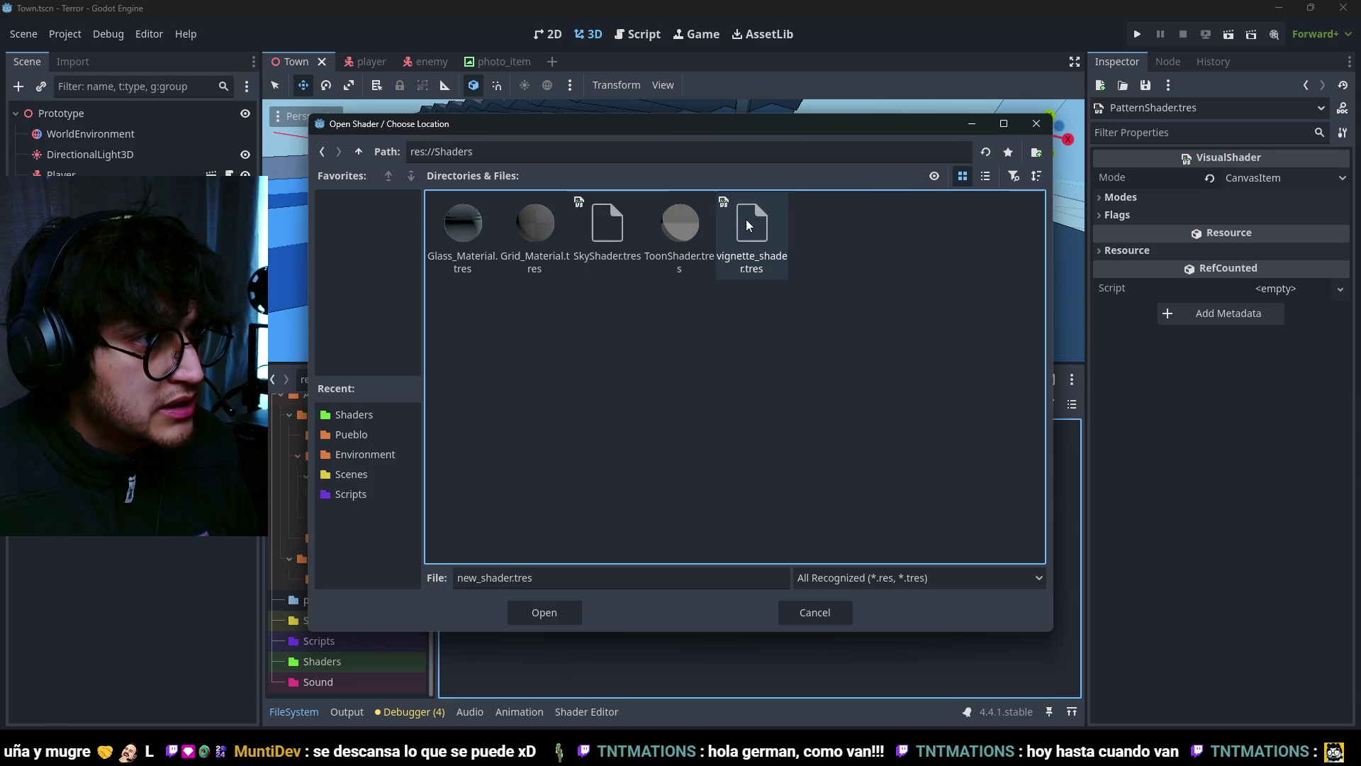
pyautogui.doubleClick(511, 578)
pyautogui.write('Patter')
pyautogui.write('n_Shader')
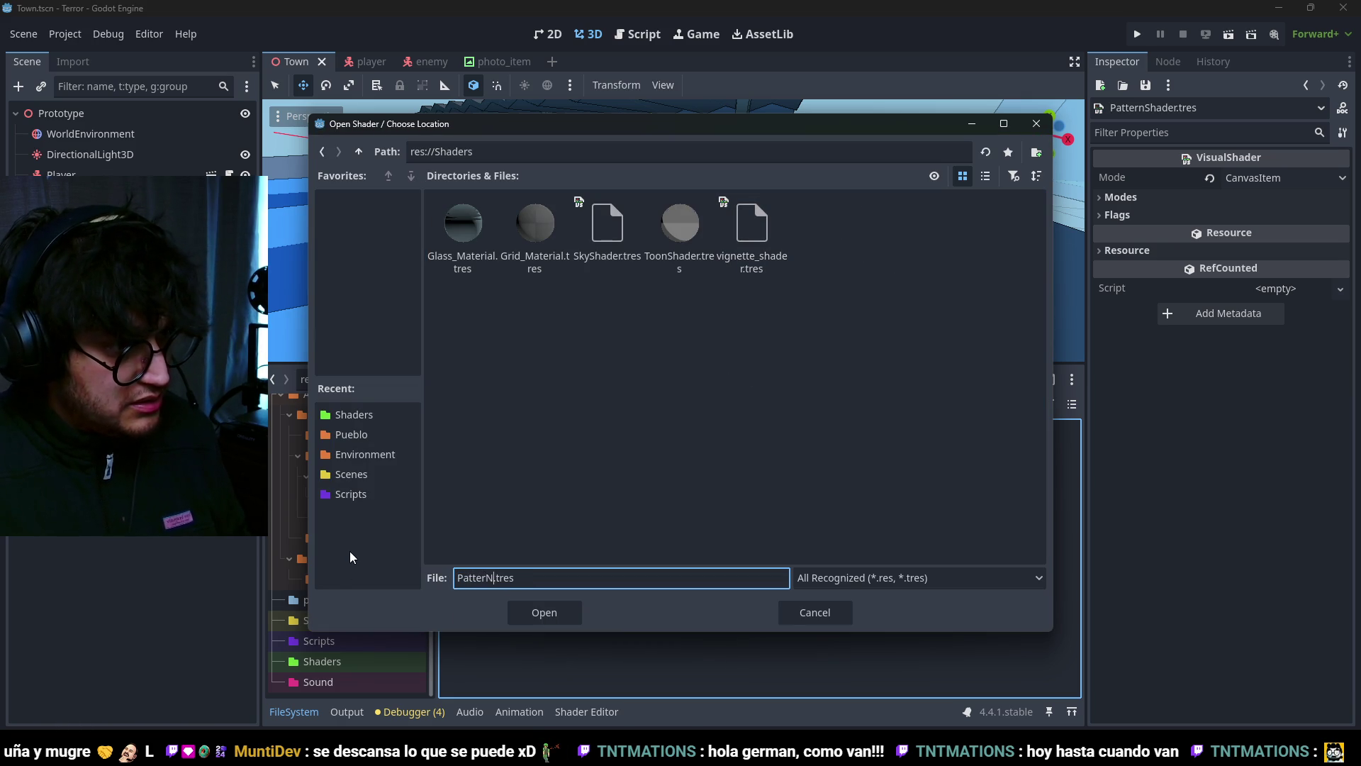
pyautogui.click(530, 609)
pyautogui.press('Return')
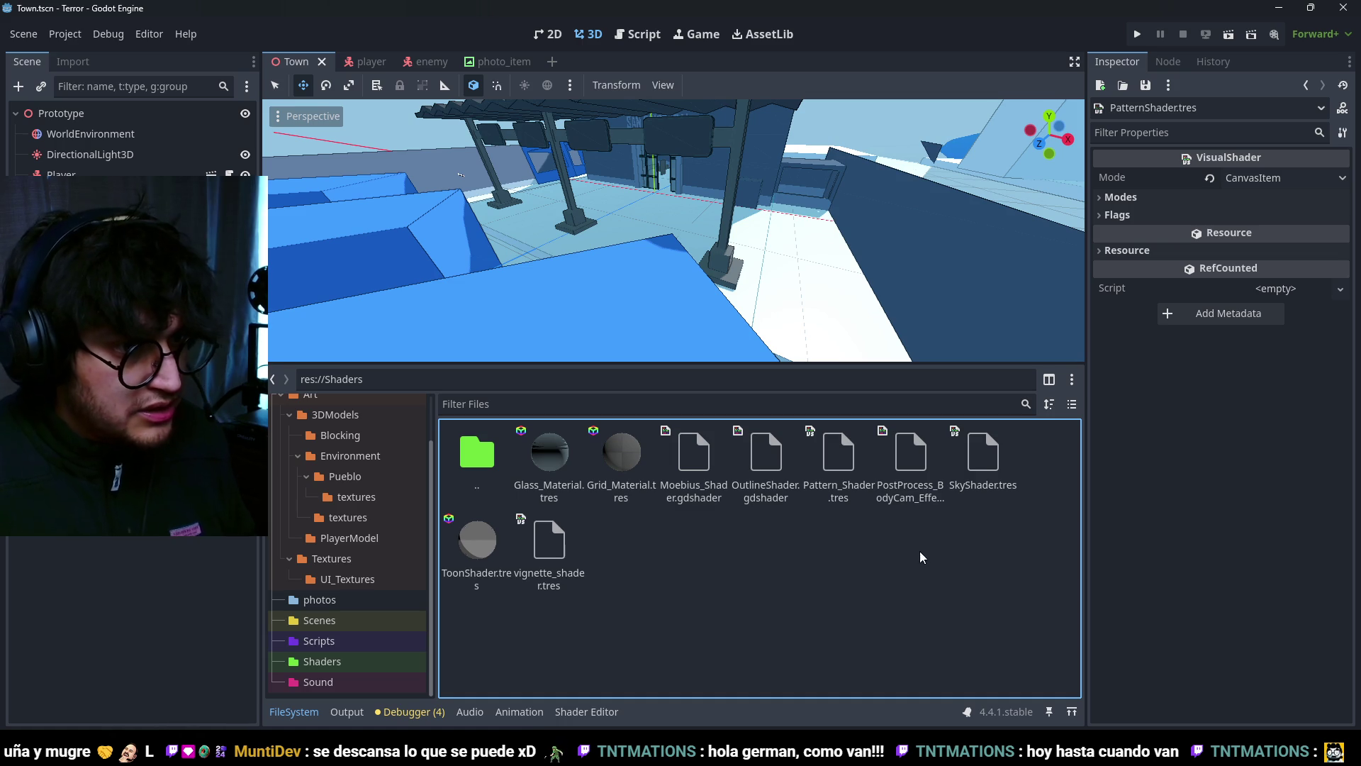
pyautogui.doubleClick(839, 454)
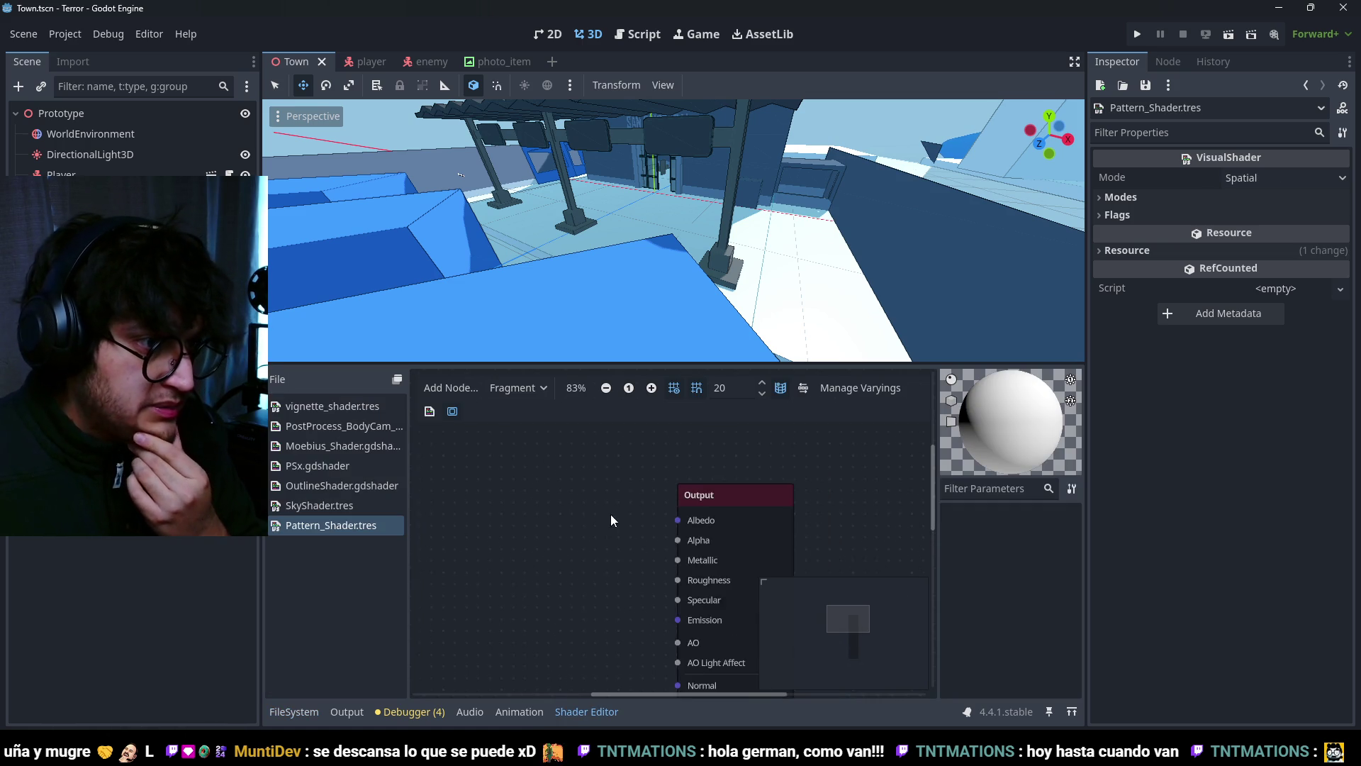
# Step: Add a ColorParameter node named Main_Color to the fragment graph
pyautogui.scroll(1, 562, 504)
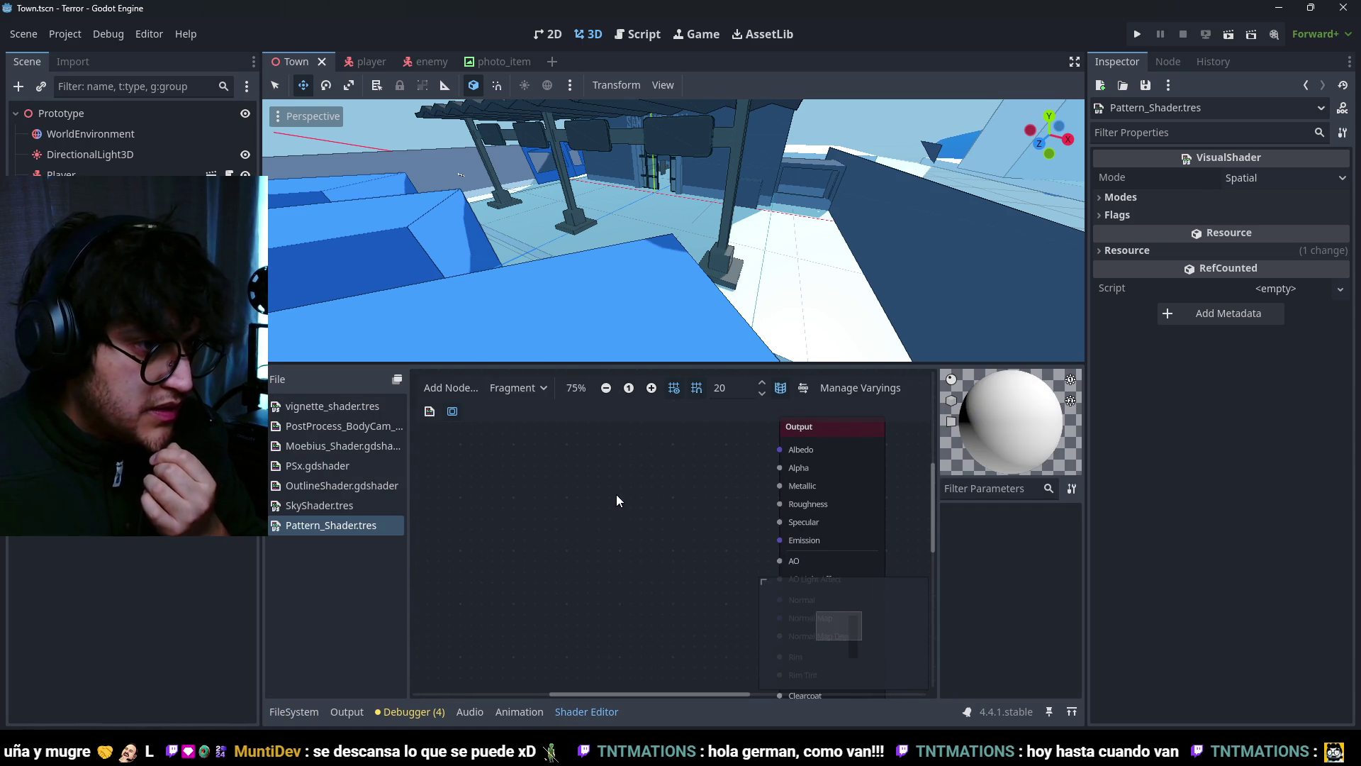
pyautogui.rightClick(623, 471)
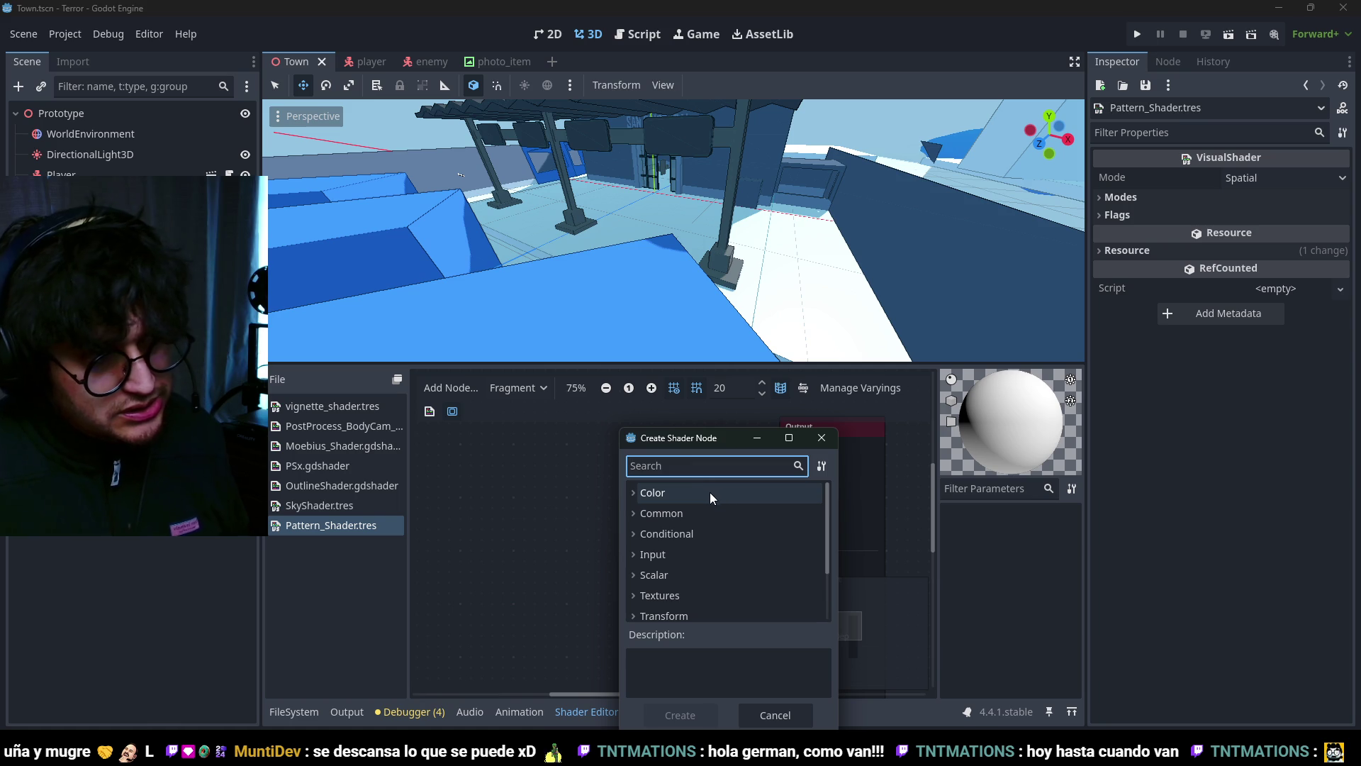
pyautogui.write('colorparam')
pyautogui.press('Return')
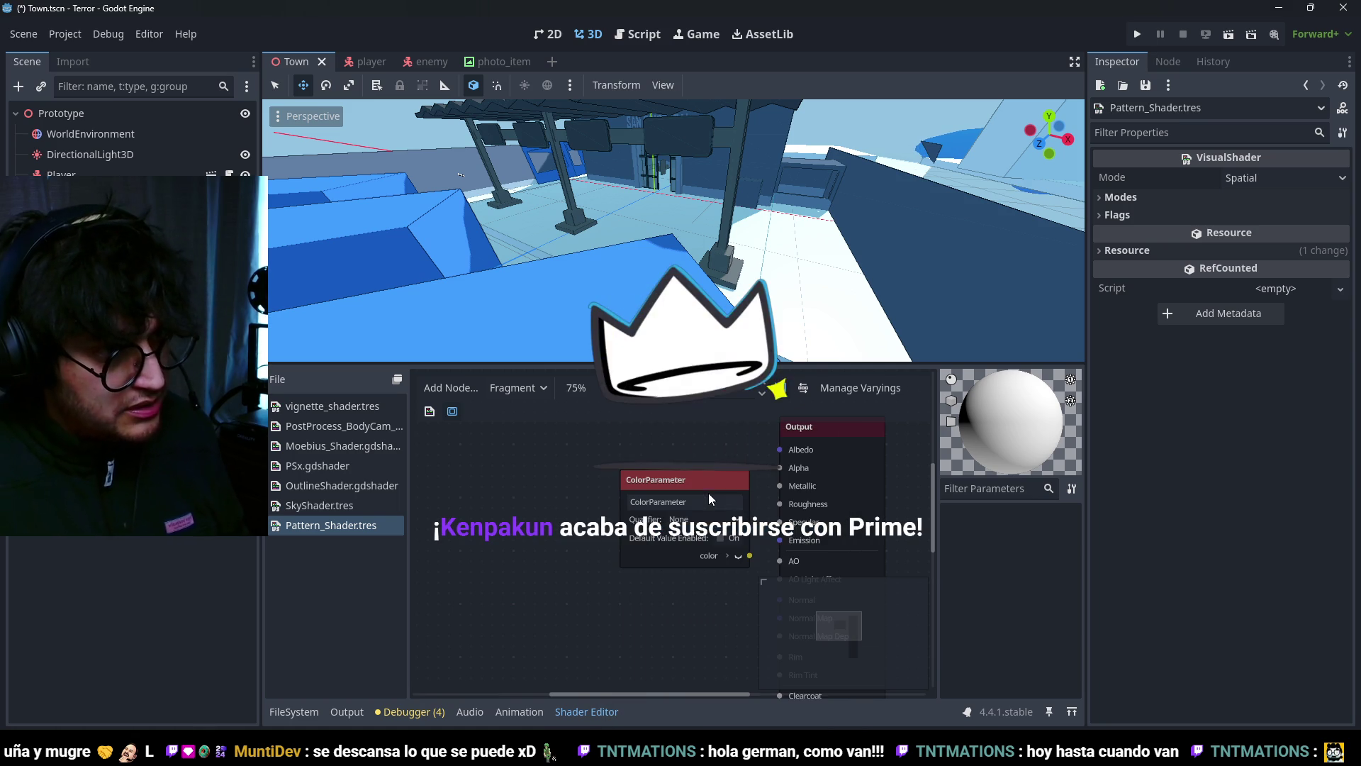
pyautogui.doubleClick(709, 500)
pyautogui.write('C')
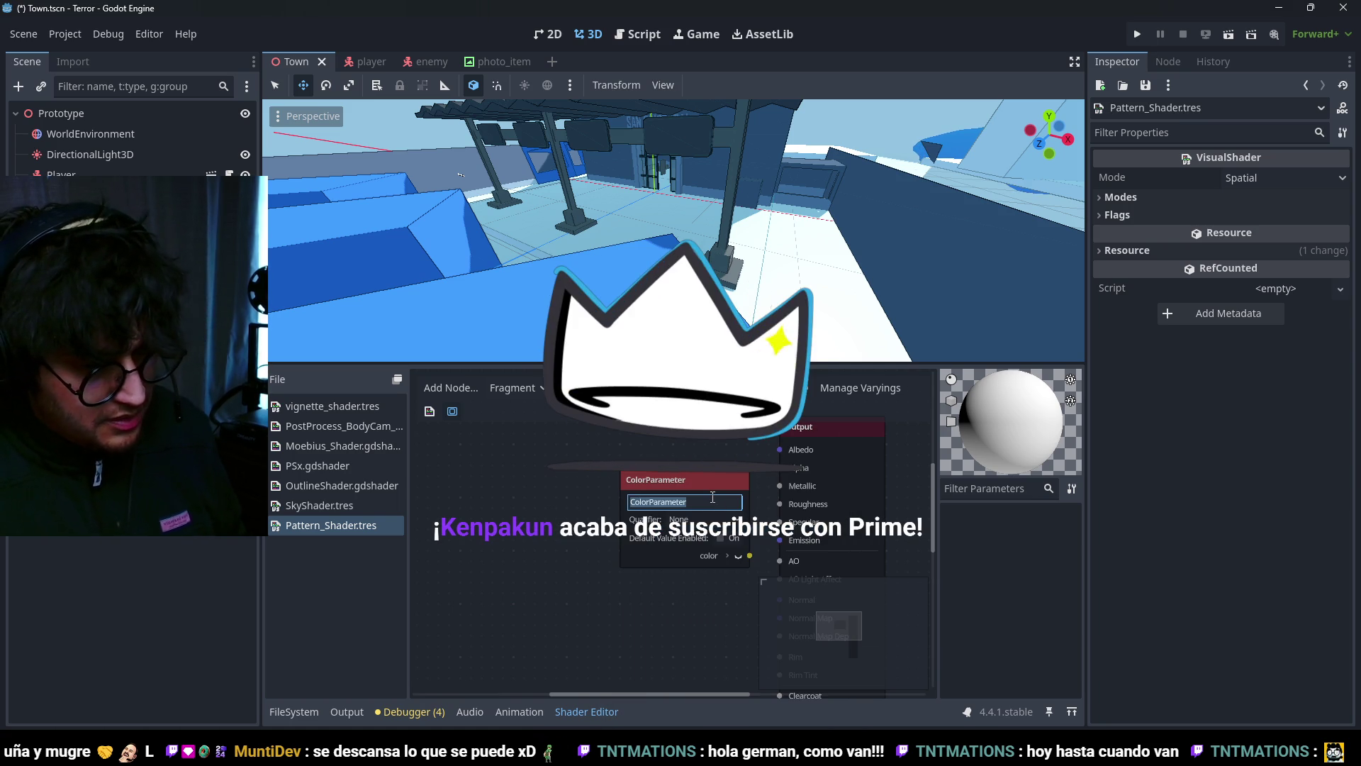
pyautogui.press('BackSpace')
pyautogui.write('Main_Color')
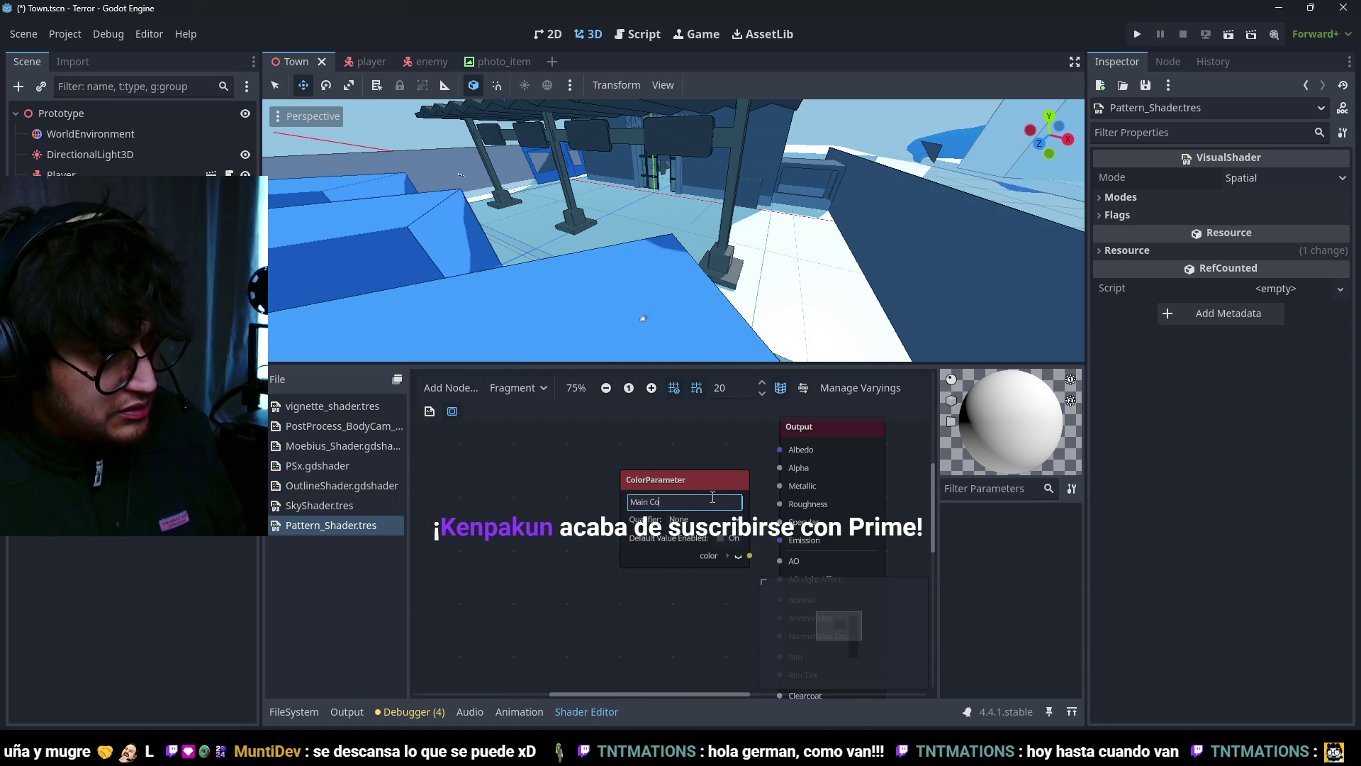
pyautogui.press('Return')
pyautogui.moveTo(709, 480); pyautogui.dragTo(500, 434)
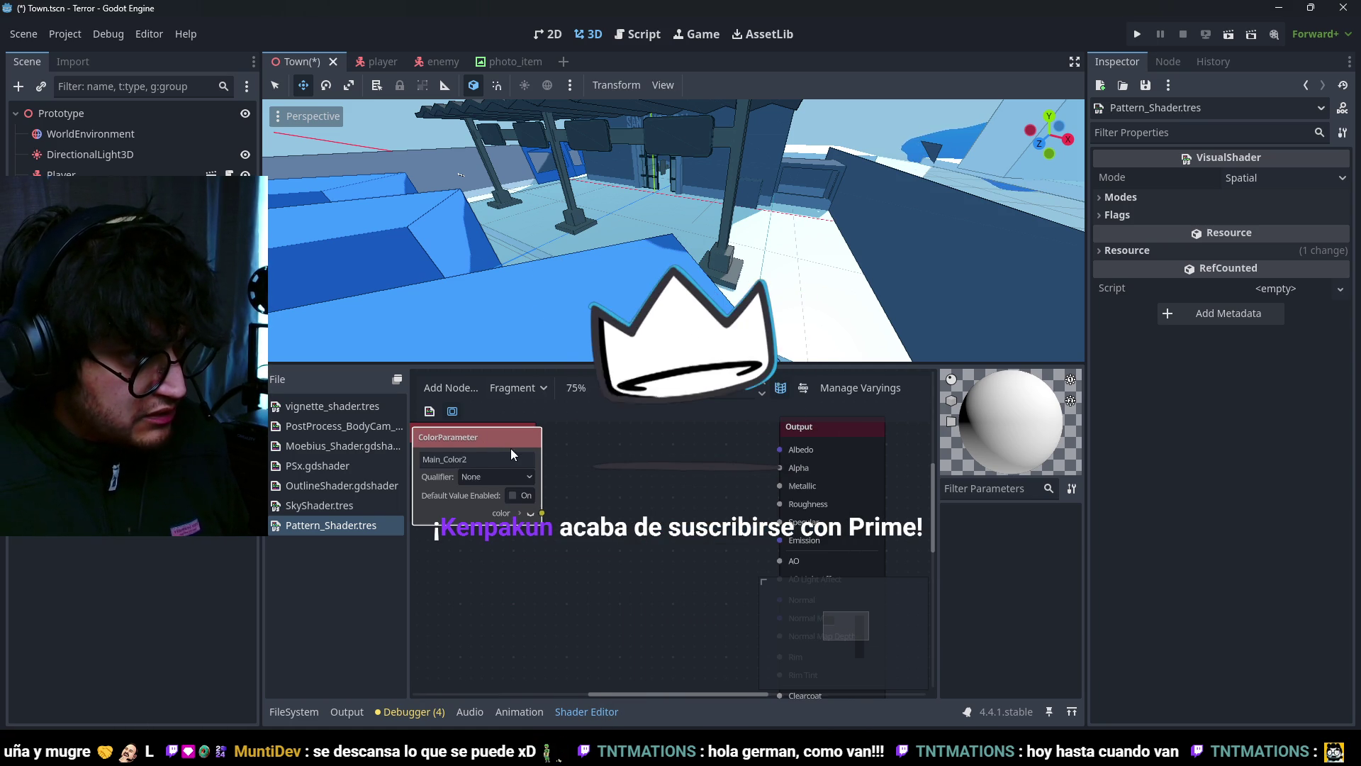
# Step: Copy Main_Color into a second parameter named Secondary_Color, aligned below it near the Output
pyautogui.hotkey('ctrl', 'c')
pyautogui.hotkey('ctrl', 'v')
pyautogui.moveTo(594, 576); pyautogui.dragTo(572, 586)
pyautogui.doubleClick(546, 593)
pyautogui.write('Sec')
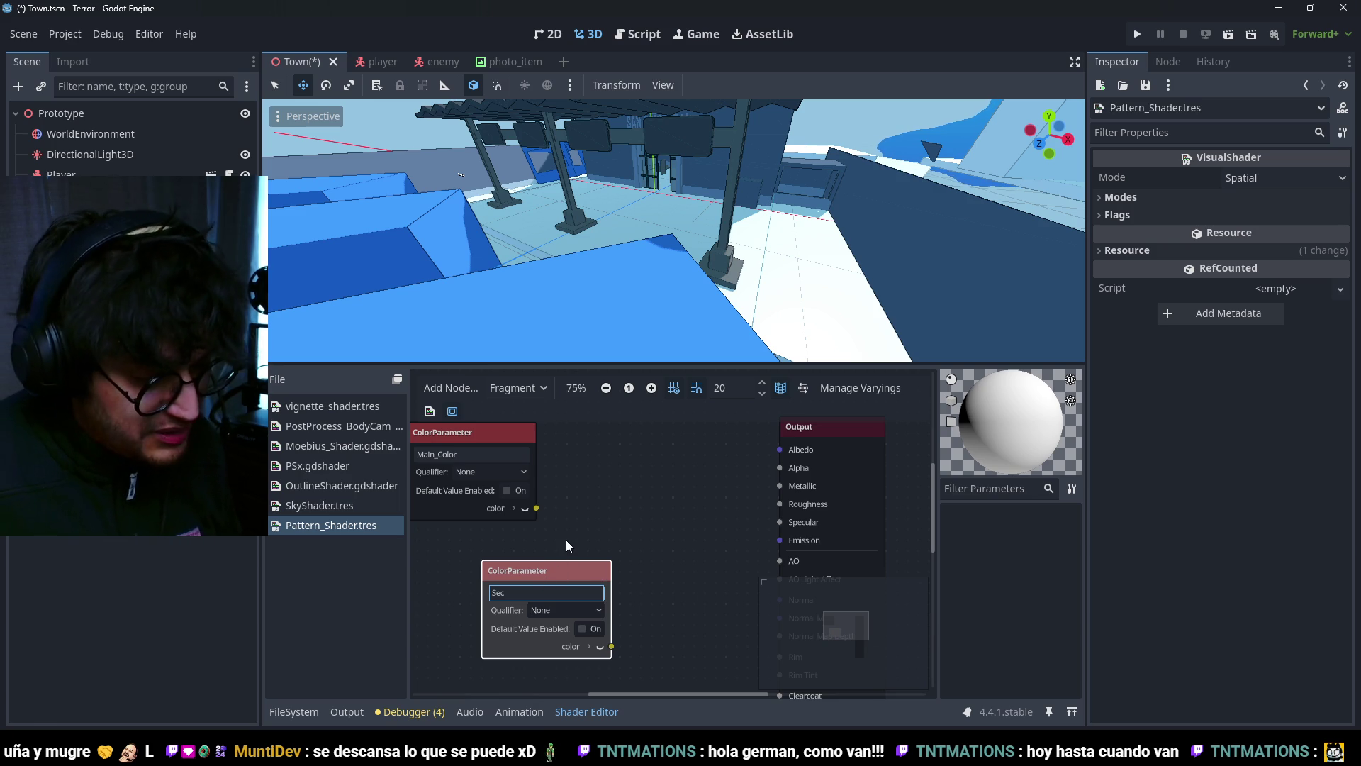
pyautogui.moveTo(611, 530); pyautogui.dragTo(712, 539, button='middle')
pyautogui.moveTo(738, 545); pyautogui.dragTo(663, 523)
pyautogui.click(638, 541)
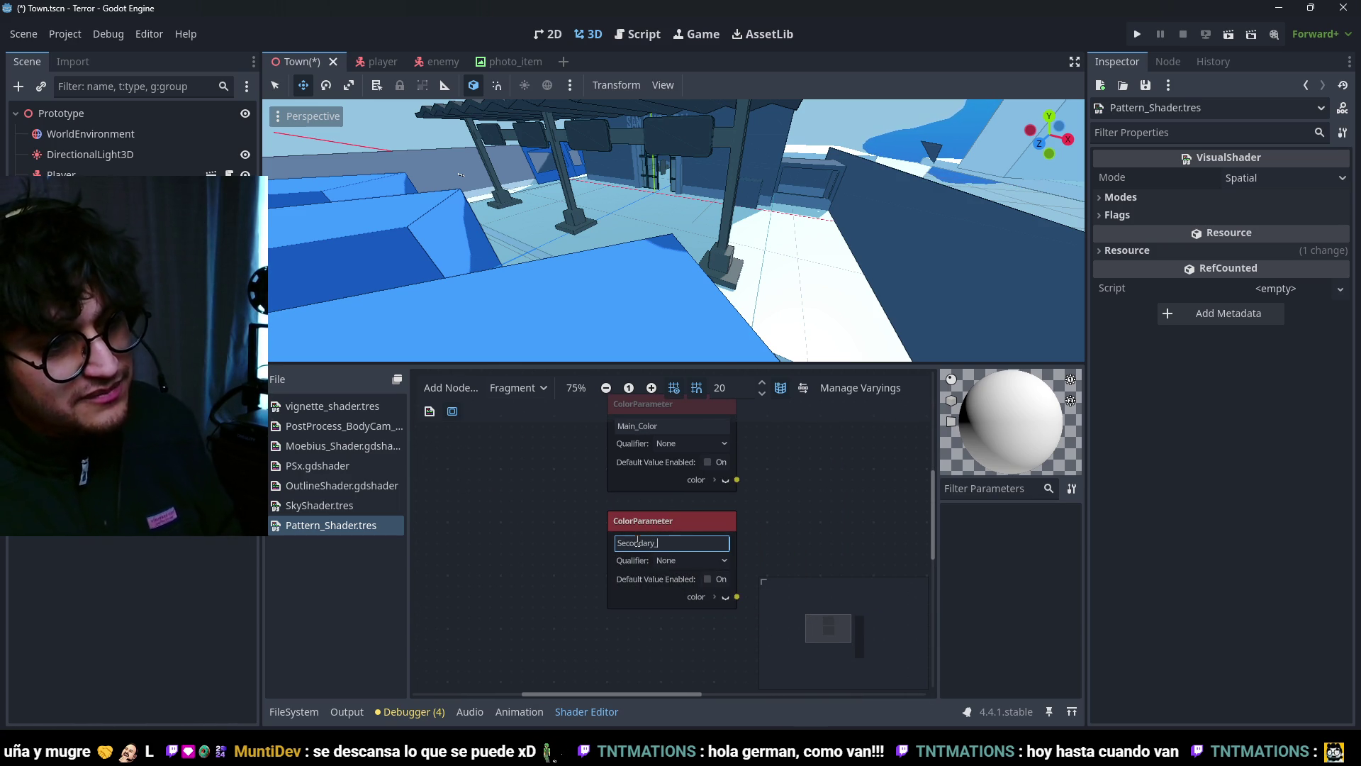
pyautogui.write('Color')
pyautogui.press('Return')
pyautogui.scroll(-2, 587, 561)
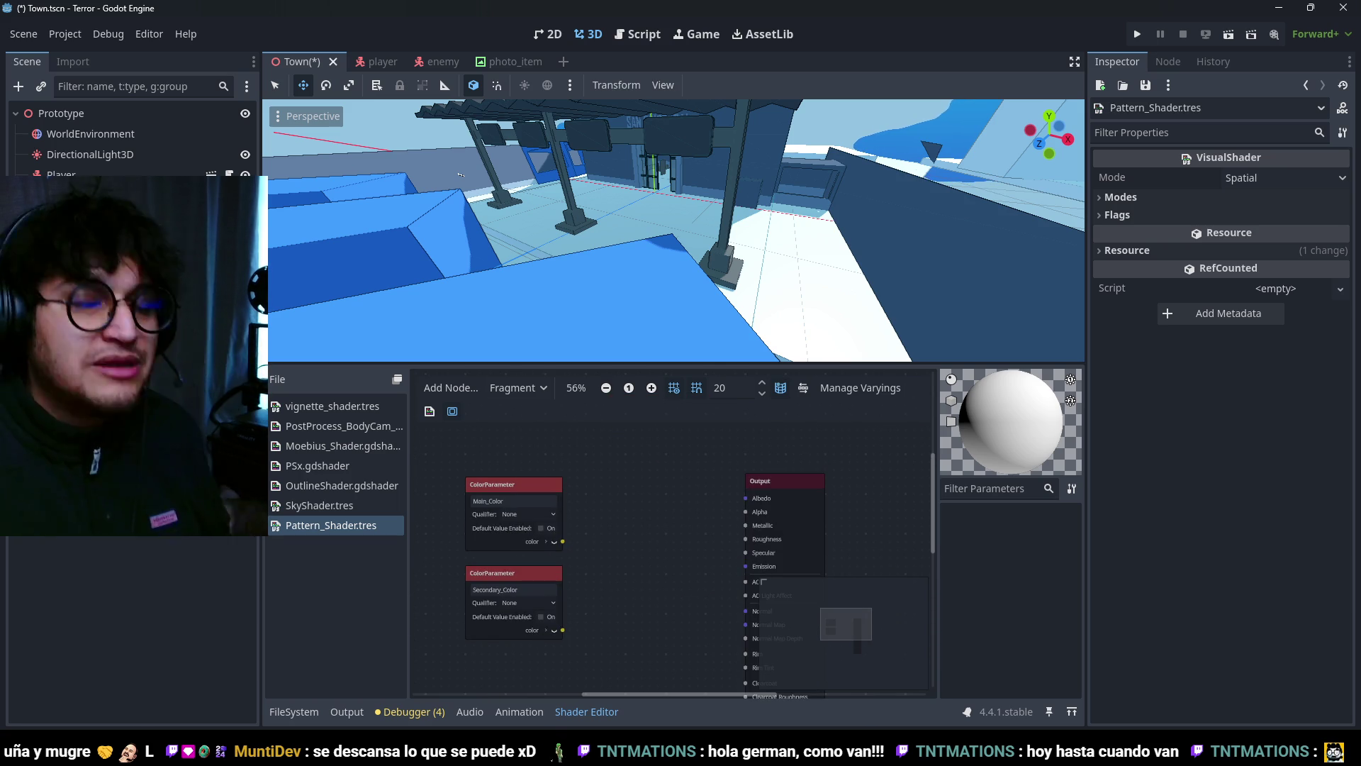
pyautogui.scroll(-3, 667, 511)
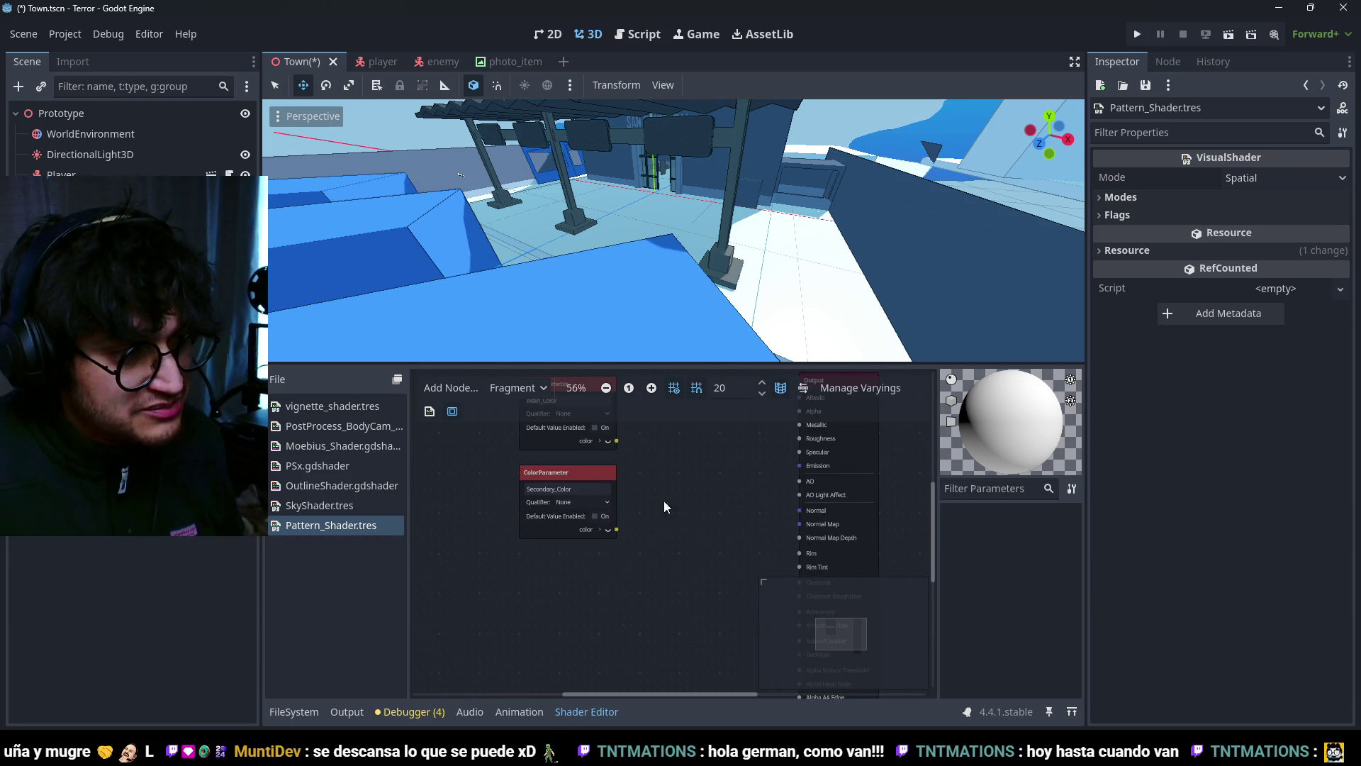
pyautogui.scroll(1, 687, 535)
pyautogui.hscroll(2, 638, 539)
pyautogui.rightClick(616, 546)
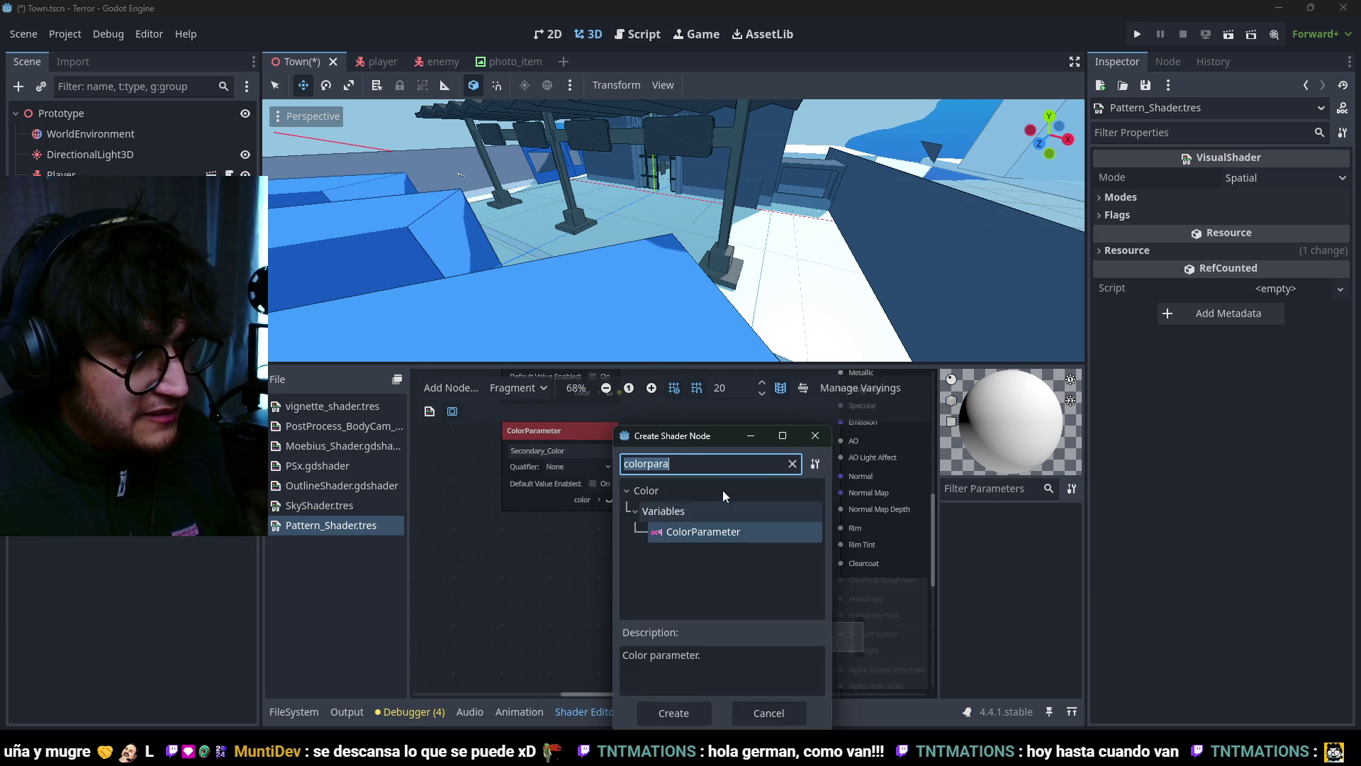
pyautogui.click(821, 435)
pyautogui.scroll(-2, 709, 482)
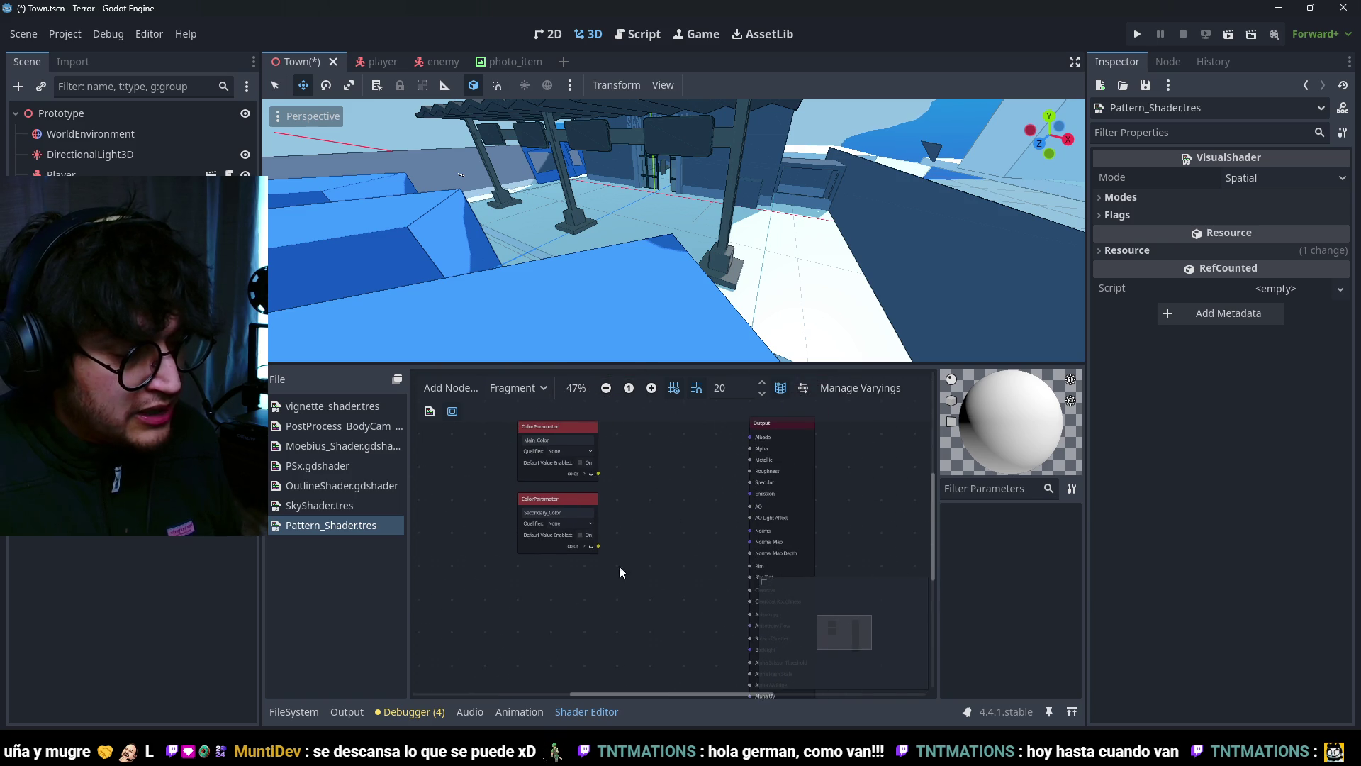
pyautogui.moveTo(589, 580); pyautogui.dragTo(581, 597, button='middle')
pyautogui.scroll(1, 581, 597)
pyautogui.moveTo(633, 487); pyautogui.dragTo(626, 551, button='middle')
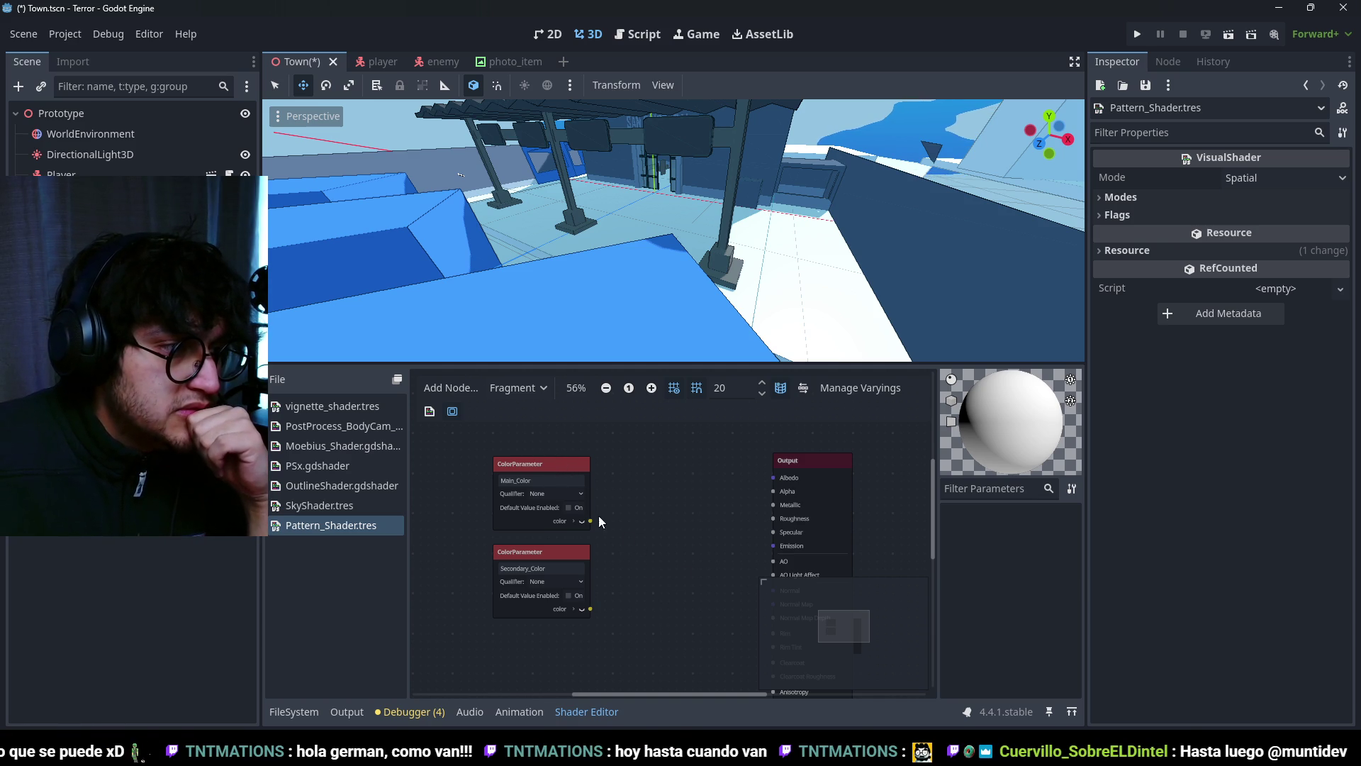
# Step: Add a vec4 Mix node with Main_Color wired to input a and Secondary_Color to b
pyautogui.rightClick(644, 499)
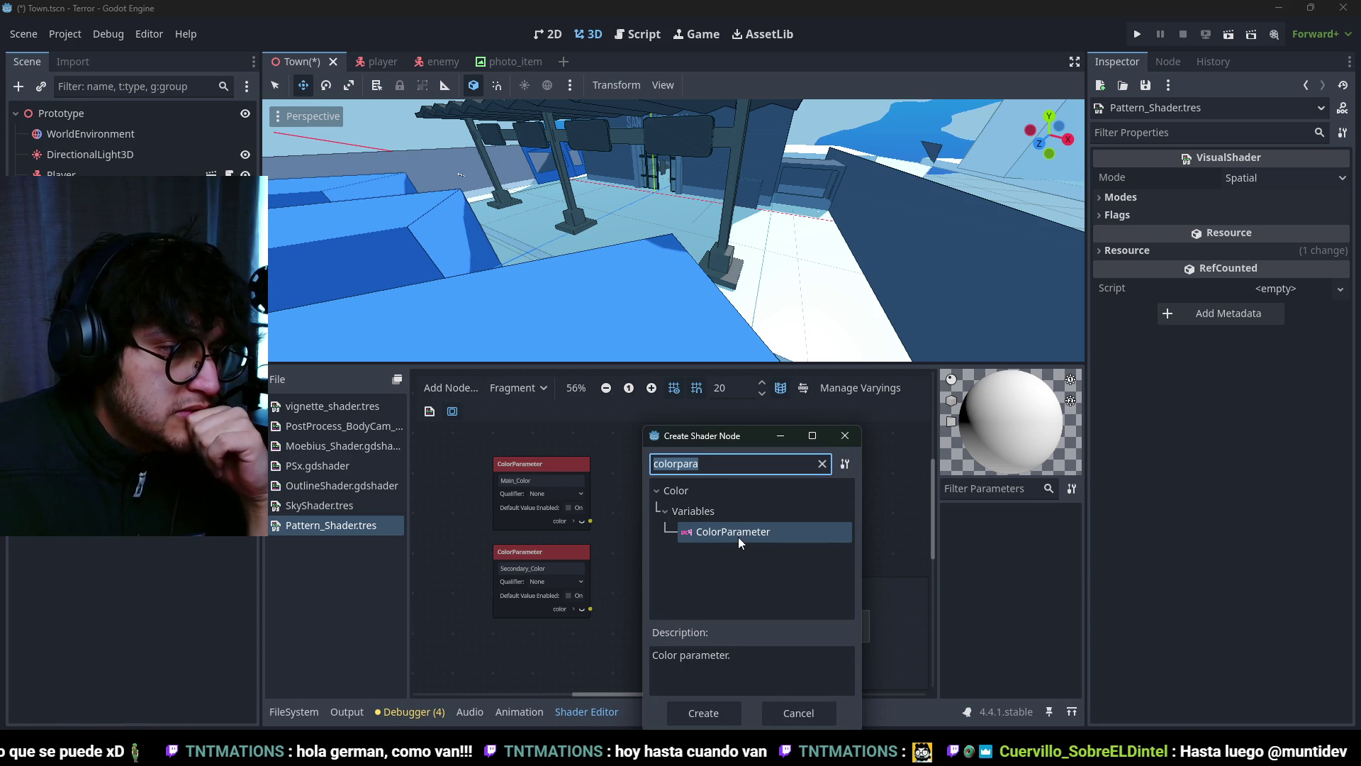
pyautogui.write('mix')
pyautogui.click(703, 568)
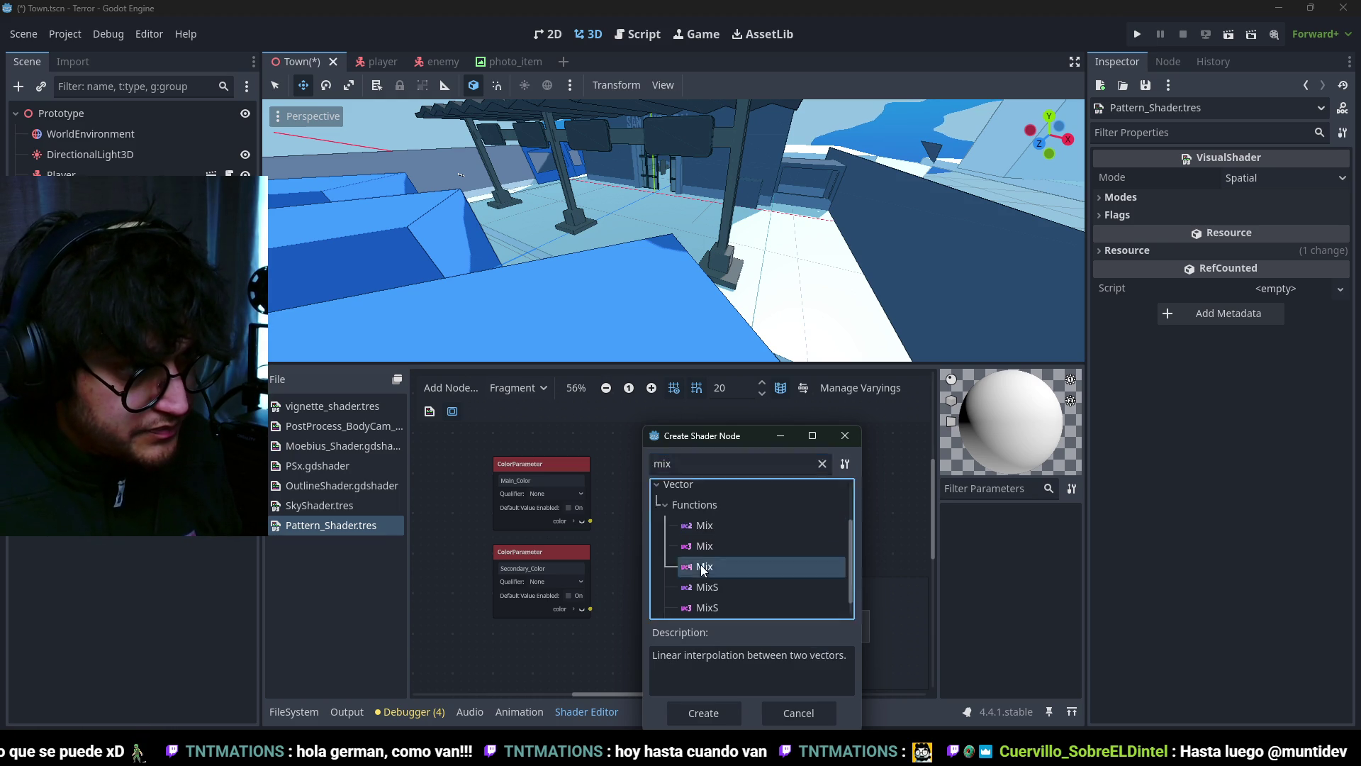
pyautogui.doubleClick(703, 568)
pyautogui.moveTo(640, 556); pyautogui.dragTo(643, 544)
pyautogui.moveTo(586, 619); pyautogui.dragTo(643, 551)
pyautogui.scroll(-1, 643, 551)
pyautogui.moveTo(643, 551)
pyautogui.mouseDown(button='middle')
pyautogui.moveTo(728, 489)
pyautogui.moveTo(676, 555)
pyautogui.mouseUp(button='middle')
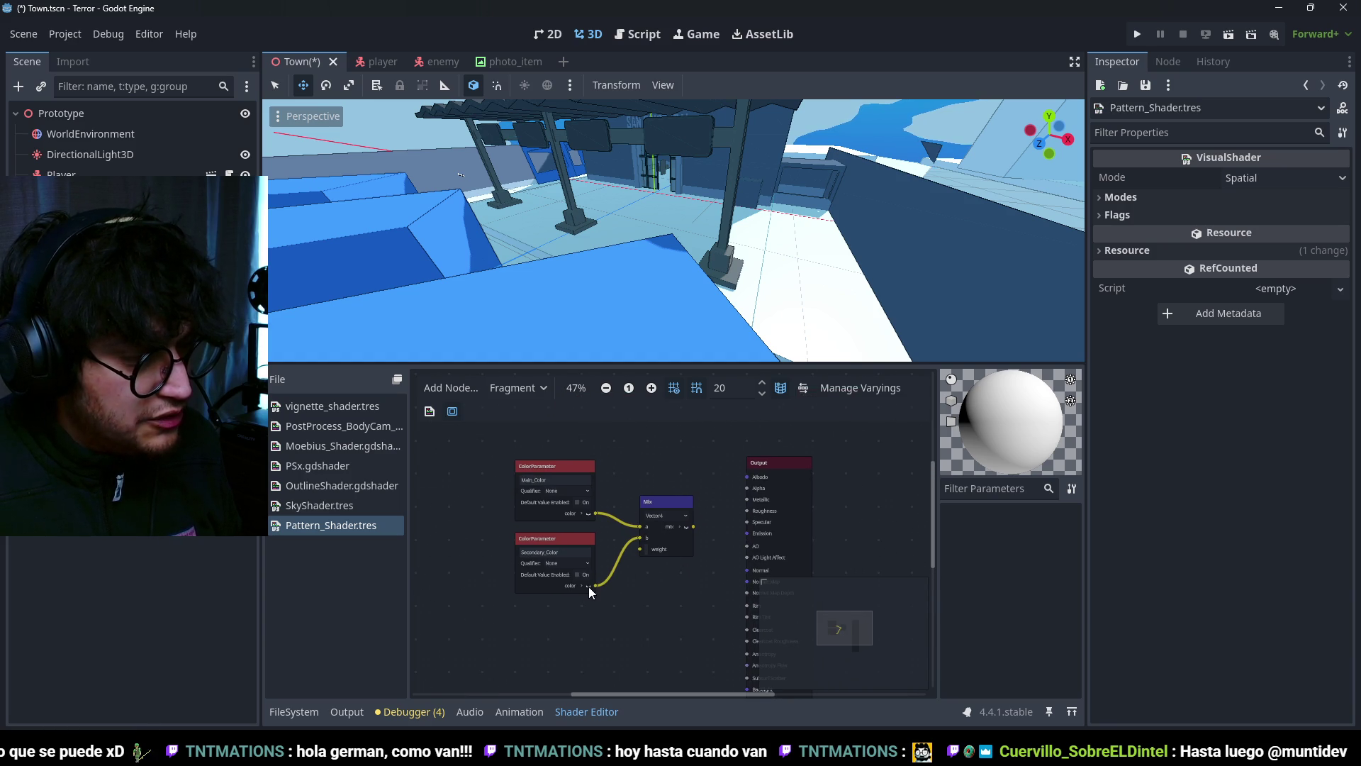
# Step: Add a UV Input node and connect it to the Mix node's weight
pyautogui.moveTo(610, 584); pyautogui.dragTo(654, 547, button='middle')
pyautogui.rightClick(508, 595)
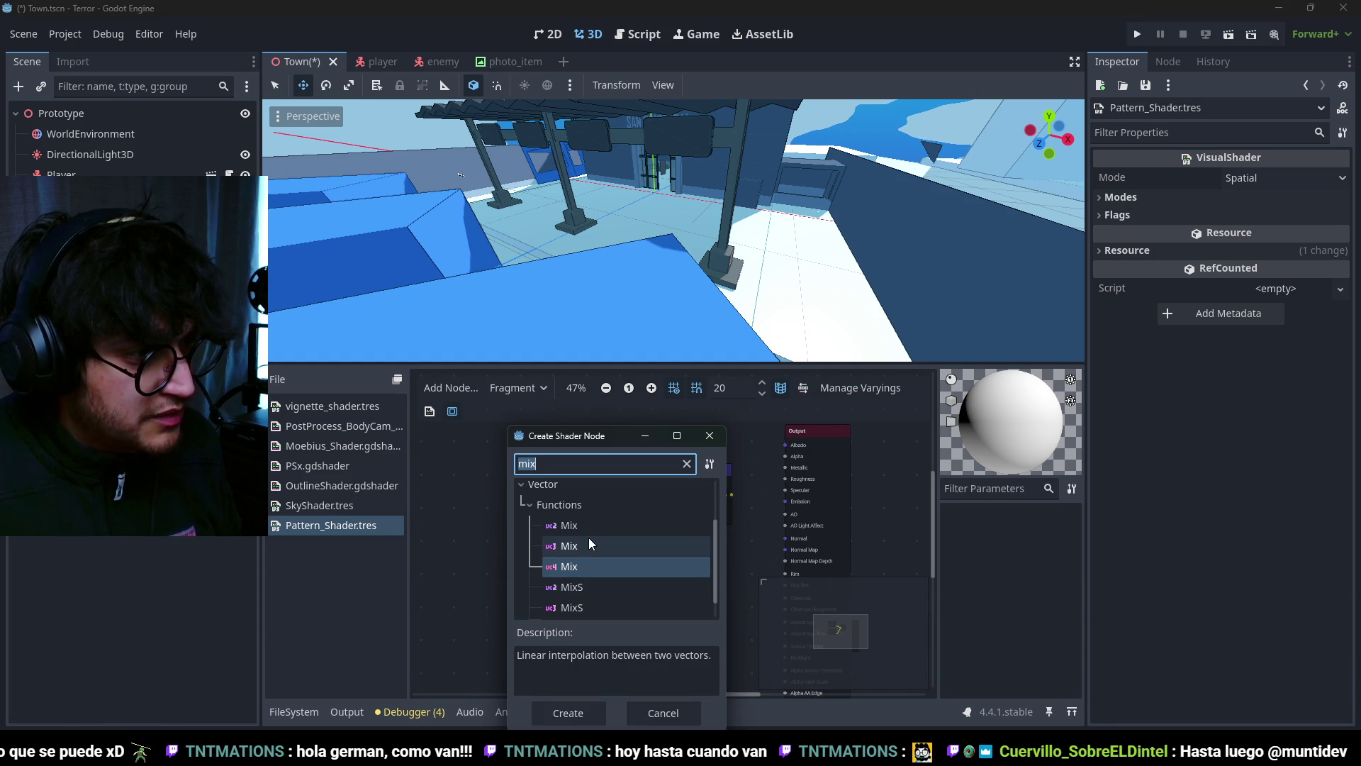
pyautogui.write('uv2')
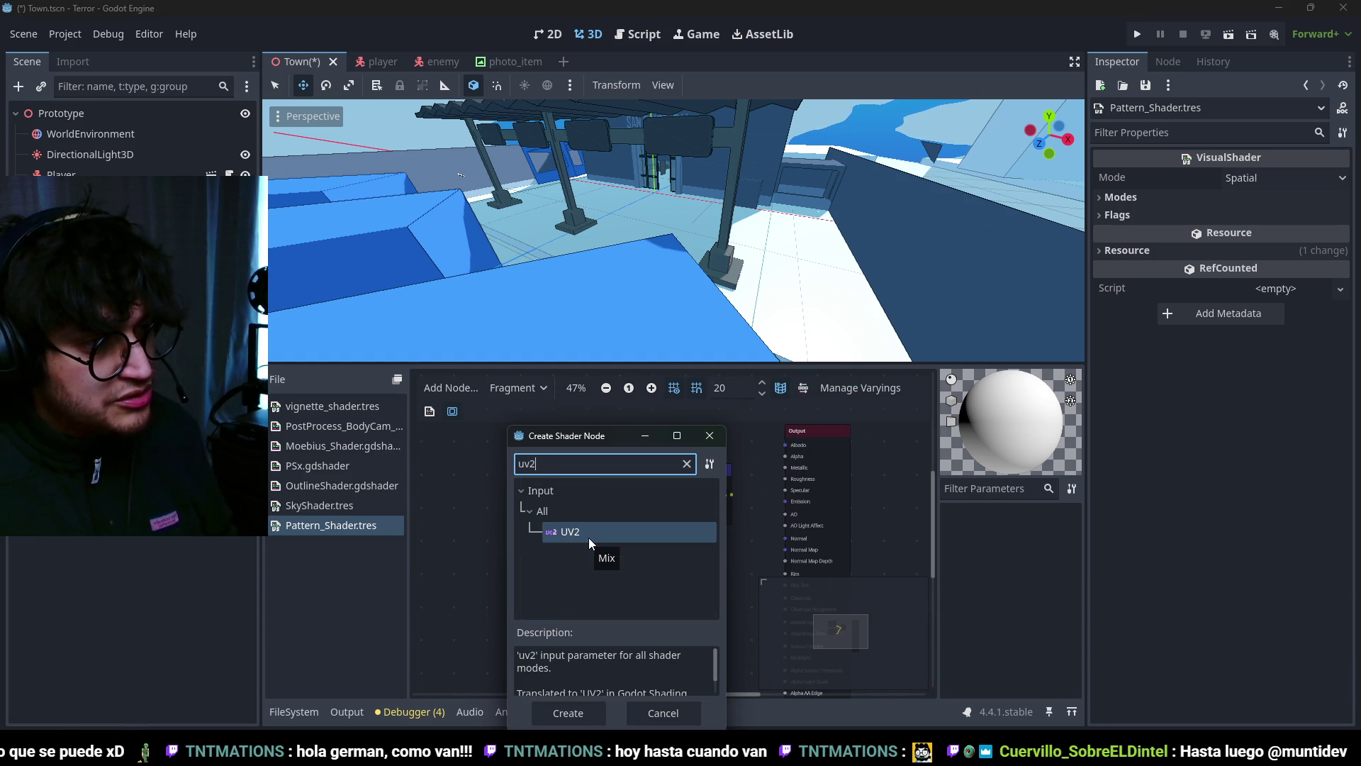
pyautogui.scroll(3, 589, 537)
pyautogui.doubleClick(589, 533)
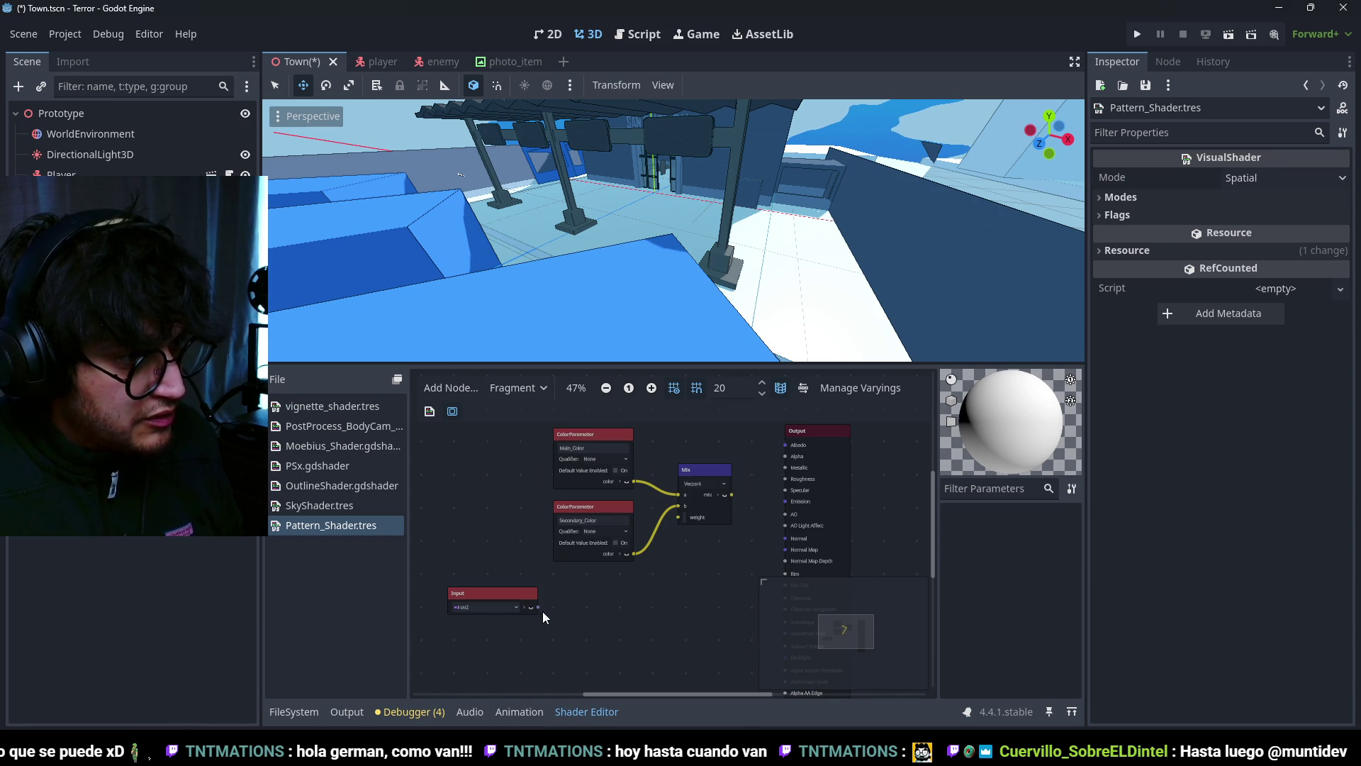
pyautogui.moveTo(665, 550); pyautogui.dragTo(679, 516)
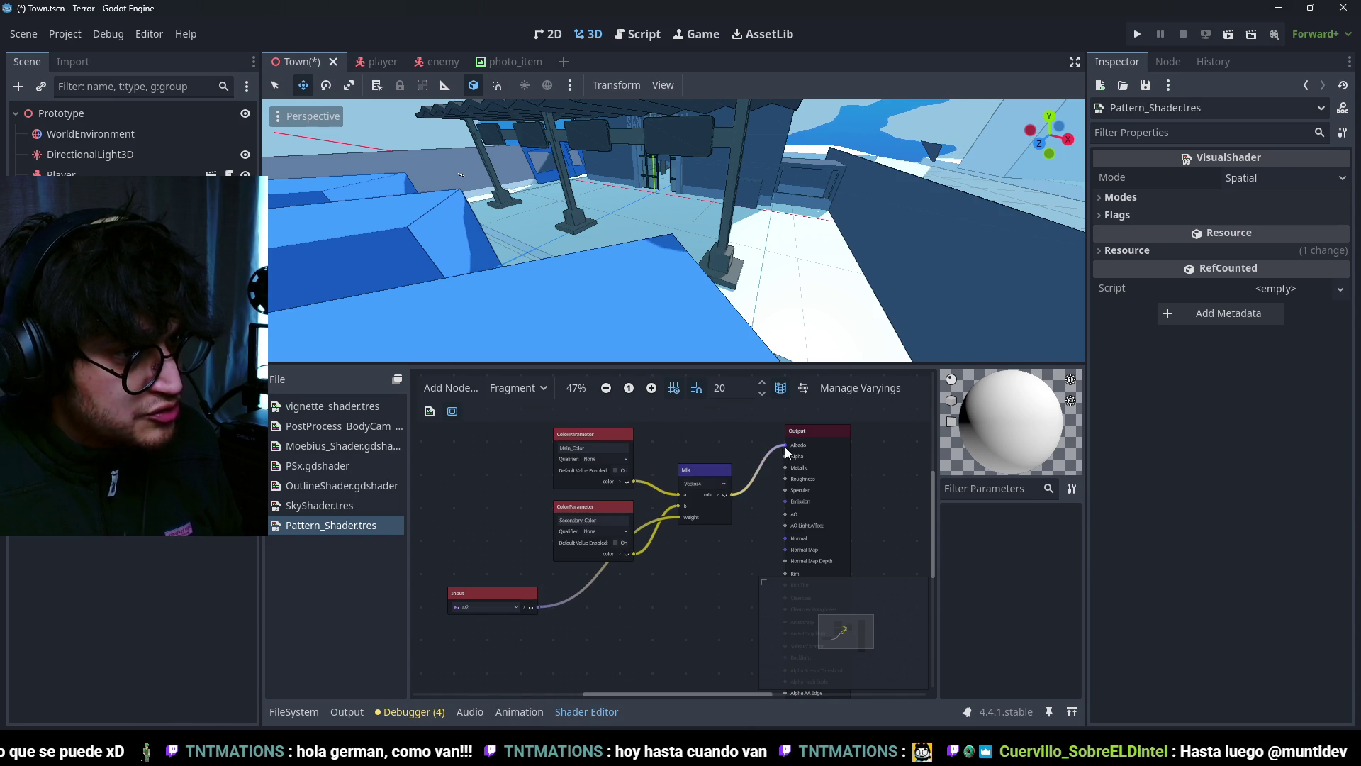
pyautogui.scroll(-5, 687, 337)
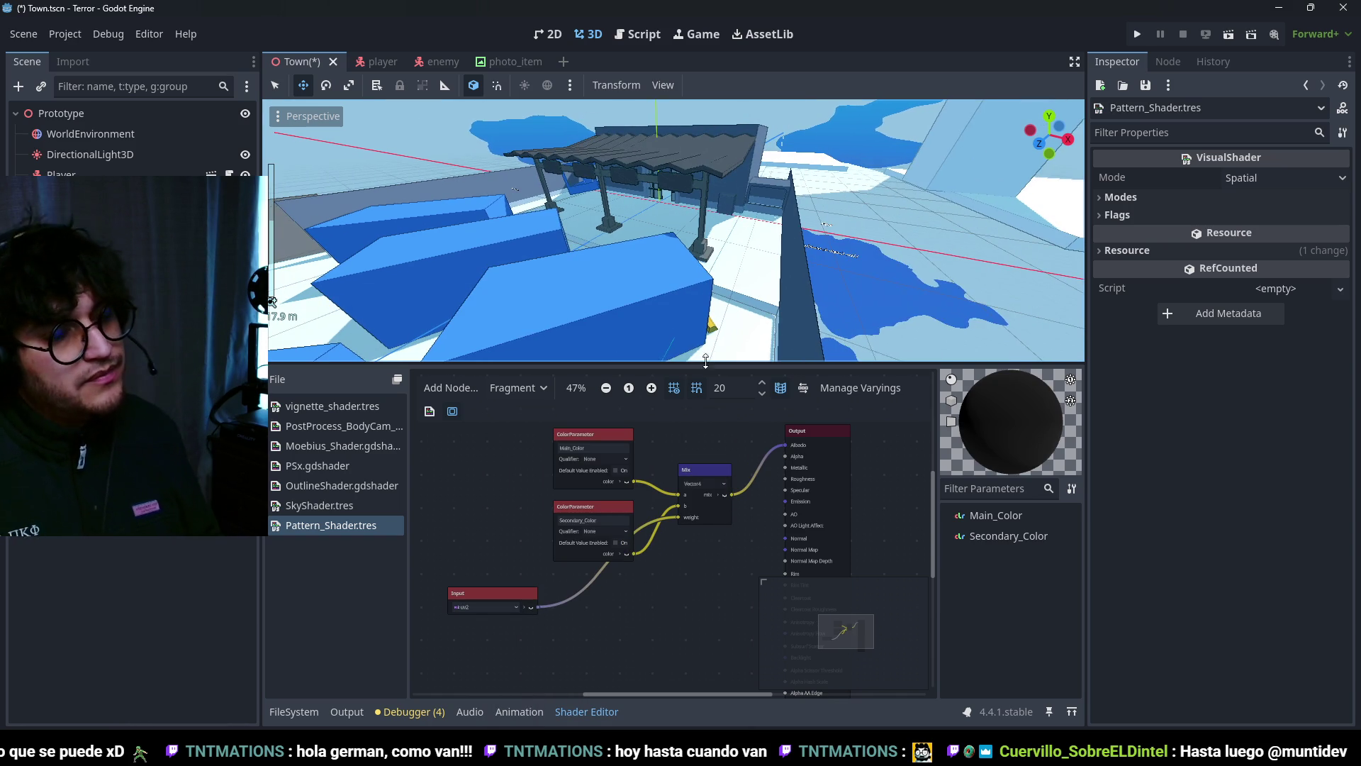
pyautogui.scroll(3, 714, 263)
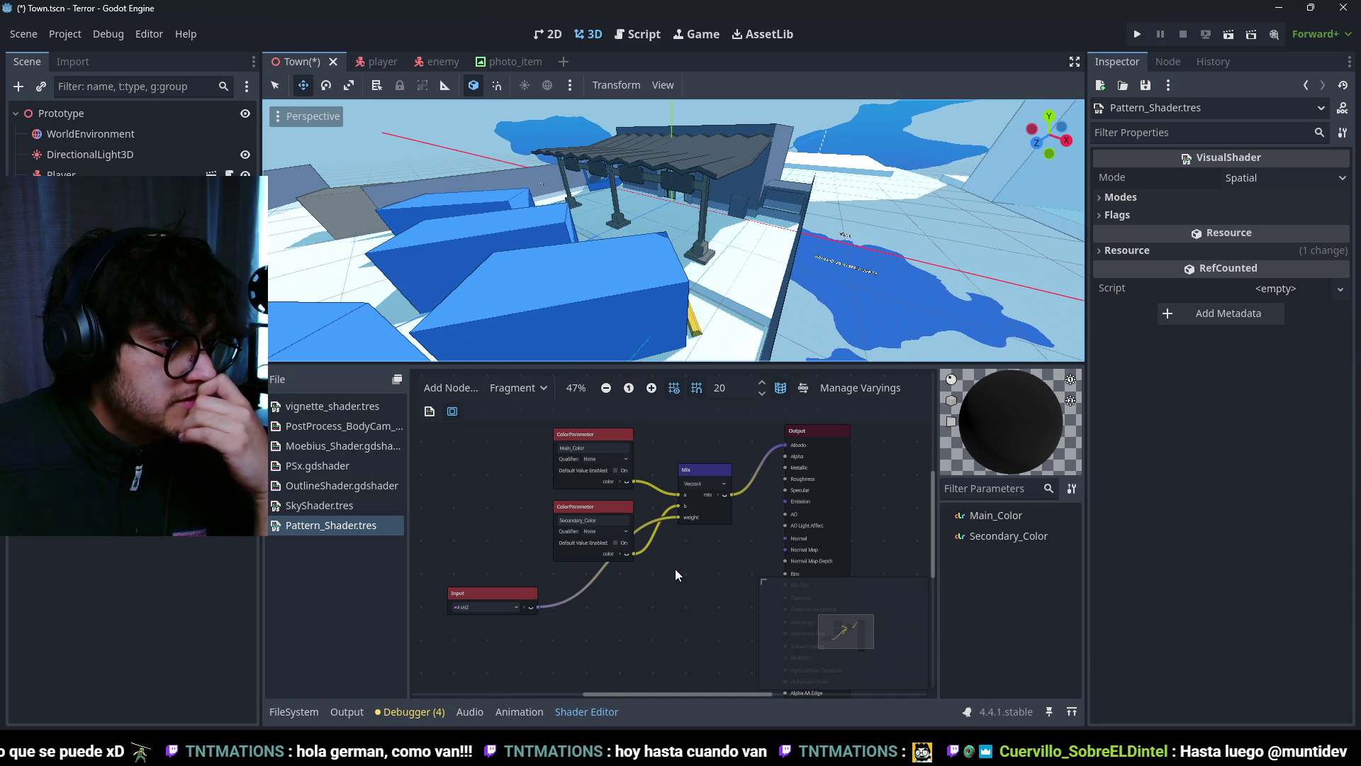
# Step: Reposition Secondary_Color and Main_Color to tidy the graph layout
pyautogui.moveTo(595, 505); pyautogui.dragTo(512, 496)
pyautogui.click(717, 572)
pyautogui.scroll(2, 657, 475)
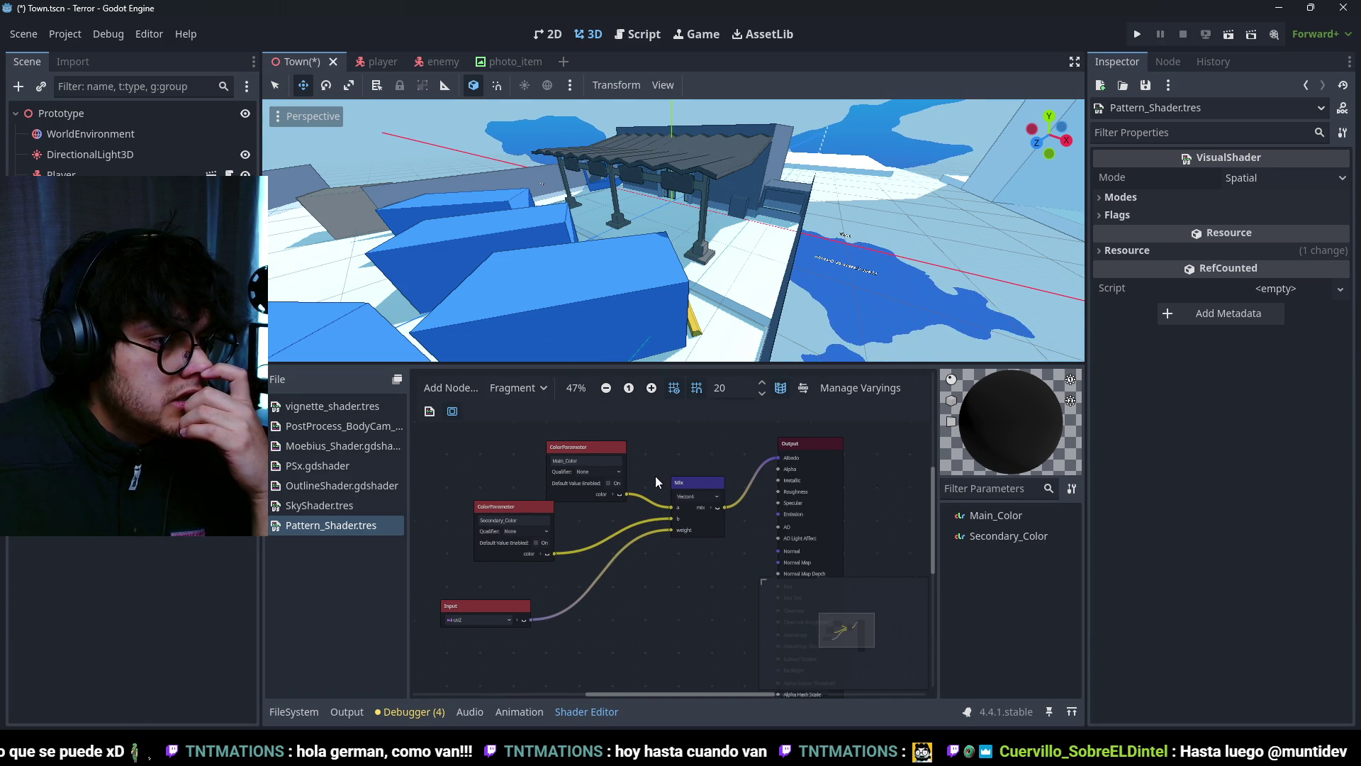
pyautogui.moveTo(672, 487)
pyautogui.mouseDown(button='middle')
pyautogui.moveTo(653, 516)
pyautogui.moveTo(648, 491)
pyautogui.moveTo(641, 509)
pyautogui.mouseUp(button='middle')
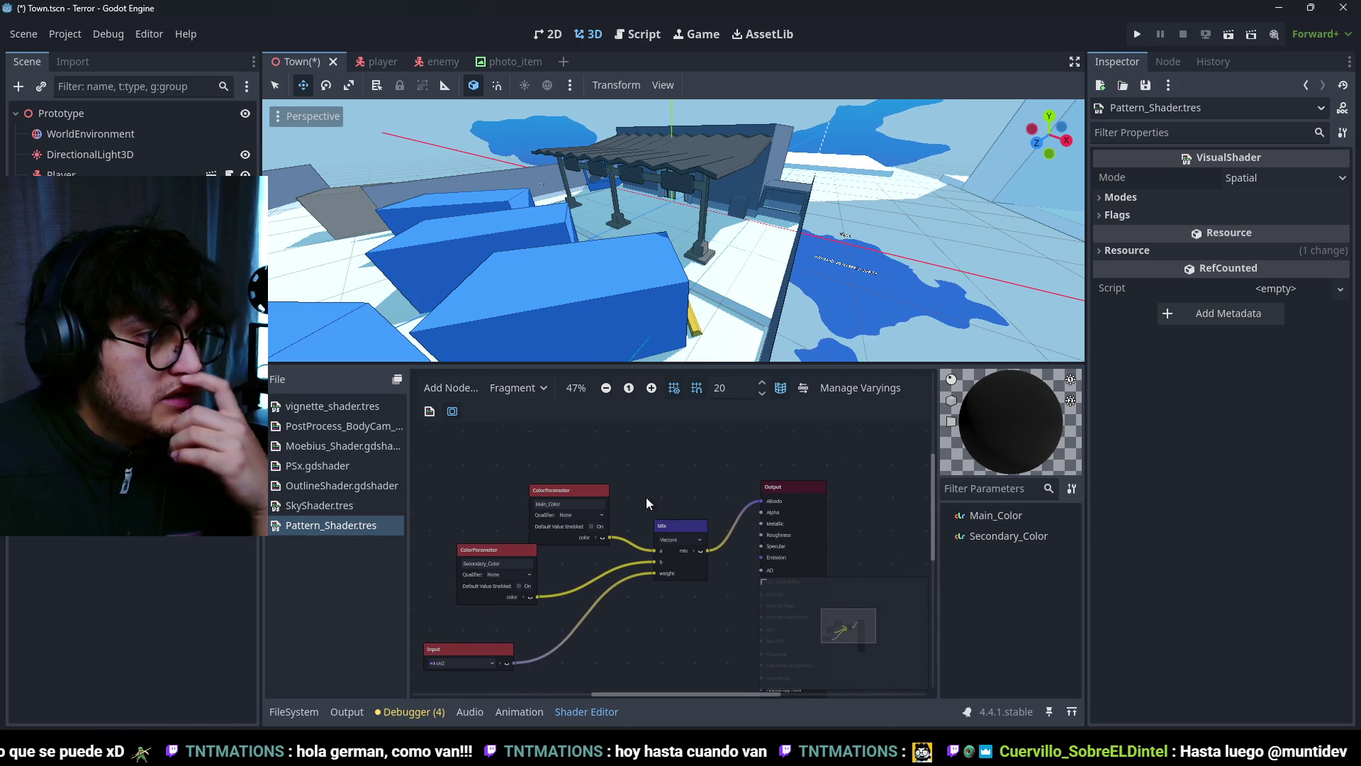
pyautogui.scroll(2, 658, 471)
pyautogui.scroll(-2, 661, 473)
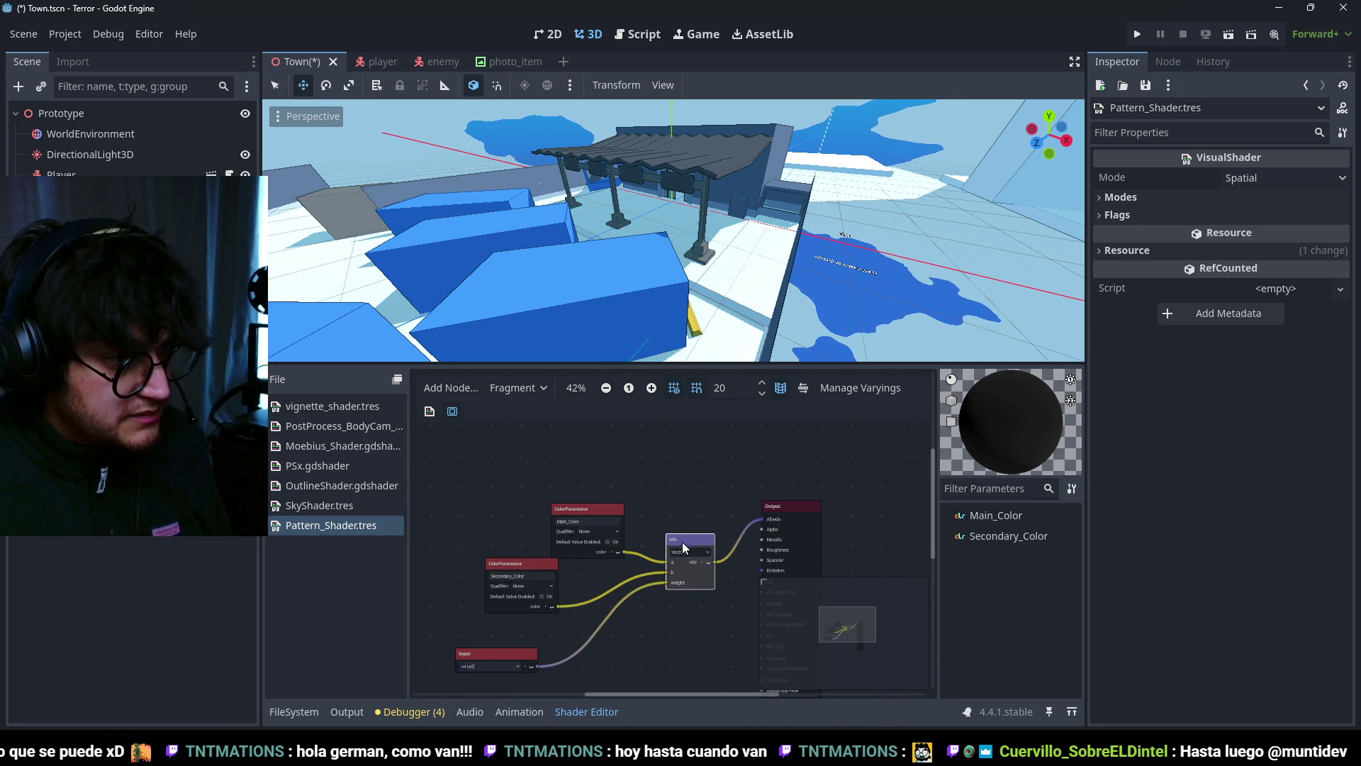
pyautogui.click(576, 508)
pyautogui.moveTo(576, 507); pyautogui.dragTo(570, 441)
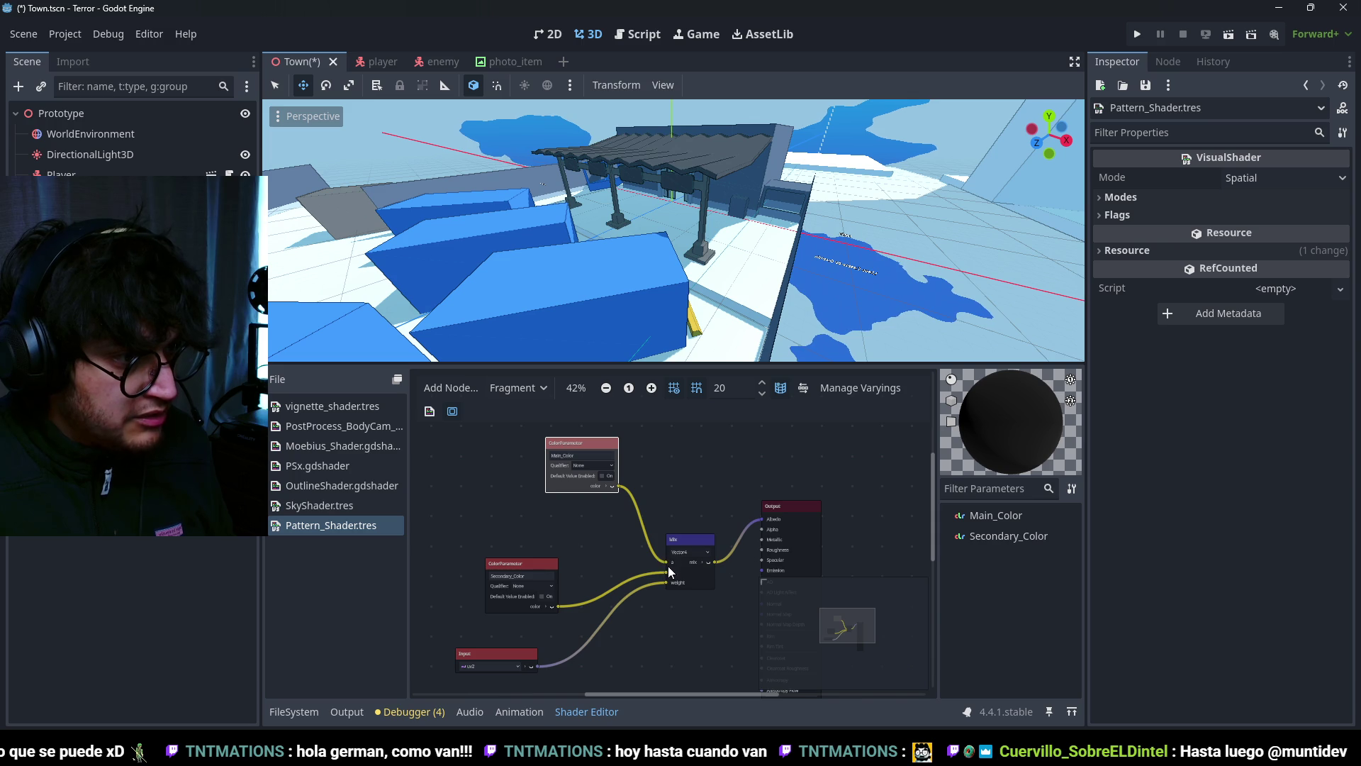
pyautogui.click(685, 540)
# Step: Duplicate the Mix node, chaining the lower Mix into the upper Mix's b and the upper Mix into Albedo
pyautogui.hotkey('ctrl', 'd')
pyautogui.moveTo(686, 544); pyautogui.dragTo(671, 461)
pyautogui.click(598, 451)
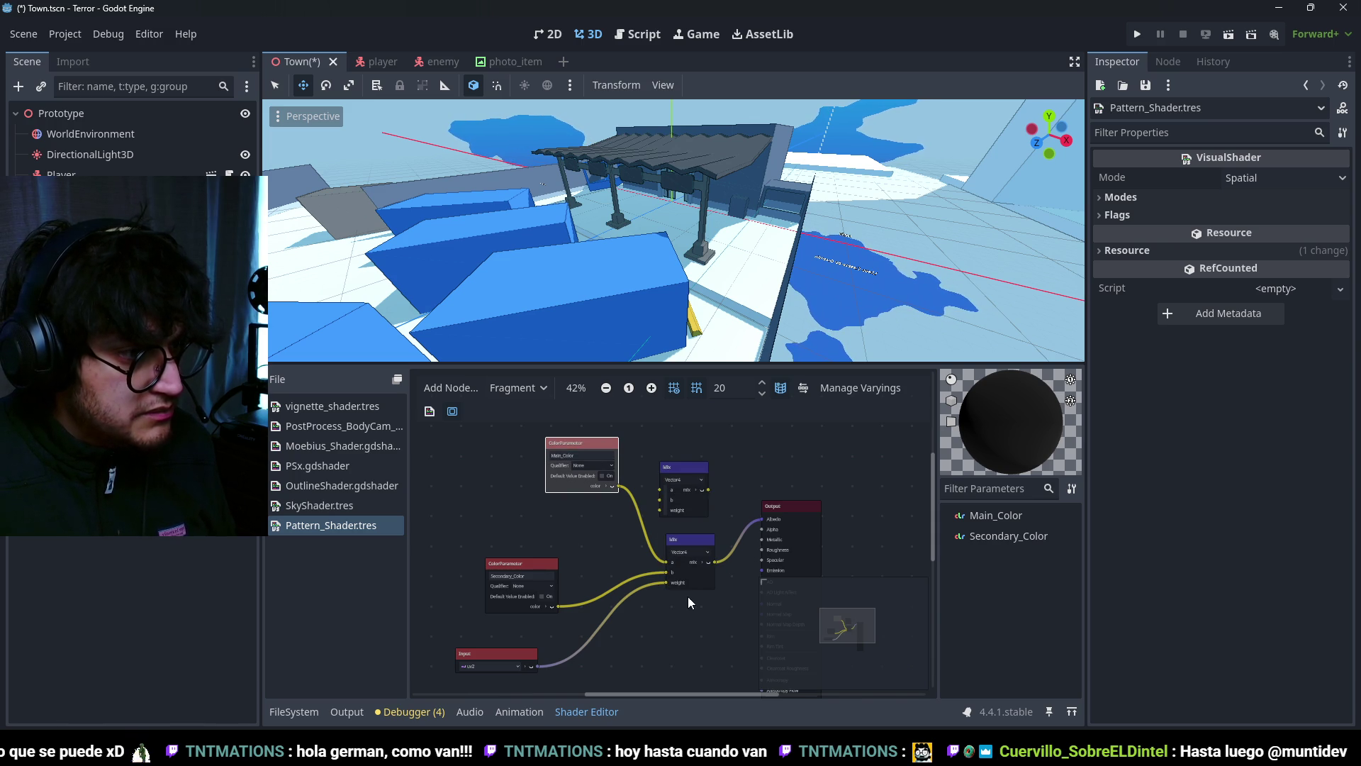
pyautogui.moveTo(666, 562)
pyautogui.mouseDown()
pyautogui.moveTo(641, 515)
pyautogui.moveTo(659, 490)
pyautogui.mouseUp()
pyautogui.moveTo(691, 552); pyautogui.dragTo(666, 556)
pyautogui.scroll(-1, 598, 513)
pyautogui.moveTo(546, 517); pyautogui.dragTo(496, 518)
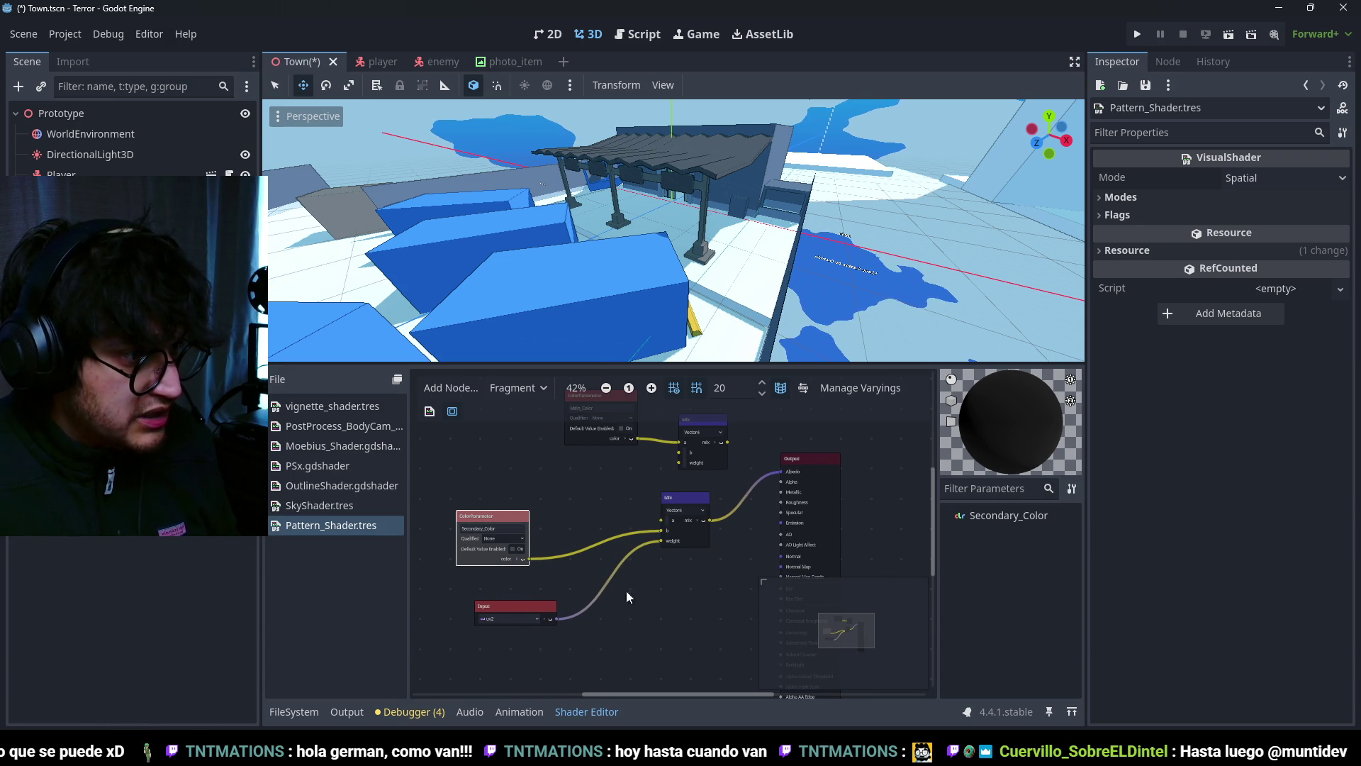
pyautogui.moveTo(694, 479)
pyautogui.mouseDown()
pyautogui.moveTo(677, 460)
pyautogui.moveTo(697, 505)
pyautogui.mouseUp()
pyautogui.moveTo(646, 466); pyautogui.dragTo(678, 458)
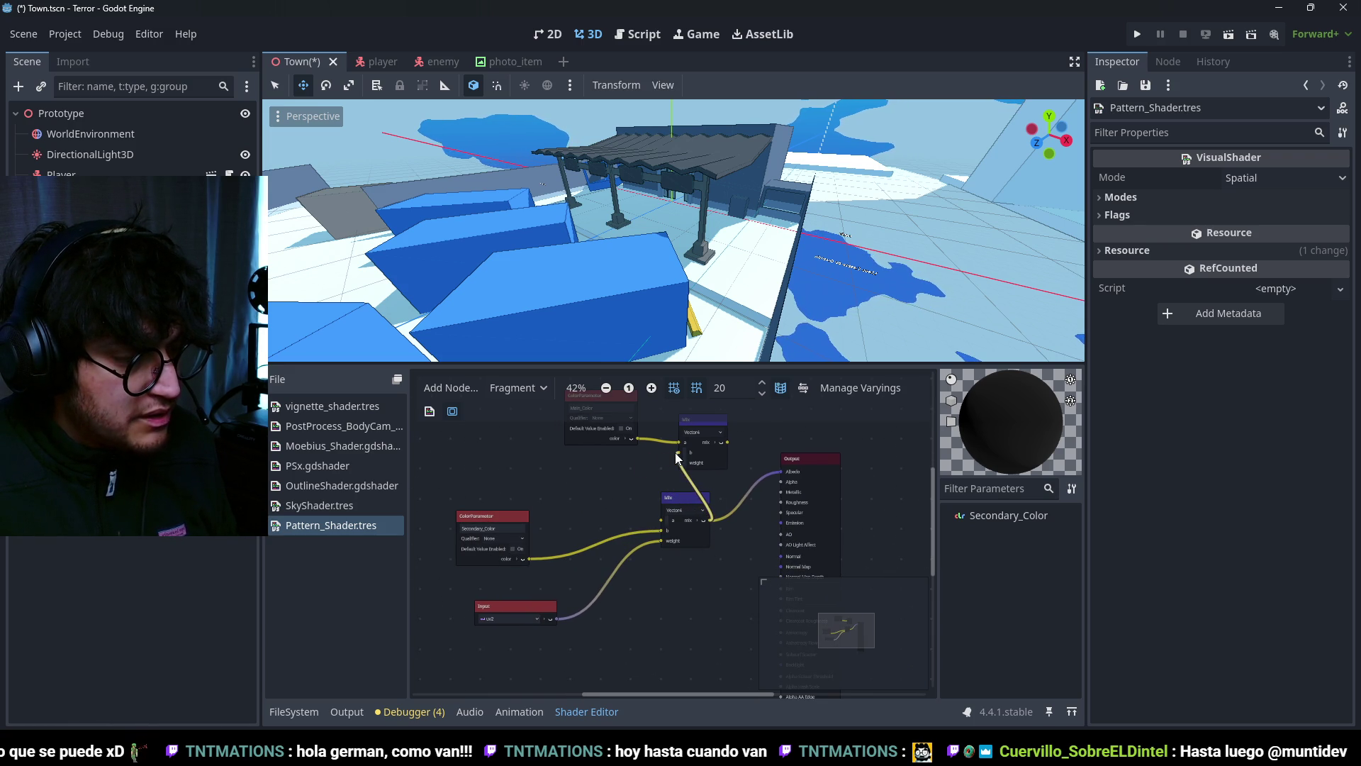
pyautogui.moveTo(769, 472); pyautogui.dragTo(779, 472)
pyautogui.moveTo(699, 496); pyautogui.dragTo(627, 503)
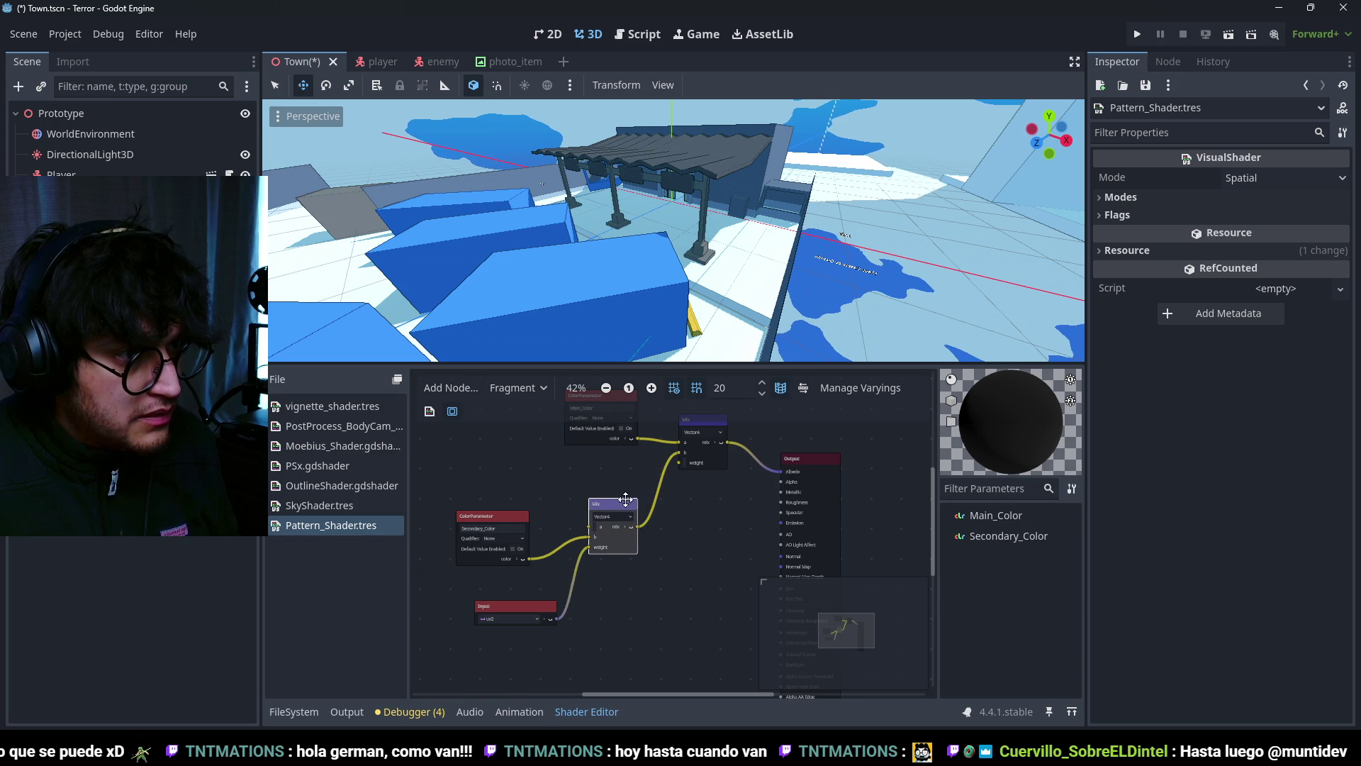
# Step: Enable default values on both colour parameters: white for Main_Color, black for Secondary_Color
pyautogui.keyDown('ctrl'); pyautogui.scroll(-1, 726, 510); pyautogui.keyUp('ctrl')
pyautogui.scroll(2, 649, 496)
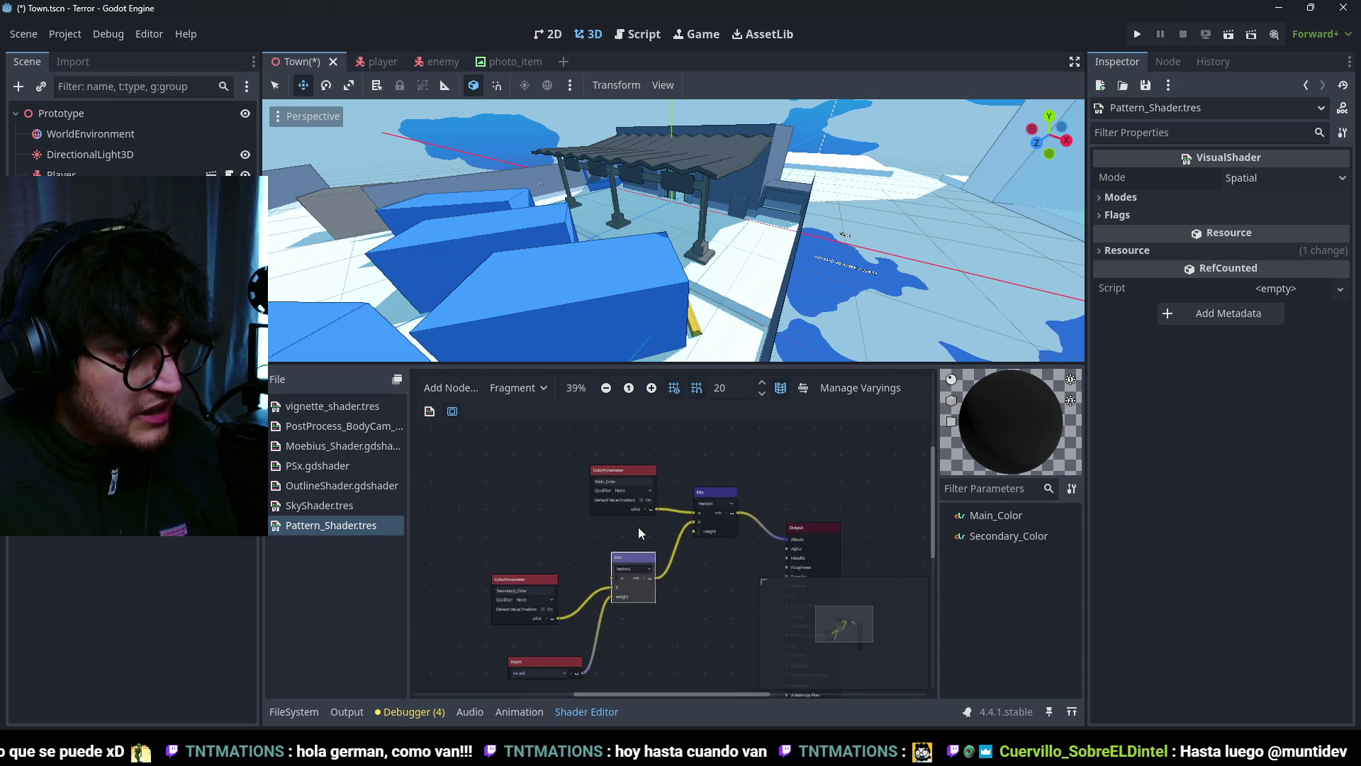
pyautogui.scroll(2, 639, 532)
pyautogui.click(644, 491)
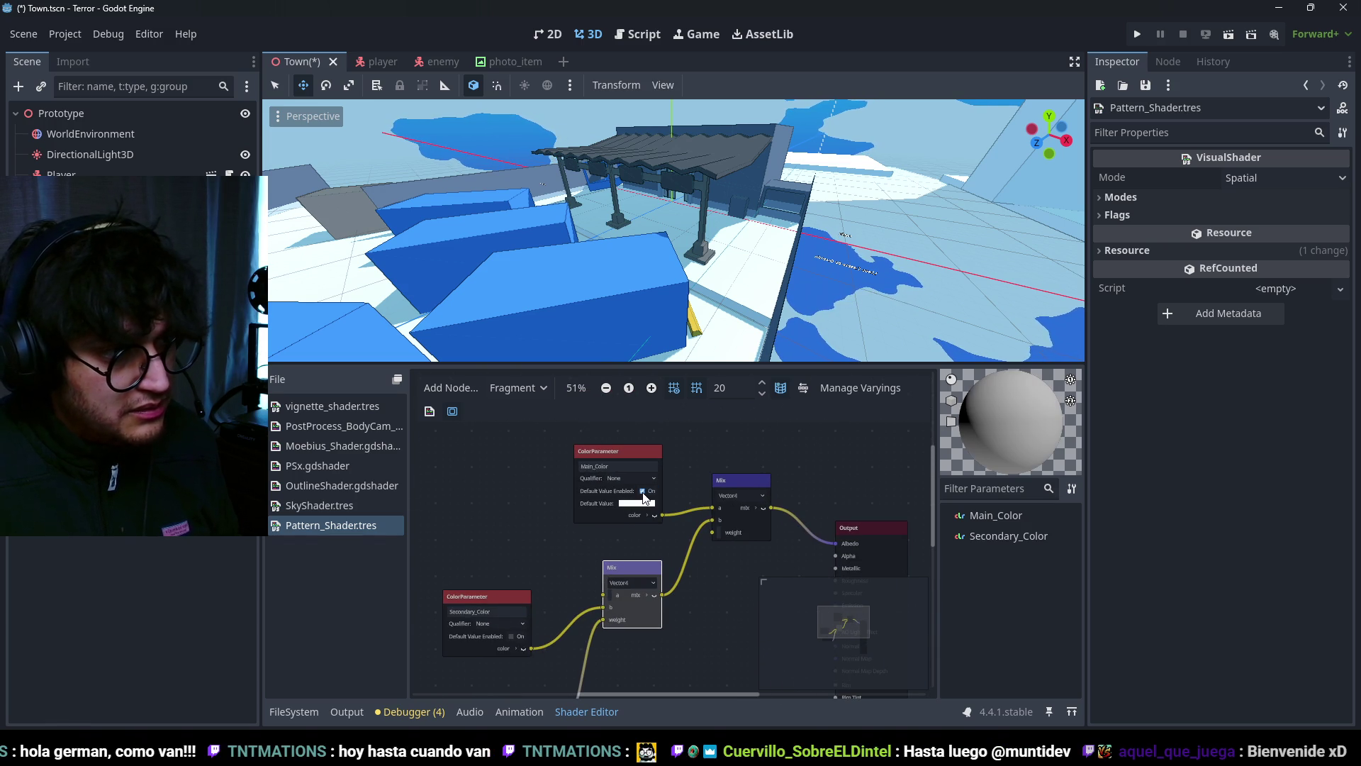
pyautogui.click(512, 636)
pyautogui.click(506, 648)
pyautogui.click(619, 409)
pyautogui.click(695, 635)
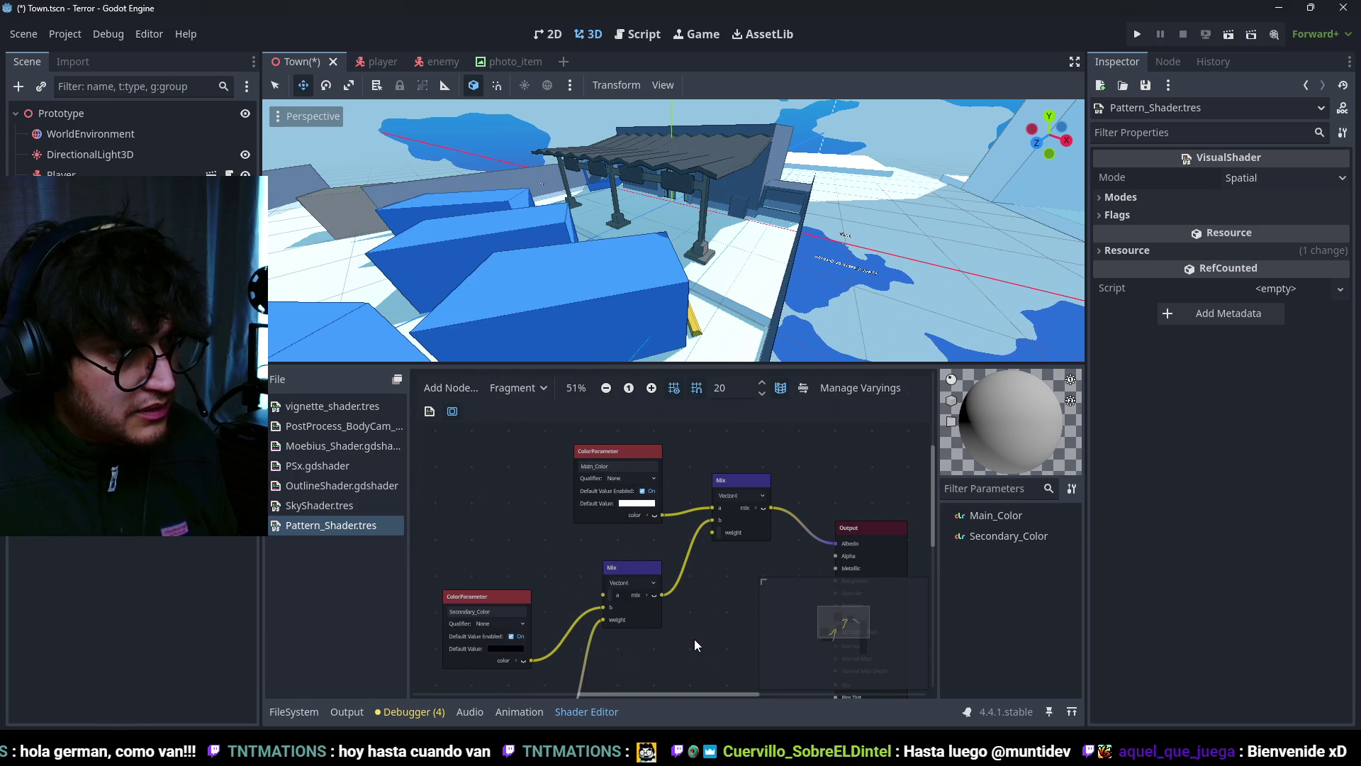
# Step: Select Terror_Blocking.blend in the Blocking folder and show its import settings
pyautogui.click(305, 713)
pyautogui.click(340, 435)
pyautogui.click(551, 471)
pyautogui.click(73, 62)
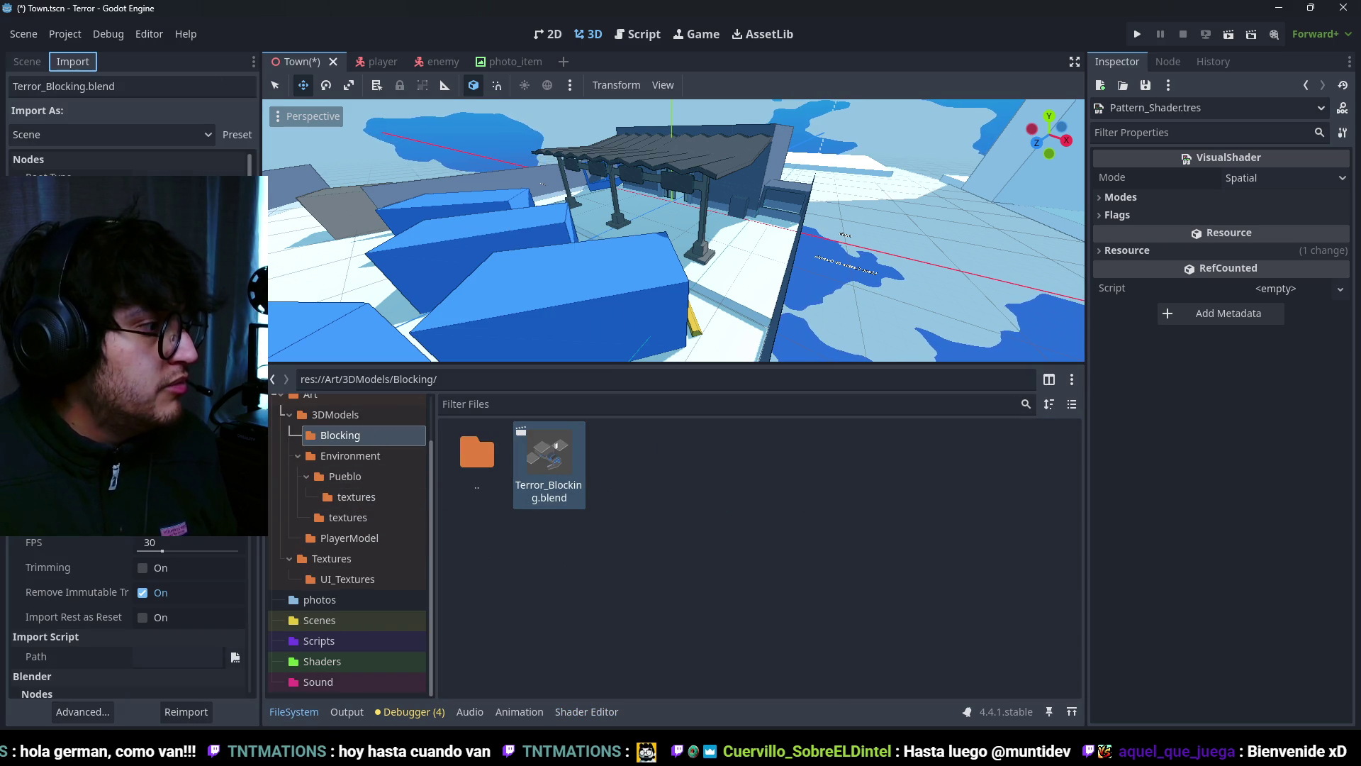
# Step: In Advanced import settings, set PatternMaterial to external Shaders/Pattern_Shader.tres and reimport
pyautogui.click(83, 712)
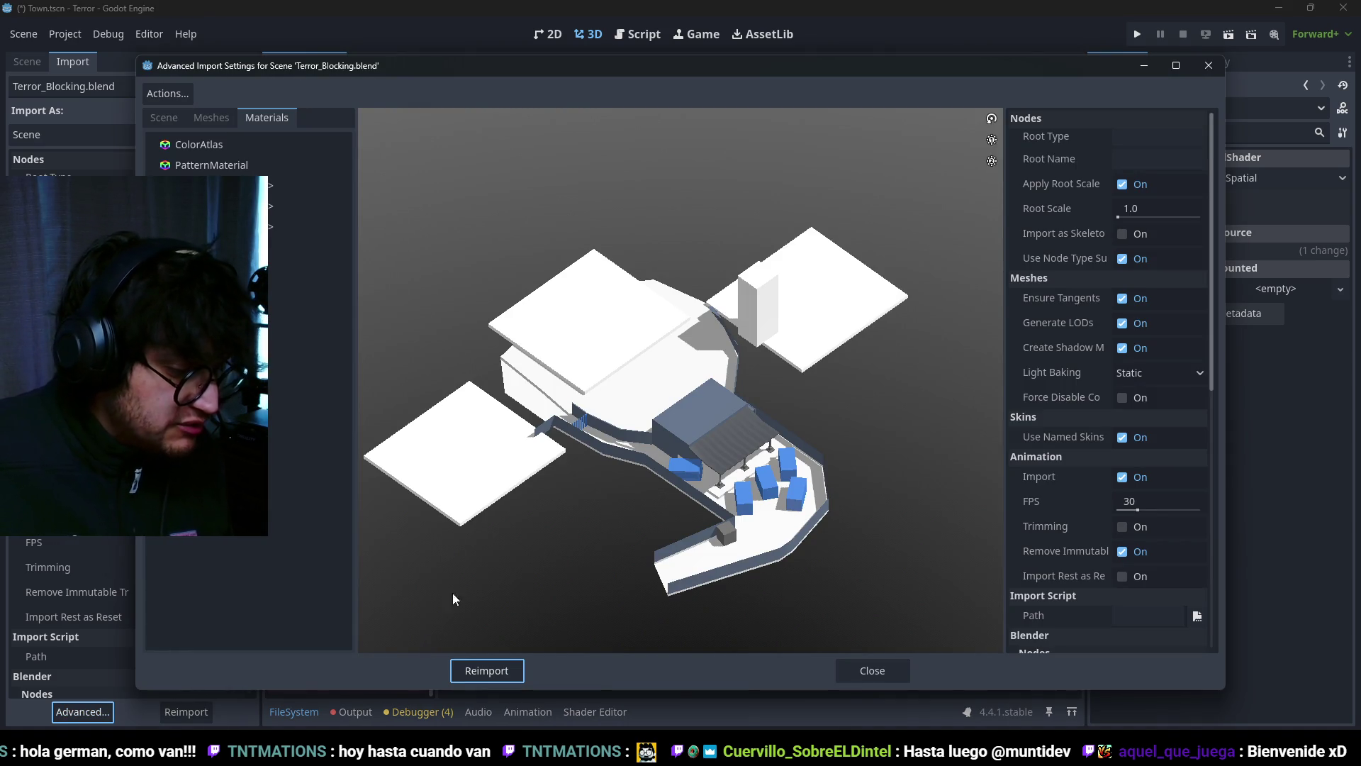
pyautogui.click(222, 171)
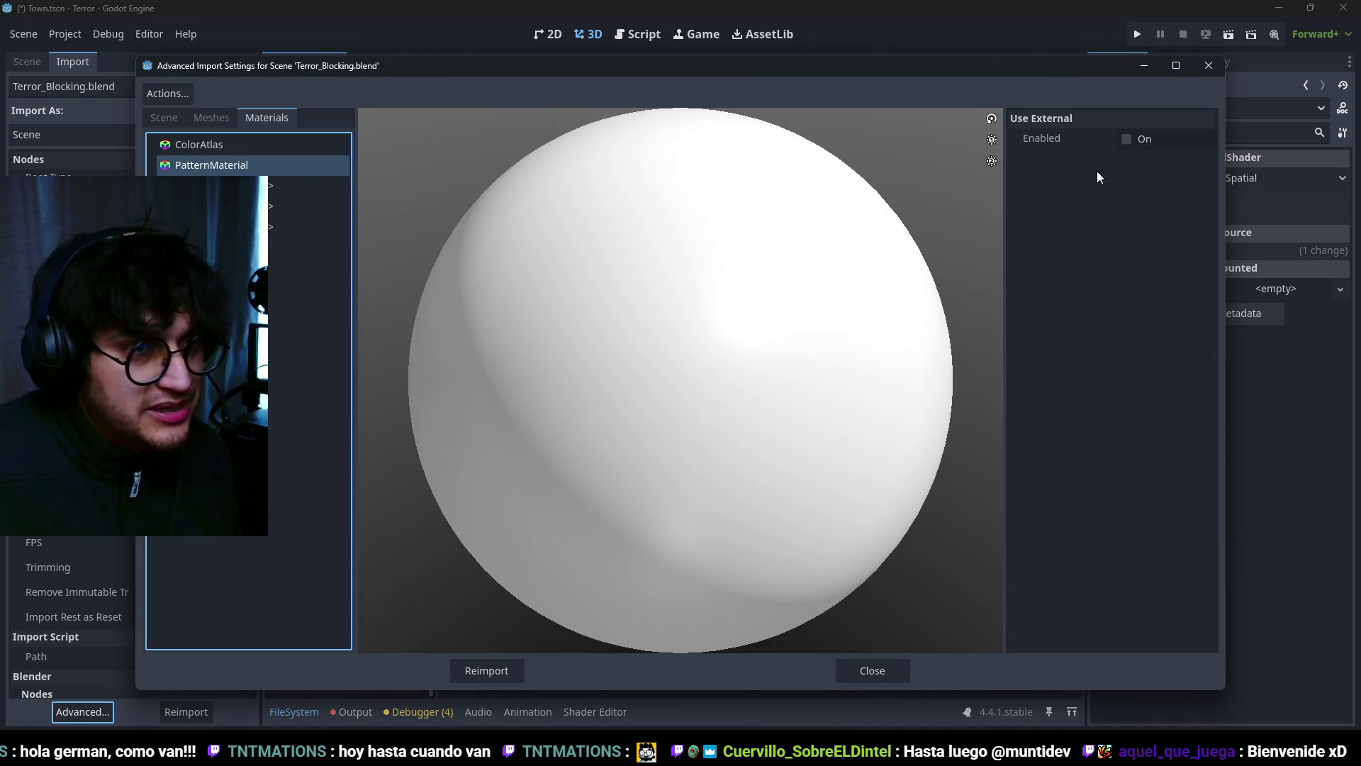
pyautogui.click(1126, 139)
pyautogui.click(1206, 164)
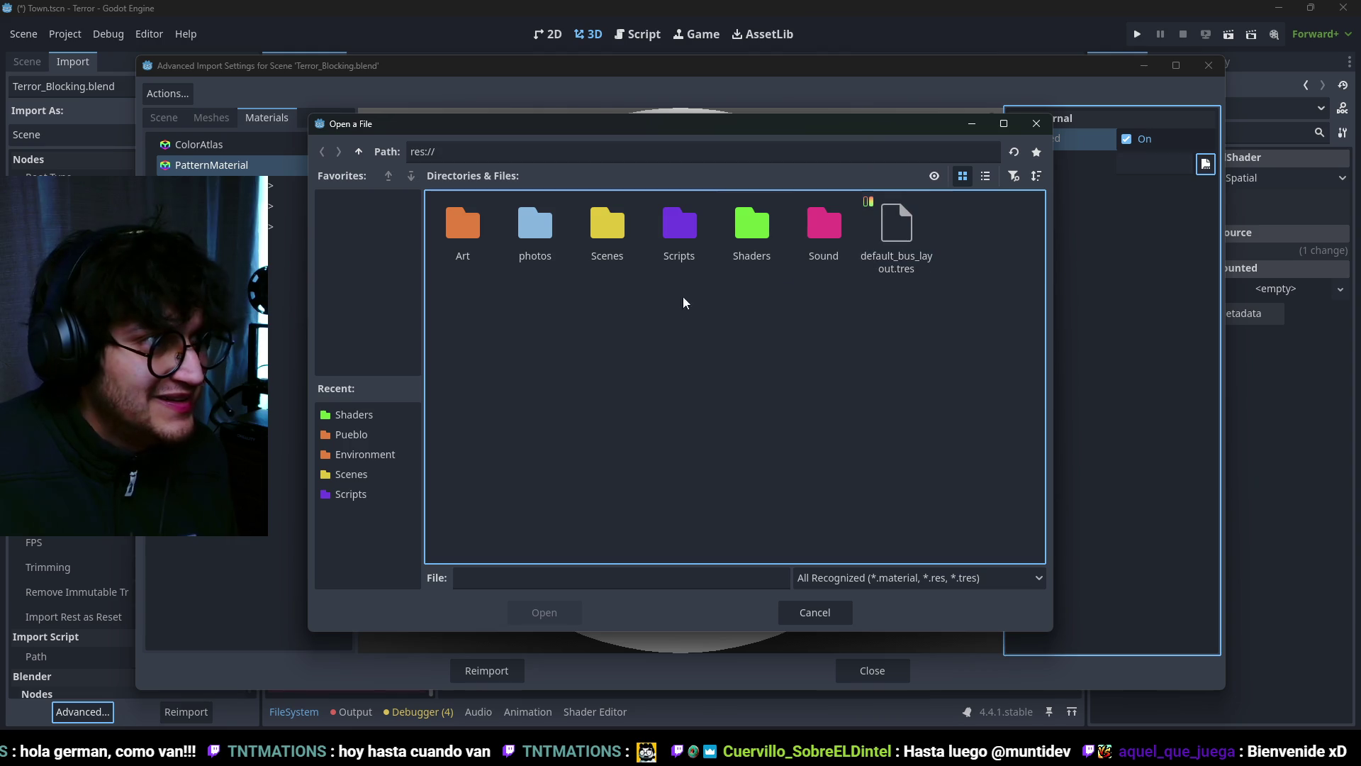
pyautogui.doubleClick(751, 225)
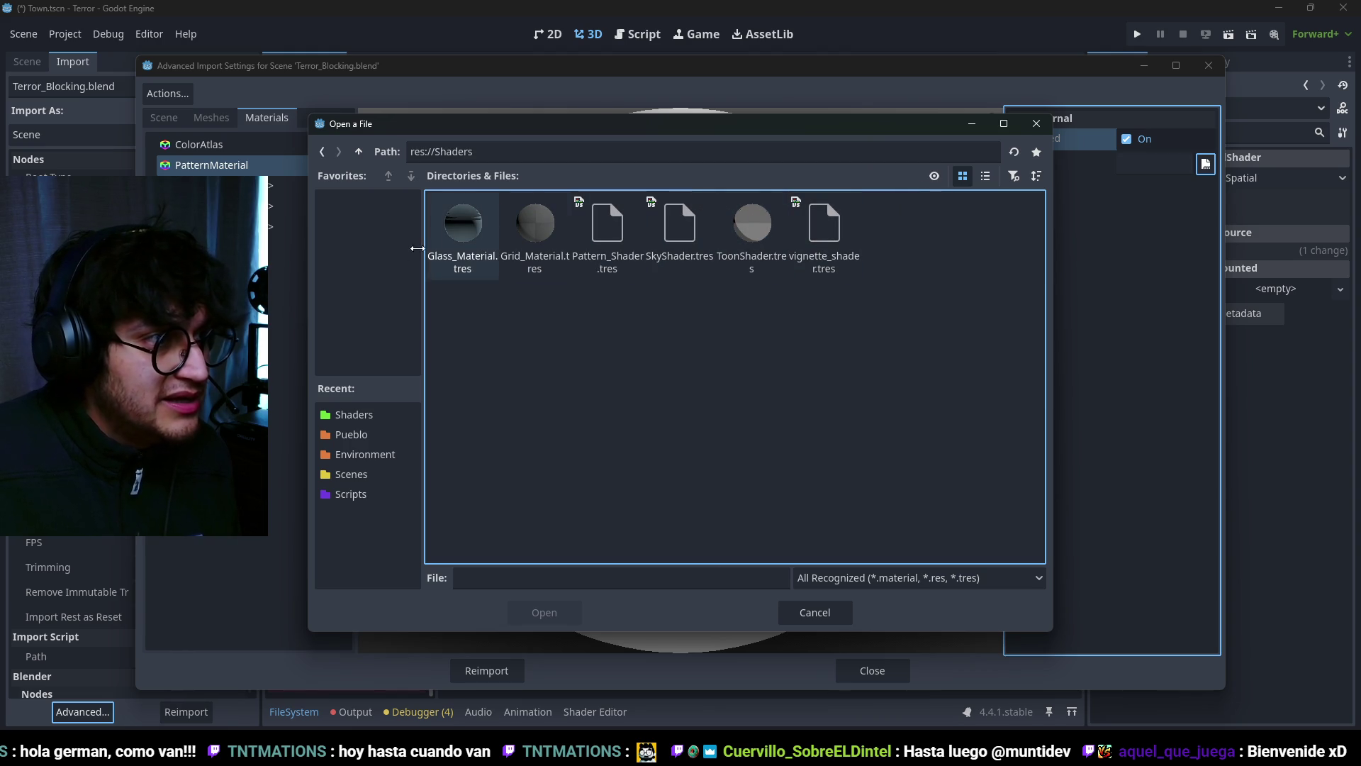
pyautogui.click(585, 241)
pyautogui.click(539, 612)
pyautogui.click(497, 668)
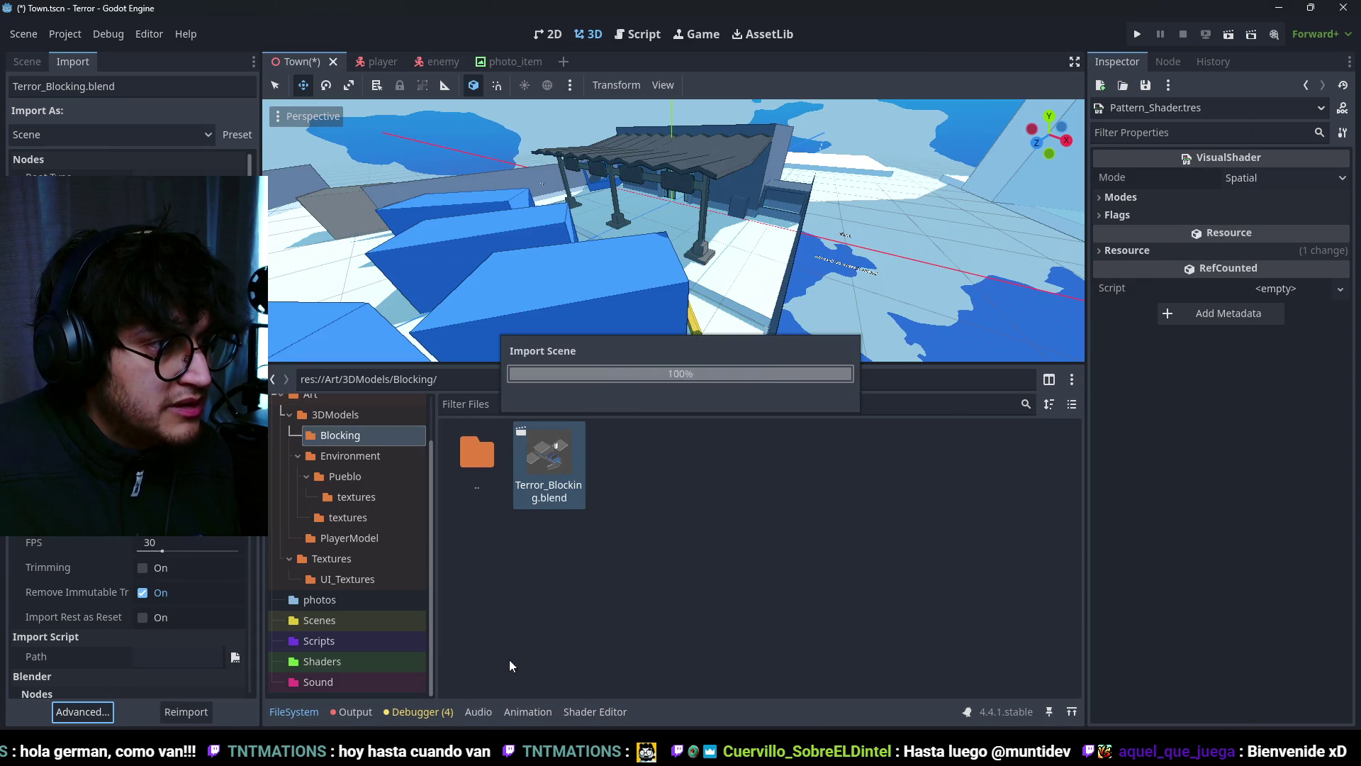
# Step: Open the Shaders folder in the FileSystem panel
pyautogui.click(27, 62)
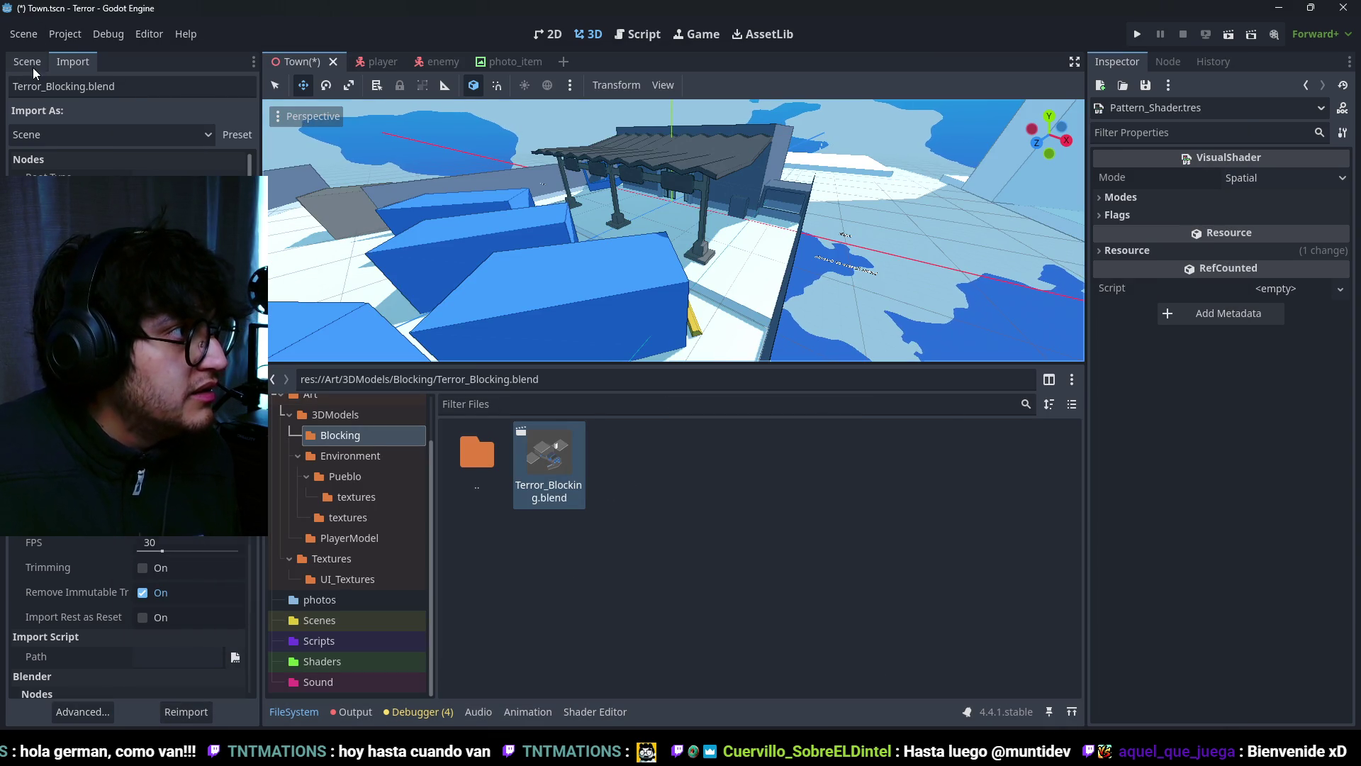
pyautogui.scroll(-5, 687, 293)
pyautogui.scroll(3, 687, 293)
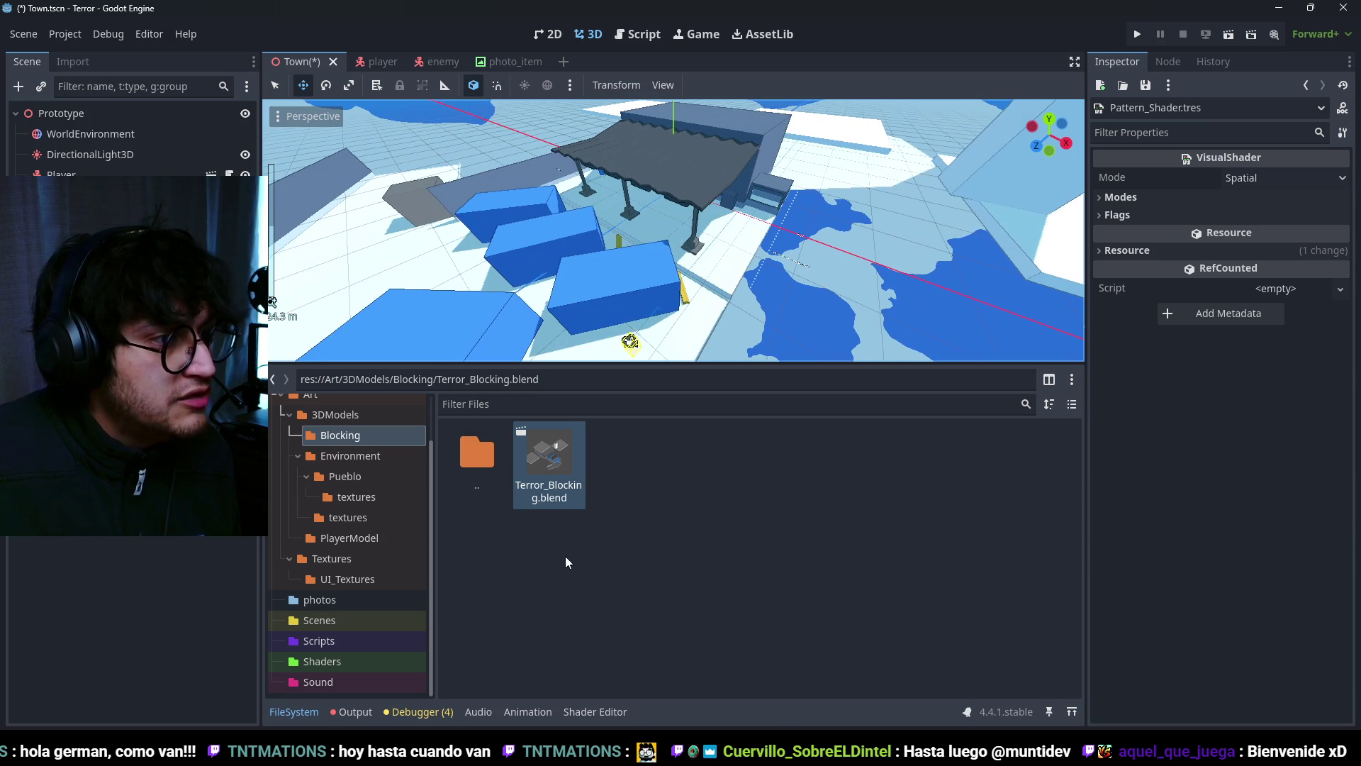
pyautogui.click(564, 556)
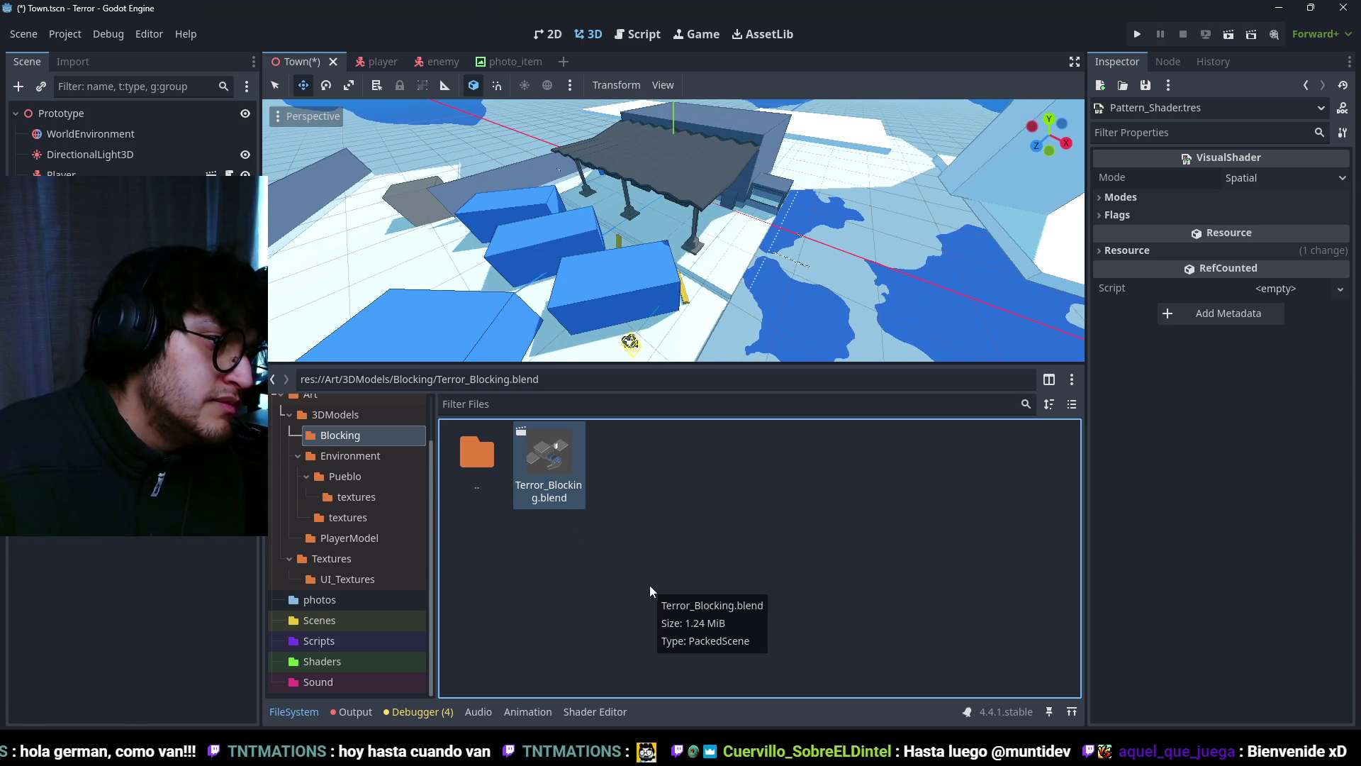
pyautogui.click(335, 665)
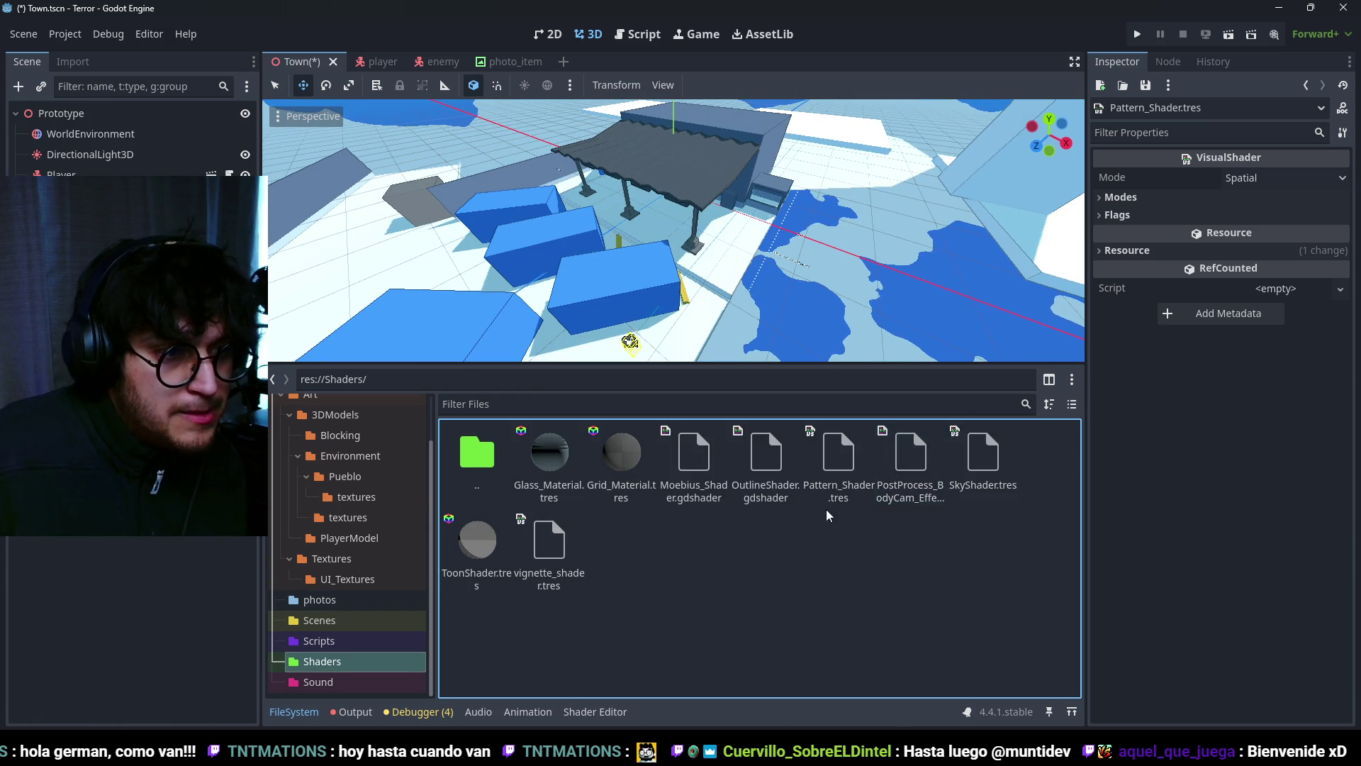
# Step: Open Pattern_Shader.tres and delete the Main_Color node, removing an accidentally added triplanar node
pyautogui.doubleClick(837, 465)
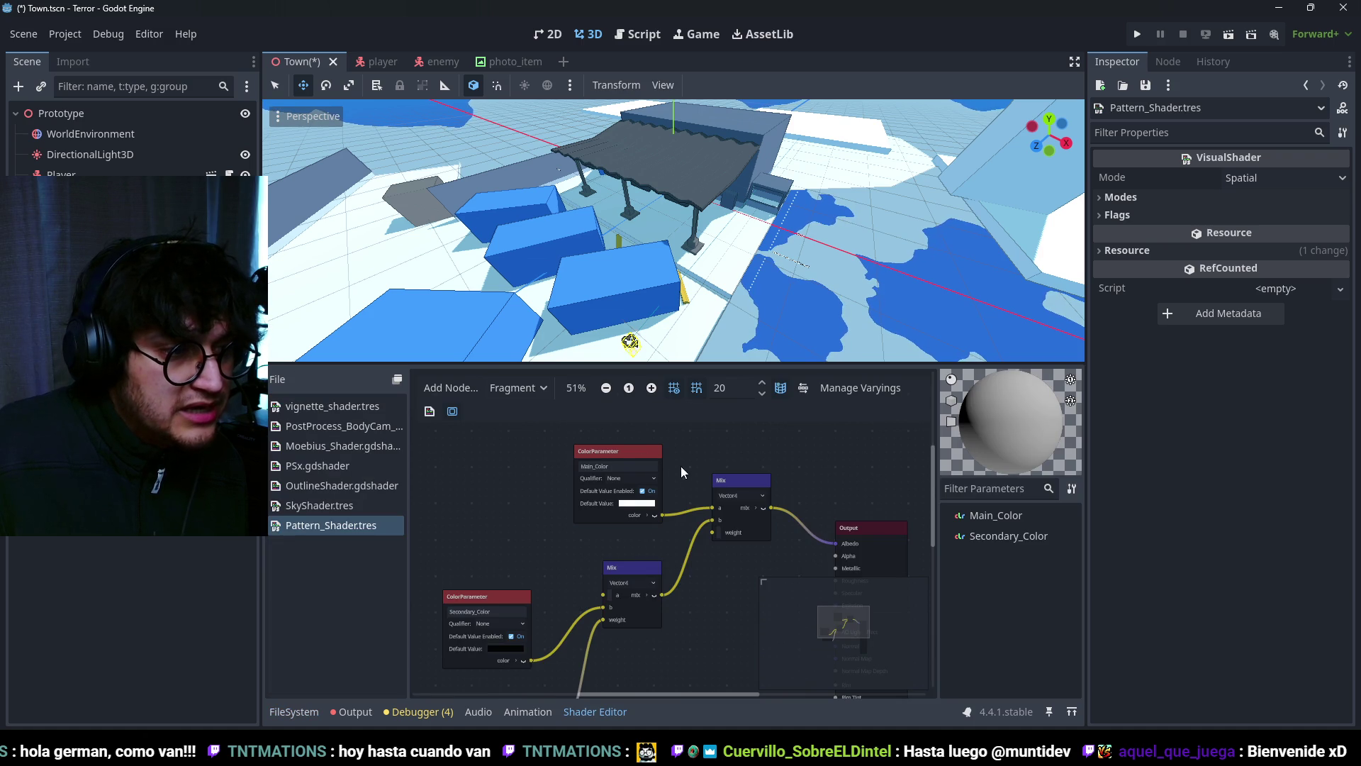
pyautogui.moveTo(638, 452); pyautogui.dragTo(609, 451)
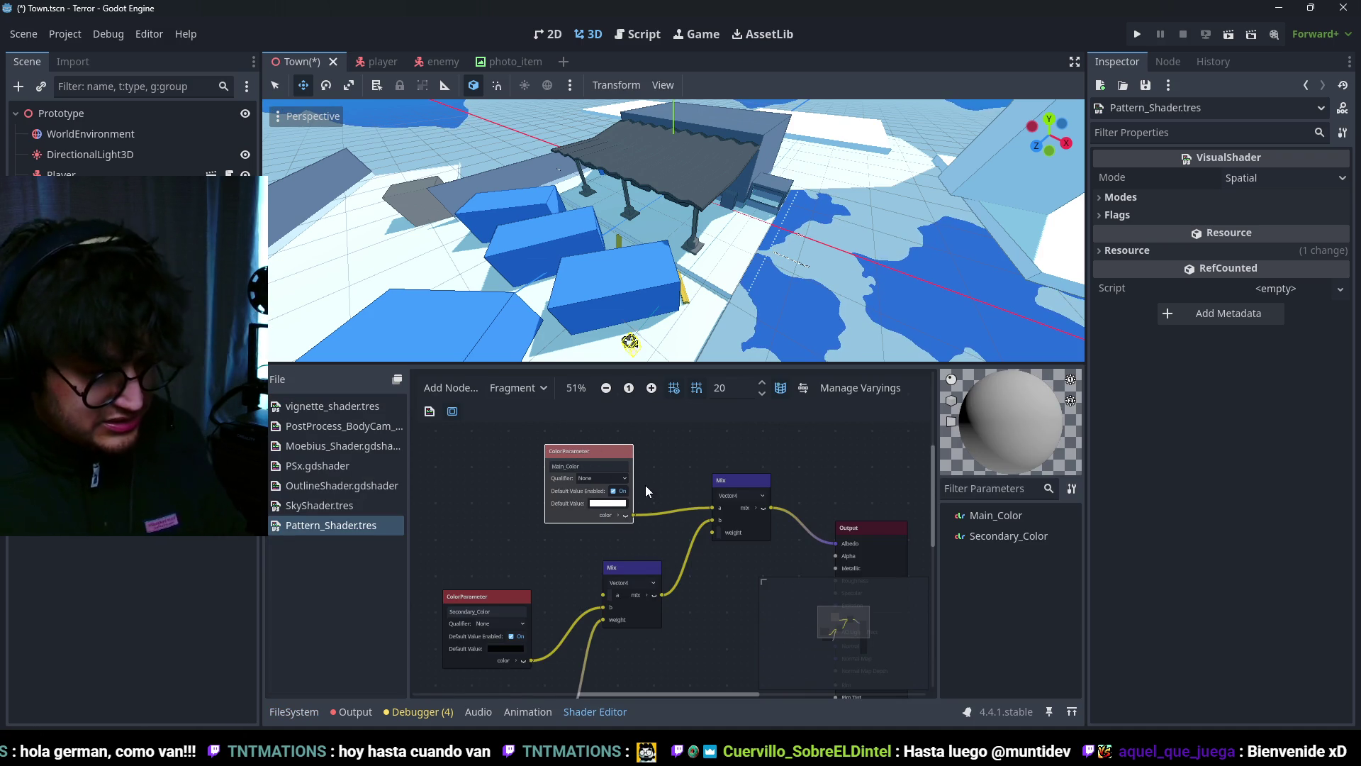
pyautogui.press('Delete')
pyautogui.rightClick(541, 461)
pyautogui.write('texture')
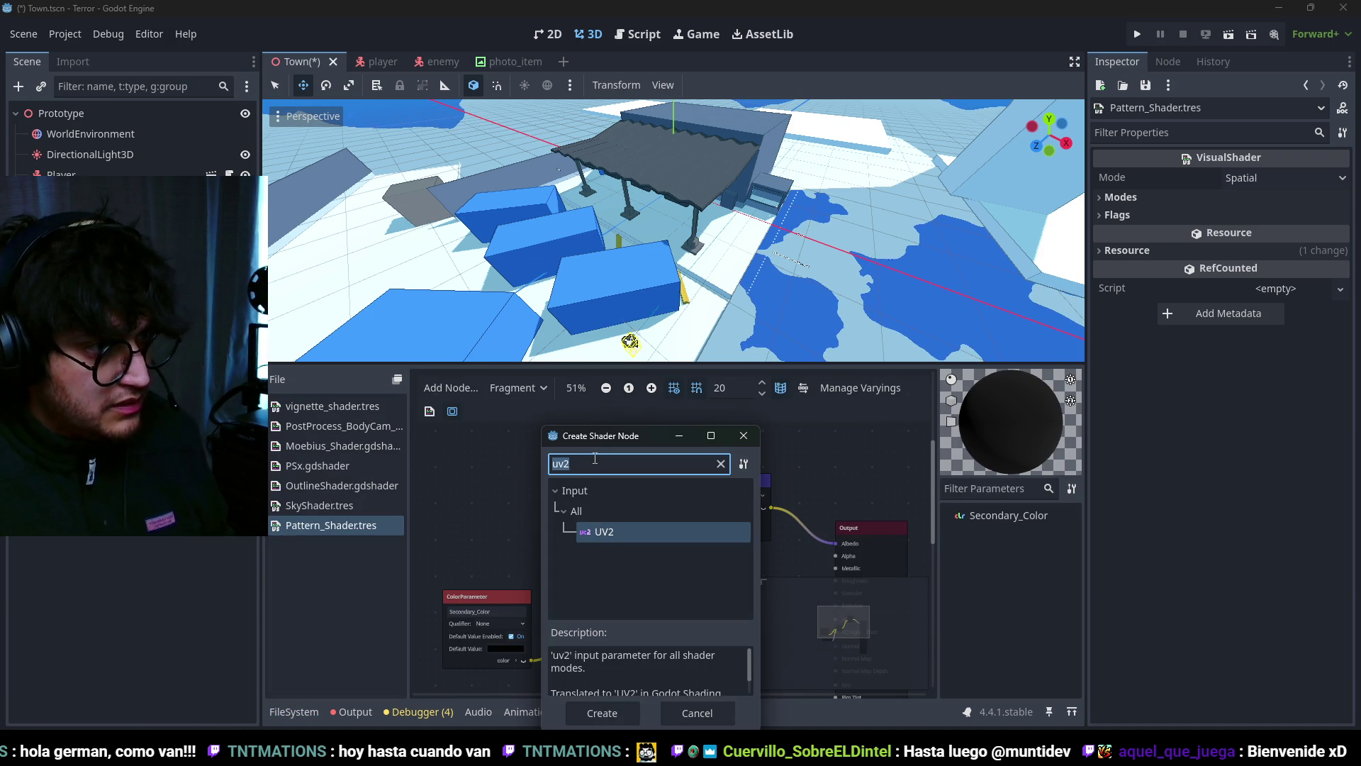
pyautogui.press('Down')
pyautogui.press('Down')
pyautogui.press('Down')
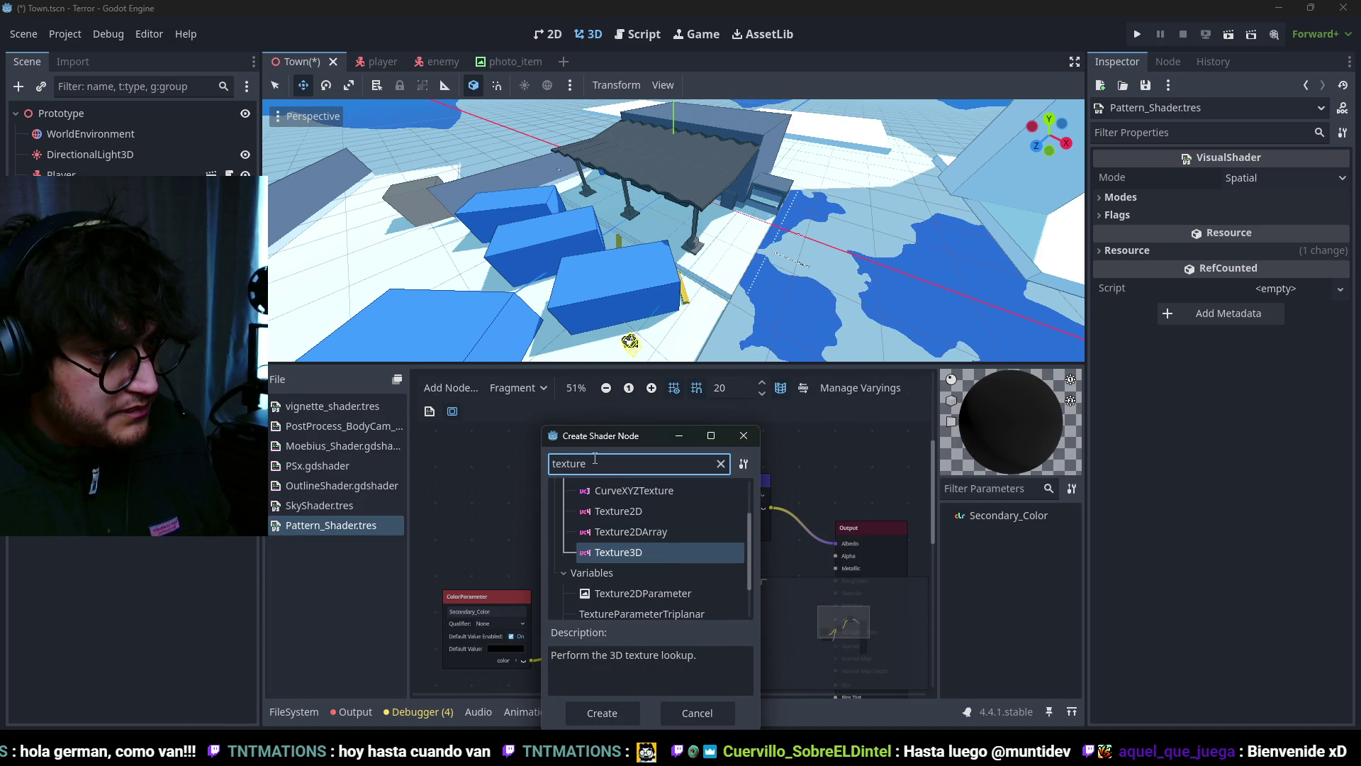
pyautogui.press('Return')
pyautogui.click(623, 465)
pyautogui.press('Delete')
# Step: Add a Texture2DParameter node named ColorAtlas
pyautogui.rightClick(622, 465)
pyautogui.doubleClick(730, 578)
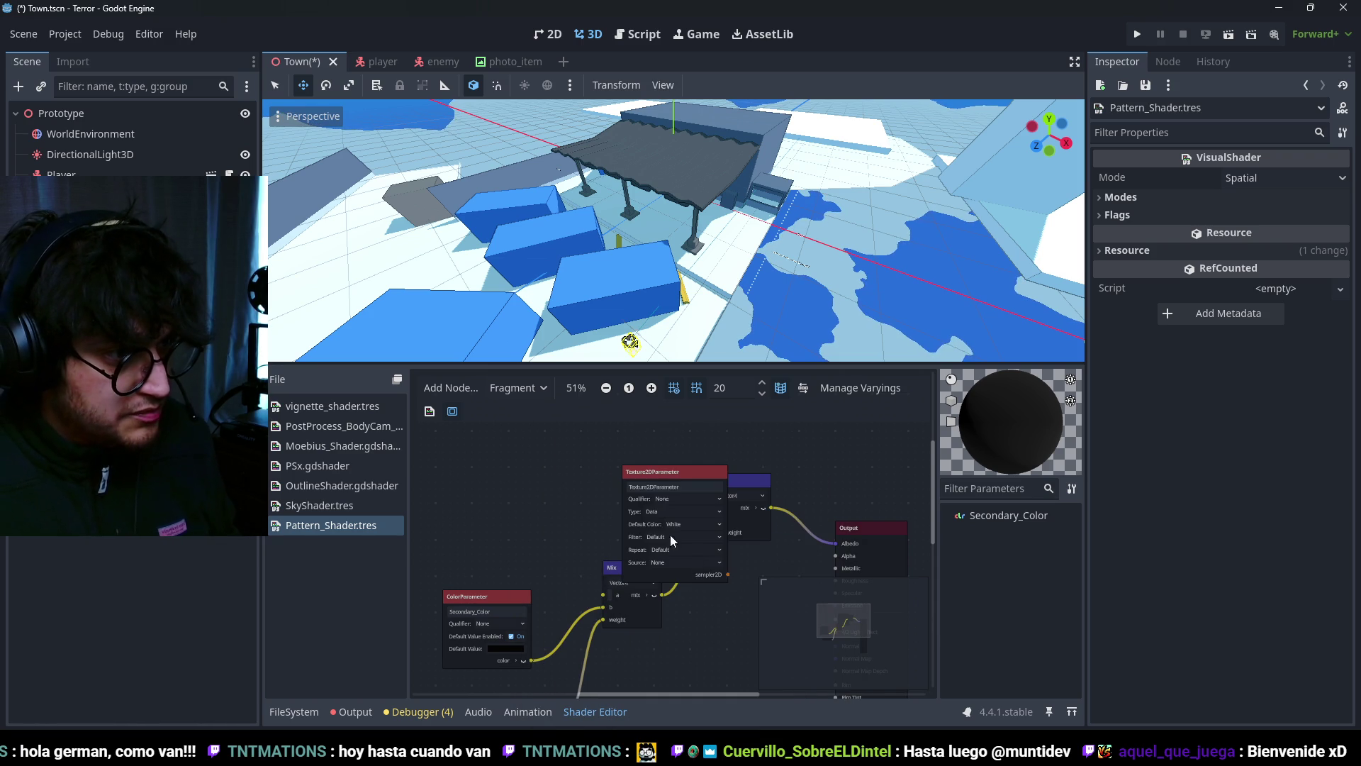
pyautogui.moveTo(672, 487); pyautogui.dragTo(571, 454)
pyautogui.doubleClick(573, 458)
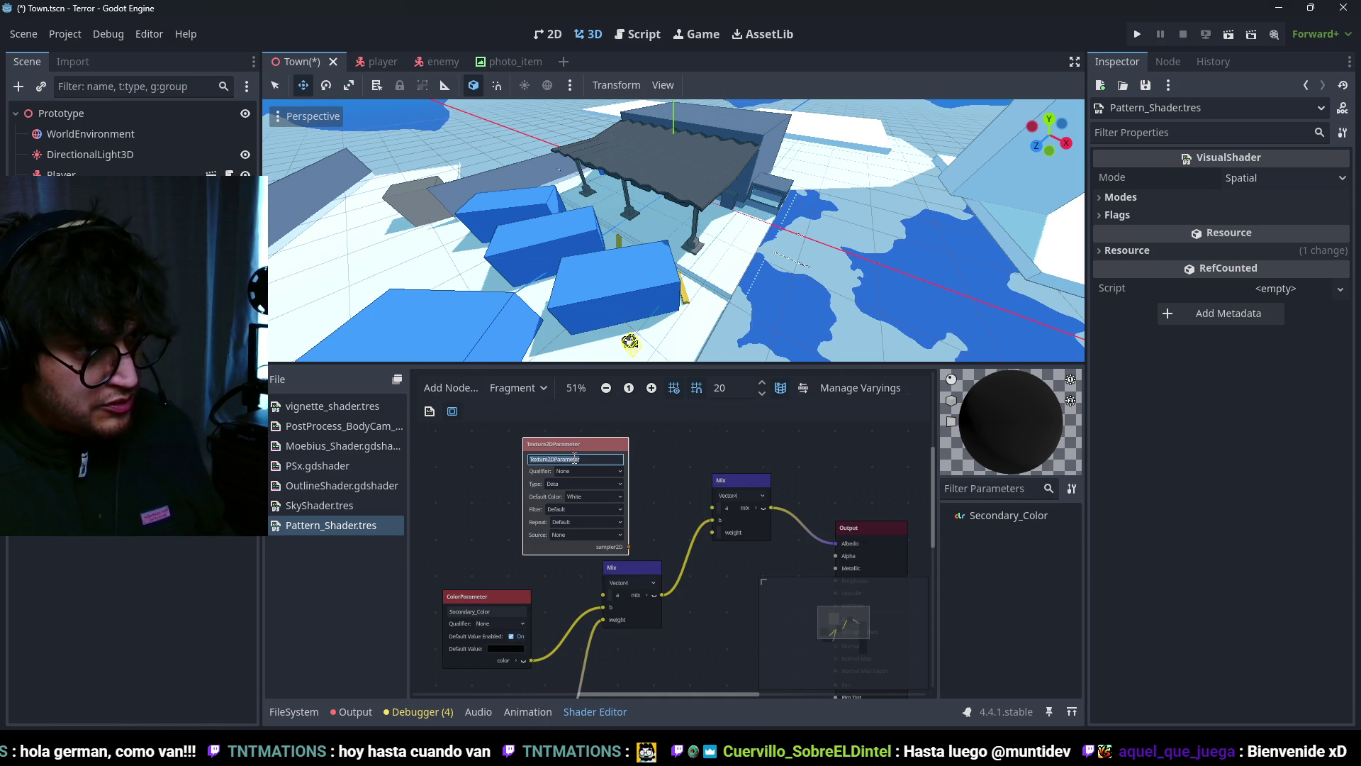
pyautogui.write('ColorAtlas')
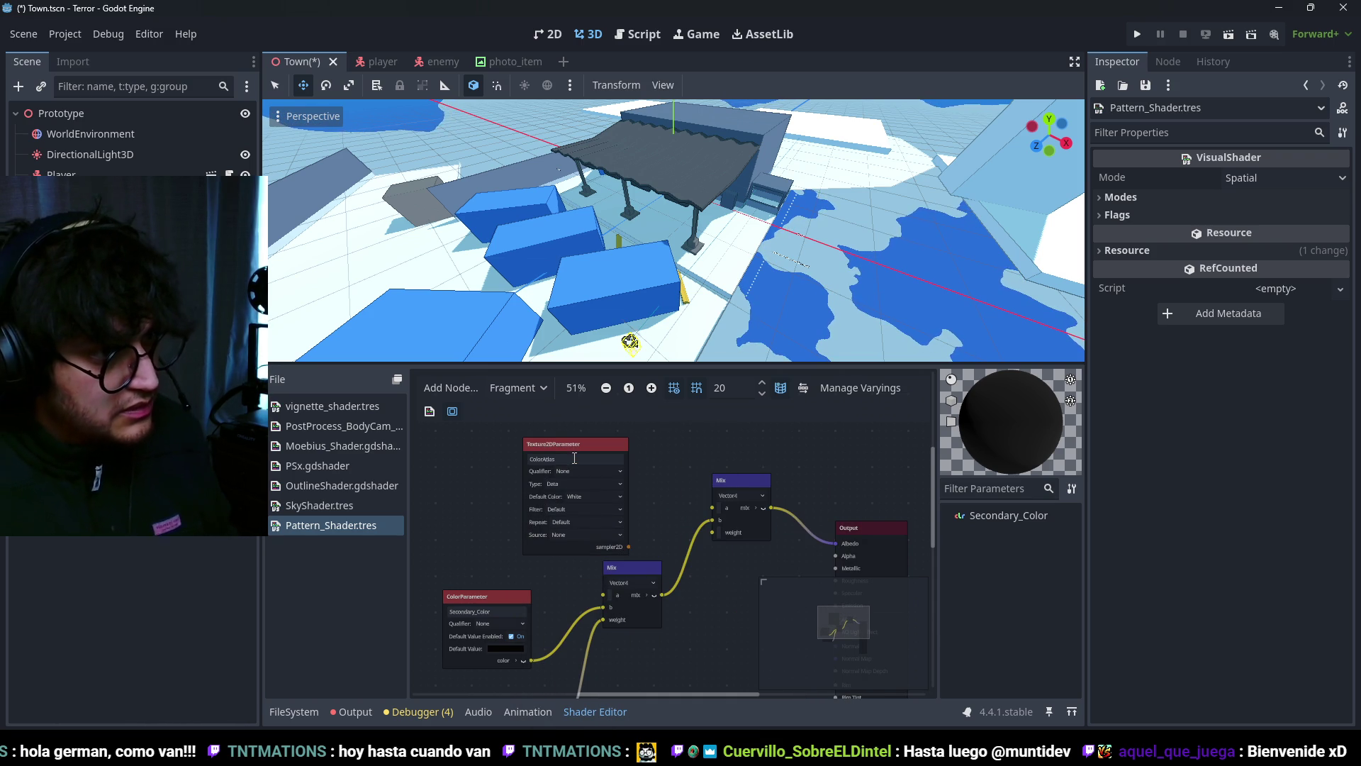
# Step: Add a Texture2D node beside ColorAtlas and feed its colour into Mix input a
pyautogui.rightClick(633, 547)
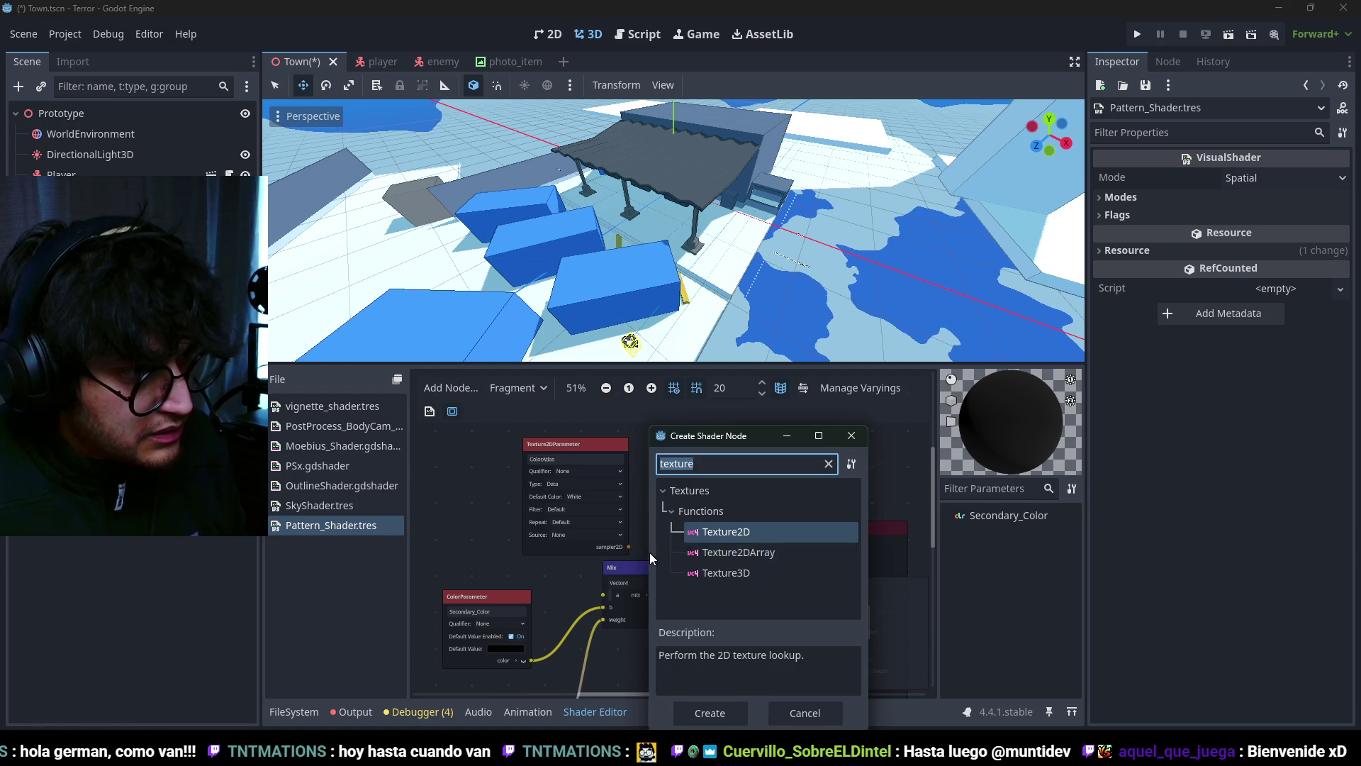
pyautogui.doubleClick(695, 532)
pyautogui.moveTo(659, 552); pyautogui.dragTo(645, 434)
pyautogui.moveTo(526, 444); pyautogui.dragTo(398, 444)
pyautogui.moveTo(642, 438); pyautogui.dragTo(547, 438)
pyautogui.moveTo(707, 509); pyautogui.dragTo(713, 508)
pyautogui.hotkey('alt', 'f')
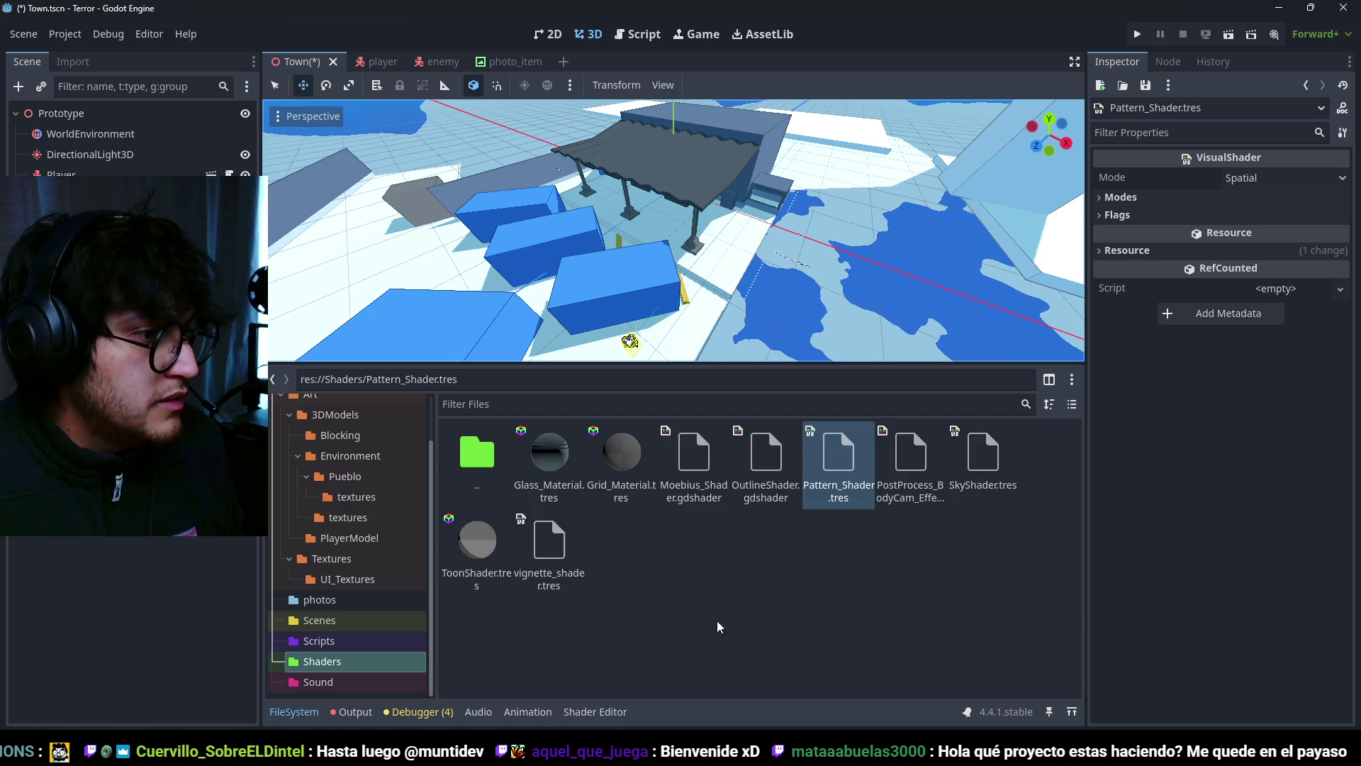
pyautogui.doubleClick(847, 468)
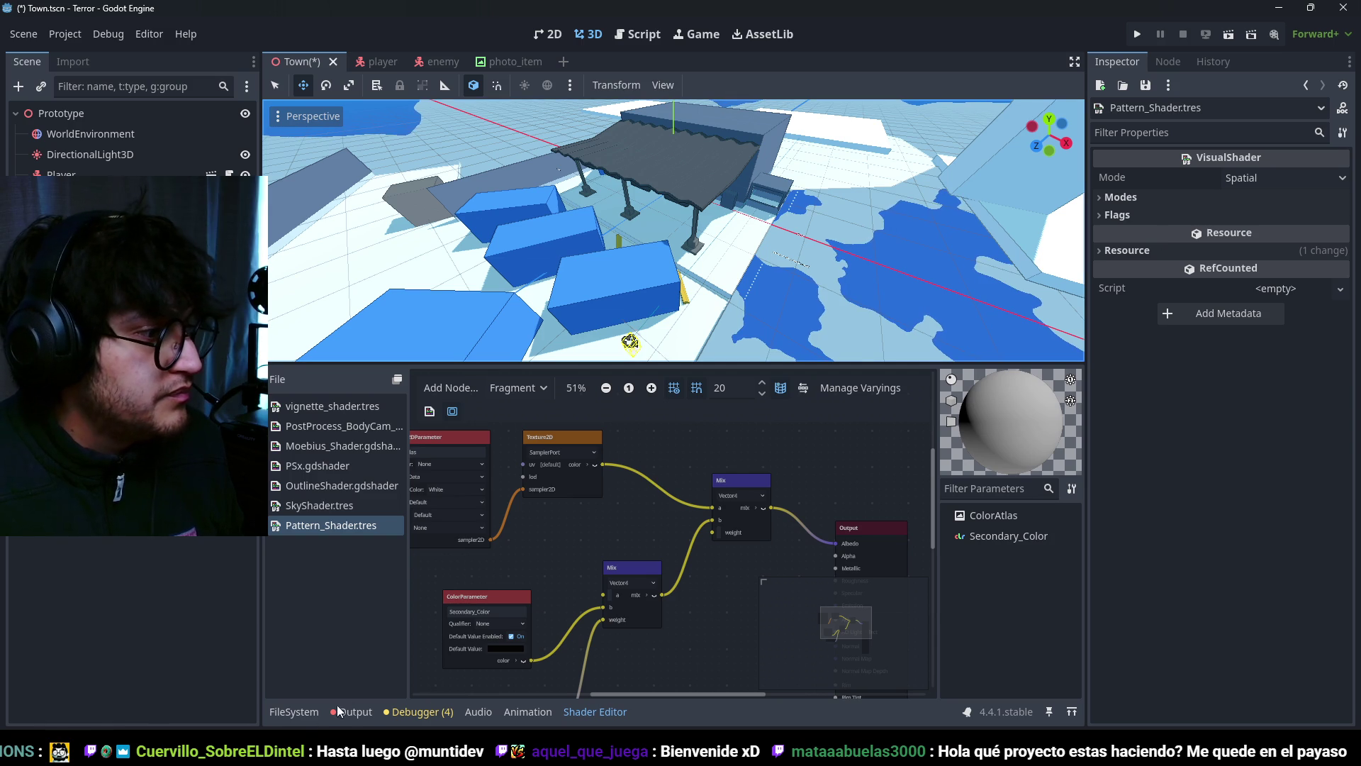
# Step: Create a new ShaderMaterial resource and save it as pattern_Material.tres in res://Shaders
pyautogui.click(294, 711)
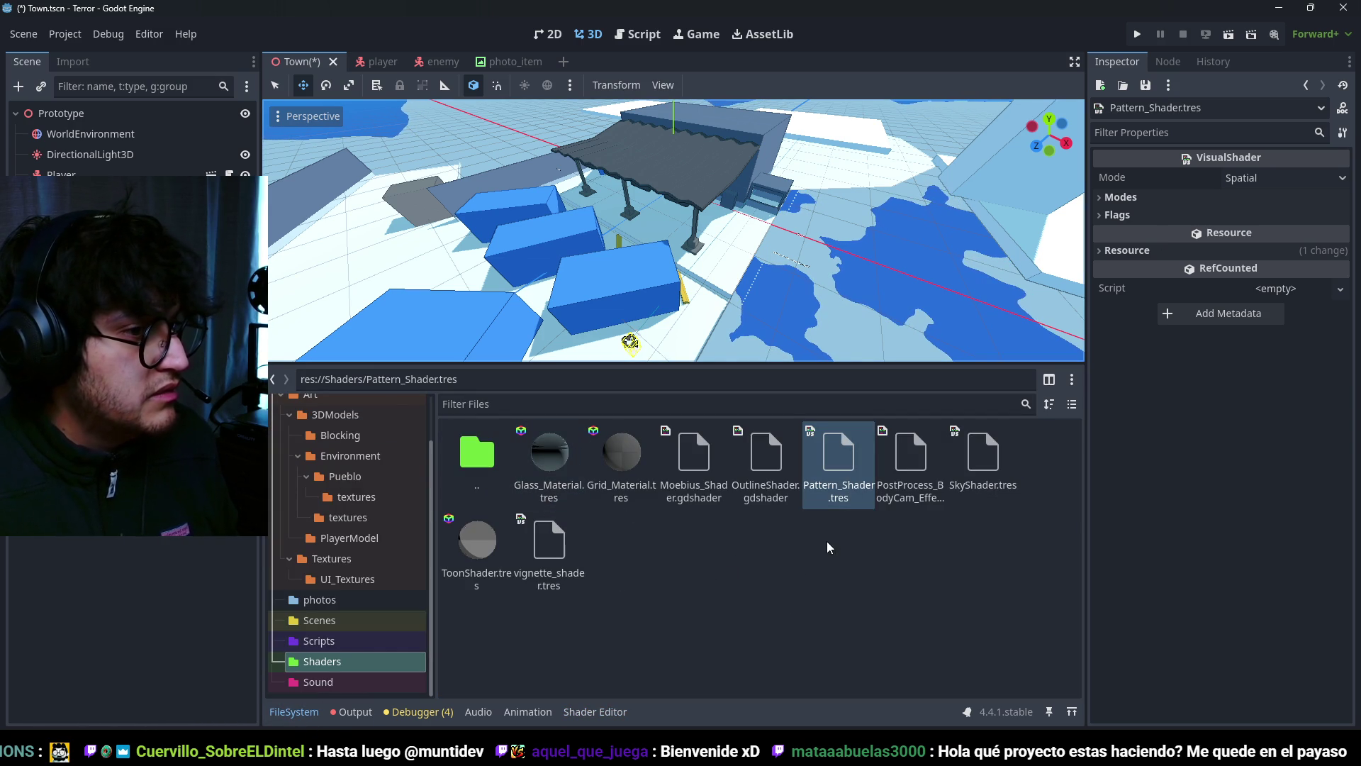
pyautogui.rightClick(722, 555)
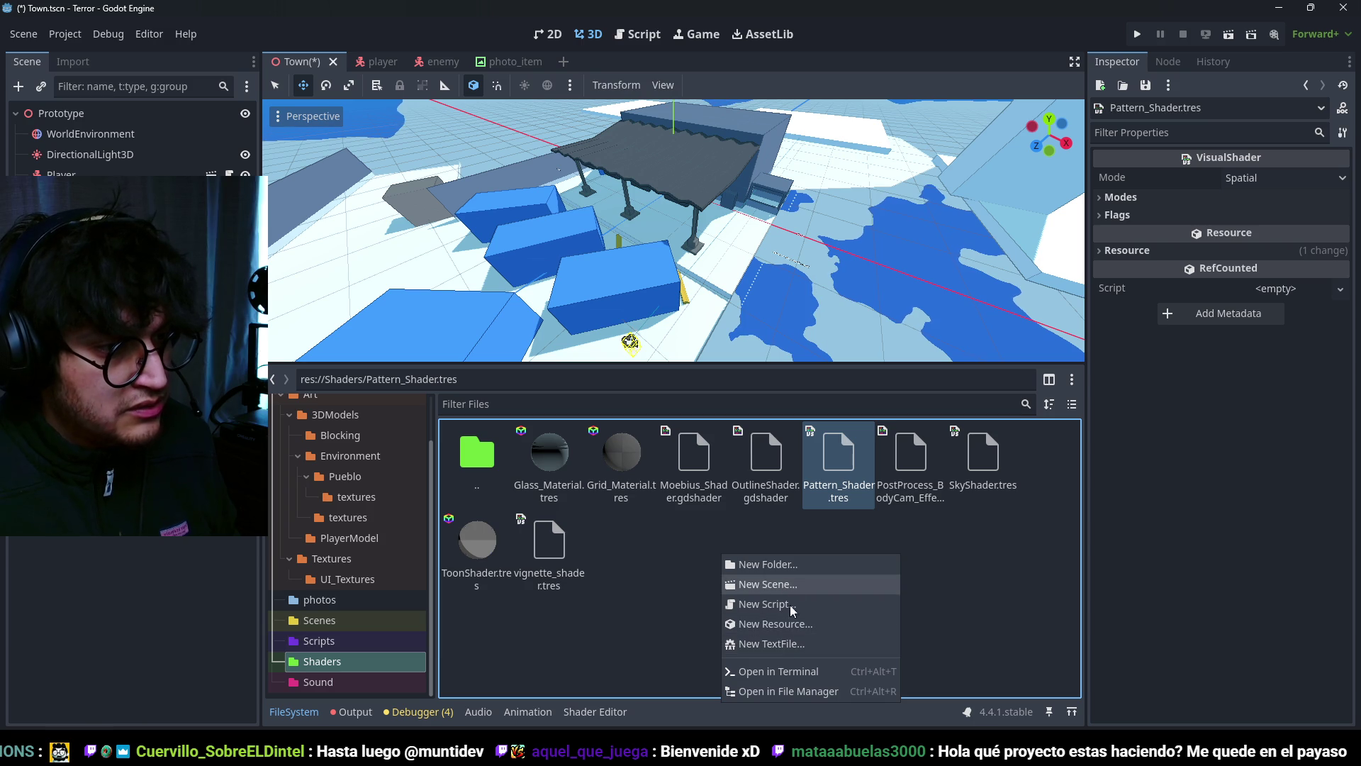
pyautogui.click(791, 626)
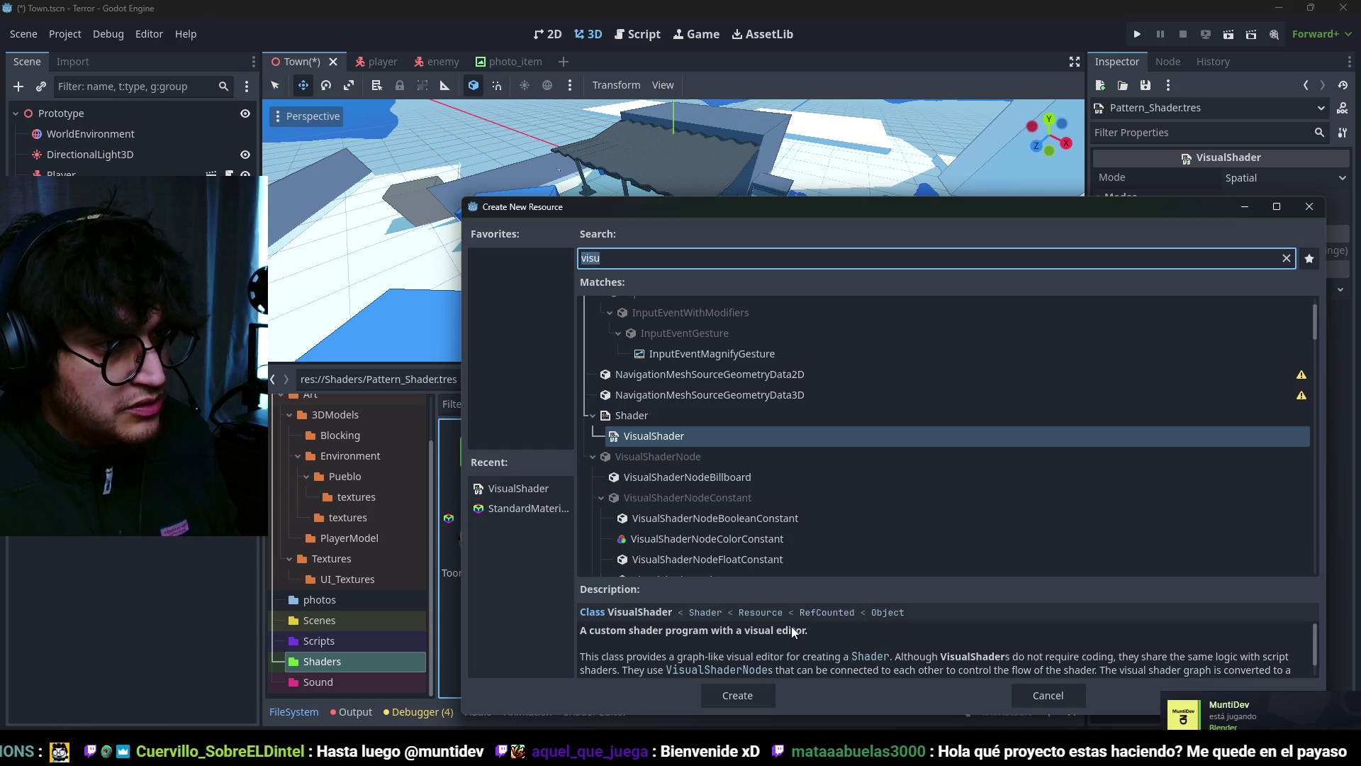
pyautogui.write('shaderma')
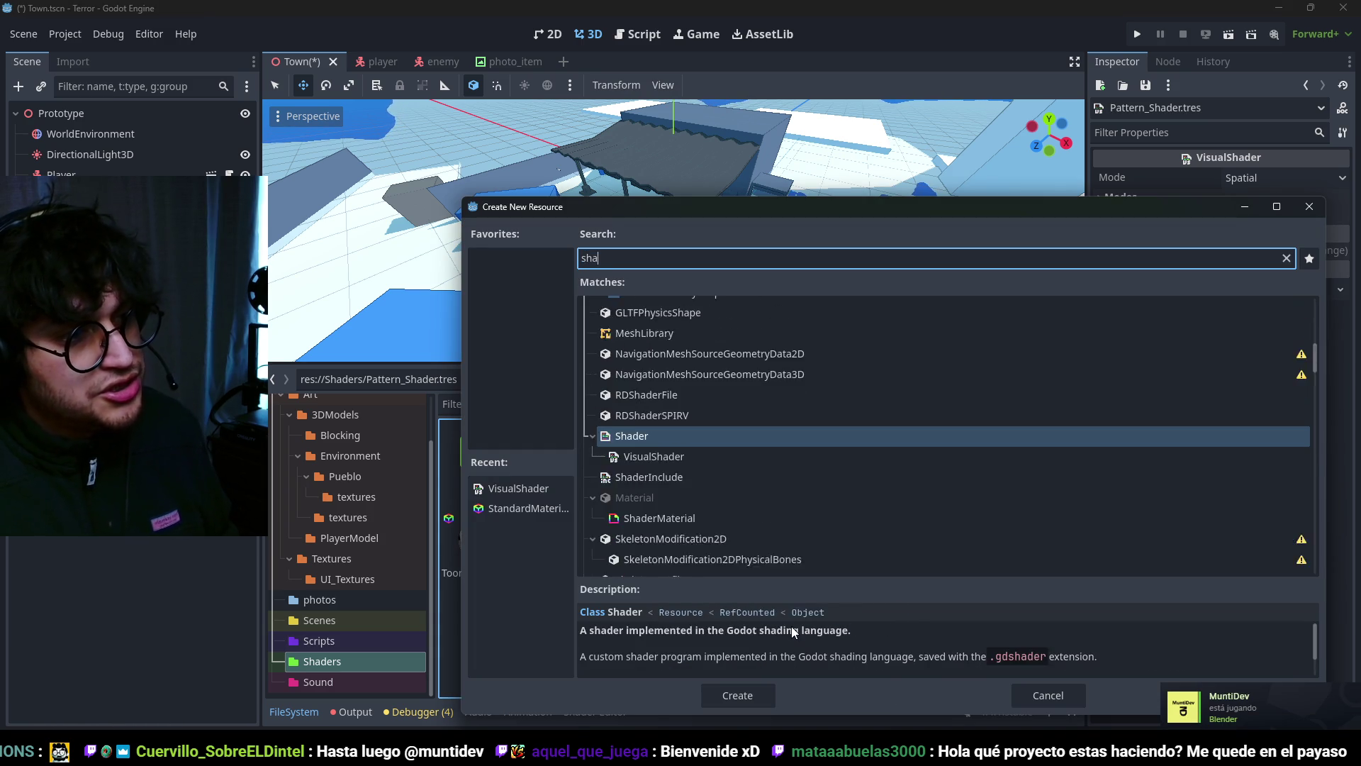
pyautogui.press('Return')
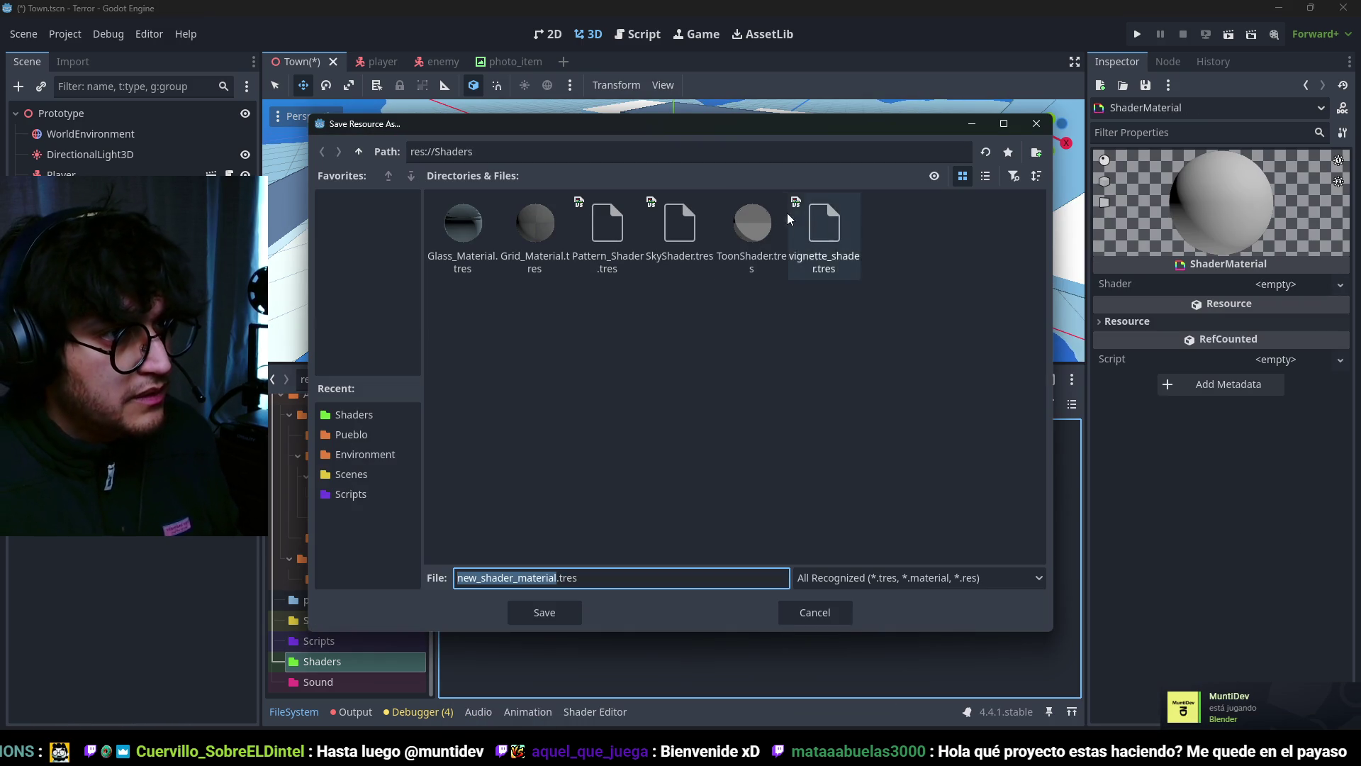
pyautogui.write('pattern')
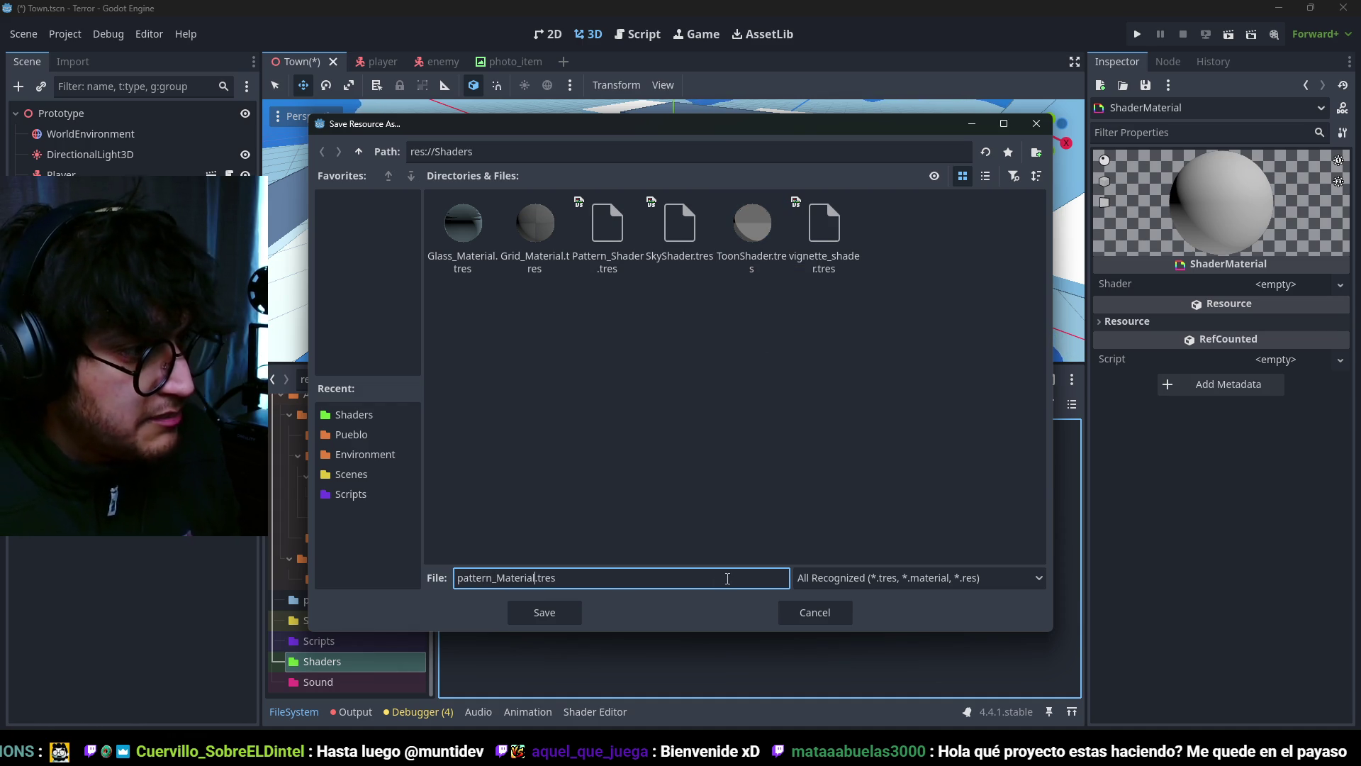
pyautogui.click(543, 613)
pyautogui.doubleClick(908, 484)
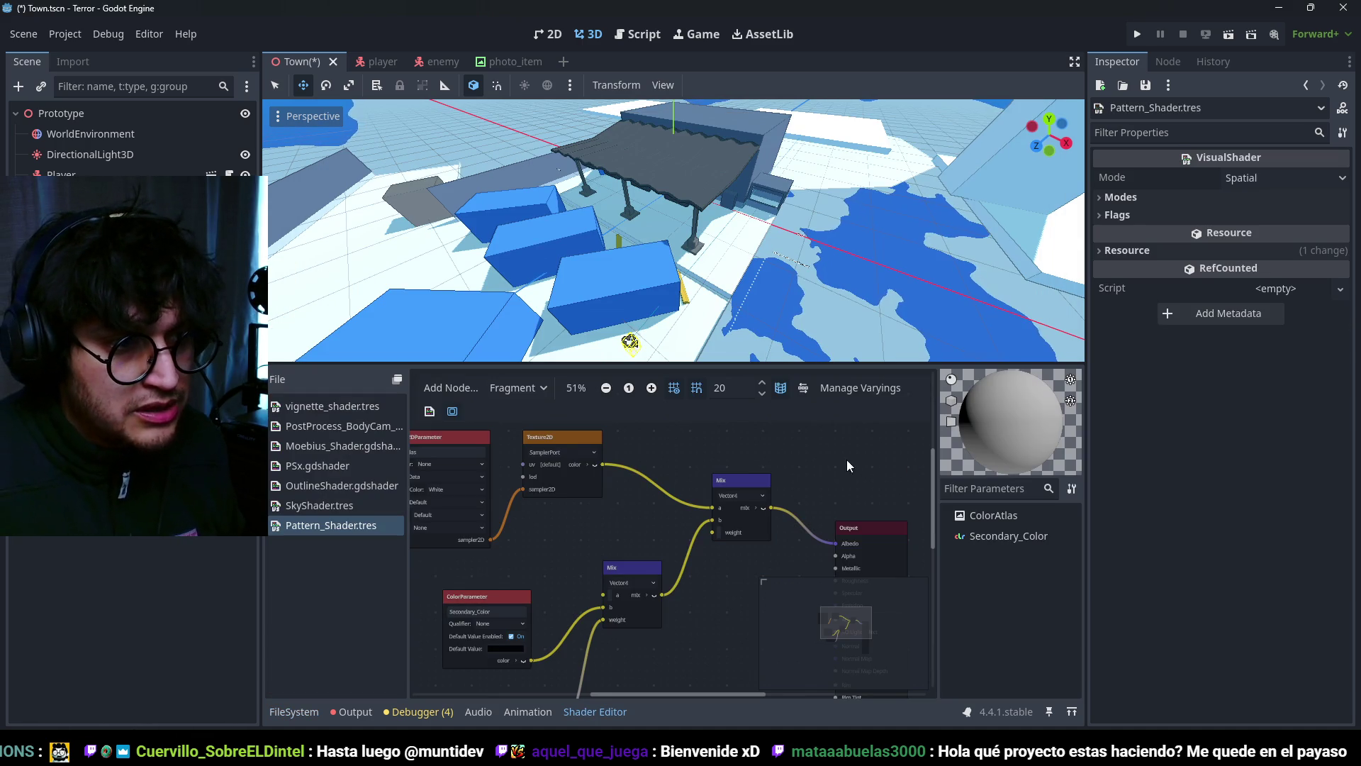
pyautogui.click(278, 705)
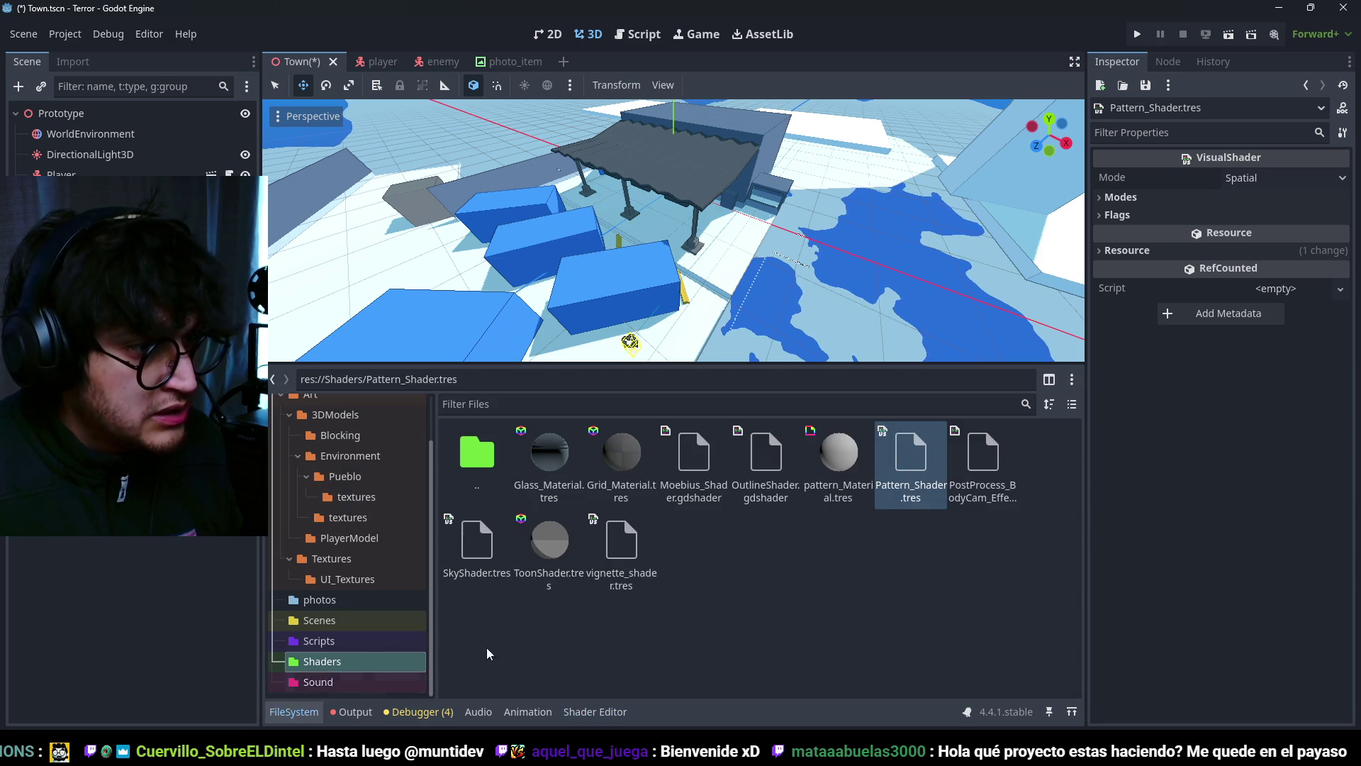
# Step: Assign Pattern_Shader.tres as pattern_Material's shader and save
pyautogui.click(836, 457)
pyautogui.moveTo(922, 447)
pyautogui.mouseDown()
pyautogui.moveTo(1099, 333)
pyautogui.moveTo(1277, 284)
pyautogui.mouseUp()
pyautogui.hotkey('ctrl', 's')
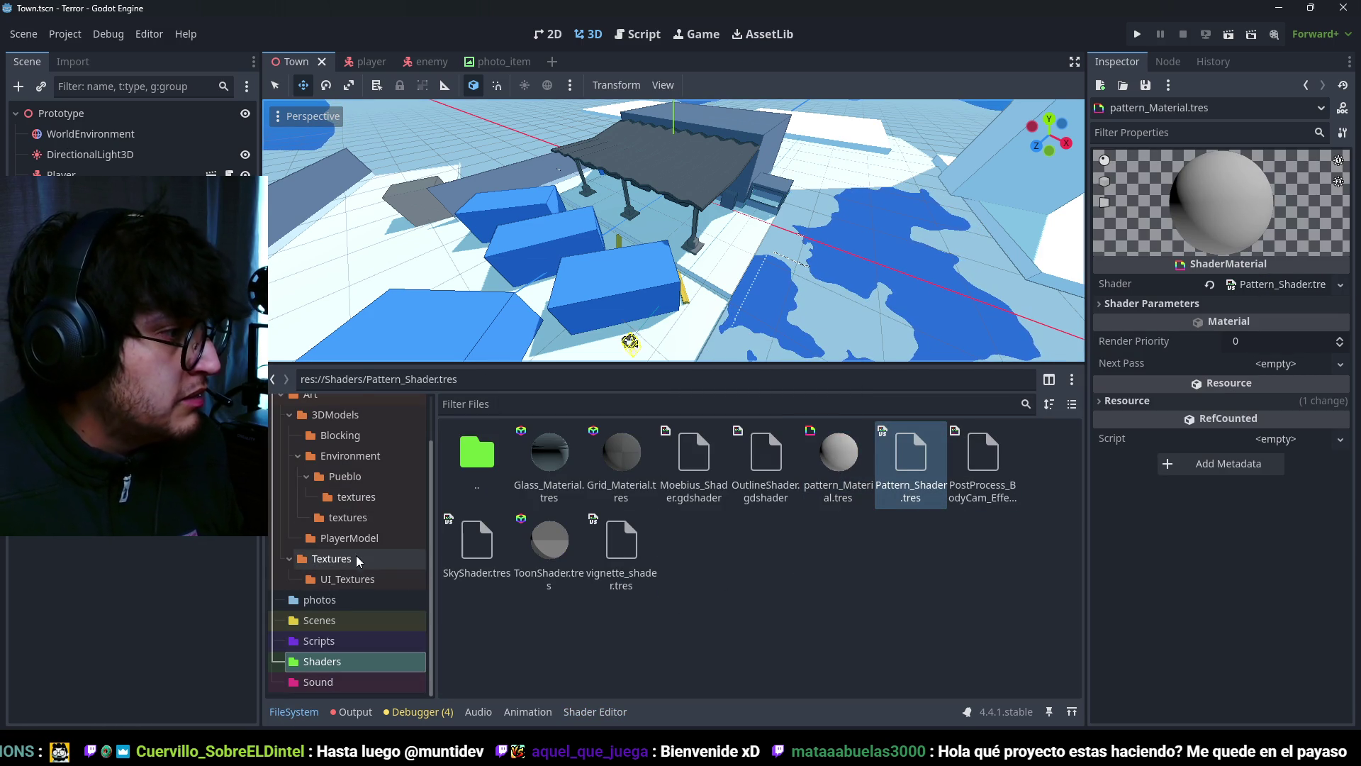
# Step: Open the import settings of Terror_Blocking.blend in Pueblo/Environment/Blocking
pyautogui.click(367, 531)
pyautogui.click(375, 475)
pyautogui.click(371, 457)
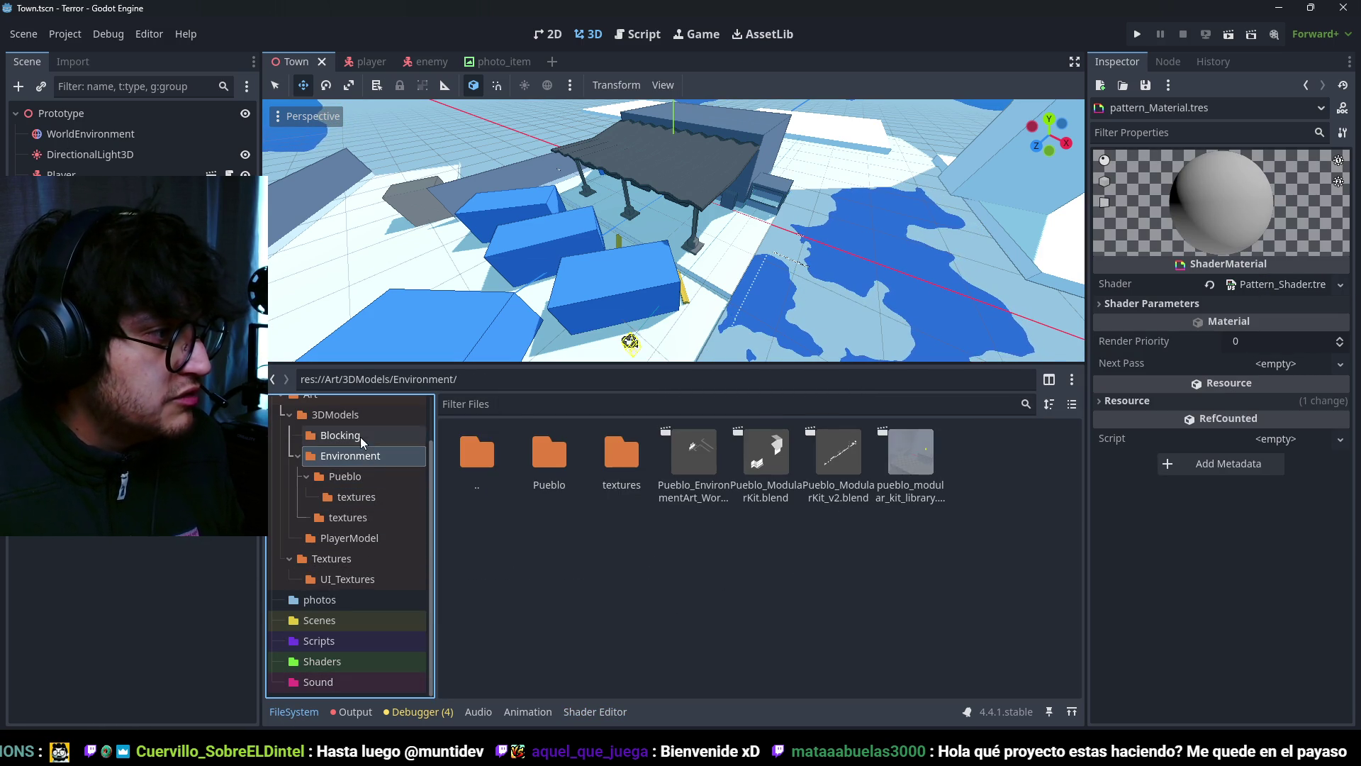
pyautogui.click(360, 437)
pyautogui.click(549, 453)
pyautogui.click(73, 62)
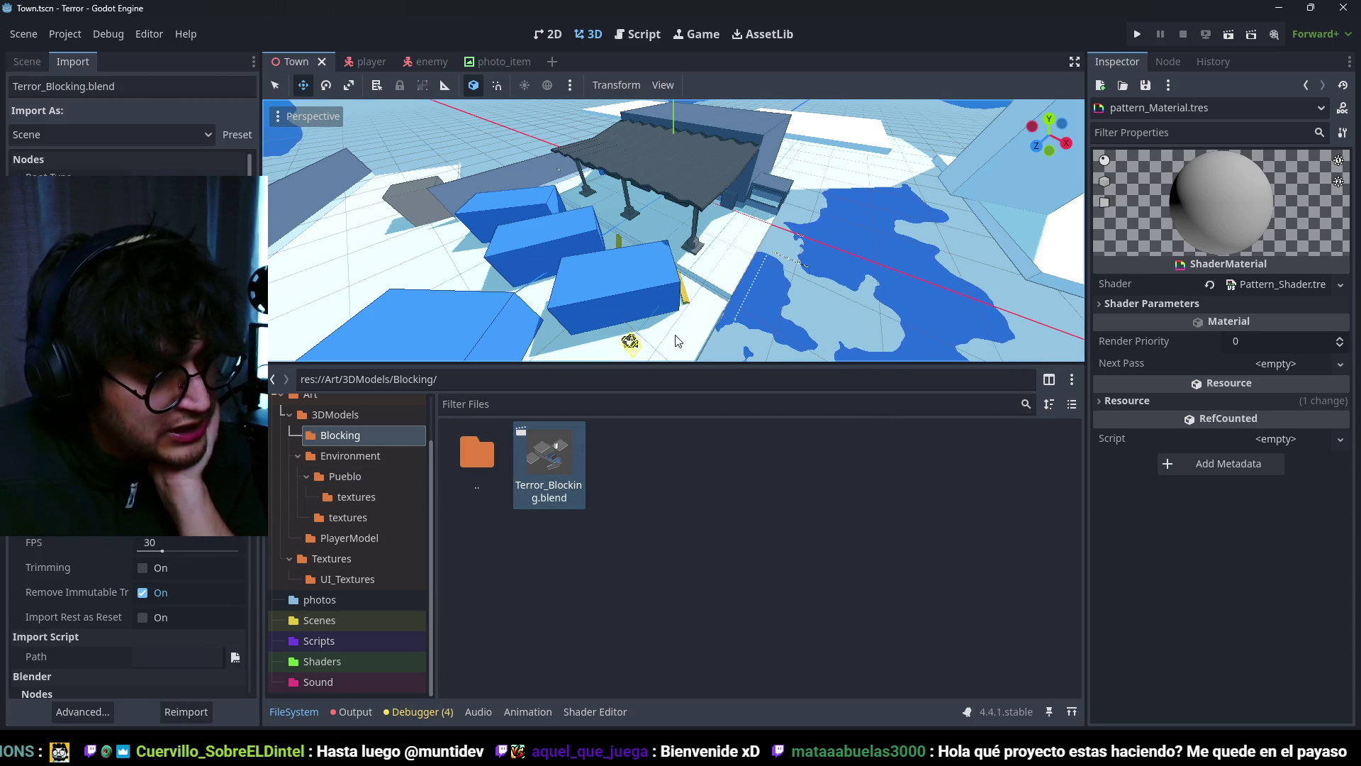
# Step: Point PatternMaterial's external path to pattern_Material.tres in Advanced settings and reimport
pyautogui.click(82, 712)
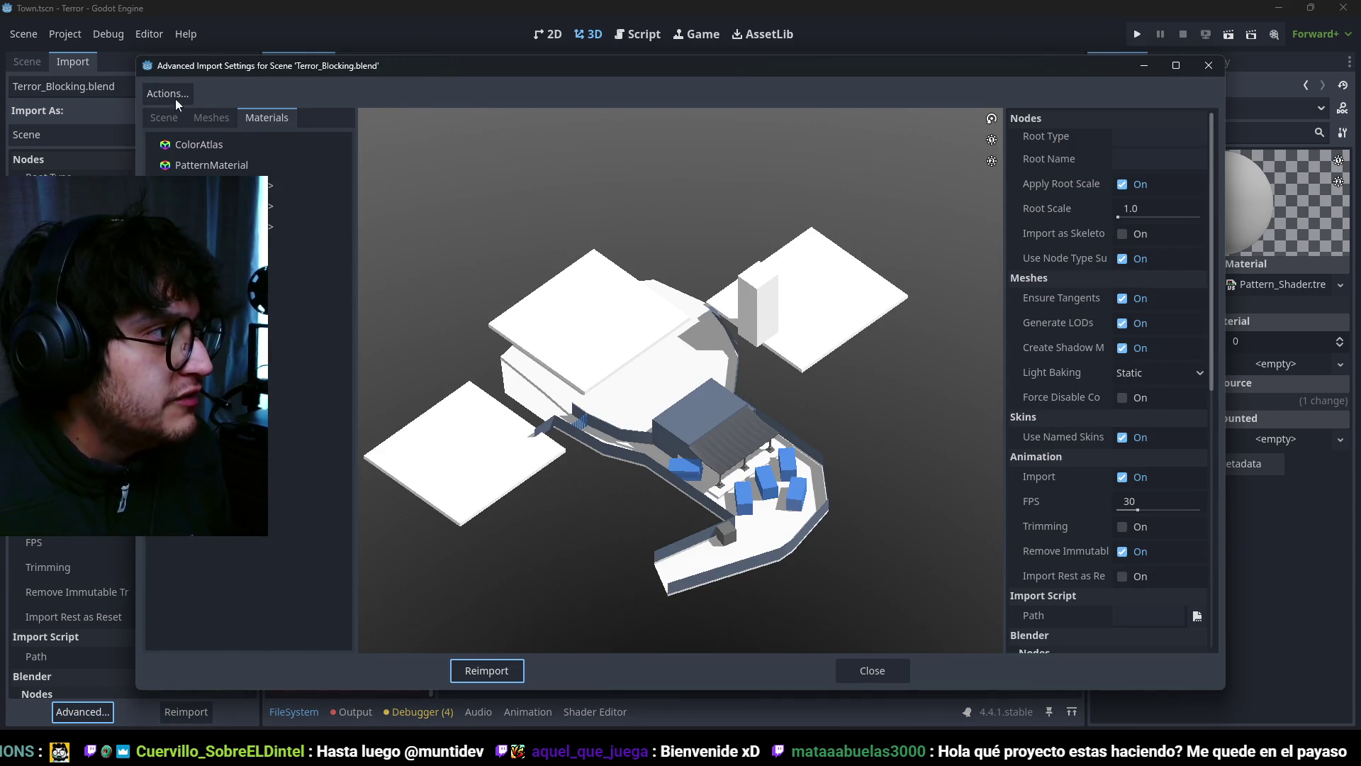
pyautogui.click(203, 166)
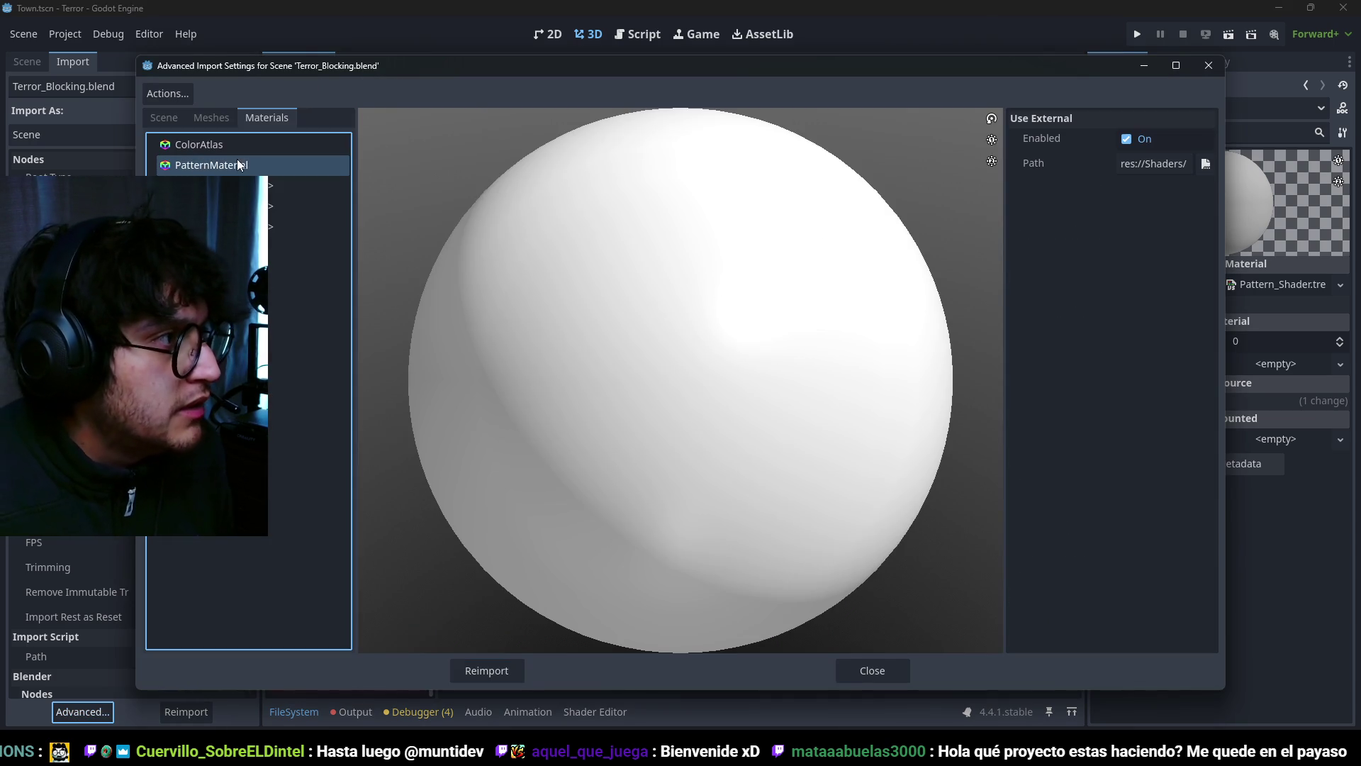
pyautogui.click(1206, 164)
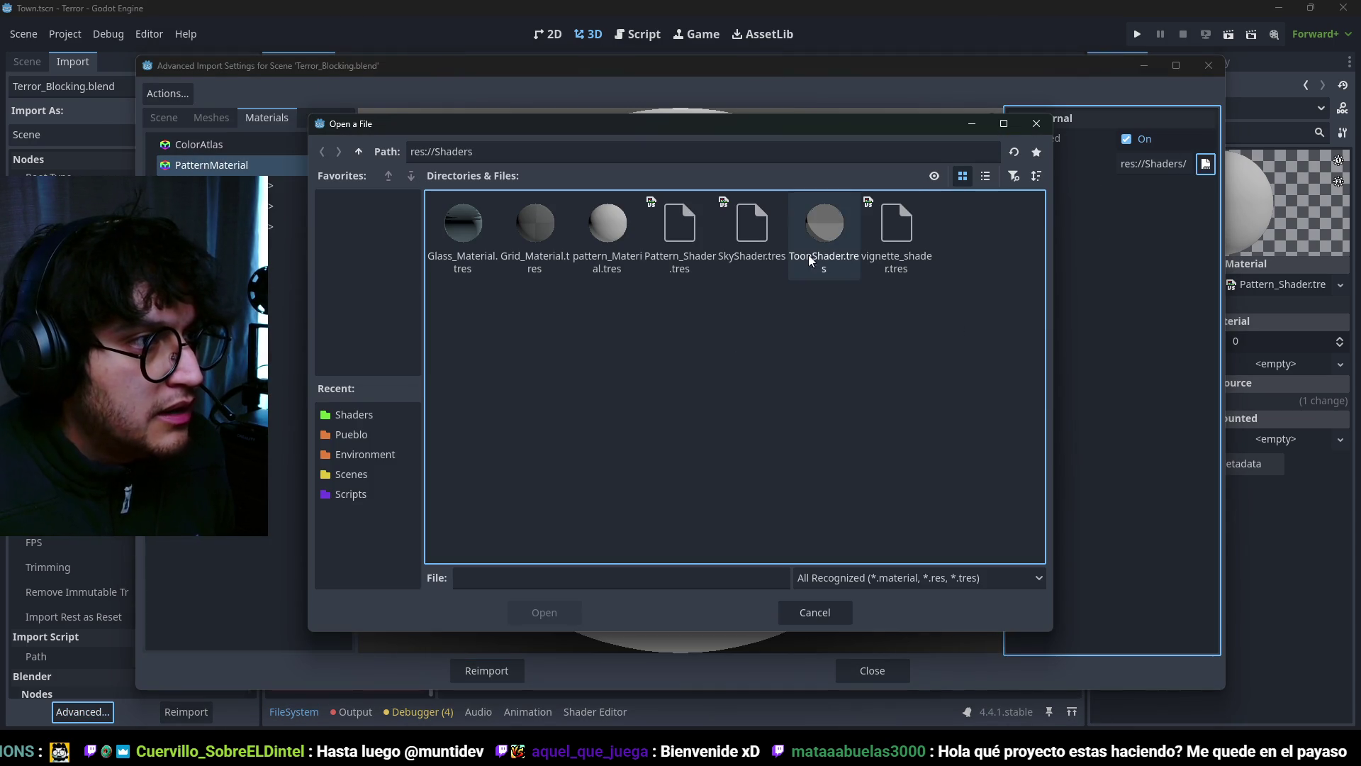
pyautogui.click(614, 242)
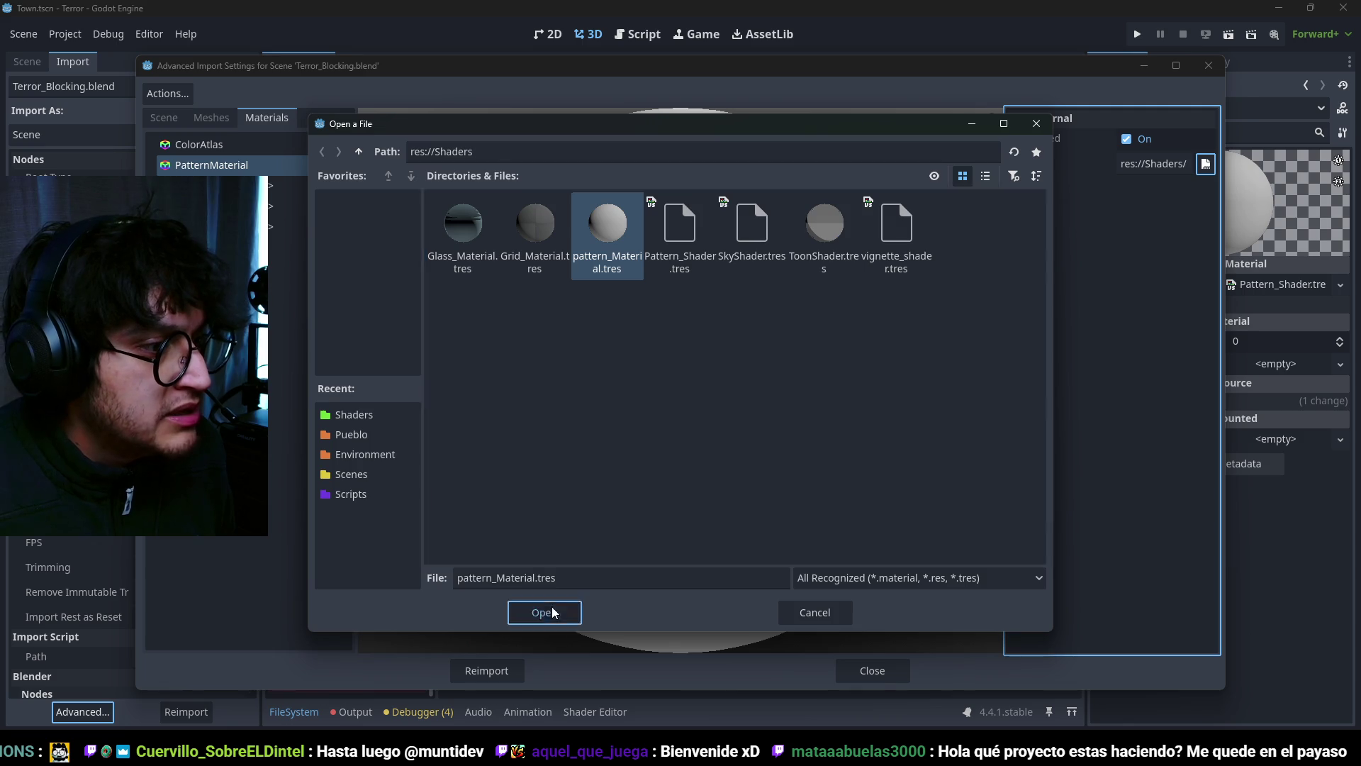
pyautogui.click(551, 610)
pyautogui.click(496, 670)
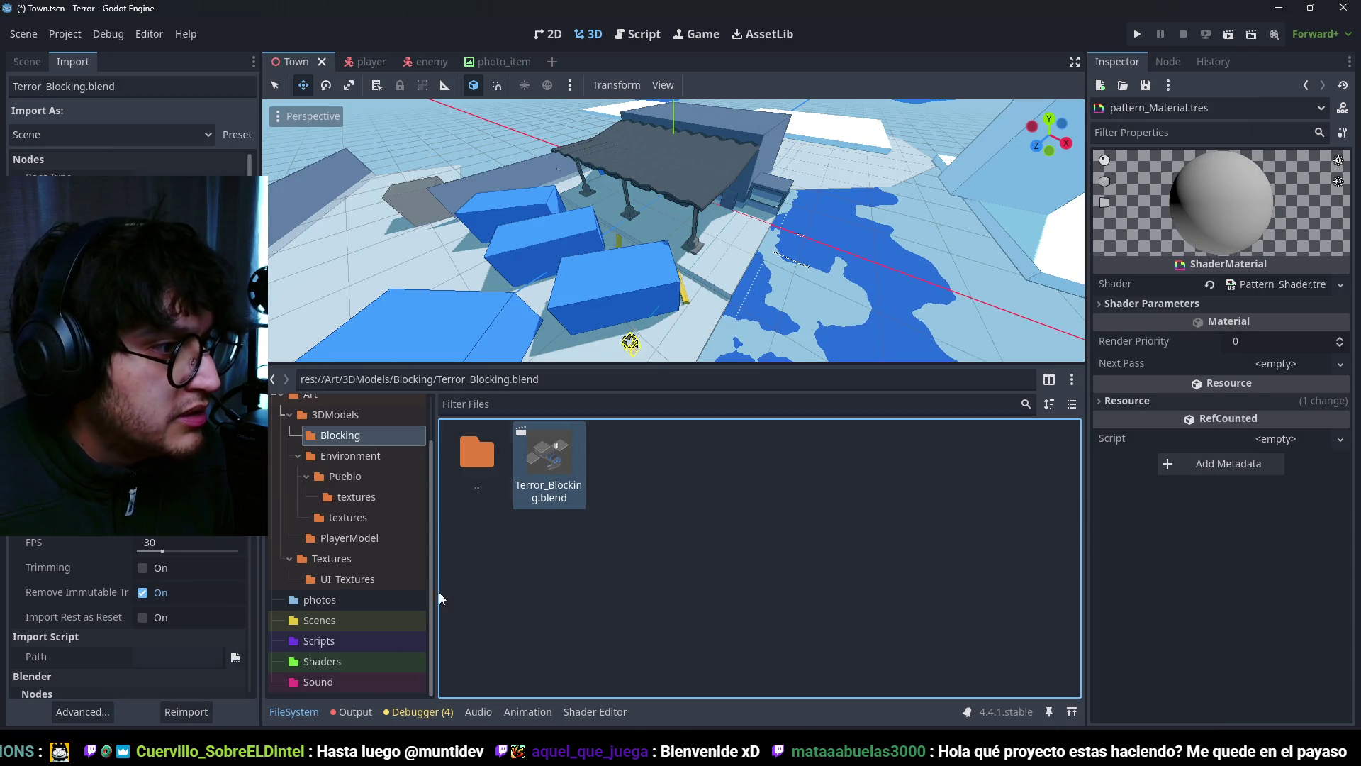
# Step: Inspect pattern_Material's Color Atlas and Secondary Color shader parameters in the Shaders folder
pyautogui.click(322, 660)
pyautogui.click(770, 575)
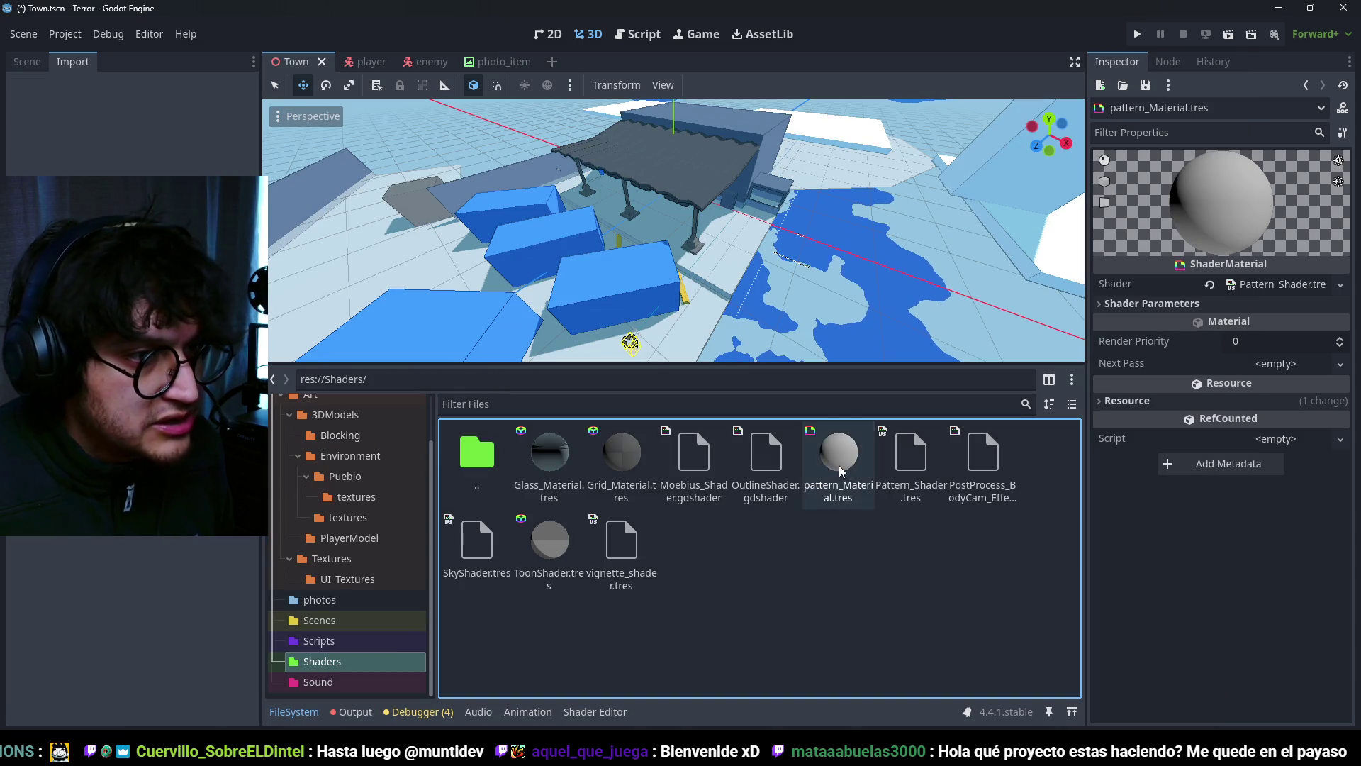
pyautogui.click(1180, 305)
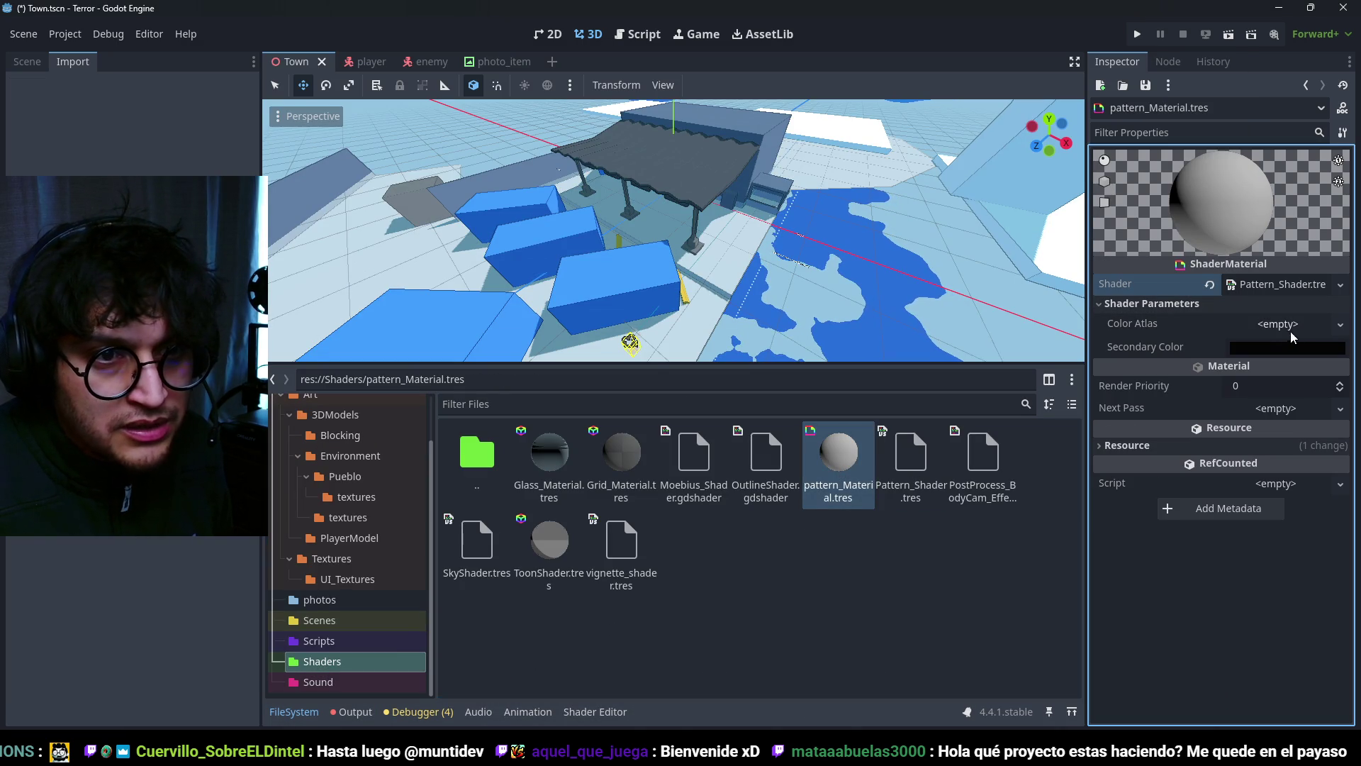
# Step: Load ColorAtlas.png into pattern_Material's Color Atlas parameter
pyautogui.click(1341, 325)
pyautogui.click(1220, 696)
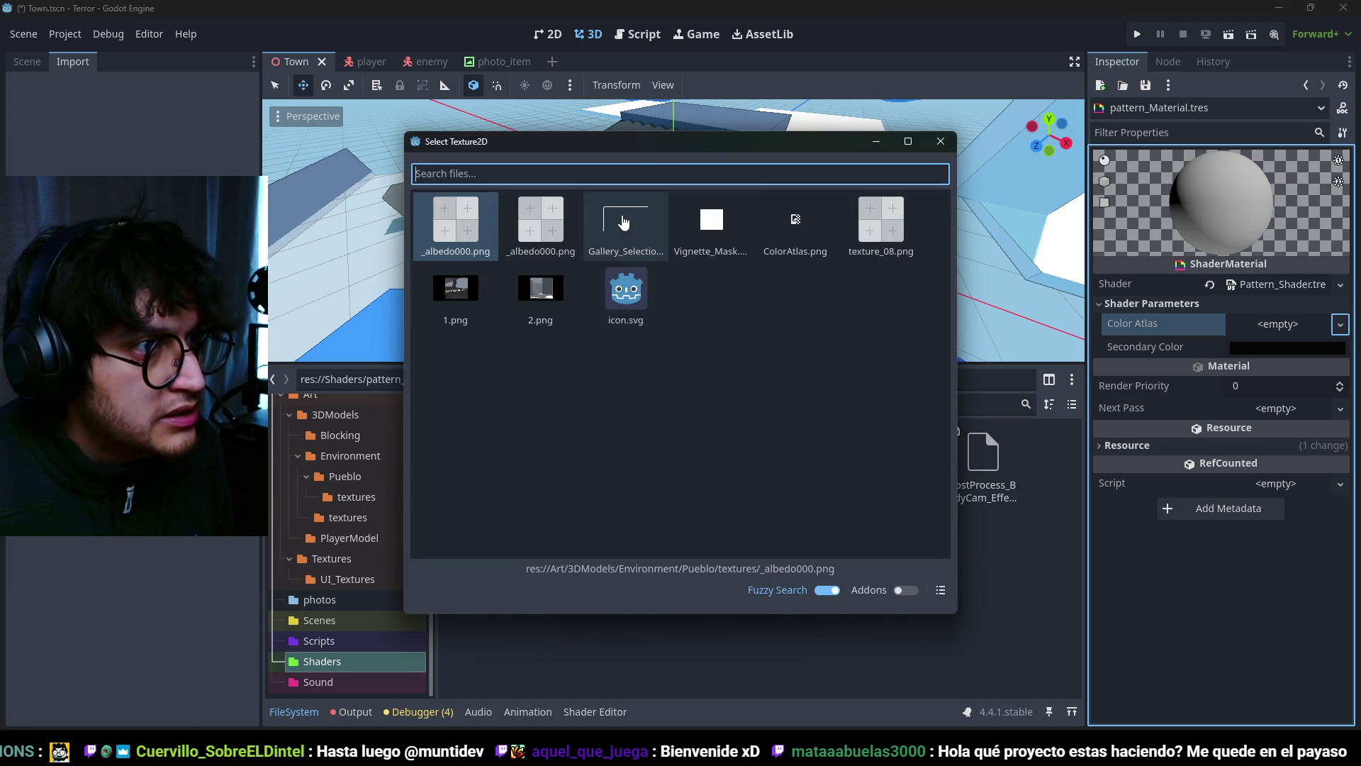
pyautogui.doubleClick(795, 227)
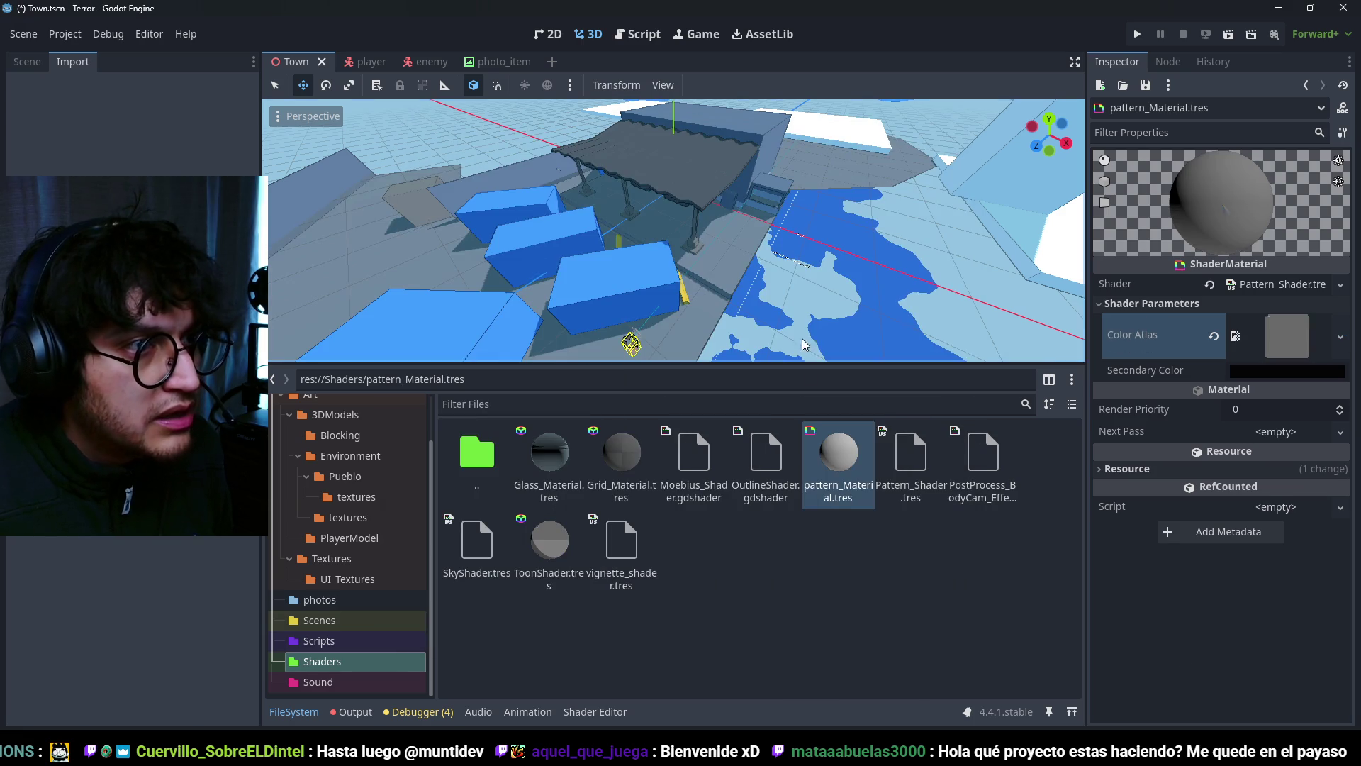
pyautogui.scroll(-3, 671, 263)
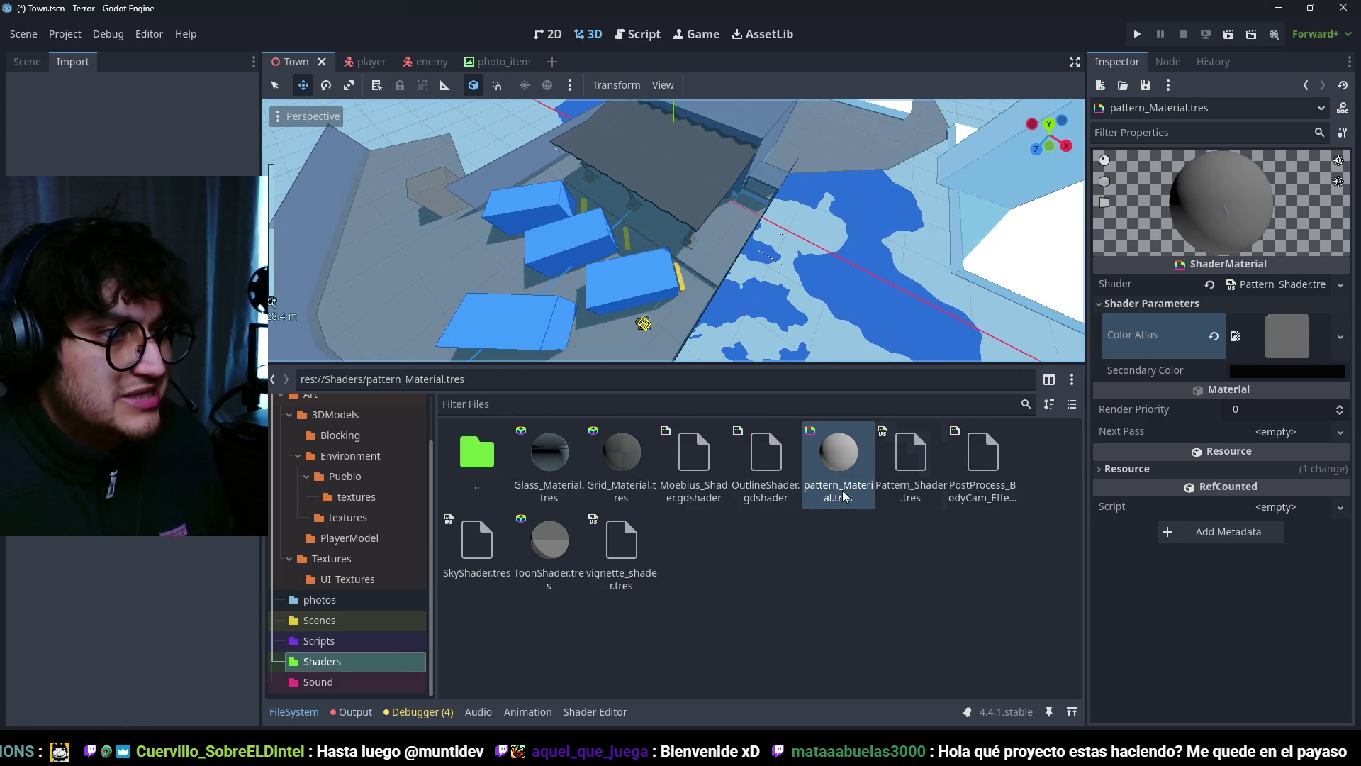
pyautogui.scroll(3, 699, 254)
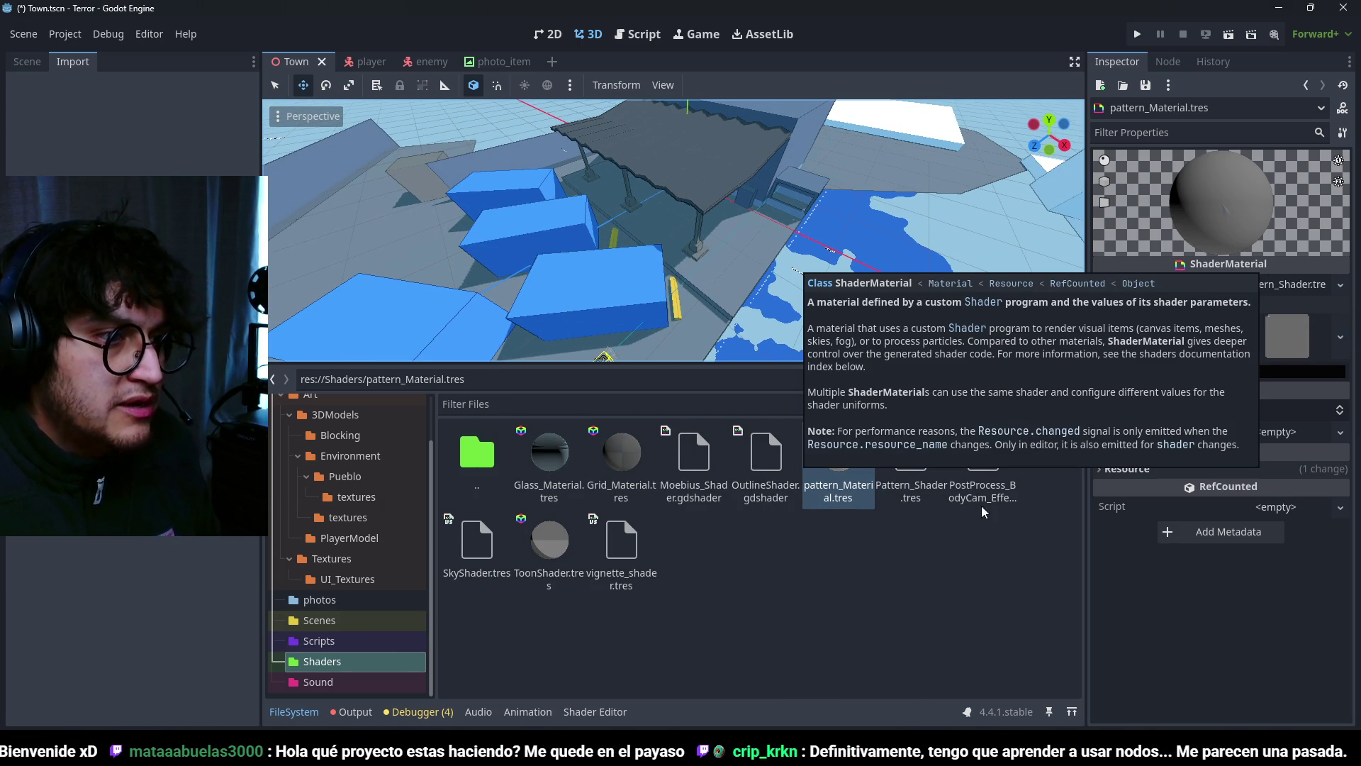
# Step: Open Pattern_Shader.tres in the Shader Editor and move the Secondary_Color node aside
pyautogui.click(839, 576)
pyautogui.doubleClick(911, 454)
pyautogui.moveTo(581, 482); pyautogui.dragTo(711, 527, button='middle')
pyautogui.moveTo(644, 505)
pyautogui.mouseDown()
pyautogui.moveTo(550, 505)
pyautogui.moveTo(532, 536)
pyautogui.mouseUp()
# Step: Add a Texture2DParameter node to the graph named Pattern
pyautogui.rightClick(607, 500)
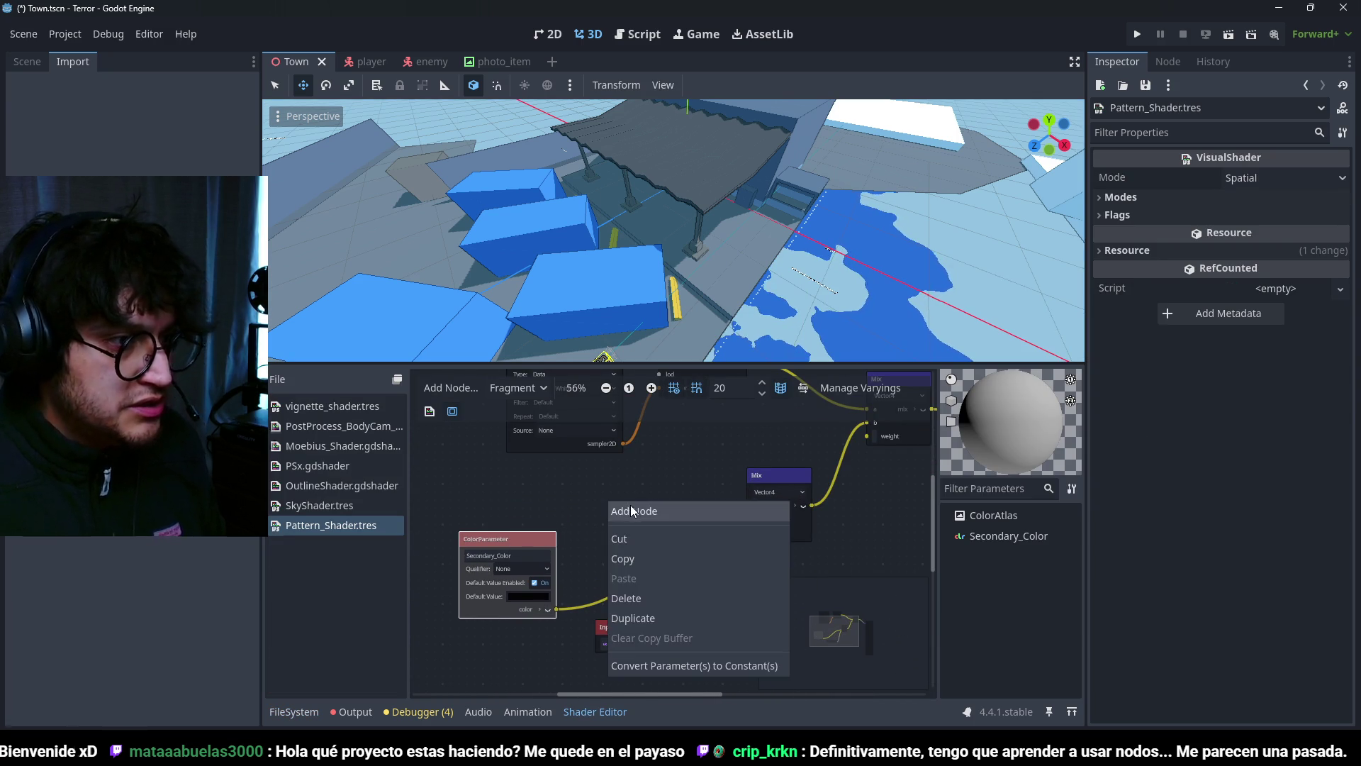
pyautogui.click(635, 511)
pyautogui.write('ern')
pyautogui.press('Return')
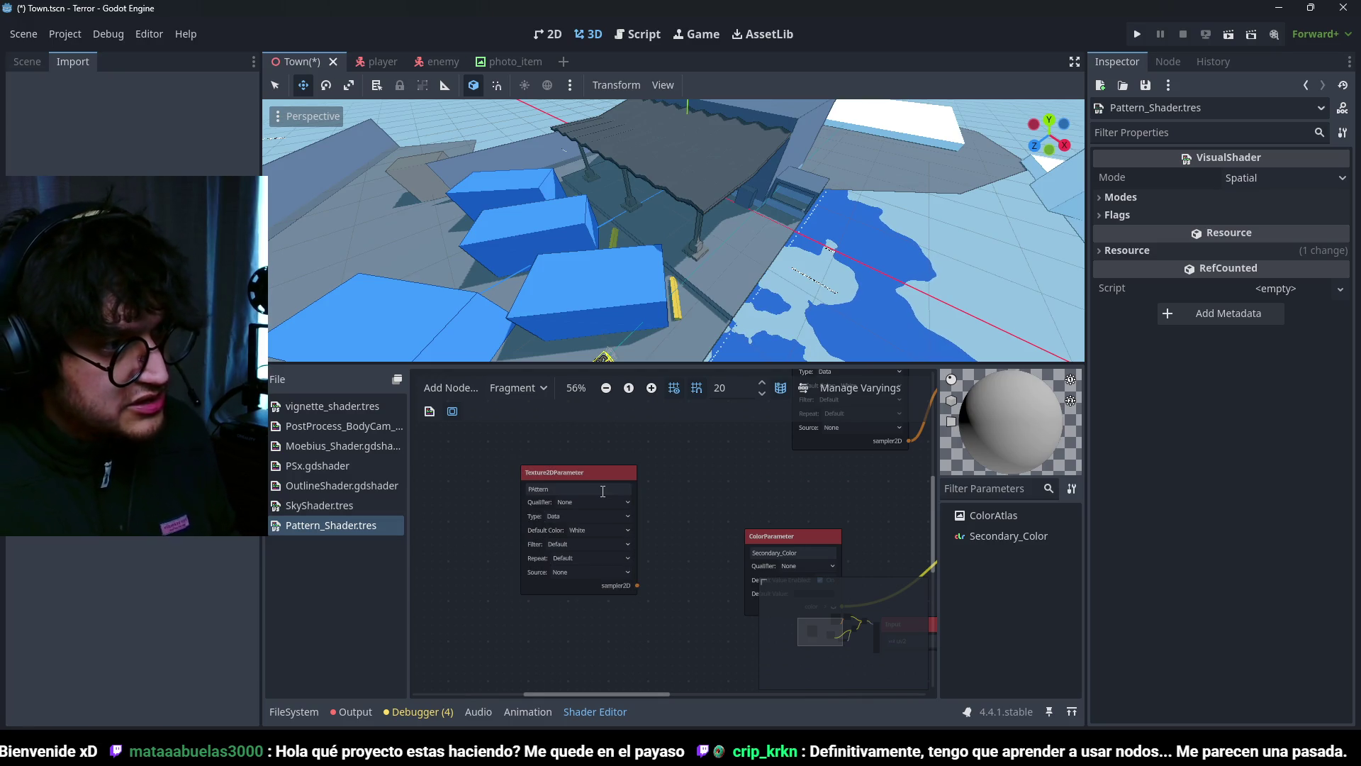
pyautogui.scroll(1, 603, 490)
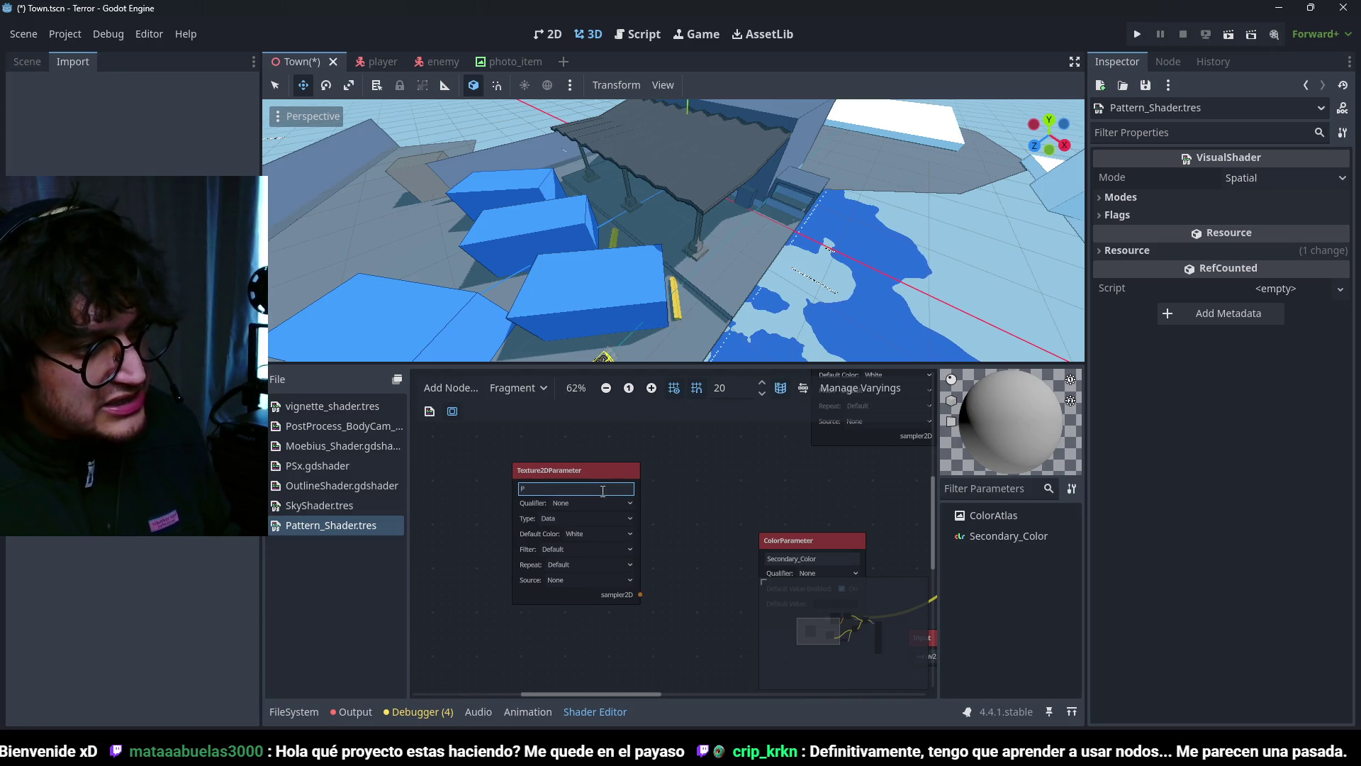
pyautogui.scroll(-3, 603, 491)
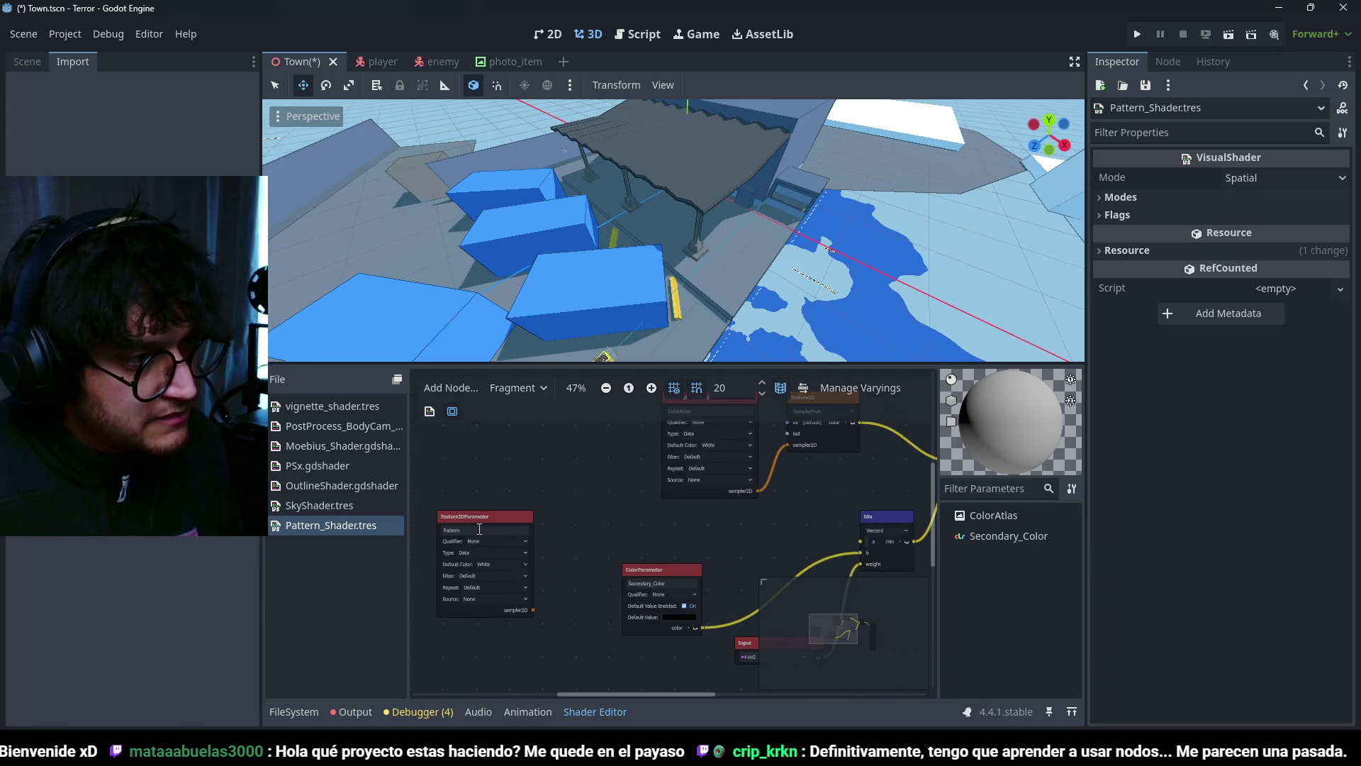
# Step: Connect a new Texture2D sampling node to Pattern's sampler2D output
pyautogui.moveTo(552, 570)
pyautogui.mouseDown()
pyautogui.moveTo(631, 542)
pyautogui.moveTo(622, 451)
pyautogui.mouseUp()
pyautogui.doubleClick(692, 522)
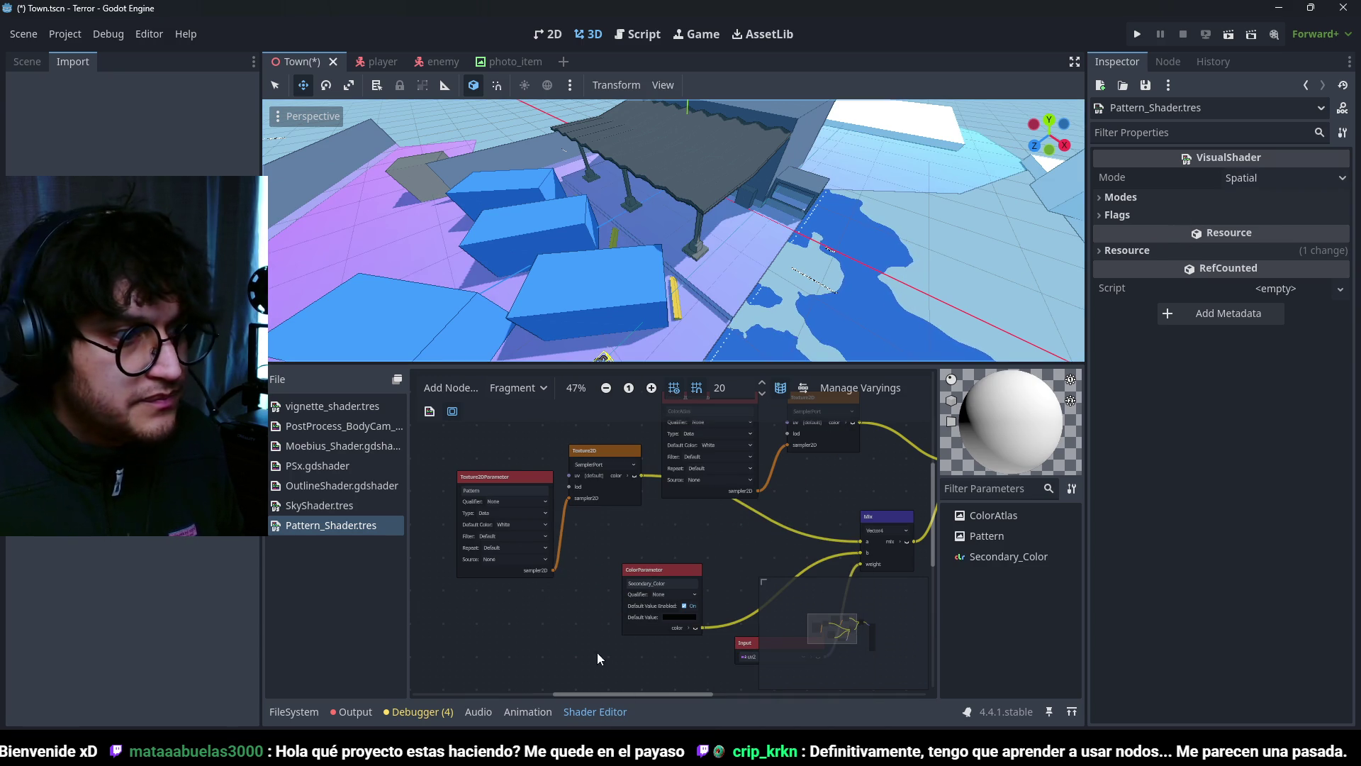
pyautogui.click(304, 709)
# Step: Create a Patterns folder under Textures and import pattern_60.png into it
pyautogui.moveTo(497, 752)
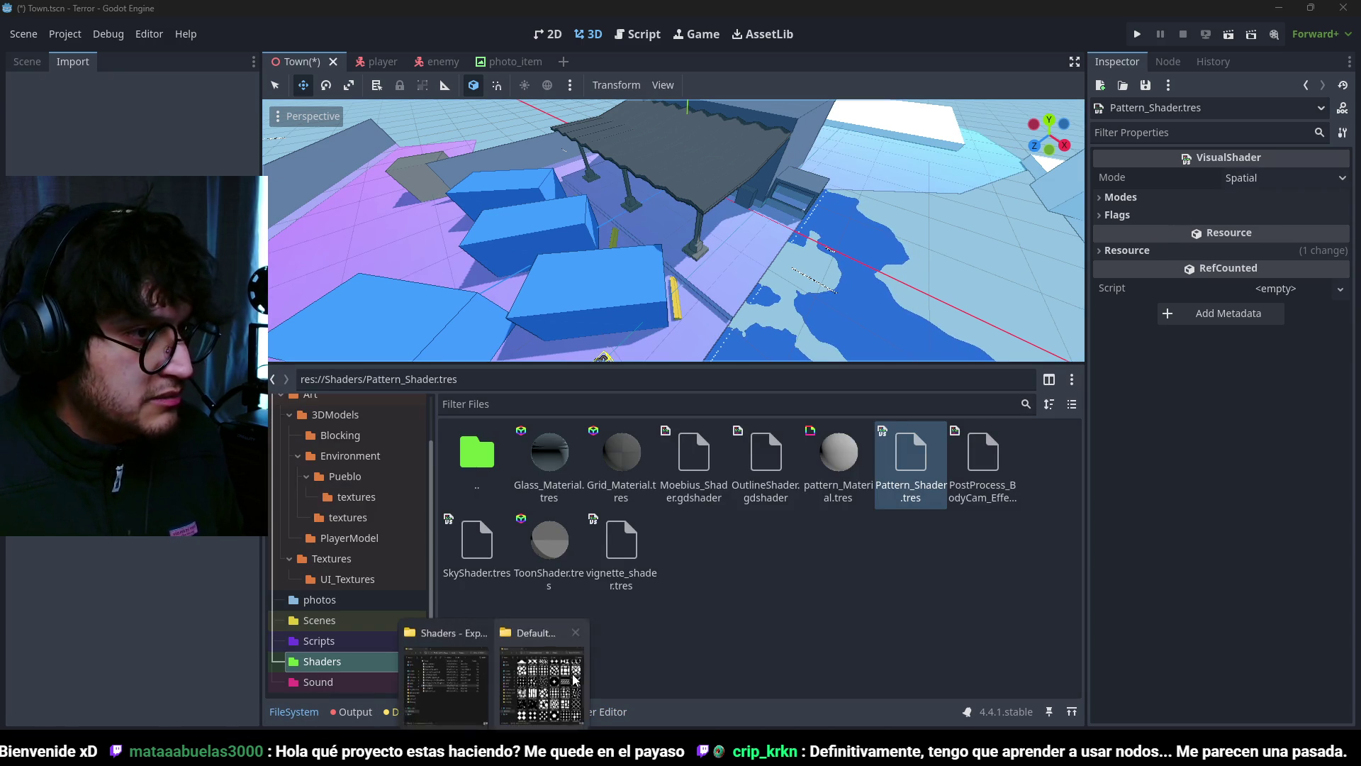
pyautogui.click(531, 709)
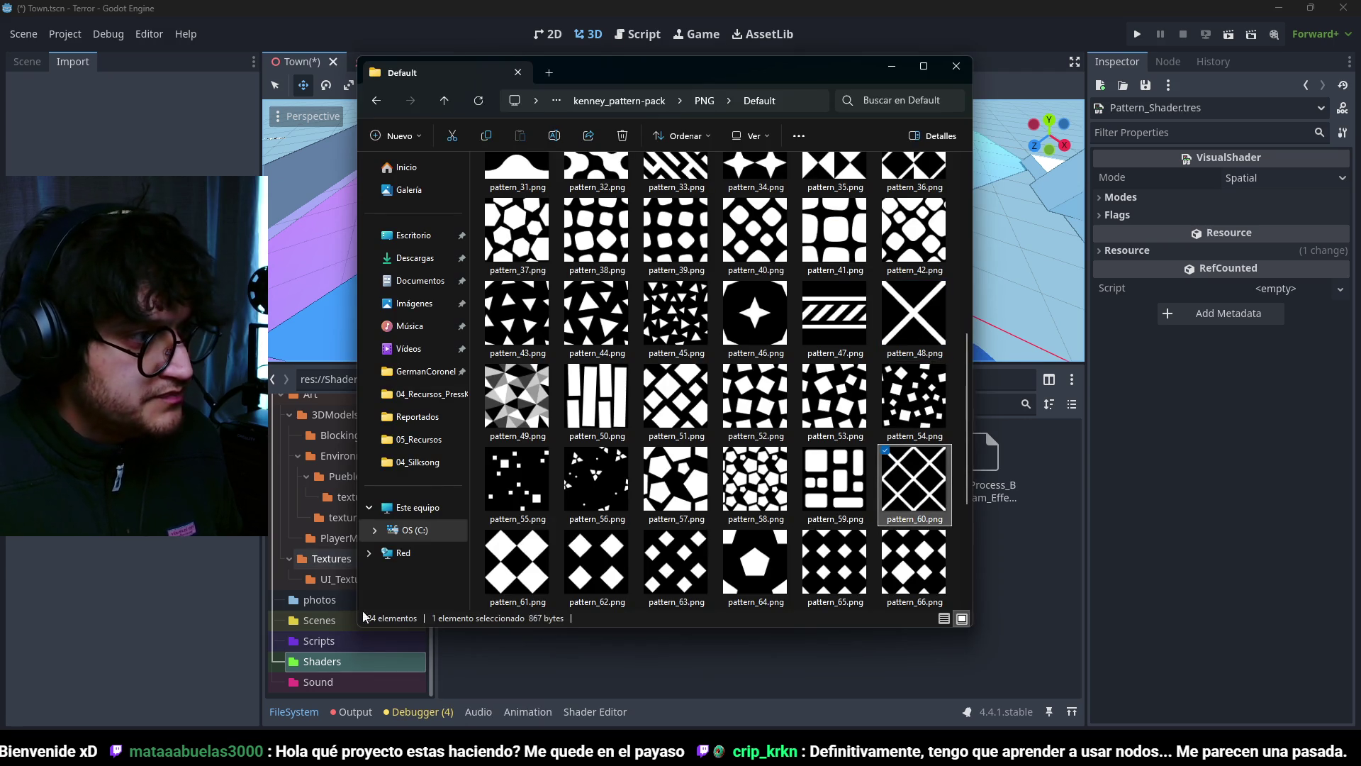
pyautogui.click(1035, 568)
pyautogui.click(343, 558)
pyautogui.rightClick(701, 572)
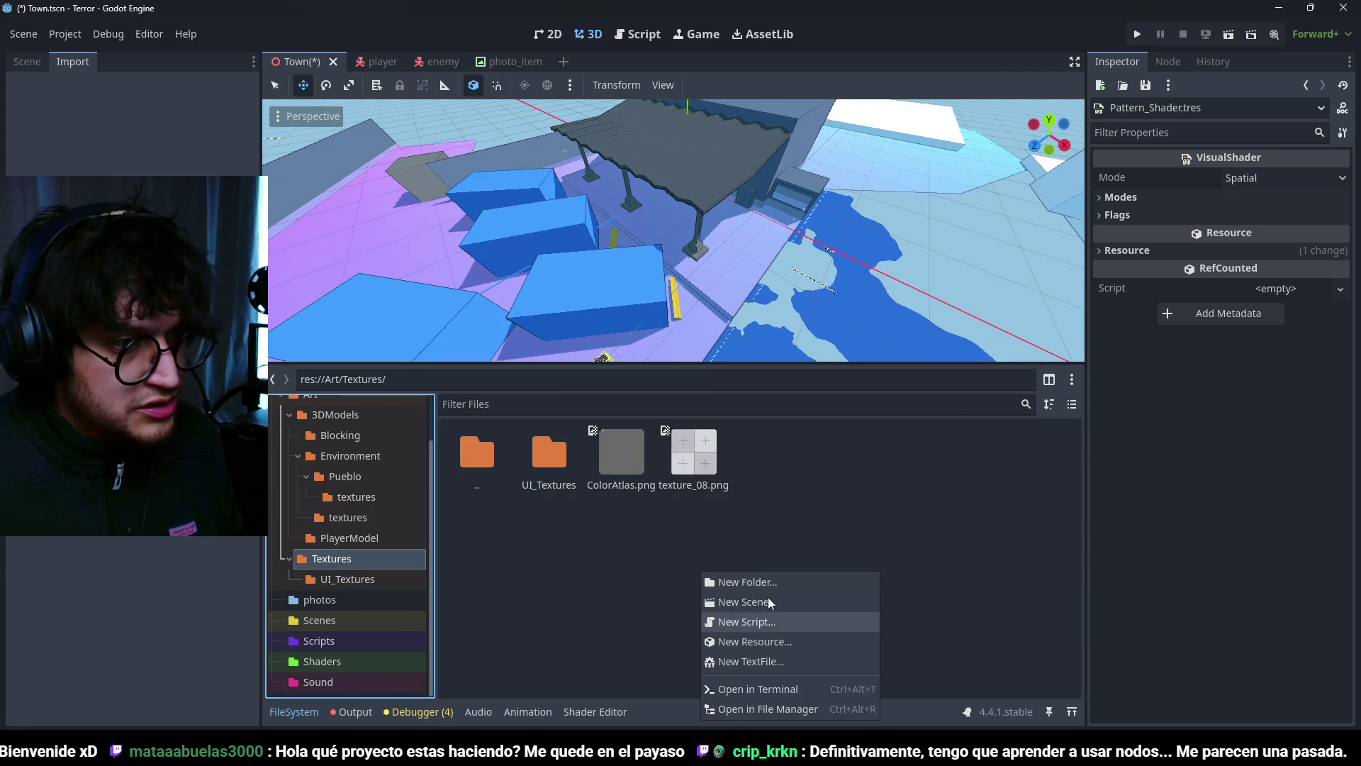
pyautogui.click(765, 582)
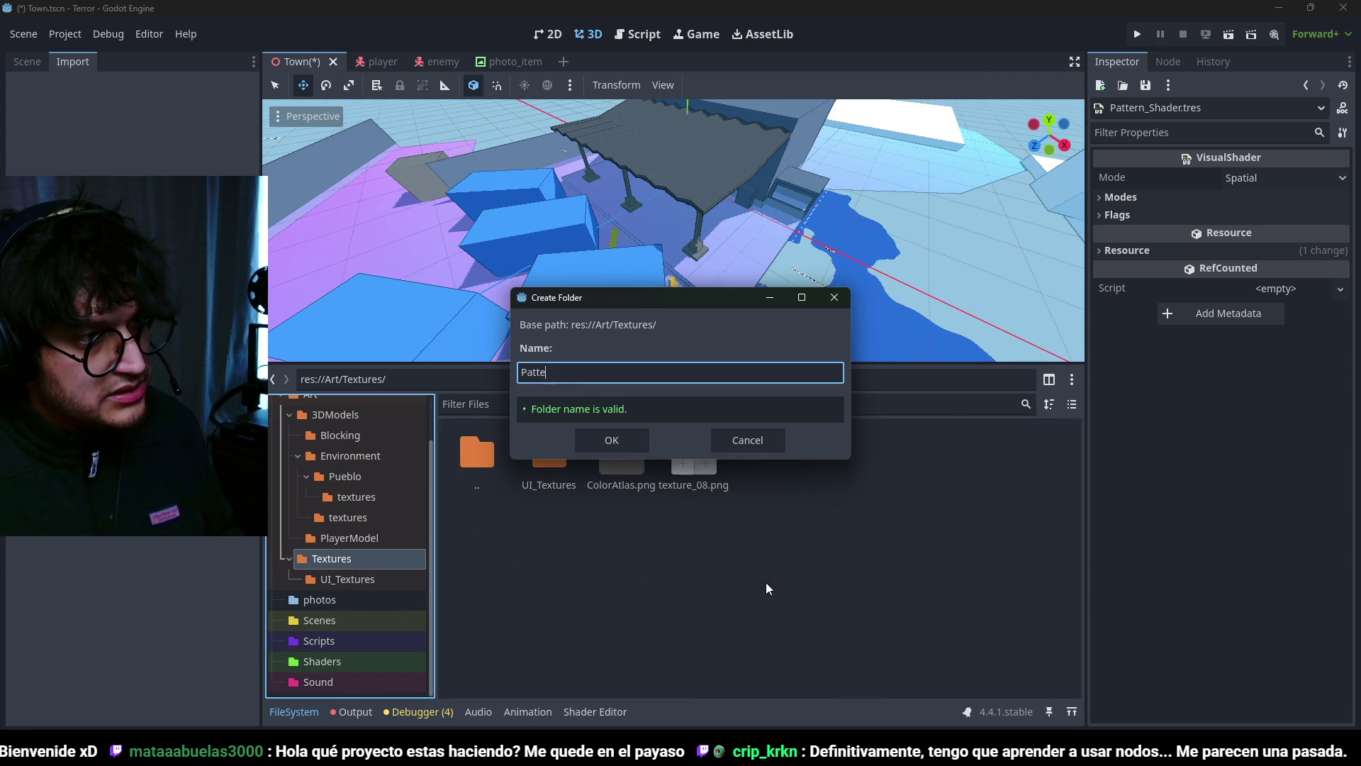
pyautogui.write('rns')
pyautogui.press('Return')
pyautogui.doubleClick(558, 453)
pyautogui.hotkey('alt', 'Tab')
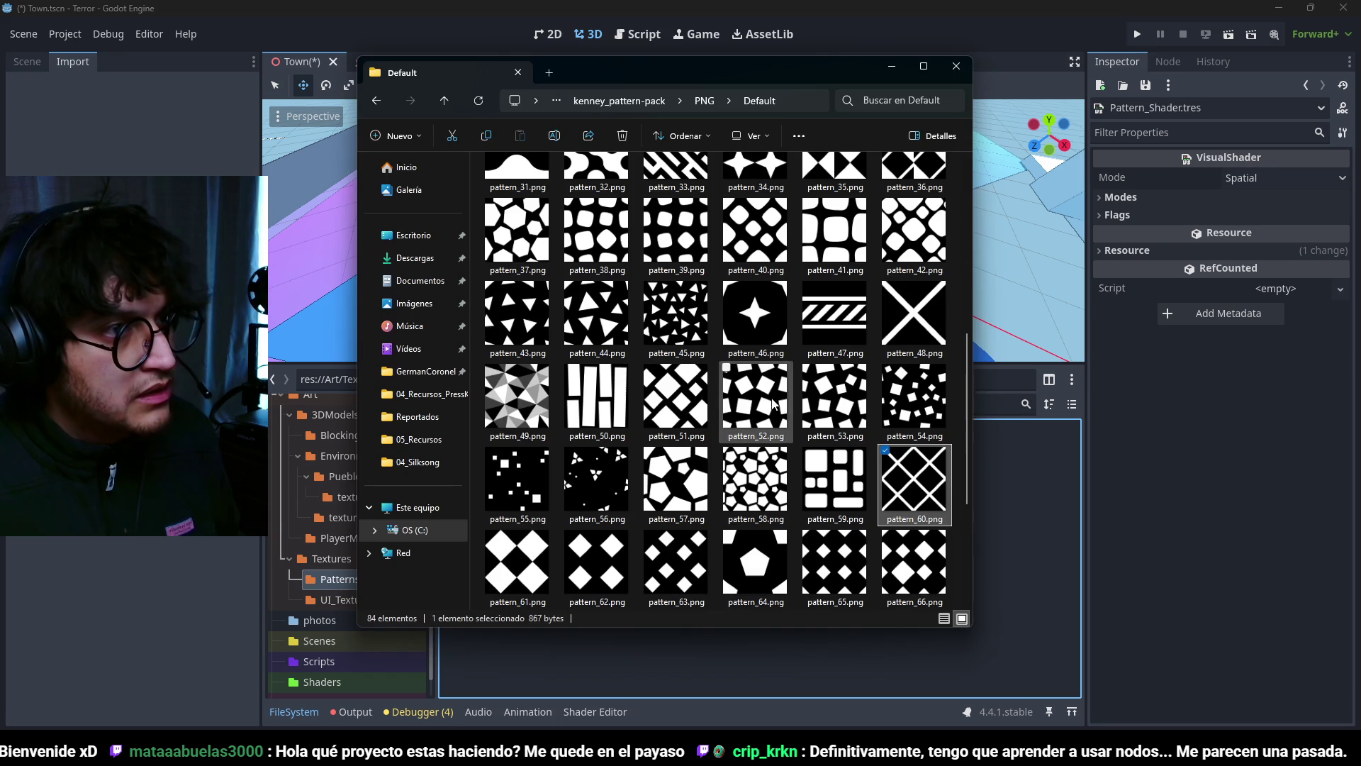
pyautogui.moveTo(1019, 559)
pyautogui.mouseDown()
pyautogui.moveTo(1005, 547)
pyautogui.moveTo(1038, 526)
pyautogui.mouseUp()
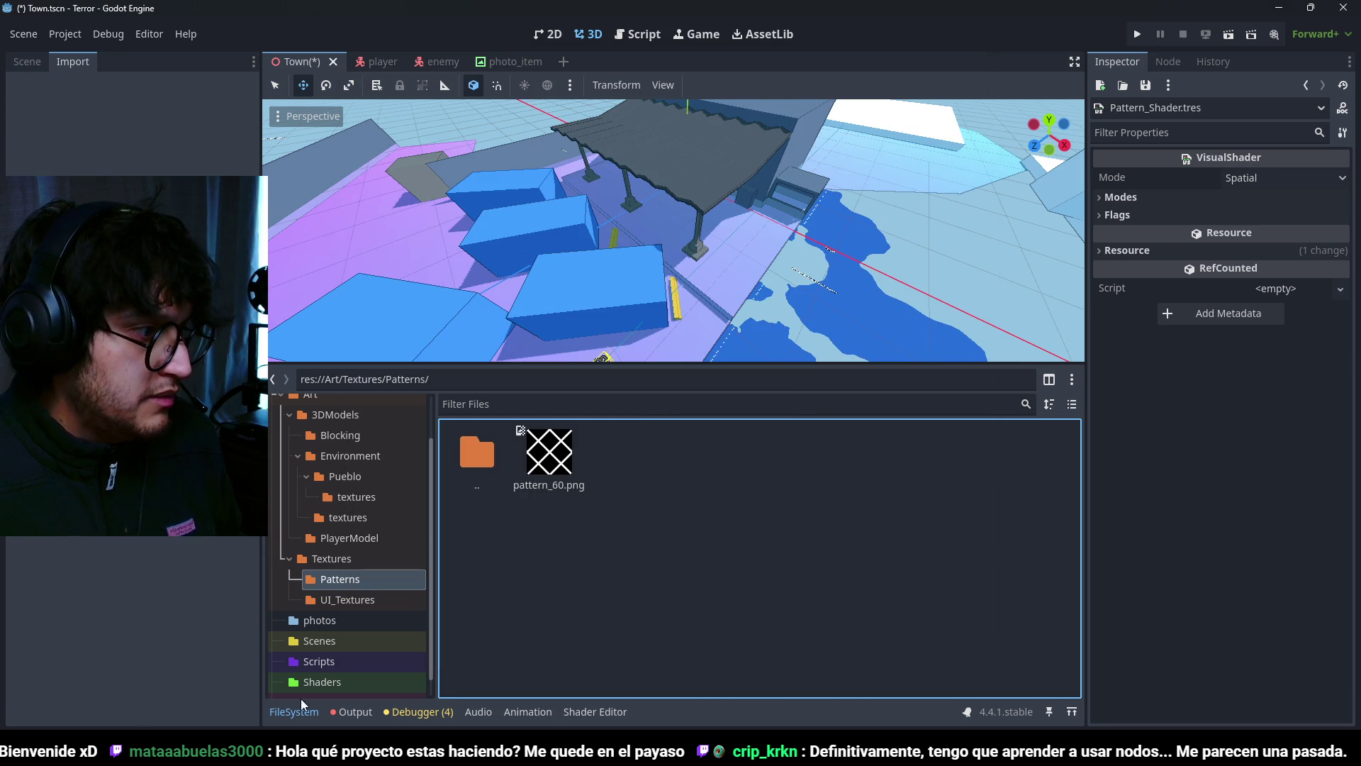
# Step: Assign the X pattern texture pattern_60.png to pattern_Material's Pattern parameter
pyautogui.click(322, 681)
pyautogui.click(838, 454)
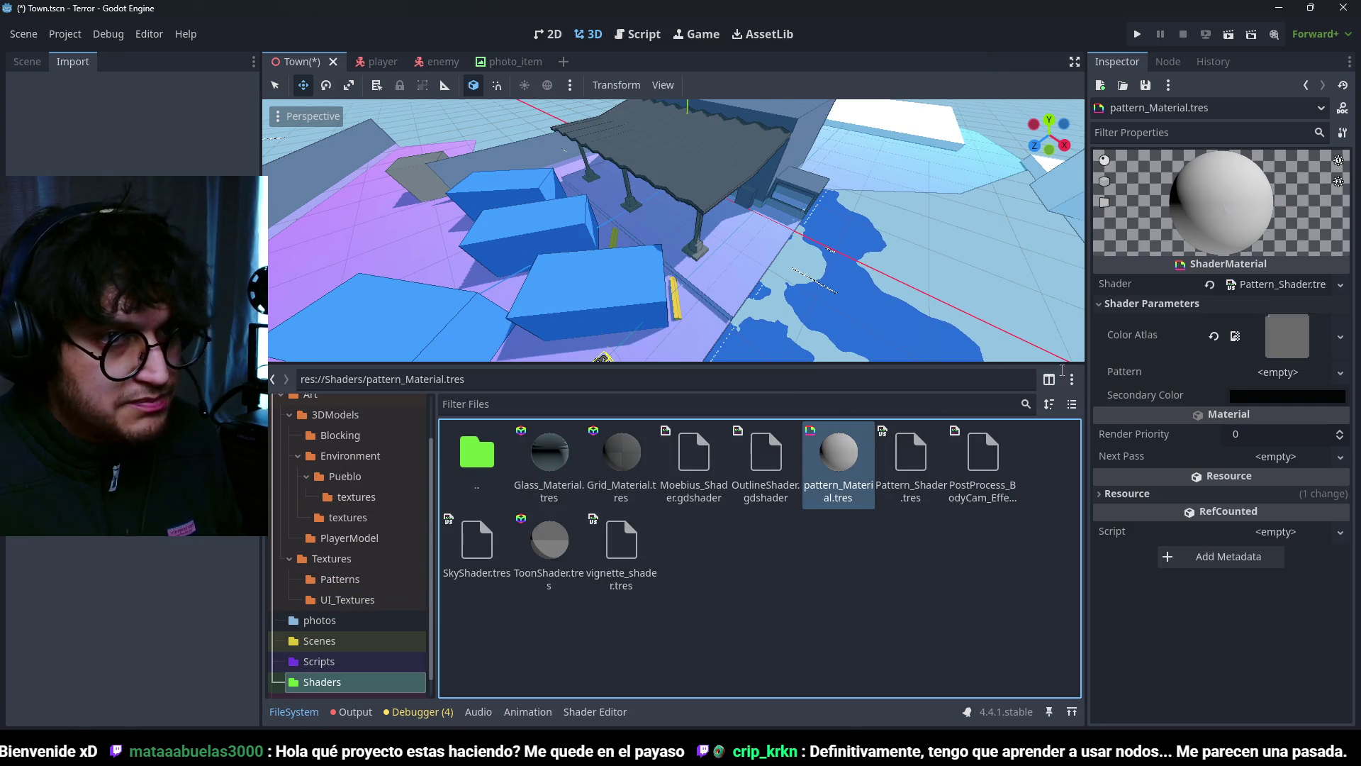
pyautogui.click(1341, 375)
pyautogui.click(1213, 708)
pyautogui.doubleClick(709, 229)
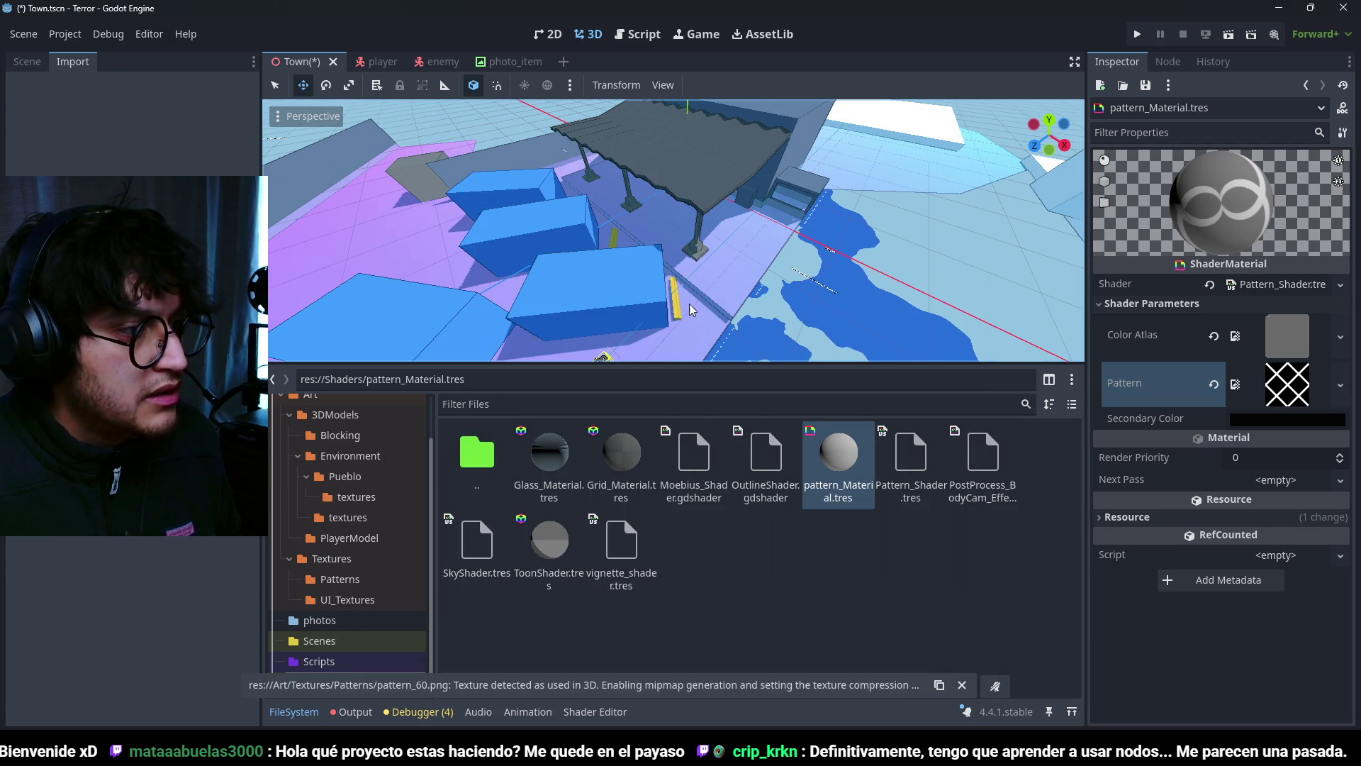
pyautogui.scroll(-3, 636, 257)
pyautogui.moveTo(636, 257)
pyautogui.mouseDown(button='middle')
pyautogui.moveTo(760, 270)
pyautogui.moveTo(784, 226)
pyautogui.moveTo(822, 281)
pyautogui.moveTo(837, 355)
pyautogui.mouseUp(button='middle')
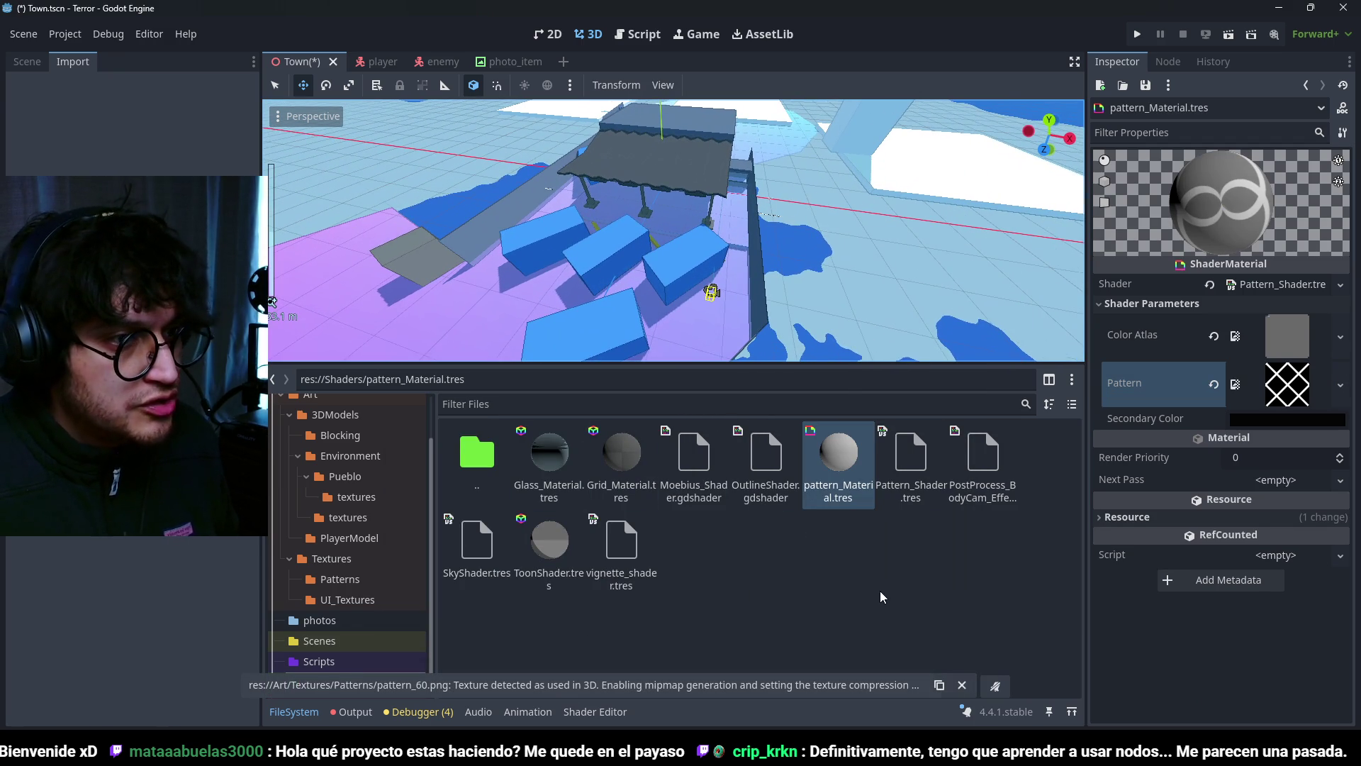
# Step: Open Pattern_Shader's node graph and move the Texture2D node lower
pyautogui.doubleClick(886, 463)
pyautogui.moveTo(886, 464)
pyautogui.mouseDown(button='middle')
pyautogui.moveTo(767, 504)
pyautogui.moveTo(622, 521)
pyautogui.moveTo(653, 465)
pyautogui.moveTo(702, 495)
pyautogui.moveTo(589, 525)
pyautogui.moveTo(524, 492)
pyautogui.mouseUp(button='middle')
pyautogui.moveTo(523, 492); pyautogui.dragTo(547, 552)
pyautogui.moveTo(653, 474); pyautogui.dragTo(704, 440, button='middle')
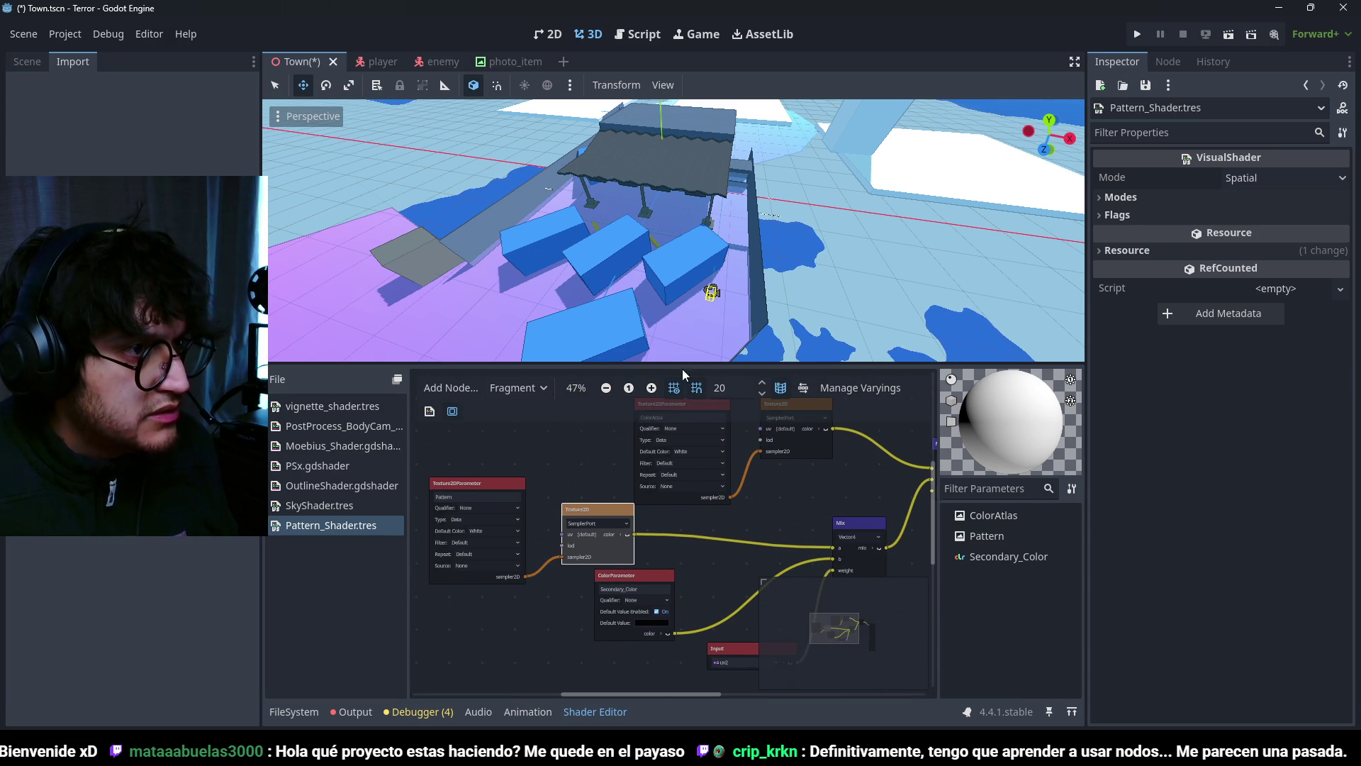
# Step: Set the Secondary_Color parameter's default colour to red (ba001b)
pyautogui.moveTo(648, 554)
pyautogui.mouseDown(button='middle')
pyautogui.moveTo(576, 522)
pyautogui.moveTo(649, 488)
pyautogui.mouseUp(button='middle')
pyautogui.scroll(1, 649, 488)
pyautogui.moveTo(705, 561)
pyautogui.mouseDown(button='middle')
pyautogui.moveTo(644, 492)
pyautogui.moveTo(585, 516)
pyautogui.moveTo(538, 608)
pyautogui.moveTo(777, 495)
pyautogui.mouseUp(button='middle')
pyautogui.scroll(-1, 644, 509)
pyautogui.scroll(2, 778, 495)
pyautogui.moveTo(764, 257); pyautogui.dragTo(727, 214, button='middle')
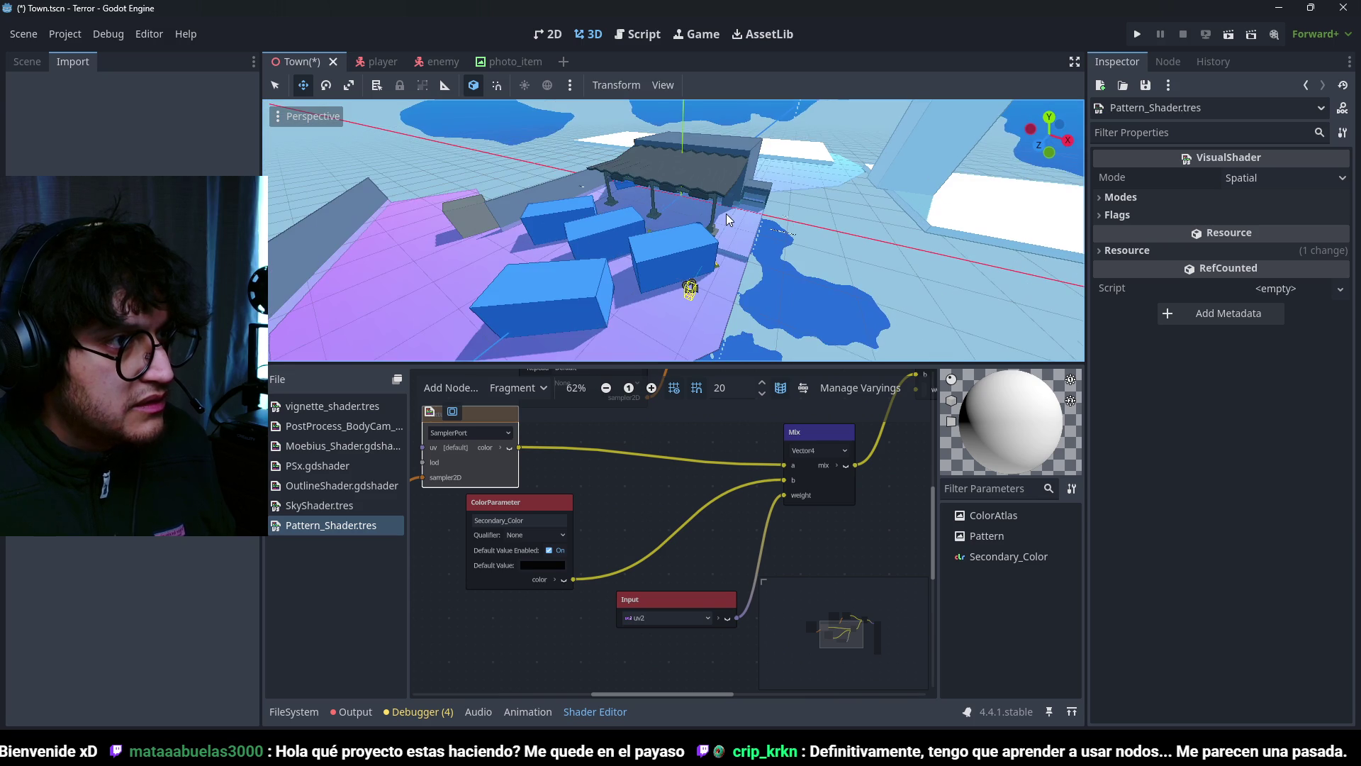
pyautogui.click(549, 565)
pyautogui.moveTo(649, 284); pyautogui.dragTo(649, 178)
pyautogui.click(586, 258)
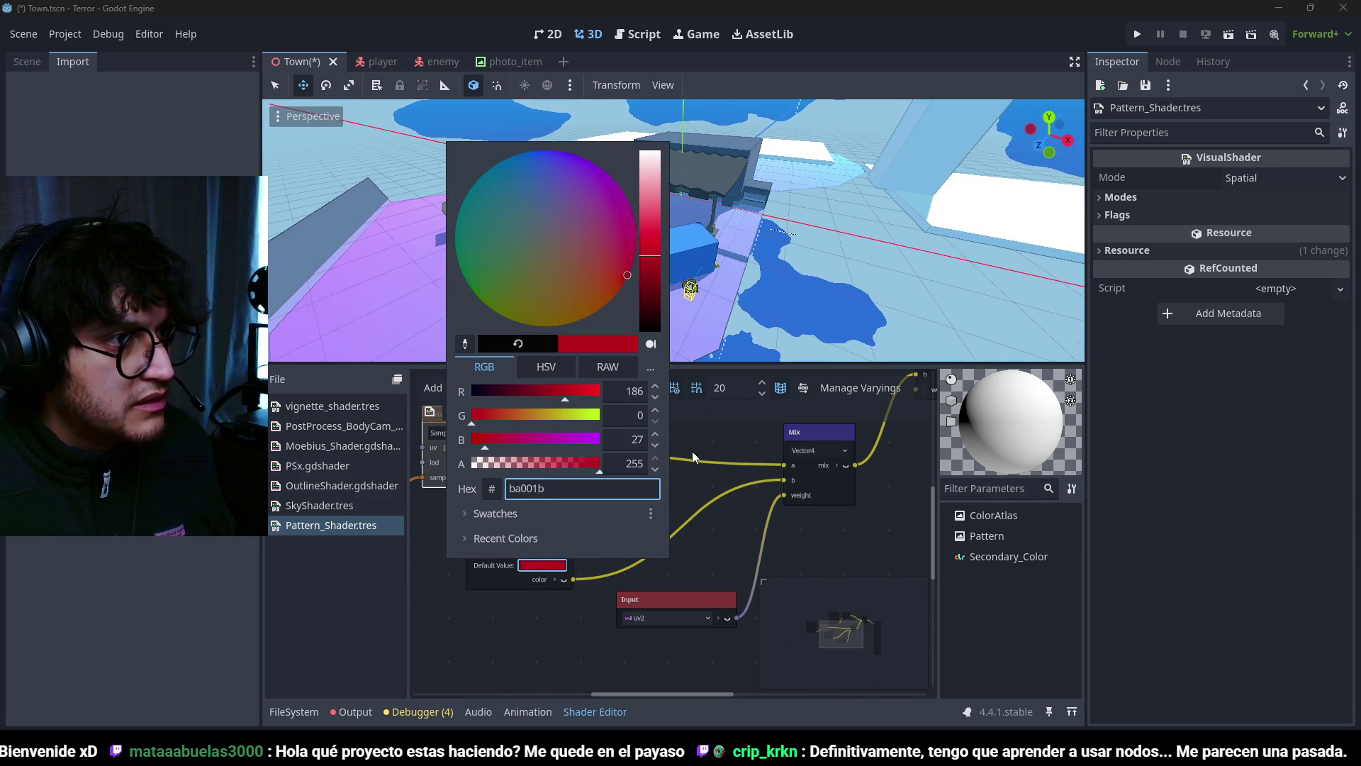
pyautogui.click(716, 509)
# Step: Wire the pattern connection into the upper Mix node's weight input
pyautogui.scroll(-1, 709, 508)
pyautogui.moveTo(709, 508)
pyautogui.mouseDown(button='middle')
pyautogui.moveTo(693, 597)
pyautogui.moveTo(563, 550)
pyautogui.mouseUp(button='middle')
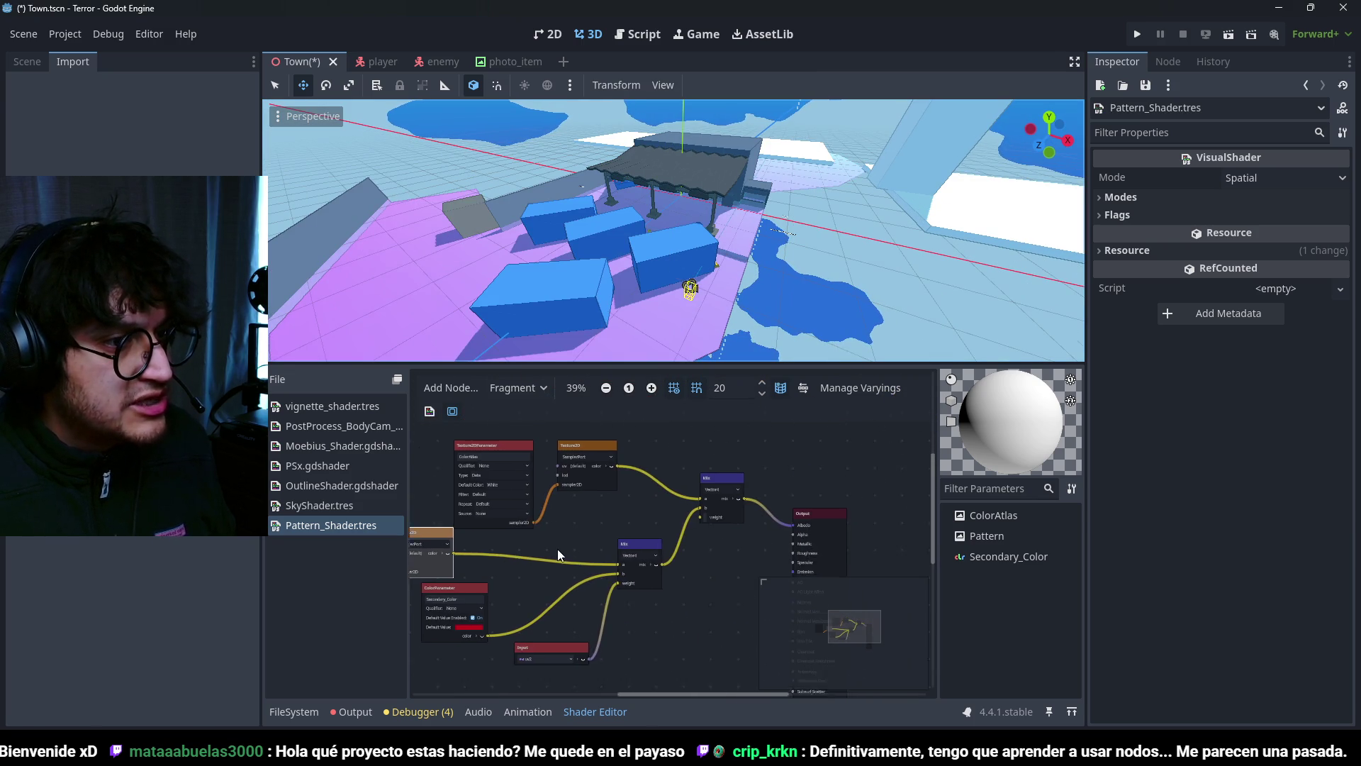
pyautogui.moveTo(725, 491)
pyautogui.mouseDown()
pyautogui.moveTo(705, 512)
pyautogui.moveTo(727, 504)
pyautogui.mouseUp()
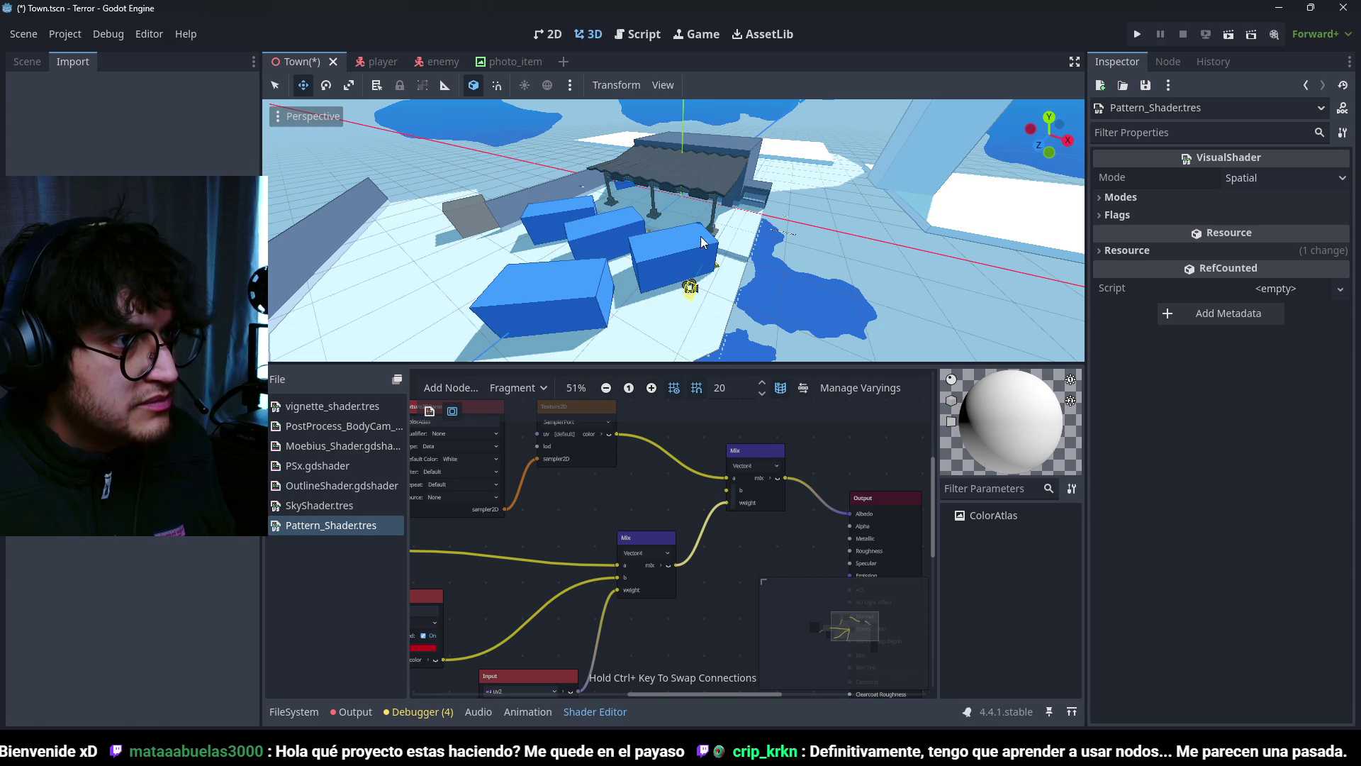
pyautogui.scroll(-5, 558, 269)
# Step: Check the shader result on the level and save Town.tscn
pyautogui.moveTo(558, 269)
pyautogui.mouseDown(button='middle')
pyautogui.moveTo(808, 258)
pyautogui.moveTo(739, 307)
pyautogui.moveTo(708, 267)
pyautogui.moveTo(693, 286)
pyautogui.moveTo(782, 229)
pyautogui.mouseUp(button='middle')
pyautogui.scroll(5, 782, 229)
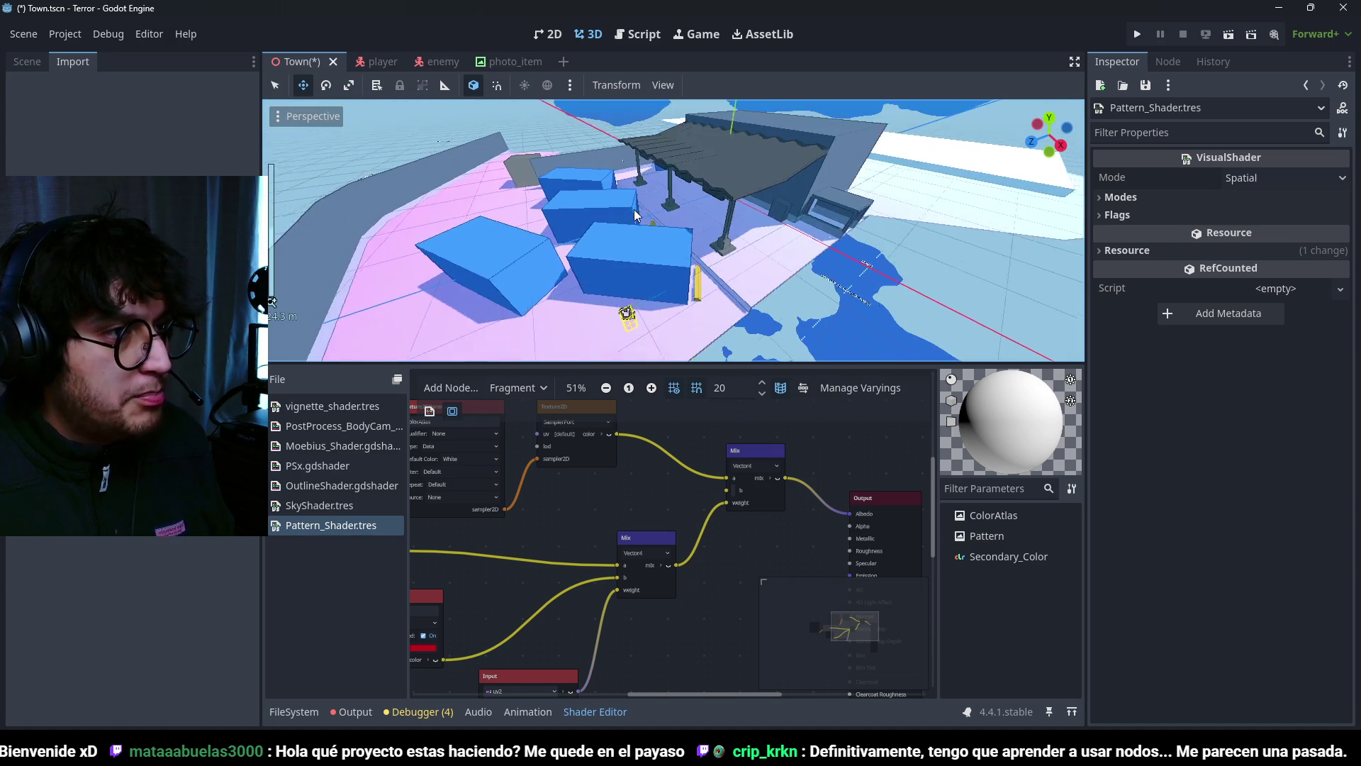
pyautogui.scroll(-5, 782, 229)
pyautogui.hotkey('ctrl', 's')
pyautogui.click(293, 712)
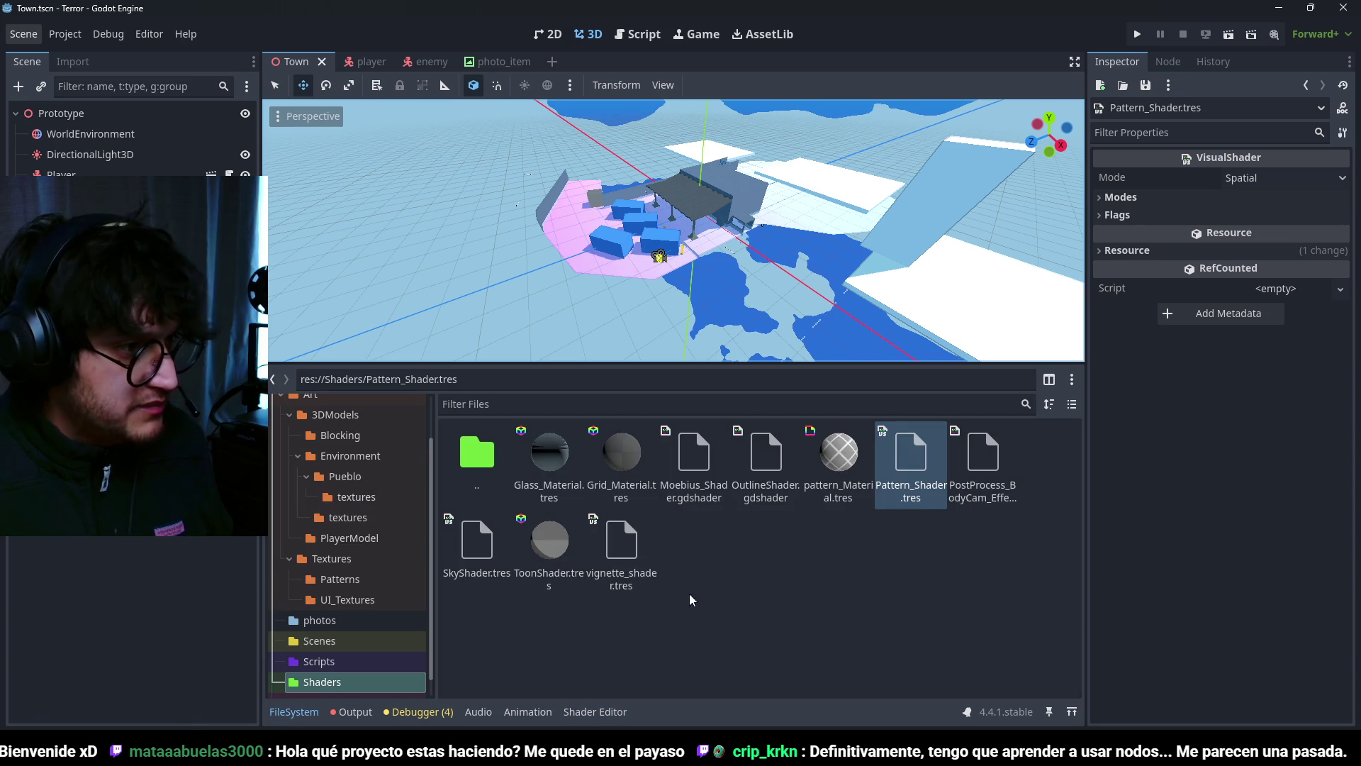
# Step: Delete the two pattern files, including pattern_Material.tres, from the Godot project
pyautogui.keyDown('ctrl'); pyautogui.click(863, 465); pyautogui.keyUp('ctrl')
pyautogui.press('Delete')
pyautogui.press('Return')
# Step: In Blender, remove the Pattern UV map from the bus-station mesh
pyautogui.hotkey('alt', 'Tab')
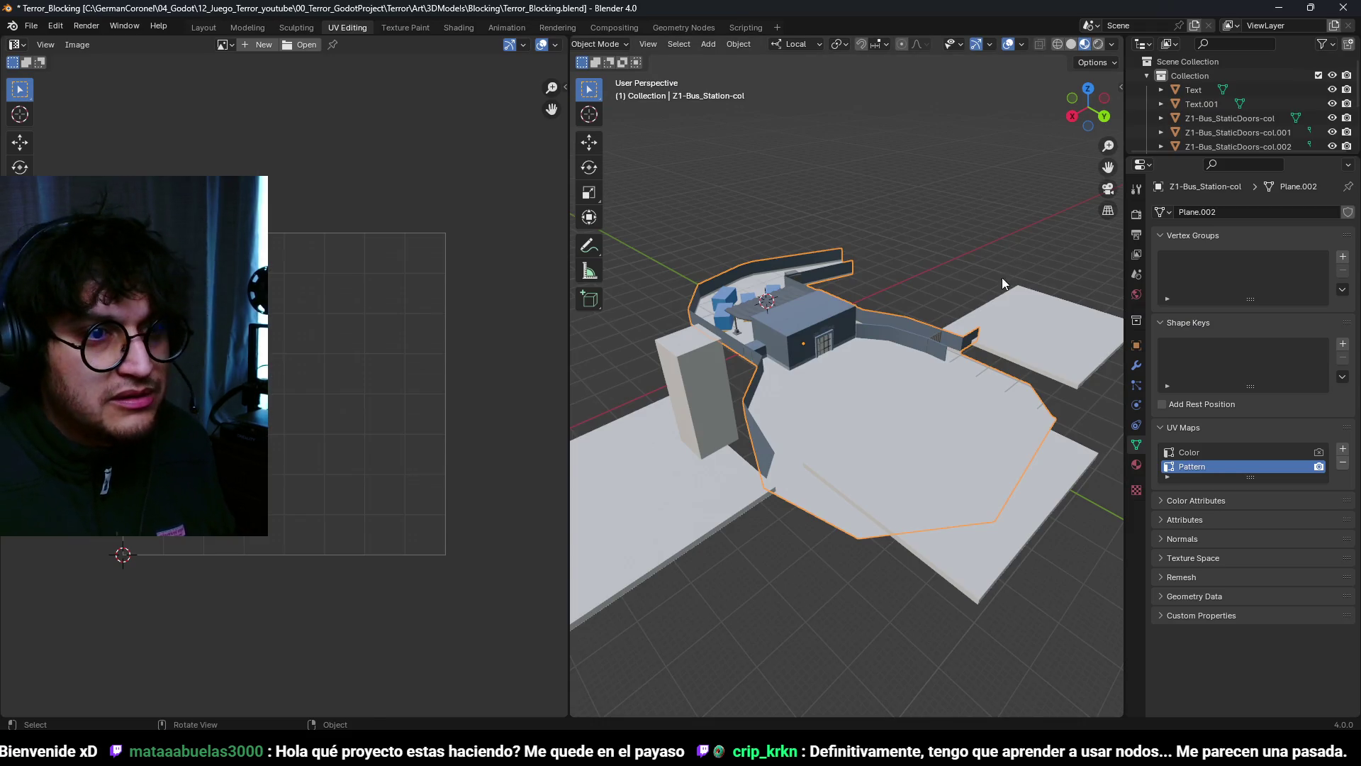
pyautogui.click(1343, 464)
pyautogui.click(1137, 465)
# Step: Assign the ColorAtlas material slot to the selected floor faces and save the blend file
pyautogui.moveTo(887, 305)
pyautogui.mouseDown(button='middle')
pyautogui.moveTo(798, 315)
pyautogui.moveTo(1174, 270)
pyautogui.mouseUp(button='middle')
pyautogui.press('Tab')
pyautogui.click(1190, 215)
pyautogui.click(1184, 295)
pyautogui.press('Tab')
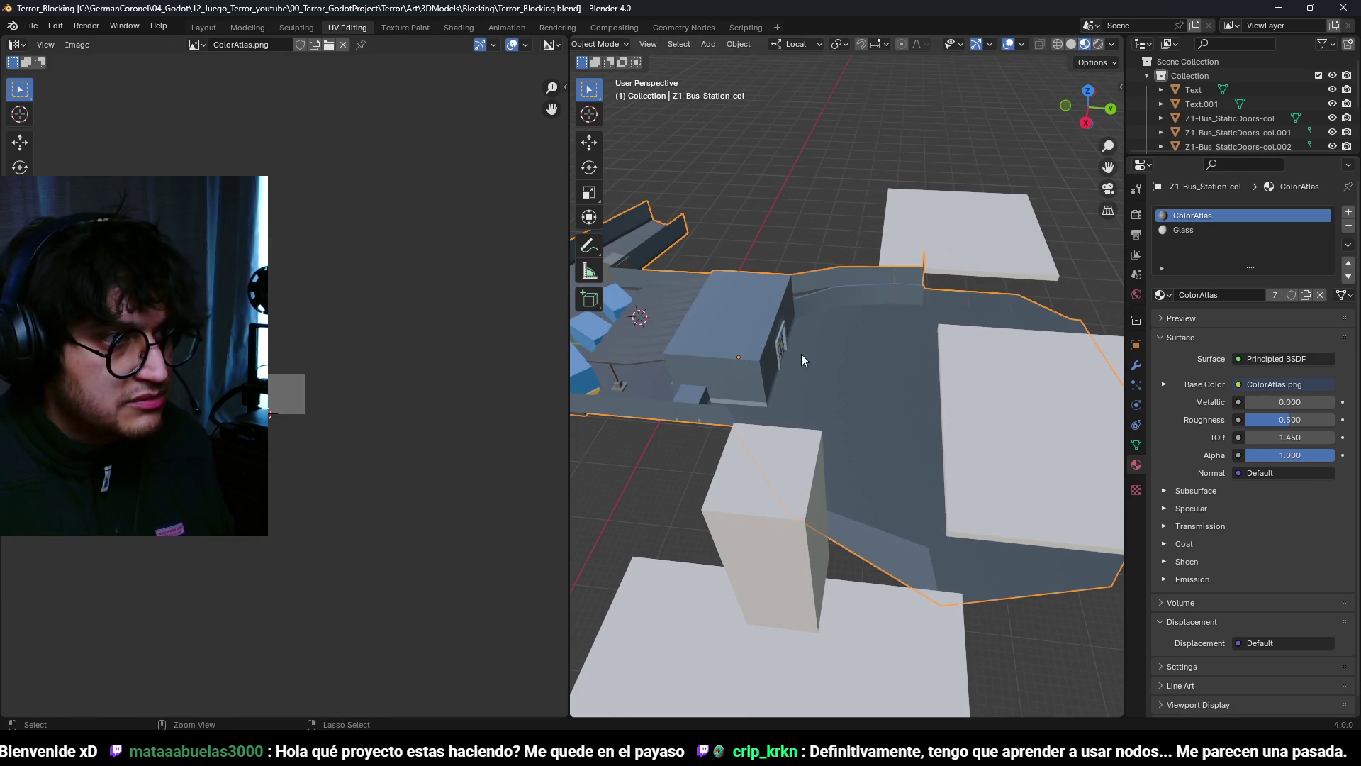
pyautogui.hotkey('ctrl', 's')
# Step: Re-enter Edit Mode in the modelling workspace and inspect the station floor, roof and pillar
pyautogui.click(204, 27)
pyautogui.press('Tab')
pyautogui.moveTo(643, 403)
pyautogui.mouseDown(button='middle')
pyautogui.moveTo(617, 405)
pyautogui.moveTo(624, 432)
pyautogui.mouseUp(button='middle')
pyautogui.scroll(3, 629, 464)
pyautogui.scroll(-5, 628, 464)
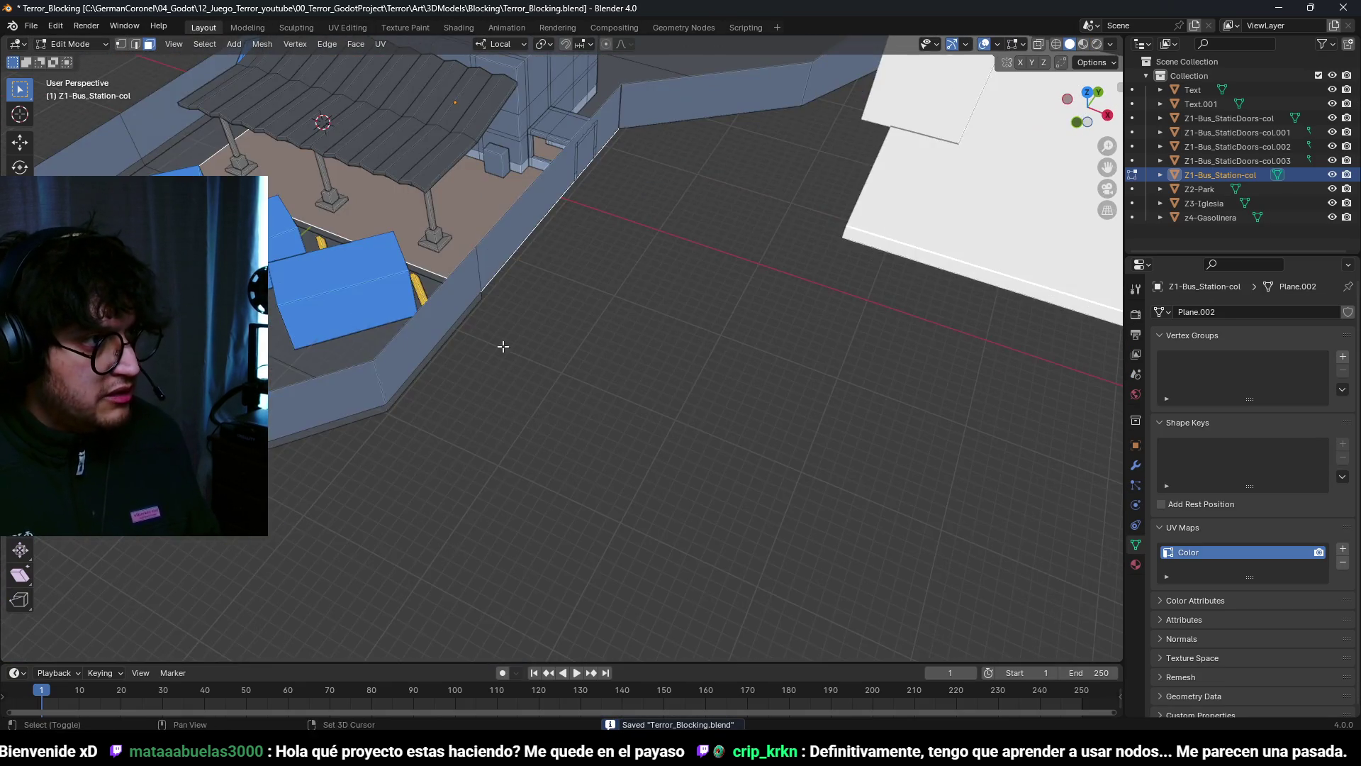
pyautogui.scroll(5, 496, 343)
pyautogui.moveTo(496, 343)
pyautogui.mouseDown(button='middle')
pyautogui.moveTo(585, 414)
pyautogui.moveTo(472, 399)
pyautogui.mouseUp(button='middle')
pyautogui.keyDown('shift'); pyautogui.moveTo(573, 396); pyautogui.dragTo(593, 393, button='middle'); pyautogui.keyUp('shift')
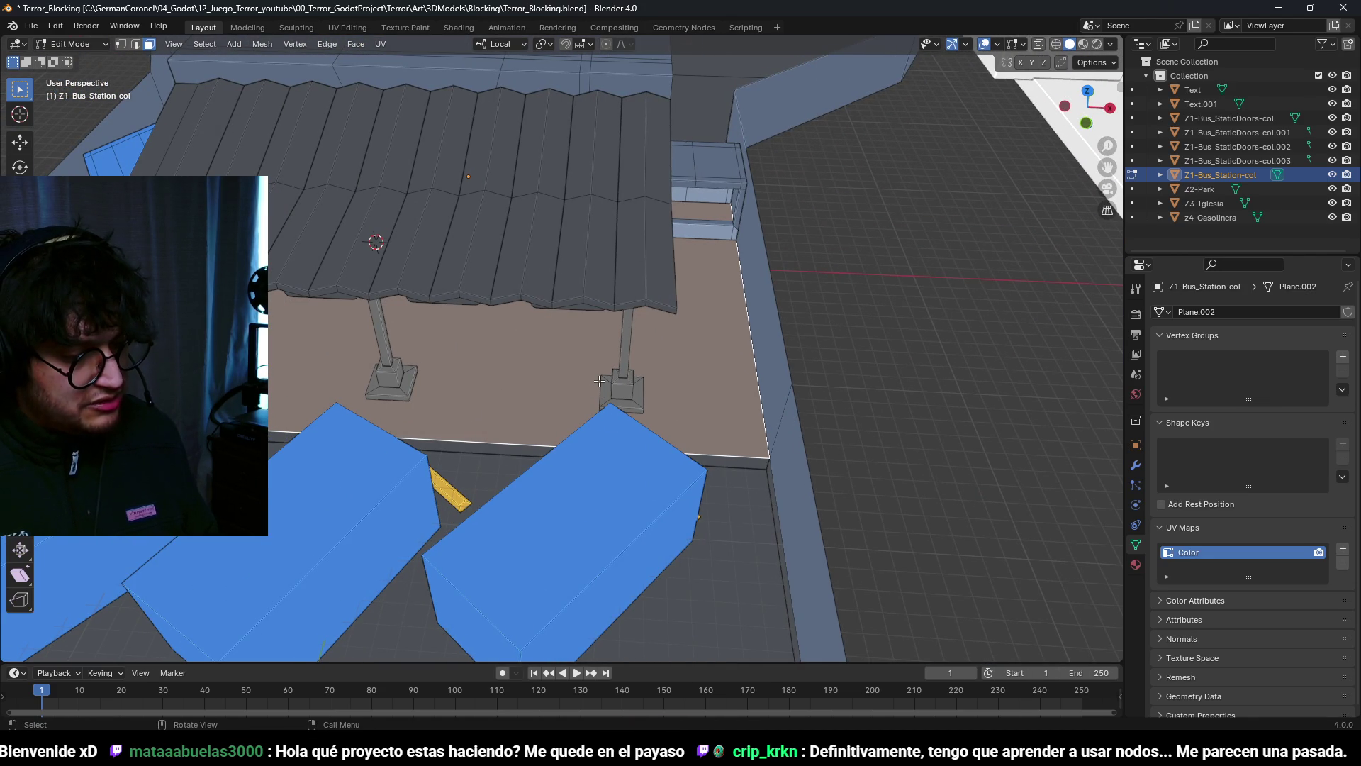
pyautogui.keyDown('shift'); pyautogui.moveTo(685, 372); pyautogui.dragTo(660, 359, button='middle'); pyautogui.keyUp('shift')
pyautogui.moveTo(660, 359)
pyautogui.mouseDown(button='middle')
pyautogui.moveTo(794, 411)
pyautogui.moveTo(769, 411)
pyautogui.moveTo(738, 383)
pyautogui.mouseUp(button='middle')
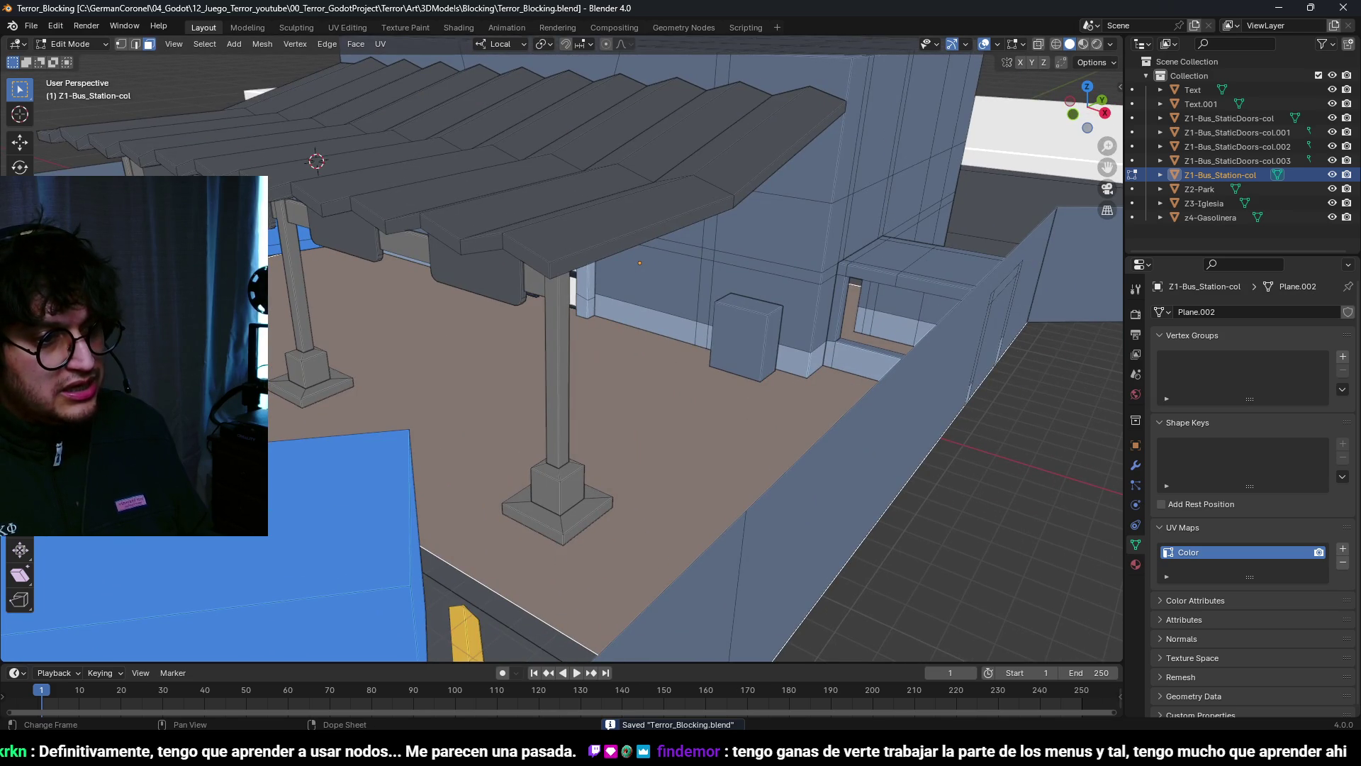
pyautogui.hotkey('alt', 'Tab')
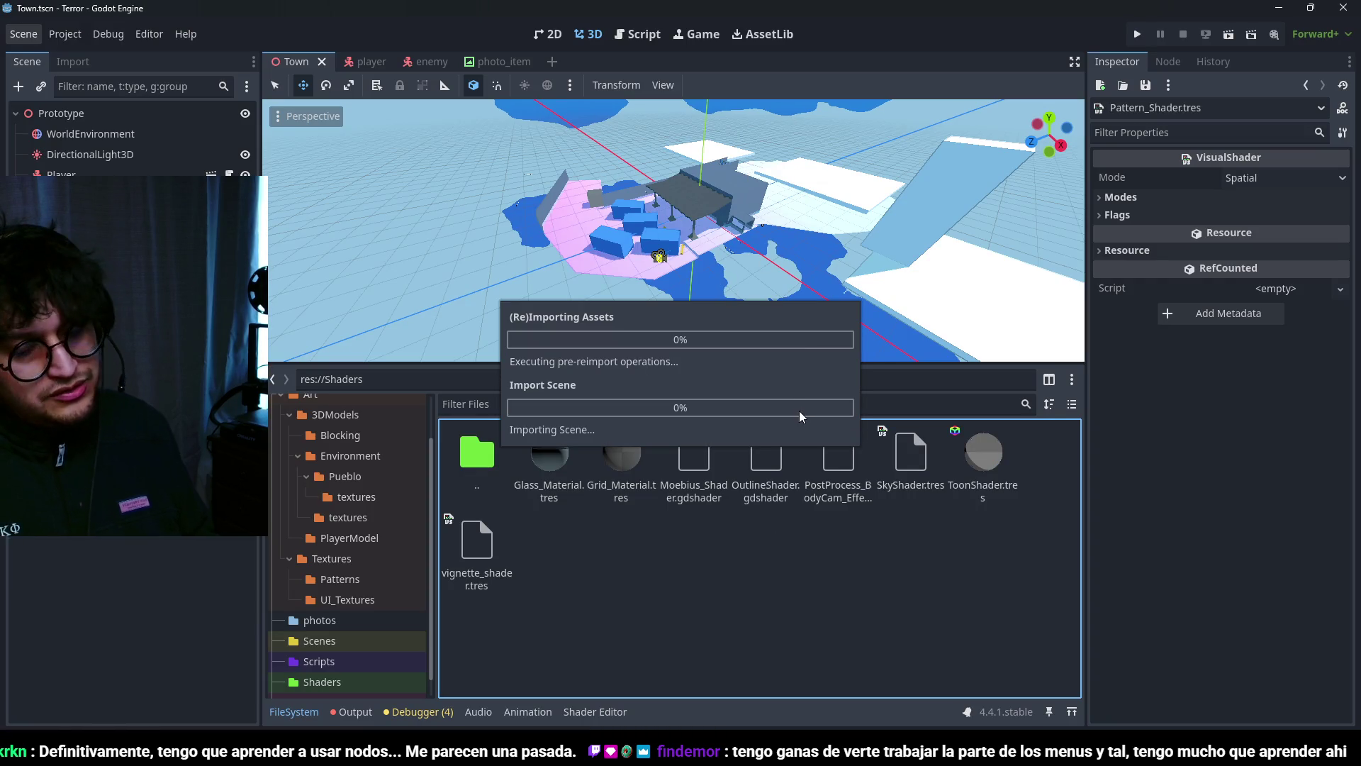
# Step: Check the reimported level and close six leftover Firefox windows
pyautogui.moveTo(798, 277)
pyautogui.mouseDown(button='middle')
pyautogui.moveTo(826, 158)
pyautogui.moveTo(669, 173)
pyautogui.moveTo(763, 127)
pyautogui.moveTo(750, 163)
pyautogui.moveTo(809, 190)
pyautogui.moveTo(593, 164)
pyautogui.mouseUp(button='middle')
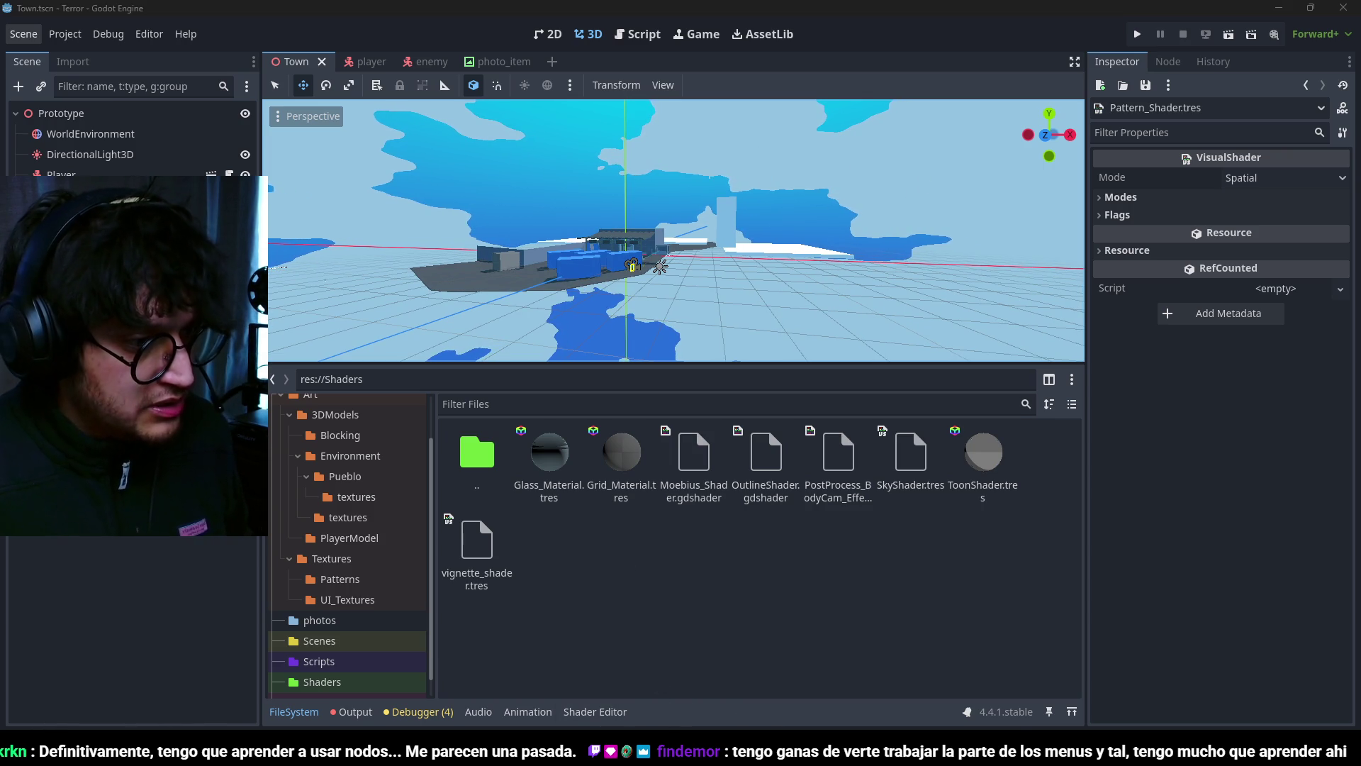
pyautogui.moveTo(665, 753)
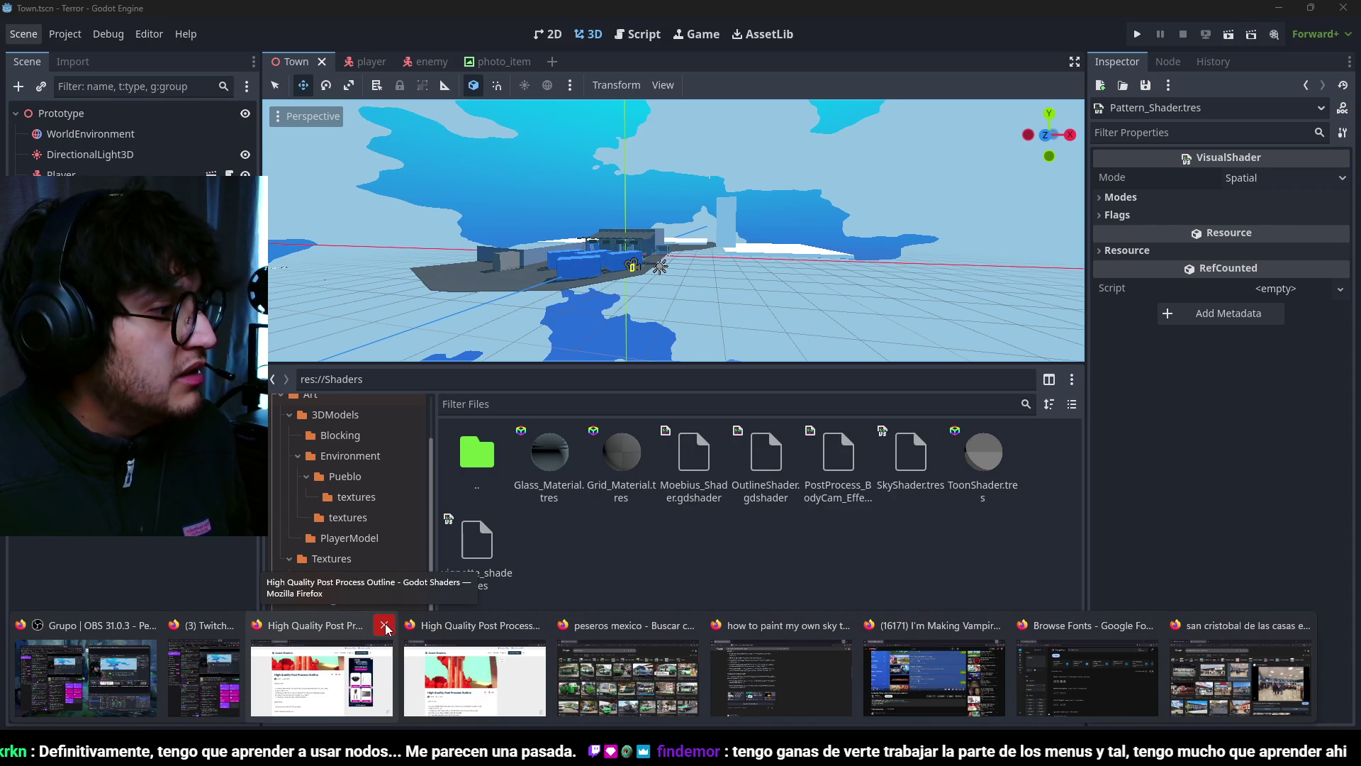
pyautogui.click(385, 627)
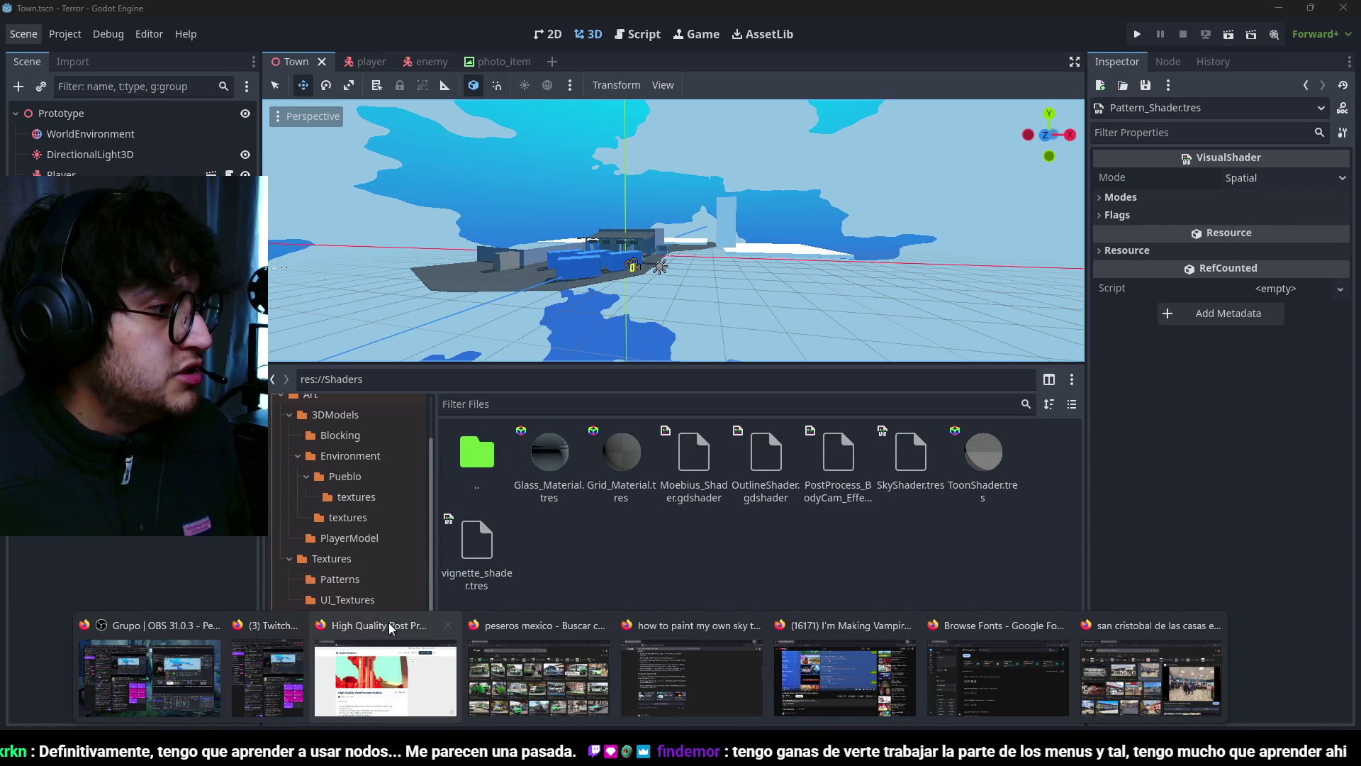
pyautogui.click(448, 625)
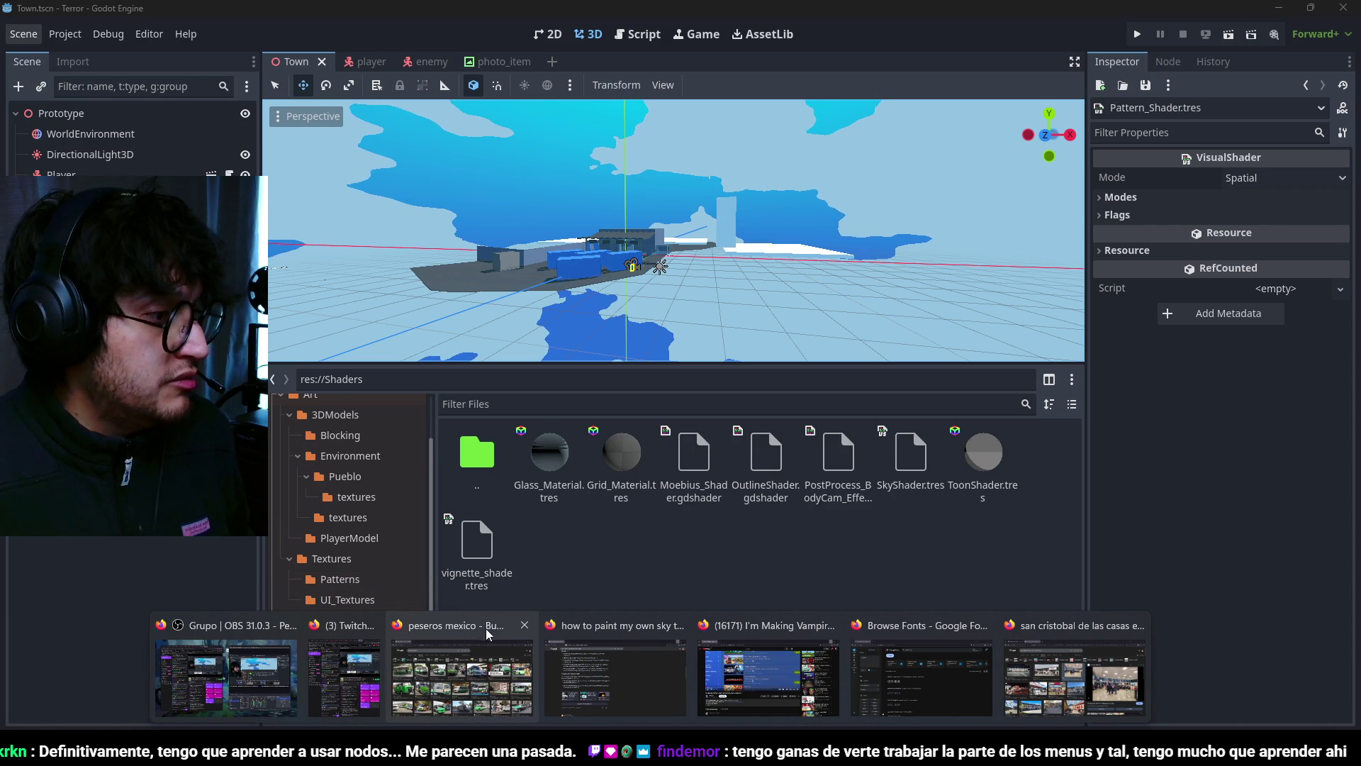
pyautogui.click(525, 626)
pyautogui.click(602, 625)
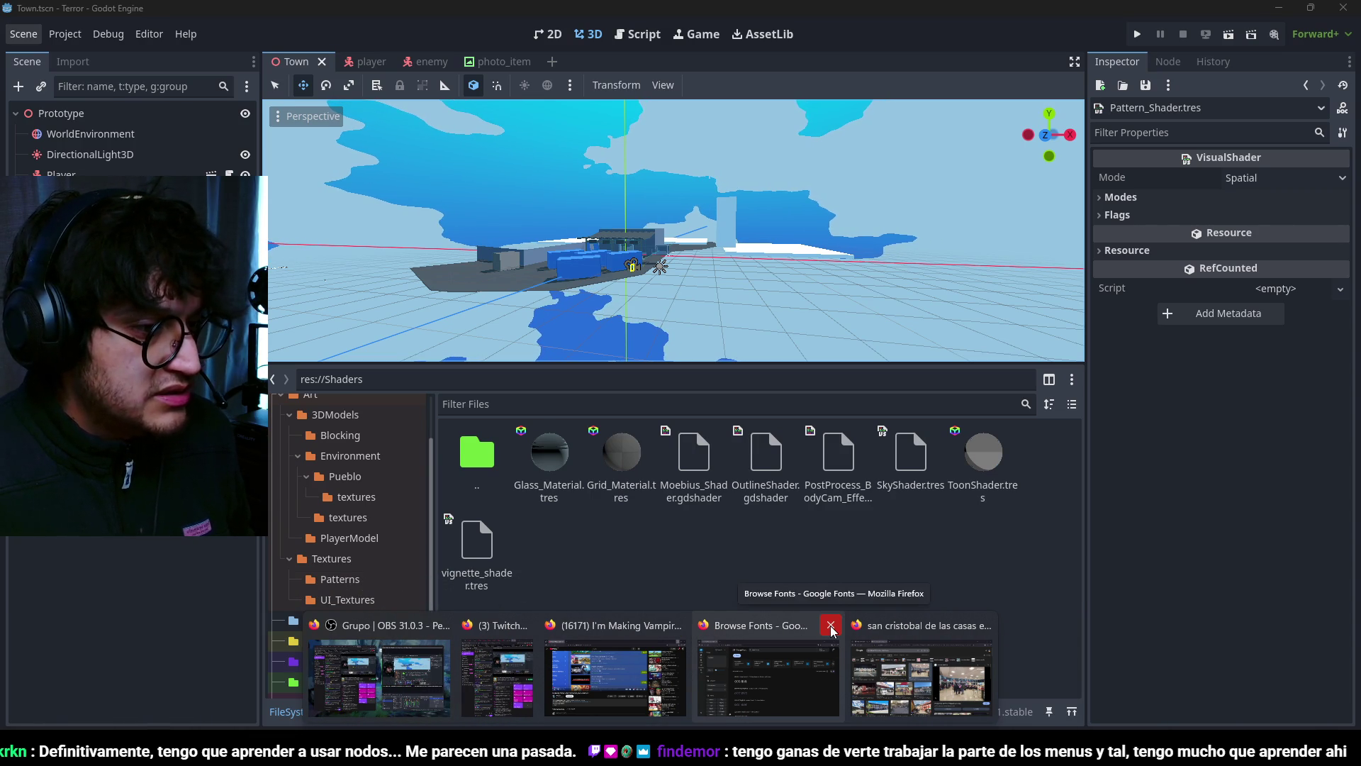
pyautogui.click(831, 627)
pyautogui.click(908, 625)
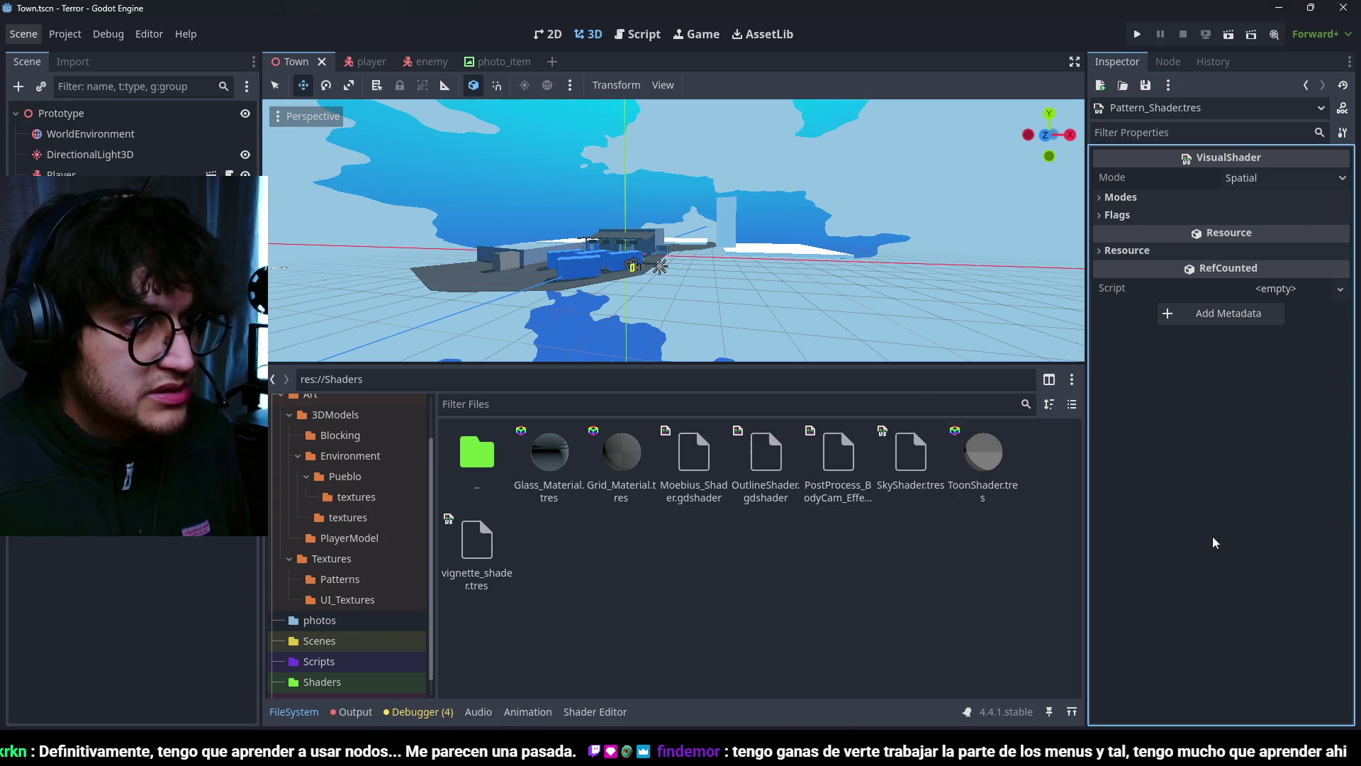
# Step: Look over the town again, then return to Blender around the station floor's edge
pyautogui.scroll(5, 629, 212)
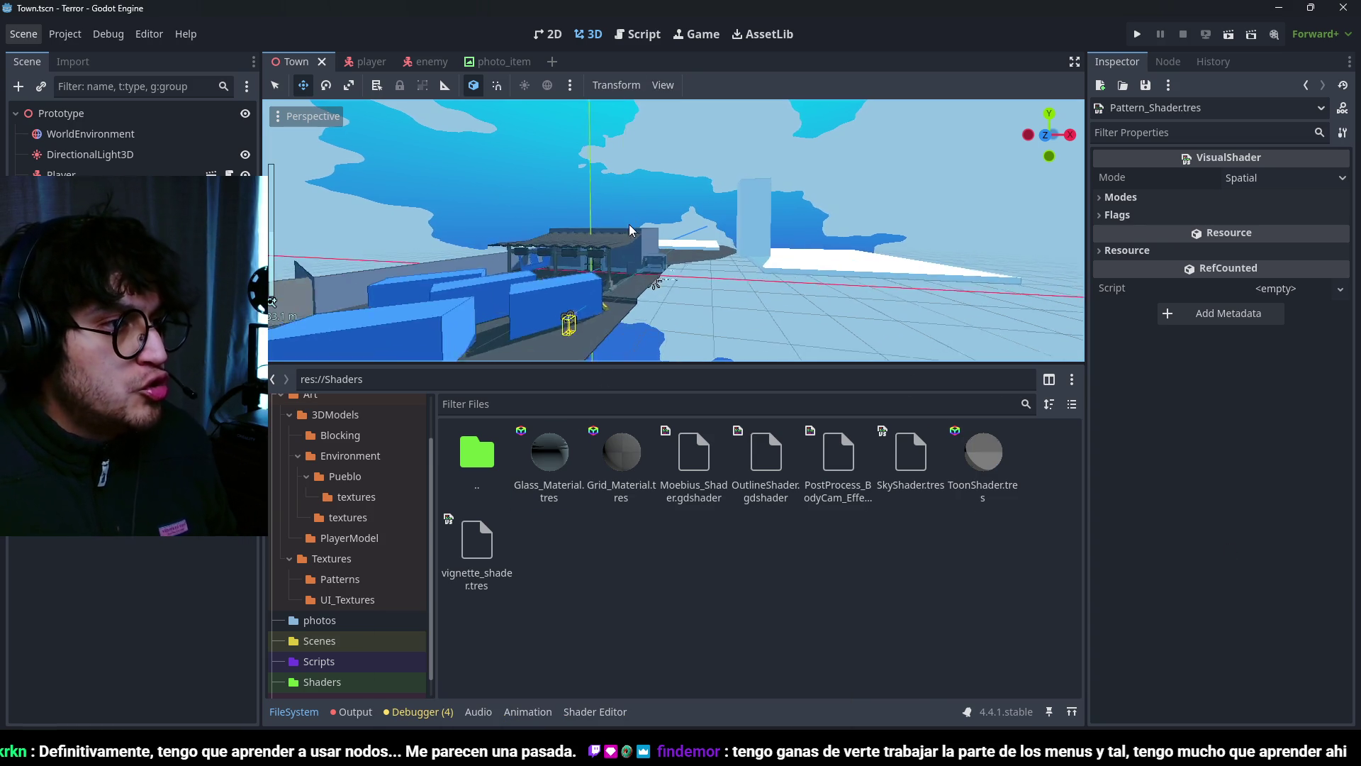
pyautogui.moveTo(734, 183)
pyautogui.mouseDown(button='middle')
pyautogui.moveTo(607, 259)
pyautogui.moveTo(720, 249)
pyautogui.moveTo(630, 199)
pyautogui.moveTo(650, 271)
pyautogui.mouseUp(button='middle')
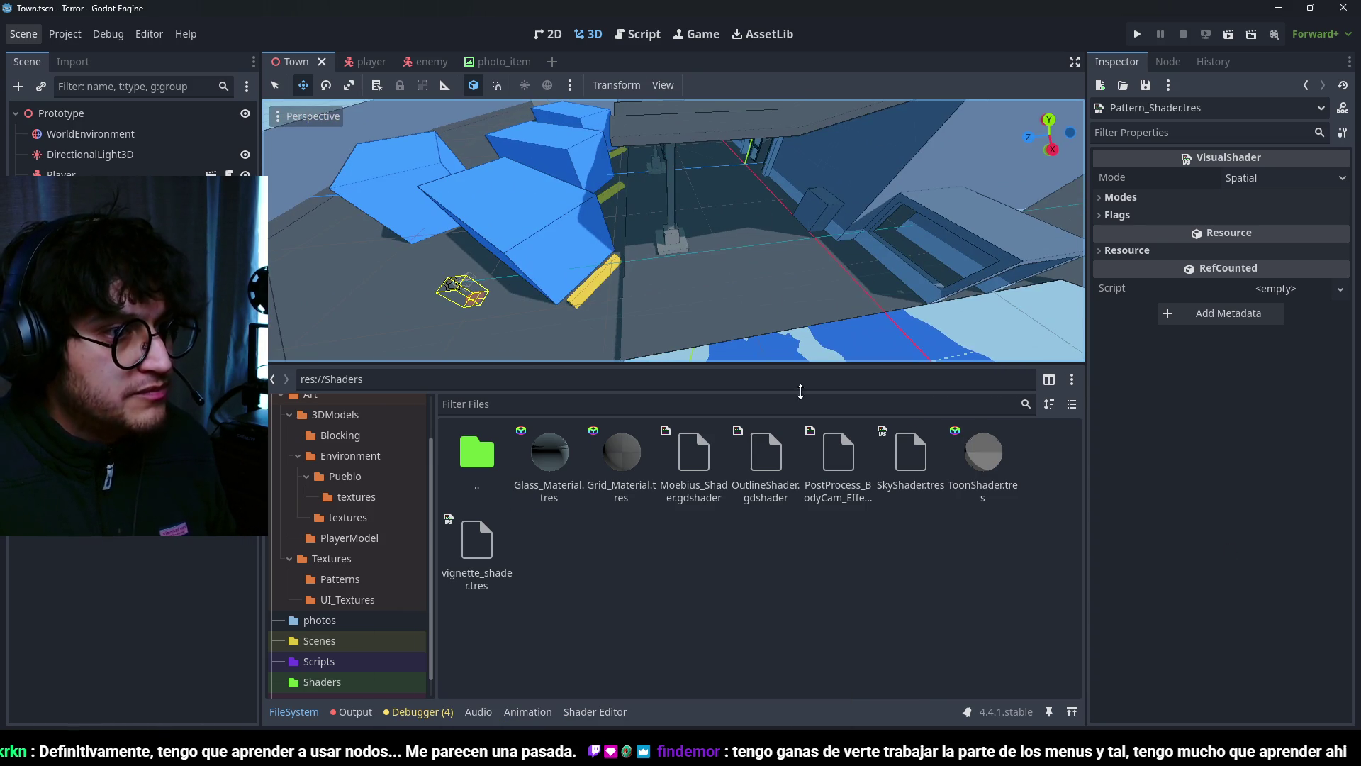
pyautogui.hotkey('alt', 'Tab')
pyautogui.scroll(-3, 662, 405)
pyautogui.scroll(5, 662, 405)
pyautogui.moveTo(662, 404)
pyautogui.mouseDown(button='middle')
pyautogui.moveTo(637, 382)
pyautogui.moveTo(629, 419)
pyautogui.moveTo(651, 472)
pyautogui.moveTo(774, 438)
pyautogui.mouseUp(button='middle')
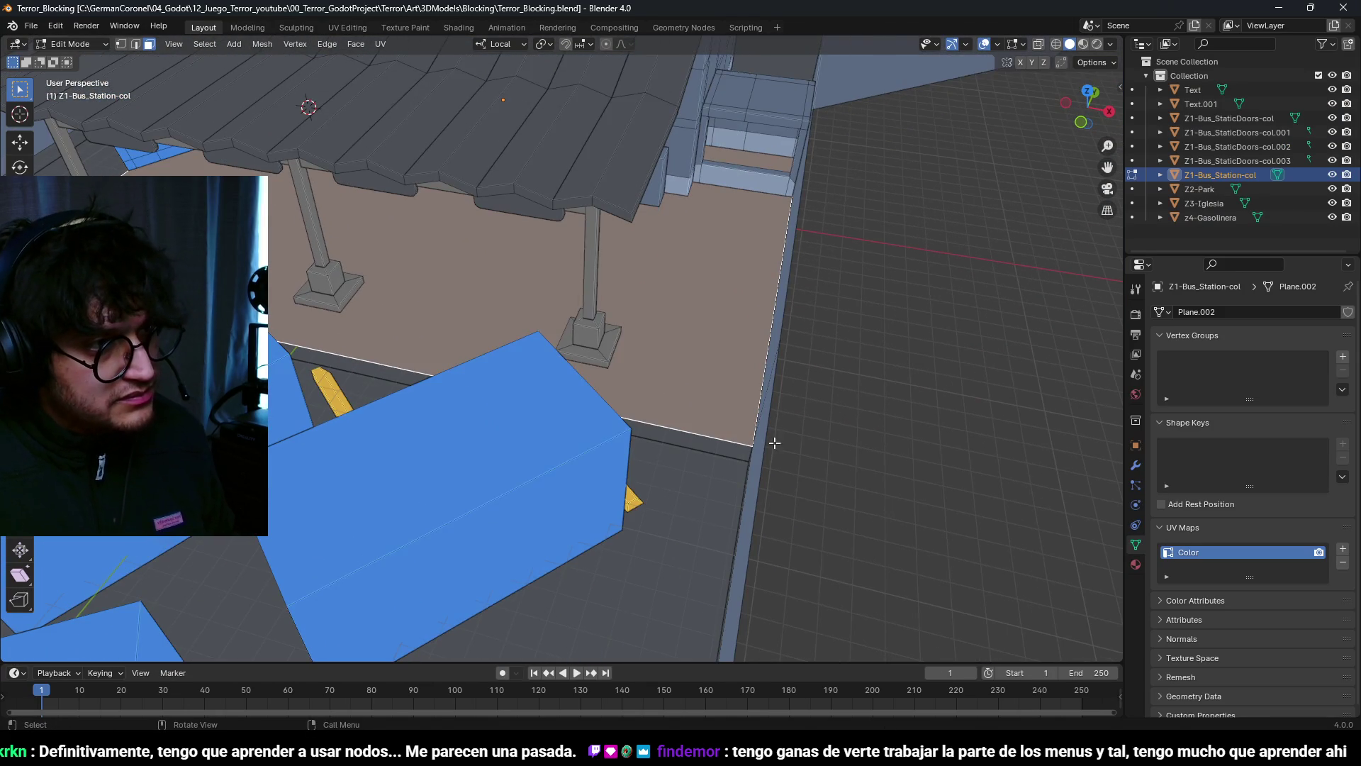
# Step: Raise the selected edge 0.3 m on Z and shrink the floor face to 0.8 scale
pyautogui.press('g')
pyautogui.press('z')
pyautogui.click(774, 438)
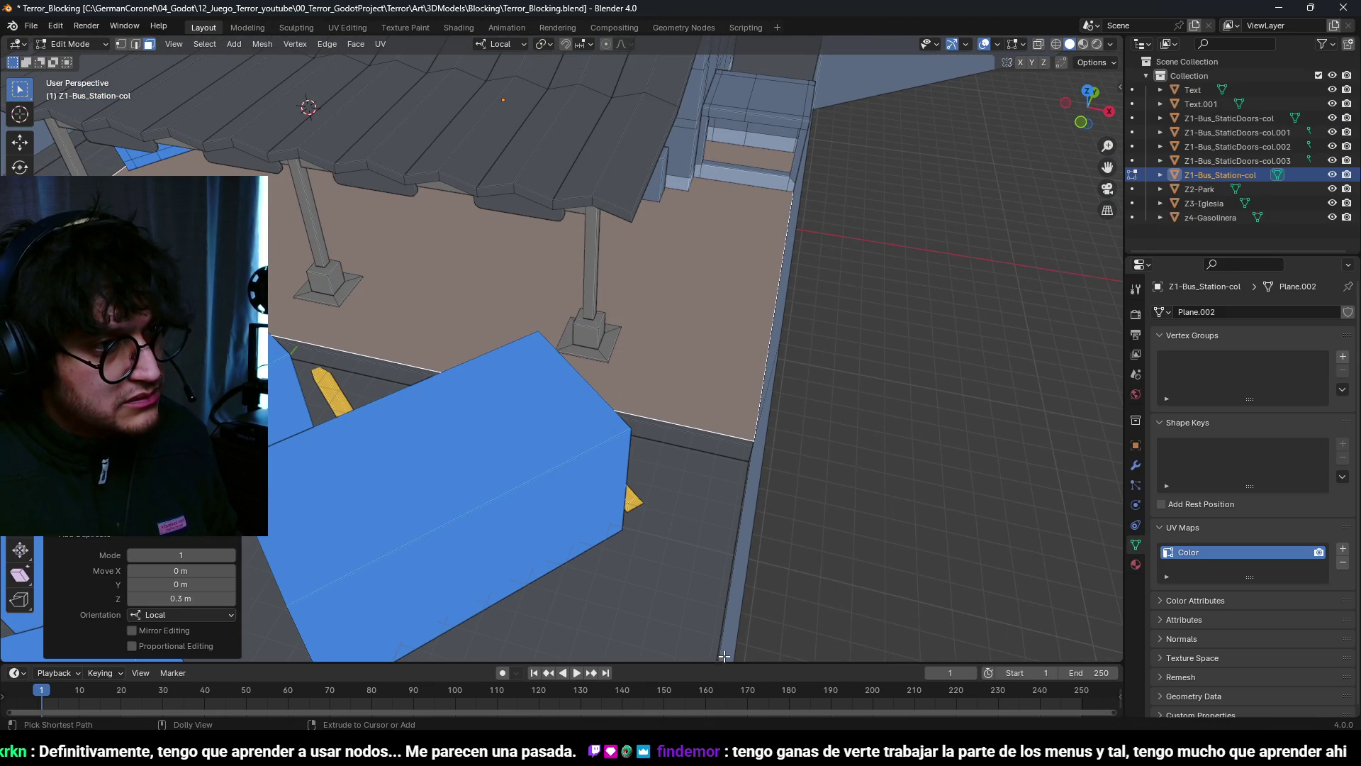
pyautogui.press('s')
pyautogui.click(611, 357)
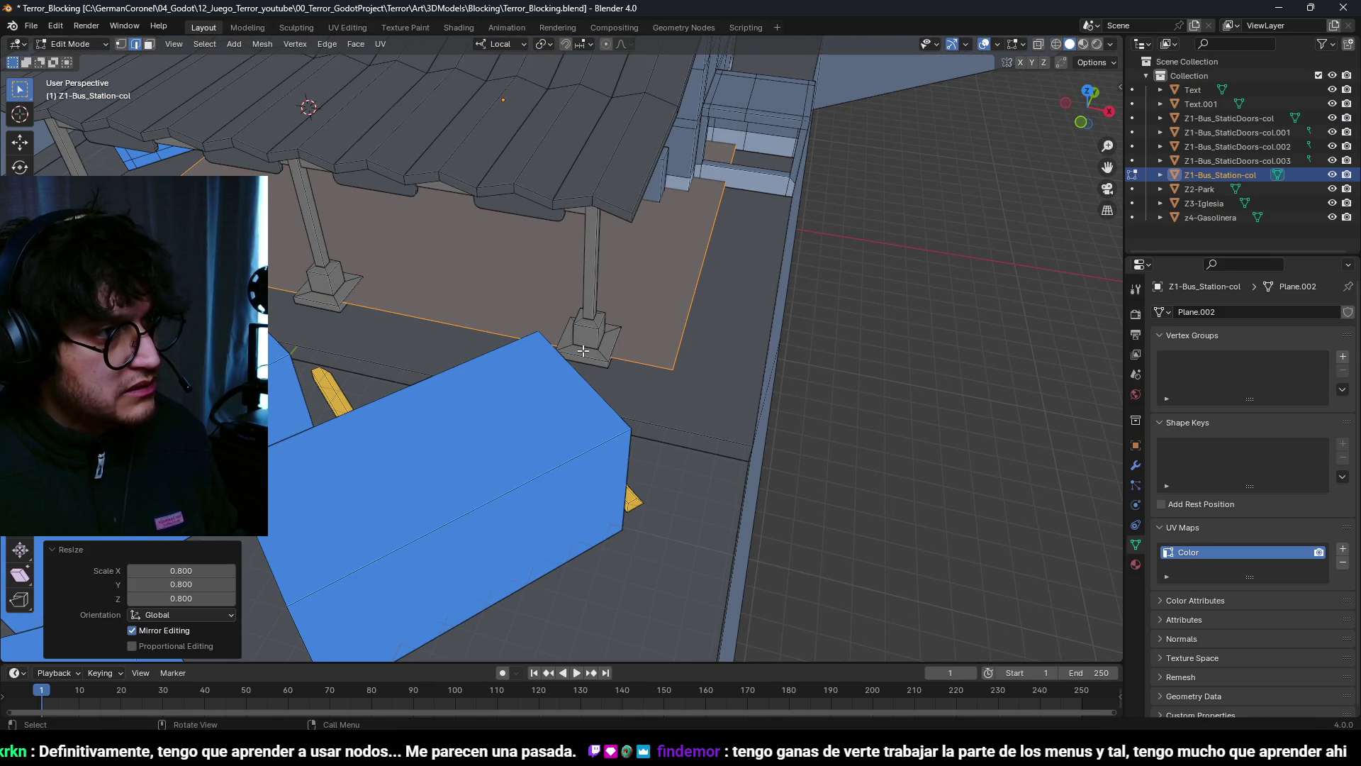
# Step: In top view, deselect the floor face and reposition the extra plane's selected edge
pyautogui.press('KP_7')
pyautogui.scroll(-3, 626, 307)
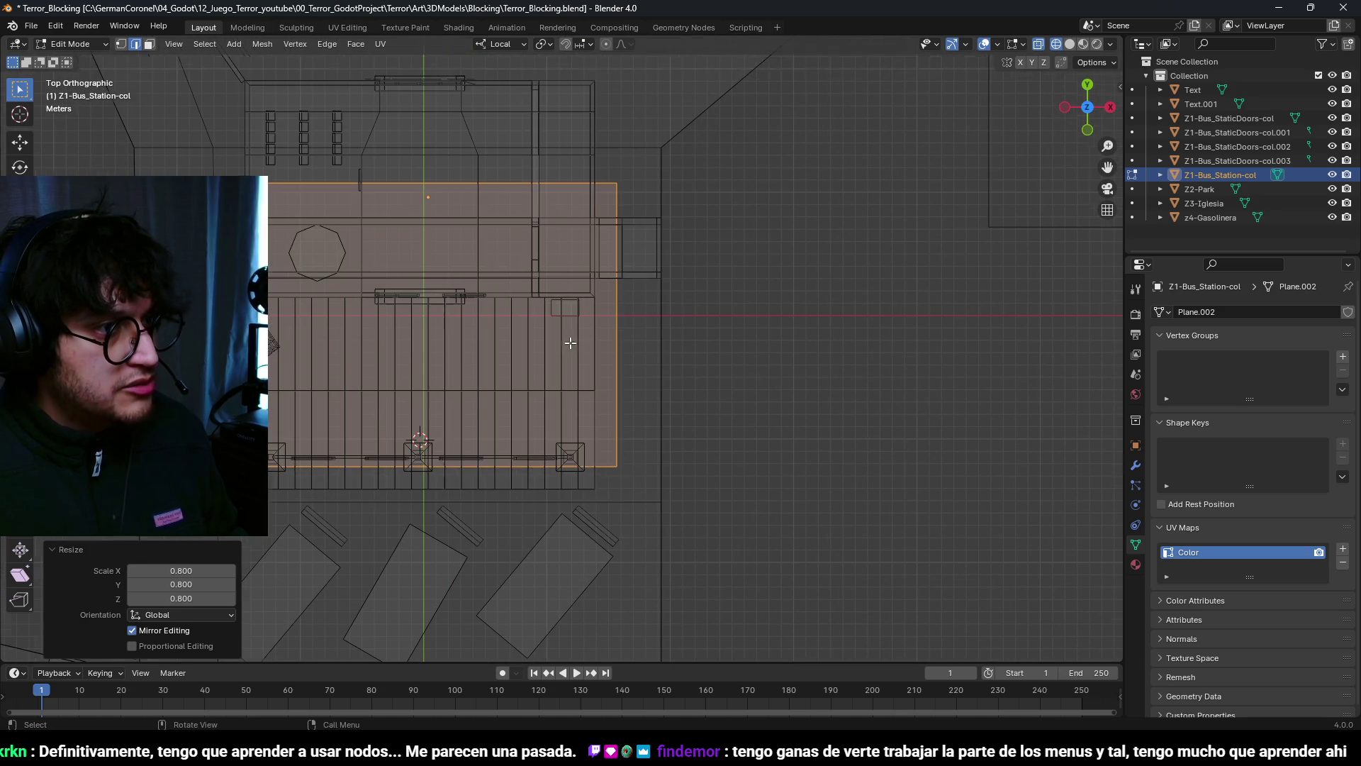
pyautogui.press('g')
pyautogui.press('Escape')
pyautogui.click(291, 341)
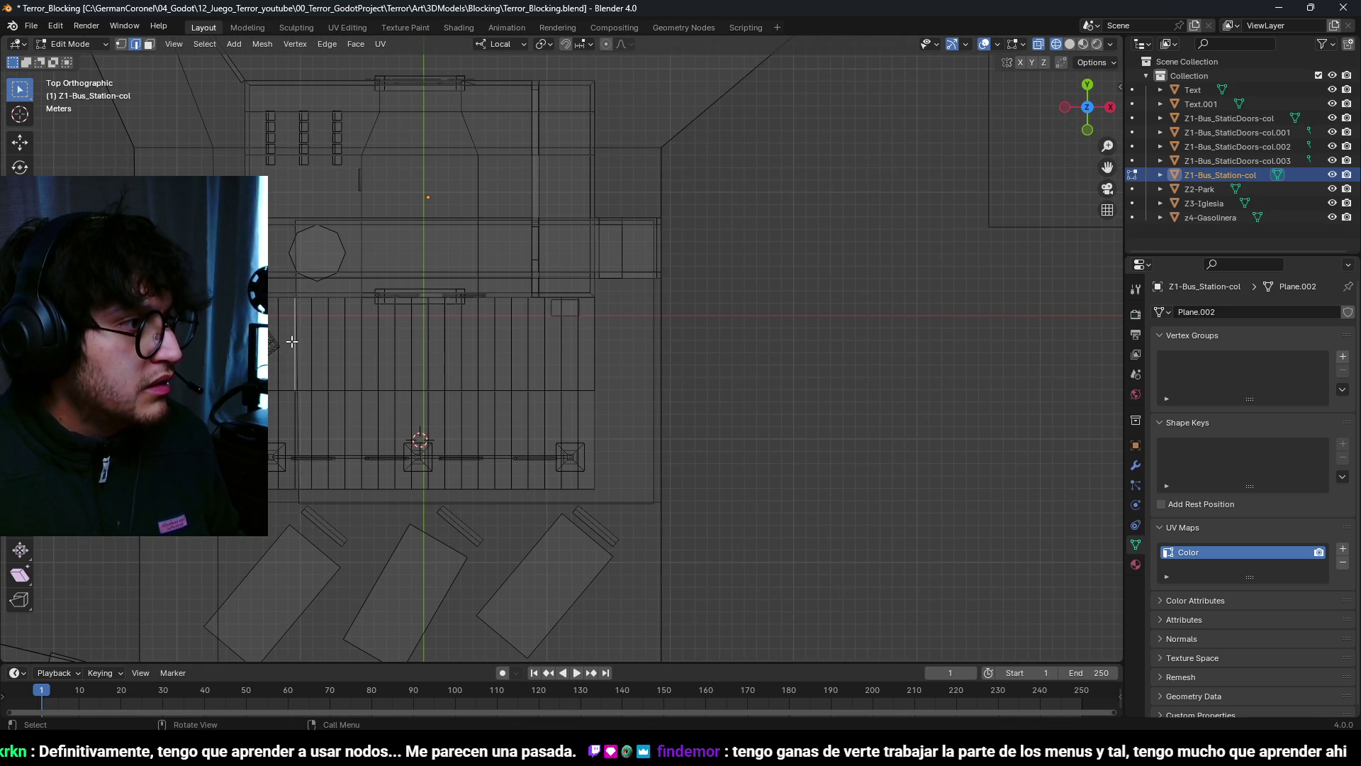
pyautogui.press('g')
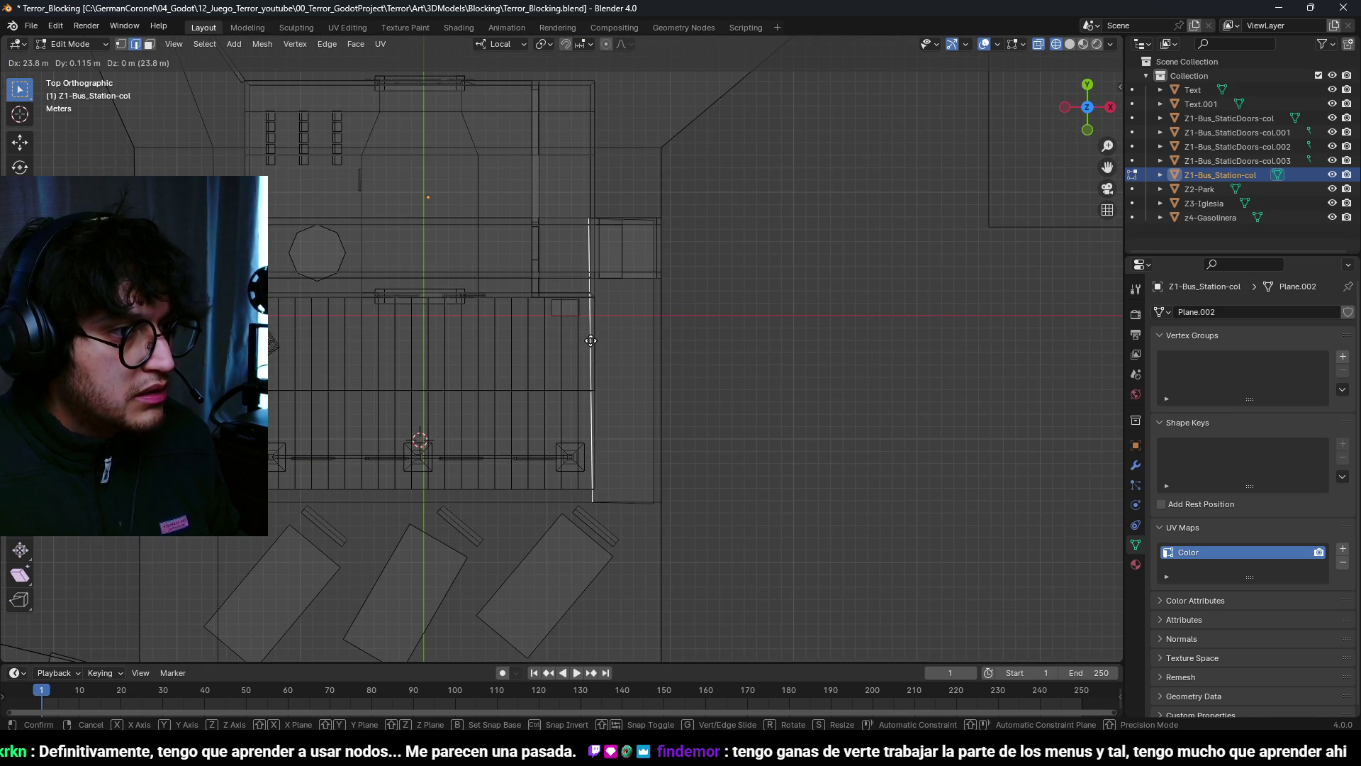
pyautogui.click(617, 397)
# Step: Move the plane's bottom and upper edges along local Y, the upper one by -13 m
pyautogui.scroll(1, 658, 510)
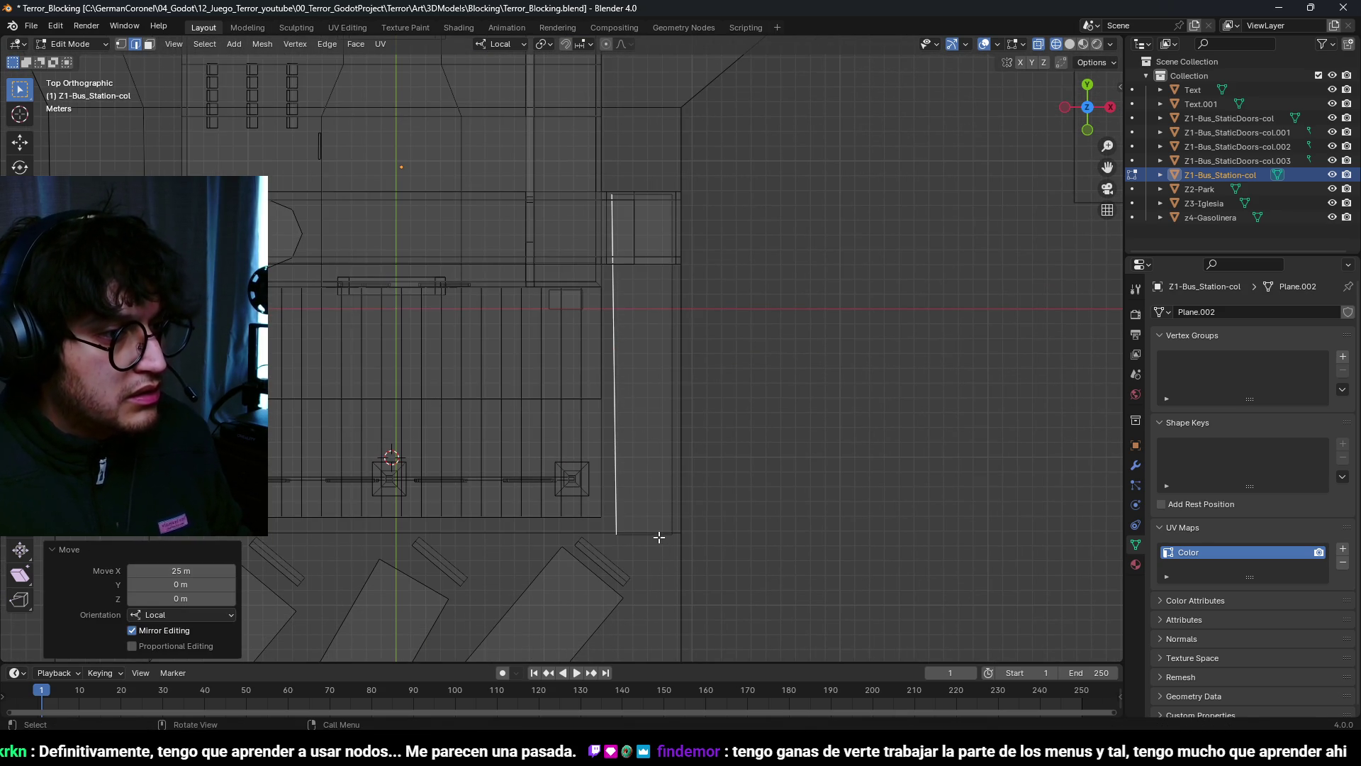
pyautogui.click(659, 537)
pyautogui.press('g')
pyautogui.press('y')
pyautogui.click(659, 523)
pyautogui.click(668, 262)
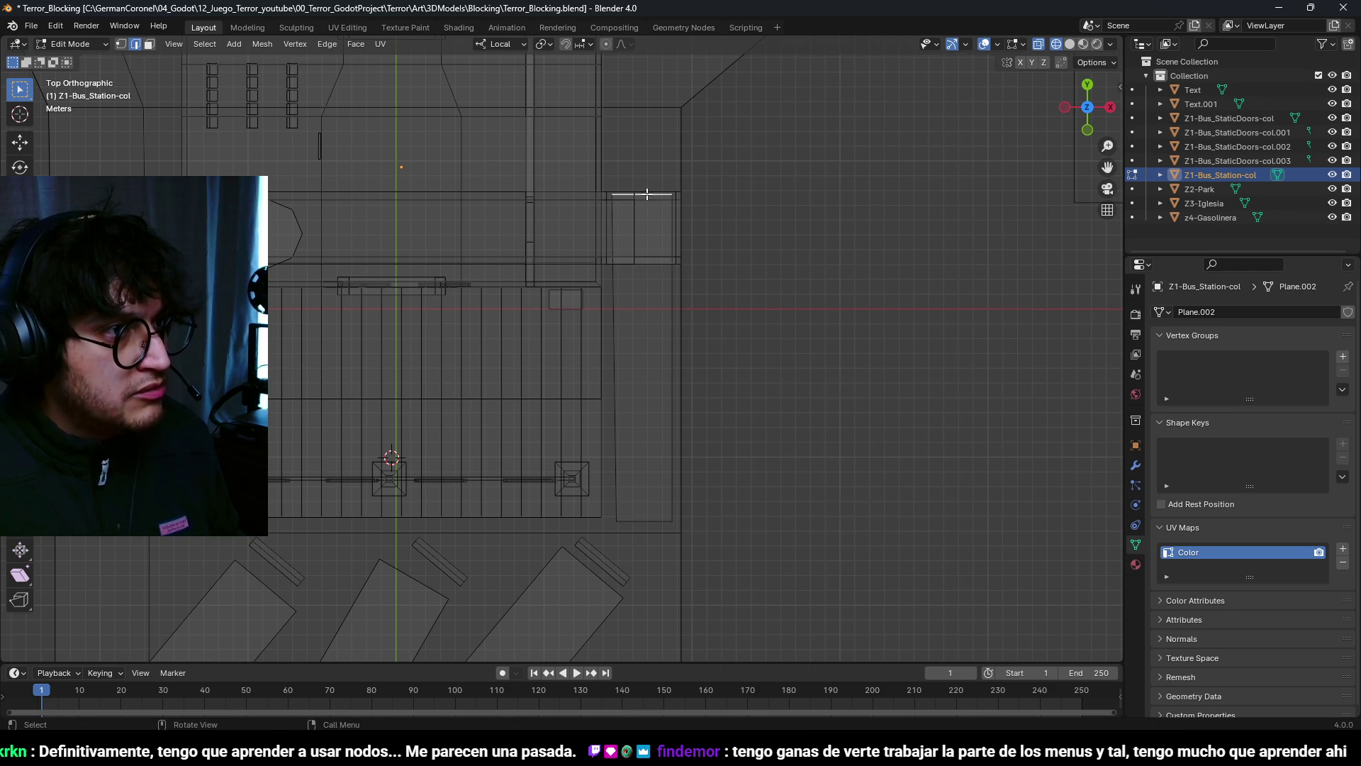
pyautogui.press('g')
pyautogui.press('y')
pyautogui.click(643, 386)
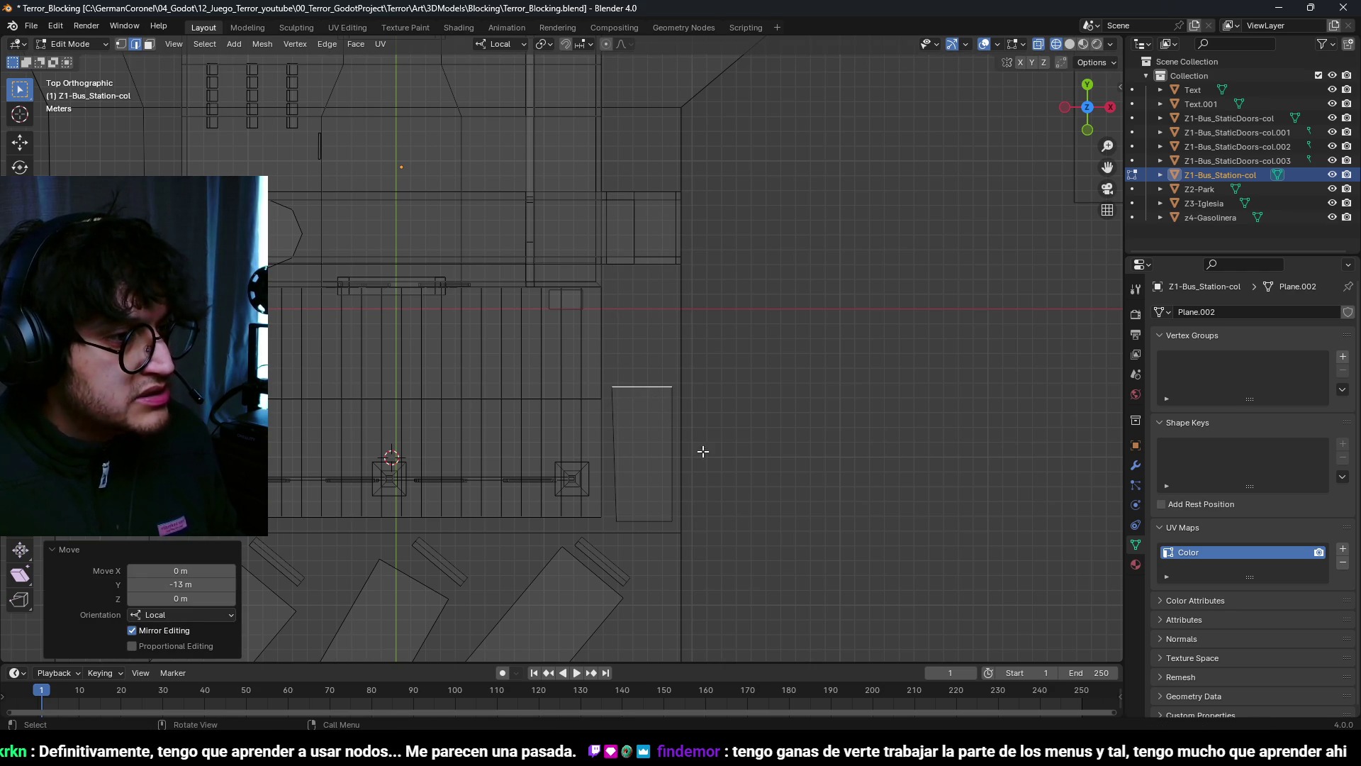
pyautogui.press('g')
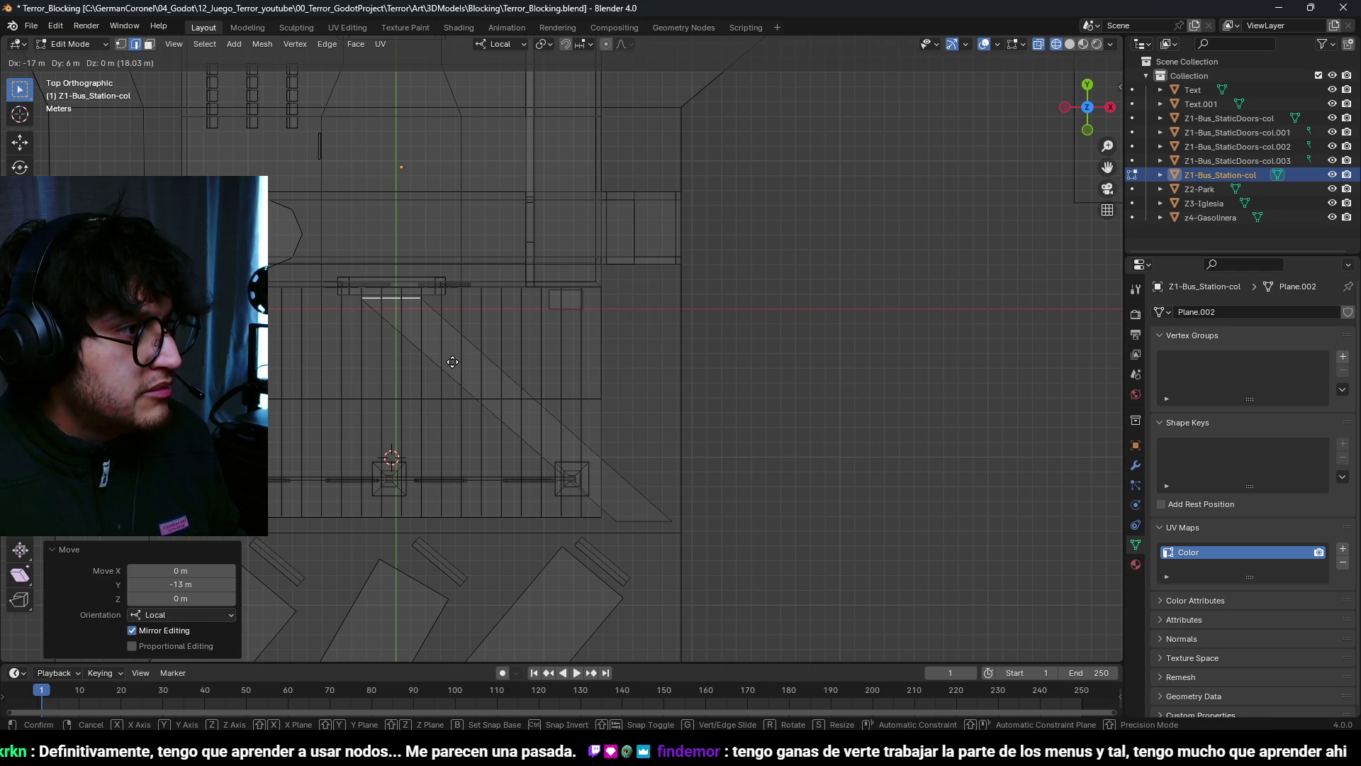
pyautogui.click(452, 362)
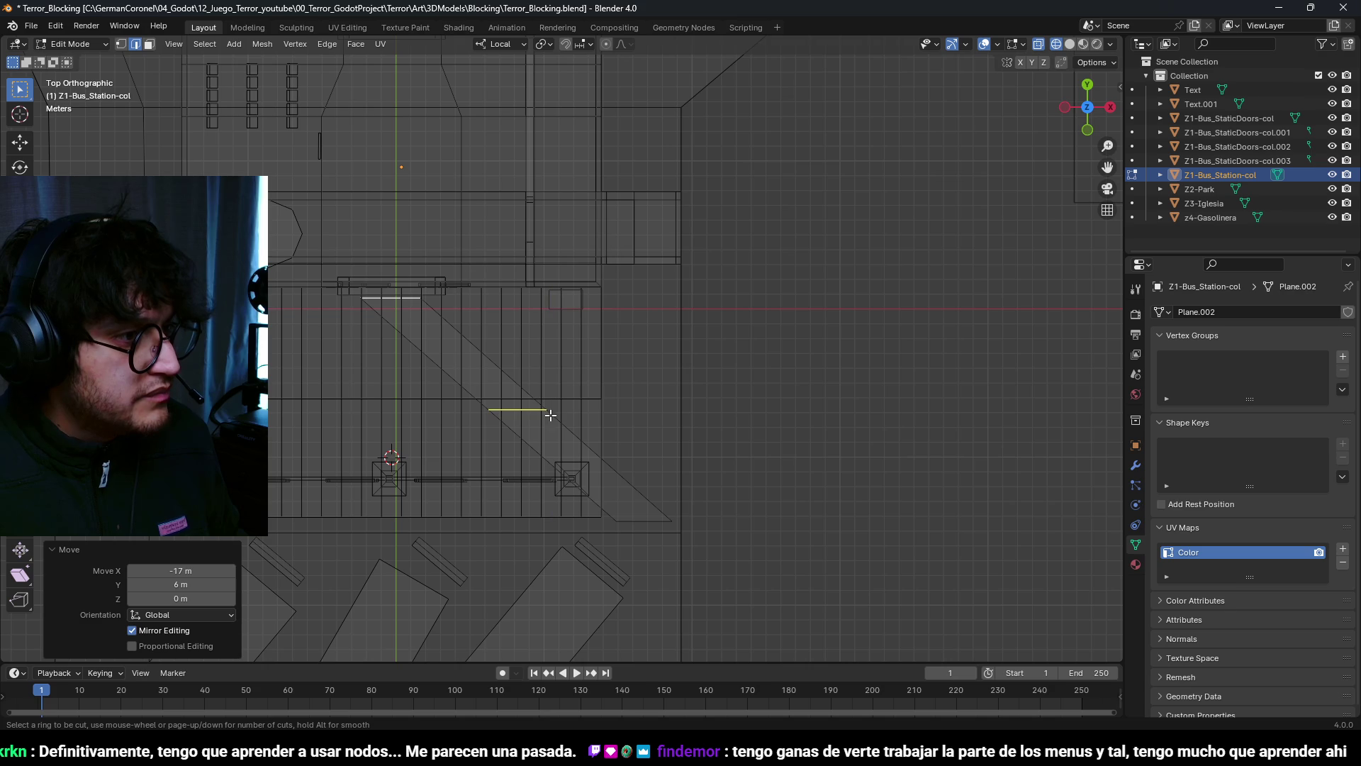
# Step: Add a loop cut across the plane and rotate the new edge by -20 degrees
pyautogui.click(634, 478)
pyautogui.scroll(2, 631, 474)
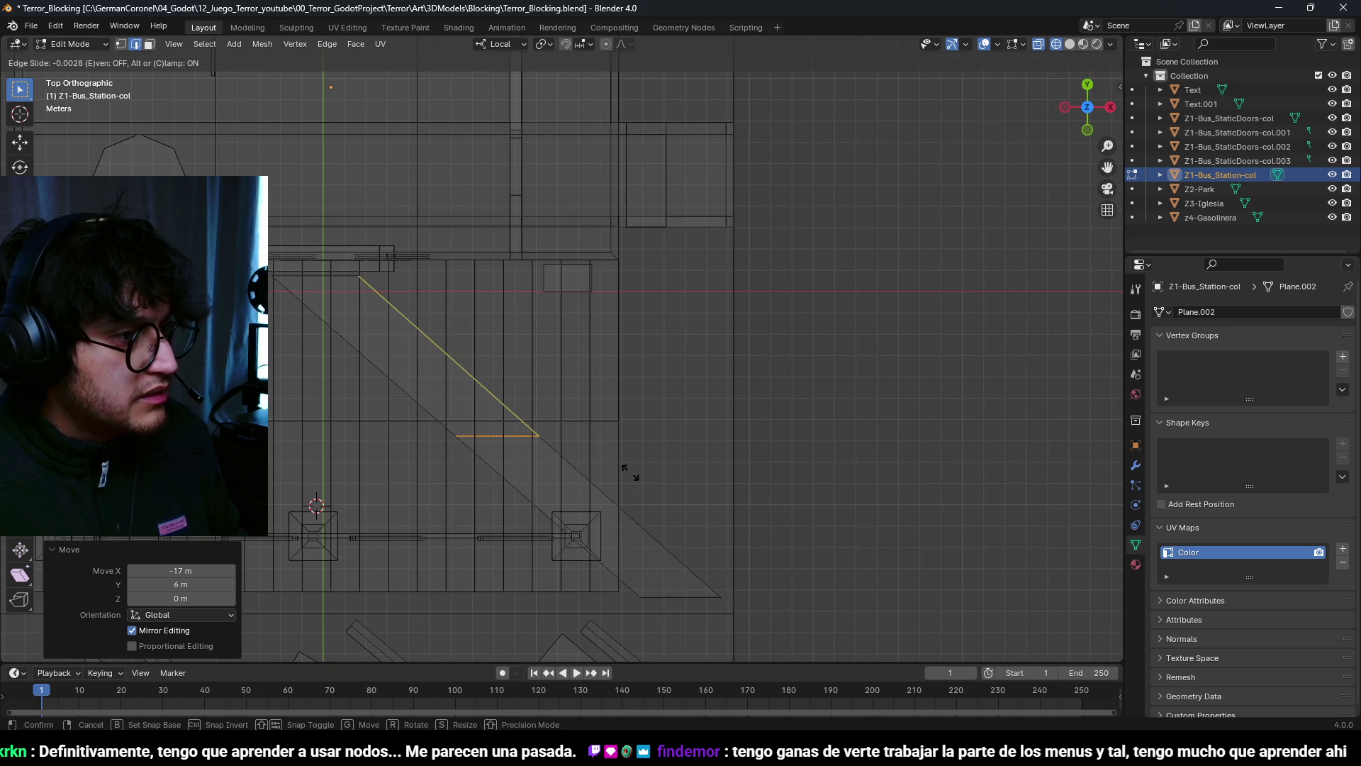
pyautogui.click(630, 474)
pyautogui.press('g')
pyautogui.press('Escape')
pyautogui.press('r')
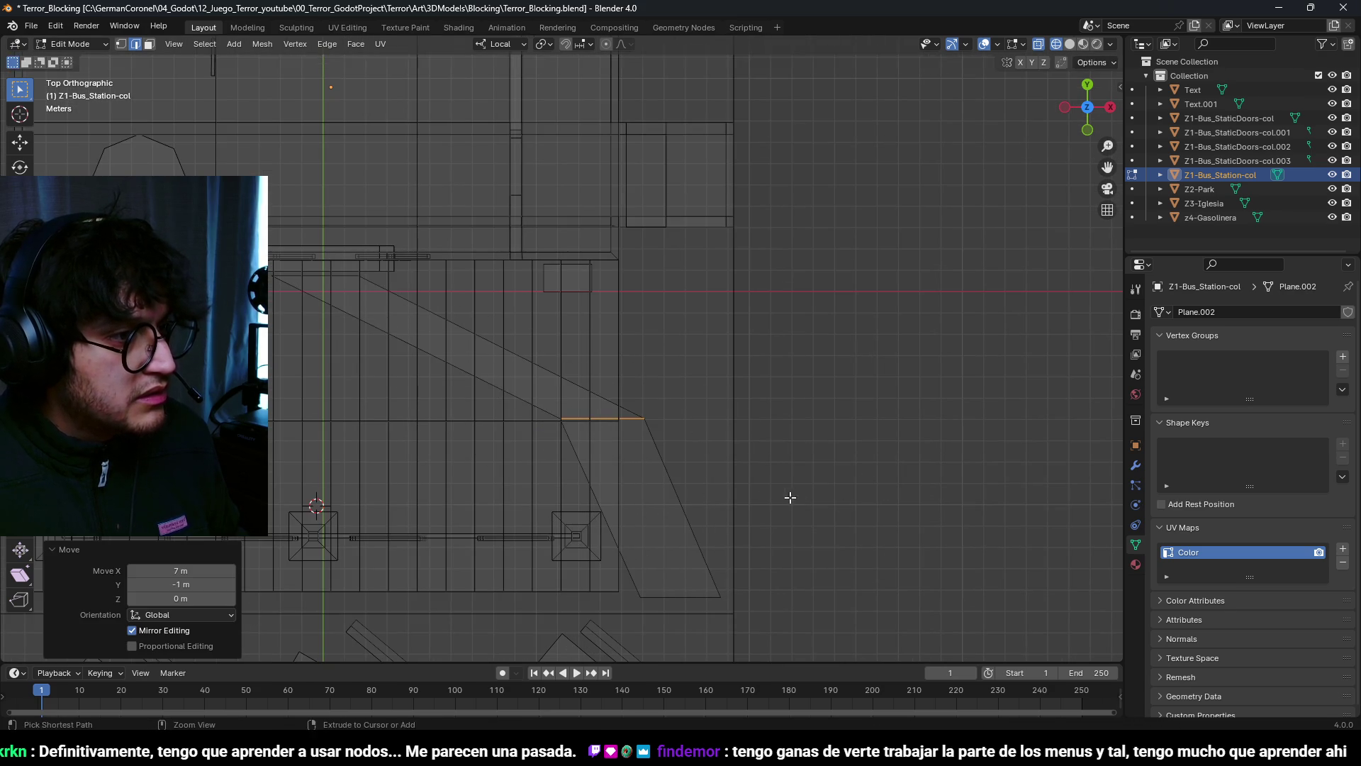
pyautogui.click(775, 417)
pyautogui.press('g')
pyautogui.click(669, 480)
# Step: In solid shading, move the plane's top edge 6 m down along Y
pyautogui.hotkey('shift', 'z')
pyautogui.moveTo(669, 480)
pyautogui.mouseDown(button='middle')
pyautogui.moveTo(723, 411)
pyautogui.moveTo(738, 328)
pyautogui.moveTo(856, 271)
pyautogui.moveTo(720, 371)
pyautogui.moveTo(592, 376)
pyautogui.moveTo(598, 390)
pyautogui.moveTo(709, 359)
pyautogui.moveTo(523, 360)
pyautogui.mouseUp(button='middle')
pyautogui.keyDown('ctrl'); pyautogui.moveTo(609, 371); pyautogui.dragTo(635, 353, button='middle'); pyautogui.keyUp('ctrl')
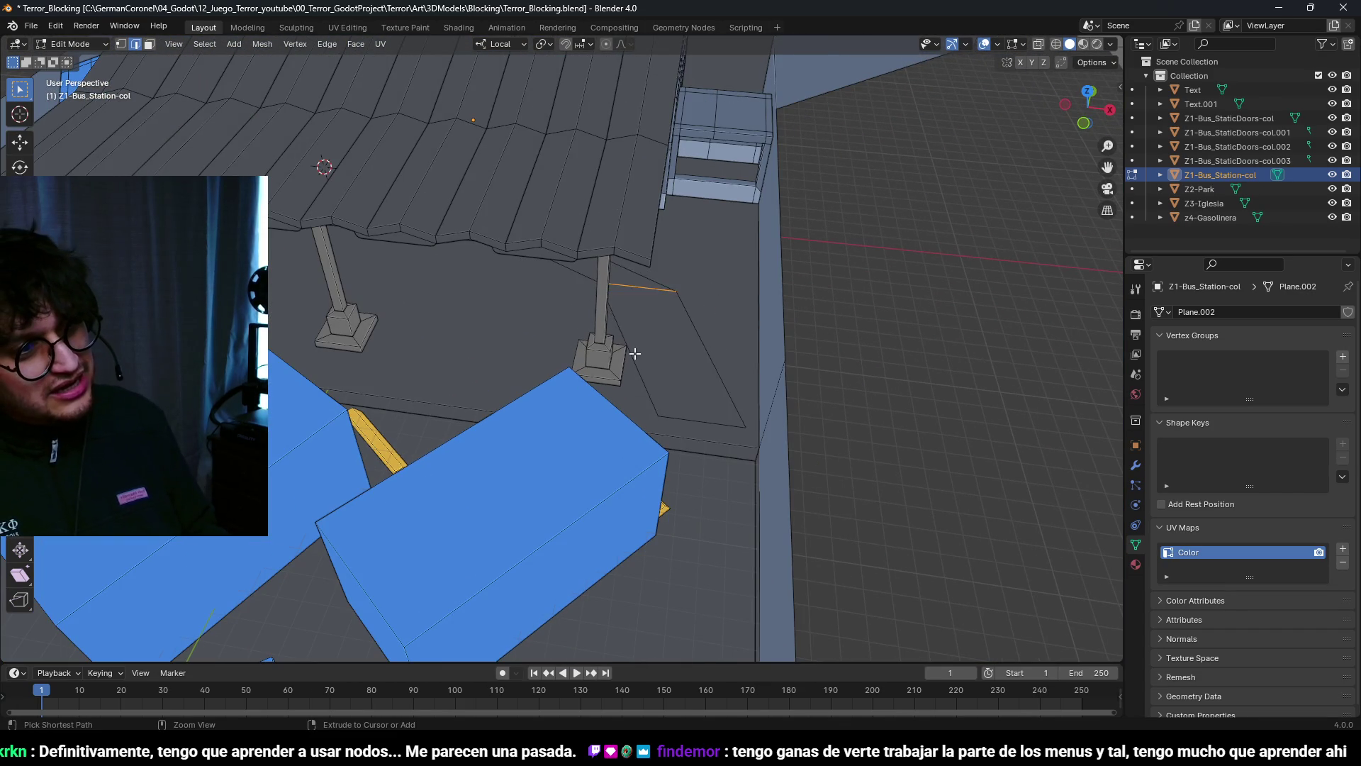
pyautogui.press('g')
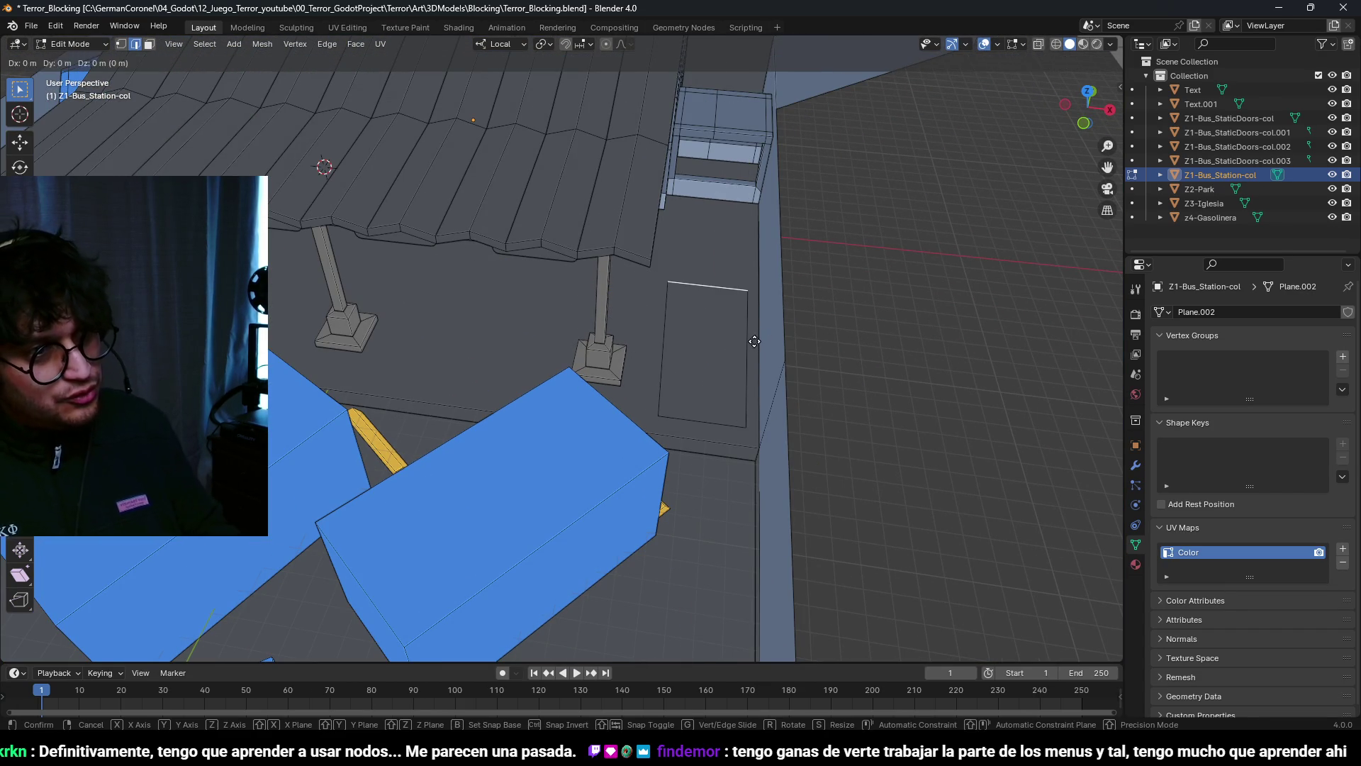
pyautogui.press('y')
pyautogui.click(755, 429)
# Step: Straighten the right and slanted left edges with S X 20 and S X 0, then select the square face
pyautogui.press('KP_7')
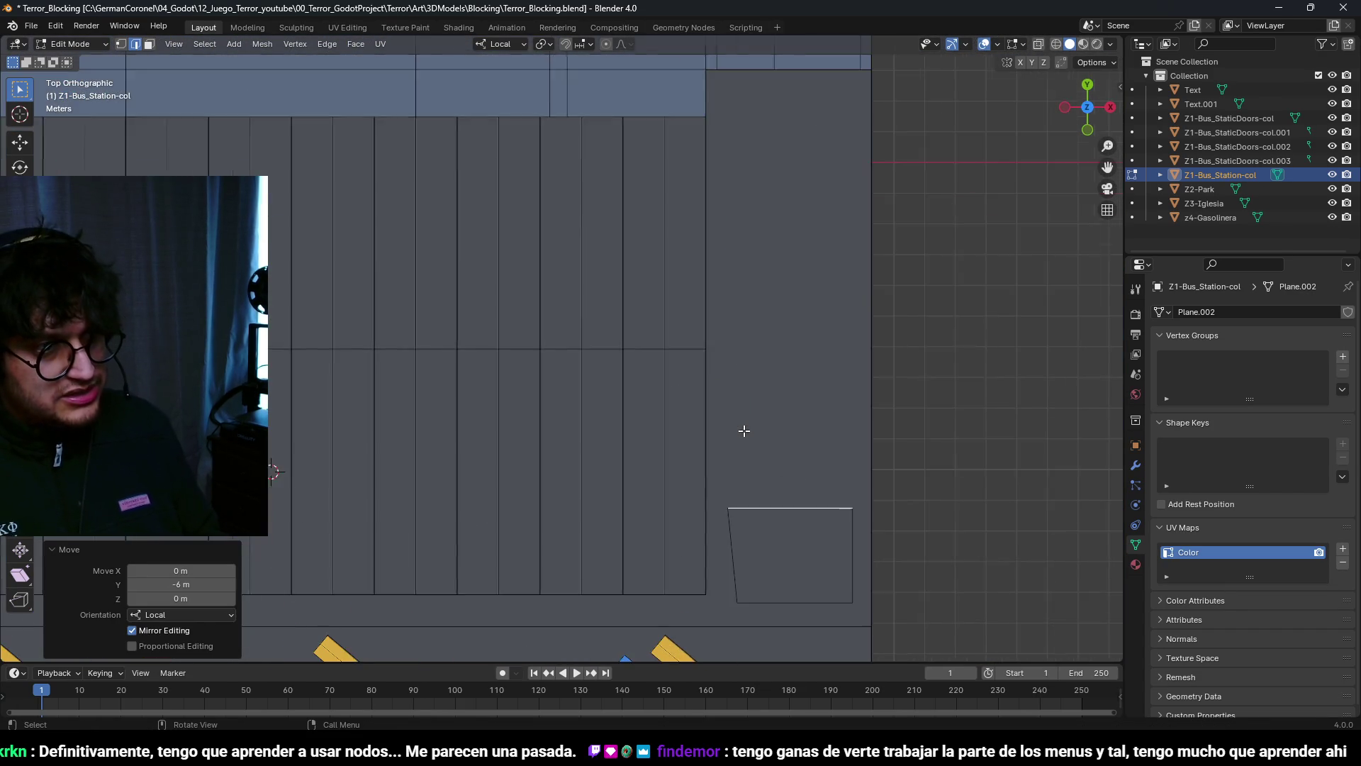
pyautogui.click(736, 445)
pyautogui.write('sx20')
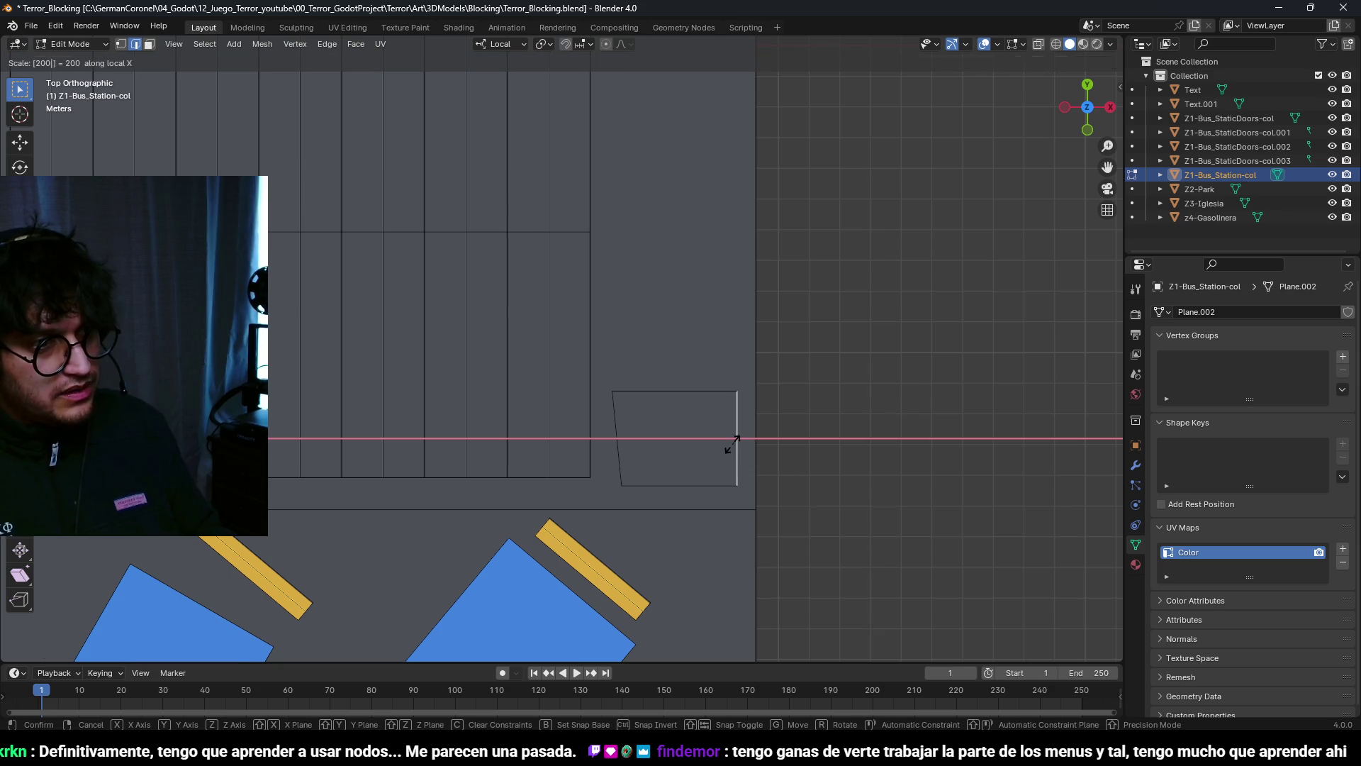
pyautogui.press('Return')
pyautogui.click(619, 461)
pyautogui.write('sx0')
pyautogui.press('Return')
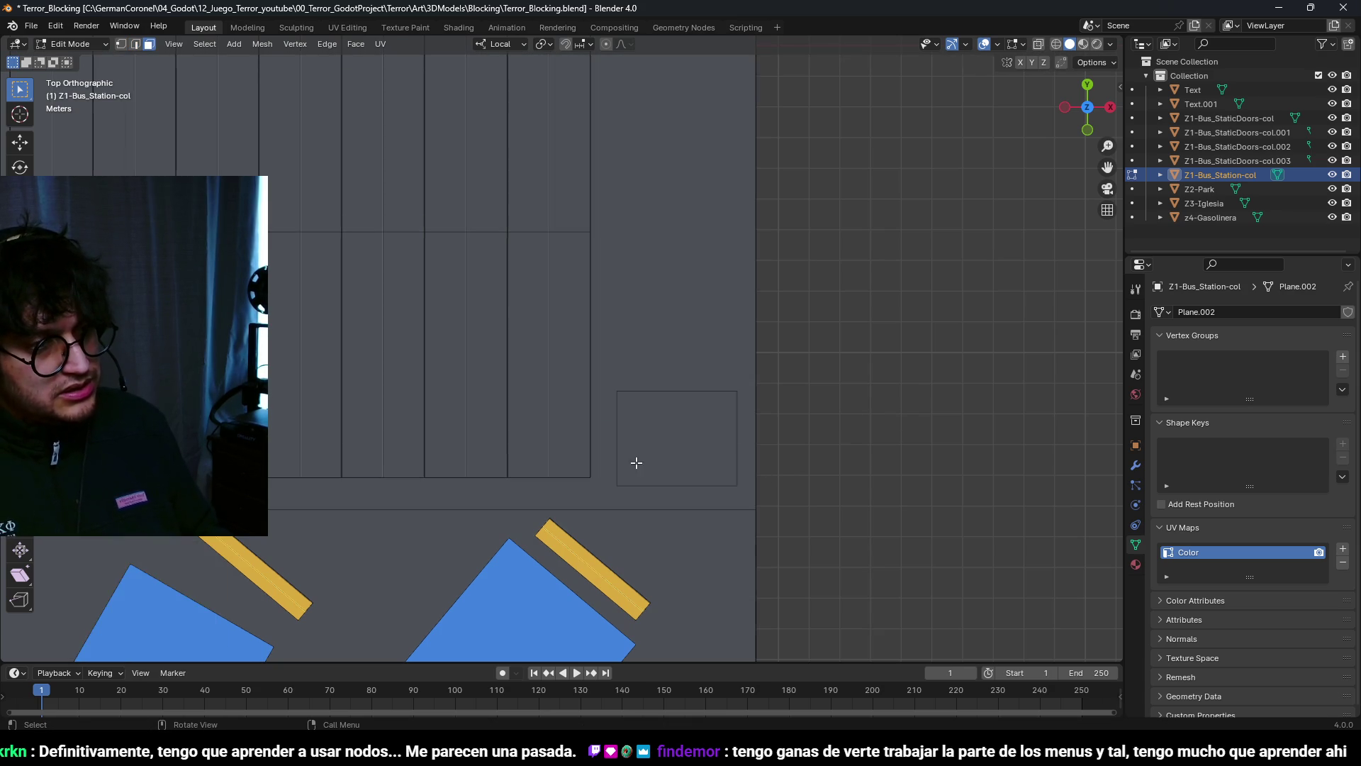
pyautogui.press('3')
pyautogui.click(630, 464)
pyautogui.scroll(-3, 681, 435)
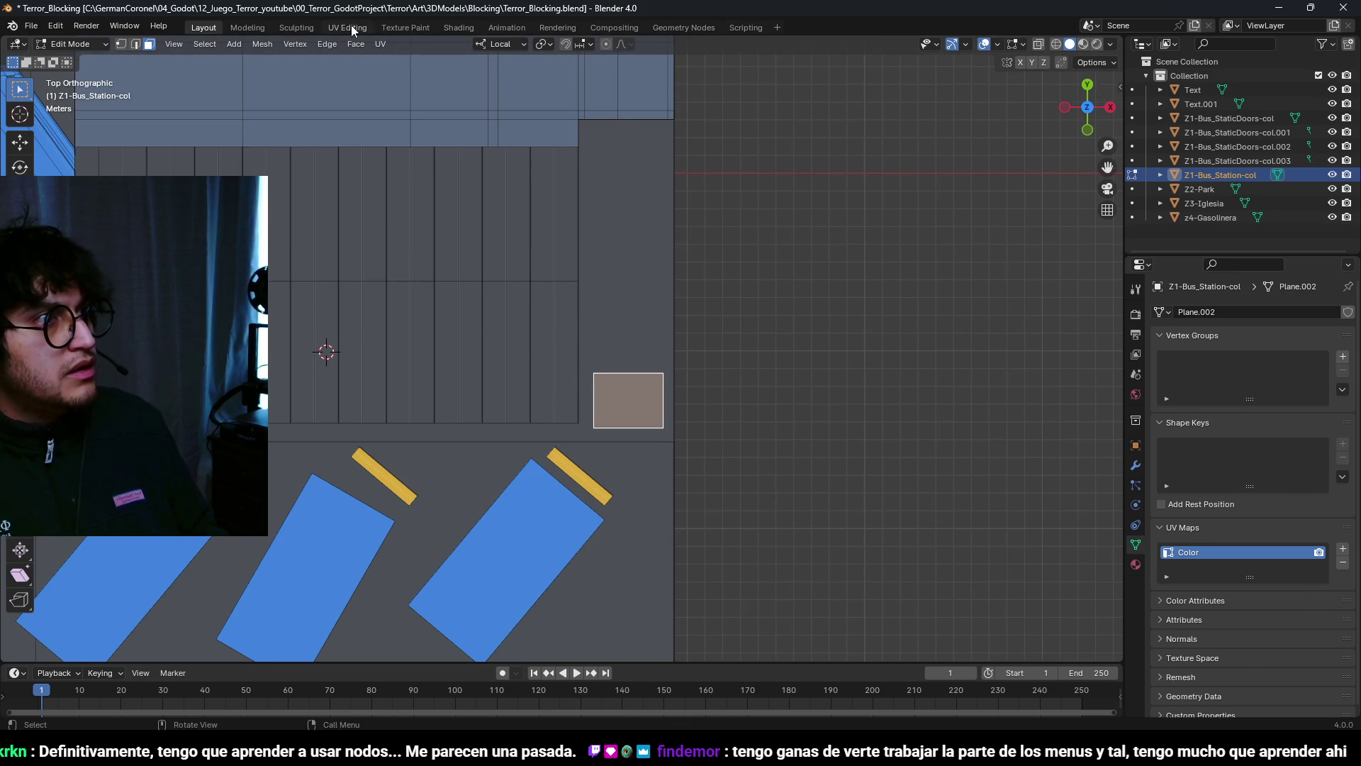
# Step: In the UV Editing workspace, move the face's UVs onto the dark atlas swatch
pyautogui.click(360, 28)
pyautogui.scroll(5, 287, 377)
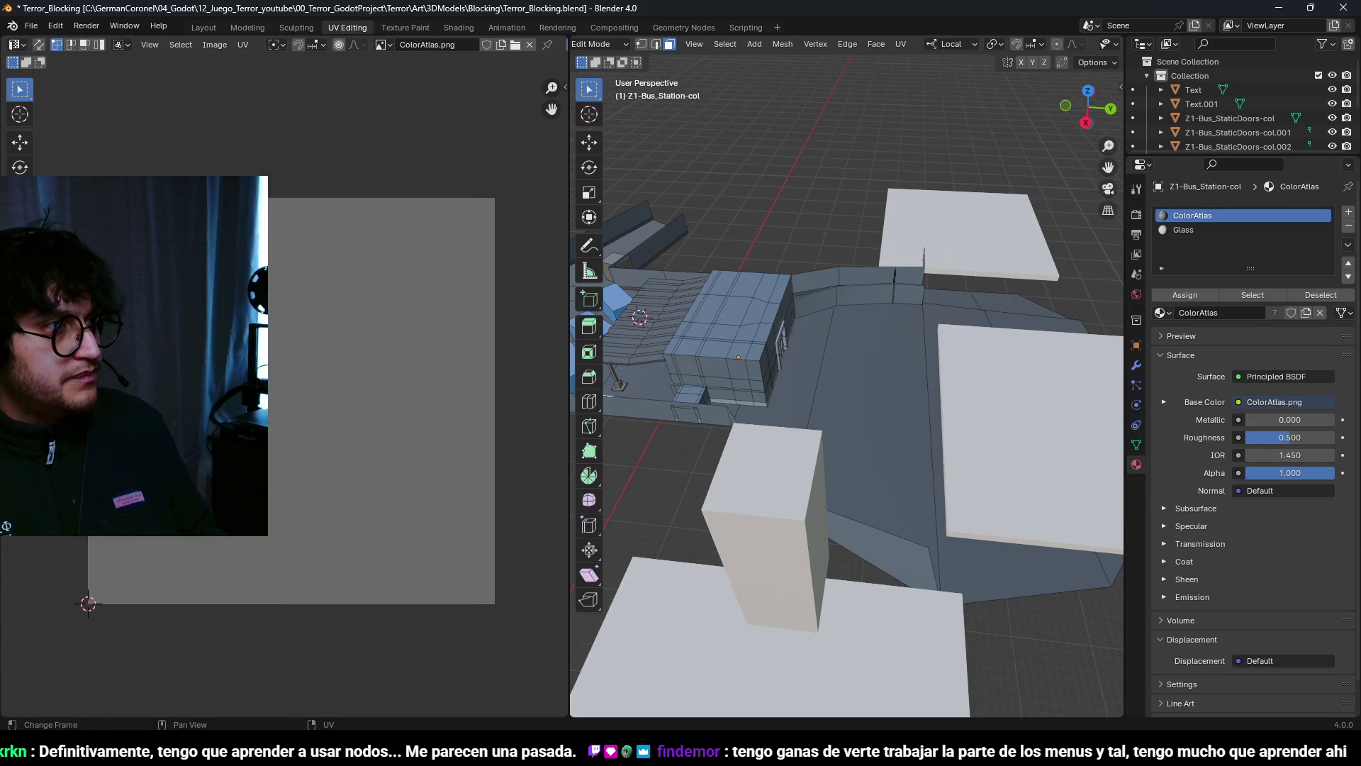
pyautogui.press('g')
pyautogui.click(468, 395)
pyautogui.press('KP_Decimal')
pyautogui.scroll(-3, 803, 353)
pyautogui.moveTo(845, 380)
pyautogui.mouseDown(button='middle')
pyautogui.moveTo(973, 411)
pyautogui.moveTo(892, 368)
pyautogui.moveTo(812, 407)
pyautogui.moveTo(828, 381)
pyautogui.moveTo(893, 398)
pyautogui.moveTo(807, 372)
pyautogui.mouseUp(button='middle')
pyautogui.click(316, 389)
pyautogui.press('g')
pyautogui.click(309, 443)
pyautogui.press('g')
pyautogui.click(372, 405)
# Step: Push the face's left edge slightly outward along X
pyautogui.press('a')
pyautogui.hotkey('alt', 'a')
pyautogui.press('2')
pyautogui.click(803, 376)
pyautogui.press('g')
pyautogui.press('x')
pyautogui.click(818, 412)
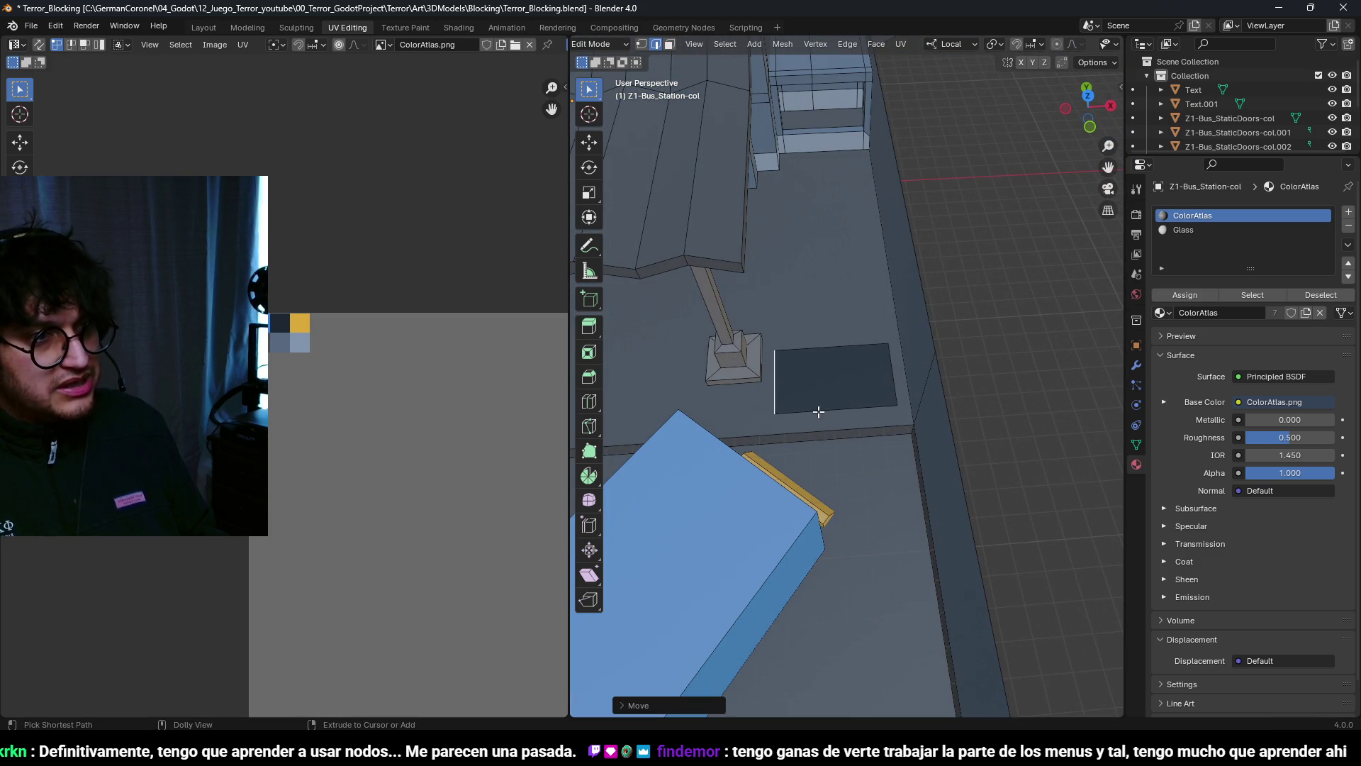
pyautogui.hotkey('alt', 'Tab')
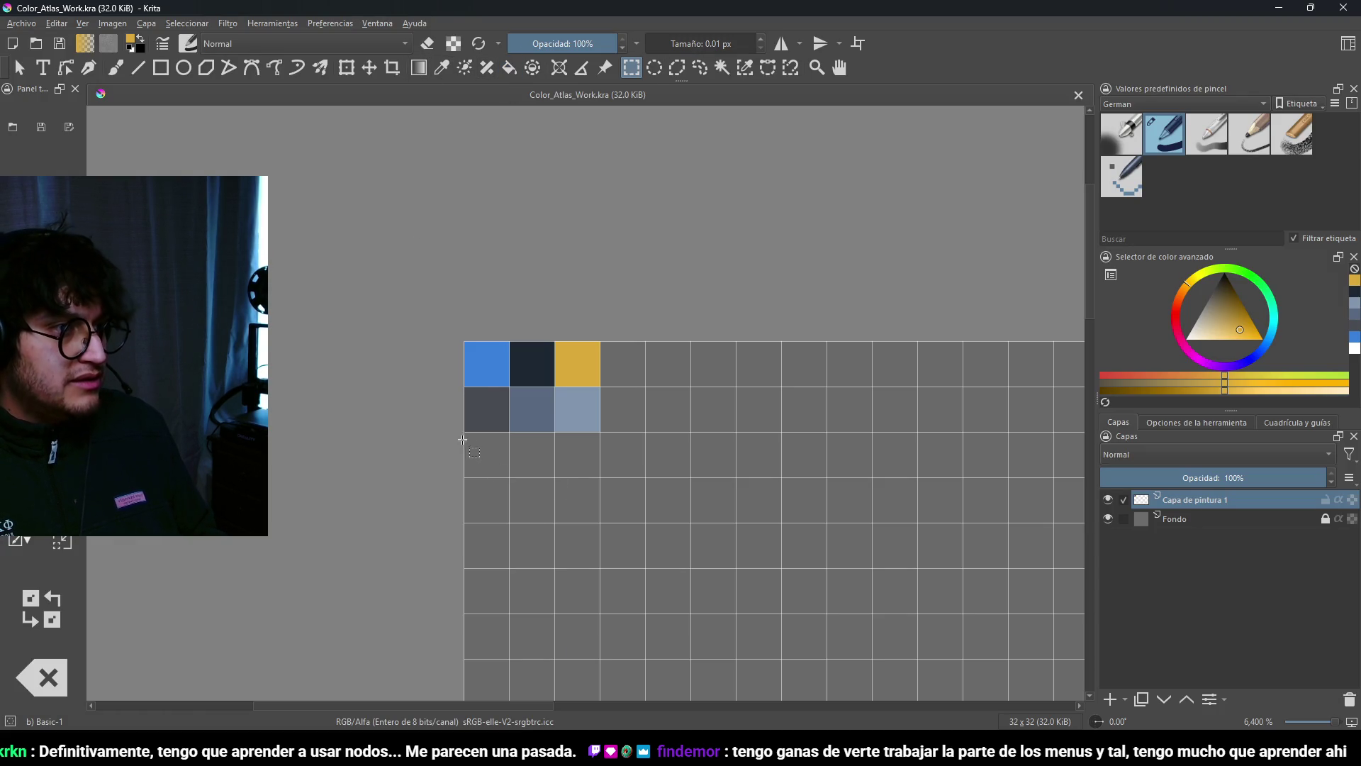
# Step: Fill the empty cell below the slate swatch with a darker gray and save the atlas
pyautogui.moveTo(546, 483); pyautogui.dragTo(512, 434)
pyautogui.press('f')
pyautogui.keyDown('ctrl'); pyautogui.click(491, 409); pyautogui.keyUp('ctrl')
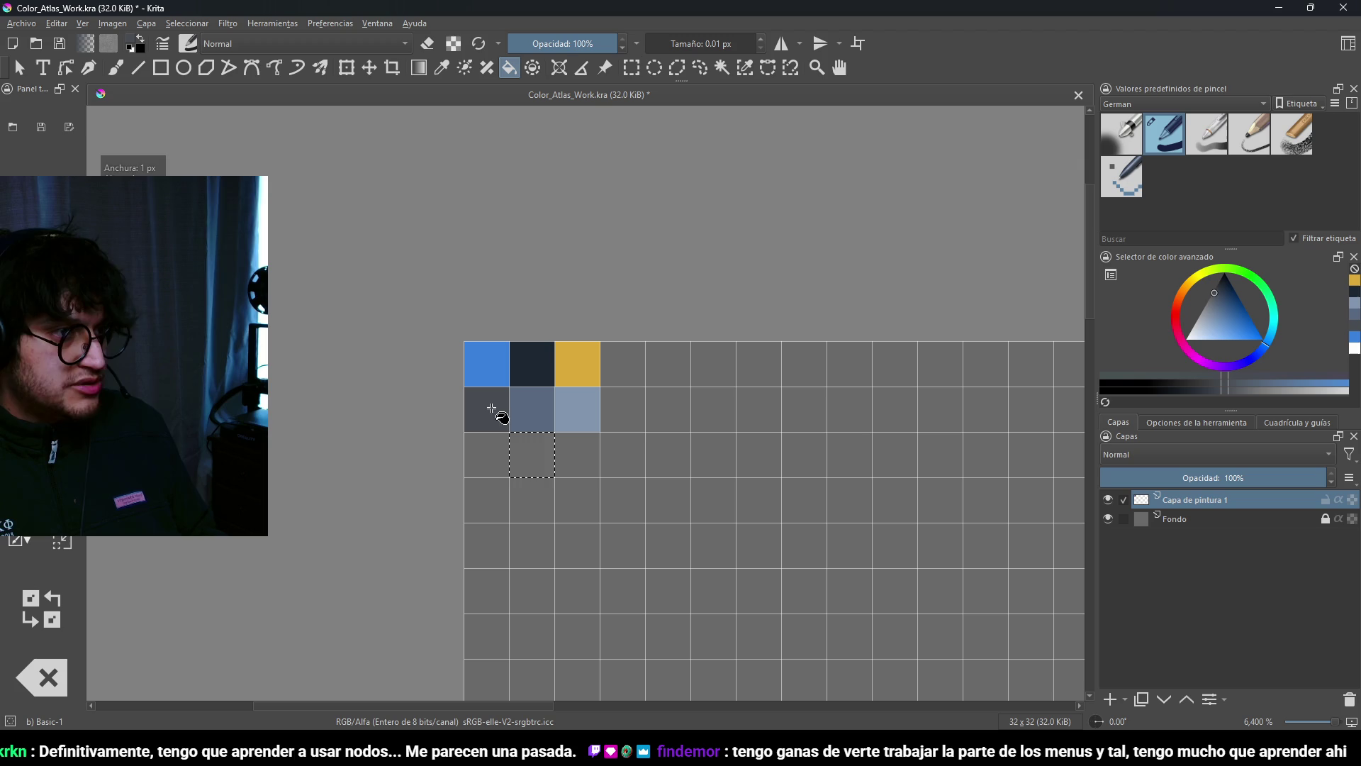
pyautogui.click(1219, 289)
pyautogui.click(547, 462)
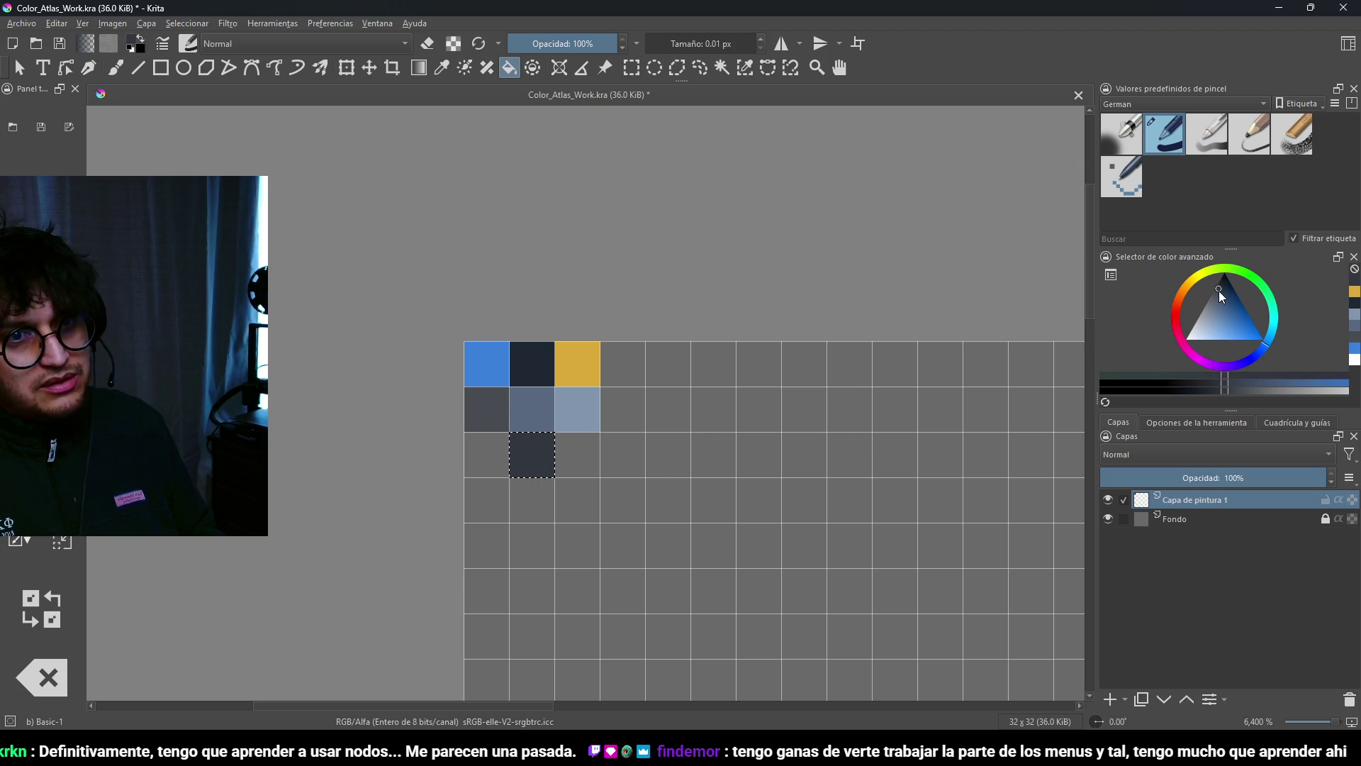
pyautogui.hotkey('ctrl', 'shift', 'a')
pyautogui.hotkey('ctrl', 's')
# Step: Attempt a PNG export of the atlas and dismiss the failed-save error
pyautogui.click(22, 24)
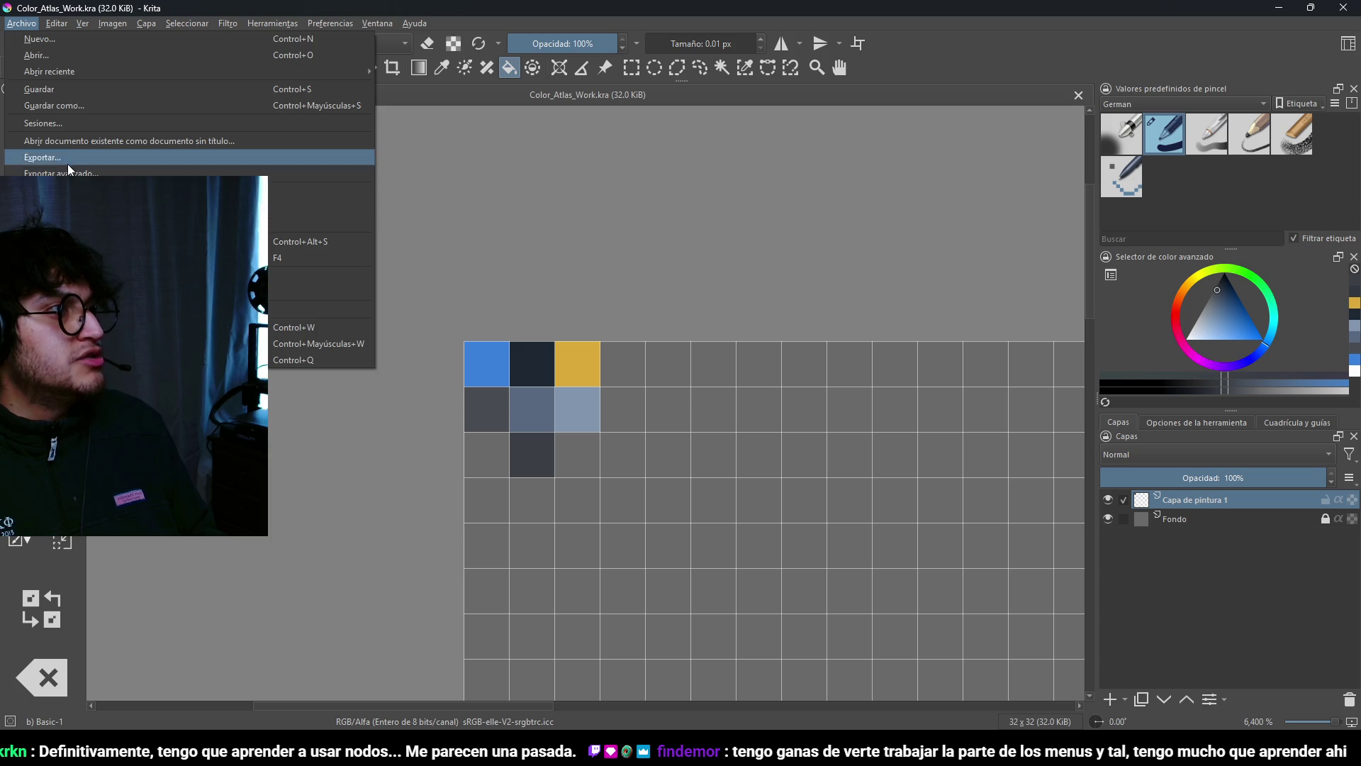
pyautogui.click(69, 171)
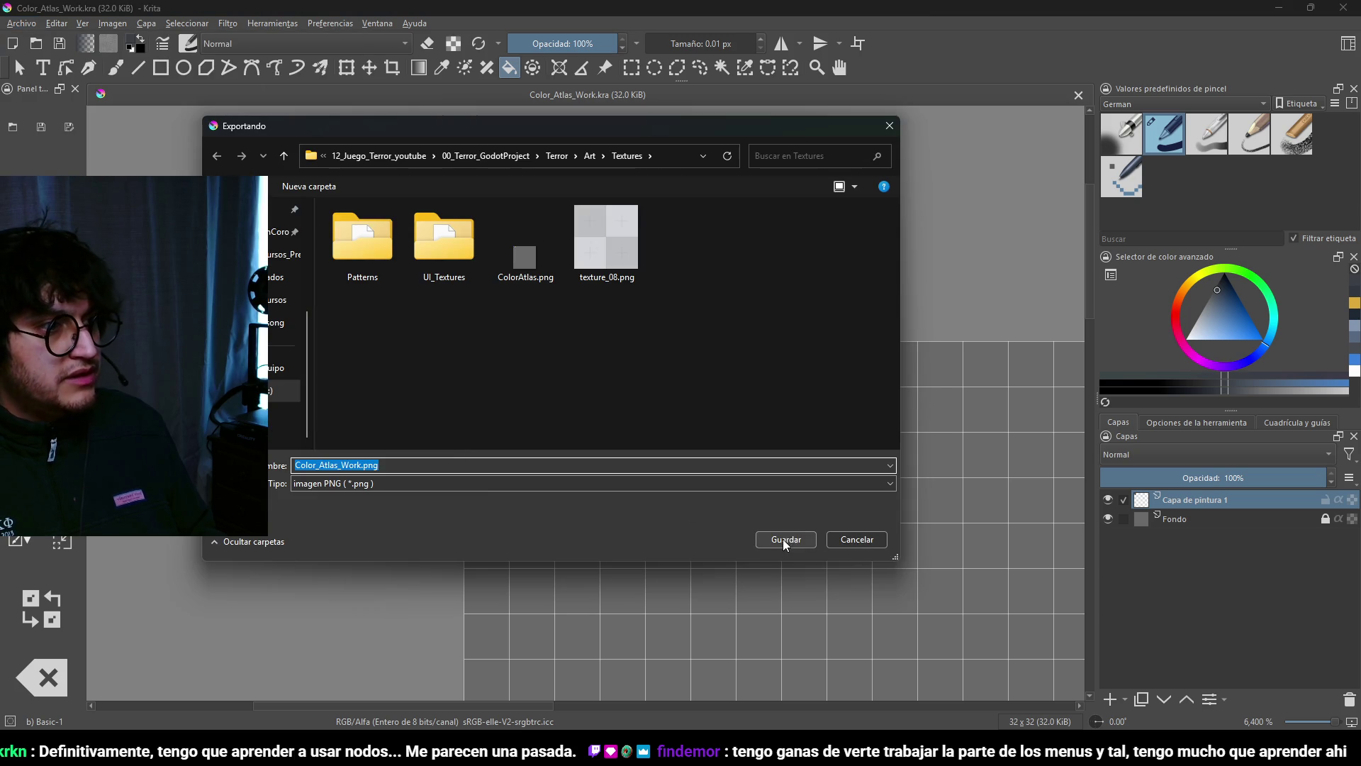
pyautogui.click(785, 541)
pyautogui.click(796, 541)
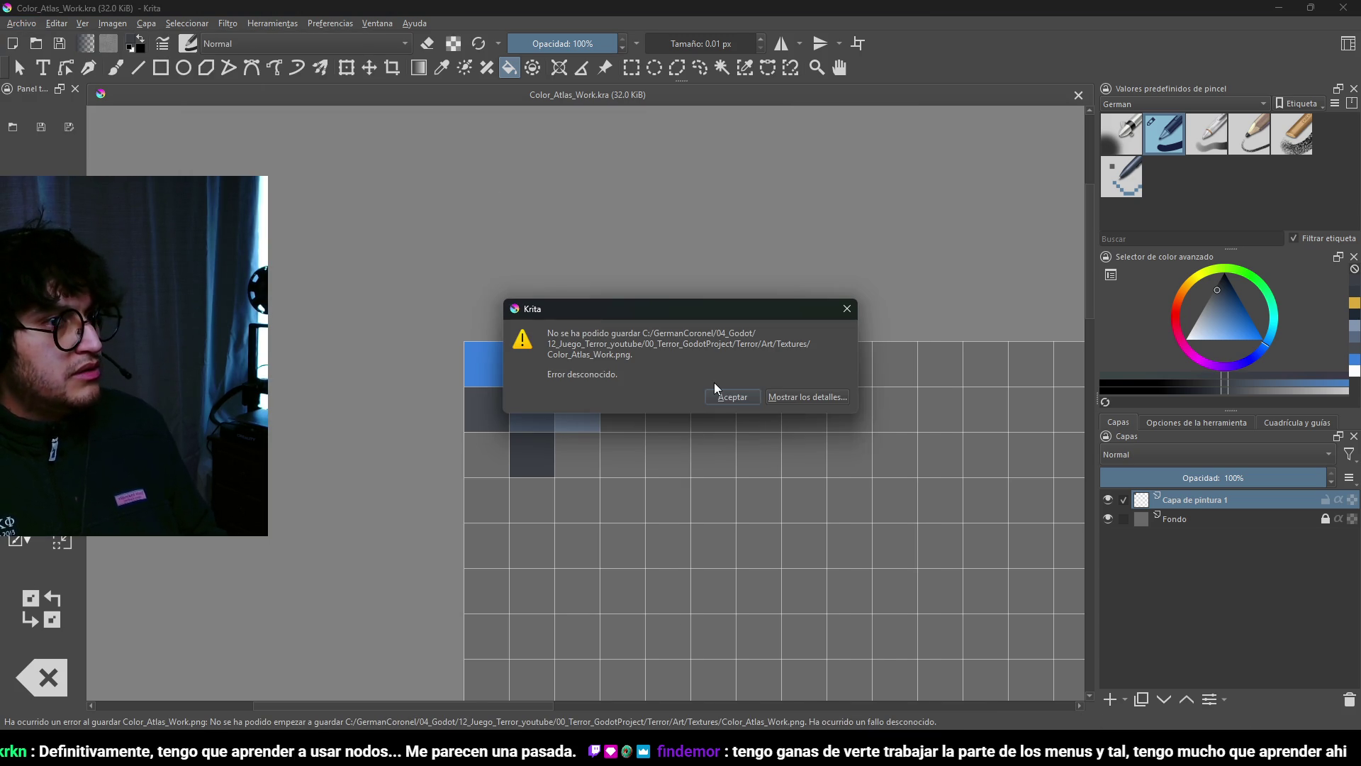
pyautogui.click(734, 397)
# Step: Export the atlas over ColorAtlas.png, replacing the existing file, and let Godot reimport it
pyautogui.click(21, 23)
pyautogui.click(69, 171)
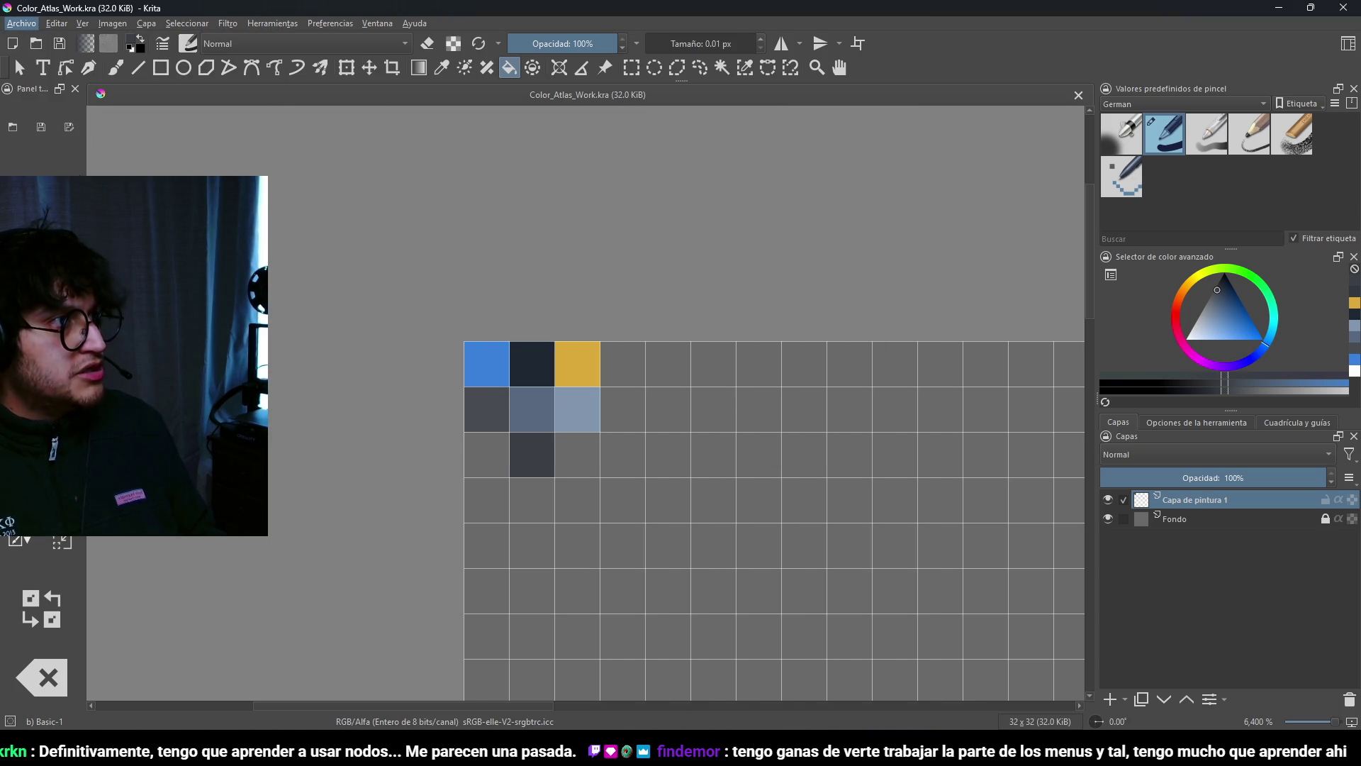
pyautogui.click(542, 265)
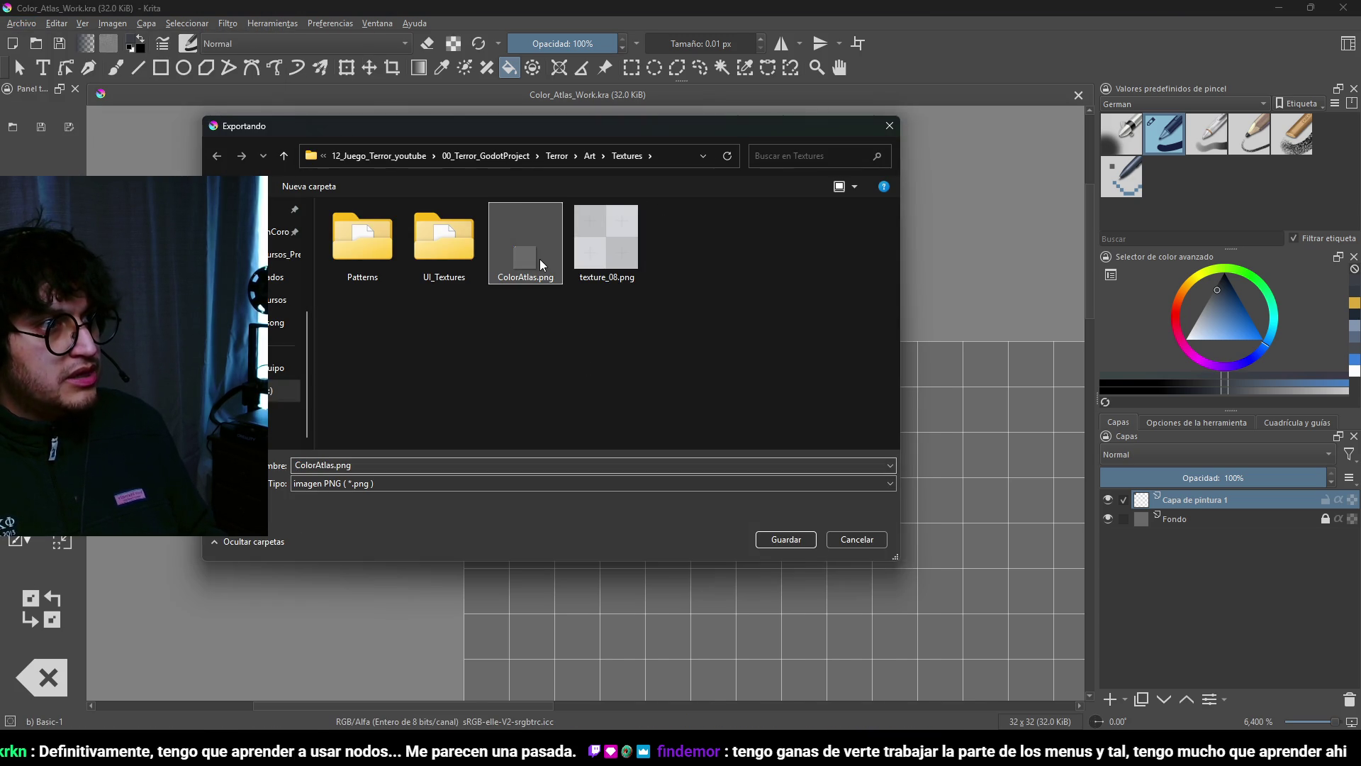
pyautogui.click(773, 539)
pyautogui.click(709, 376)
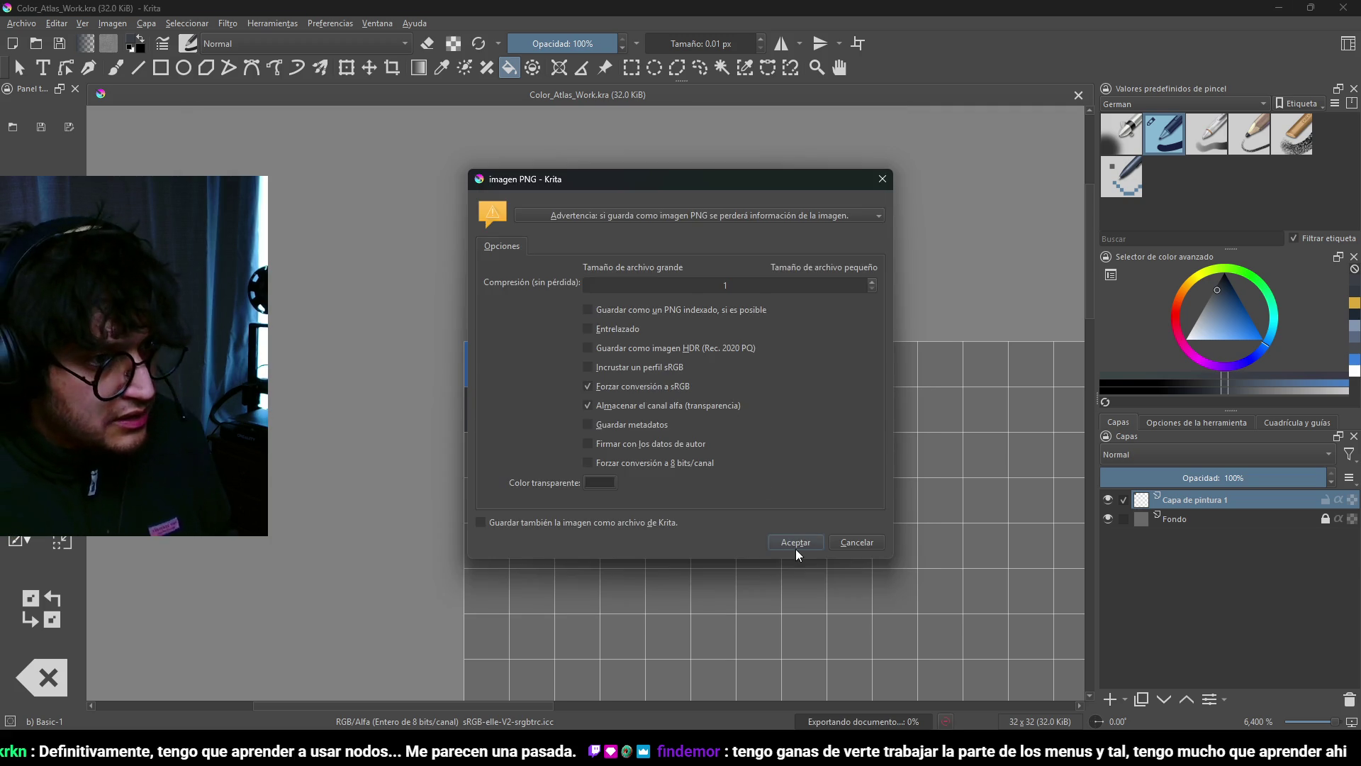
pyautogui.click(796, 544)
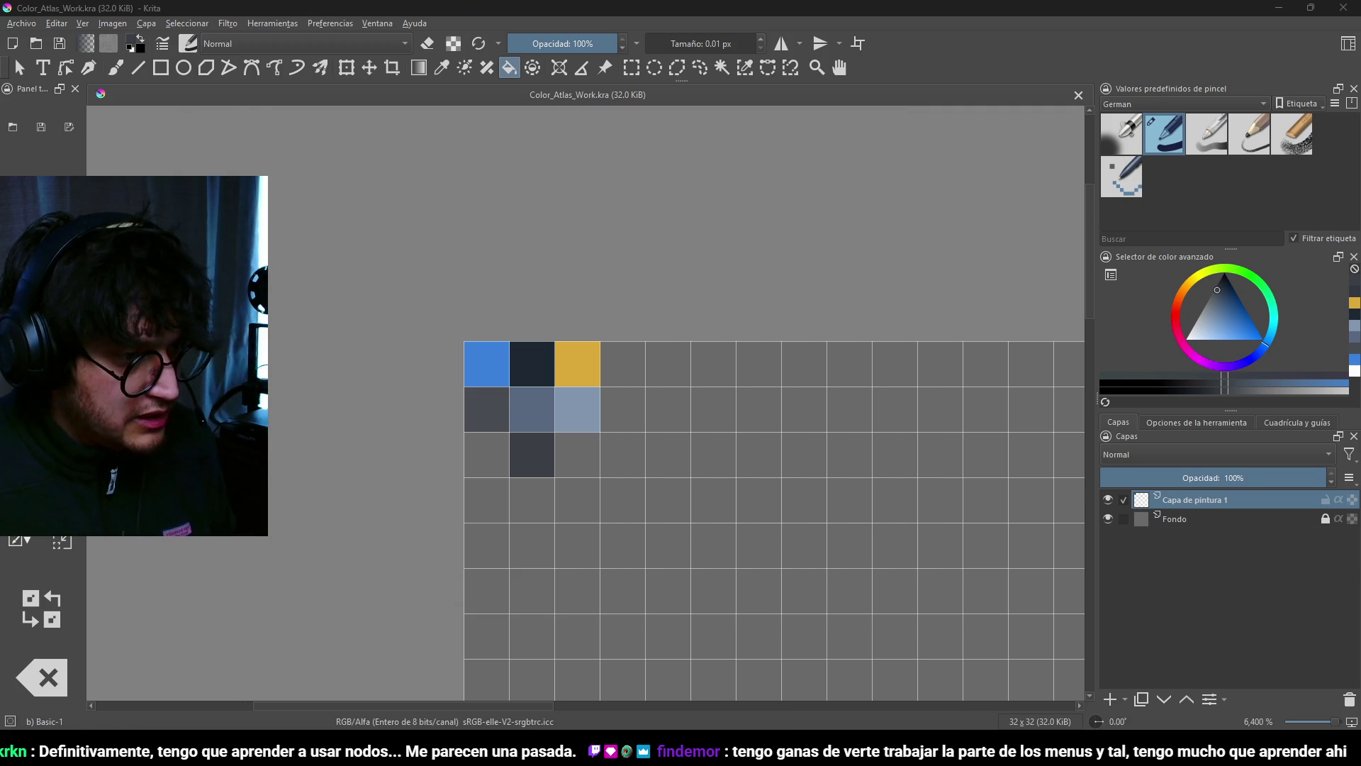
pyautogui.hotkey('alt', 'Tab')
pyautogui.hotkey('alt', 'Tab')
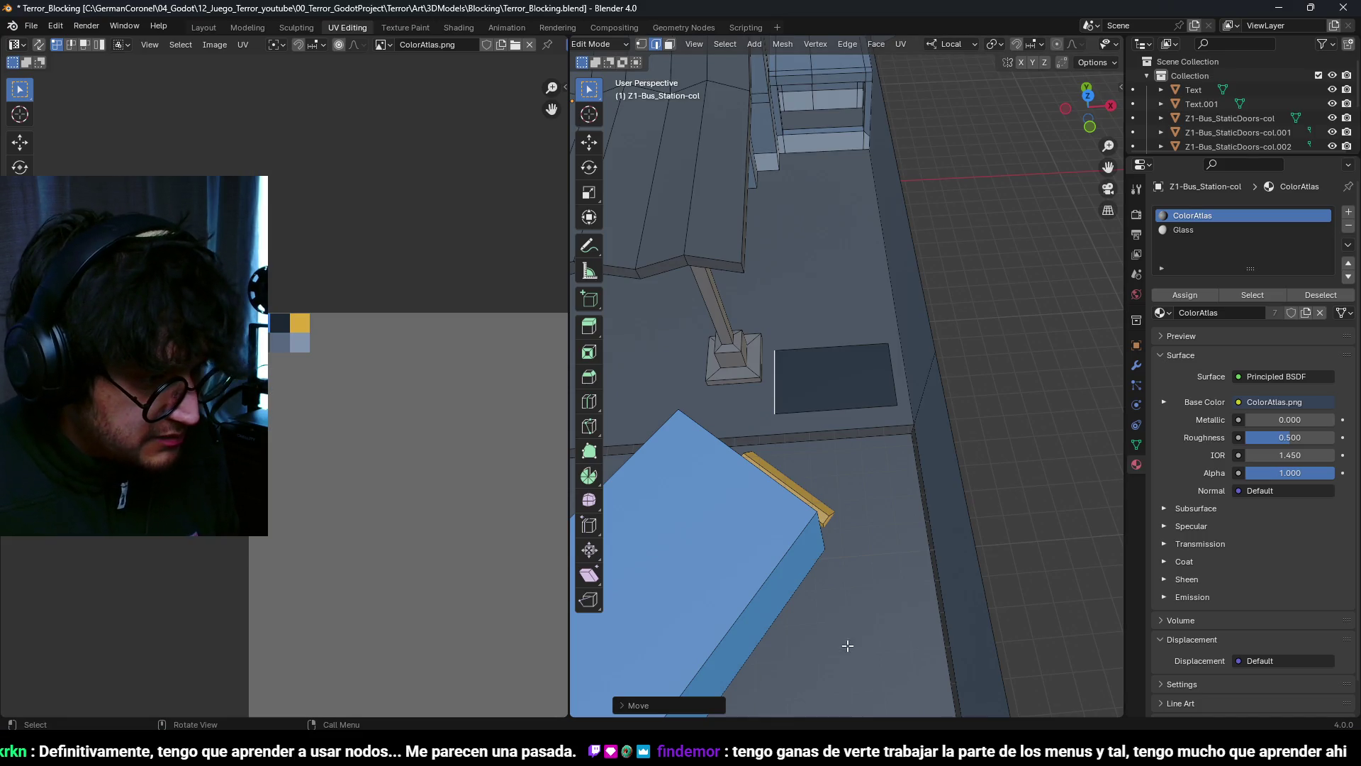
# Step: Move the rectangular floor face's UVs onto the new gray atlas swatch
pyautogui.hotkey('alt', 'Tab')
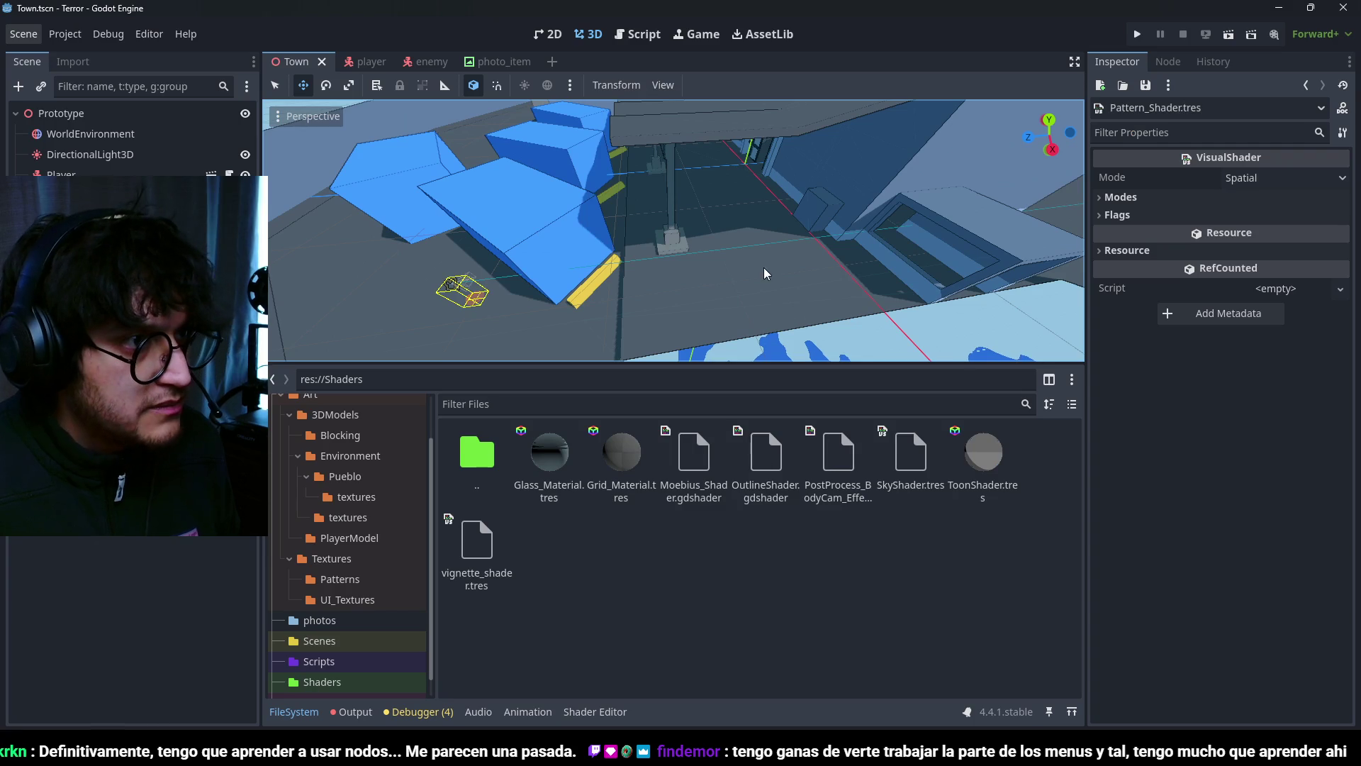
pyautogui.hotkey('alt', 'Tab')
pyautogui.scroll(3, 826, 380)
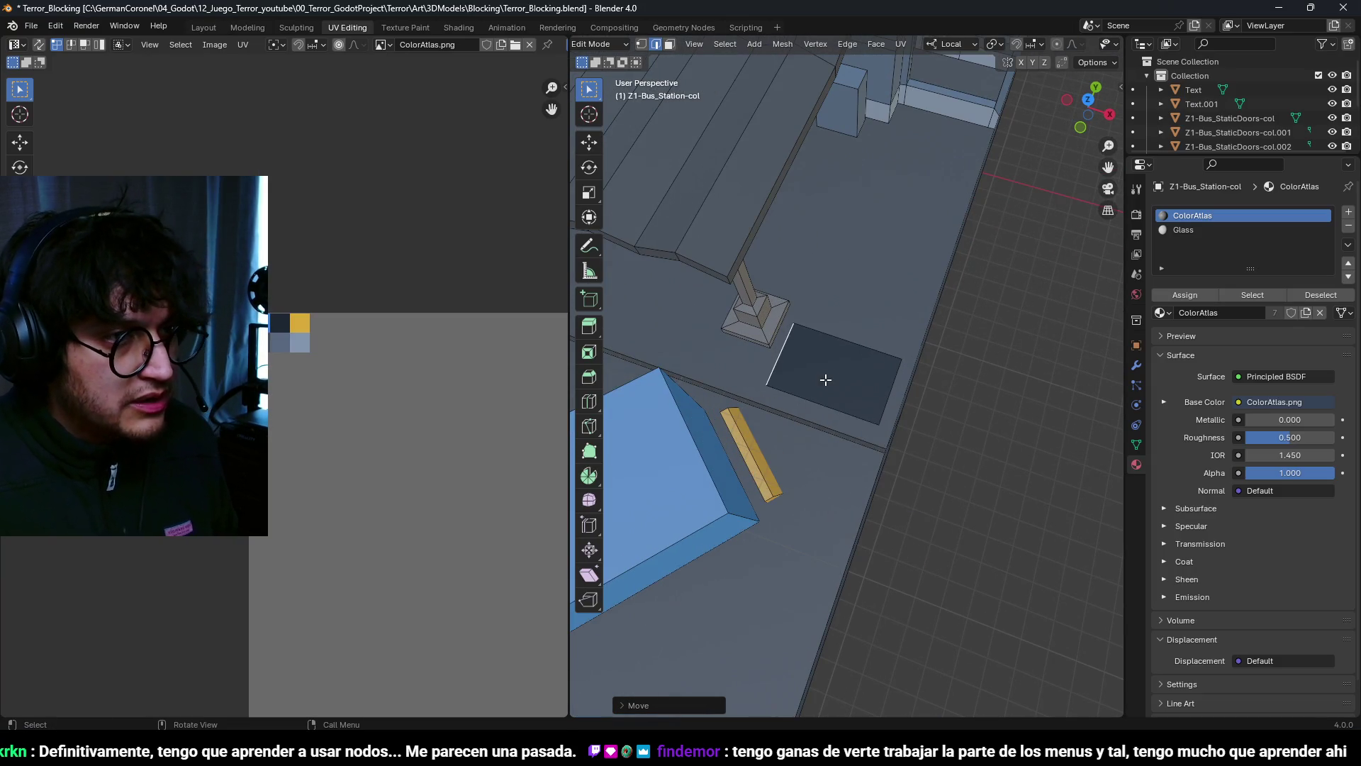
pyautogui.press('3')
pyautogui.click(840, 385)
pyautogui.press('g')
pyautogui.click(324, 395)
# Step: Select the whole ground face and bevel its corners round
pyautogui.hotkey('alt', 'a')
pyautogui.press('2')
pyautogui.moveTo(873, 390); pyautogui.dragTo(855, 377, button='middle')
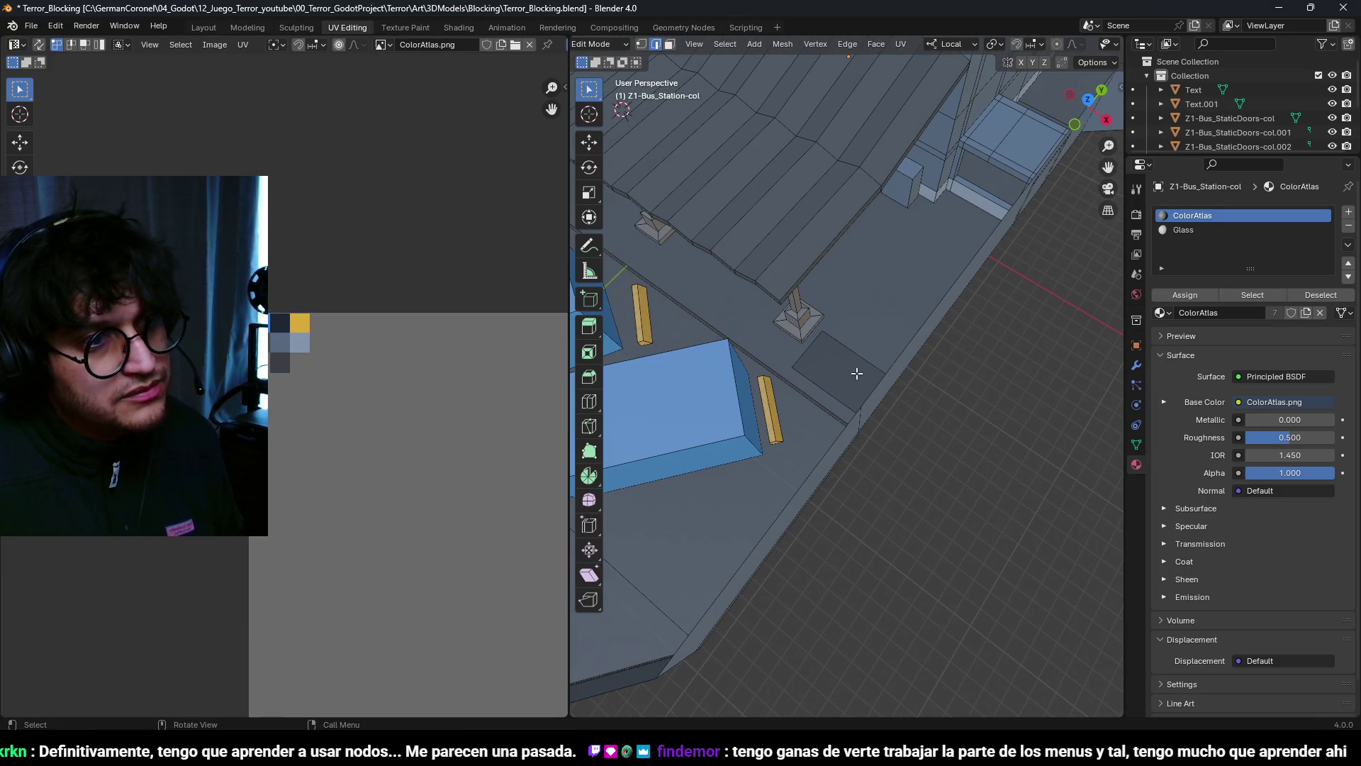
pyautogui.press('KP_7')
pyautogui.scroll(5, 857, 357)
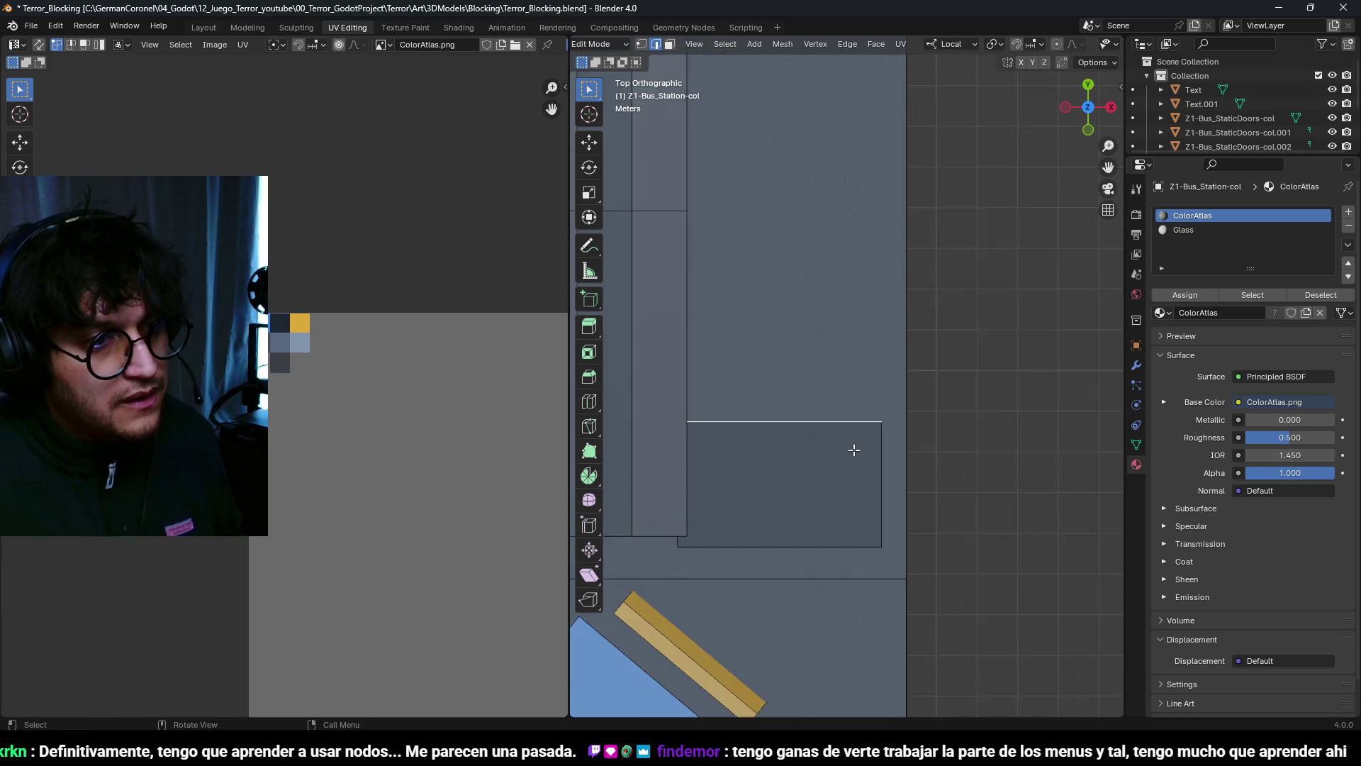
pyautogui.scroll(2, 905, 345)
pyautogui.moveTo(878, 371)
pyautogui.mouseDown(button='middle')
pyautogui.moveTo(830, 298)
pyautogui.moveTo(850, 321)
pyautogui.mouseUp(button='middle')
pyautogui.press('KP_7')
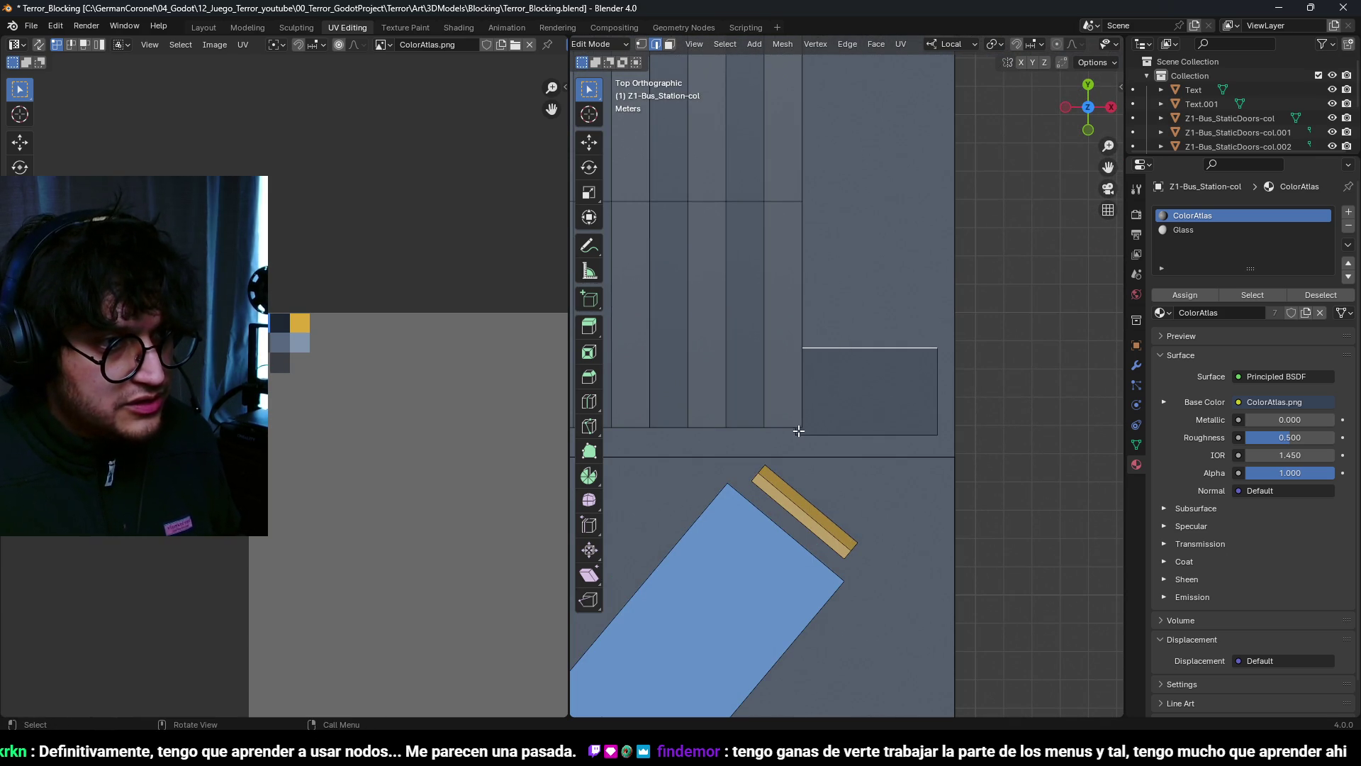
pyautogui.moveTo(963, 421); pyautogui.dragTo(941, 368, button='middle')
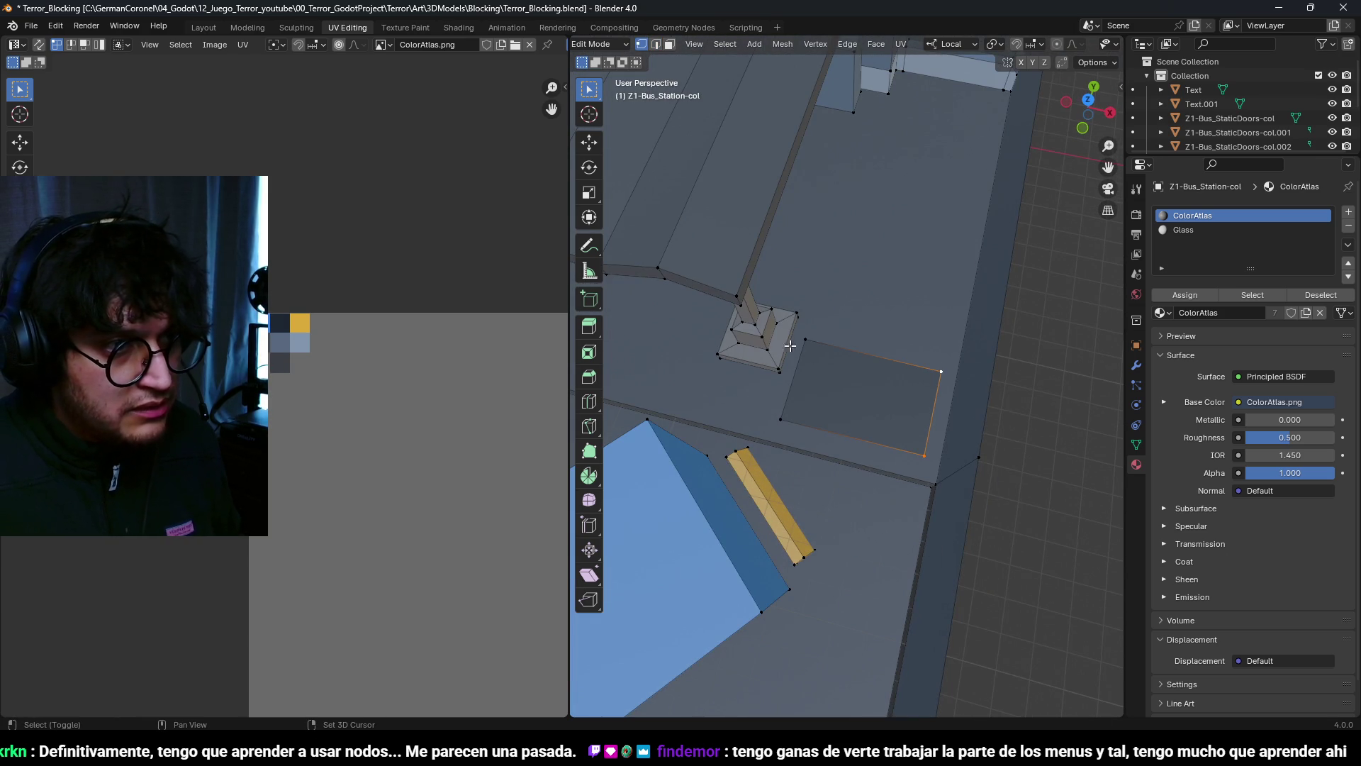
pyautogui.keyDown('shift'); pyautogui.click(781, 419); pyautogui.keyUp('shift')
pyautogui.hotkey('ctrl', 'b')
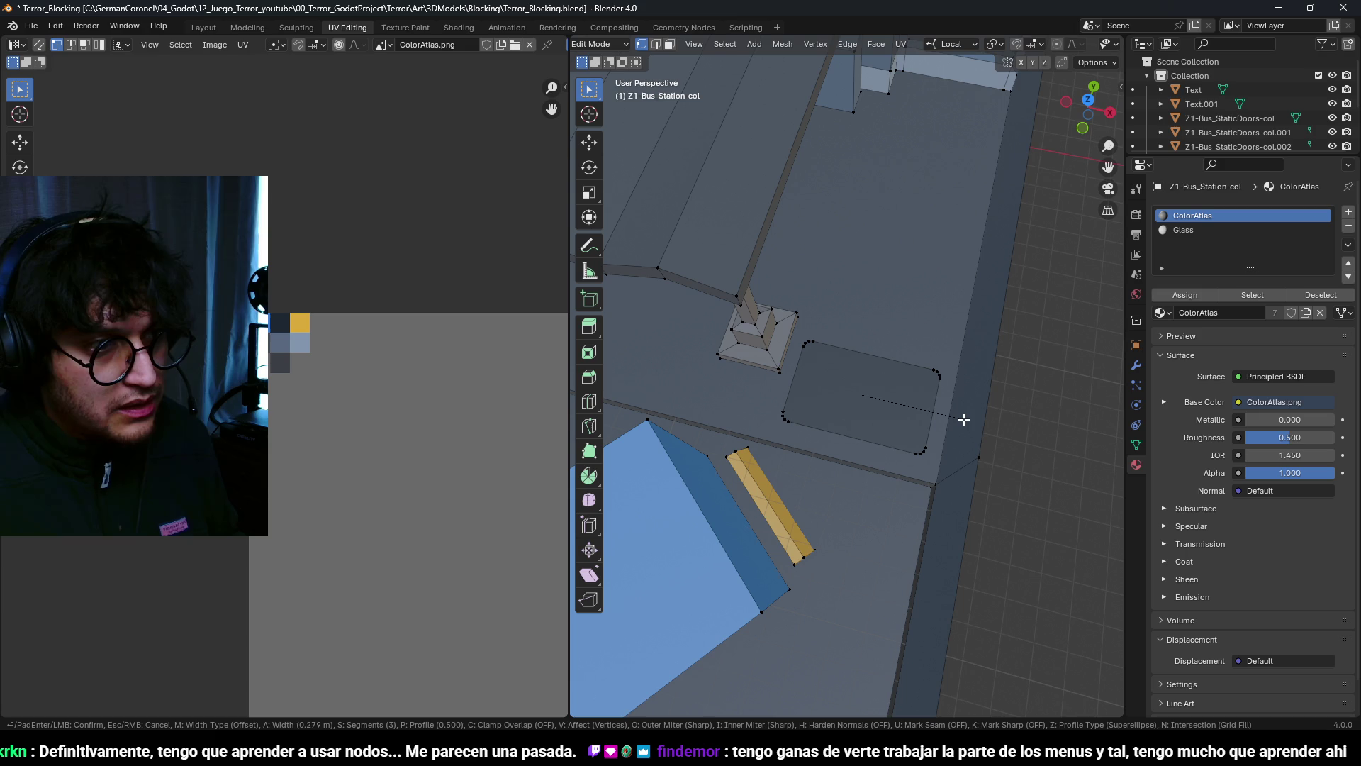
pyautogui.click(963, 419)
# Step: In top wireframe view, push the slab's bottom-left corner vertices out 1 m along X
pyautogui.press('KP_7')
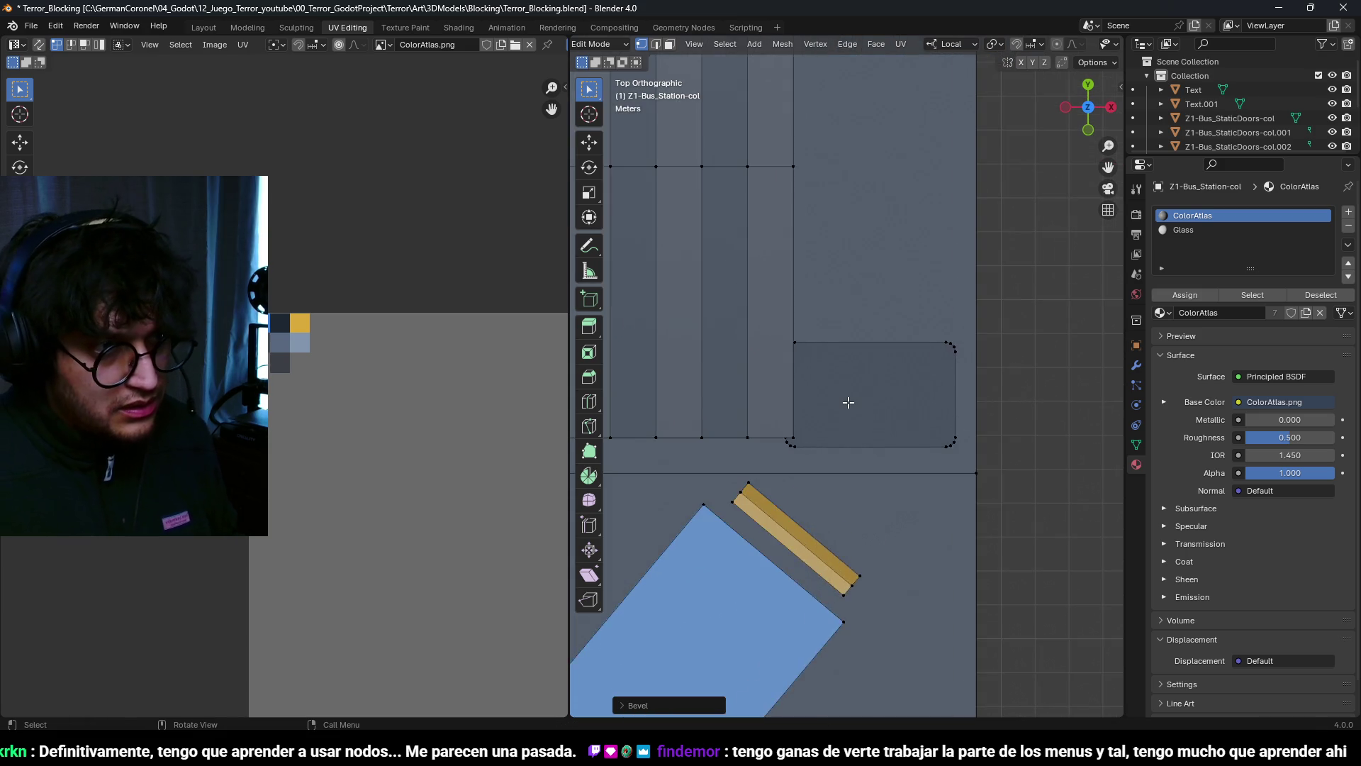
pyautogui.hotkey('shift', 'z')
pyautogui.moveTo(810, 465); pyautogui.dragTo(772, 446)
pyautogui.press('c')
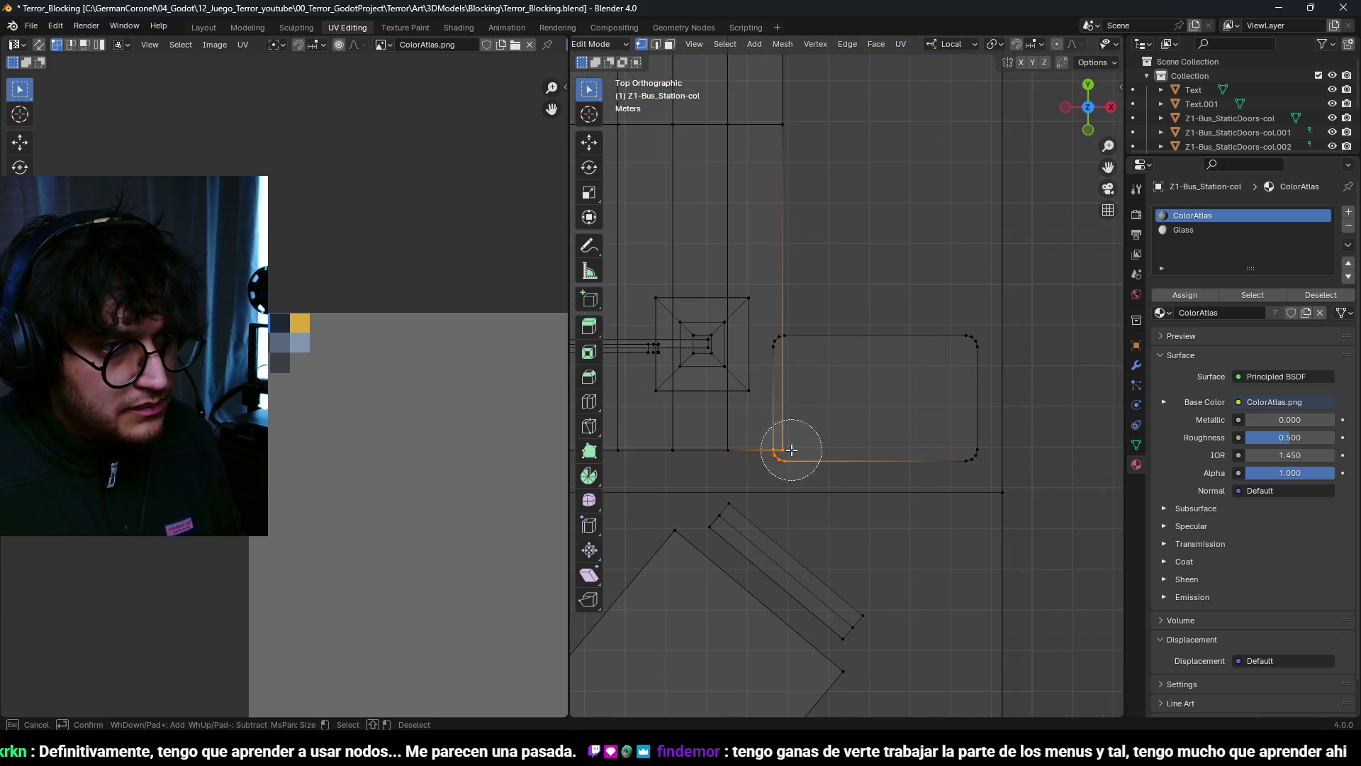
pyautogui.scroll(-3, 799, 359)
pyautogui.press('g')
pyautogui.press('x')
pyautogui.click(758, 397)
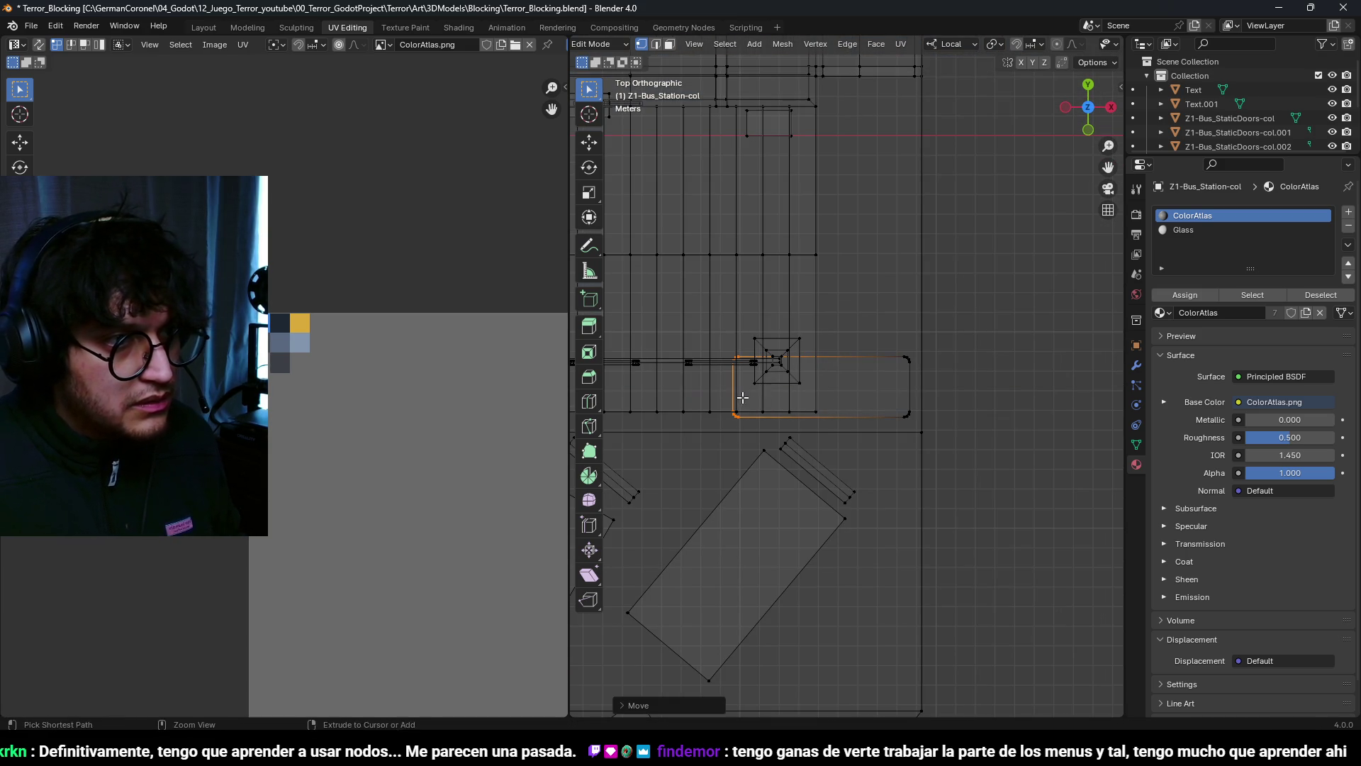
# Step: Select the top corner vertices and raise the slab's top edge 2 m along Y
pyautogui.scroll(2, 891, 373)
pyautogui.moveTo(948, 386); pyautogui.dragTo(934, 353)
pyautogui.press('Escape')
pyautogui.press('g')
pyautogui.press('y')
pyautogui.click(889, 263)
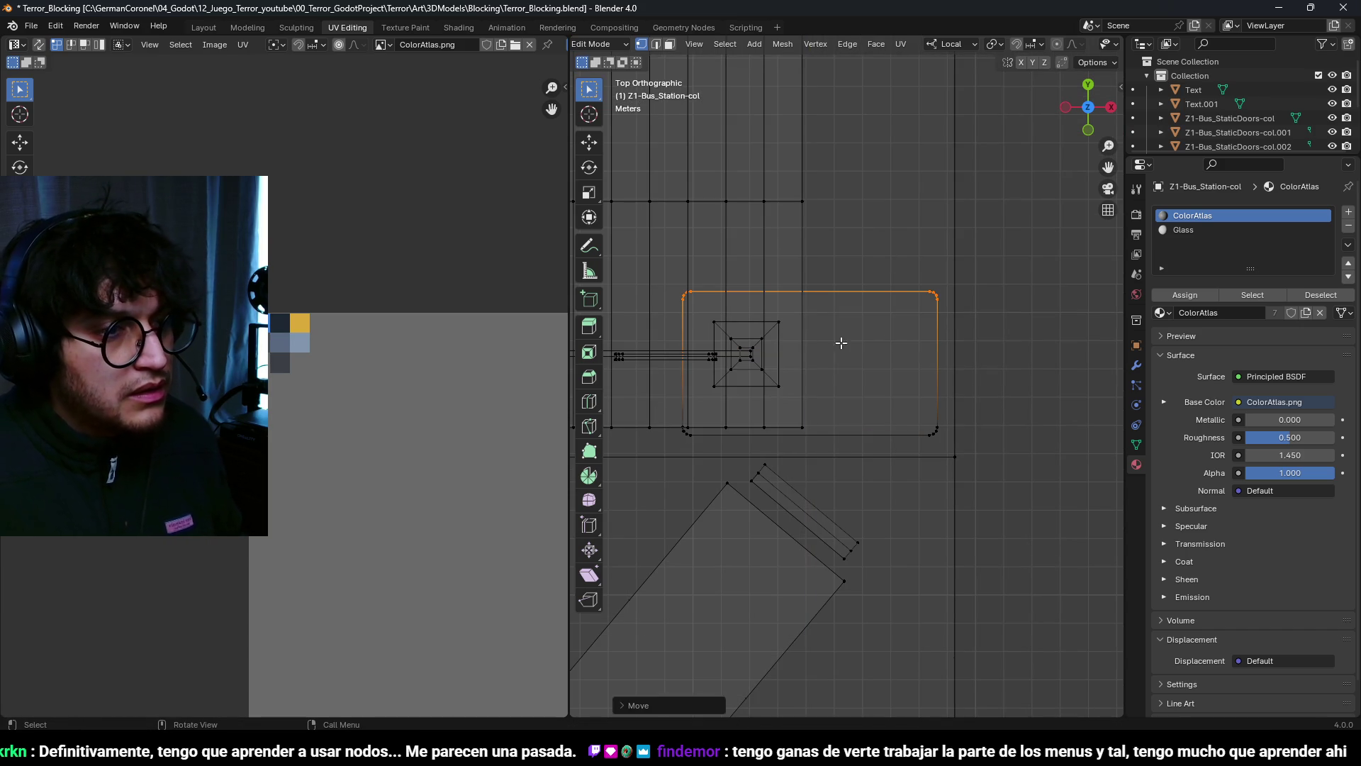
pyautogui.hotkey('shift', 'z')
pyautogui.press('3')
pyautogui.moveTo(845, 337)
pyautogui.mouseDown(button='middle')
pyautogui.moveTo(815, 316)
pyautogui.moveTo(893, 362)
pyautogui.mouseUp(button='middle')
# Step: Duplicate the rounded slab along X to place copies under the next shelter posts
pyautogui.press('g')
pyautogui.press('x')
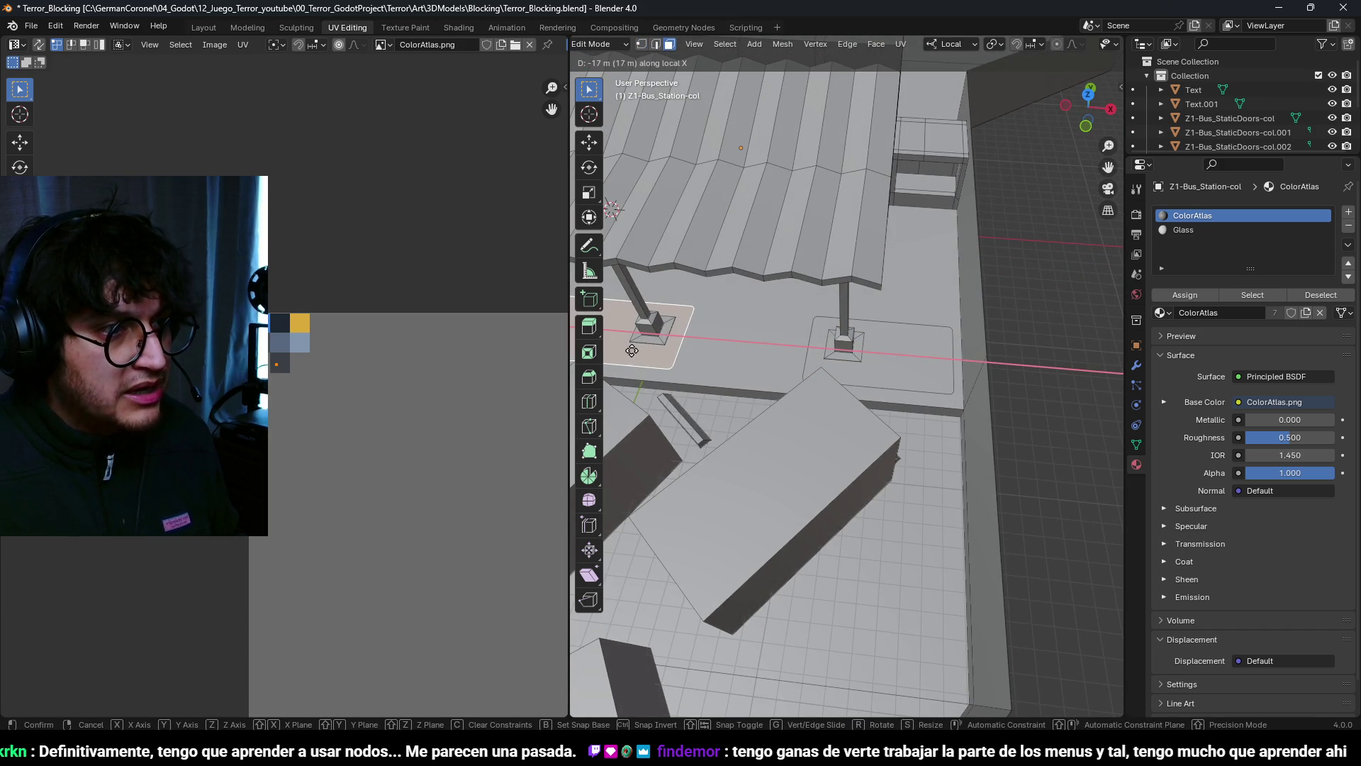
pyautogui.click(617, 350)
pyautogui.moveTo(617, 350); pyautogui.dragTo(836, 324, button='middle')
pyautogui.hotkey('shift', 'd')
pyautogui.press('x')
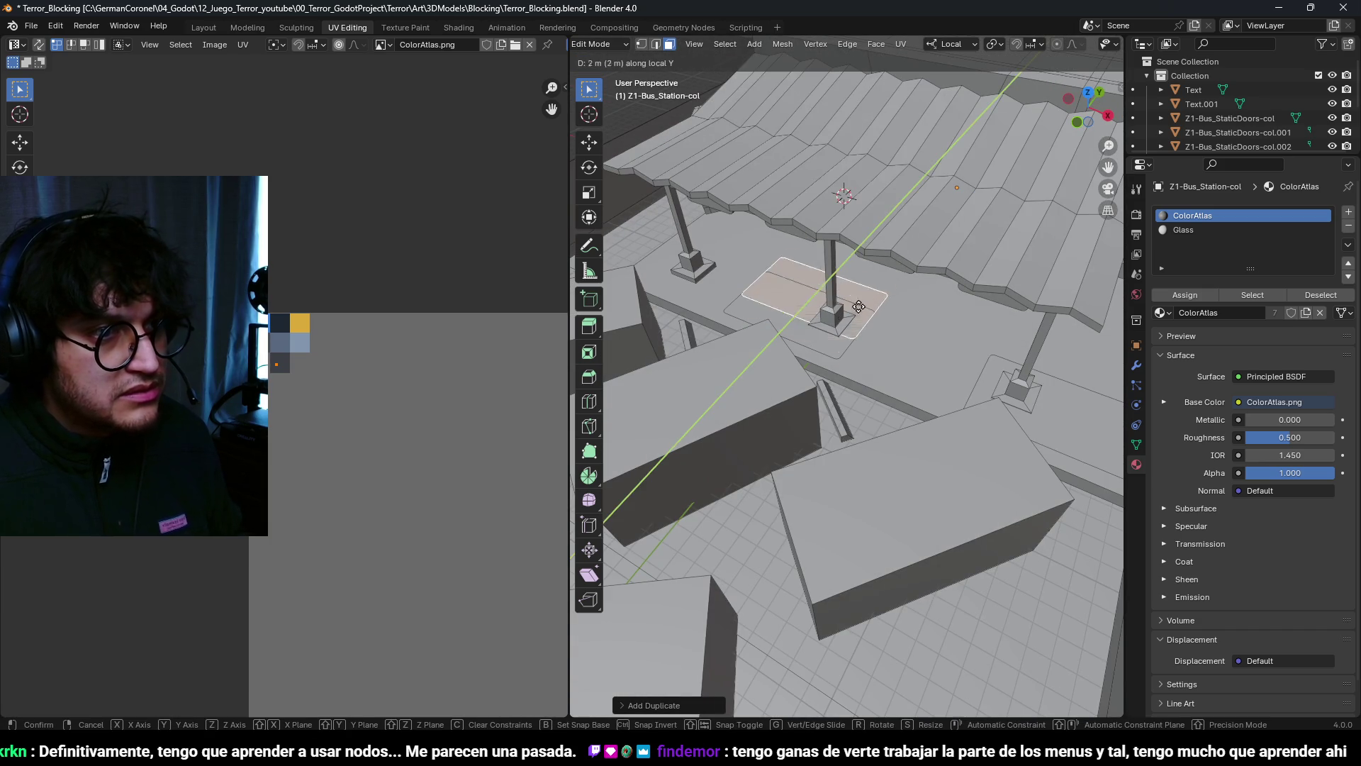
pyautogui.click(996, 321)
pyautogui.moveTo(996, 322)
pyautogui.mouseDown(button='middle')
pyautogui.moveTo(768, 306)
pyautogui.moveTo(798, 347)
pyautogui.moveTo(820, 473)
pyautogui.moveTo(846, 432)
pyautogui.moveTo(922, 417)
pyautogui.mouseUp(button='middle')
# Step: Cancel a stray move and reselect a single rounded ground slab
pyautogui.press('g')
pyautogui.press('x')
pyautogui.rightClick(791, 304)
pyautogui.press('a')
pyautogui.hotkey('alt', 'a')
pyautogui.click(846, 432)
# Step: Copy the slab near the station wall, turn it 90 degrees about Z, and shift it 3 m along Y
pyautogui.press('g')
pyautogui.press('y')
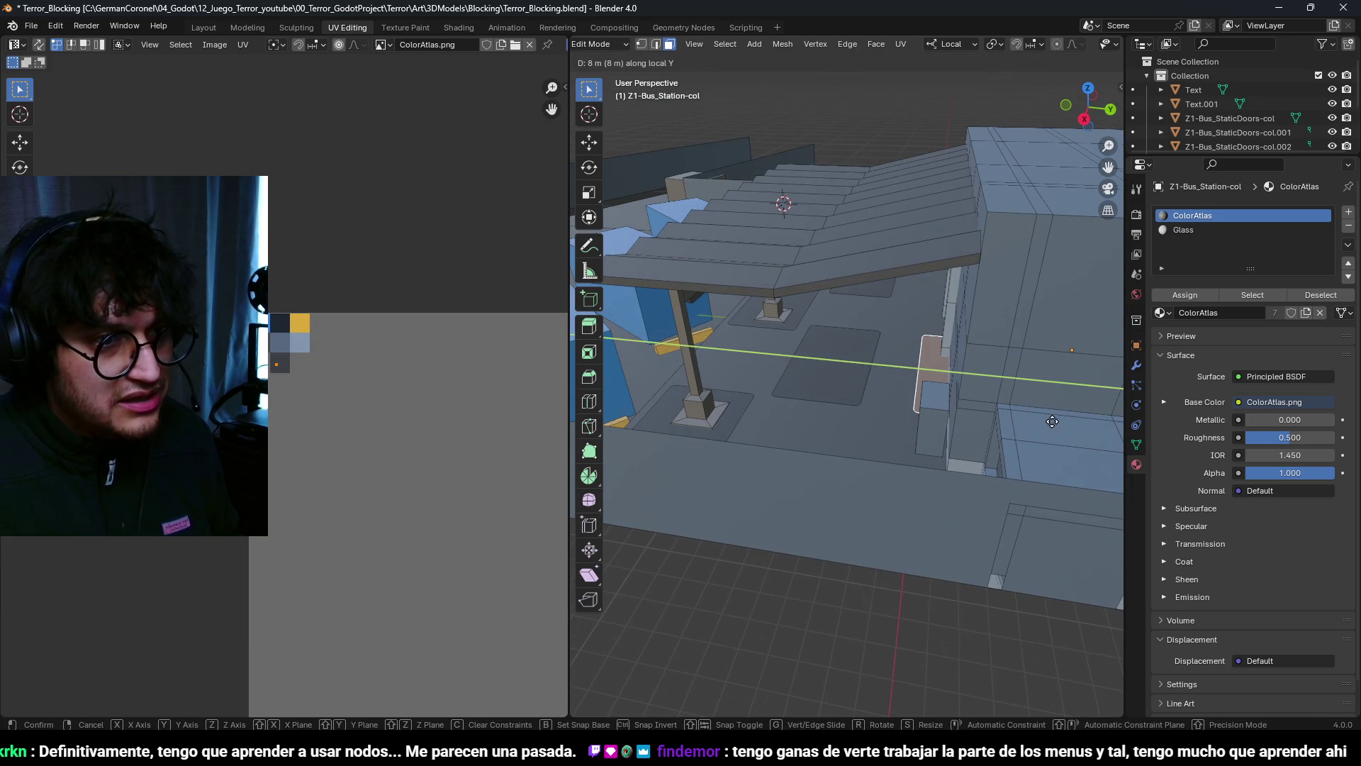
pyautogui.rightClick(1048, 421)
pyautogui.moveTo(1042, 418)
pyautogui.mouseDown(button='middle')
pyautogui.moveTo(951, 446)
pyautogui.moveTo(922, 397)
pyautogui.mouseUp(button='middle')
pyautogui.press('g')
pyautogui.press('x')
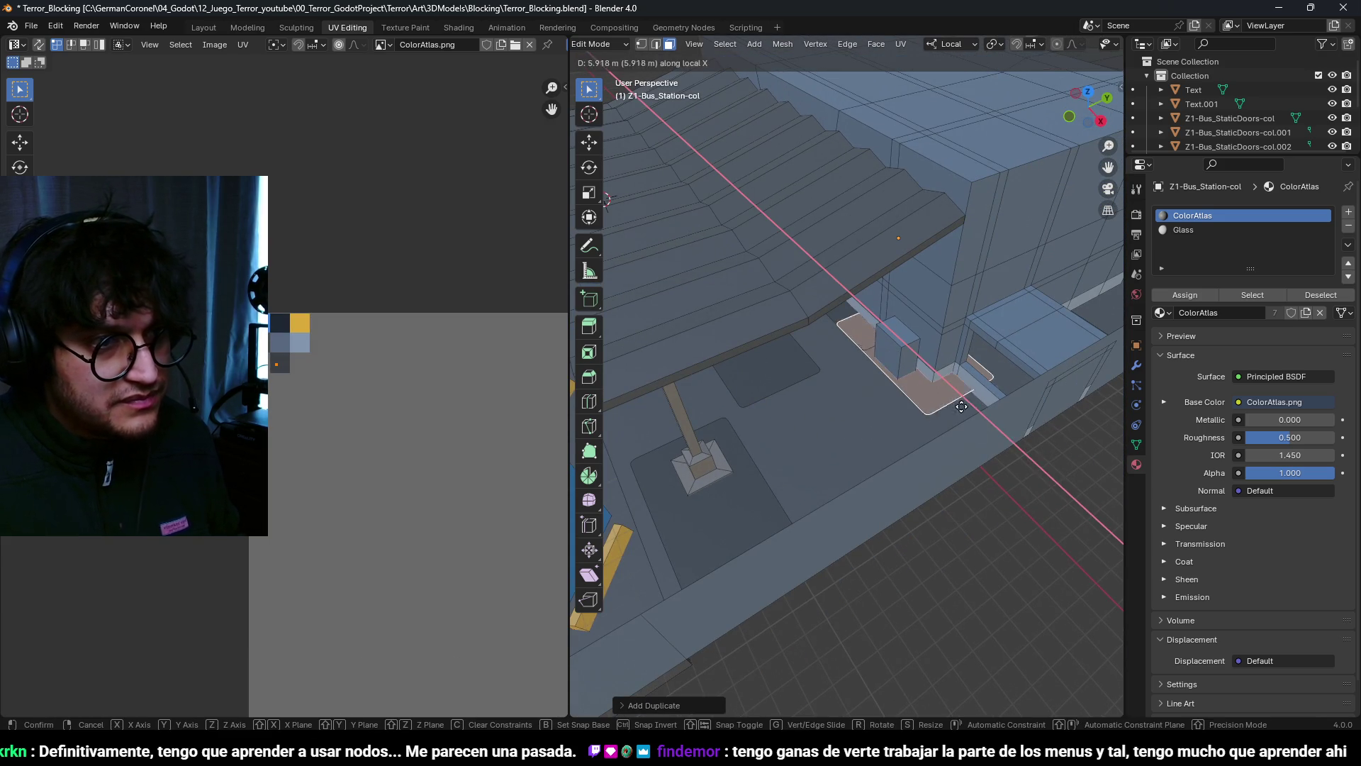
pyautogui.click(1013, 451)
pyautogui.write('rz90')
pyautogui.press('Return')
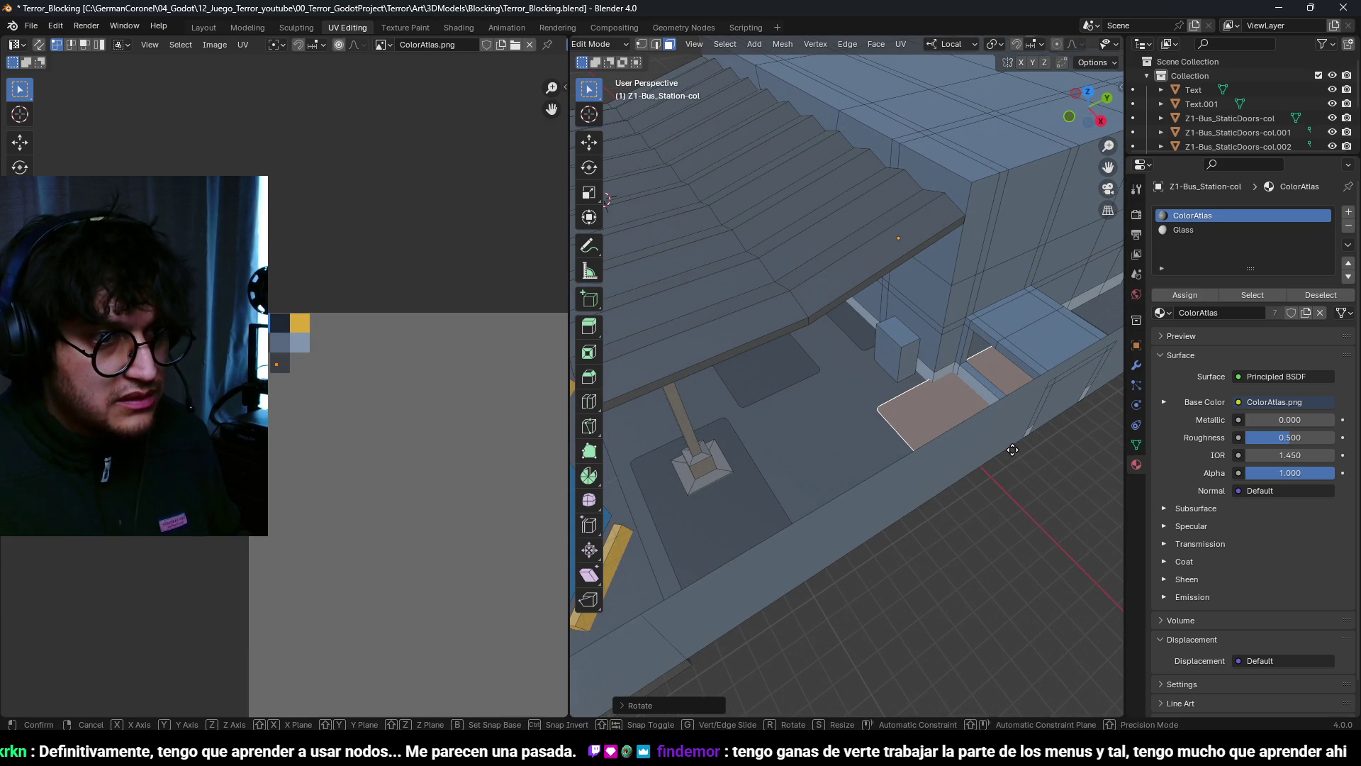
pyautogui.press('g')
pyautogui.press('y')
pyautogui.click(952, 448)
# Step: Slide the orange slab along X into its final spot under the shelter roof
pyautogui.moveTo(952, 449)
pyautogui.mouseDown(button='middle')
pyautogui.moveTo(945, 465)
pyautogui.moveTo(933, 453)
pyautogui.moveTo(941, 394)
pyautogui.moveTo(844, 372)
pyautogui.mouseUp(button='middle')
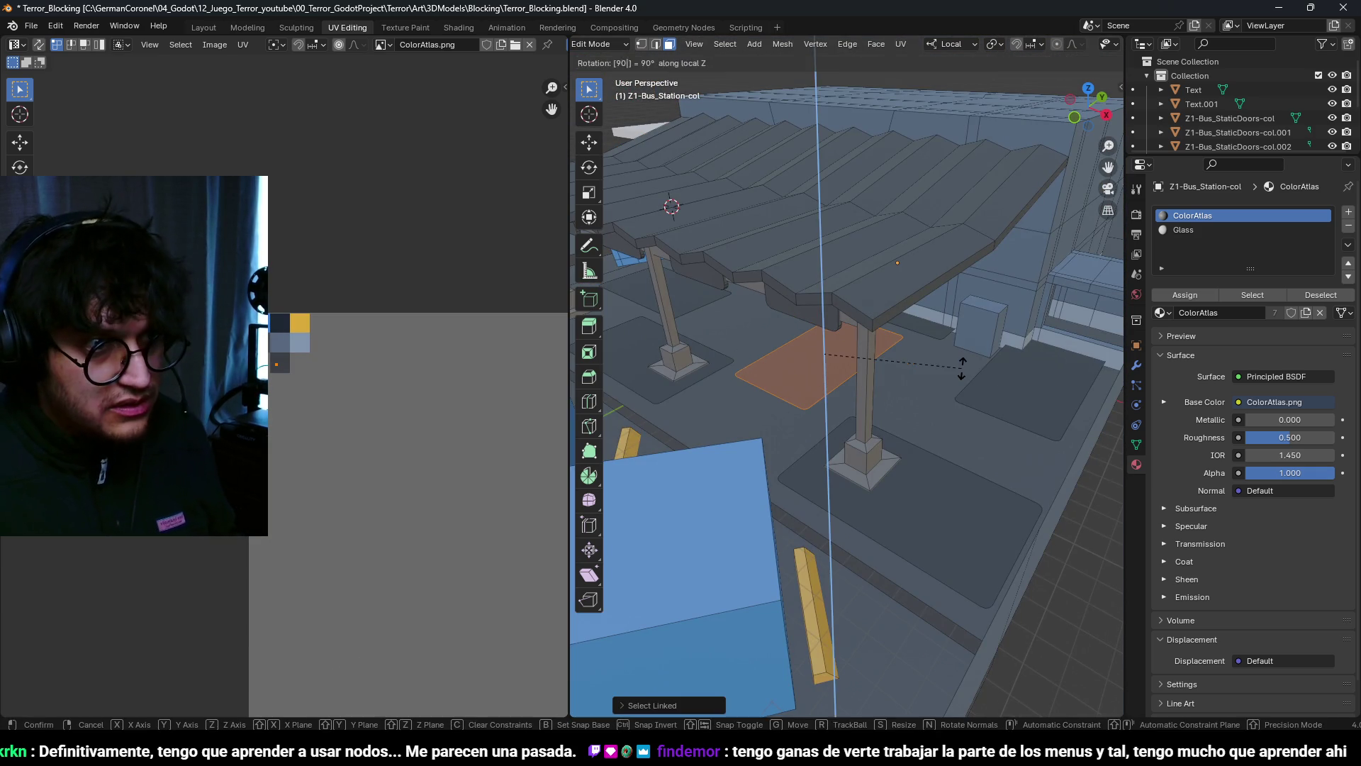
pyautogui.moveTo(961, 368)
pyautogui.mouseDown(button='middle')
pyautogui.moveTo(992, 353)
pyautogui.moveTo(991, 442)
pyautogui.moveTo(922, 497)
pyautogui.moveTo(730, 280)
pyautogui.moveTo(927, 385)
pyautogui.moveTo(890, 363)
pyautogui.moveTo(872, 375)
pyautogui.moveTo(915, 354)
pyautogui.moveTo(890, 387)
pyautogui.moveTo(901, 391)
pyautogui.moveTo(922, 344)
pyautogui.mouseUp(button='middle')
pyautogui.press('g')
pyautogui.press('x')
pyautogui.press('y')
pyautogui.press('Escape')
pyautogui.press('g')
pyautogui.press('x')
pyautogui.press('x')
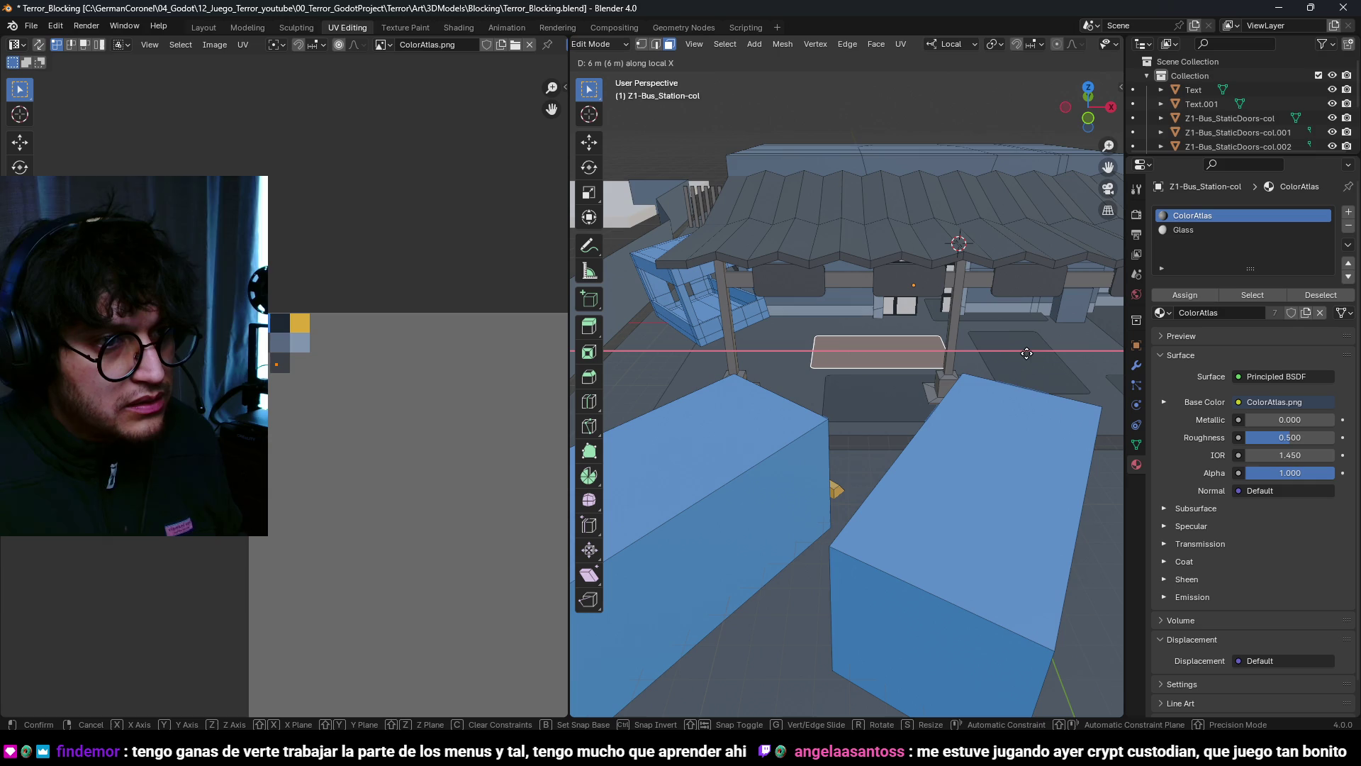
pyautogui.click(952, 353)
pyautogui.moveTo(952, 353)
pyautogui.mouseDown(button='middle')
pyautogui.moveTo(915, 295)
pyautogui.moveTo(814, 413)
pyautogui.moveTo(903, 307)
pyautogui.moveTo(874, 356)
pyautogui.mouseUp(button='middle')
pyautogui.moveTo(768, 400)
pyautogui.mouseDown(button='middle')
pyautogui.moveTo(887, 390)
pyautogui.moveTo(900, 426)
pyautogui.moveTo(754, 425)
pyautogui.moveTo(863, 398)
pyautogui.mouseUp(button='middle')
pyautogui.scroll(-5, 863, 398)
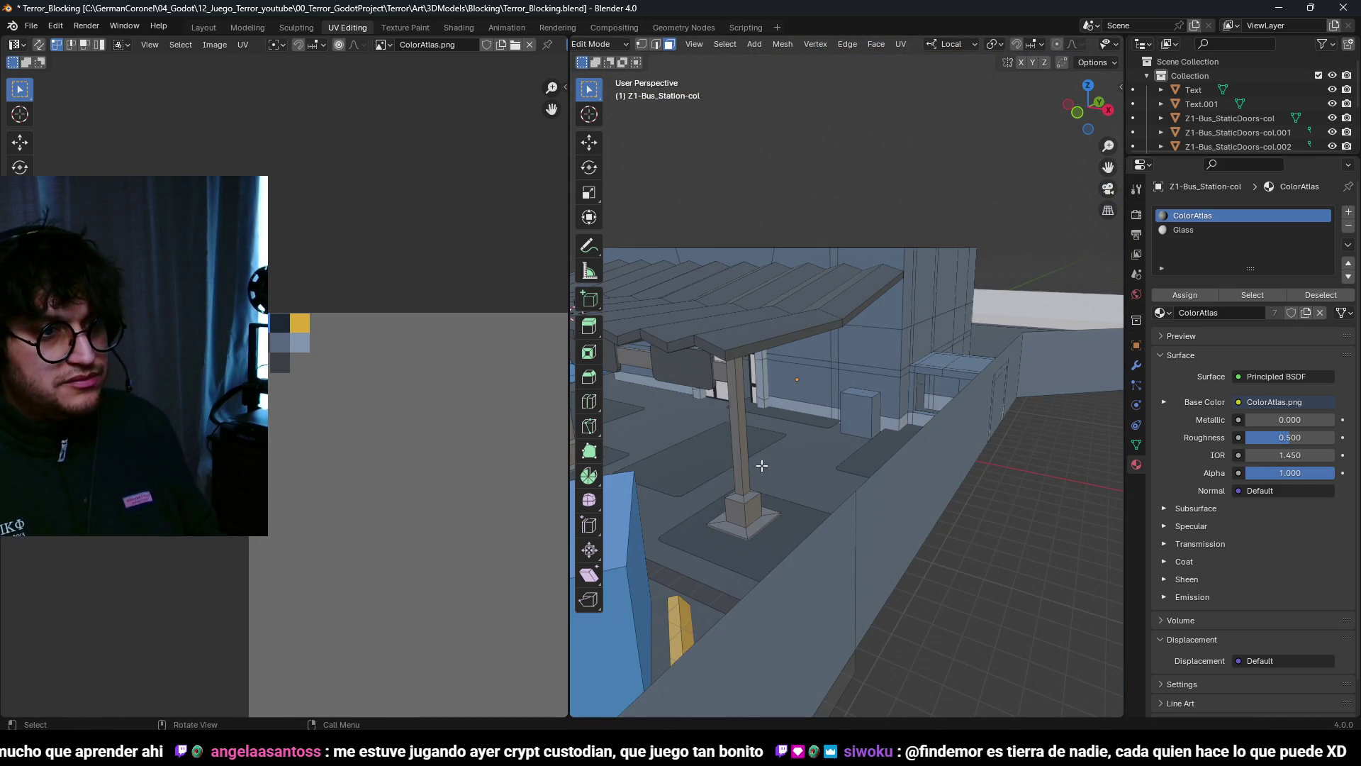
# Step: Move the slab along Y to the wall and stand it upright at 90 degrees about X
pyautogui.moveTo(772, 461); pyautogui.dragTo(750, 499, button='middle')
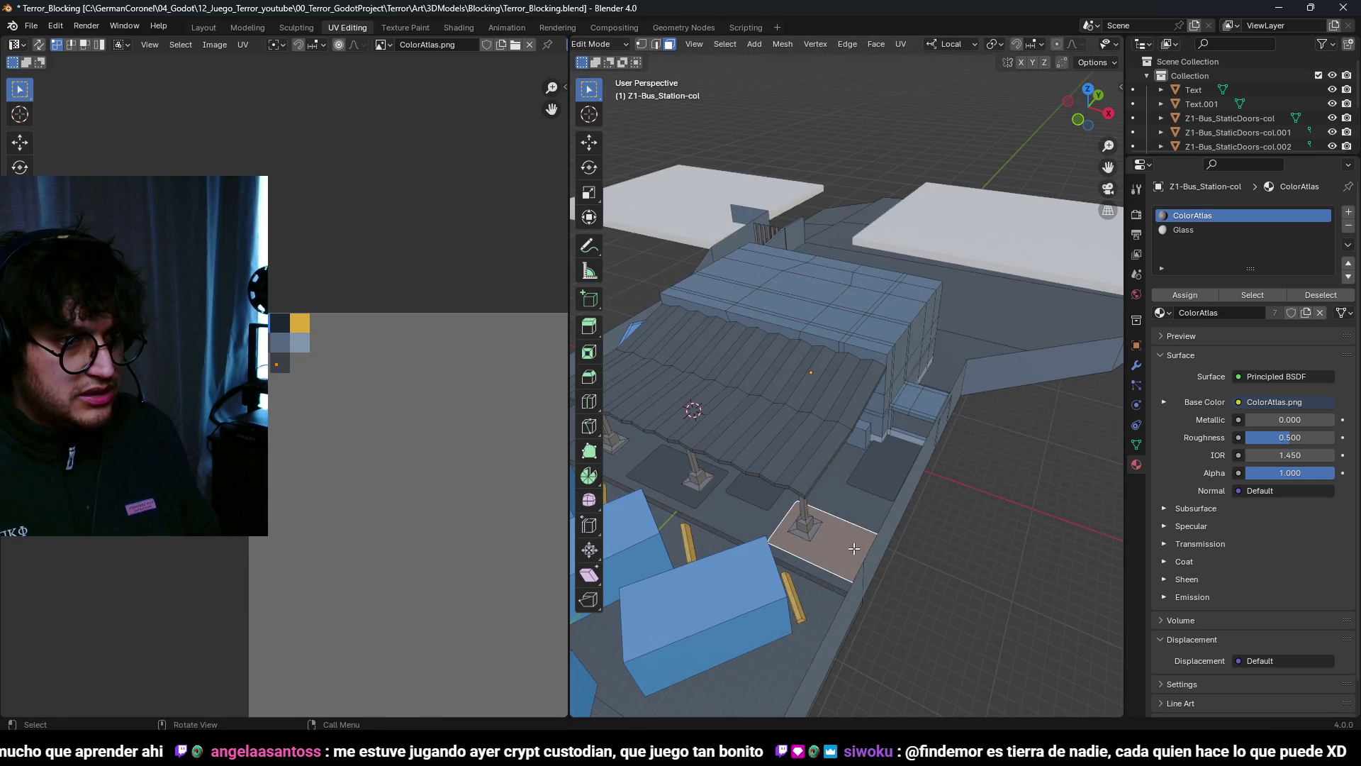
pyautogui.moveTo(860, 554); pyautogui.dragTo(752, 521, button='middle')
pyautogui.scroll(2, 752, 521)
pyautogui.press('g')
pyautogui.press('y')
pyautogui.press('y')
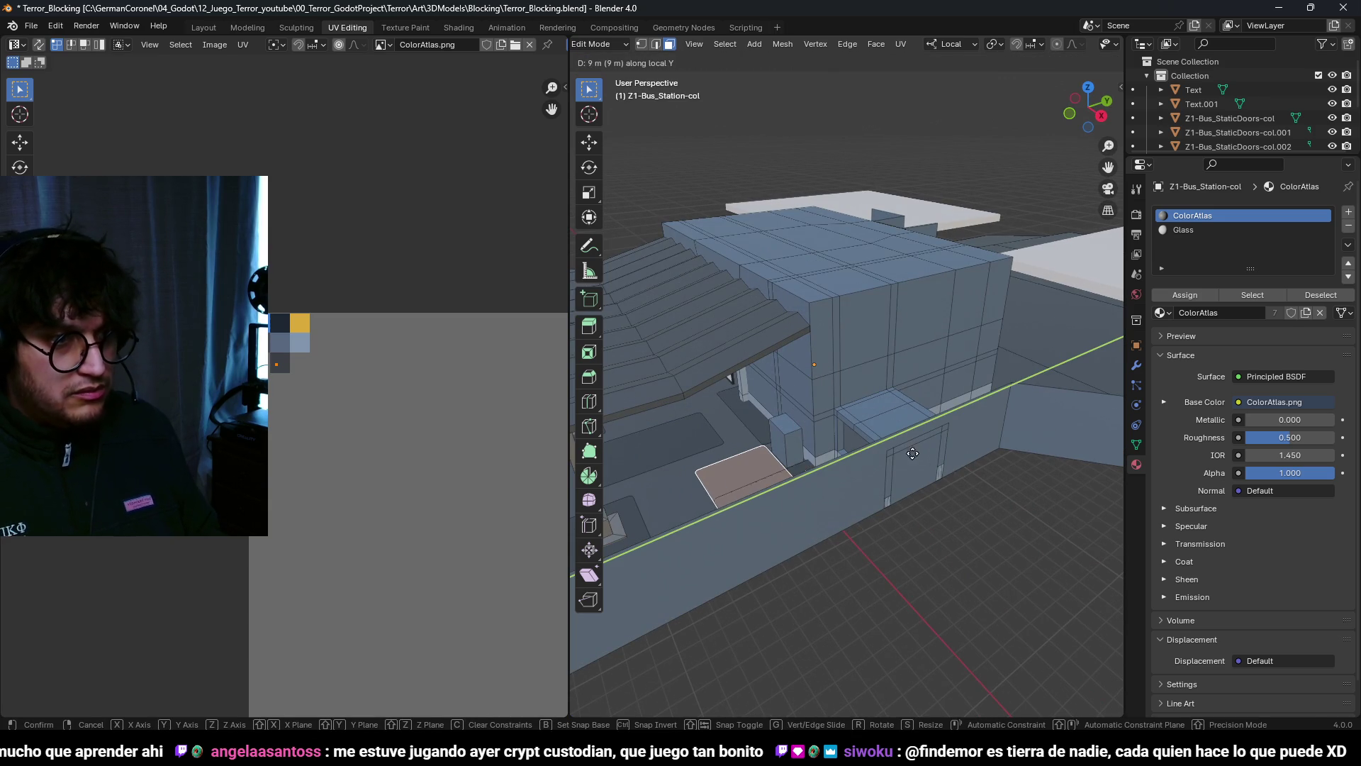
pyautogui.press('Return')
pyautogui.press('r')
pyautogui.press('x')
pyautogui.press('Return')
# Step: In front view, lift the upright slab above the wall band
pyautogui.press('KP_1')
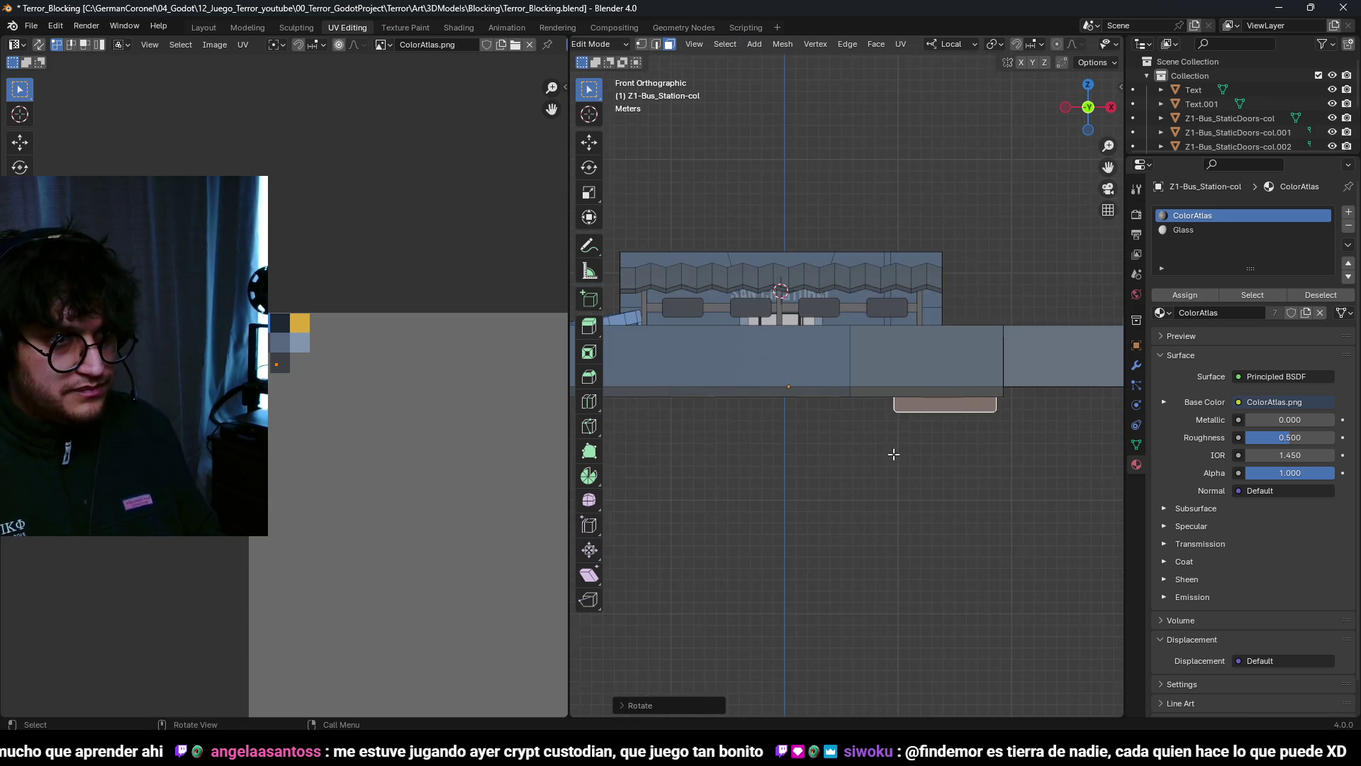
pyautogui.scroll(3, 894, 454)
pyautogui.scroll(-3, 714, 608)
pyautogui.press('g')
pyautogui.click(719, 492)
pyautogui.scroll(4, 719, 491)
pyautogui.scroll(-2, 881, 408)
pyautogui.scroll(1, 1023, 337)
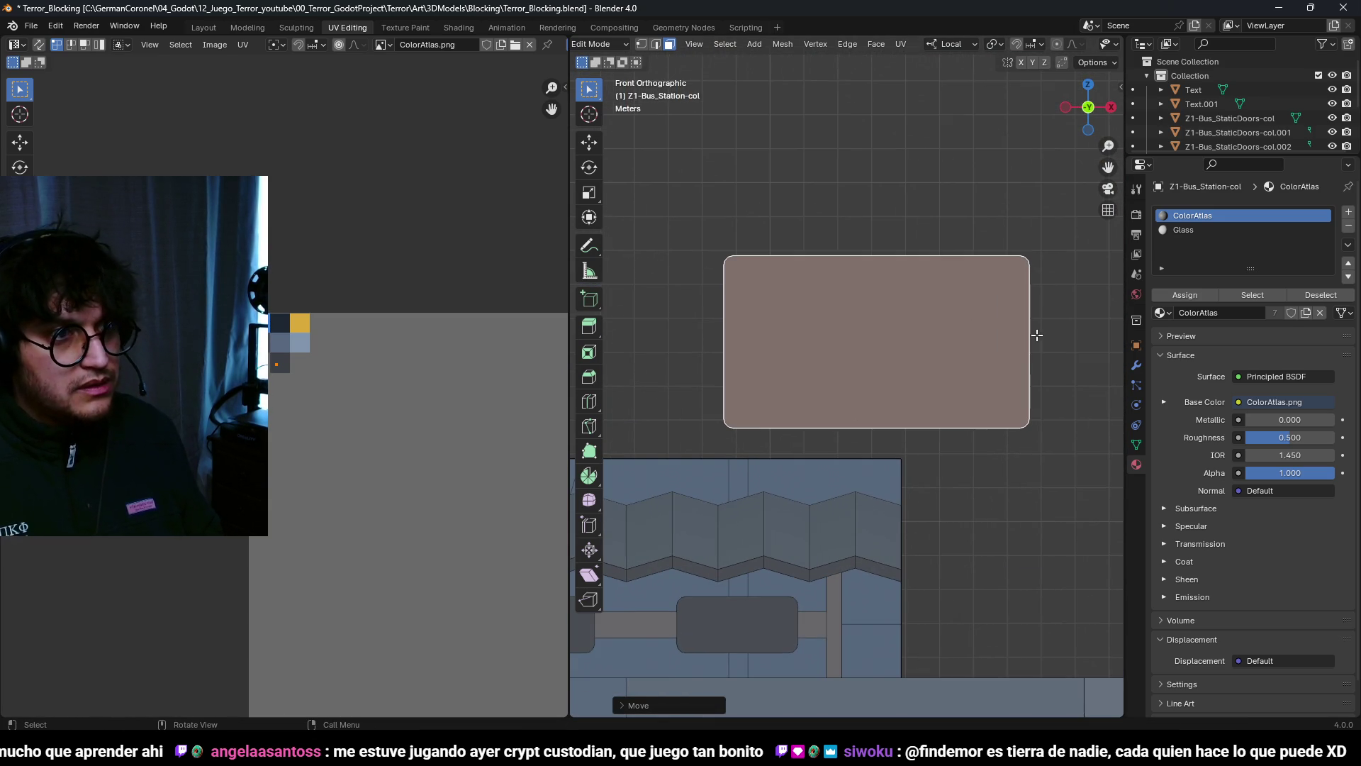
# Step: With X-ray on, narrow the slab by moving its right-side vertices 2 m along X
pyautogui.press('1')
pyautogui.hotkey('alt', 'z')
pyautogui.moveTo(952, 203); pyautogui.dragTo(1071, 541)
pyautogui.press('g')
pyautogui.press('x')
pyautogui.press('x')
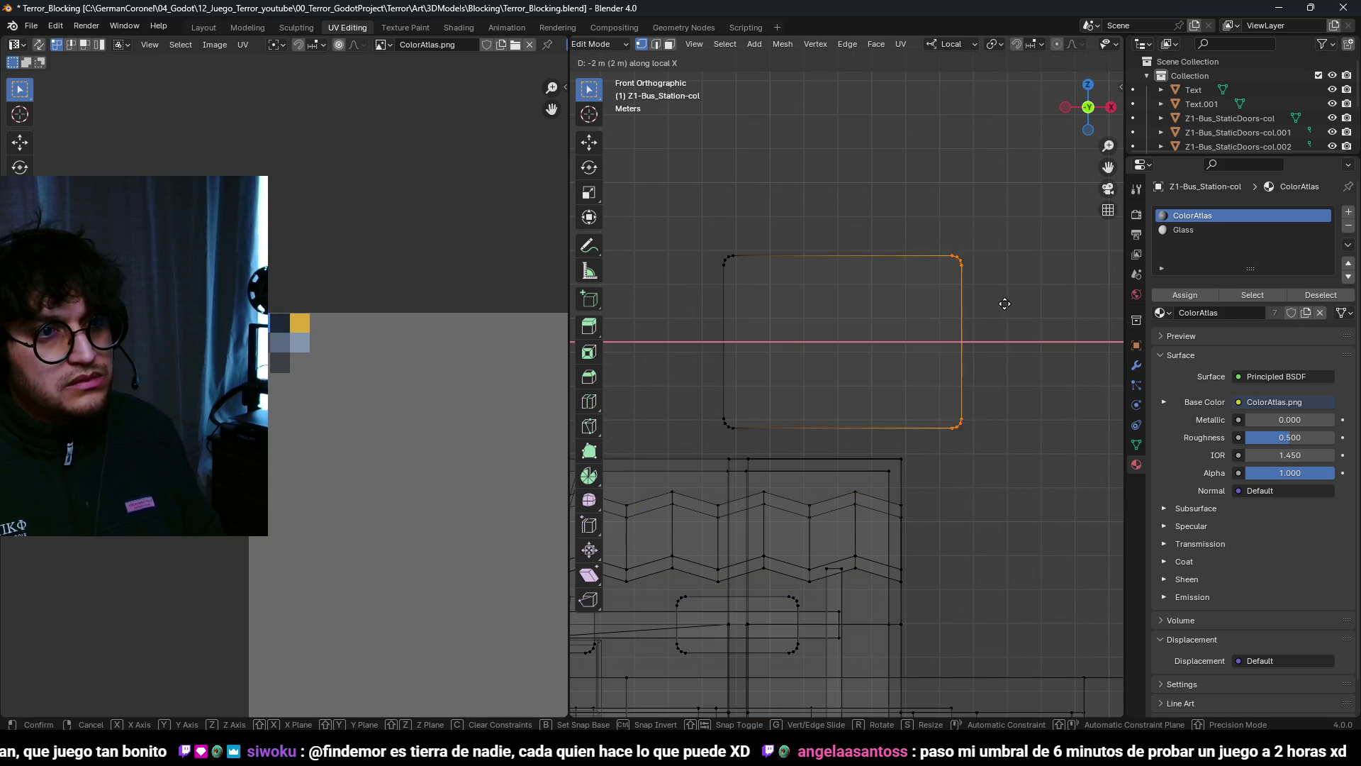
pyautogui.click(890, 309)
# Step: Move the narrowed panel into position on the wall and restore opaque solid shading
pyautogui.moveTo(626, 176); pyautogui.dragTo(846, 457)
pyautogui.keyDown('shift'); pyautogui.scroll(-3, 846, 458); pyautogui.keyUp('shift')
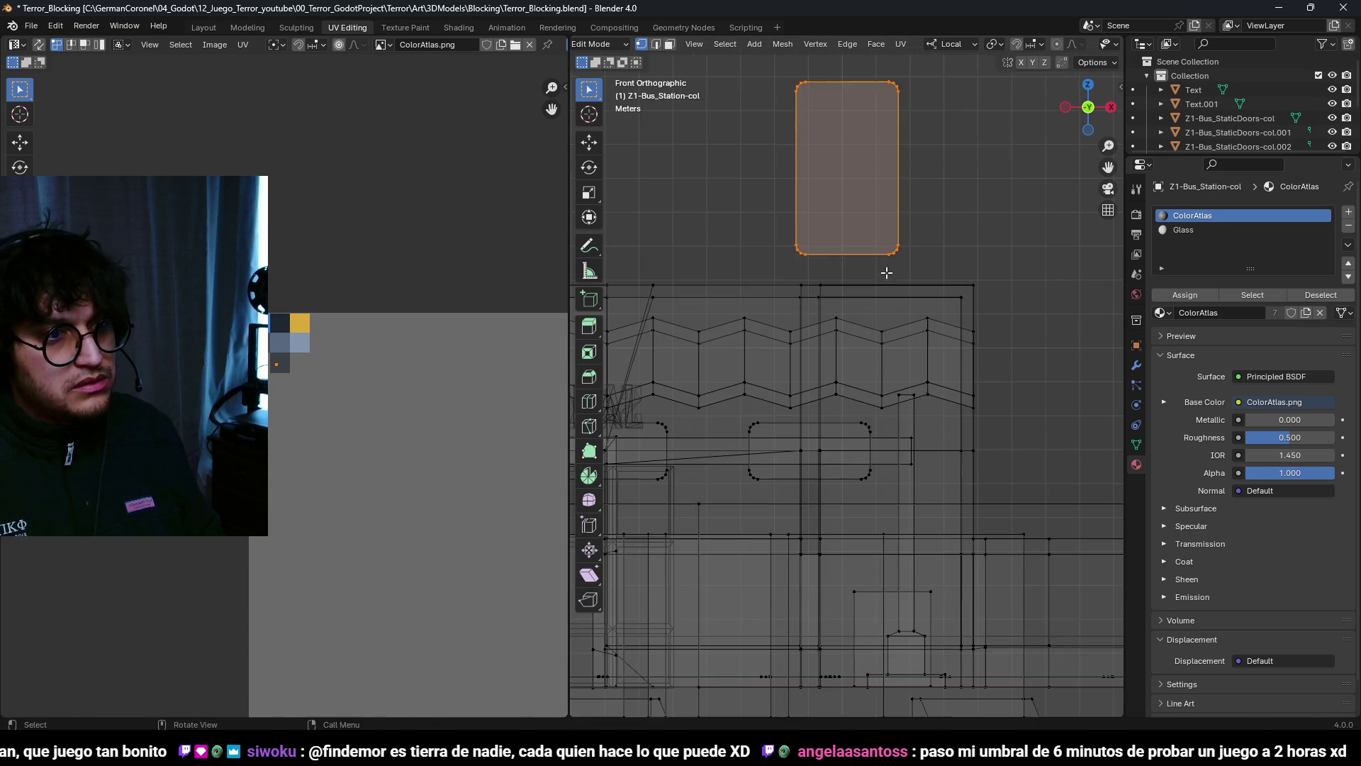
pyautogui.press('g')
pyautogui.click(735, 661)
pyautogui.press('z')
pyautogui.click(542, 596)
pyautogui.scroll(5, 908, 440)
pyautogui.moveTo(760, 477)
pyautogui.mouseDown(button='middle')
pyautogui.moveTo(742, 464)
pyautogui.moveTo(803, 422)
pyautogui.moveTo(887, 426)
pyautogui.mouseUp(button='middle')
pyautogui.scroll(-5, 743, 464)
pyautogui.scroll(4, 901, 382)
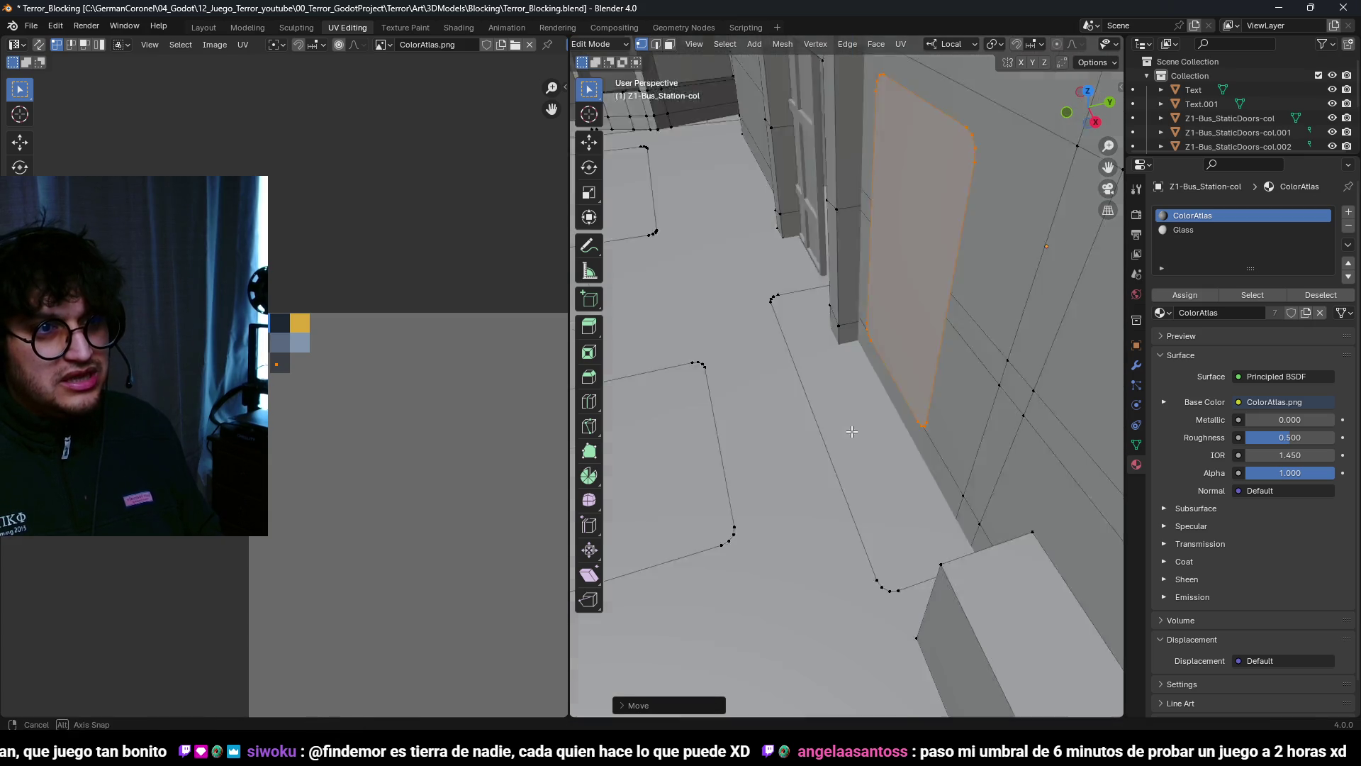
# Step: Scale the wall panel down to a shorter size in a face-aligned view
pyautogui.press('shift+KP_7')
pyautogui.press('s')
pyautogui.click(920, 389)
pyautogui.press('shift+KP_7')
# Step: Copy the panel and slide it along X to sit beside the original
pyautogui.press('g')
pyautogui.press('x')
pyautogui.scroll(-2, 780, 411)
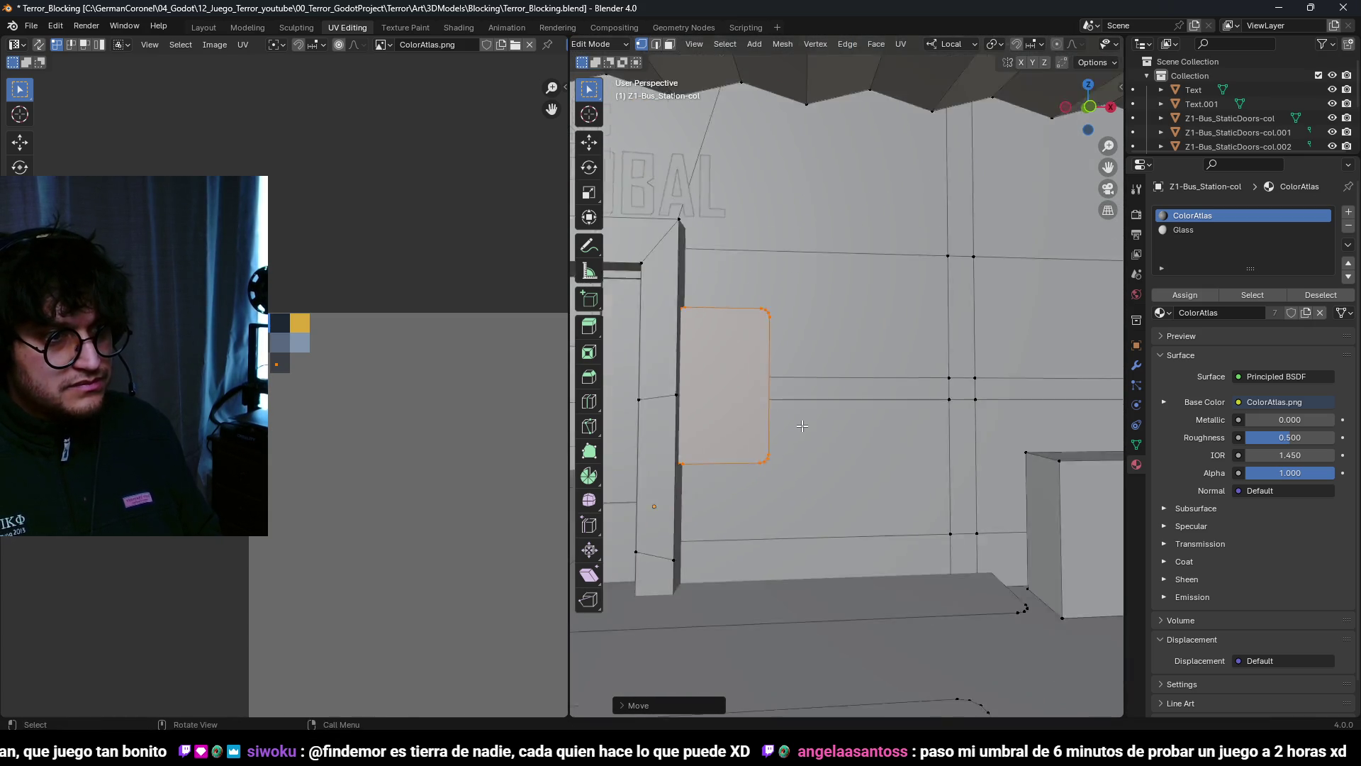
pyautogui.press('x')
pyautogui.moveTo(921, 435)
pyautogui.mouseDown(button='middle')
pyautogui.moveTo(848, 486)
pyautogui.moveTo(832, 407)
pyautogui.mouseUp(button='middle')
pyautogui.press('y')
pyautogui.press('x')
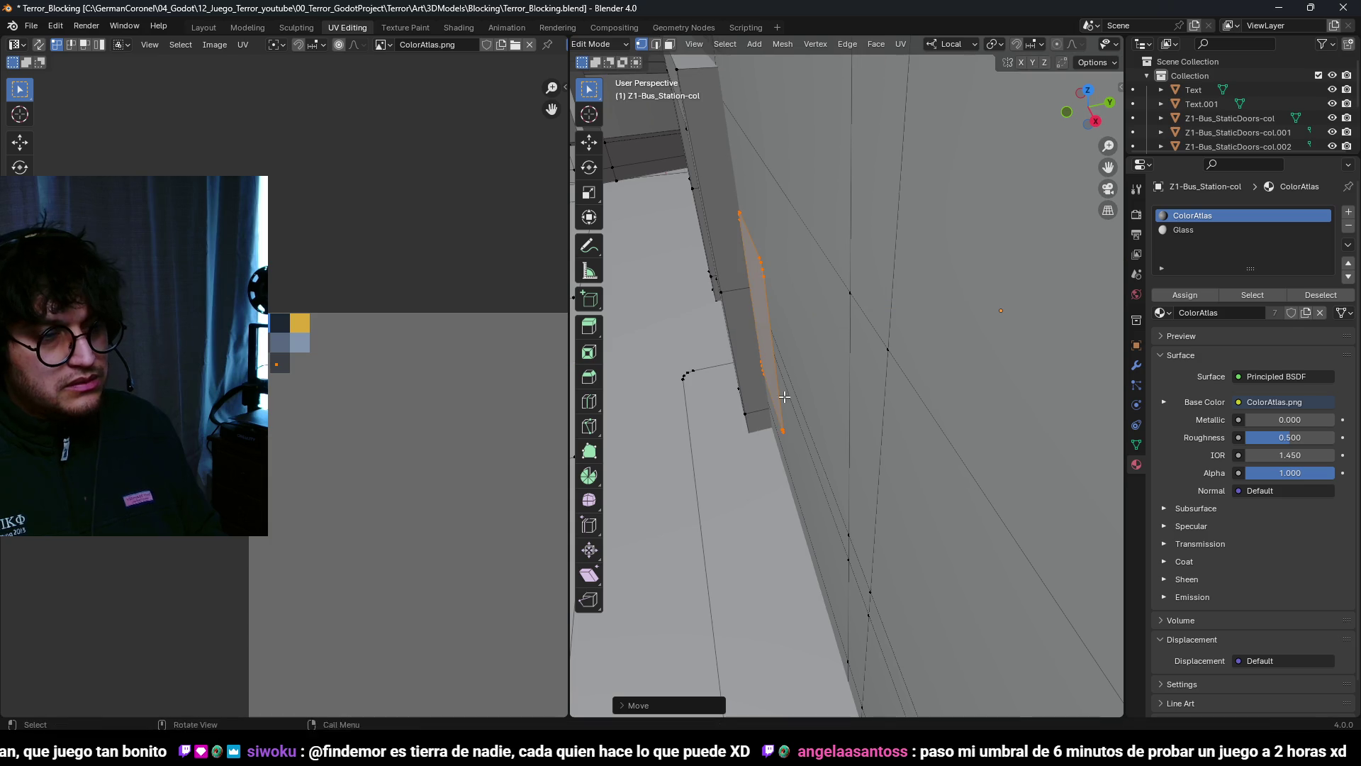
pyautogui.press('shift+KP_7')
pyautogui.click(961, 391)
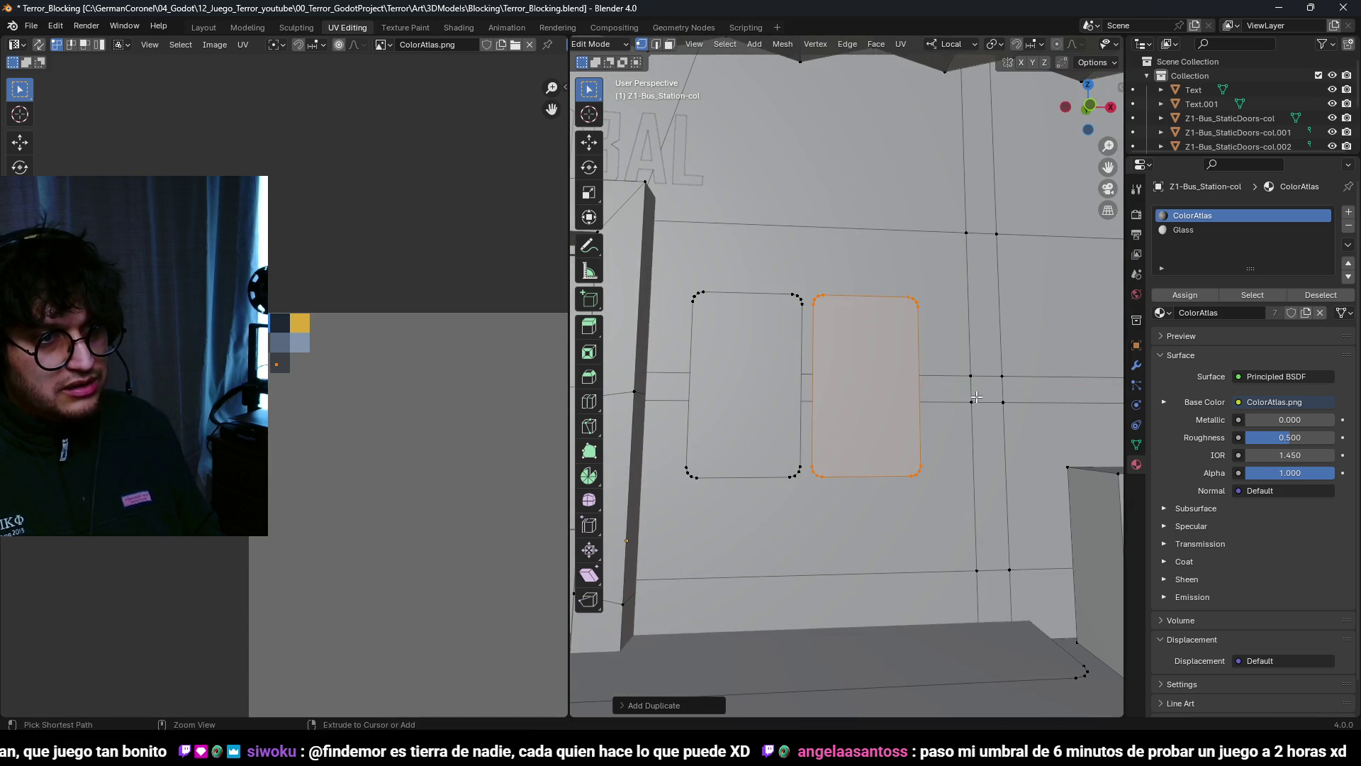
pyautogui.scroll(2, 940, 520)
pyautogui.press('Escape')
pyautogui.press('g')
pyautogui.press('Escape')
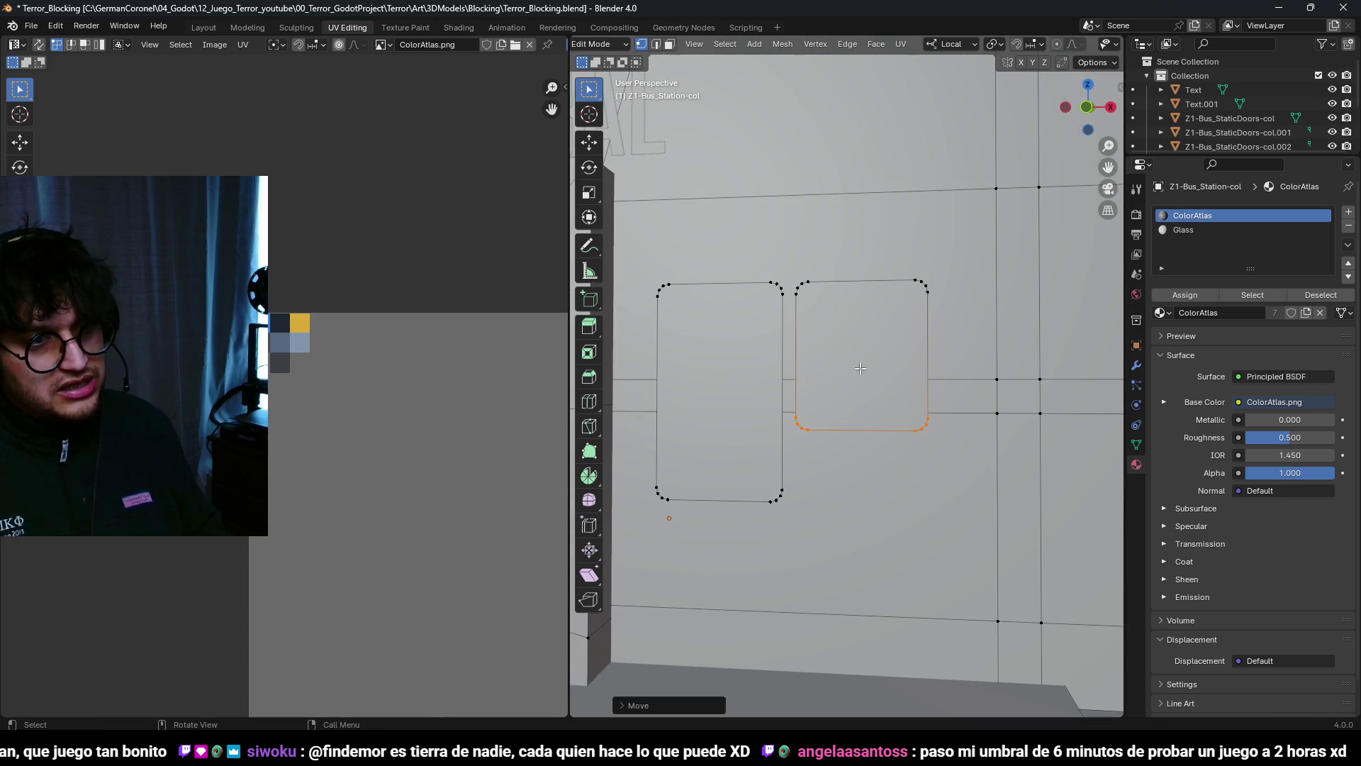
# Step: Copy the right-hand panel 2.4 m straight down along Z below it
pyautogui.press('3')
pyautogui.click(879, 359)
pyautogui.press('g')
pyautogui.press('z')
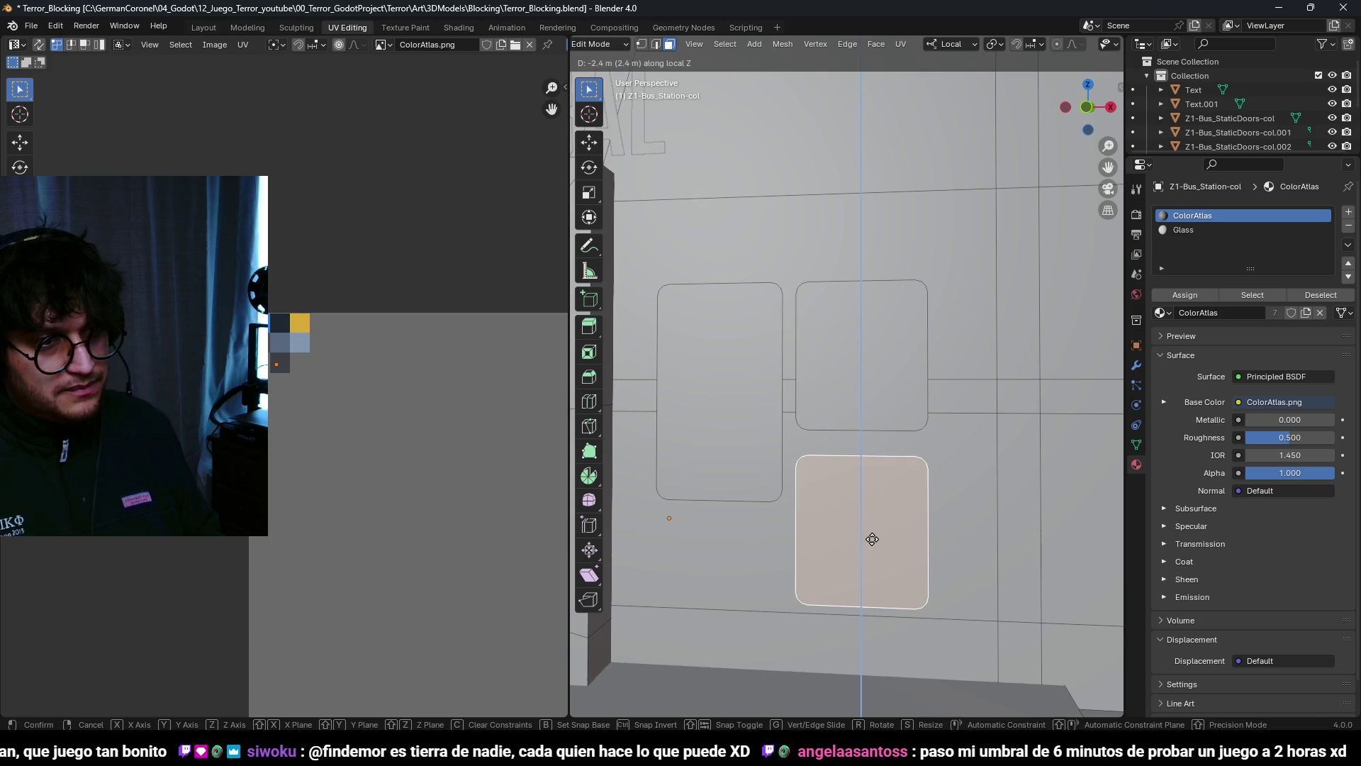
pyautogui.click(876, 539)
pyautogui.press('2')
pyautogui.scroll(2, 890, 551)
pyautogui.hotkey('alt', 'a')
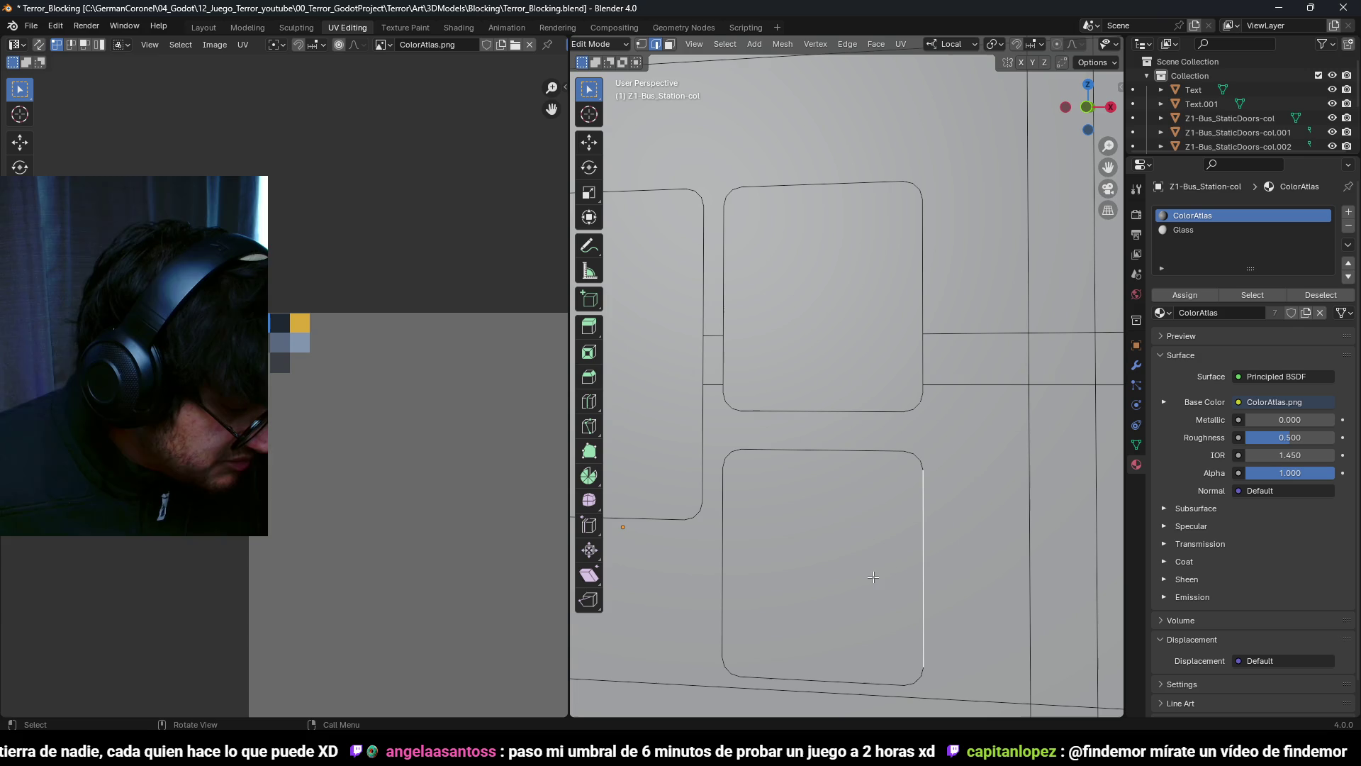
pyautogui.scroll(-4, 950, 321)
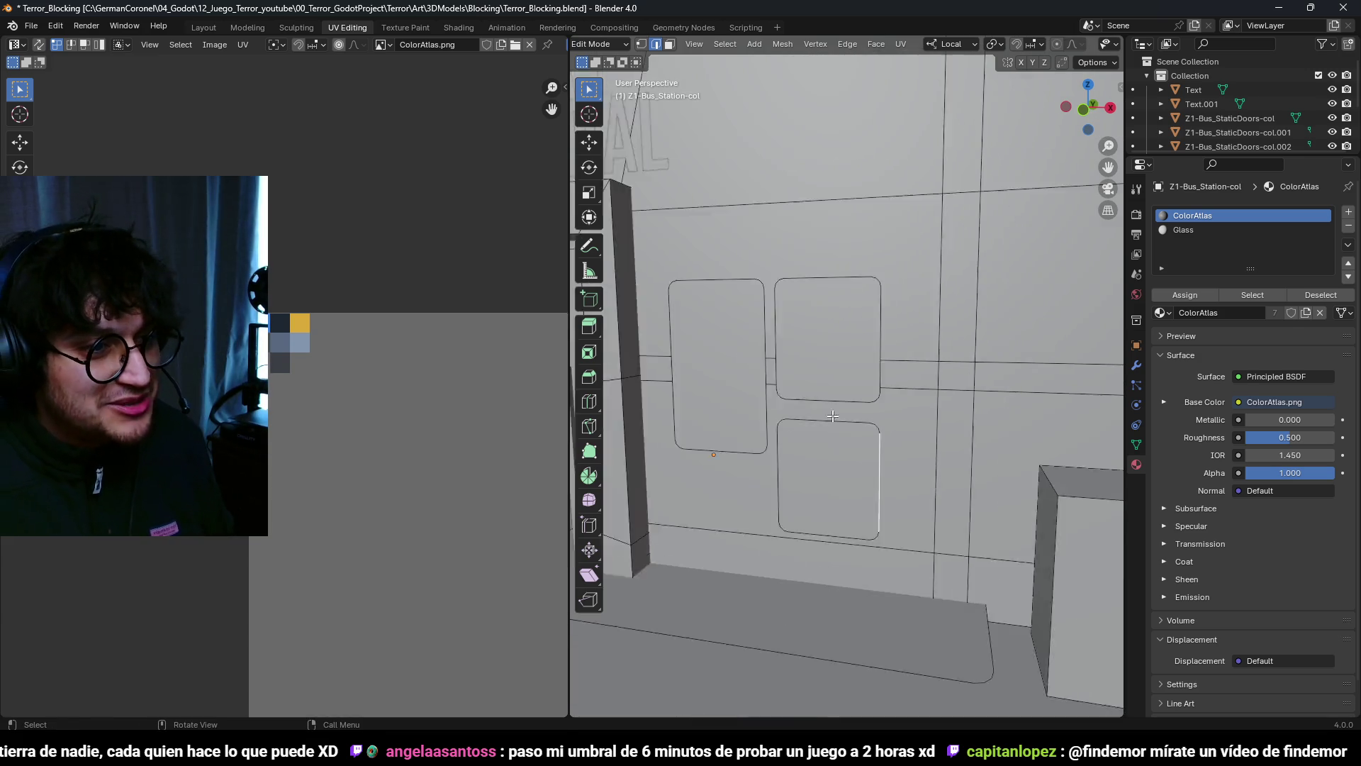
# Step: In wireframe, select the window's bottom vertices and move them
pyautogui.moveTo(922, 354); pyautogui.dragTo(908, 297, button='middle')
pyautogui.scroll(4, 894, 425)
pyautogui.press('1')
pyautogui.press('z')
pyautogui.click(848, 557)
pyautogui.moveTo(909, 554); pyautogui.dragTo(776, 531)
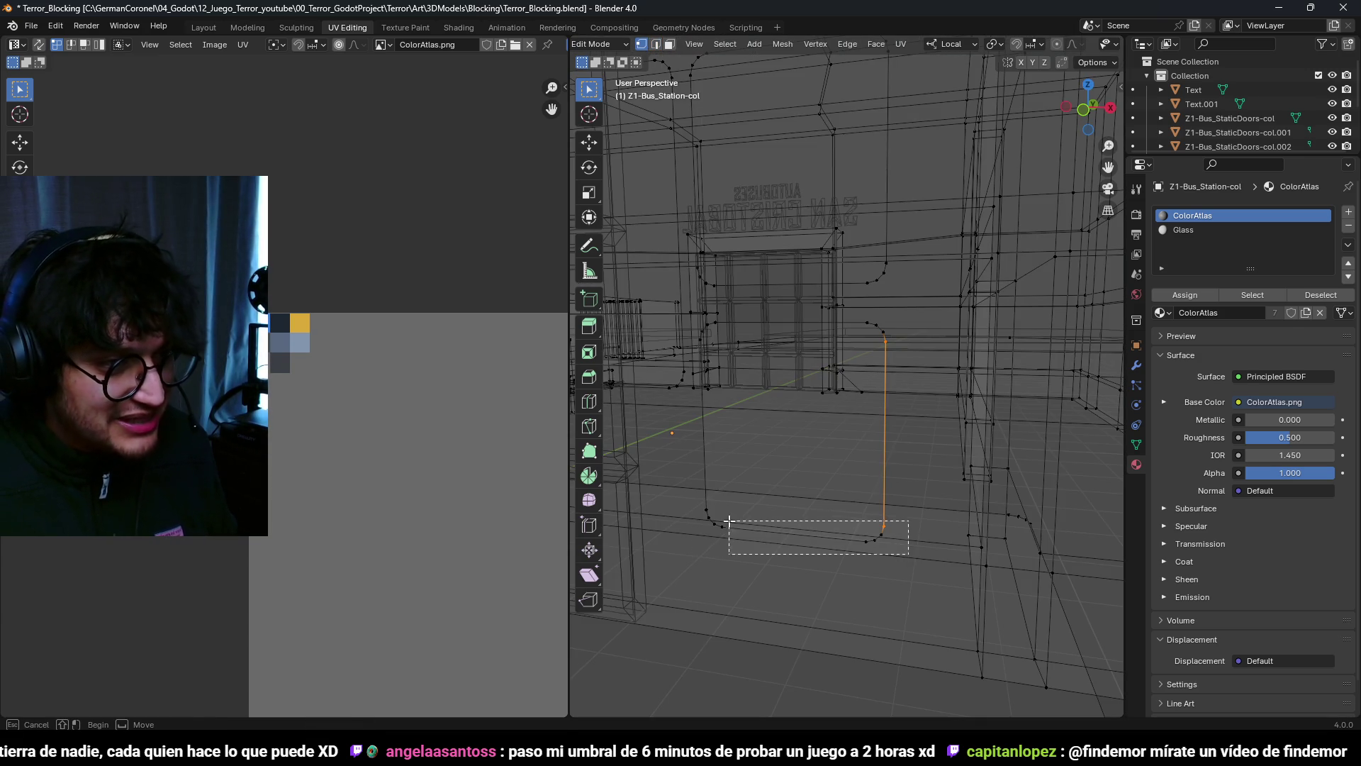
pyautogui.moveTo(689, 494); pyautogui.dragTo(691, 496)
pyautogui.hotkey('shift', 'z')
pyautogui.press('KP_Decimal')
pyautogui.press('g')
pyautogui.click(879, 496)
pyautogui.moveTo(879, 497); pyautogui.dragTo(879, 454, button='middle')
# Step: Tilt the lower window panel about its local Y axis
pyautogui.press('3')
pyautogui.click(832, 404)
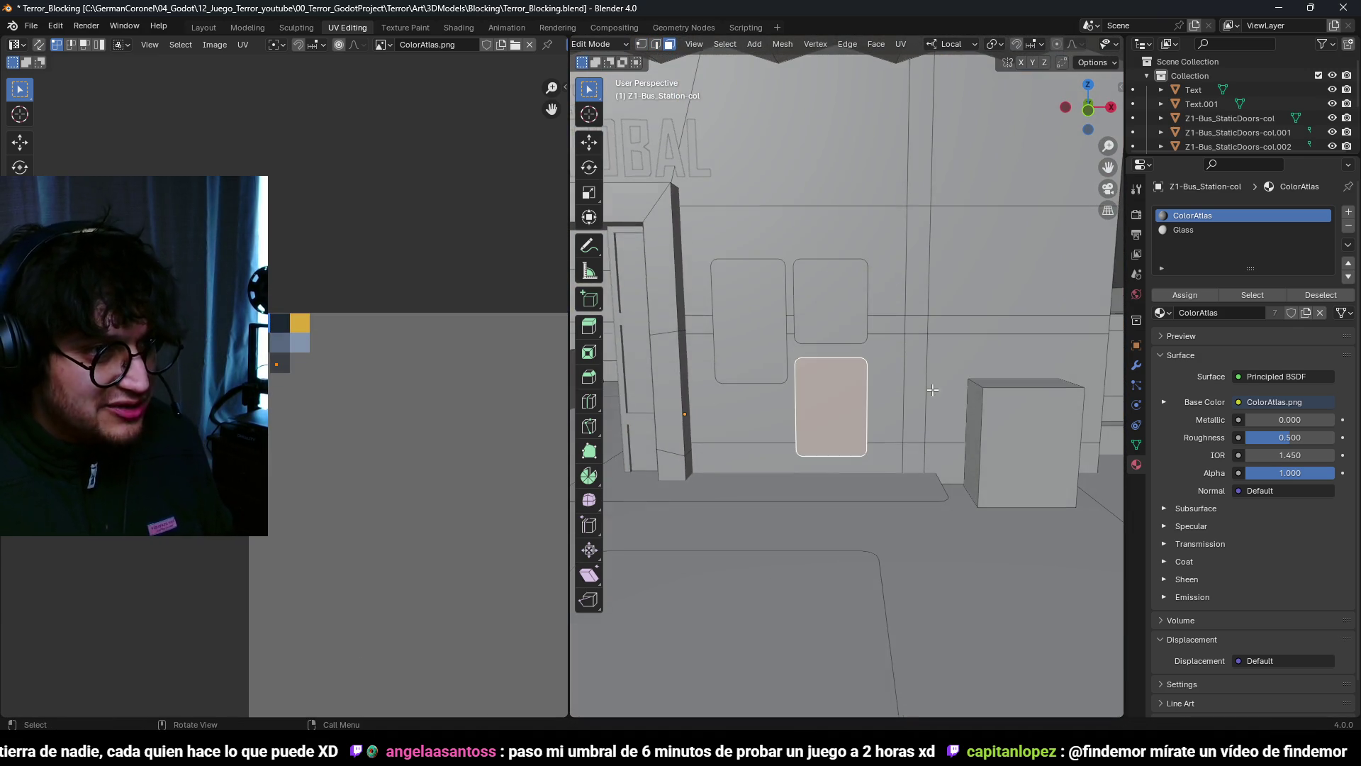
pyautogui.press('s')
pyautogui.press('y')
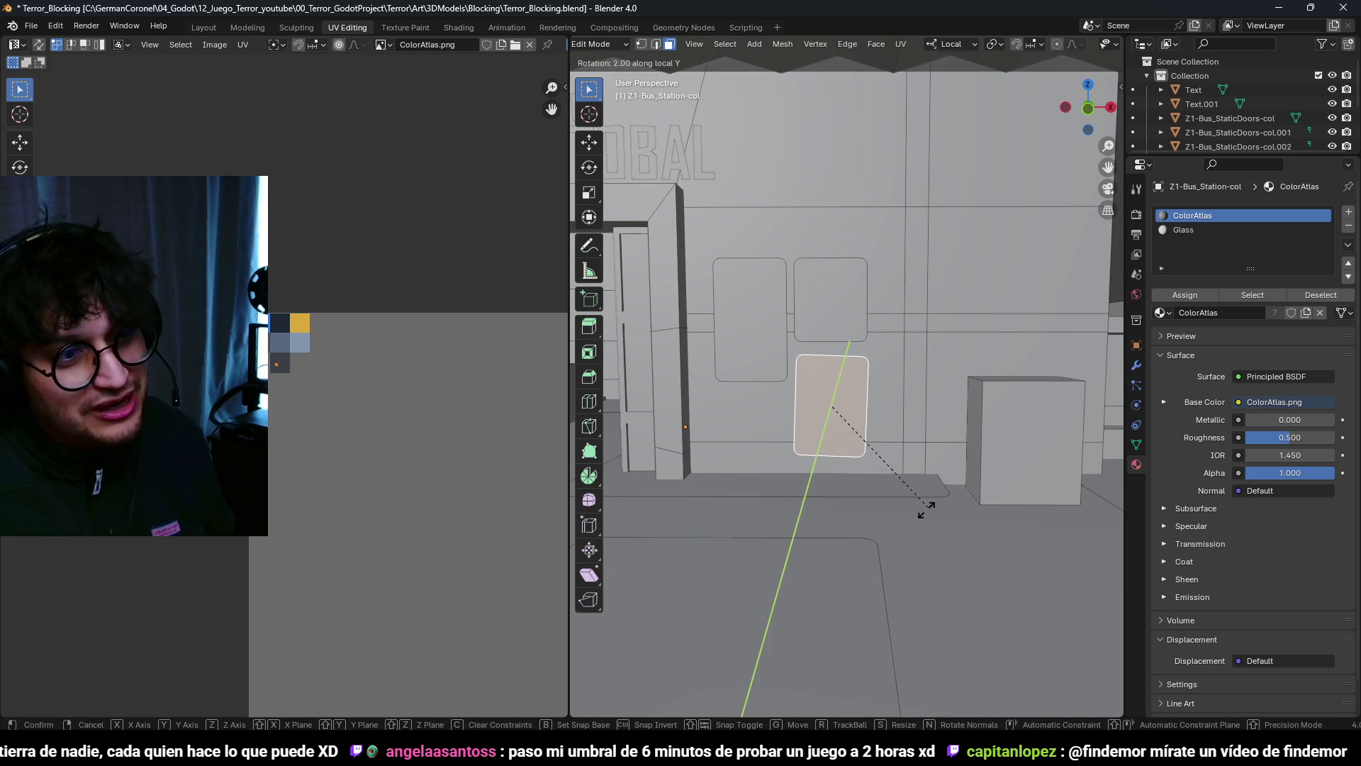
pyautogui.click(803, 517)
# Step: Tilt the left window panel about X and the upper-right panel about Z
pyautogui.click(762, 345)
pyautogui.hotkey('ctrl', 'l')
pyautogui.click(751, 327)
pyautogui.press('r')
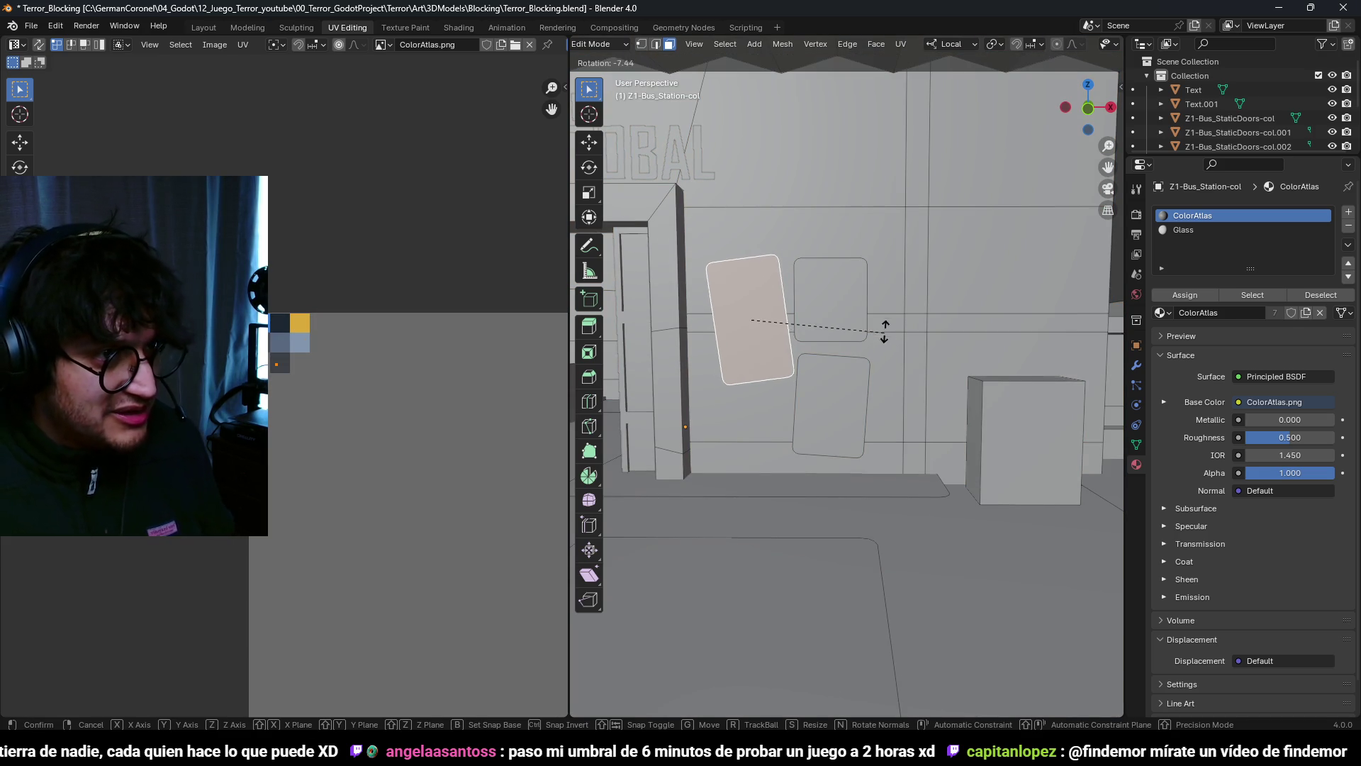
pyautogui.press('x')
pyautogui.click(837, 340)
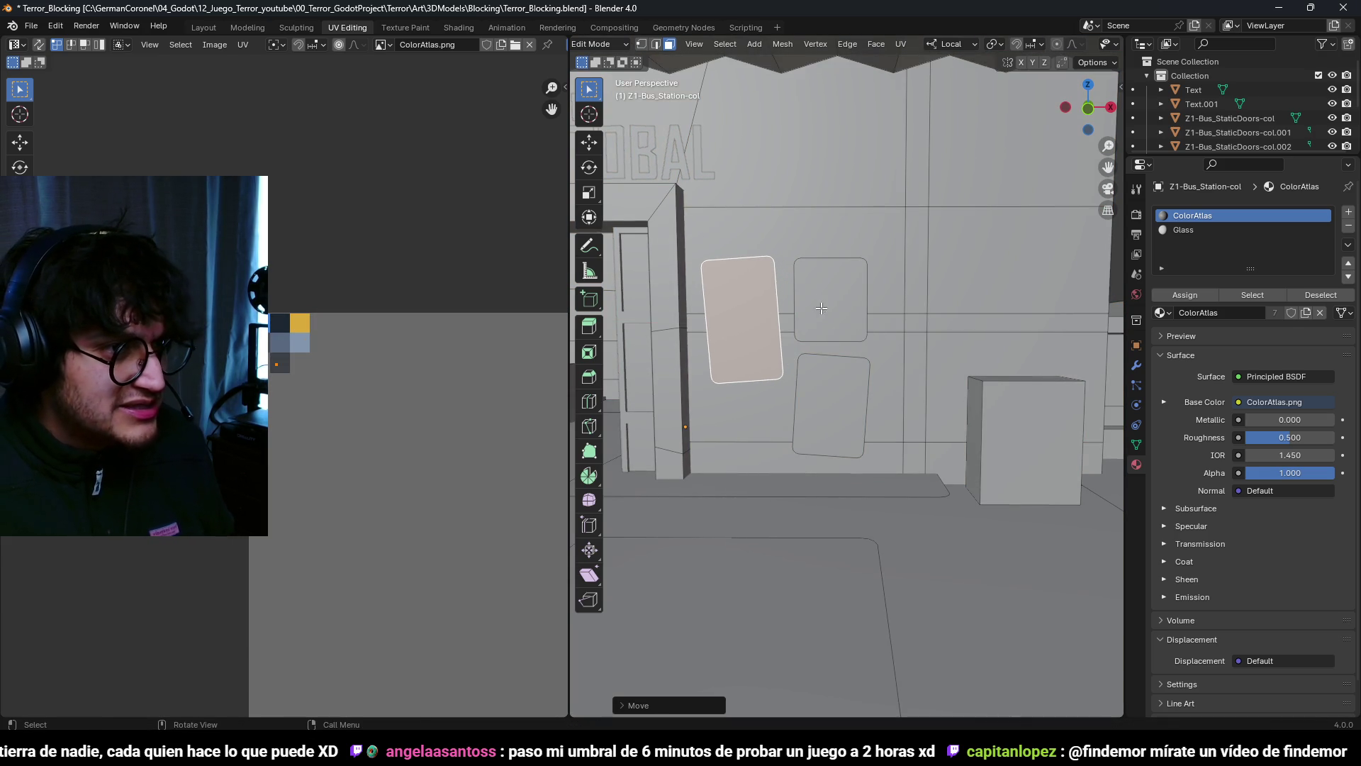
pyautogui.hotkey('alt', 'a')
pyautogui.click(856, 317)
pyautogui.press('r')
pyautogui.press('z')
pyautogui.press('z')
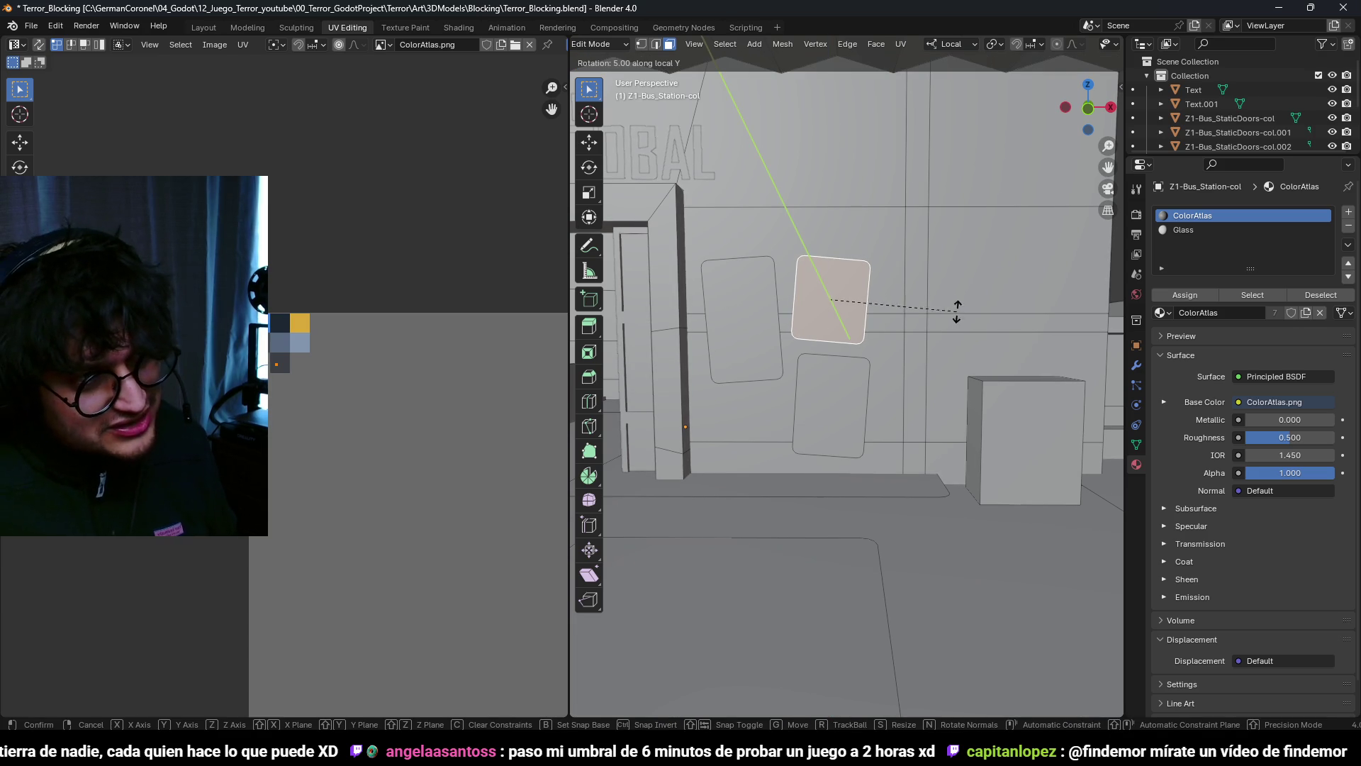
pyautogui.click(957, 309)
# Step: Push the selected window panels slightly off the wall along local Y
pyautogui.scroll(-3, 956, 309)
pyautogui.moveTo(957, 310)
pyautogui.mouseDown(button='middle')
pyautogui.moveTo(748, 419)
pyautogui.moveTo(789, 430)
pyautogui.mouseUp(button='middle')
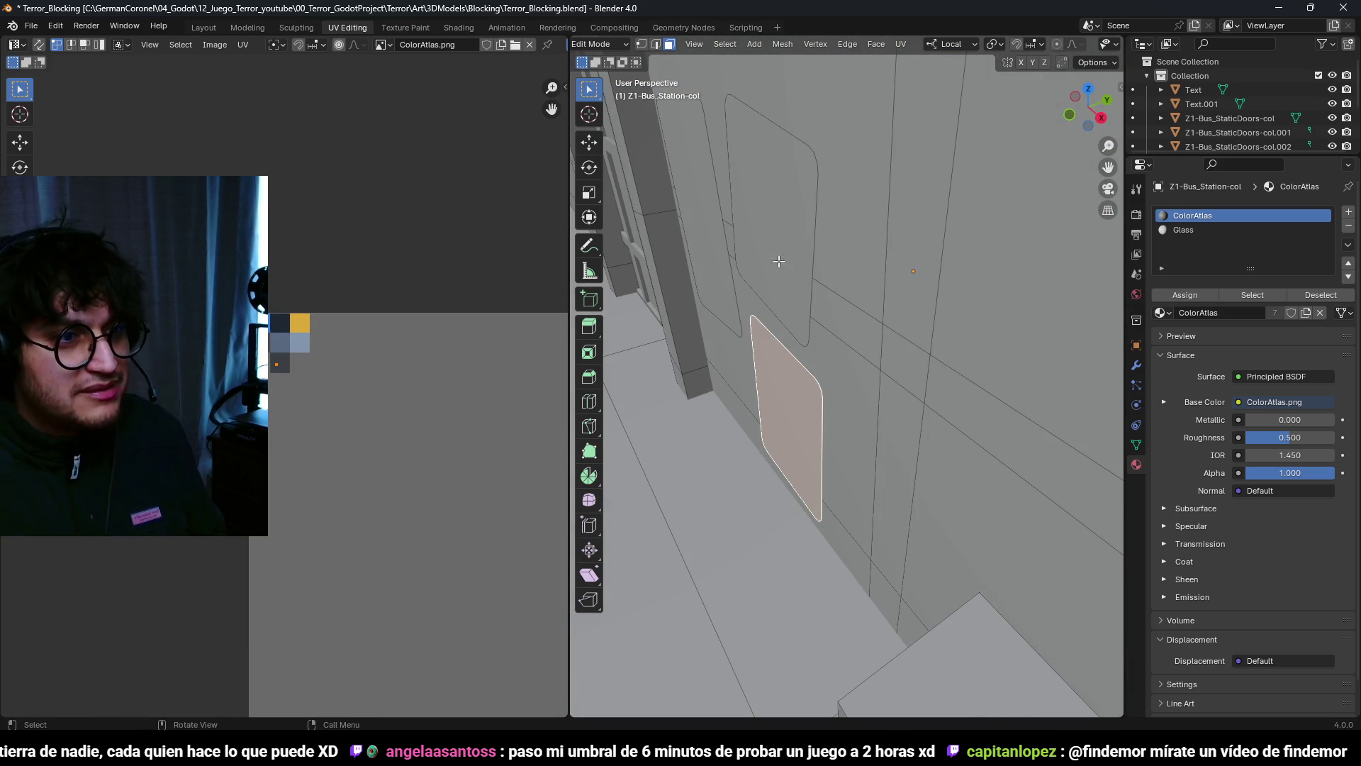
pyautogui.keyDown('shift'); pyautogui.click(778, 296); pyautogui.keyUp('shift')
pyautogui.moveTo(815, 298); pyautogui.dragTo(925, 295, button='middle')
pyautogui.press('g')
pyautogui.press('y')
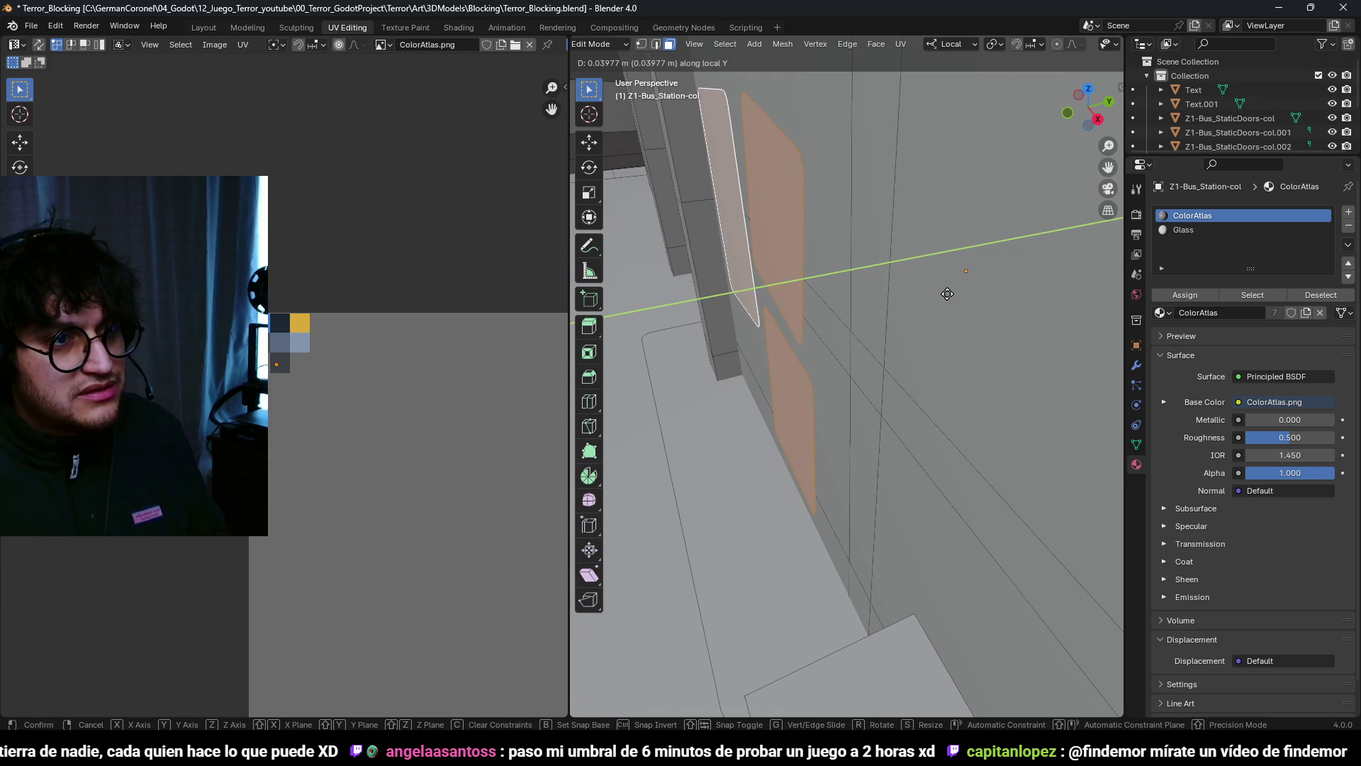
pyautogui.click(980, 291)
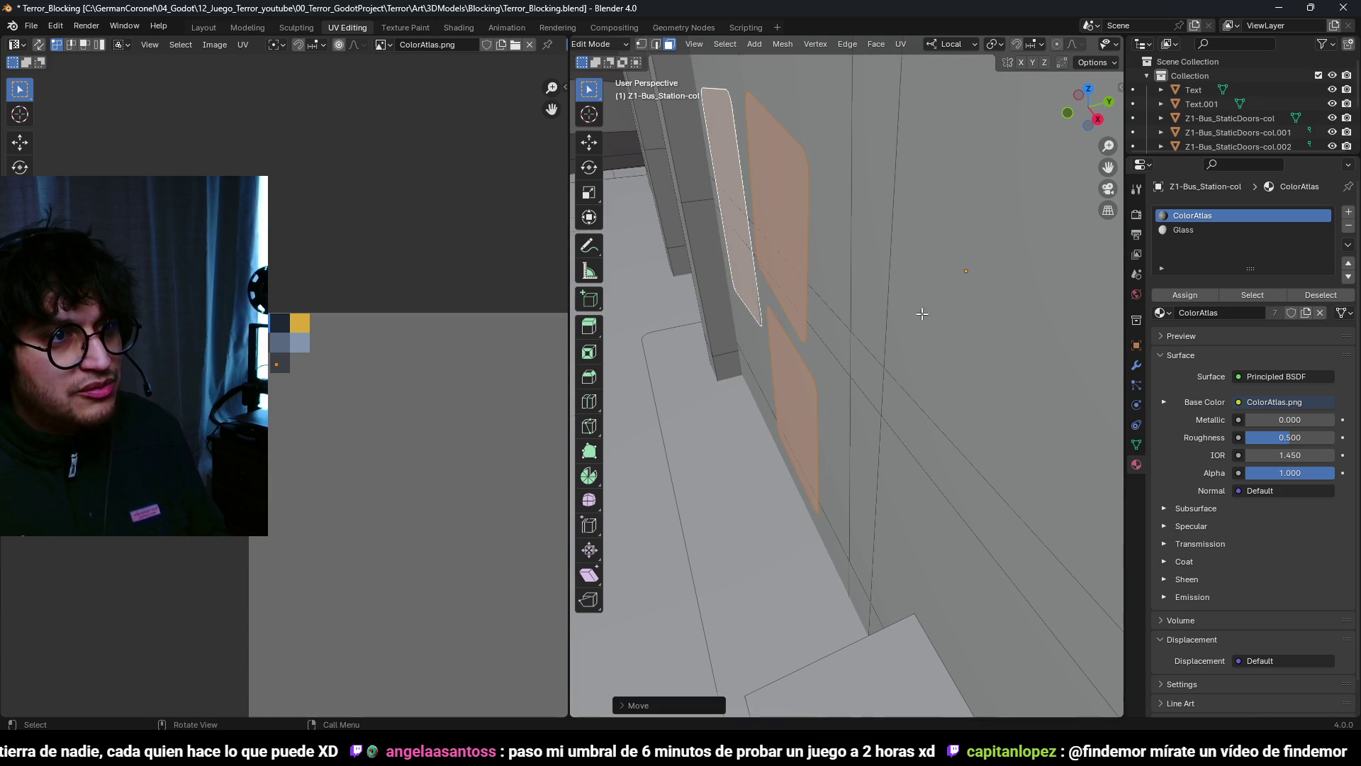
pyautogui.press('a')
pyautogui.scroll(-4, 922, 312)
pyautogui.hotkey('alt', 'a')
pyautogui.scroll(4, 781, 332)
pyautogui.click(780, 332)
pyautogui.moveTo(781, 332)
pyautogui.mouseDown(button='middle')
pyautogui.moveTo(879, 329)
pyautogui.moveTo(803, 363)
pyautogui.moveTo(879, 449)
pyautogui.mouseUp(button='middle')
# Step: Slide the upper-left panel along local Y to a new offset
pyautogui.press('g')
pyautogui.press('y')
pyautogui.click(883, 329)
pyautogui.scroll(-5, 883, 329)
pyautogui.scroll(3, 860, 417)
# Step: Duplicate the building's vertical corner edge and position the copy along local Y
pyautogui.click(863, 323)
pyautogui.moveTo(863, 323)
pyautogui.mouseDown(button='middle')
pyautogui.moveTo(888, 405)
pyautogui.moveTo(908, 355)
pyautogui.moveTo(946, 344)
pyautogui.moveTo(800, 436)
pyautogui.mouseUp(button='middle')
pyautogui.press('g')
pyautogui.click(887, 406)
pyautogui.scroll(6, 799, 436)
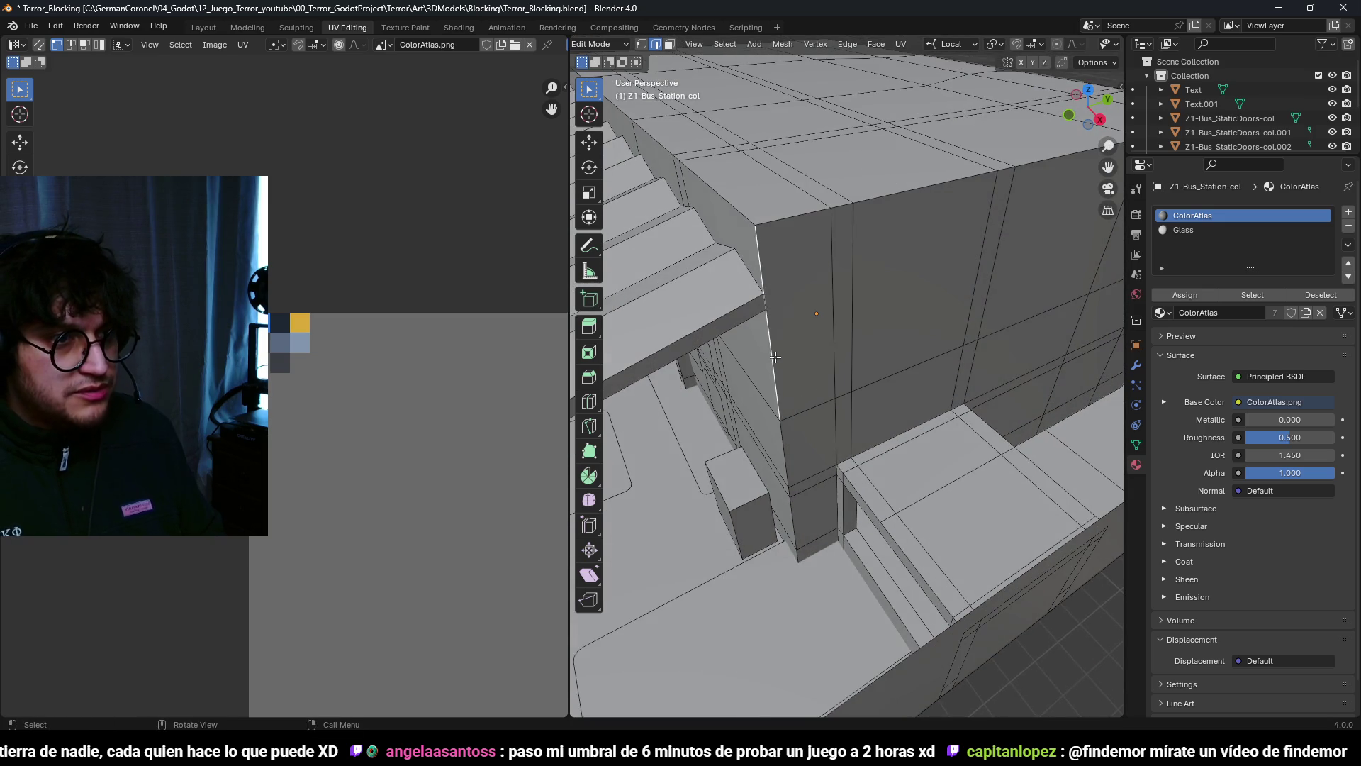
pyautogui.press('g')
pyautogui.press('y')
pyautogui.click(839, 410)
pyautogui.press('g')
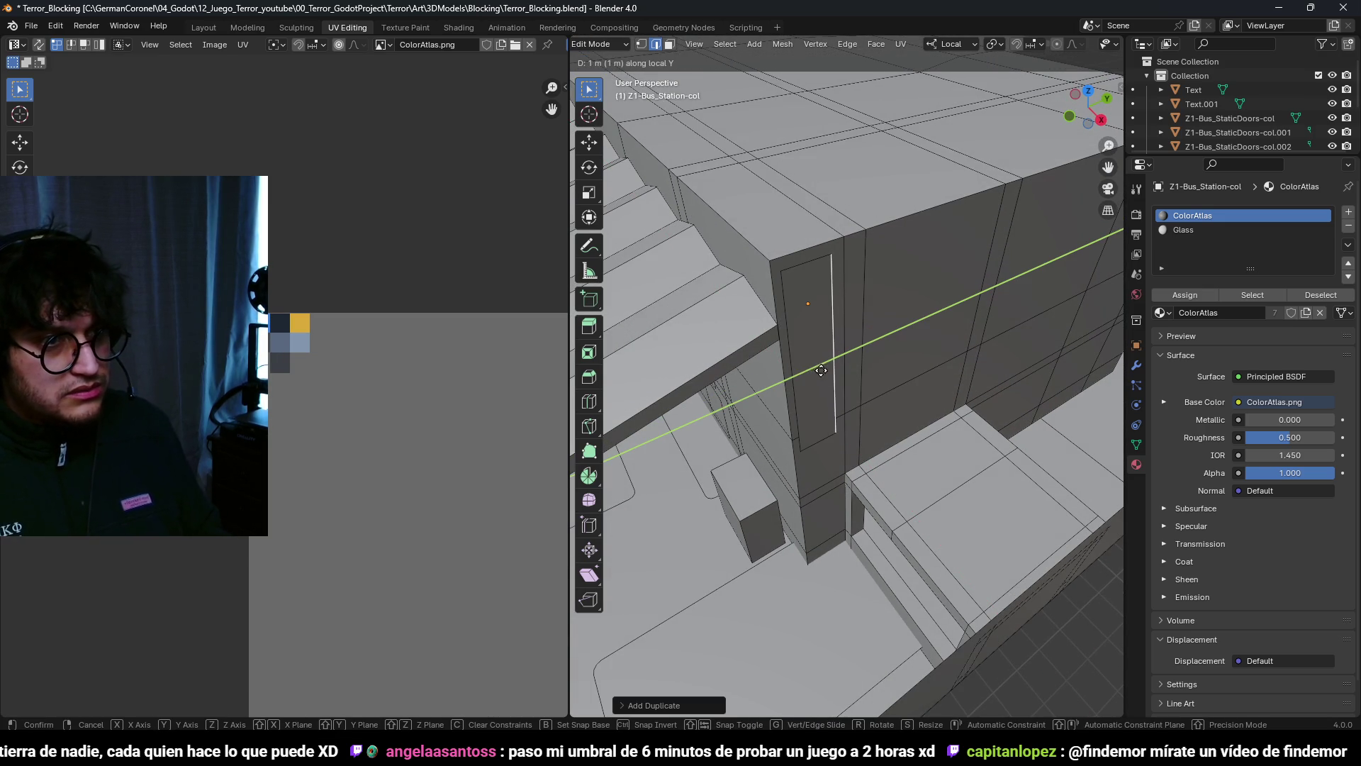
pyautogui.press('Escape')
pyautogui.hotkey('ctrl', 'z')
# Step: Extrude the corner strip vertically down the wall below the roof block
pyautogui.moveTo(676, 405)
pyautogui.mouseDown(button='middle')
pyautogui.moveTo(871, 437)
pyautogui.moveTo(879, 489)
pyautogui.mouseUp(button='middle')
pyautogui.press('g')
pyautogui.press('z')
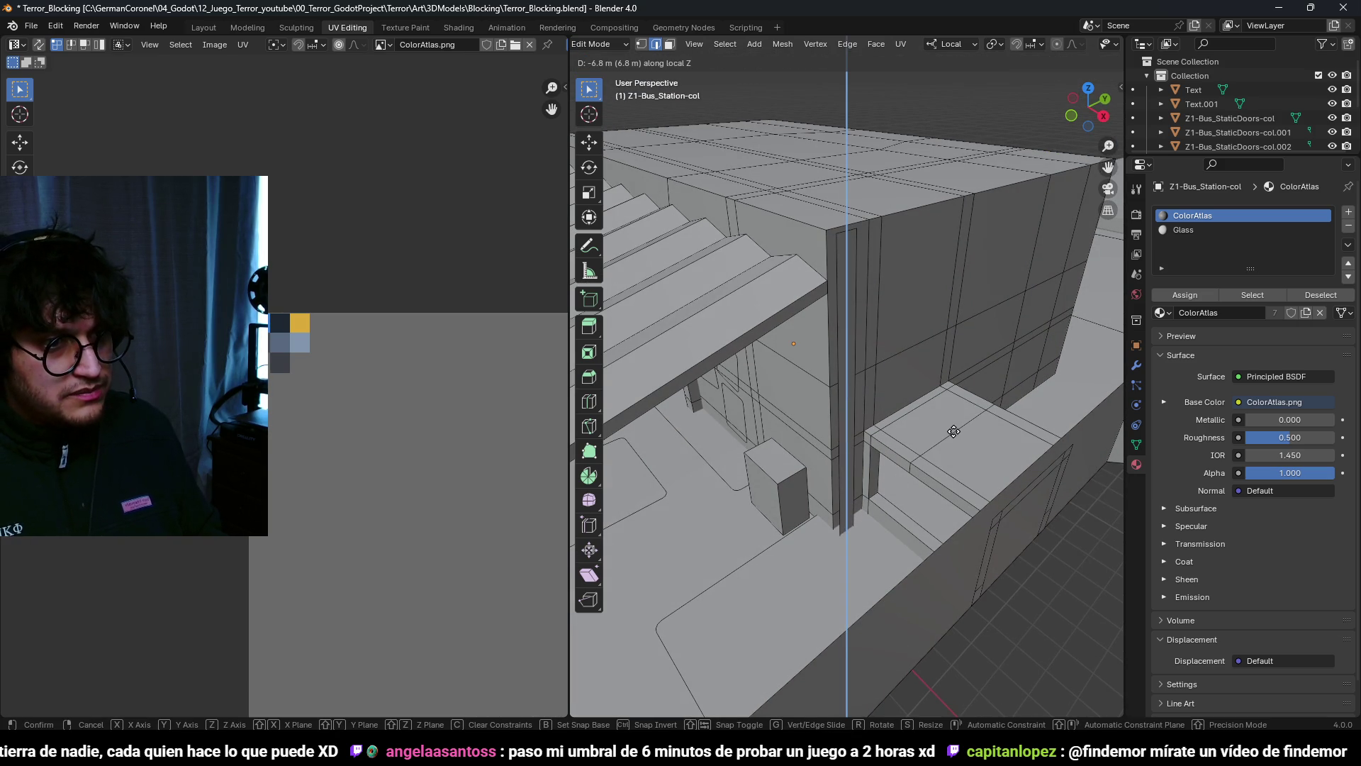
pyautogui.moveTo(954, 424)
pyautogui.mouseDown(button='middle')
pyautogui.moveTo(869, 374)
pyautogui.moveTo(895, 422)
pyautogui.mouseUp(button='middle')
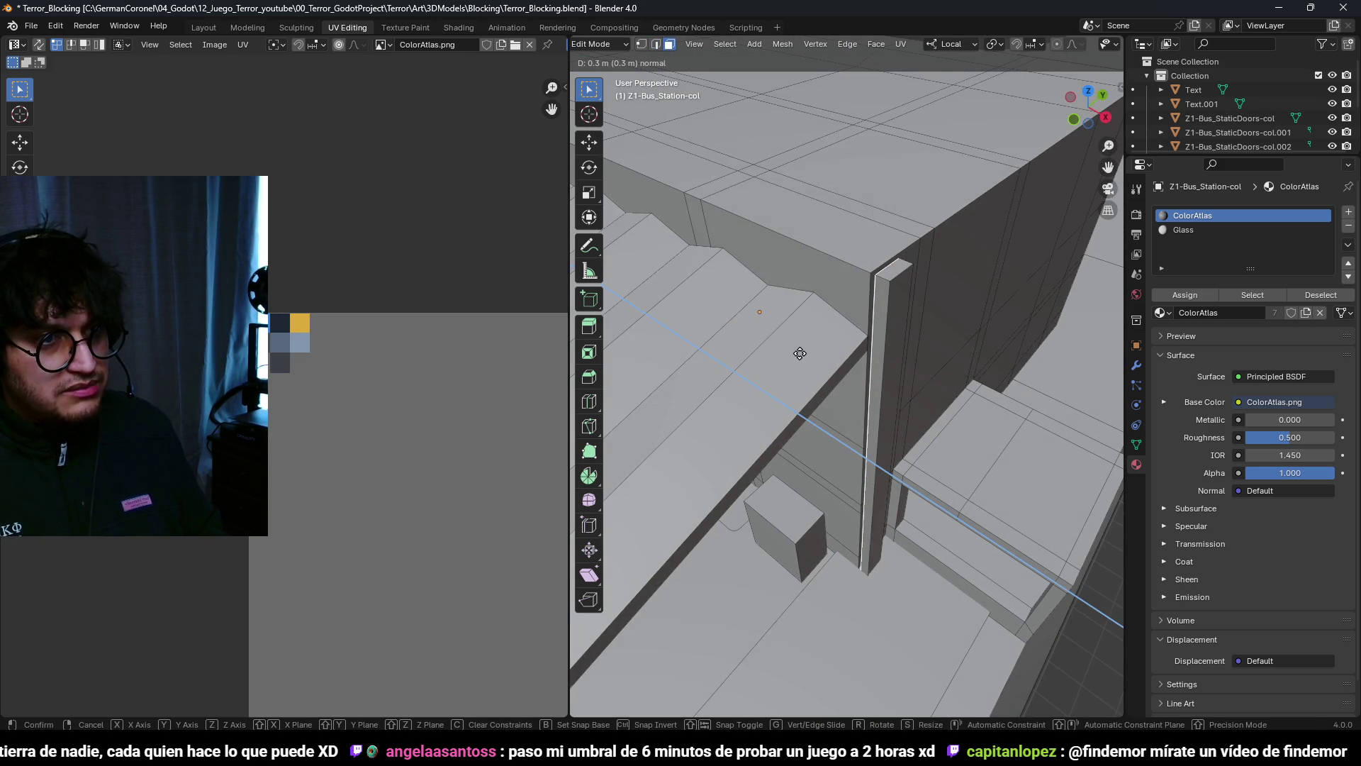
pyautogui.click(775, 331)
pyautogui.moveTo(934, 321); pyautogui.dragTo(866, 355, button='middle')
# Step: Delete the stray faces and clear the selection in face mode
pyautogui.press('x')
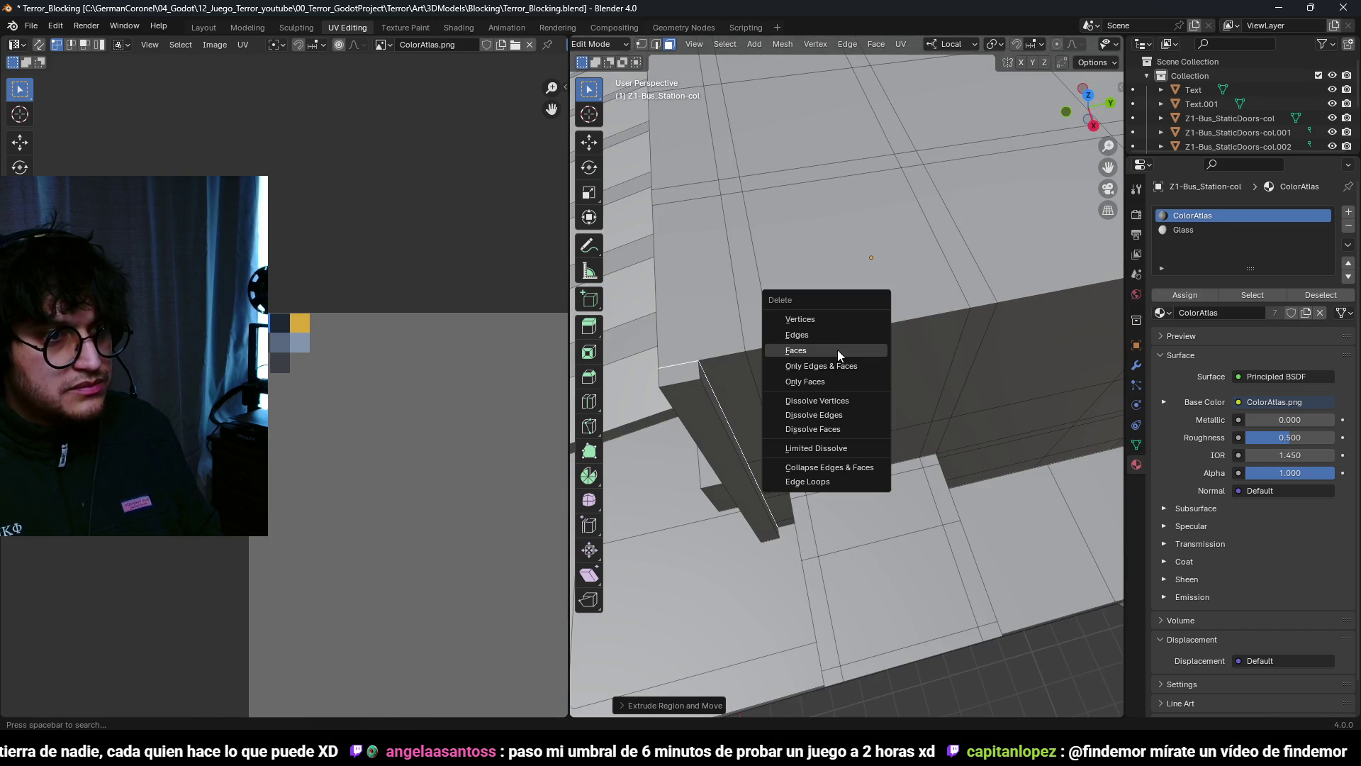
pyautogui.click(839, 350)
pyautogui.moveTo(787, 371); pyautogui.dragTo(848, 334, button='middle')
pyautogui.press('2')
pyautogui.hotkey('shift', 'z')
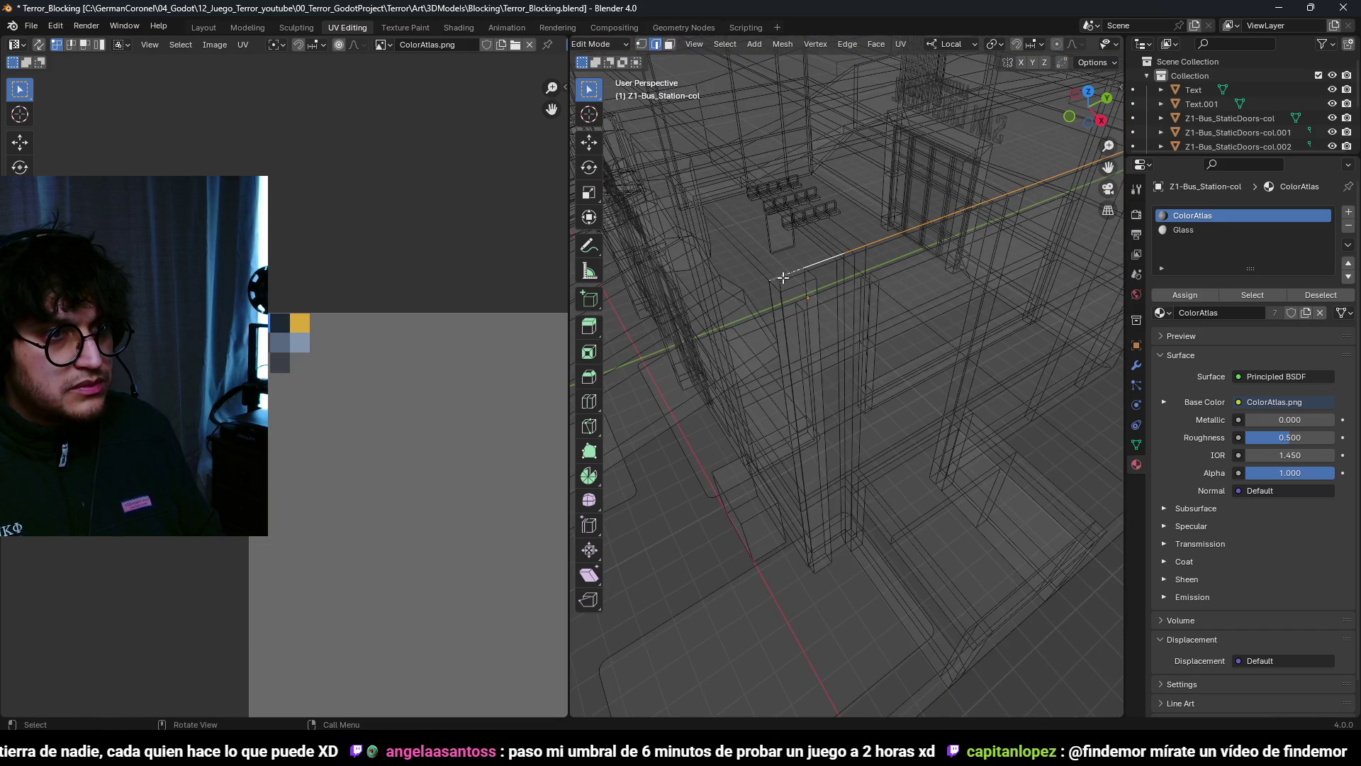
pyautogui.press('3')
pyautogui.hotkey('shift', 'z')
pyautogui.press('a')
pyautogui.hotkey('alt', 'a')
pyautogui.scroll(3, 824, 337)
# Step: Select the whole corner pillar and shift it along local Y
pyautogui.press('l')
pyautogui.moveTo(818, 337)
pyautogui.mouseDown(button='middle')
pyautogui.moveTo(882, 359)
pyautogui.moveTo(846, 354)
pyautogui.mouseUp(button='middle')
pyautogui.press('g')
pyautogui.press('y')
pyautogui.press('y')
pyautogui.click(879, 366)
# Step: In top view, narrow the pillar's cross-section by scaling on local Y
pyautogui.press('2')
pyautogui.press('KP_7')
pyautogui.hotkey('shift', 'z')
pyautogui.scroll(2, 887, 340)
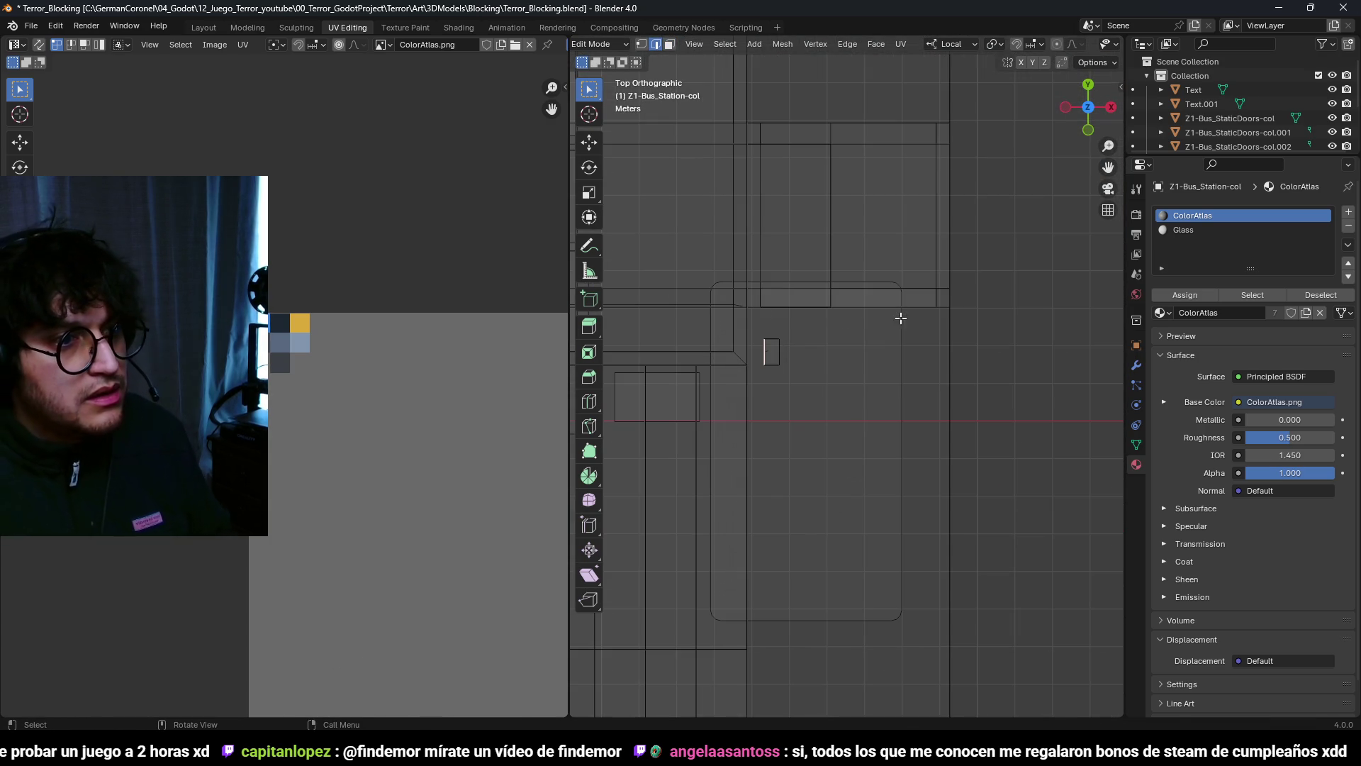
pyautogui.press('s')
pyautogui.press('y')
pyautogui.press('y')
pyautogui.click(946, 314)
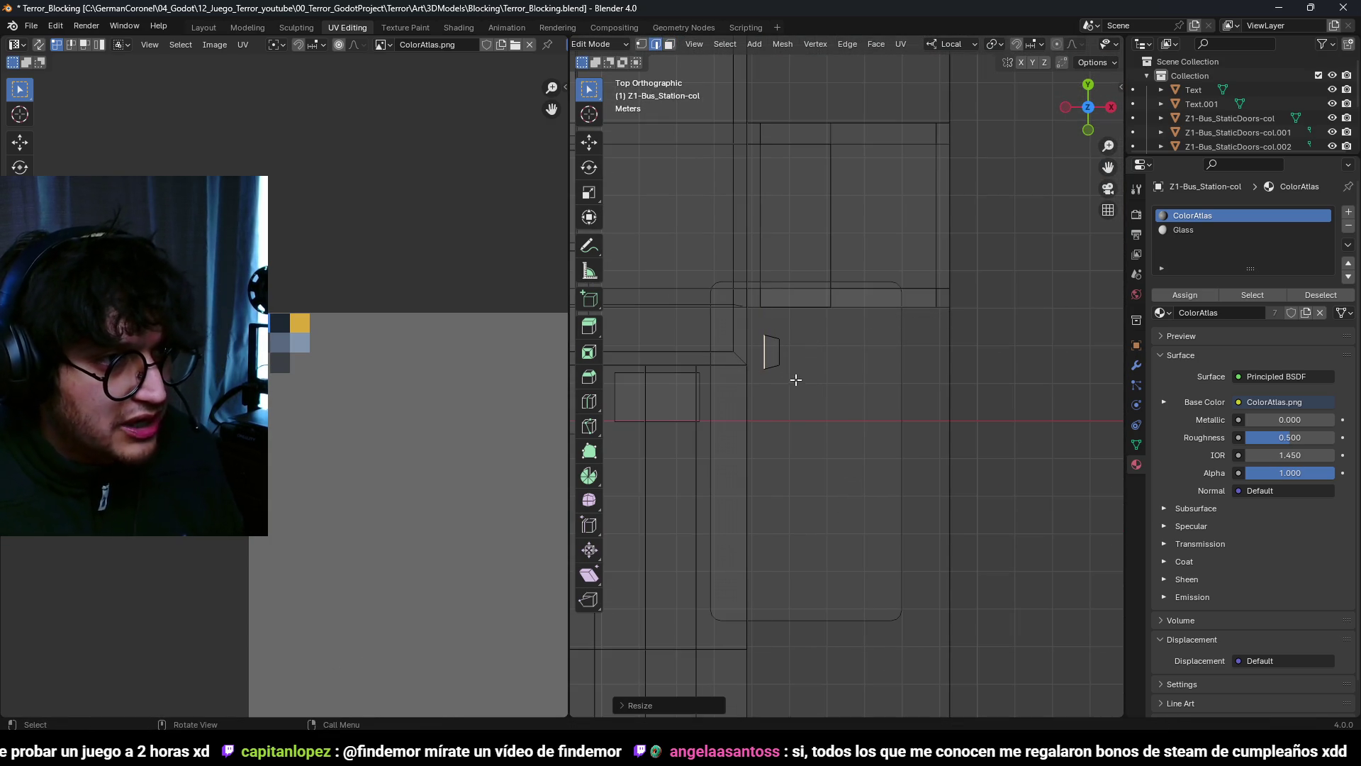
# Step: Widen the pillar by moving its right edge along X
pyautogui.click(780, 353)
pyautogui.press('g')
pyautogui.press('x')
pyautogui.click(808, 334)
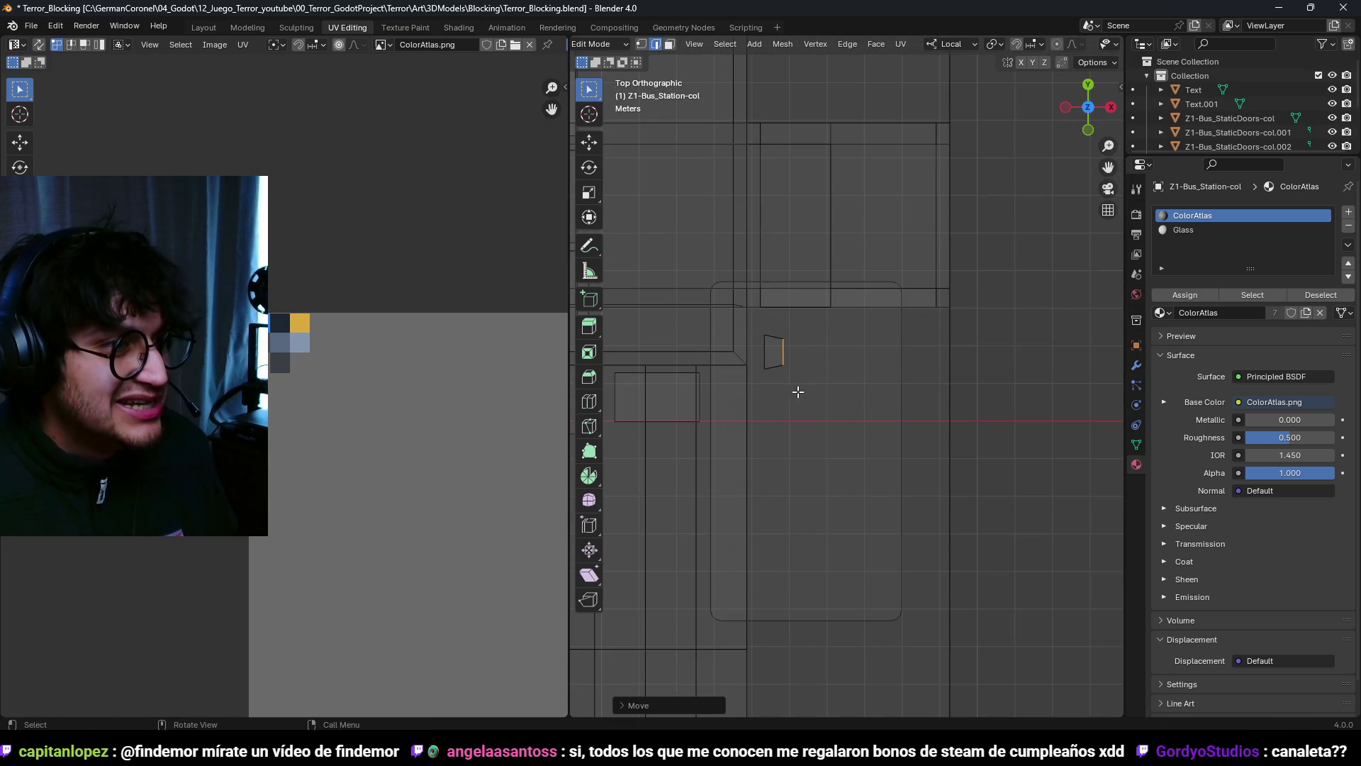
pyautogui.press('a')
pyautogui.hotkey('alt', 'a')
pyautogui.press('3')
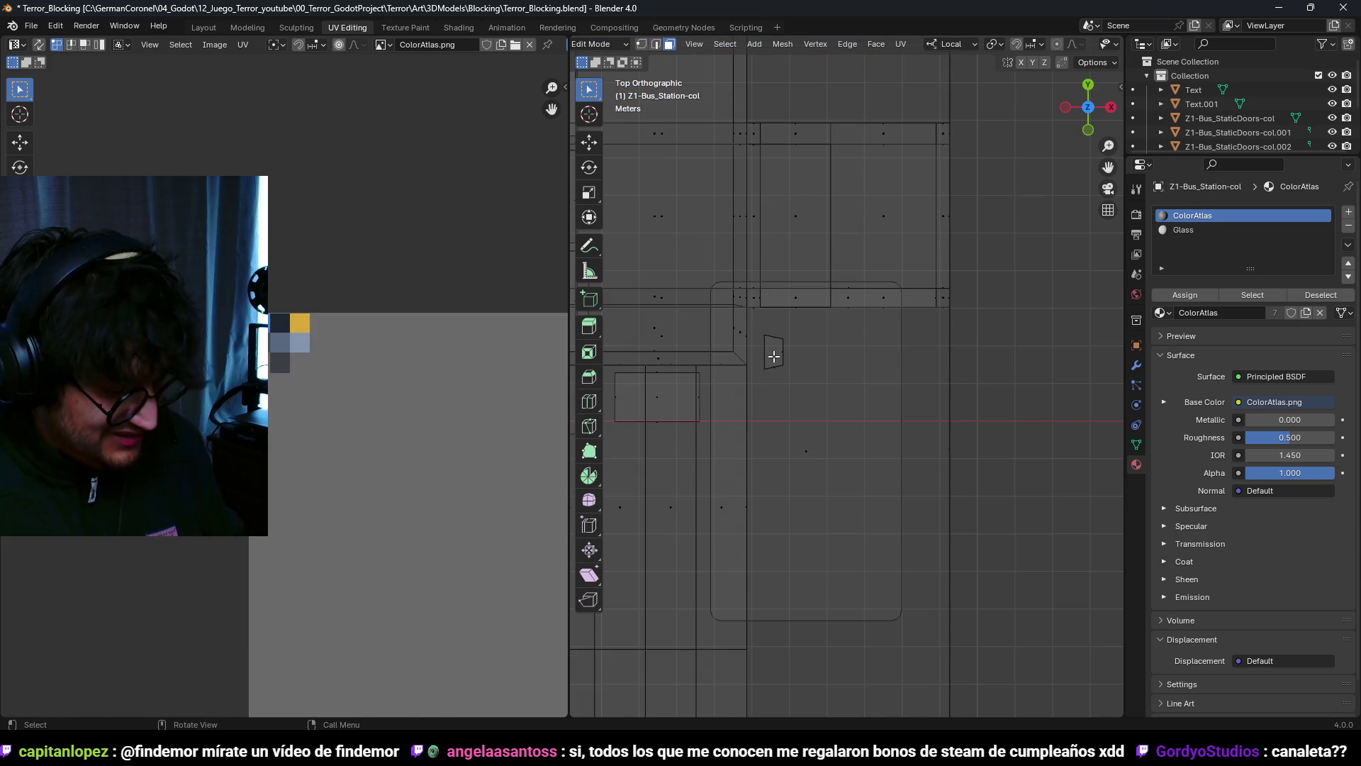
pyautogui.click(695, 307)
pyautogui.moveTo(695, 307)
pyautogui.mouseDown(button='middle')
pyautogui.moveTo(876, 356)
pyautogui.moveTo(951, 243)
pyautogui.moveTo(882, 358)
pyautogui.moveTo(776, 338)
pyautogui.moveTo(876, 356)
pyautogui.mouseUp(button='middle')
# Step: Duplicate the pillar faces in place and scale the copy shorter on Z
pyautogui.press('a')
pyautogui.hotkey('ctrl', 'z')
pyautogui.hotkey('shift', 'd')
pyautogui.press('z')
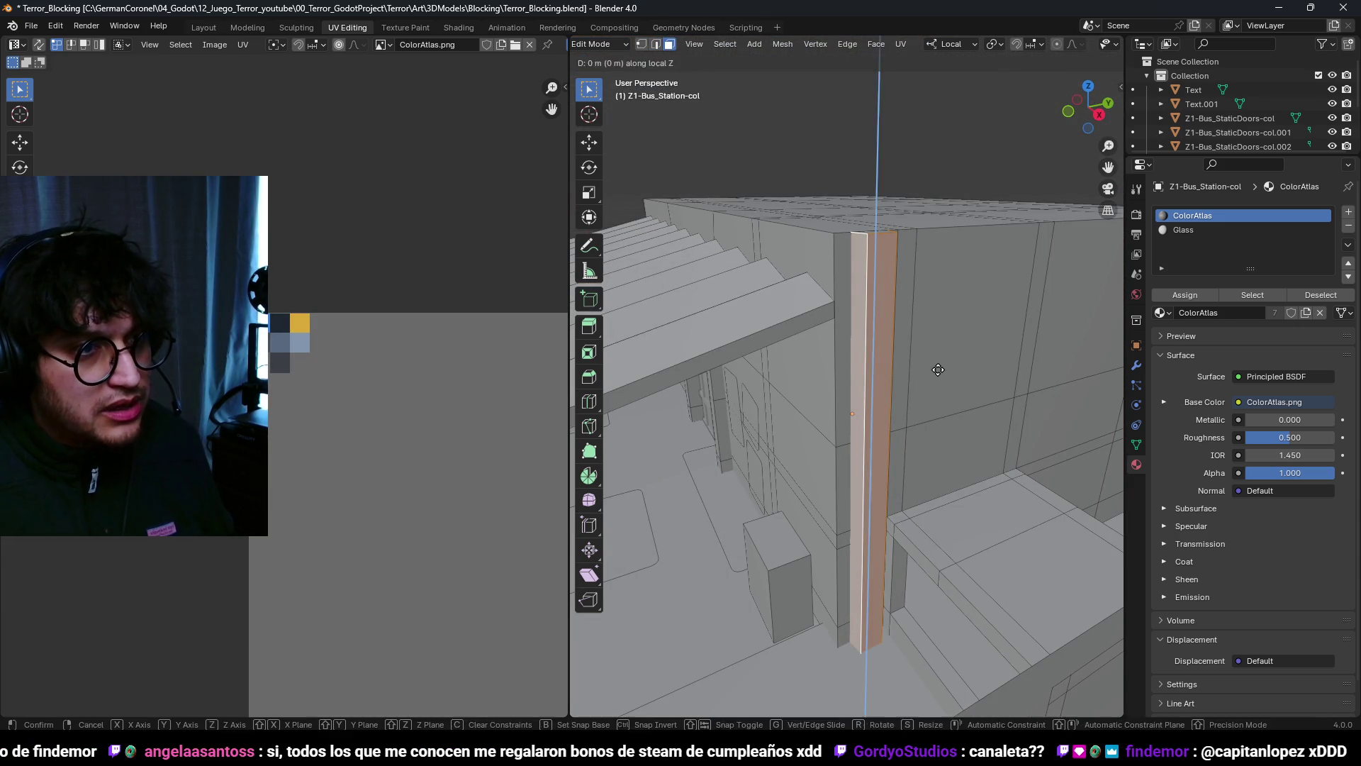
pyautogui.rightClick(937, 364)
pyautogui.press('s')
pyautogui.press('z')
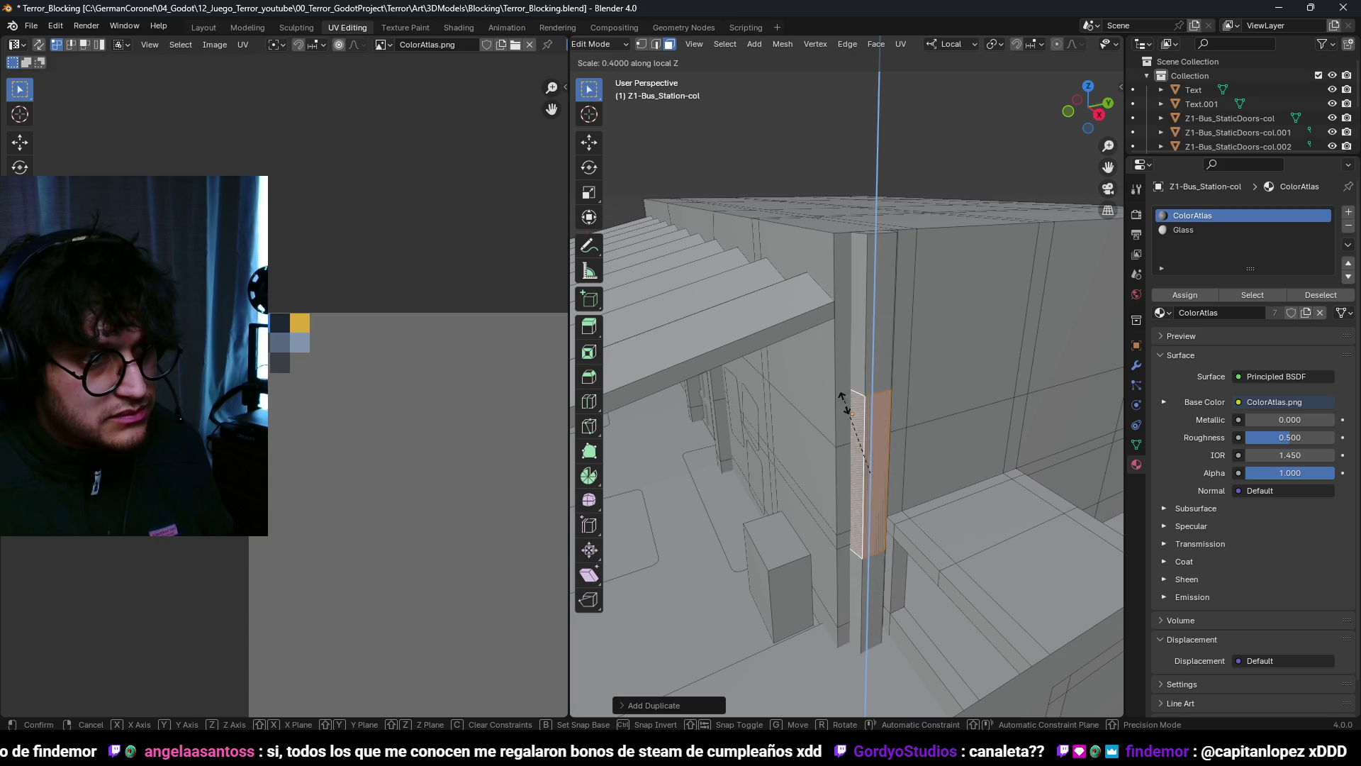
pyautogui.click(880, 454)
# Step: Make the band thinner on Z and push it outward with Alt+S
pyautogui.scroll(2, 978, 455)
pyautogui.moveTo(979, 456); pyautogui.dragTo(891, 426, button='middle')
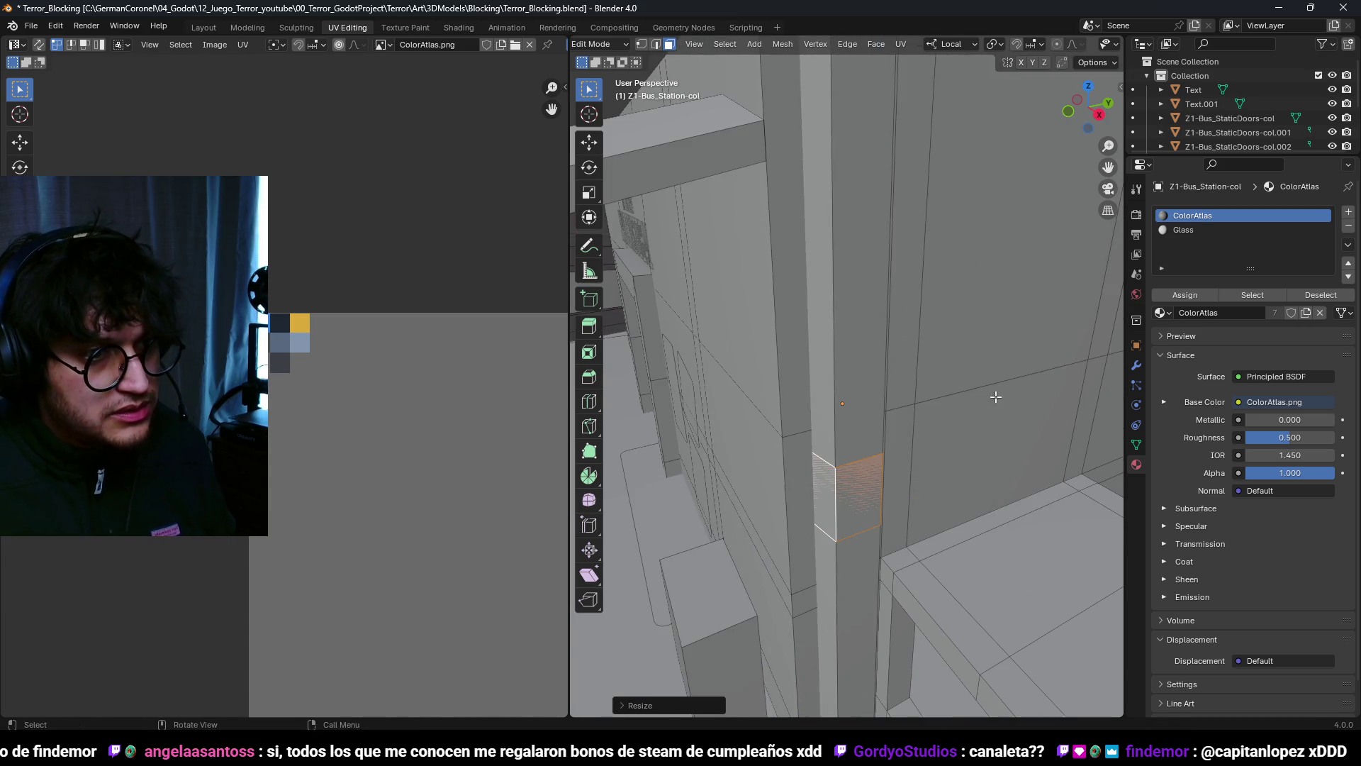
pyautogui.press('s')
pyautogui.press('z')
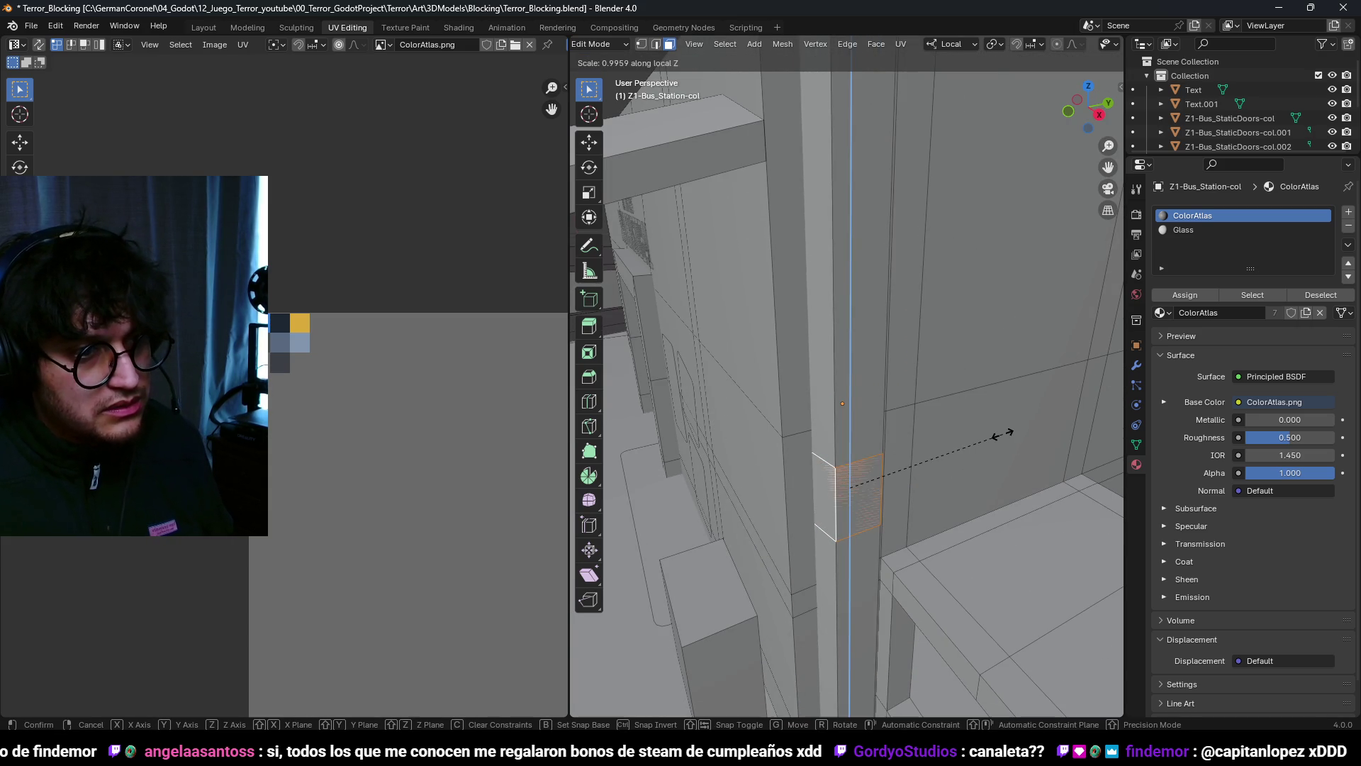
pyautogui.moveTo(887, 480)
pyautogui.mouseDown(button='middle')
pyautogui.moveTo(917, 475)
pyautogui.moveTo(939, 444)
pyautogui.moveTo(977, 473)
pyautogui.mouseUp(button='middle')
pyautogui.hotkey('alt', 's')
pyautogui.click(925, 432)
# Step: Extrude the band faces along their normals to form the pillar collar
pyautogui.hotkey('alt', 'e')
pyautogui.click(975, 468)
pyautogui.click(957, 501)
pyautogui.rightClick(958, 500)
pyautogui.click(958, 501)
pyautogui.press('a')
pyautogui.hotkey('alt', 'a')
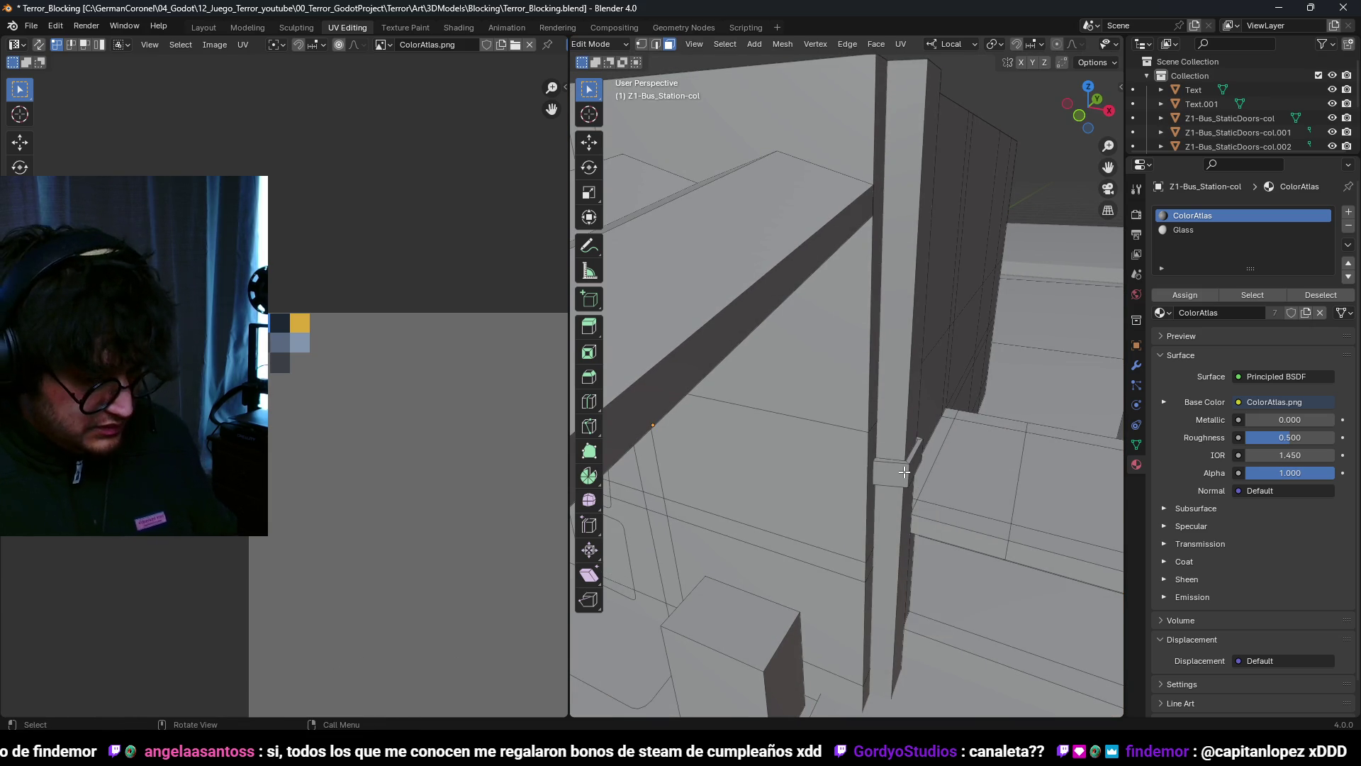
pyautogui.moveTo(671, 665); pyautogui.dragTo(863, 464, button='middle')
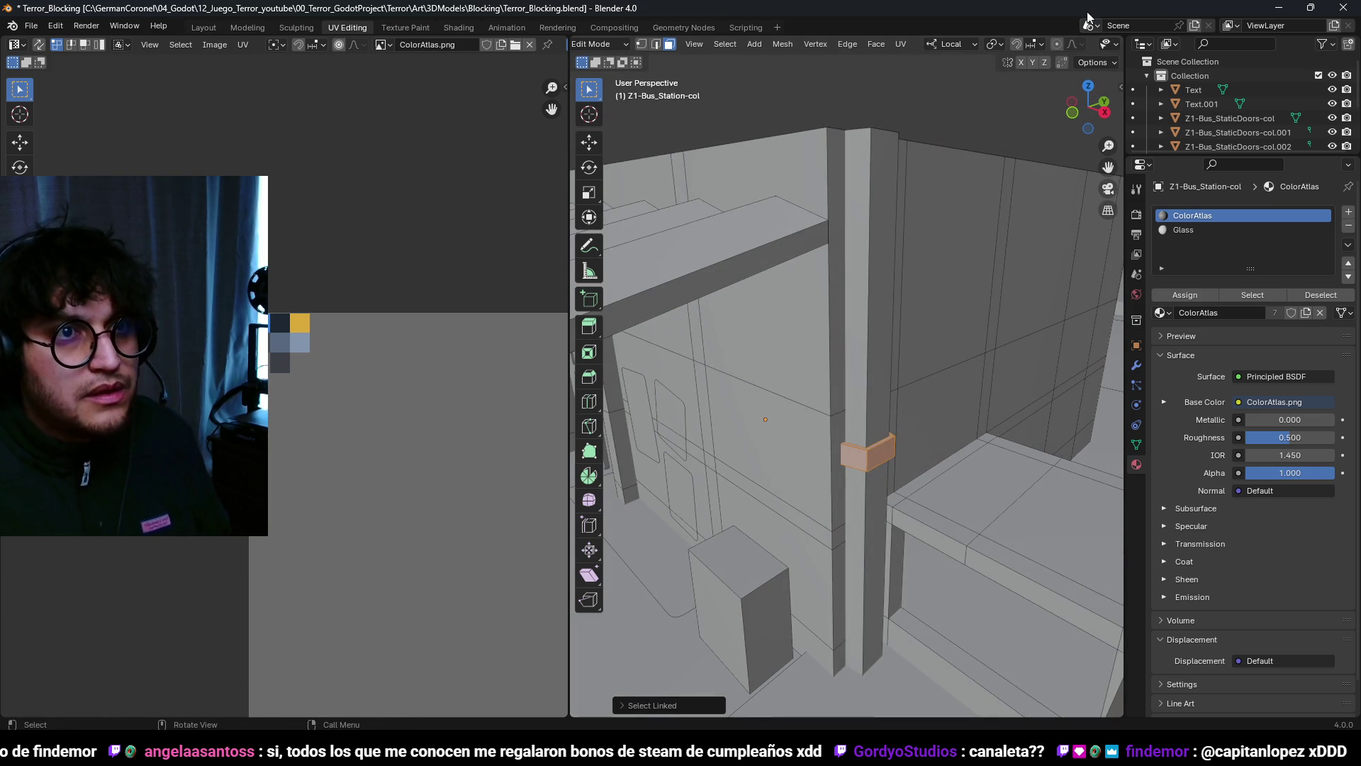
pyautogui.scroll(-3, 1092, 44)
pyautogui.click(1089, 44)
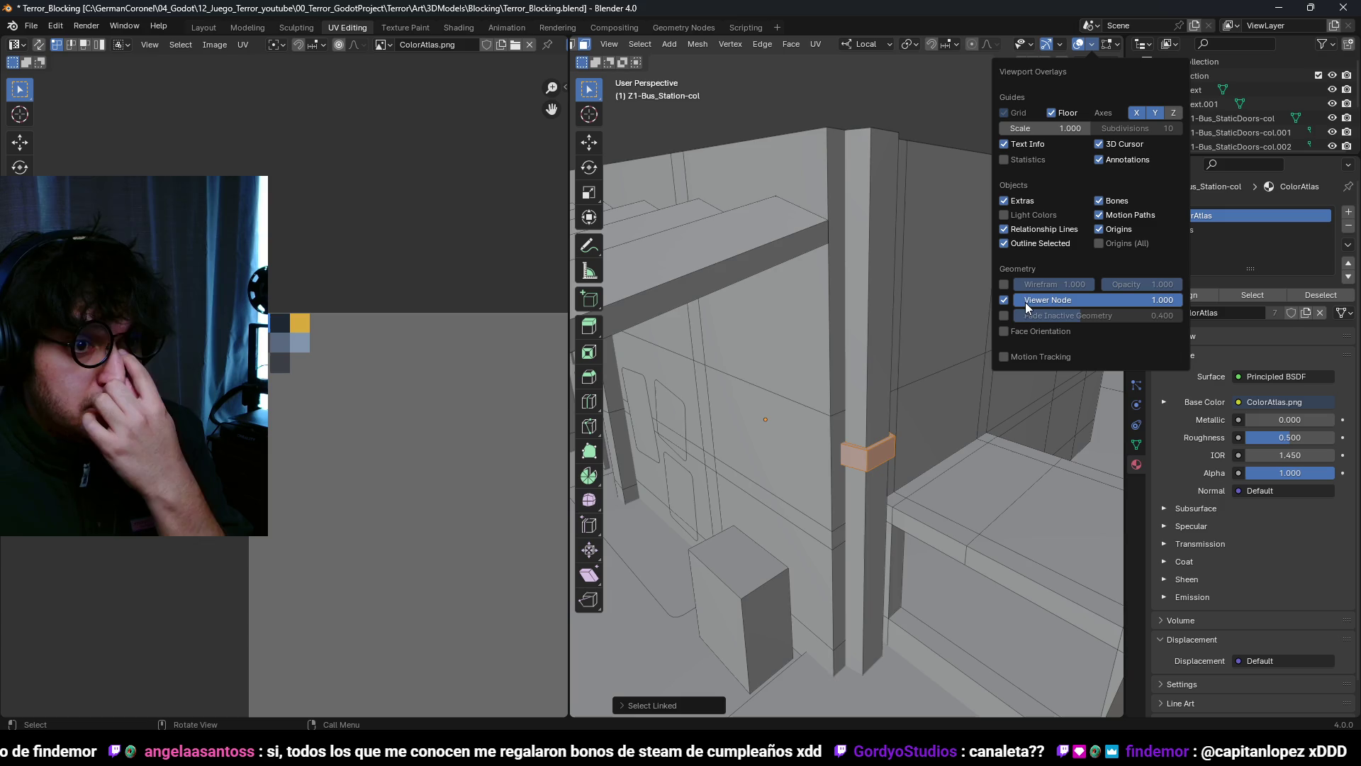
# Step: Show face orientation and duplicate the collar further up the pillar
pyautogui.click(1014, 330)
pyautogui.moveTo(852, 450)
pyautogui.mouseDown(button='middle')
pyautogui.moveTo(896, 436)
pyautogui.moveTo(880, 443)
pyautogui.mouseUp(button='middle')
pyautogui.hotkey('shift', 'd')
pyautogui.press('z')
pyautogui.press('z')
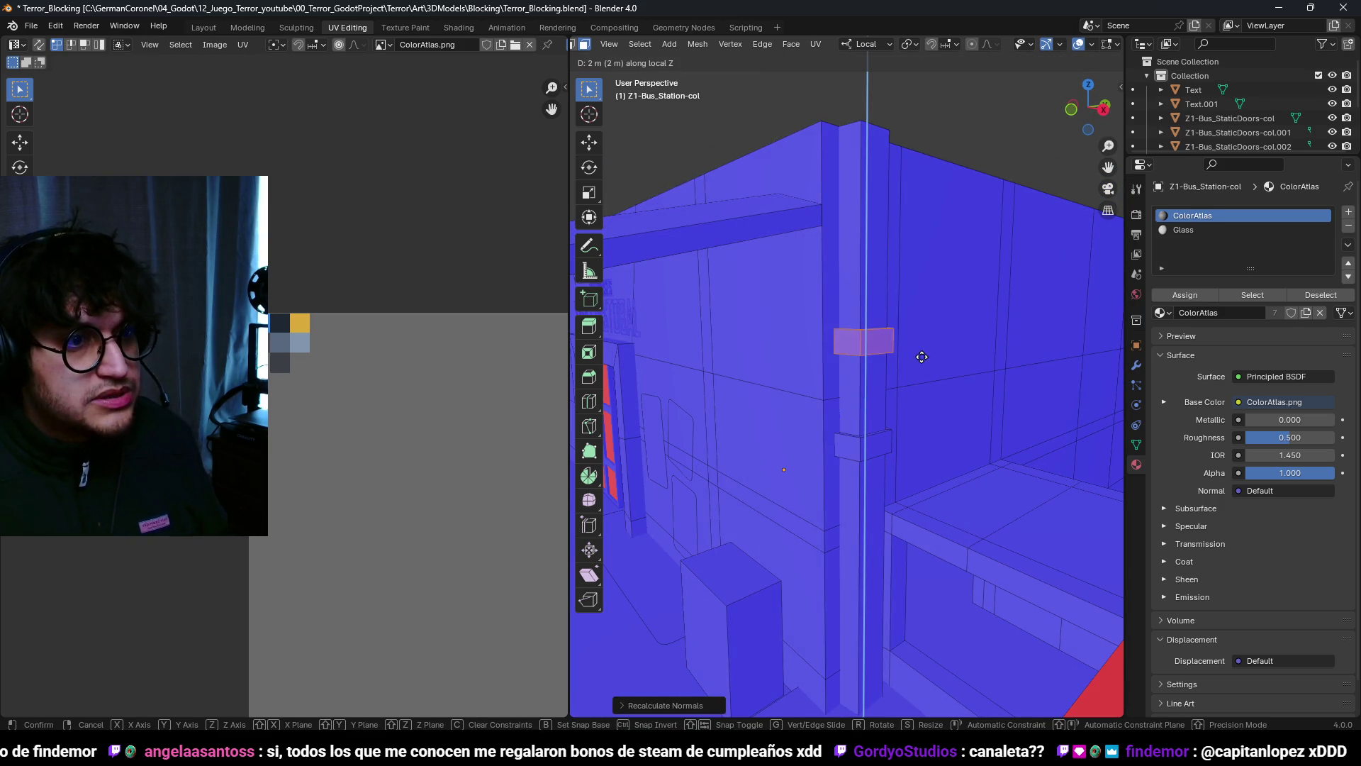
pyautogui.moveTo(928, 274)
pyautogui.mouseDown(button='middle')
pyautogui.moveTo(900, 443)
pyautogui.moveTo(927, 368)
pyautogui.mouseUp(button='middle')
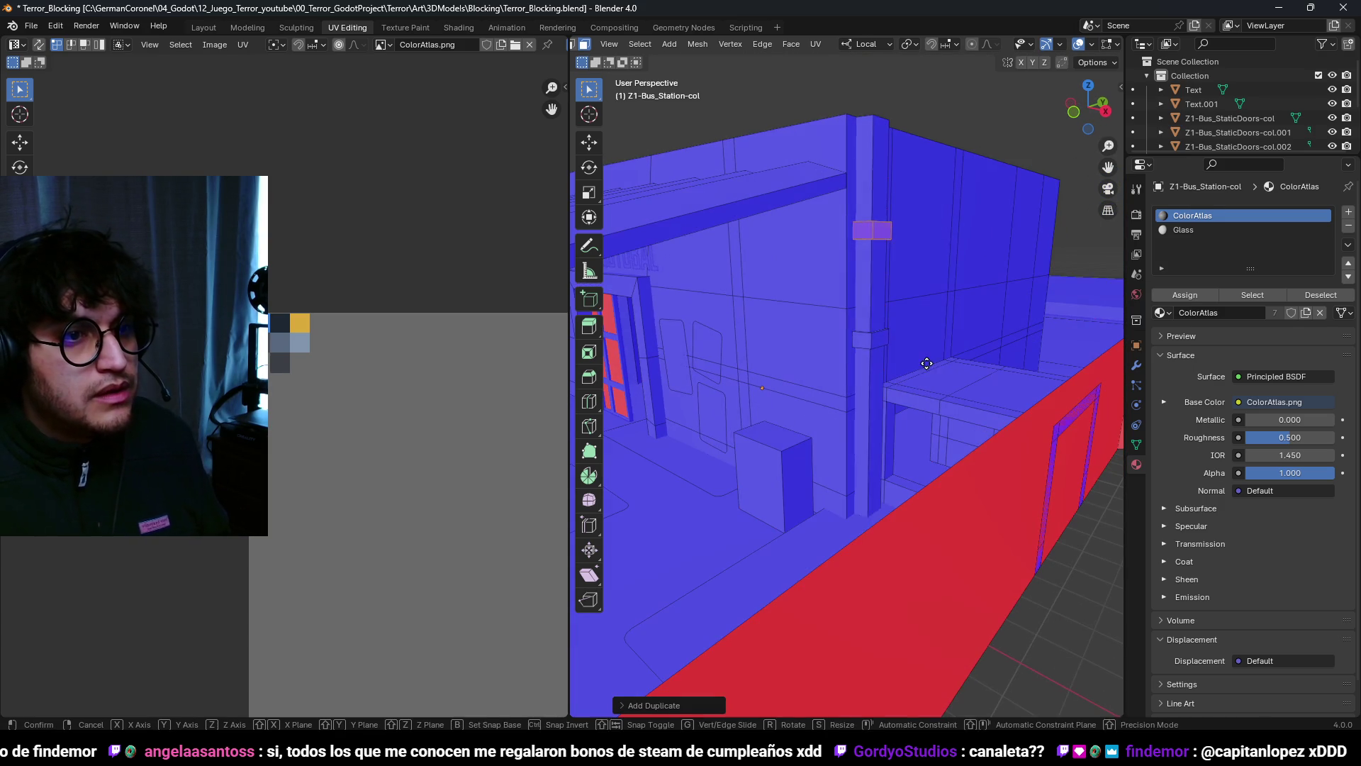
pyautogui.click(922, 584)
# Step: Move the column's top face vertically until it sits level with the roof
pyautogui.moveTo(918, 560); pyautogui.dragTo(847, 381, button='middle')
pyautogui.moveTo(841, 321)
pyautogui.mouseDown(button='middle')
pyautogui.moveTo(848, 297)
pyautogui.moveTo(805, 312)
pyautogui.moveTo(863, 303)
pyautogui.moveTo(931, 347)
pyautogui.moveTo(851, 426)
pyautogui.mouseUp(button='middle')
pyautogui.click(848, 294)
pyautogui.press('g')
pyautogui.press('z')
pyautogui.click(856, 245)
pyautogui.scroll(5, 851, 425)
pyautogui.press('g')
pyautogui.press('z')
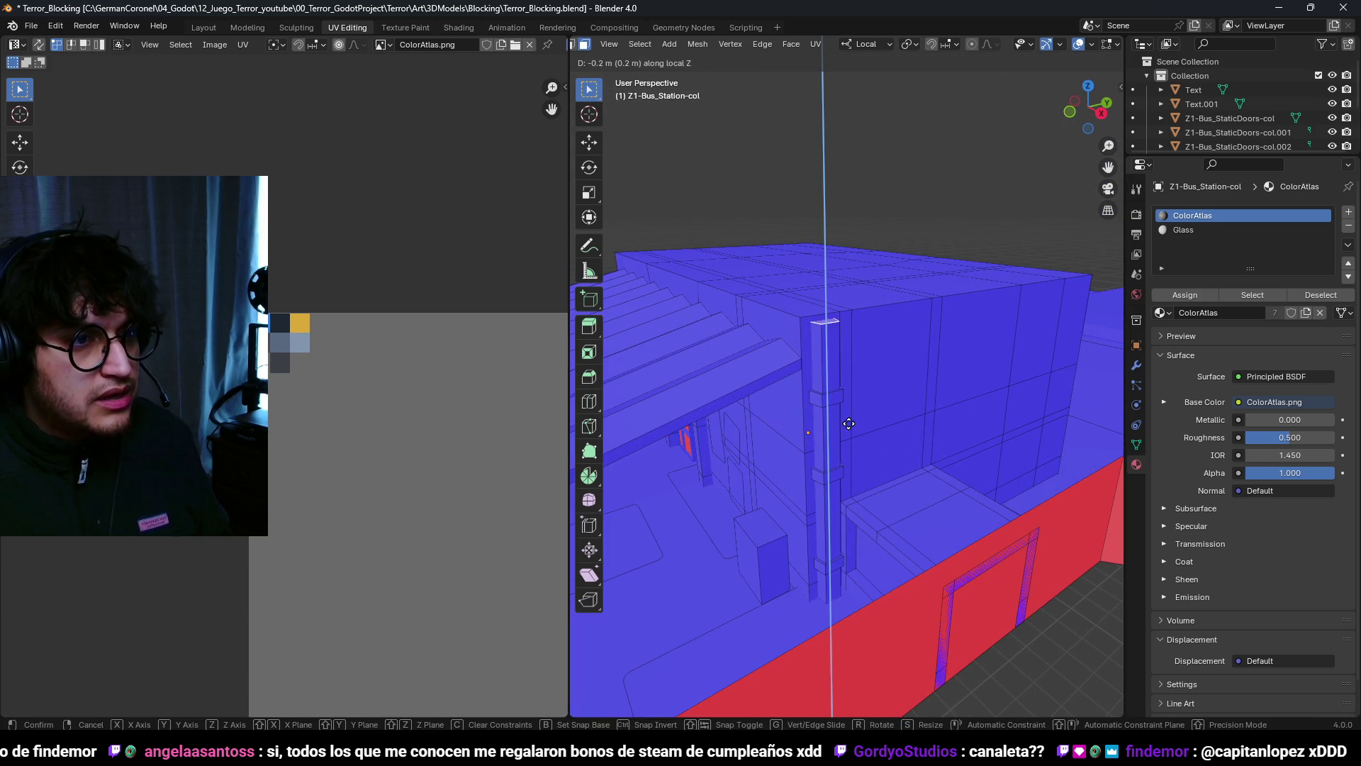
pyautogui.click(837, 541)
# Step: Extrude the roof-edge face loop 0.7 m outward along normals
pyautogui.click(805, 329)
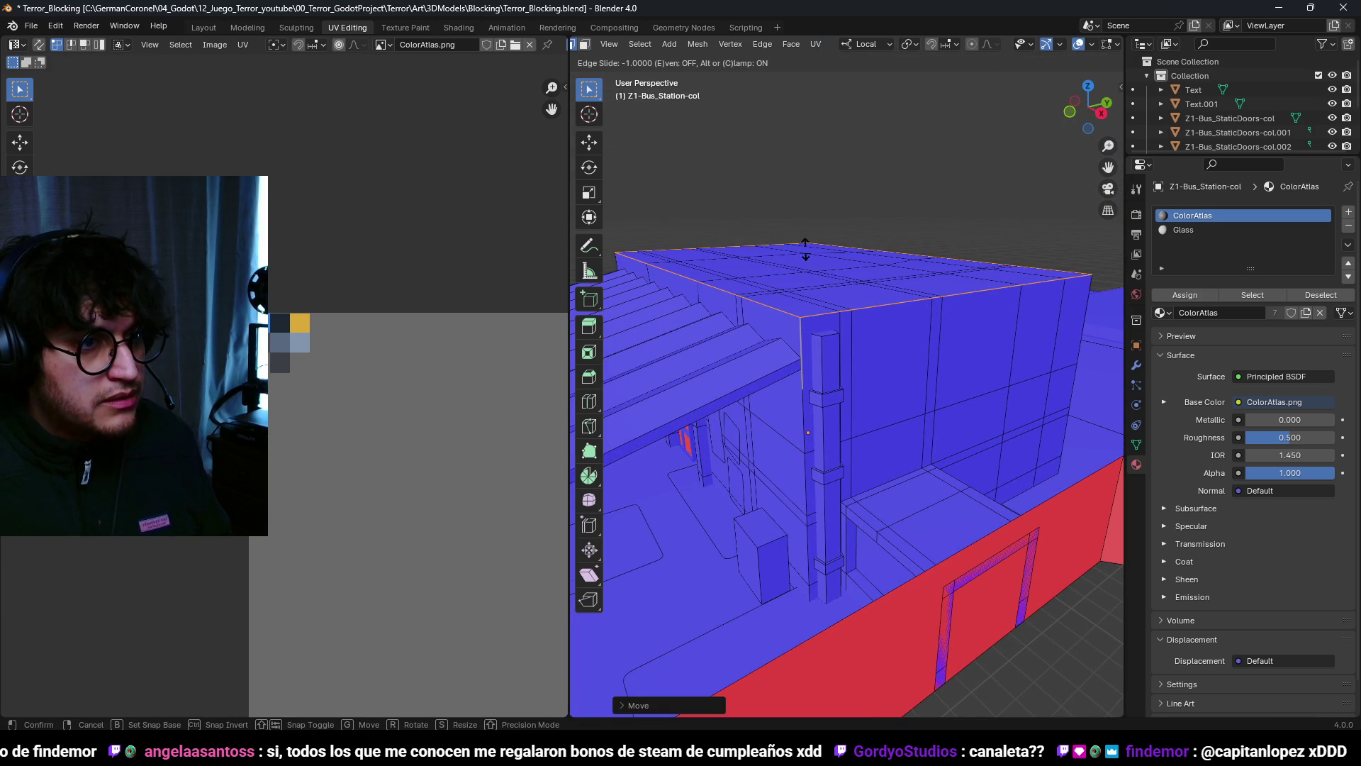
pyautogui.keyDown('alt'); pyautogui.click(801, 325); pyautogui.keyUp('alt')
pyautogui.hotkey('alt', 'e')
pyautogui.click(887, 363)
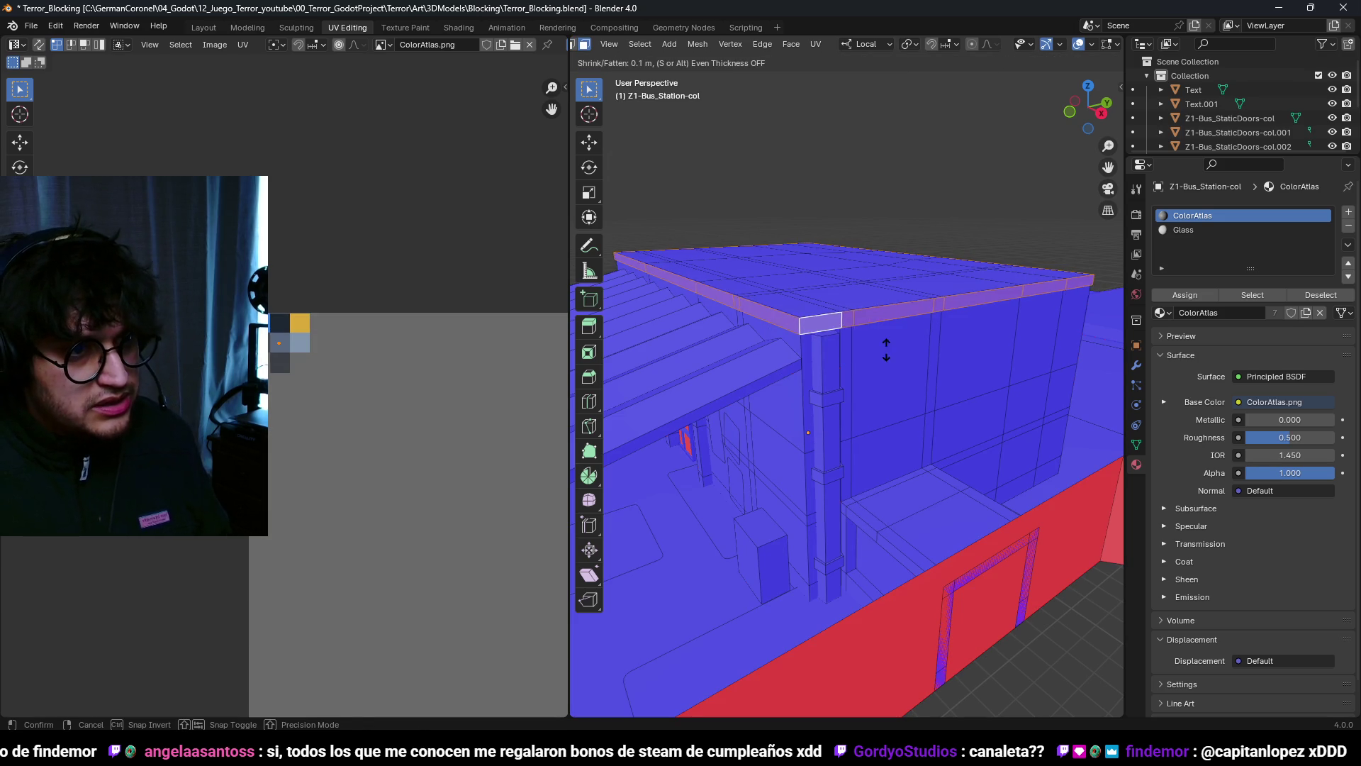
pyautogui.click(888, 303)
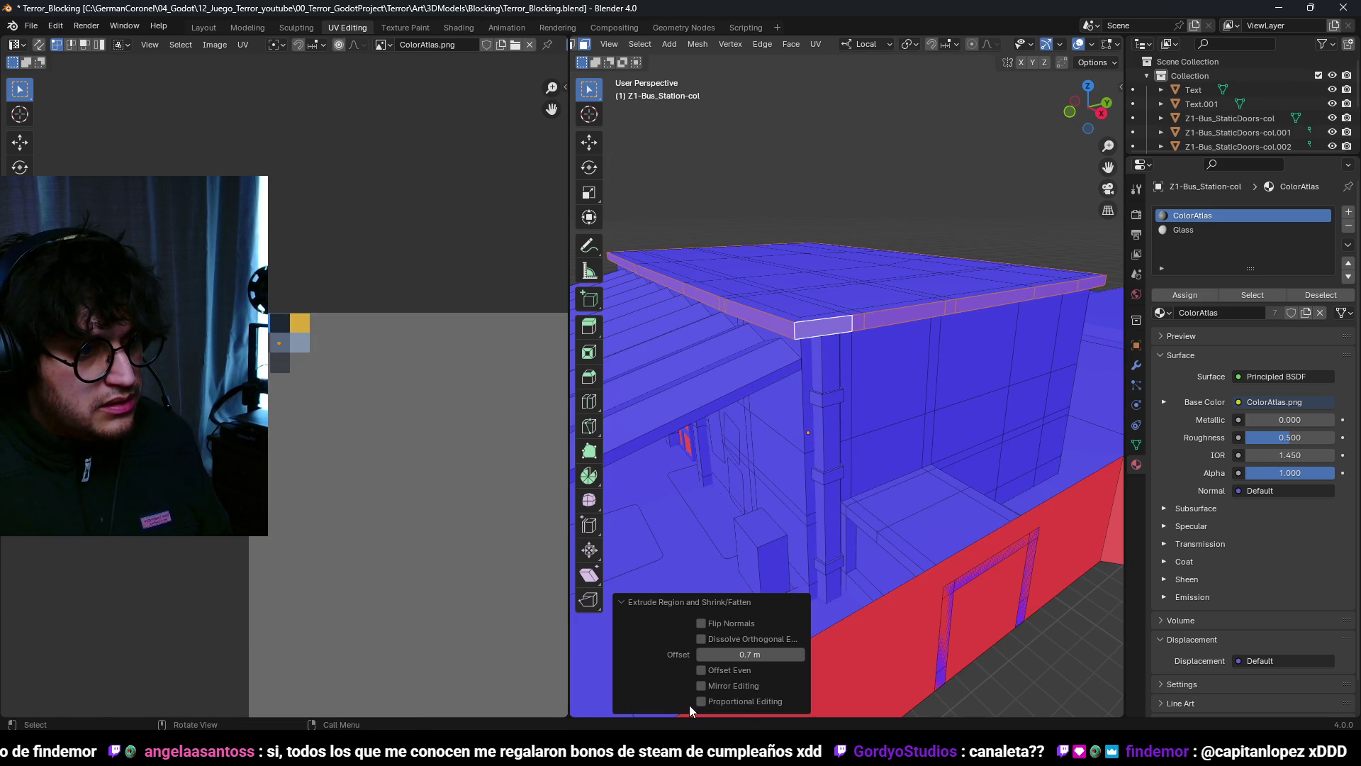
pyautogui.moveTo(907, 359)
pyautogui.mouseDown(button='middle')
pyautogui.moveTo(921, 285)
pyautogui.moveTo(960, 298)
pyautogui.moveTo(921, 392)
pyautogui.moveTo(886, 382)
pyautogui.moveTo(839, 411)
pyautogui.moveTo(911, 405)
pyautogui.moveTo(870, 399)
pyautogui.mouseUp(button='middle')
# Step: Raise the selected faces 1 m on Z, return to Object Mode, and save Terror_Blocking.blend
pyautogui.press('z')
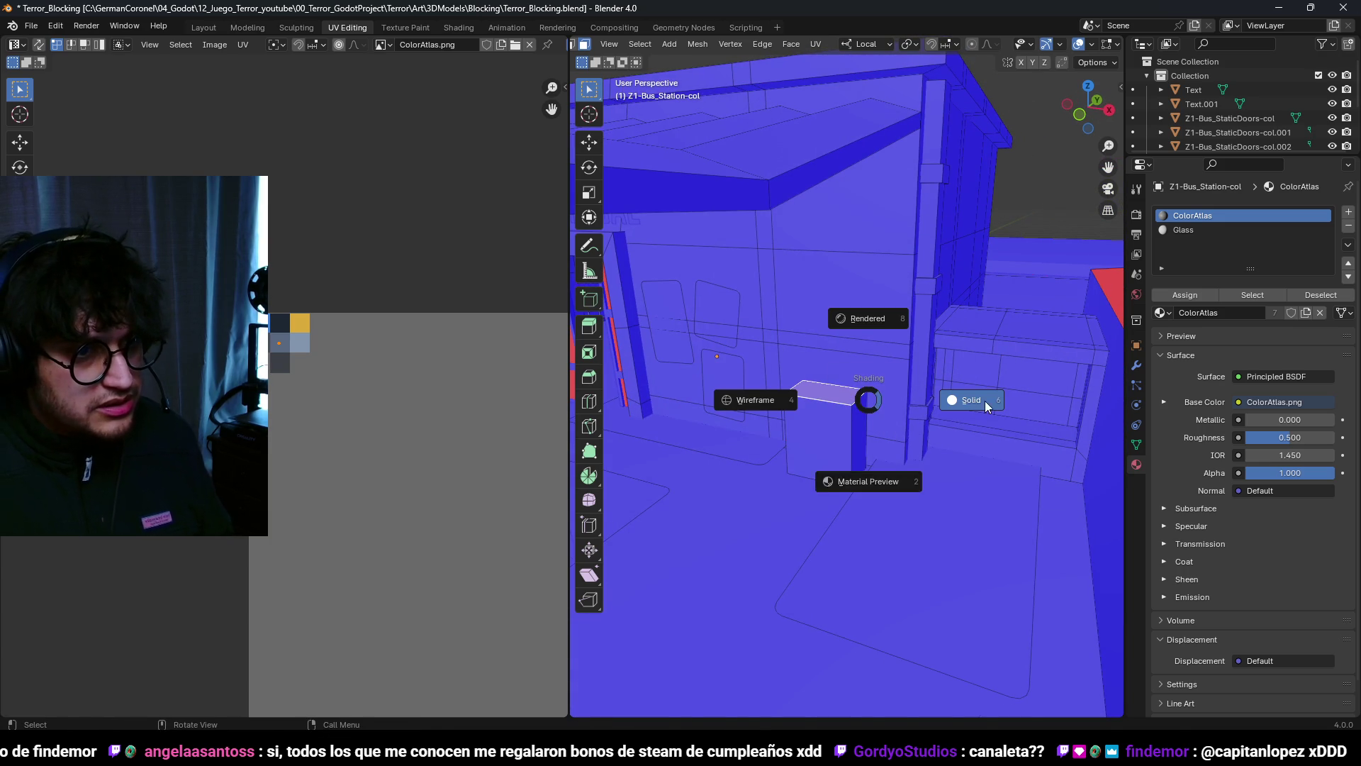
pyautogui.click(986, 405)
pyautogui.write('gz1')
pyautogui.press('Return')
pyautogui.moveTo(832, 374)
pyautogui.mouseDown(button='middle')
pyautogui.moveTo(922, 395)
pyautogui.moveTo(823, 415)
pyautogui.moveTo(869, 373)
pyautogui.mouseUp(button='middle')
pyautogui.press('Tab')
pyautogui.hotkey('ctrl', 's')
# Step: Turn off the Face Orientation overlay
pyautogui.scroll(-2, 1064, 44)
pyautogui.click(1024, 45)
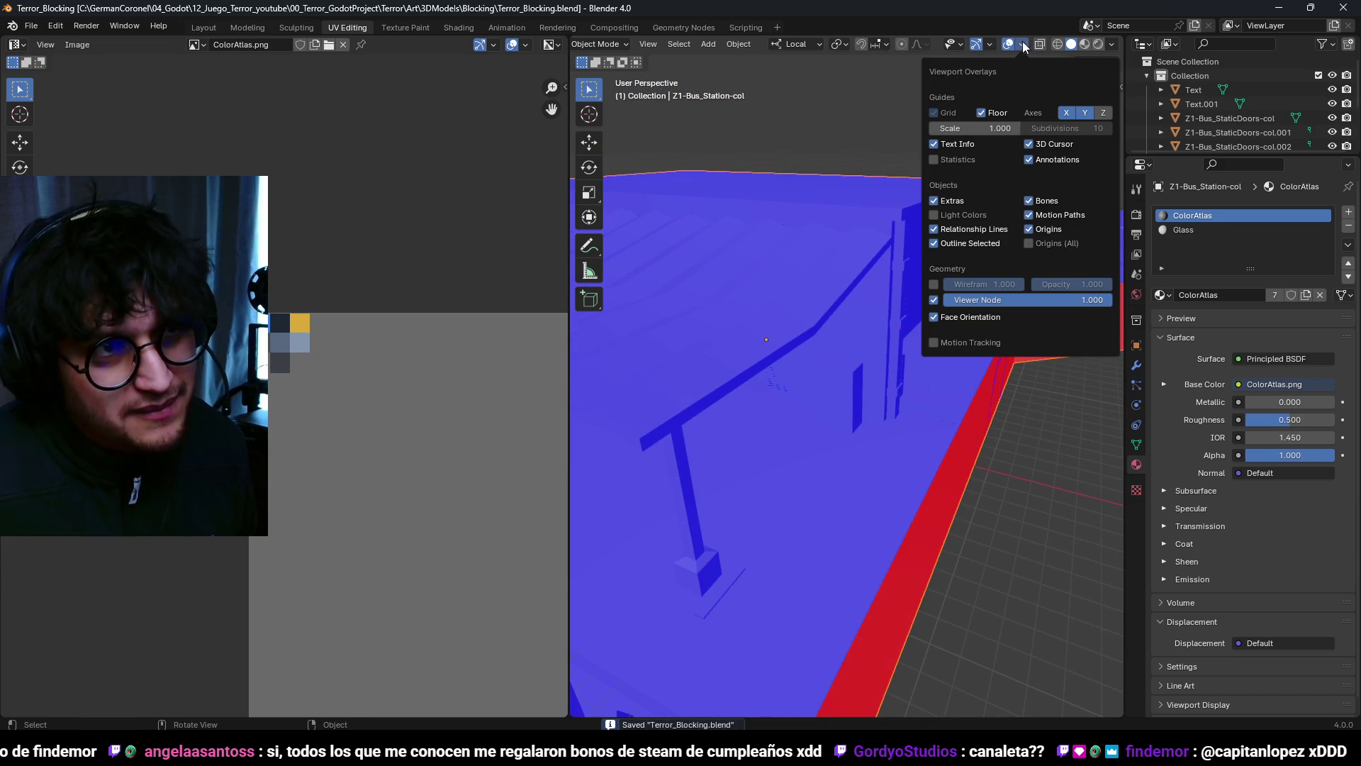
pyautogui.click(970, 317)
pyautogui.moveTo(866, 163)
pyautogui.mouseDown(button='middle')
pyautogui.moveTo(857, 392)
pyautogui.moveTo(973, 67)
pyautogui.mouseUp(button='middle')
# Step: In Layout, select the three wall panels beside the entrance and switch to UV Editing
pyautogui.click(203, 28)
pyautogui.moveTo(621, 286)
pyautogui.mouseDown(button='middle')
pyautogui.moveTo(525, 239)
pyautogui.moveTo(582, 385)
pyautogui.moveTo(696, 312)
pyautogui.moveTo(768, 320)
pyautogui.moveTo(683, 364)
pyautogui.mouseUp(button='middle')
pyautogui.moveTo(495, 351)
pyautogui.mouseDown(button='middle')
pyautogui.moveTo(586, 291)
pyautogui.moveTo(679, 275)
pyautogui.mouseUp(button='middle')
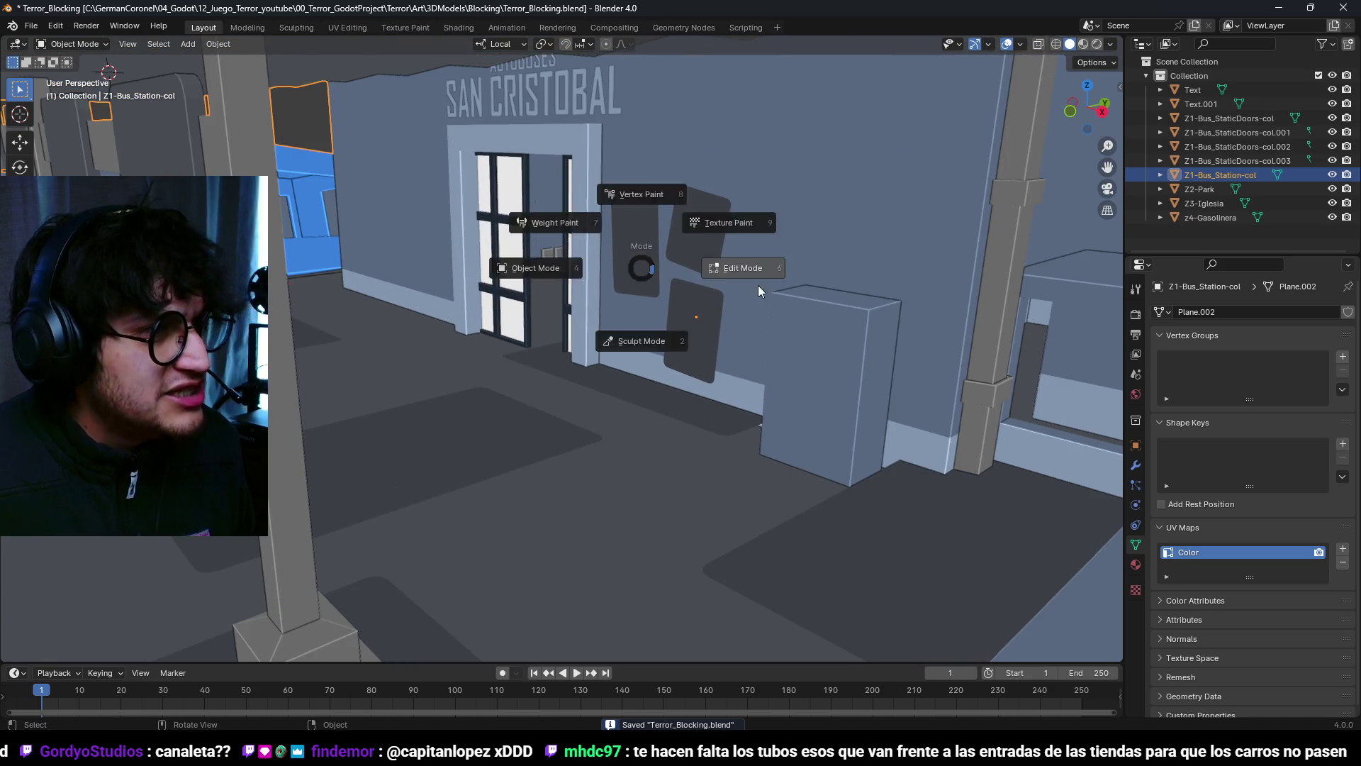
pyautogui.press('Tab')
pyautogui.click(630, 225)
pyautogui.keyDown('shift'); pyautogui.click(698, 229); pyautogui.keyUp('shift')
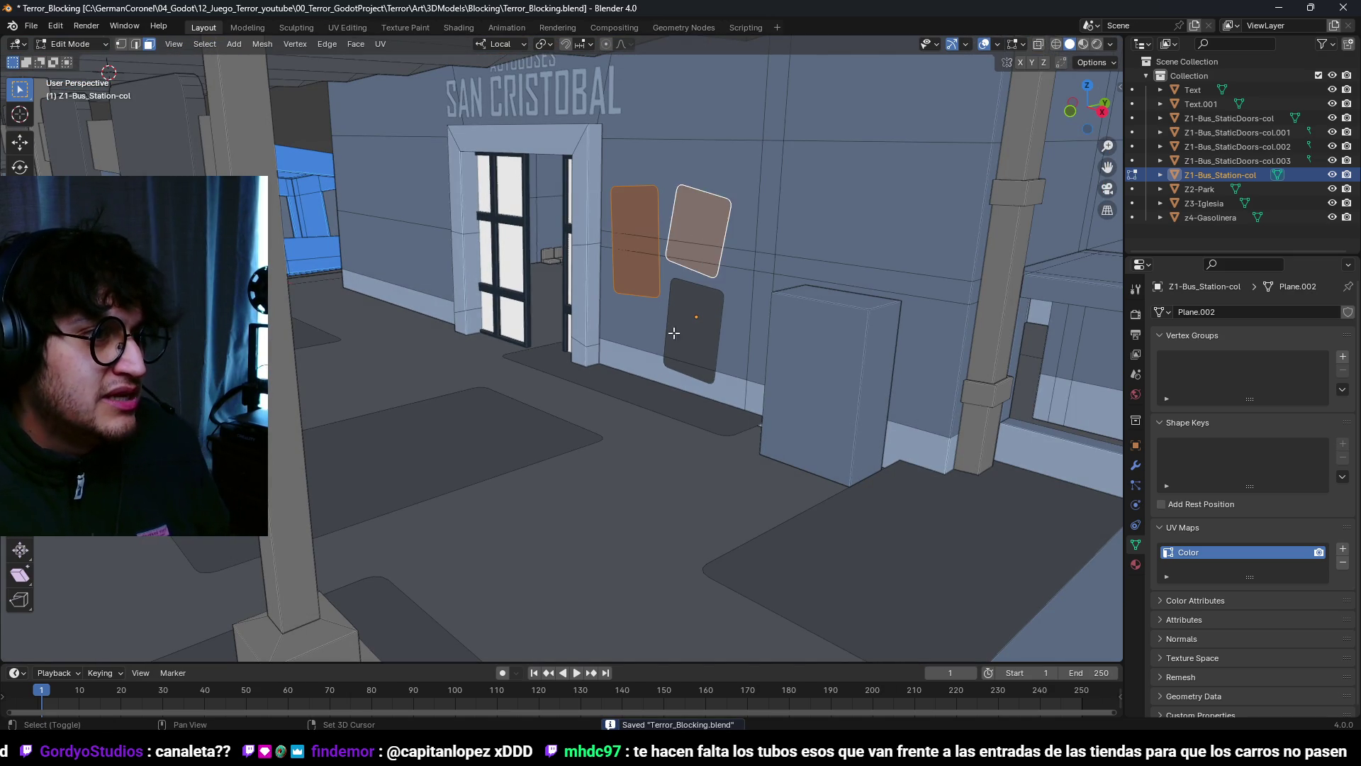
pyautogui.keyDown('shift'); pyautogui.click(693, 330); pyautogui.keyUp('shift')
pyautogui.click(347, 28)
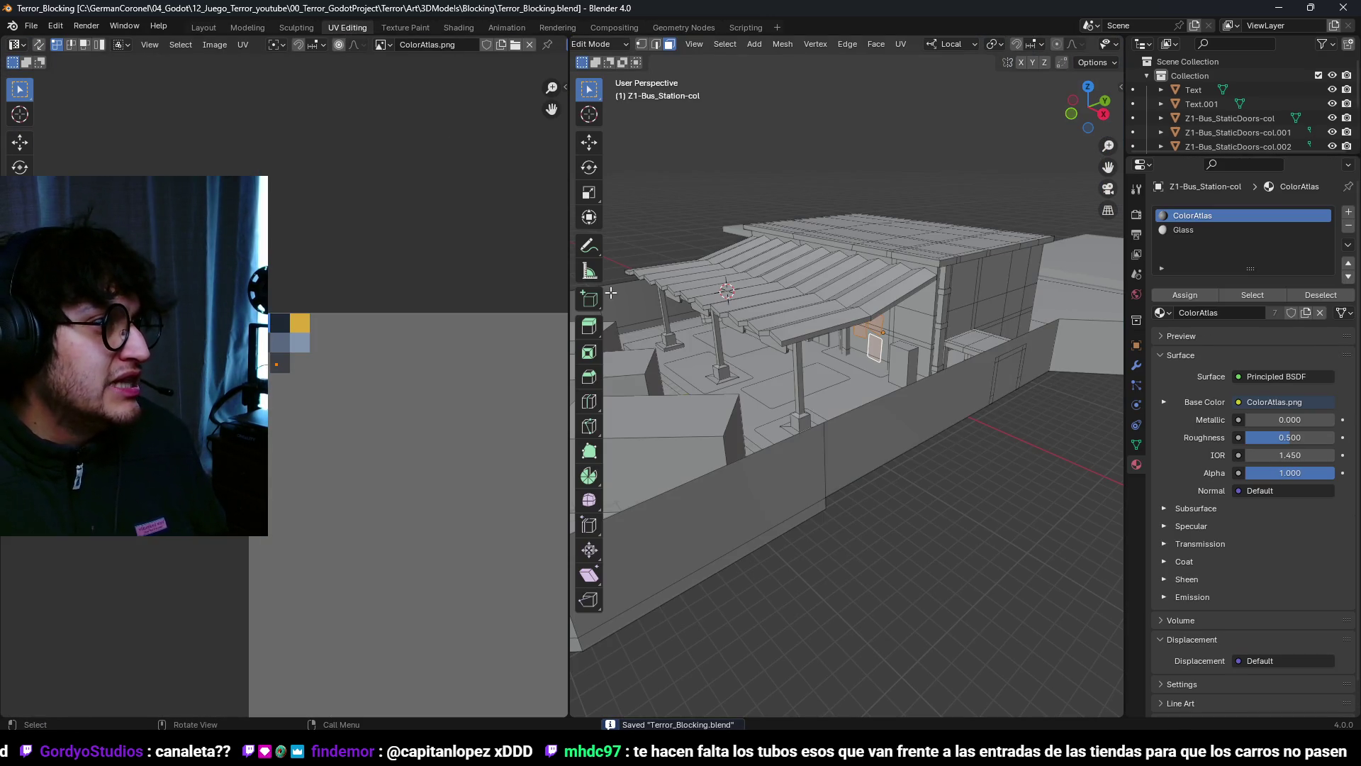
pyautogui.scroll(5, 406, 409)
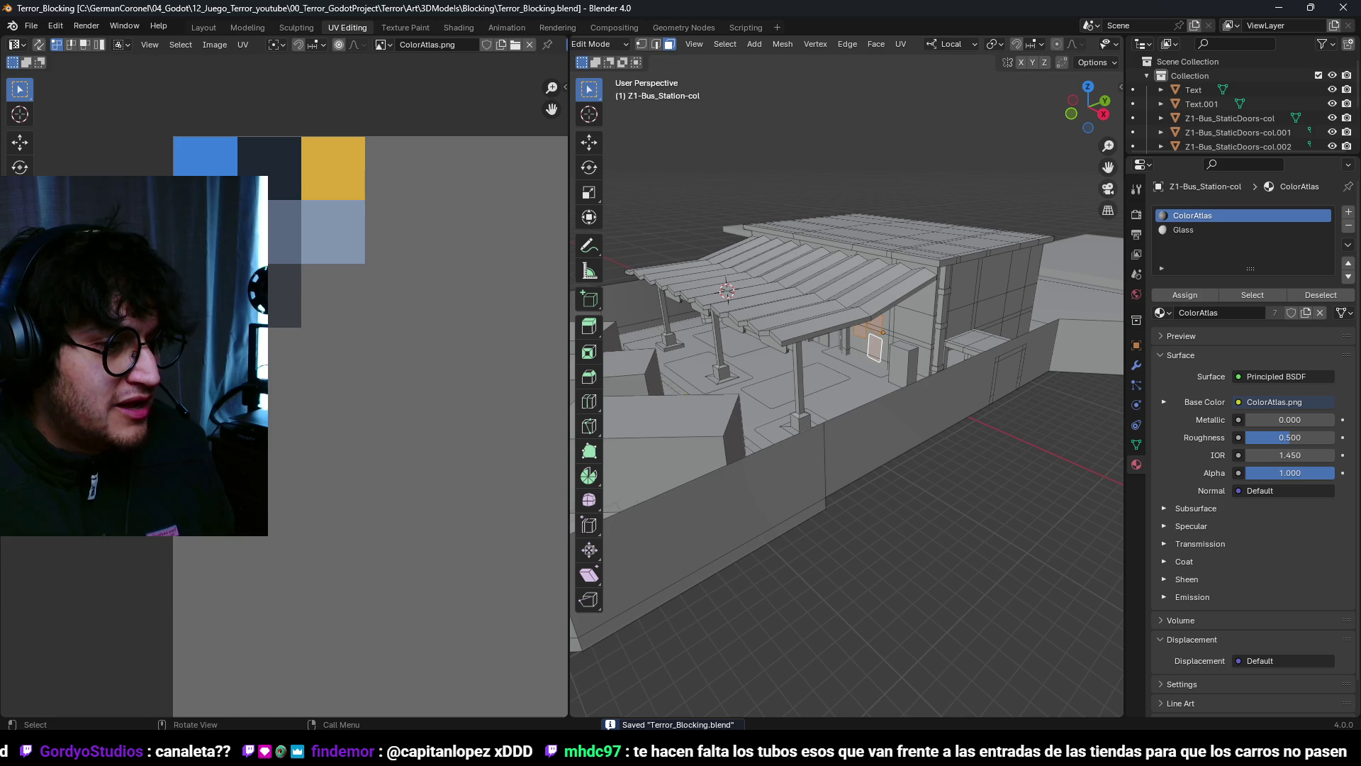
# Step: In Krita, select the empty cell beside the dark slate swatch, pick light grey, fill it, and save
pyautogui.hotkey('alt', 'Tab')
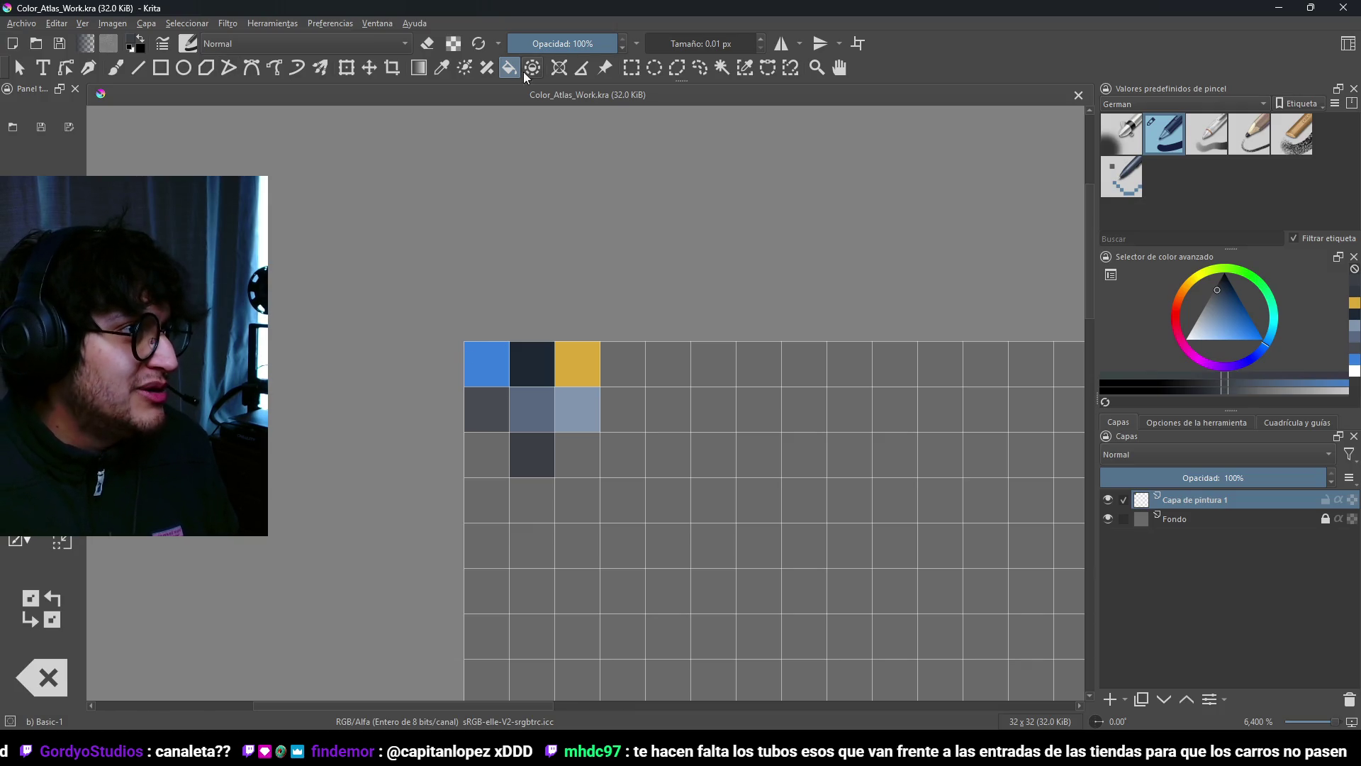
pyautogui.scroll(-1, 791, 528)
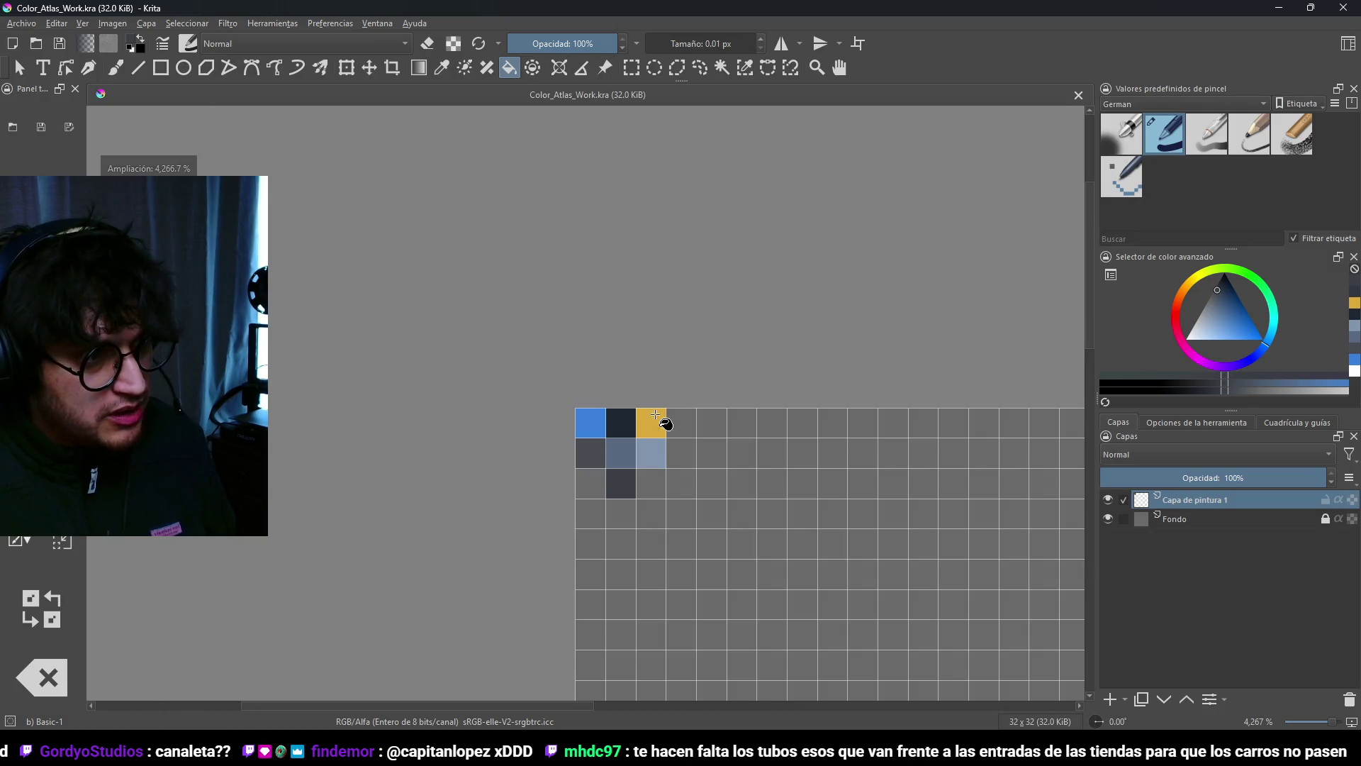
pyautogui.scroll(1, 587, 418)
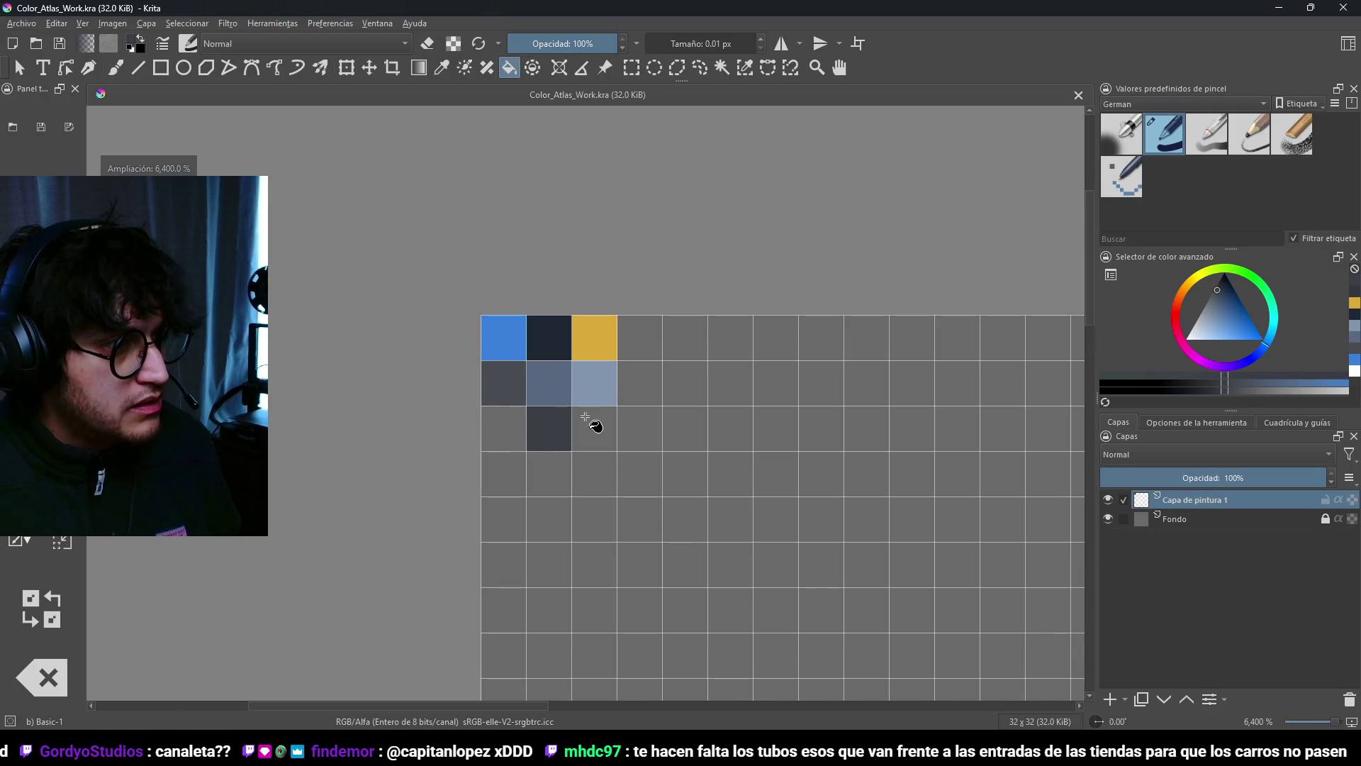
pyautogui.click(631, 68)
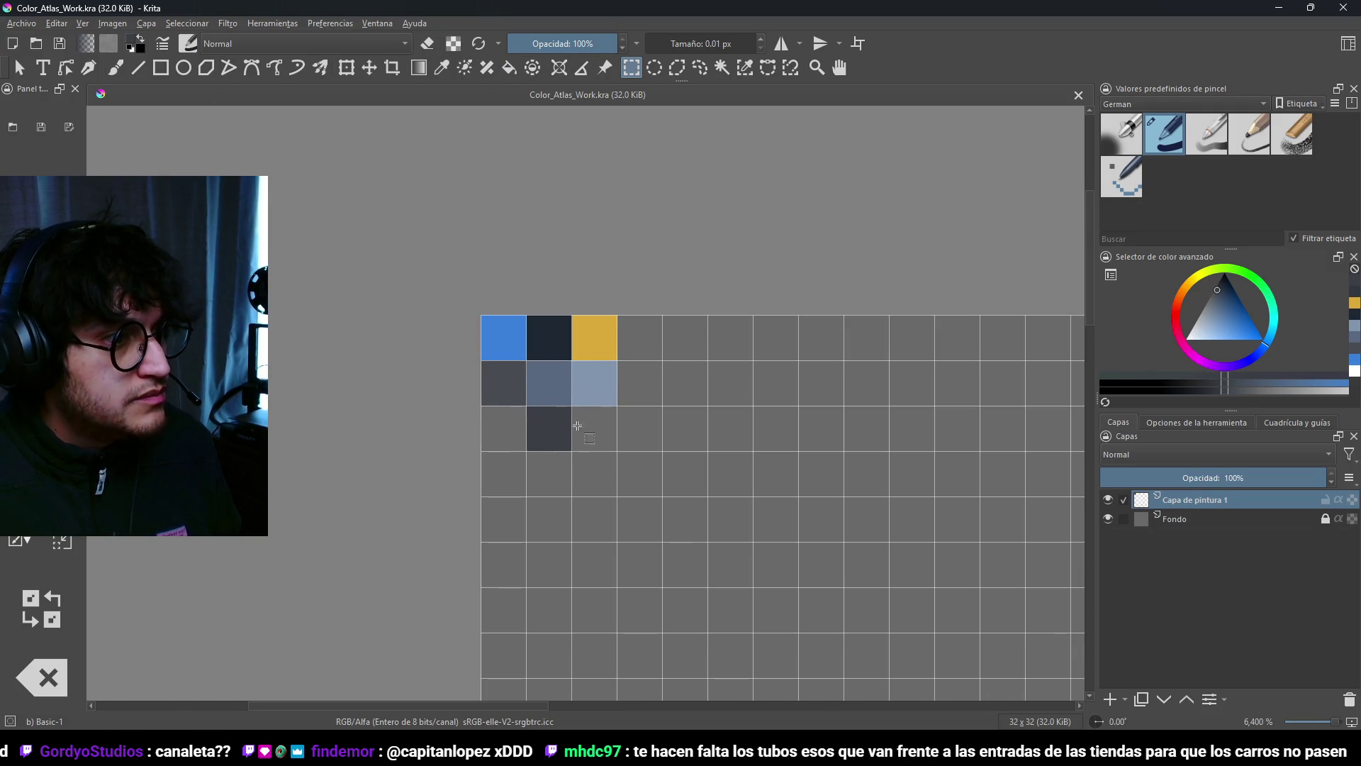
pyautogui.moveTo(573, 408); pyautogui.dragTo(599, 459)
pyautogui.click(1215, 304)
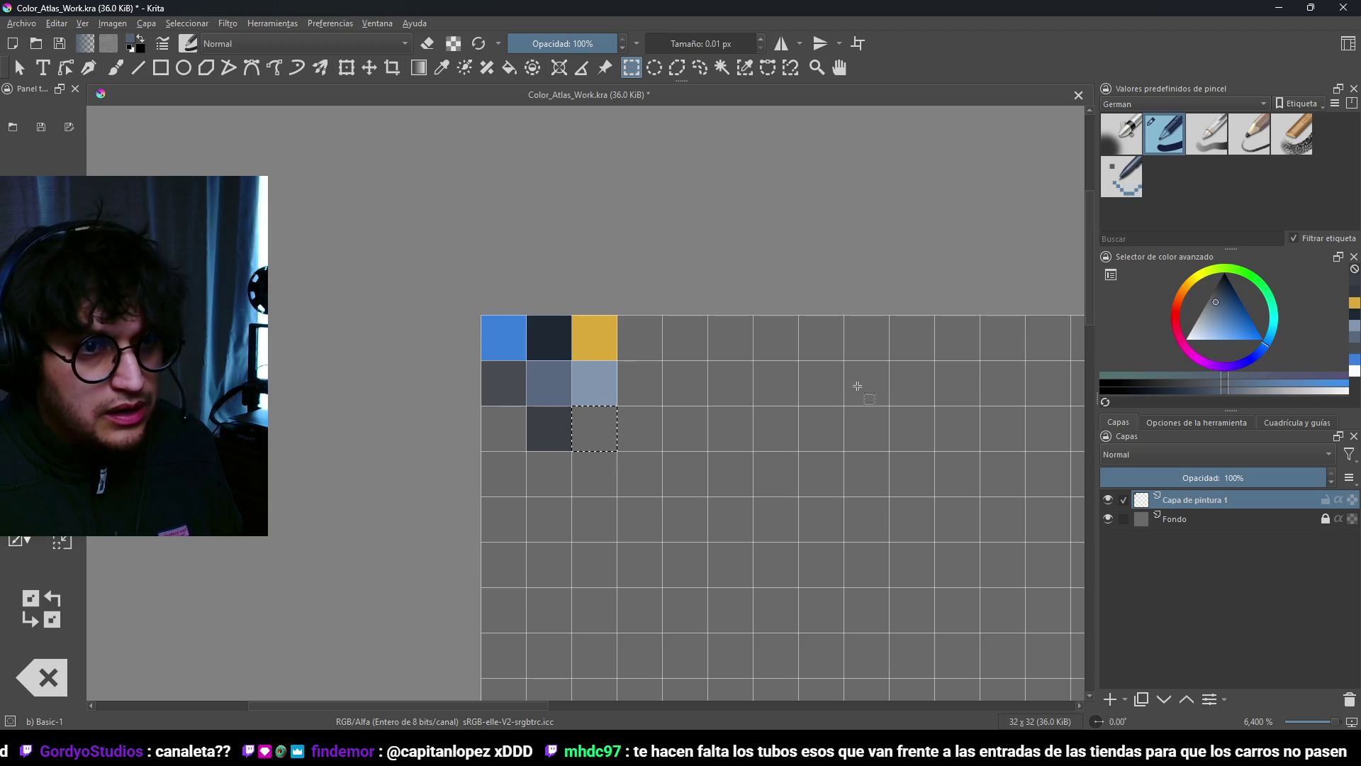
pyautogui.moveTo(1225, 323); pyautogui.dragTo(1200, 315)
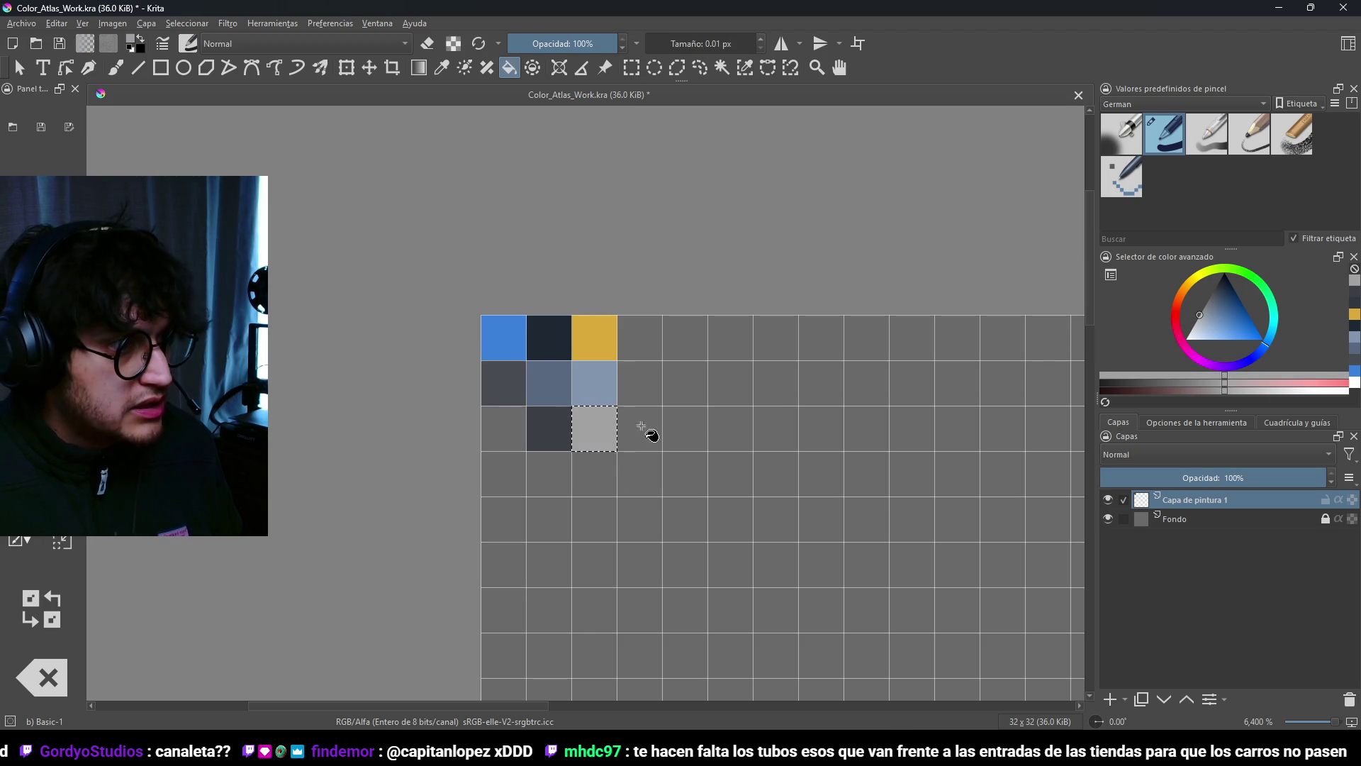
pyautogui.hotkey('ctrl', 's')
# Step: Export the atlas over ColorAtlas.png, accepting the PNG options
pyautogui.click(21, 23)
pyautogui.click(71, 157)
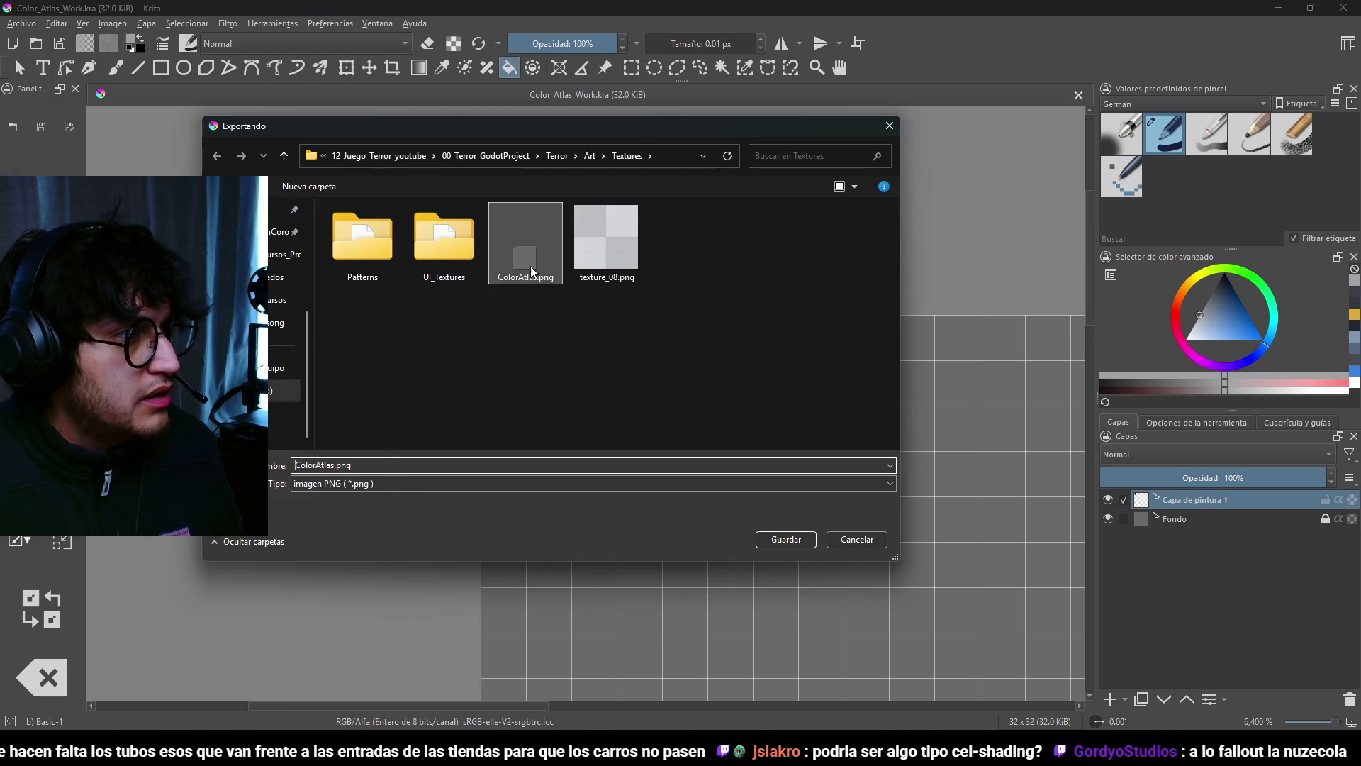
pyautogui.click(786, 540)
pyautogui.click(715, 374)
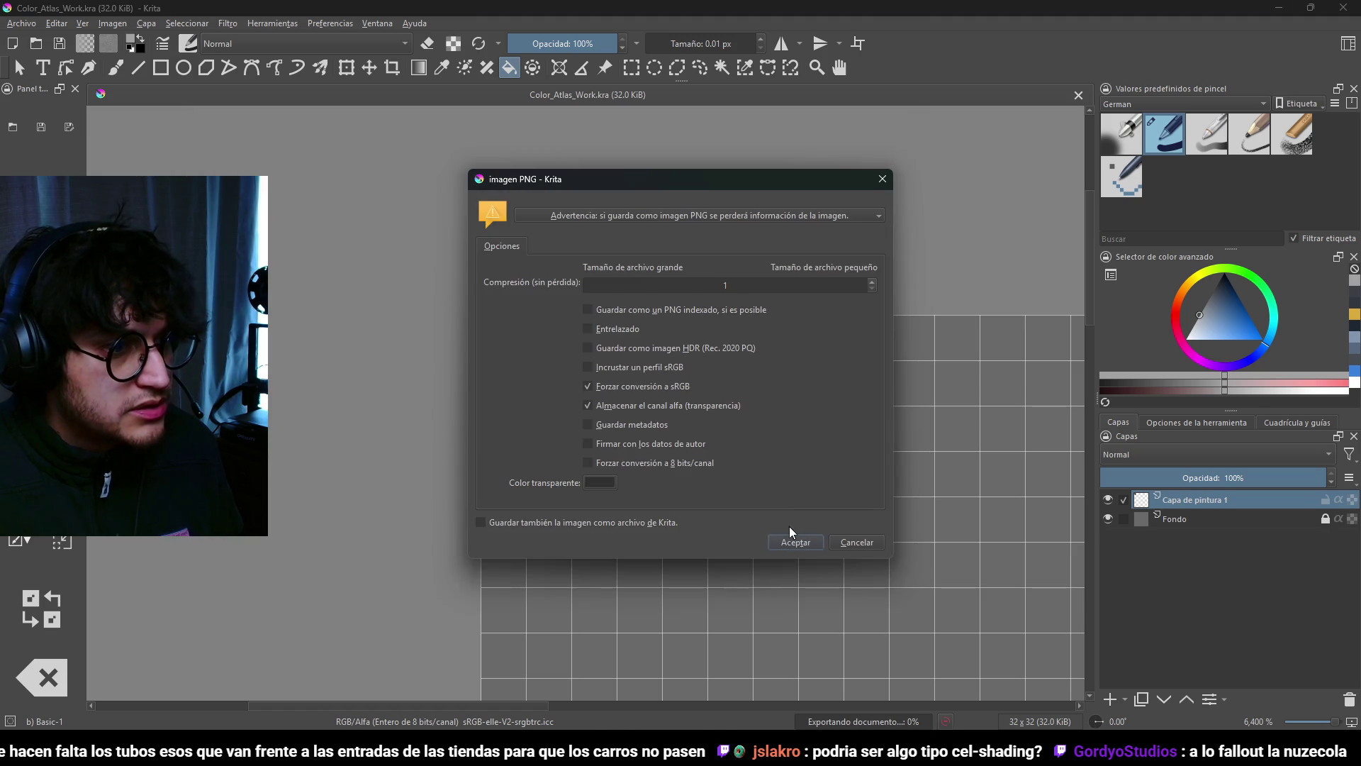
pyautogui.click(790, 540)
pyautogui.hotkey('alt', 'Tab')
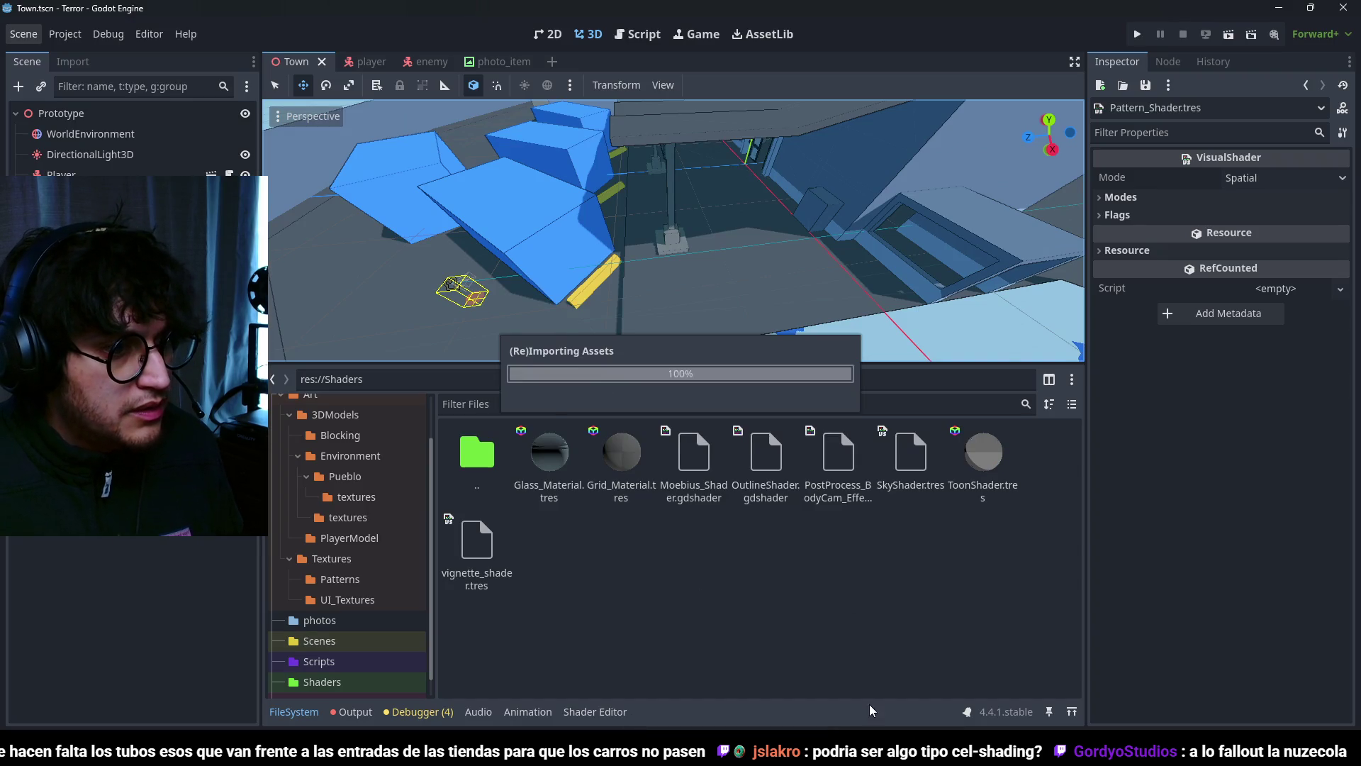
# Step: Move the three wall panels' UVs onto the new light grey atlas swatch and preview the colours in Object Mode
pyautogui.hotkey('alt', 'Tab')
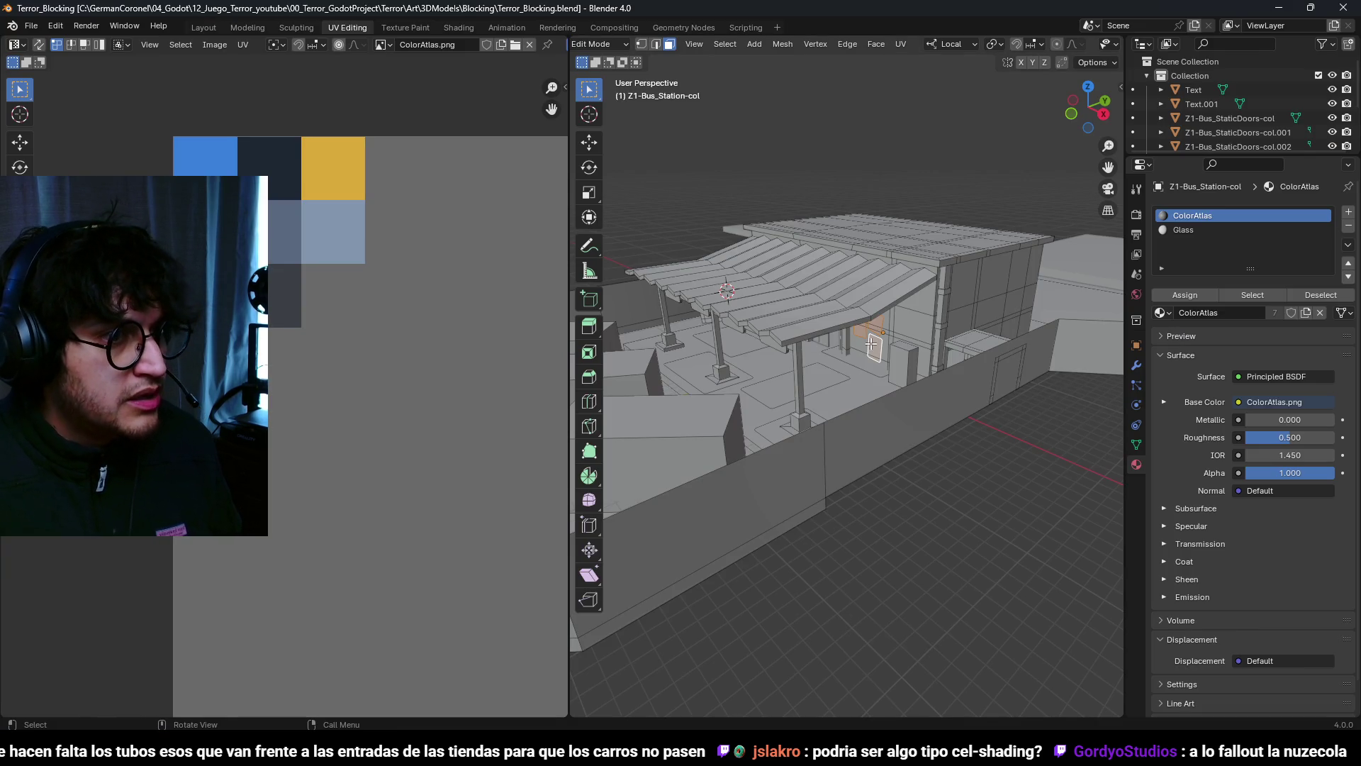
pyautogui.press('g')
pyautogui.click(323, 334)
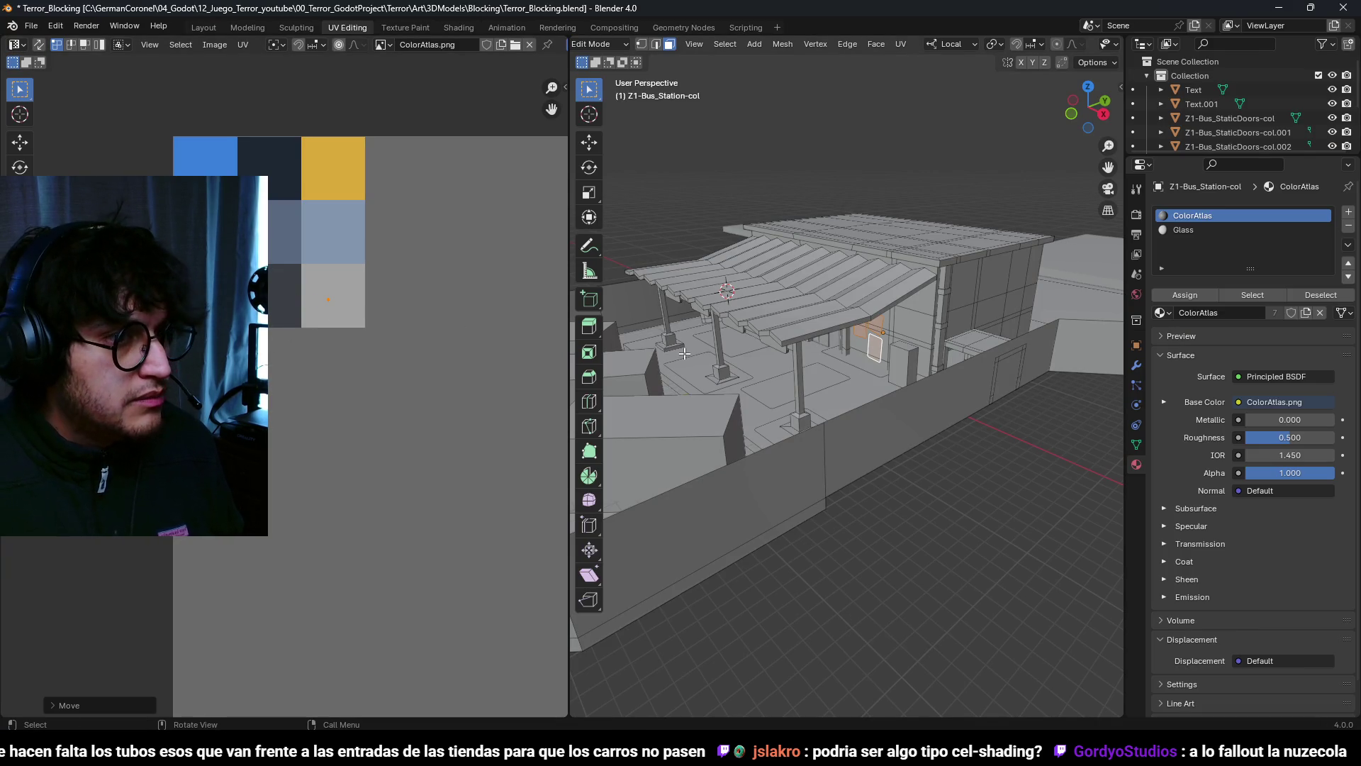
pyautogui.scroll(5, 886, 420)
pyautogui.moveTo(886, 420)
pyautogui.mouseDown(button='middle')
pyautogui.moveTo(927, 403)
pyautogui.moveTo(872, 435)
pyautogui.moveTo(934, 435)
pyautogui.moveTo(869, 448)
pyautogui.moveTo(881, 449)
pyautogui.mouseUp(button='middle')
pyautogui.press('Tab')
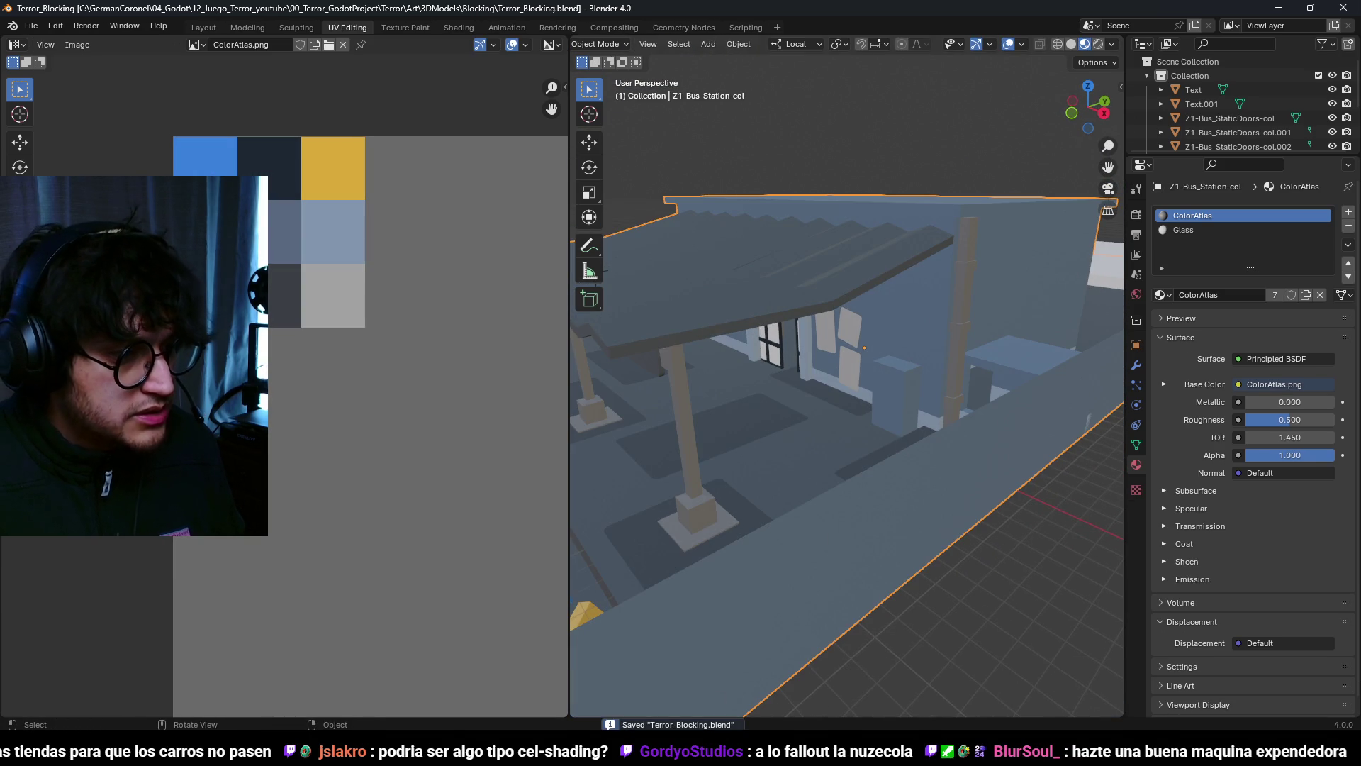
pyautogui.hotkey('alt', 'Tab')
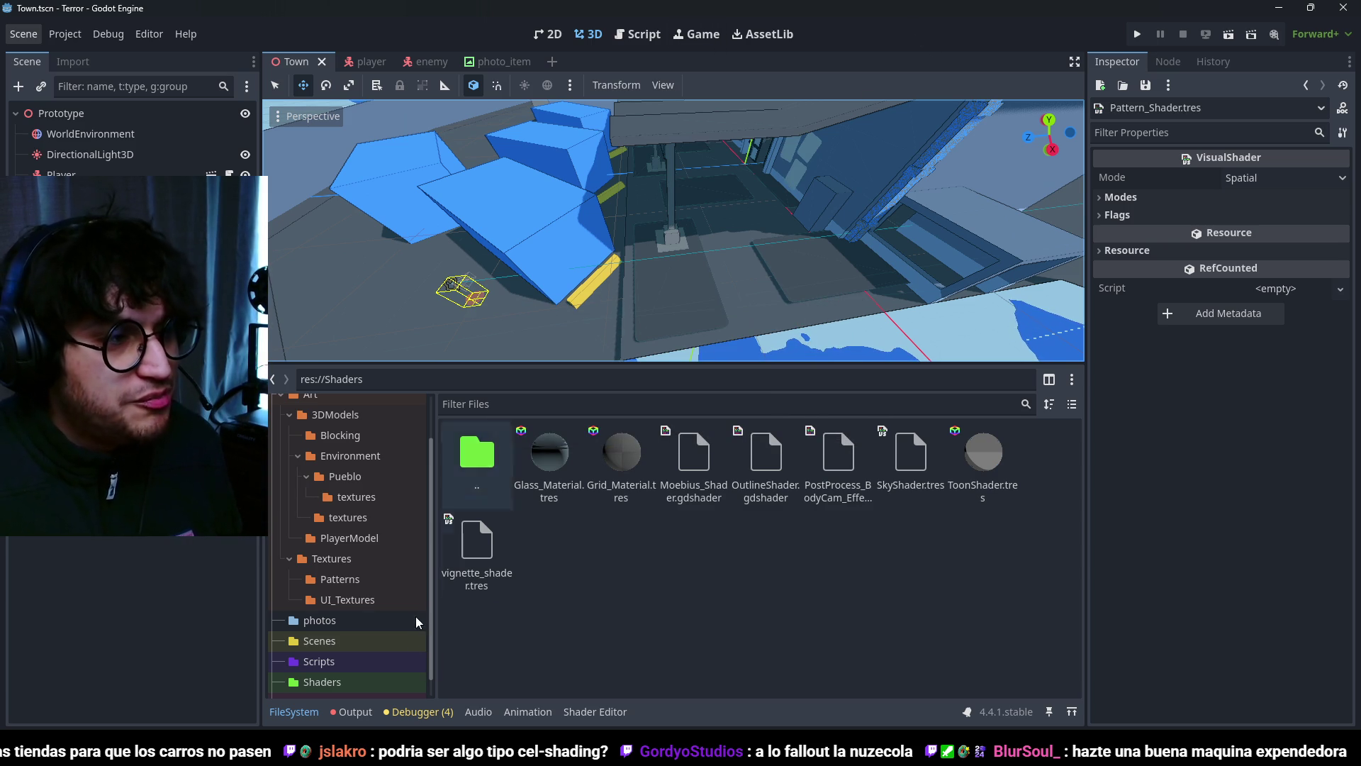
# Step: Expand the Town scene's 3D view over the FileSystem dock, inspect the reimported station, then return to Blender
pyautogui.moveTo(708, 364); pyautogui.dragTo(702, 552)
pyautogui.click(302, 706)
pyautogui.moveTo(631, 377)
pyautogui.mouseDown(button='middle')
pyautogui.moveTo(717, 321)
pyautogui.moveTo(742, 352)
pyautogui.moveTo(692, 234)
pyautogui.moveTo(683, 292)
pyautogui.moveTo(716, 371)
pyautogui.moveTo(792, 428)
pyautogui.moveTo(839, 343)
pyautogui.moveTo(805, 564)
pyautogui.mouseUp(button='middle')
pyautogui.scroll(2, 742, 351)
pyautogui.scroll(4, 742, 351)
pyautogui.hotkey('alt', 'Tab')
pyautogui.moveTo(862, 673)
pyautogui.mouseDown(button='middle')
pyautogui.moveTo(937, 309)
pyautogui.moveTo(869, 414)
pyautogui.moveTo(897, 362)
pyautogui.mouseUp(button='middle')
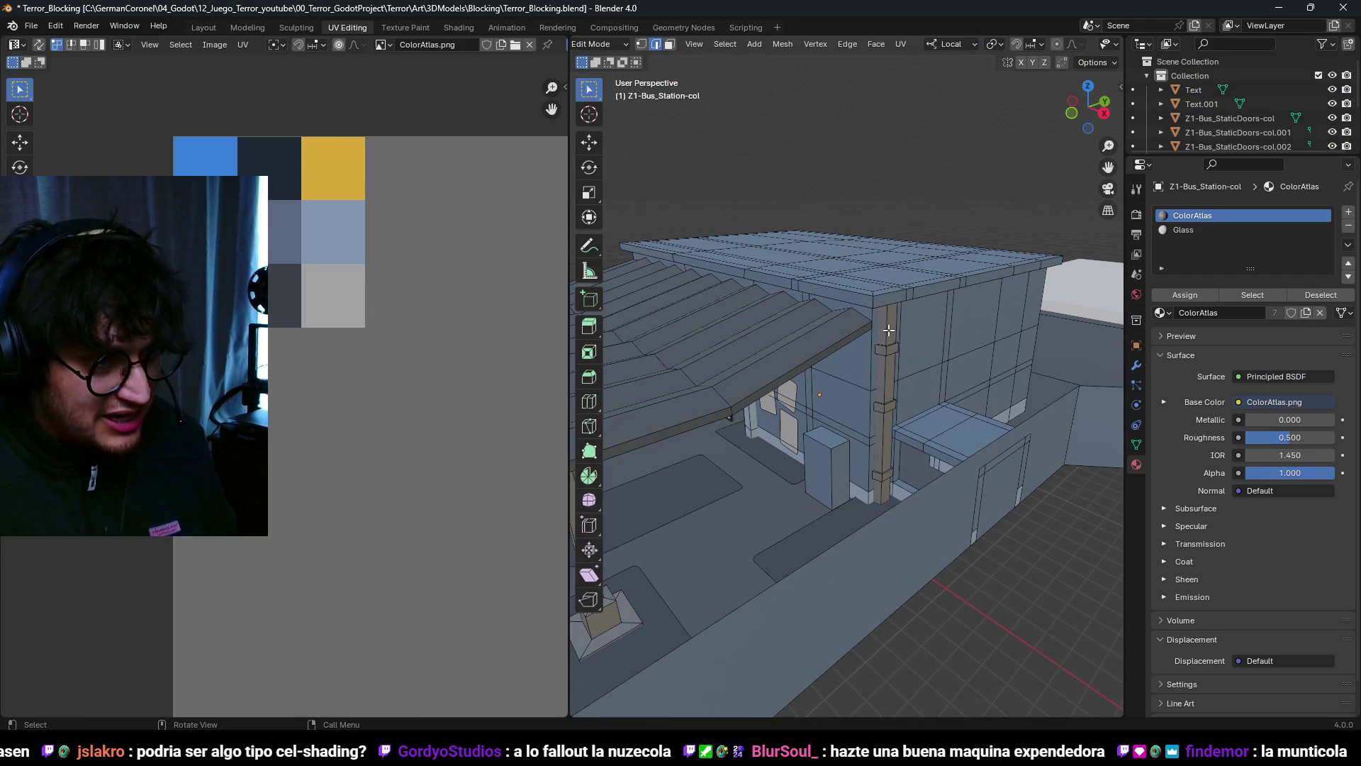
# Step: Select the corner pillar's connected pieces with UV Sync Selection enabled
pyautogui.press('l')
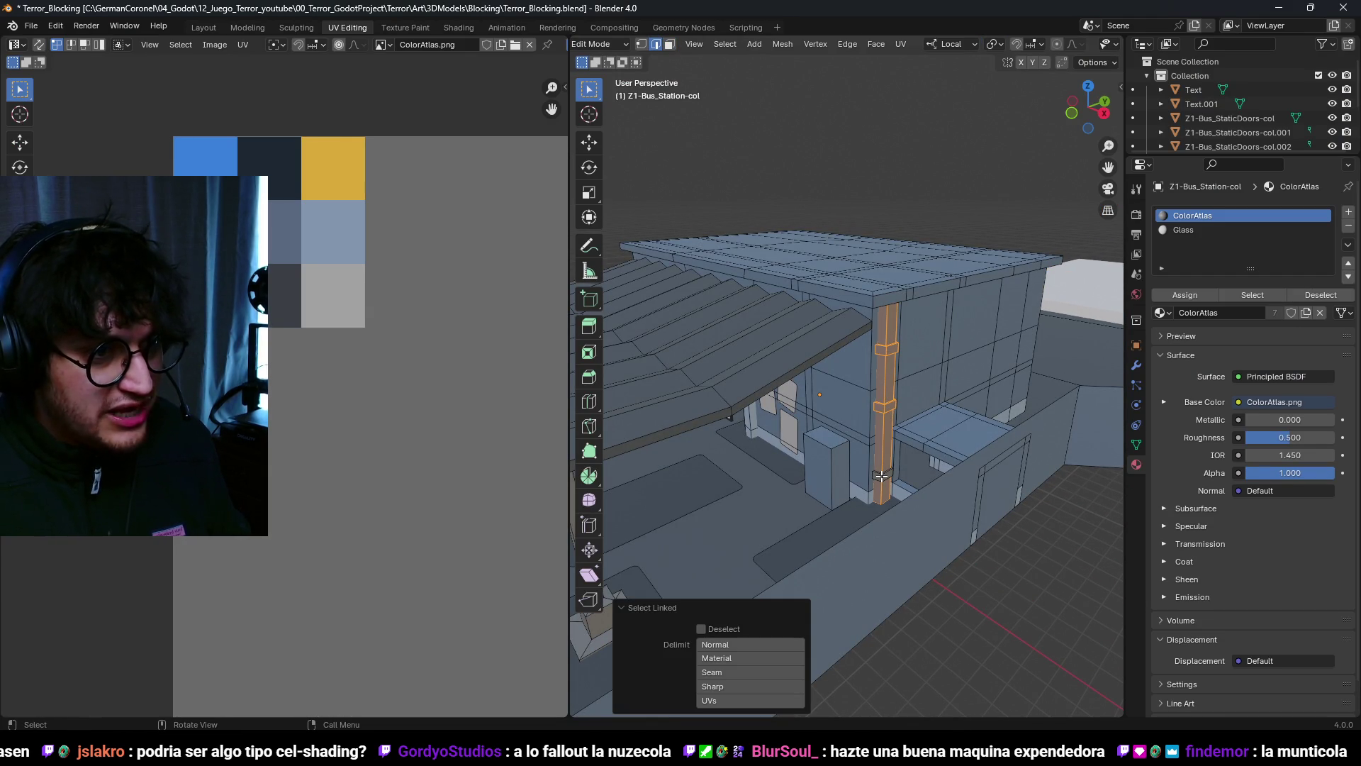
pyautogui.scroll(-3, 287, 269)
pyautogui.scroll(5, 349, 369)
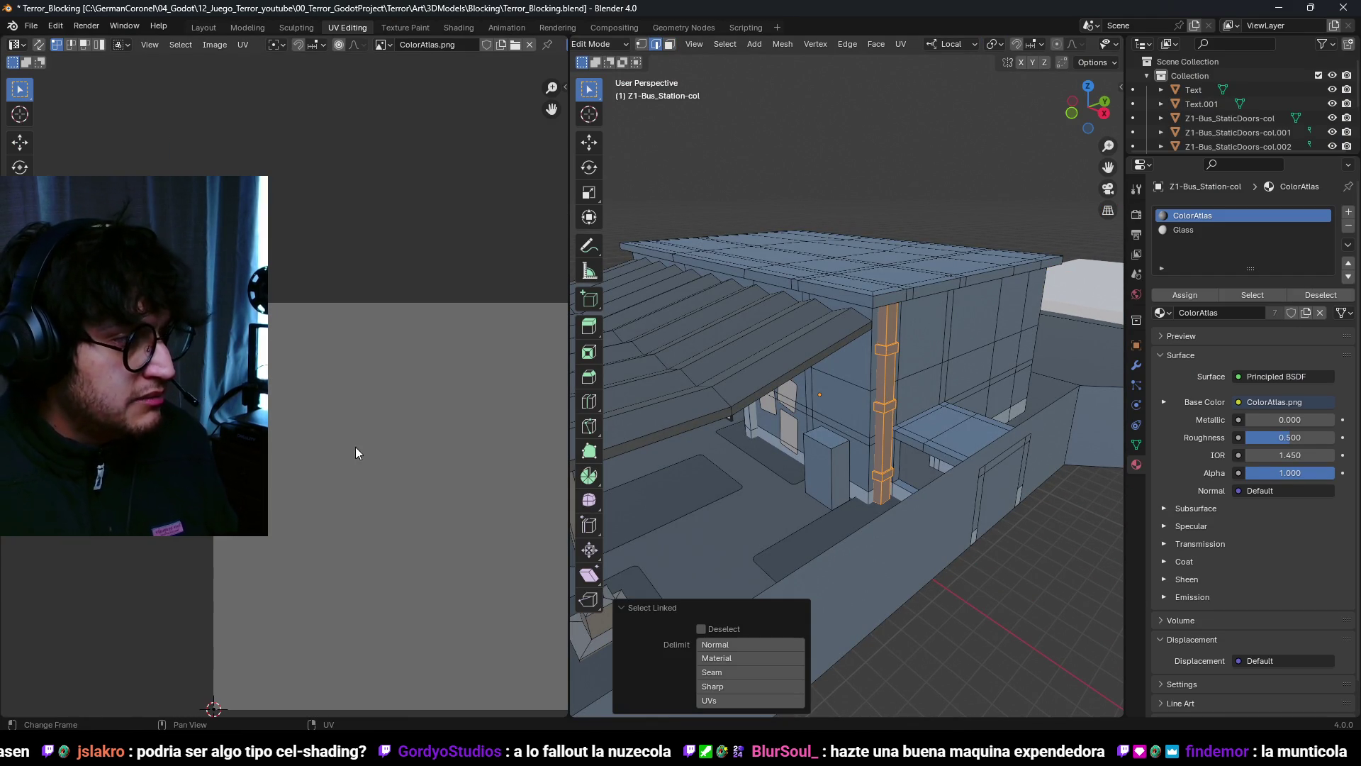
pyautogui.click(39, 45)
pyautogui.scroll(-3, 284, 457)
pyautogui.scroll(4, 288, 431)
pyautogui.press('a')
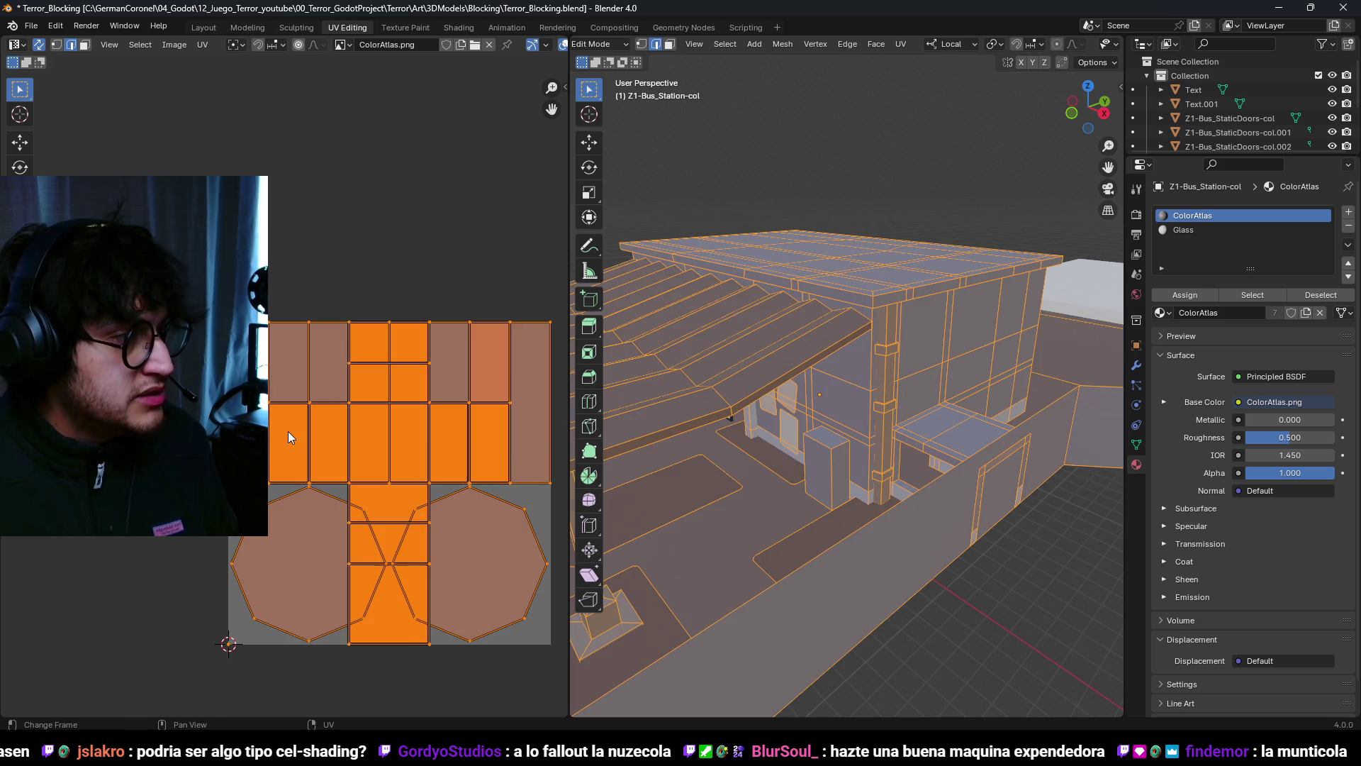
pyautogui.hotkey('alt', 'a')
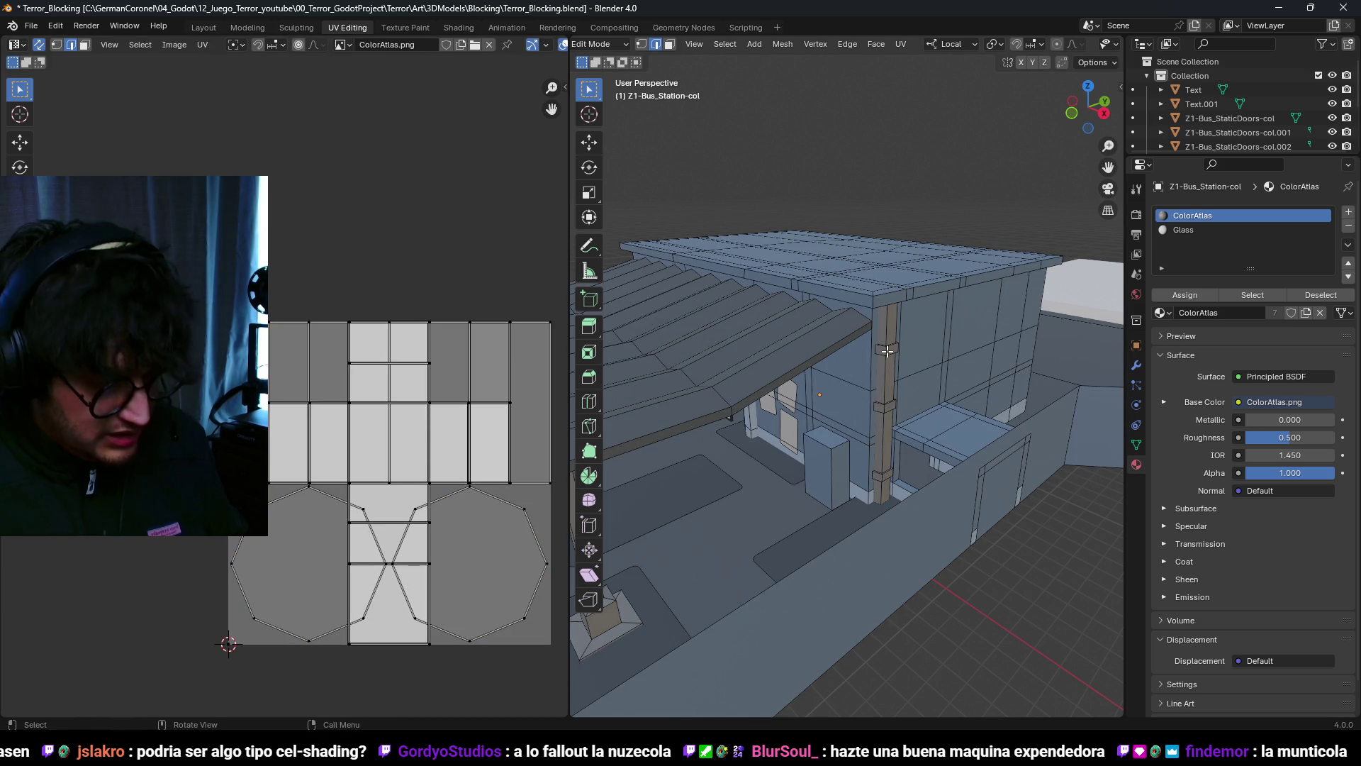
pyautogui.press('l')
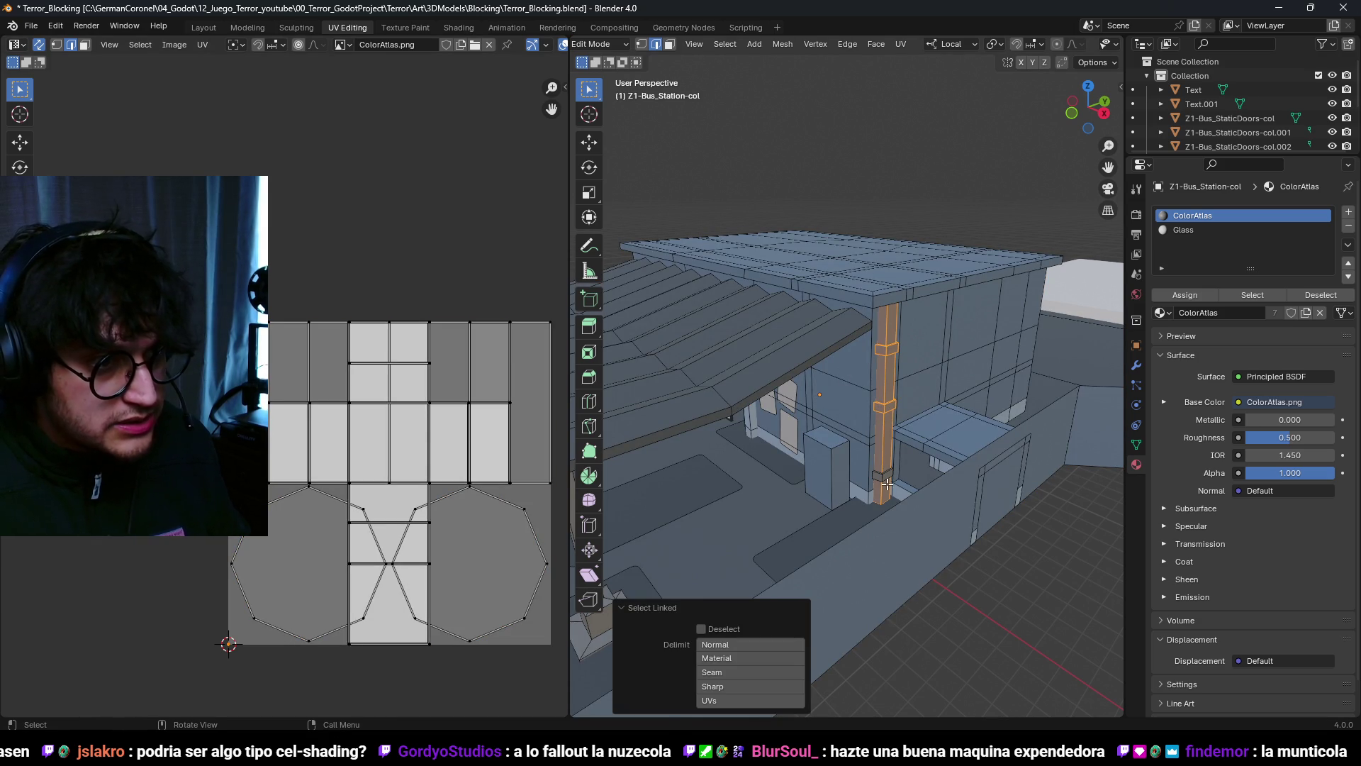
pyautogui.scroll(1, 296, 396)
pyautogui.scroll(-3, 296, 396)
# Step: Scale the pillar UVs onto the darker atlas swatch, save Terror_Blocking.blend, and switch to Godot
pyautogui.press('s')
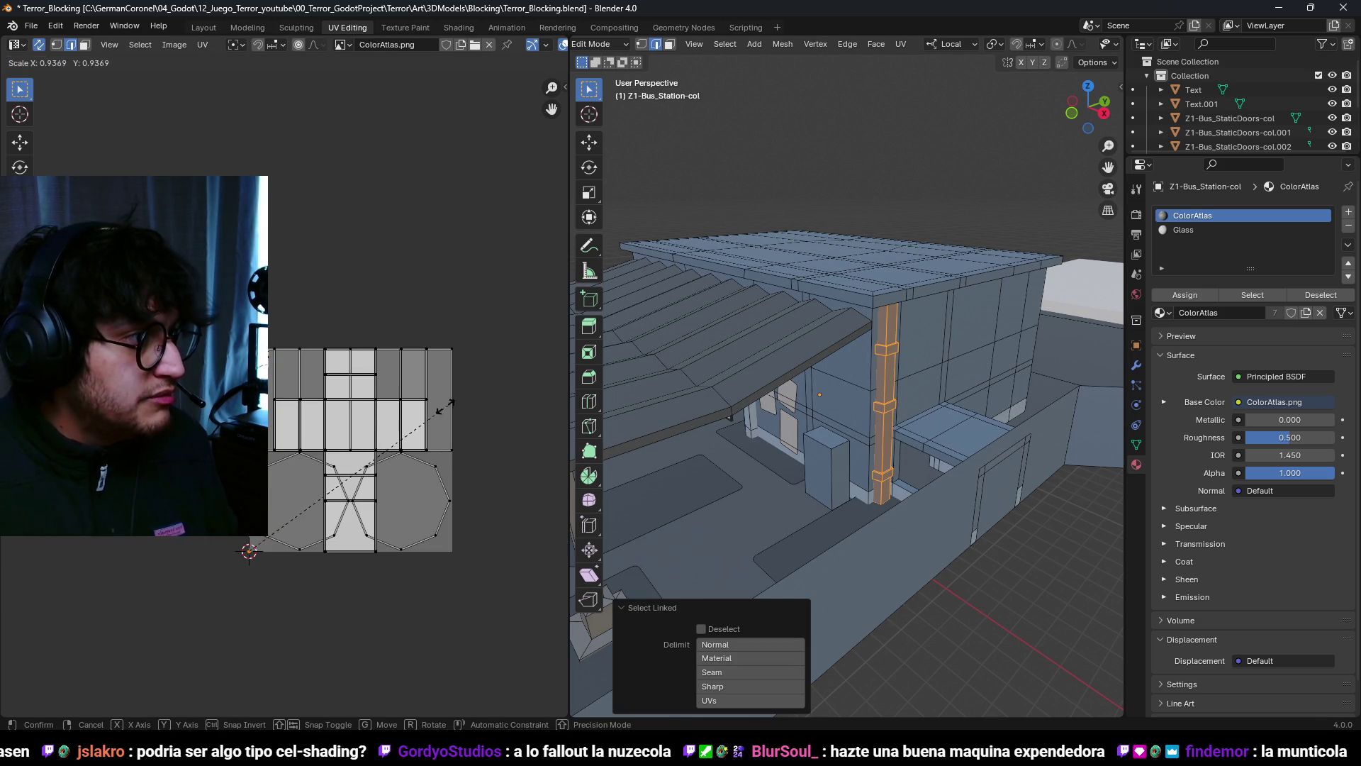
pyautogui.click(361, 360)
pyautogui.press('Tab')
pyautogui.moveTo(816, 440)
pyautogui.mouseDown(button='middle')
pyautogui.moveTo(871, 414)
pyautogui.moveTo(871, 383)
pyautogui.moveTo(939, 384)
pyautogui.moveTo(964, 351)
pyautogui.moveTo(929, 376)
pyautogui.mouseUp(button='middle')
pyautogui.hotkey('ctrl', 's')
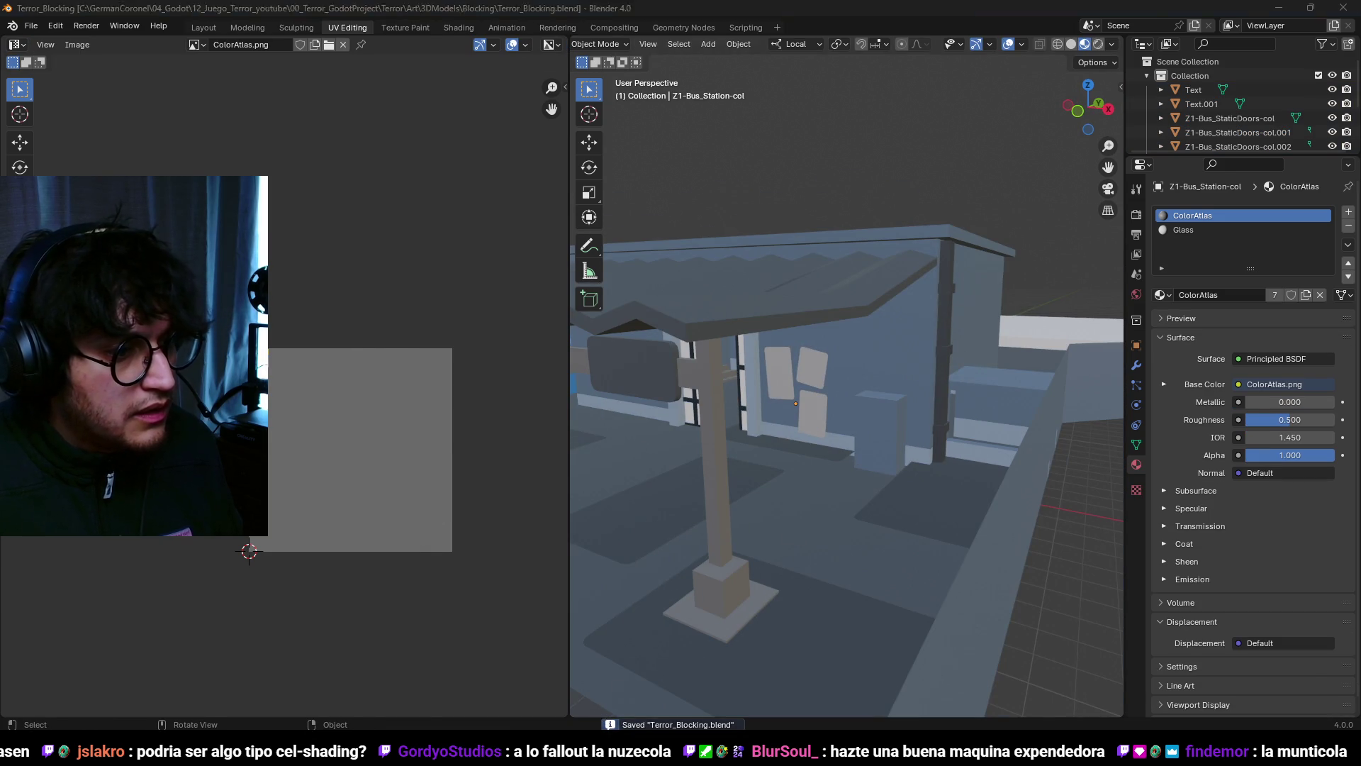
pyautogui.hotkey('alt', 'Tab')
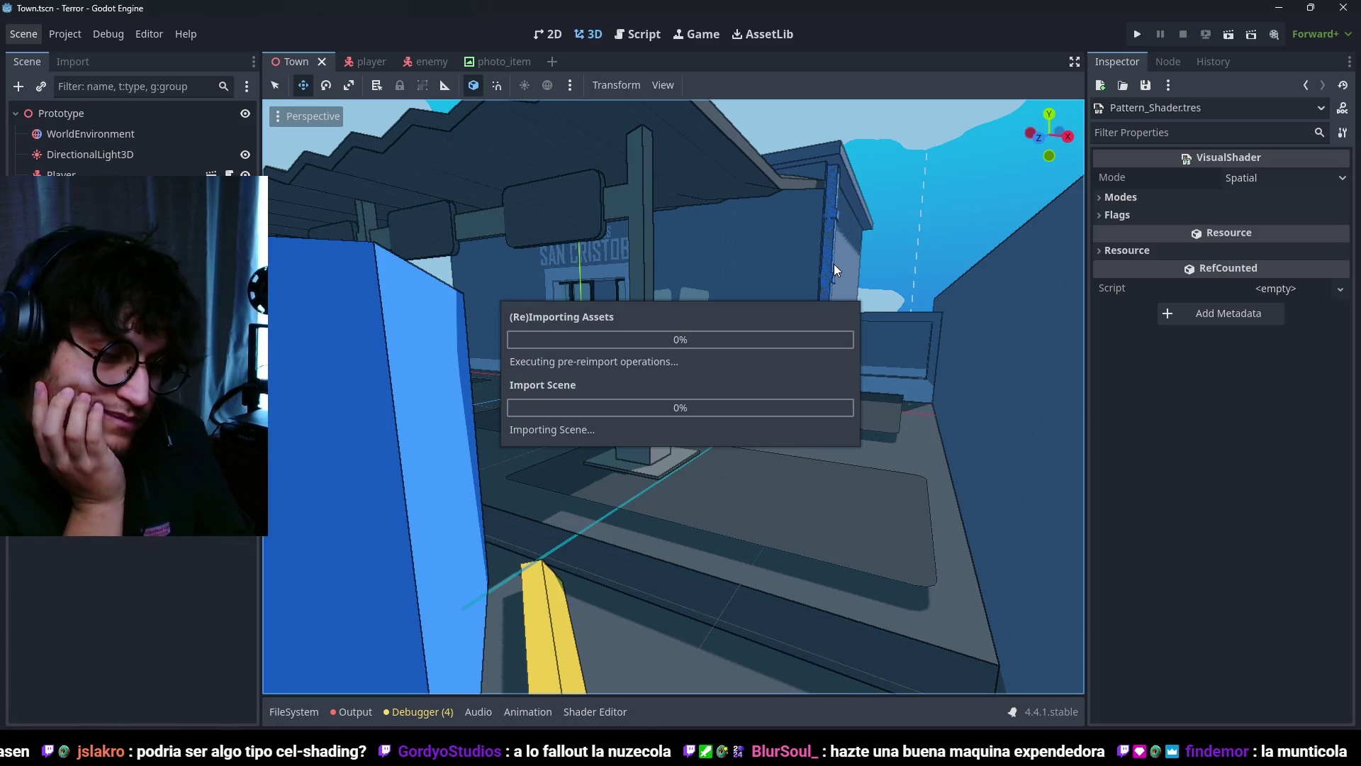
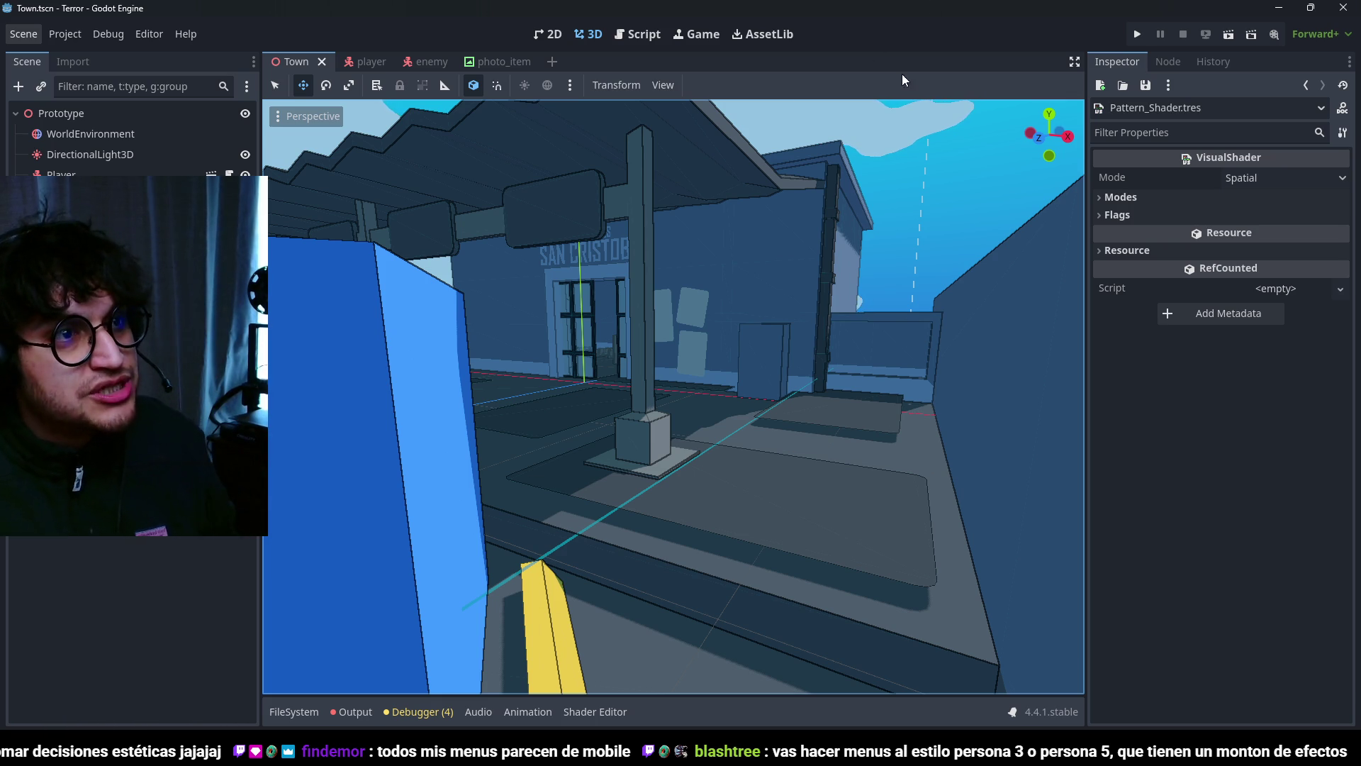
# Step: Play-test the Town scene in Godot, stop it, and return to Blender
pyautogui.press('F5')
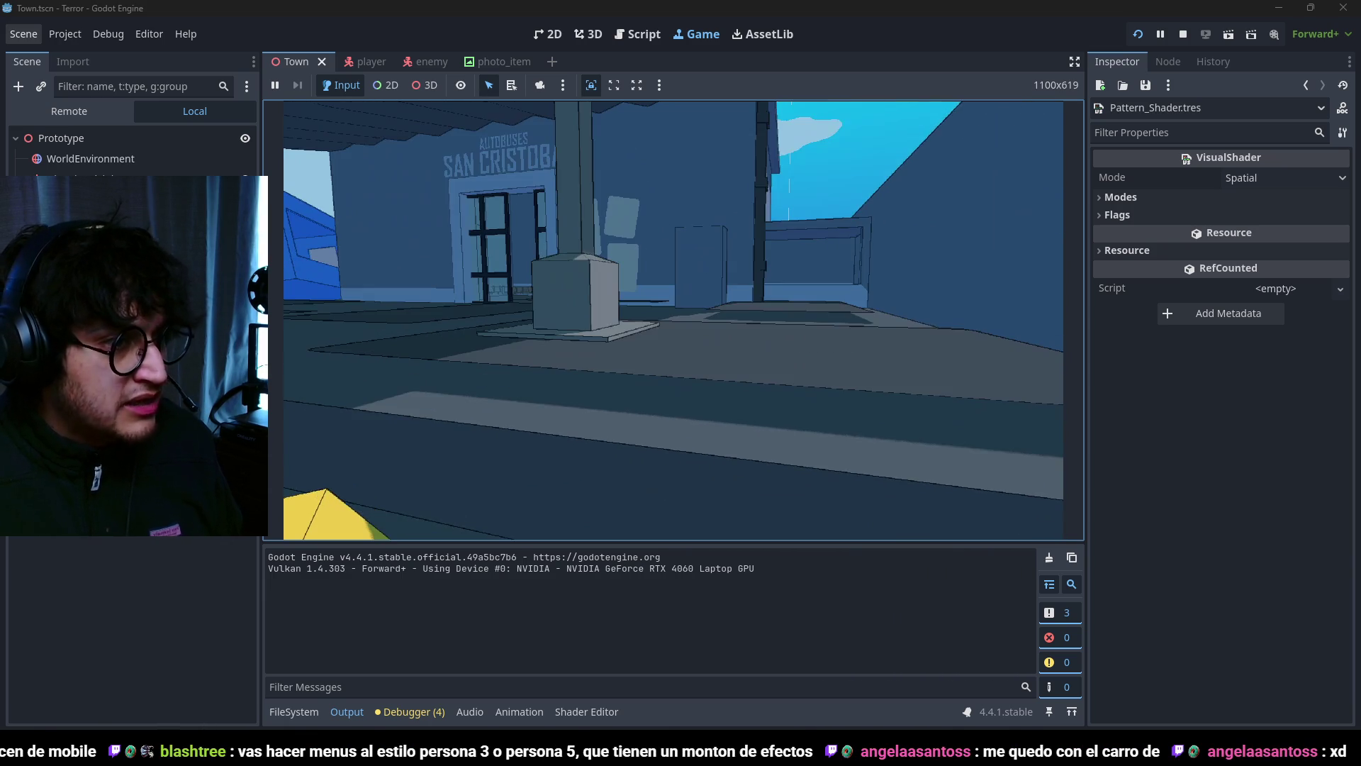
pyautogui.press('F8')
pyautogui.hotkey('alt', 'Tab')
# Step: Select three floor faces in front of the bus station building
pyautogui.moveTo(740, 352)
pyautogui.mouseDown(button='middle')
pyautogui.moveTo(835, 471)
pyautogui.moveTo(708, 561)
pyautogui.mouseUp(button='middle')
pyautogui.click(708, 561)
pyautogui.keyDown('shift'); pyautogui.click(872, 426); pyautogui.keyUp('shift')
pyautogui.keyDown('shift'); pyautogui.click(743, 379); pyautogui.keyUp('shift')
pyautogui.moveTo(763, 364); pyautogui.dragTo(960, 377, button='middle')
pyautogui.moveTo(802, 381)
pyautogui.mouseDown(button='middle')
pyautogui.moveTo(941, 441)
pyautogui.moveTo(927, 380)
pyautogui.moveTo(851, 390)
pyautogui.moveTo(929, 365)
pyautogui.moveTo(883, 395)
pyautogui.mouseUp(button='middle')
# Step: Lower the selected floor faces 0.3 m along Z and save the file
pyautogui.press('g')
pyautogui.press('z')
pyautogui.click(892, 500)
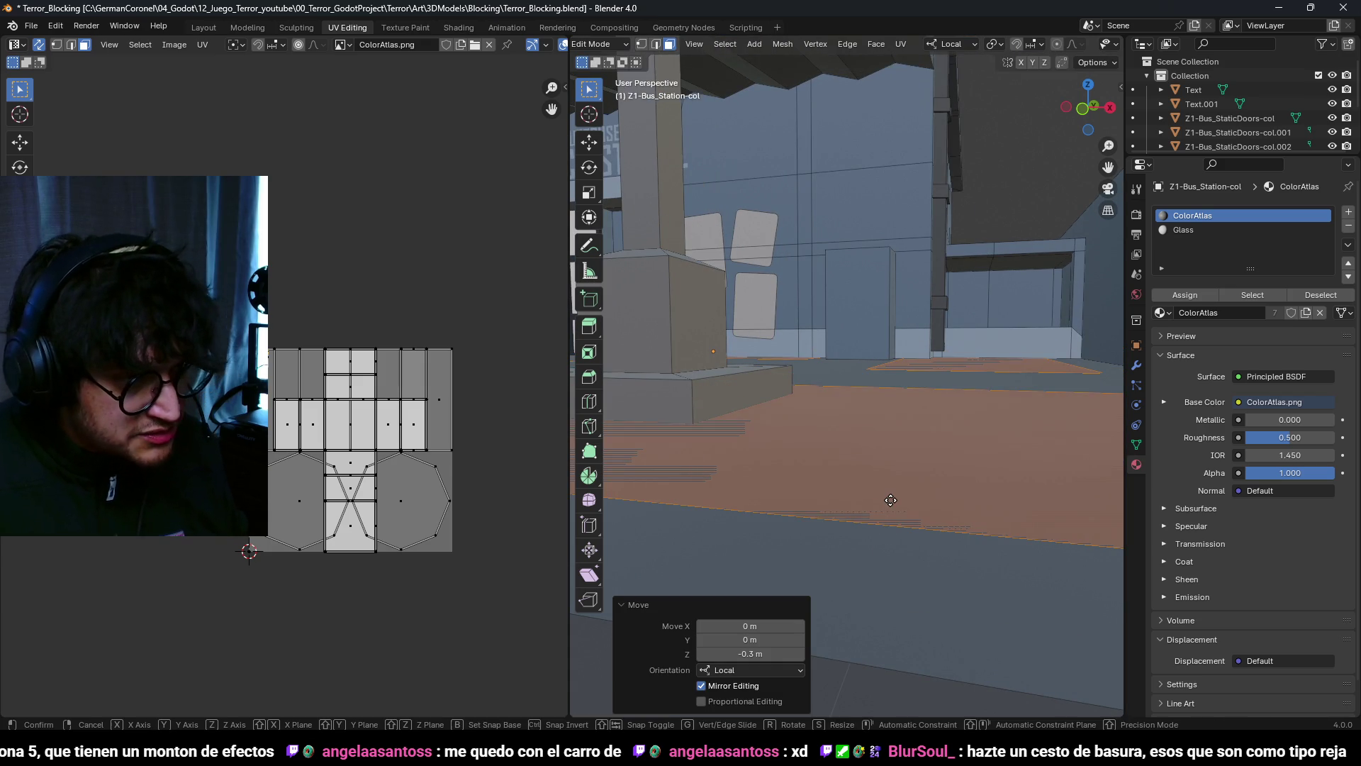
pyautogui.moveTo(887, 496)
pyautogui.mouseDown(button='middle')
pyautogui.moveTo(875, 380)
pyautogui.moveTo(861, 461)
pyautogui.moveTo(780, 425)
pyautogui.moveTo(752, 454)
pyautogui.moveTo(725, 426)
pyautogui.moveTo(906, 373)
pyautogui.moveTo(903, 293)
pyautogui.mouseUp(button='middle')
pyautogui.hotkey('ctrl', 's')
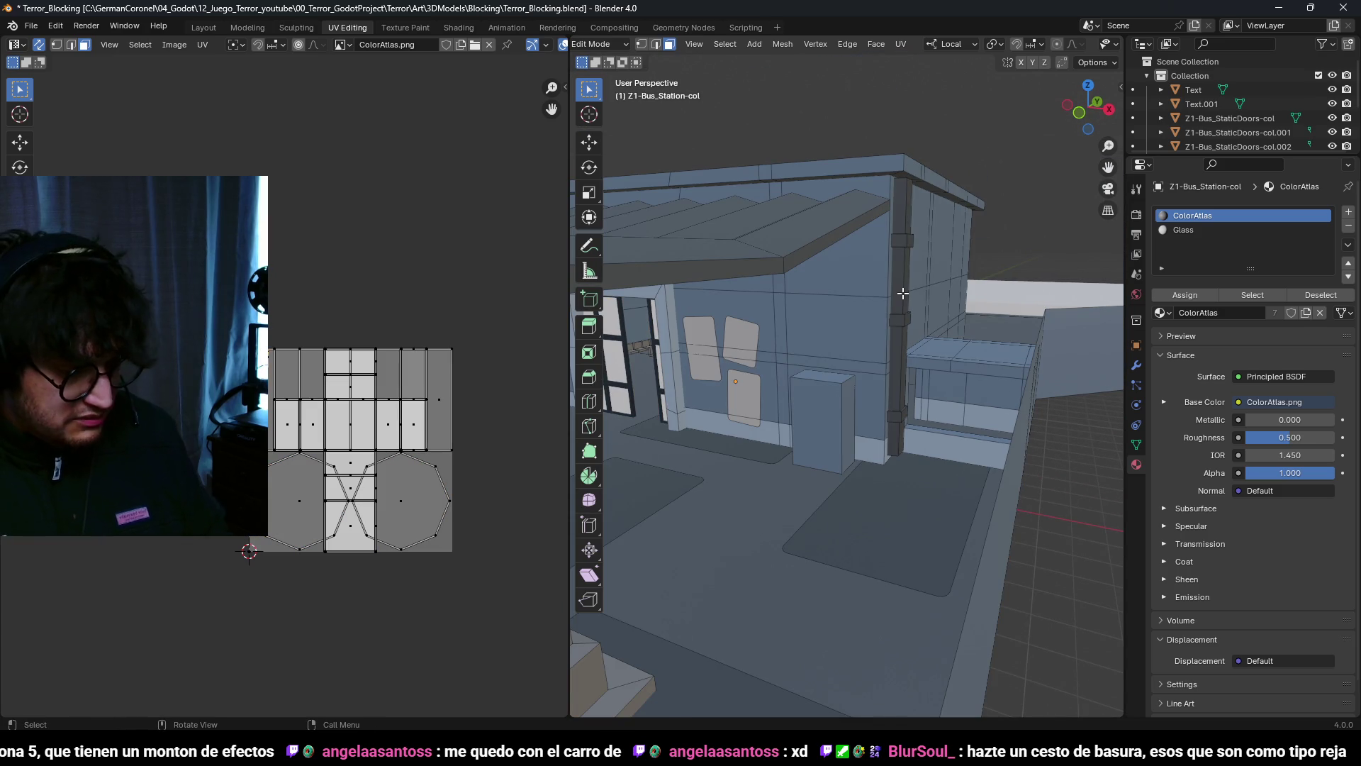
# Step: Select the linked column piece and try moving its UV islands, then cancel
pyautogui.press('l')
pyautogui.scroll(4, 334, 428)
pyautogui.press('g')
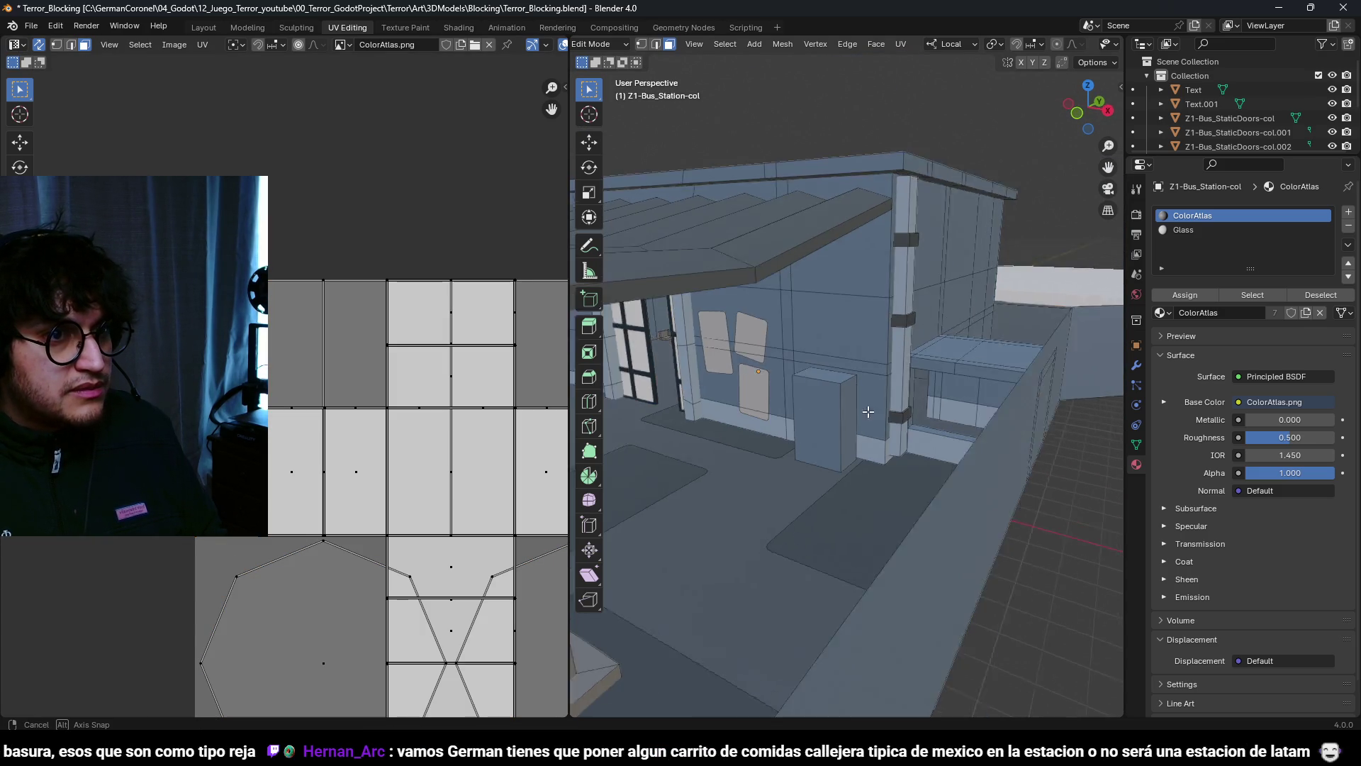
pyautogui.press('a')
pyautogui.hotkey('ctrl', 'z')
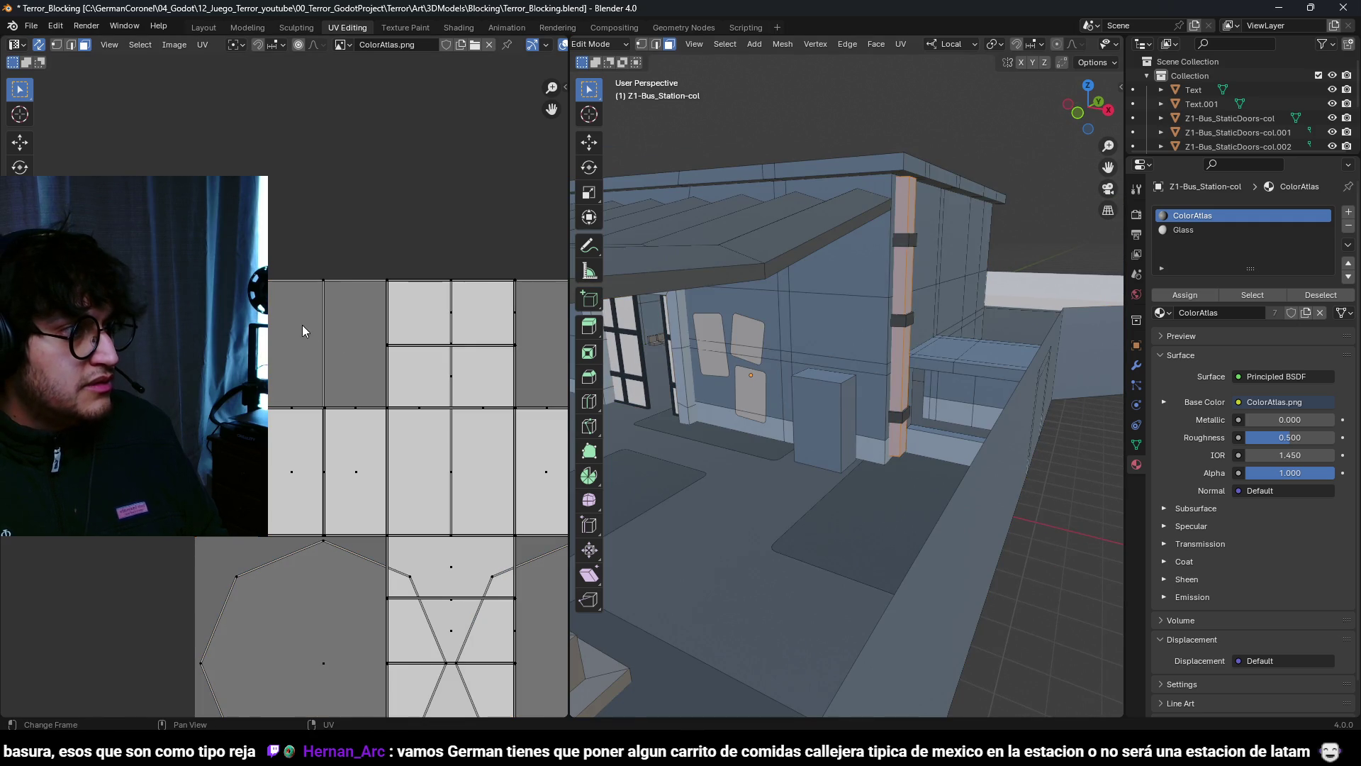
pyautogui.press('Escape')
pyautogui.press('a')
pyautogui.hotkey('ctrl', 'z')
# Step: Return to Object Mode and save Terror_Blocking.blend
pyautogui.press('Tab')
pyautogui.moveTo(922, 426)
pyautogui.mouseDown(button='middle')
pyautogui.moveTo(956, 407)
pyautogui.moveTo(912, 363)
pyautogui.moveTo(698, 395)
pyautogui.moveTo(862, 385)
pyautogui.moveTo(906, 342)
pyautogui.moveTo(797, 341)
pyautogui.moveTo(829, 375)
pyautogui.moveTo(849, 352)
pyautogui.moveTo(792, 398)
pyautogui.moveTo(826, 360)
pyautogui.moveTo(811, 364)
pyautogui.mouseUp(button='middle')
pyautogui.hotkey('ctrl', 's')
pyautogui.scroll(4, 811, 364)
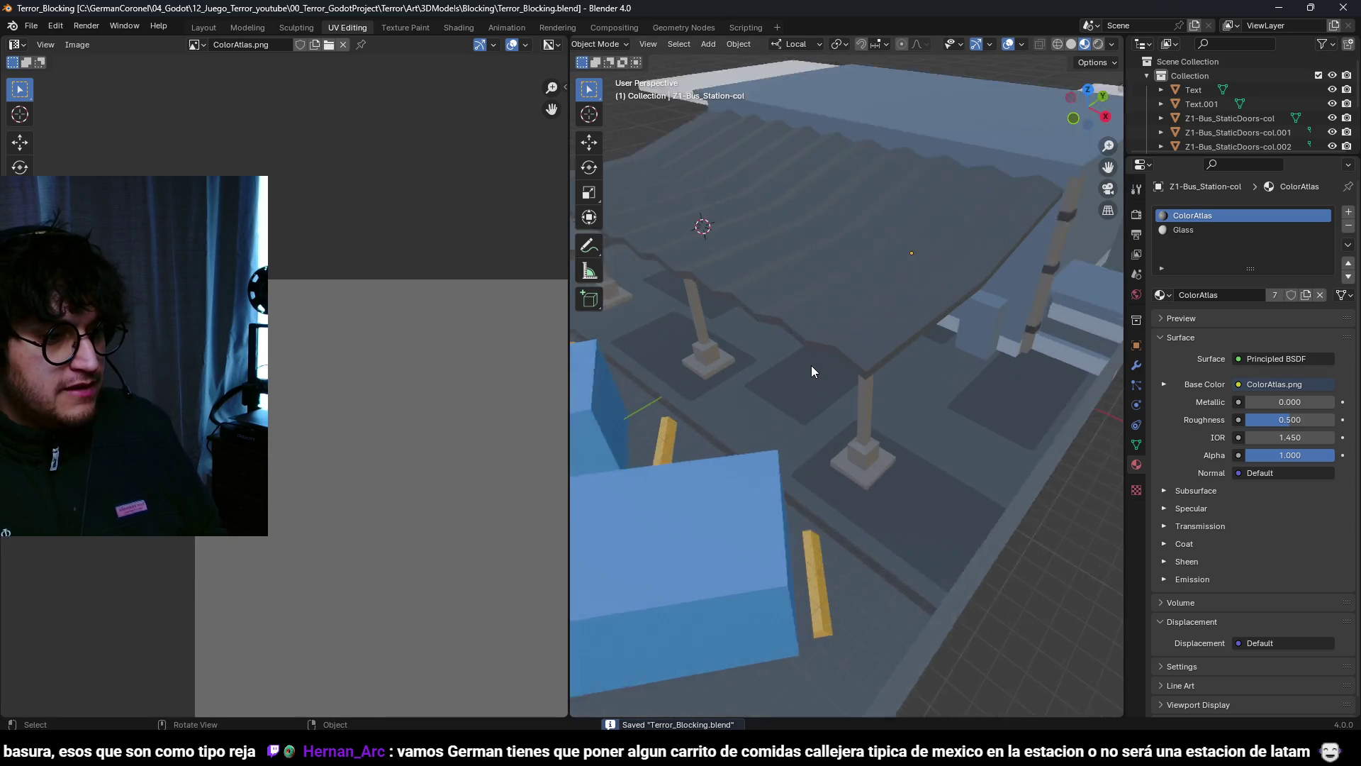
pyautogui.scroll(-4, 791, 473)
pyautogui.moveTo(791, 473)
pyautogui.mouseDown(button='middle')
pyautogui.moveTo(682, 455)
pyautogui.moveTo(811, 458)
pyautogui.moveTo(839, 376)
pyautogui.moveTo(730, 402)
pyautogui.moveTo(886, 383)
pyautogui.moveTo(768, 437)
pyautogui.moveTo(718, 409)
pyautogui.moveTo(786, 421)
pyautogui.mouseUp(button='middle')
pyautogui.hotkey('ctrl', 's')
pyautogui.scroll(5, 676, 342)
pyautogui.moveTo(677, 342); pyautogui.dragTo(704, 369, button='middle')
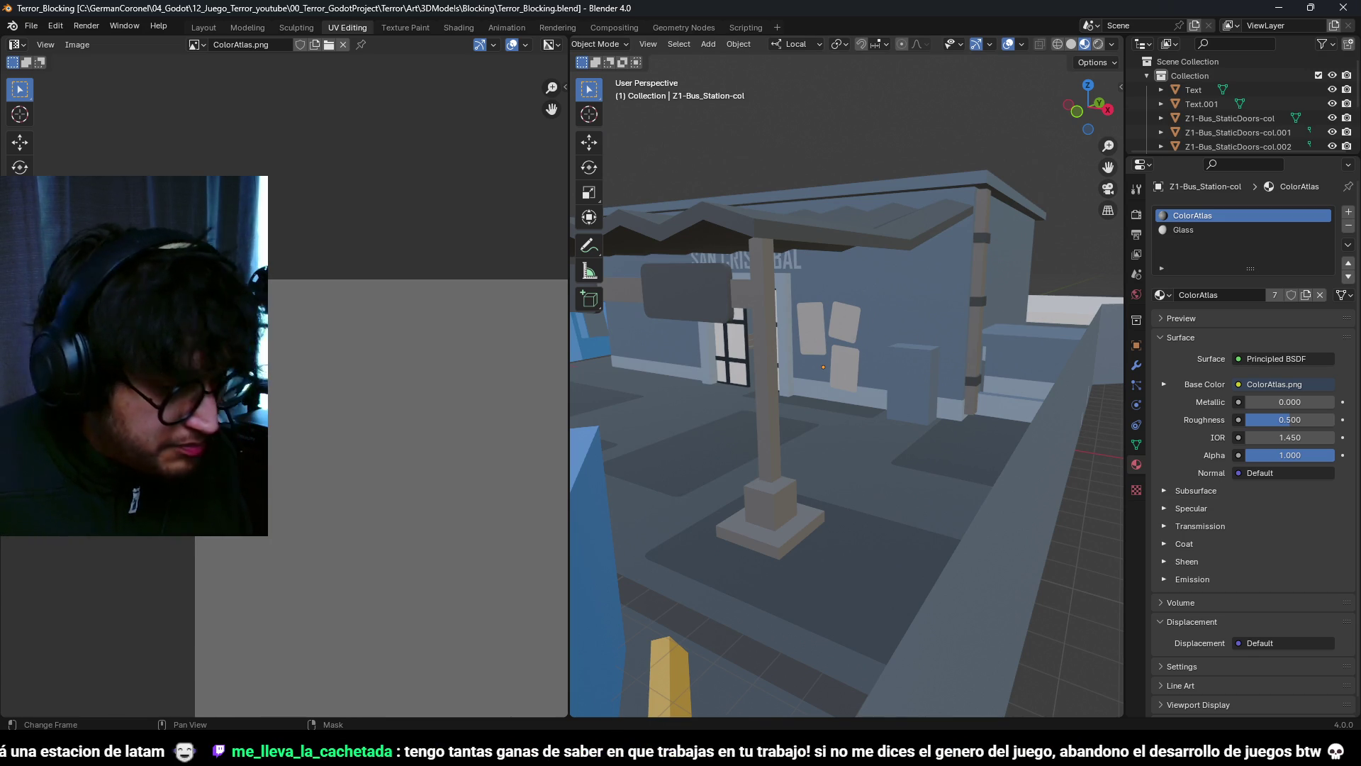
pyautogui.moveTo(739, 473)
pyautogui.mouseDown(button='middle')
pyautogui.moveTo(797, 344)
pyautogui.moveTo(742, 424)
pyautogui.moveTo(768, 410)
pyautogui.moveTo(753, 440)
pyautogui.mouseUp(button='middle')
pyautogui.moveTo(636, 347)
pyautogui.mouseDown(button='middle')
pyautogui.moveTo(823, 410)
pyautogui.moveTo(871, 405)
pyautogui.moveTo(745, 426)
pyautogui.moveTo(830, 407)
pyautogui.moveTo(826, 427)
pyautogui.moveTo(750, 464)
pyautogui.moveTo(713, 441)
pyautogui.moveTo(720, 429)
pyautogui.moveTo(816, 435)
pyautogui.moveTo(820, 464)
pyautogui.moveTo(922, 513)
pyautogui.mouseUp(button='middle')
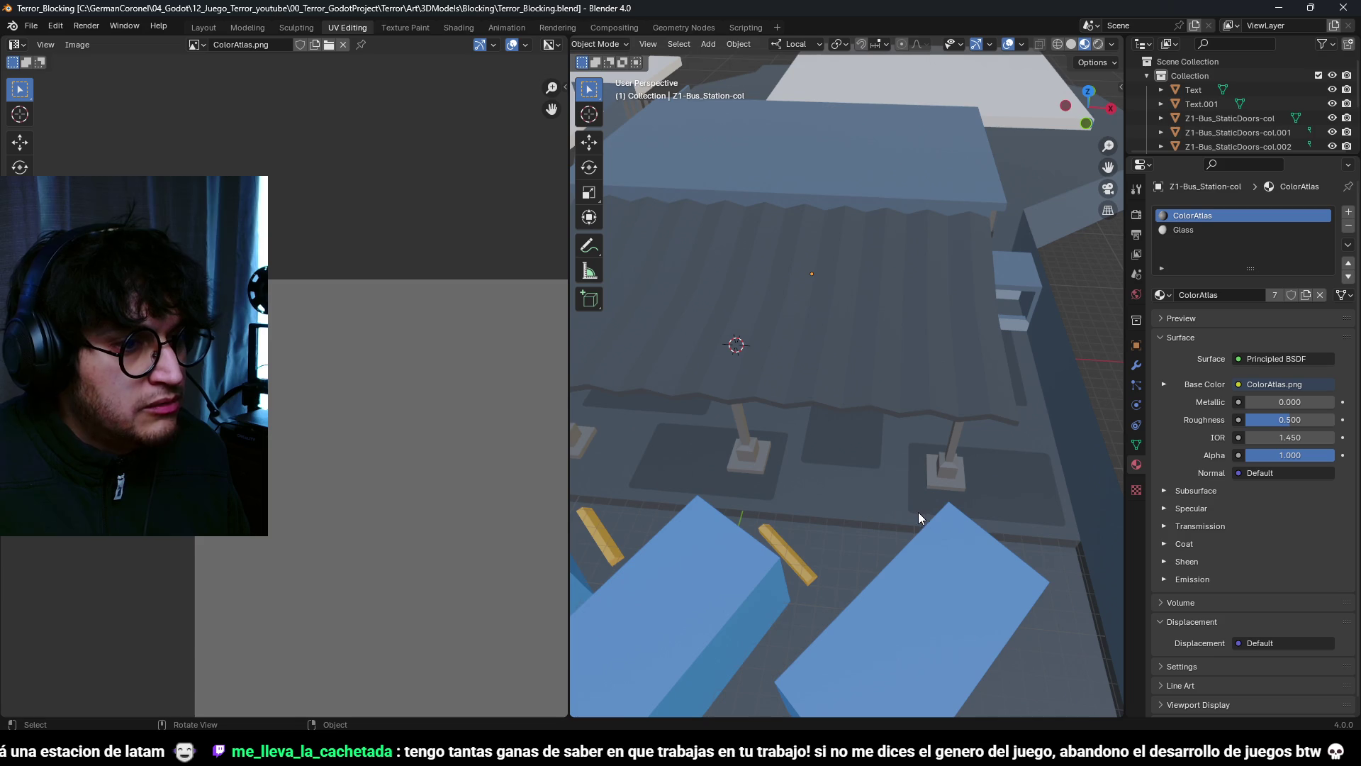
pyautogui.moveTo(699, 501)
pyautogui.mouseDown(button='middle')
pyautogui.moveTo(784, 496)
pyautogui.moveTo(768, 477)
pyautogui.moveTo(844, 496)
pyautogui.moveTo(758, 474)
pyautogui.moveTo(783, 452)
pyautogui.moveTo(705, 478)
pyautogui.moveTo(700, 453)
pyautogui.moveTo(775, 411)
pyautogui.moveTo(835, 404)
pyautogui.moveTo(717, 419)
pyautogui.moveTo(822, 430)
pyautogui.moveTo(1035, 504)
pyautogui.moveTo(853, 424)
pyautogui.moveTo(871, 436)
pyautogui.moveTo(861, 461)
pyautogui.moveTo(828, 455)
pyautogui.mouseUp(button='middle')
pyautogui.hotkey('ctrl', 'Tab')
# Step: Edge-slide the station mesh and shift the selection along local Y
pyautogui.click(869, 454)
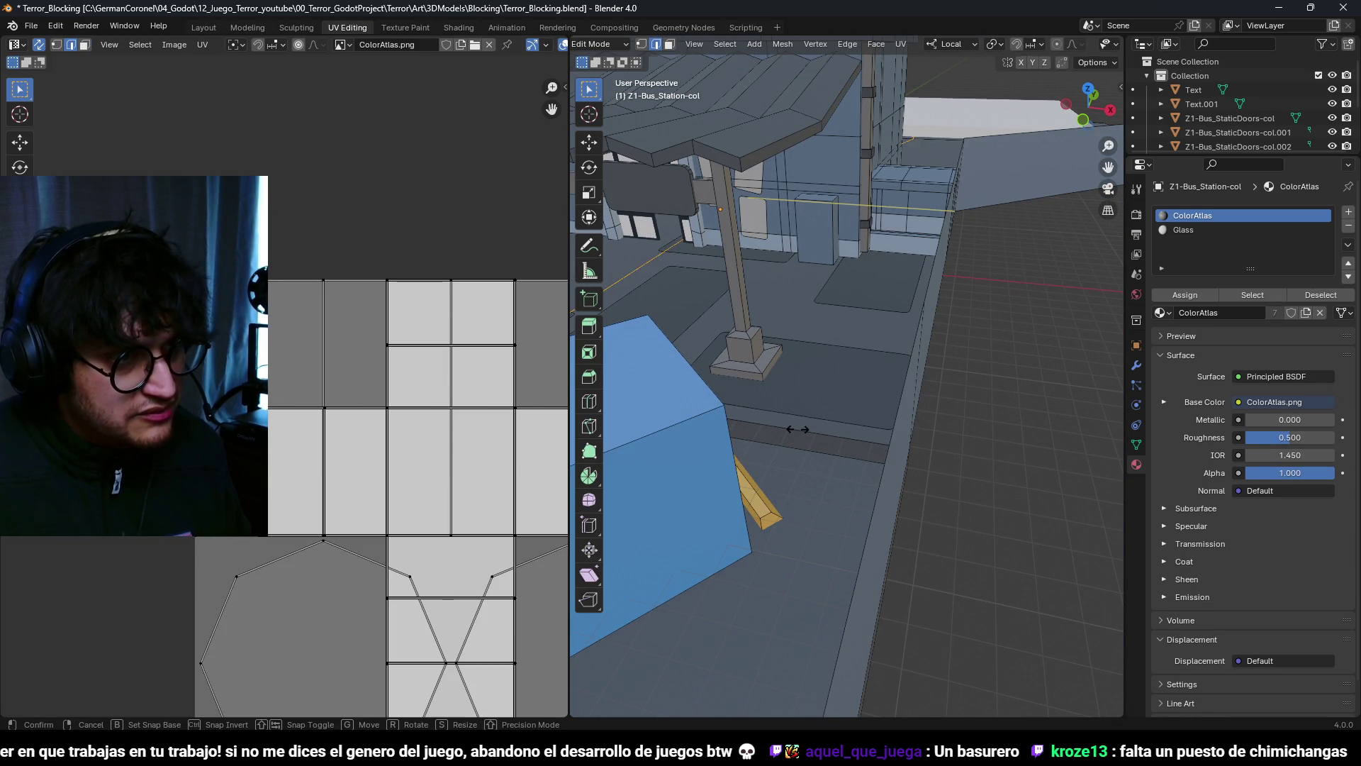
pyautogui.click(965, 451)
pyautogui.moveTo(964, 451)
pyautogui.mouseDown(button='middle')
pyautogui.moveTo(842, 505)
pyautogui.moveTo(717, 465)
pyautogui.moveTo(870, 434)
pyautogui.moveTo(847, 474)
pyautogui.moveTo(841, 444)
pyautogui.moveTo(866, 462)
pyautogui.moveTo(928, 386)
pyautogui.mouseUp(button='middle')
pyautogui.press('g')
pyautogui.press('y')
pyautogui.press('Return')
pyautogui.scroll(-3, 797, 432)
pyautogui.scroll(2, 877, 473)
# Step: Move the floor edge beside the blocks along local Y
pyautogui.press('Tab')
pyautogui.scroll(3, 939, 444)
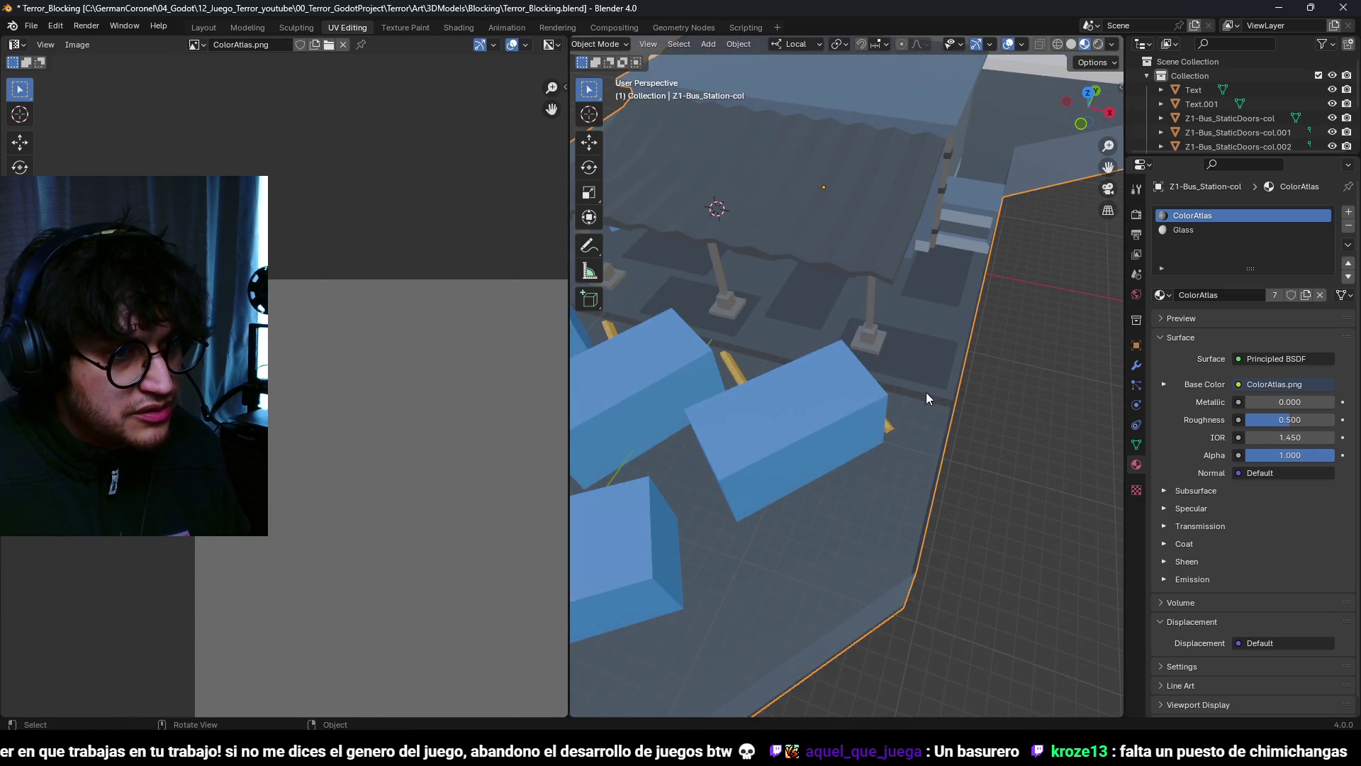
pyautogui.press('Tab')
pyautogui.click(927, 408)
pyautogui.press('g')
pyautogui.press('y')
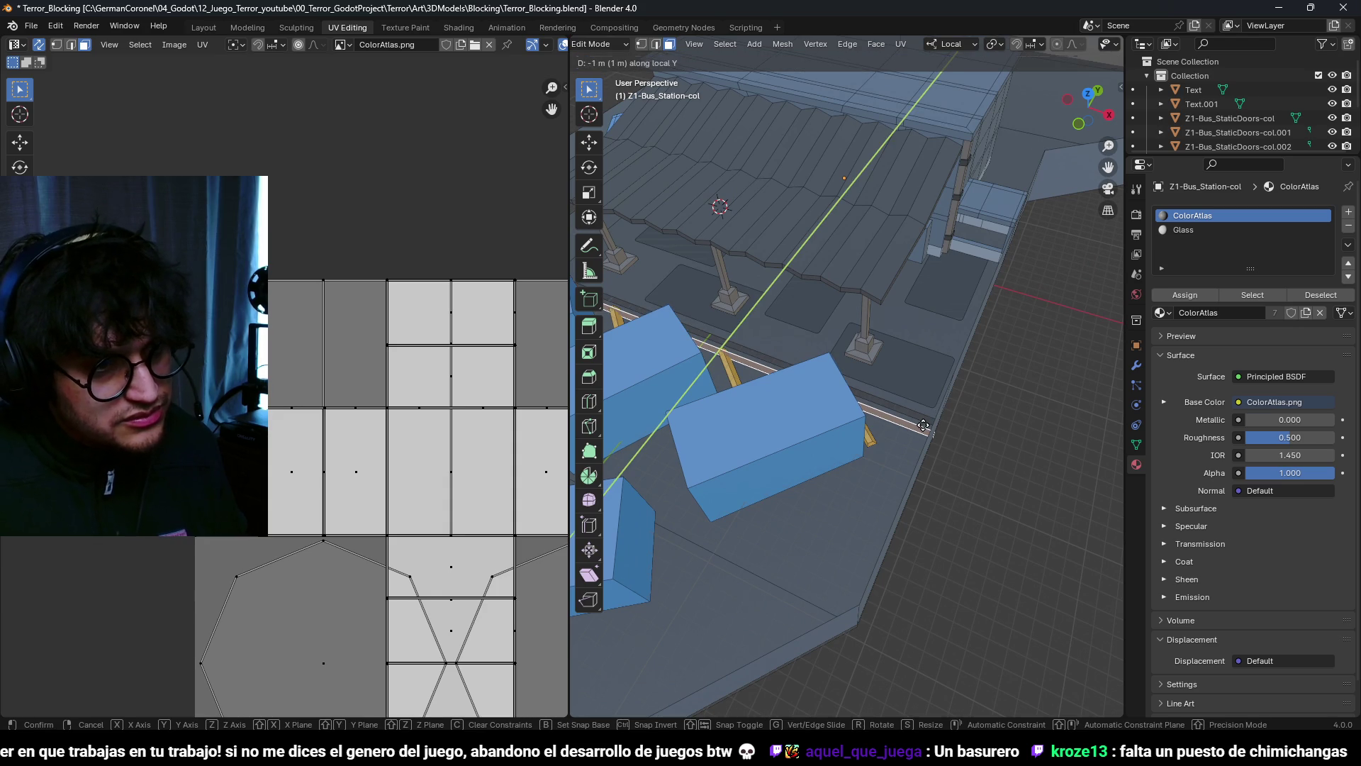
pyautogui.click(923, 425)
pyautogui.scroll(-3, 923, 425)
# Step: In wireframe, slide the long floor edge along the floor
pyautogui.hotkey('shift', 'z')
pyautogui.press('2')
pyautogui.scroll(2, 797, 371)
pyautogui.click(797, 372)
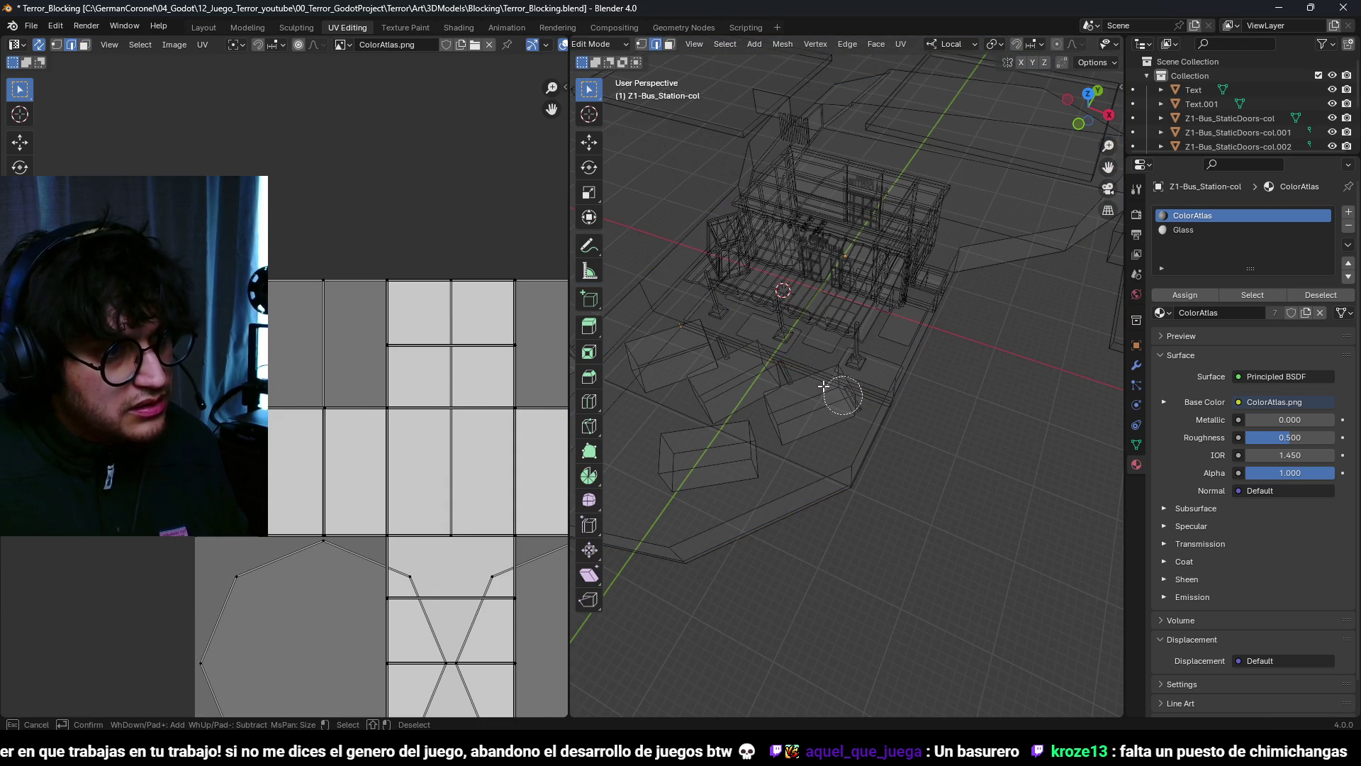
pyautogui.press('g')
pyautogui.press('g')
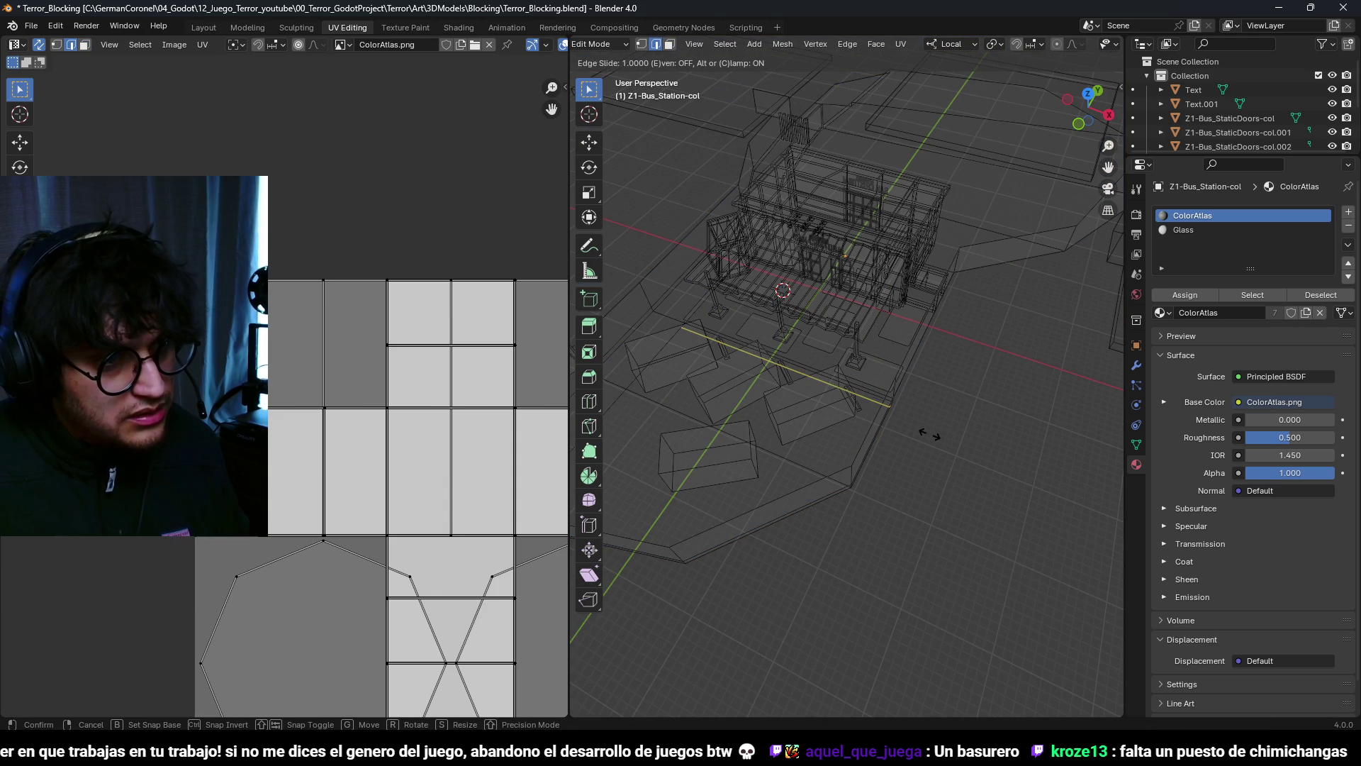
pyautogui.click(892, 419)
pyautogui.hotkey('shift', 'z')
pyautogui.scroll(4, 922, 417)
# Step: Frame the selected face and view it from the top in wireframe
pyautogui.press('3')
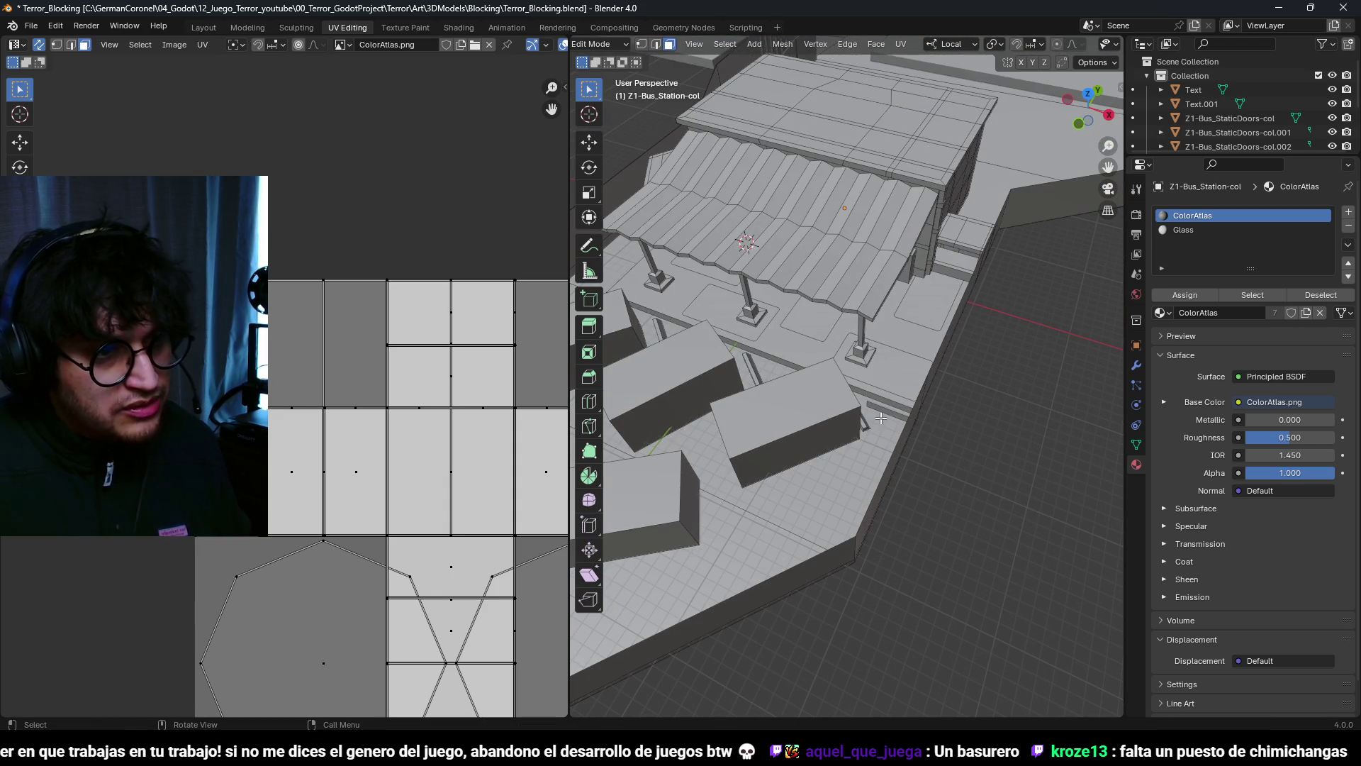
pyautogui.press('KP_Decimal')
pyautogui.moveTo(881, 410)
pyautogui.mouseDown(button='middle')
pyautogui.moveTo(884, 398)
pyautogui.moveTo(872, 425)
pyautogui.mouseUp(button='middle')
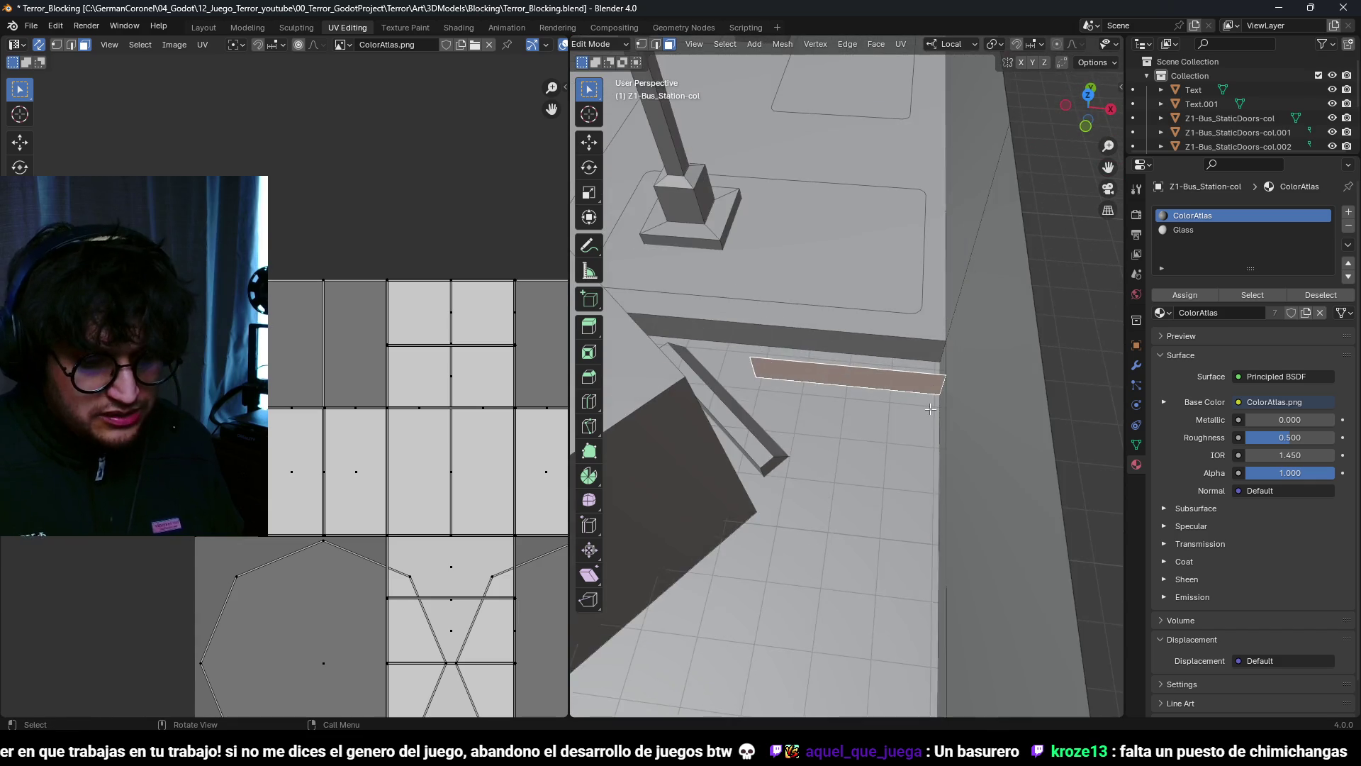
pyautogui.press('KP_7')
pyautogui.press('z')
pyautogui.click(867, 443)
pyautogui.scroll(3, 816, 377)
# Step: Reposition the edge and extrude it 4.6 m into a new floor strip
pyautogui.press('g')
pyautogui.click(815, 300)
pyautogui.press('e')
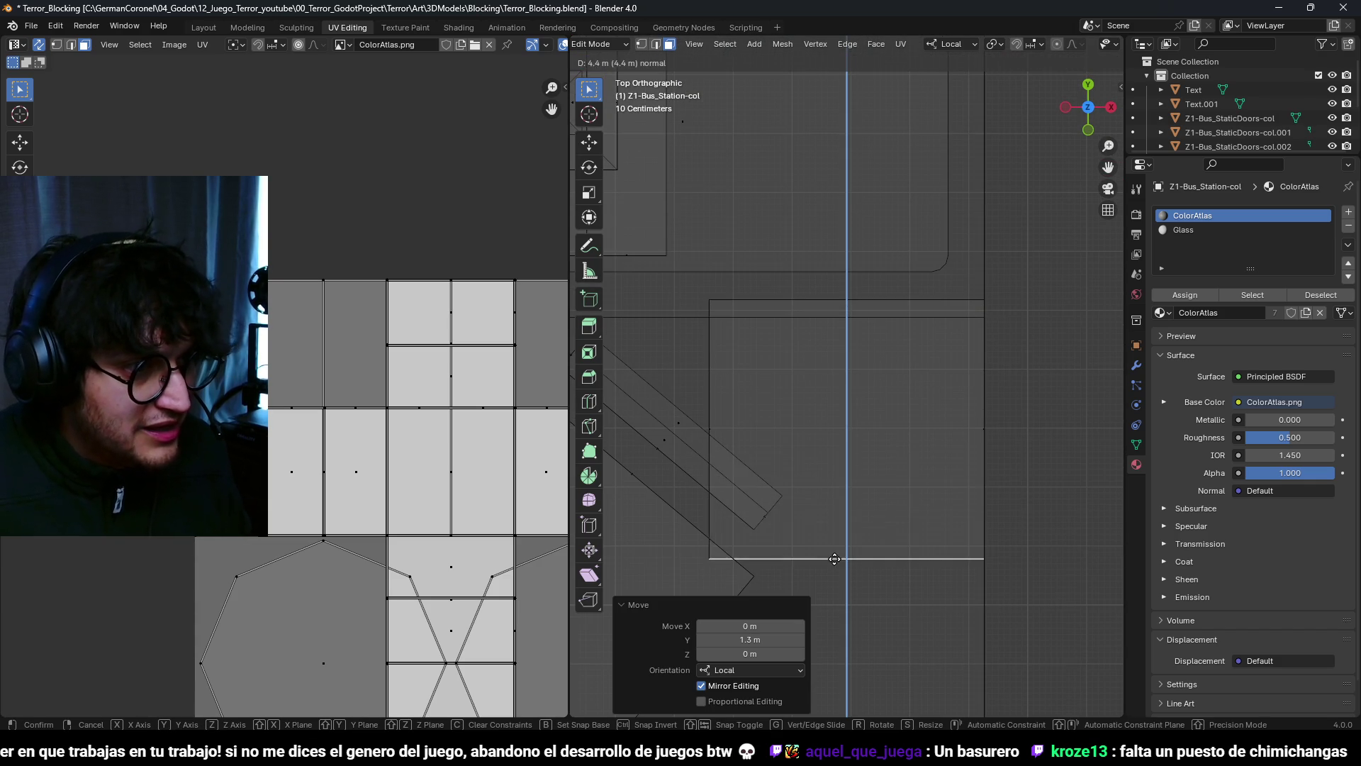
pyautogui.click(847, 567)
pyautogui.moveTo(847, 568)
pyautogui.mouseDown(button='middle')
pyautogui.moveTo(823, 459)
pyautogui.moveTo(855, 448)
pyautogui.mouseUp(button='middle')
# Step: Delete the strip's extra vertices and merge the leftover corner vertex at last
pyautogui.press('2')
pyautogui.click(970, 455)
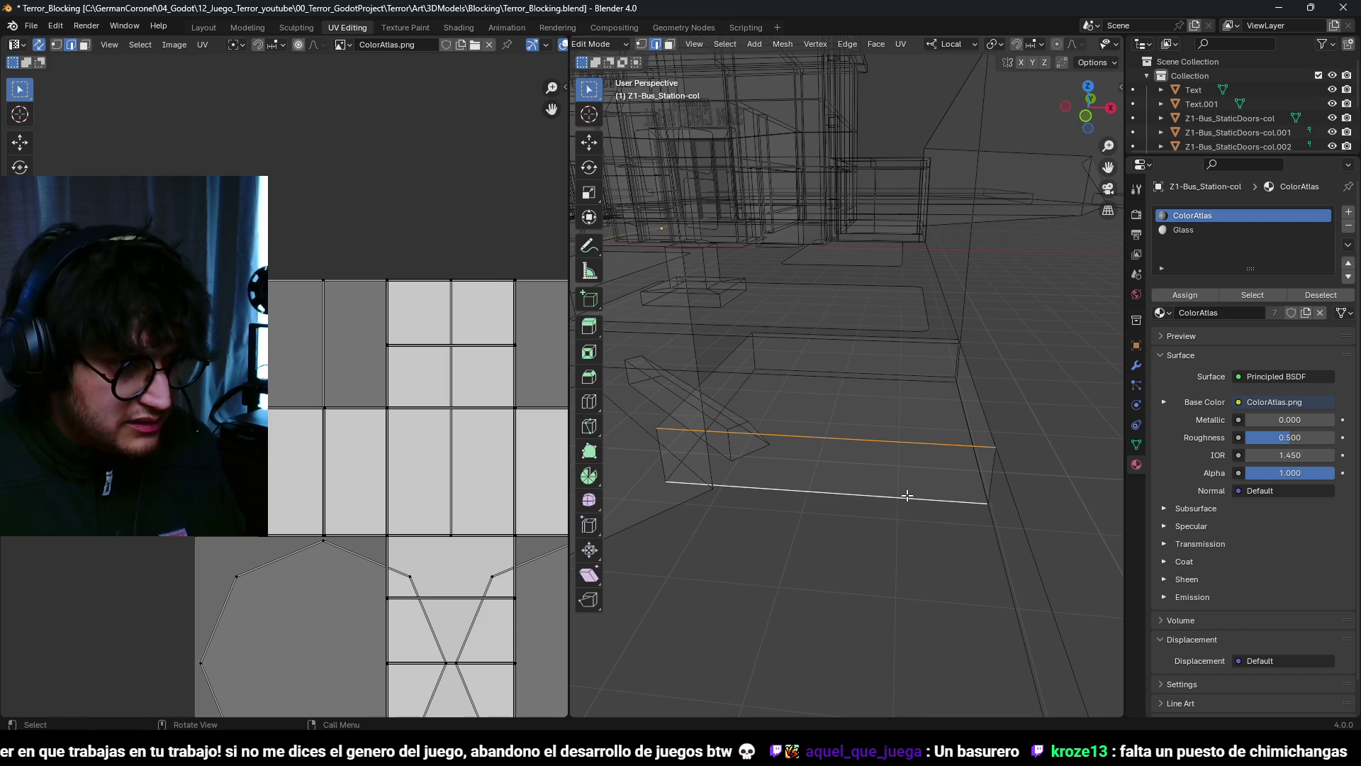
pyautogui.press('1')
pyautogui.keyDown('shift'); pyautogui.click(993, 501); pyautogui.keyUp('shift')
pyautogui.press('x')
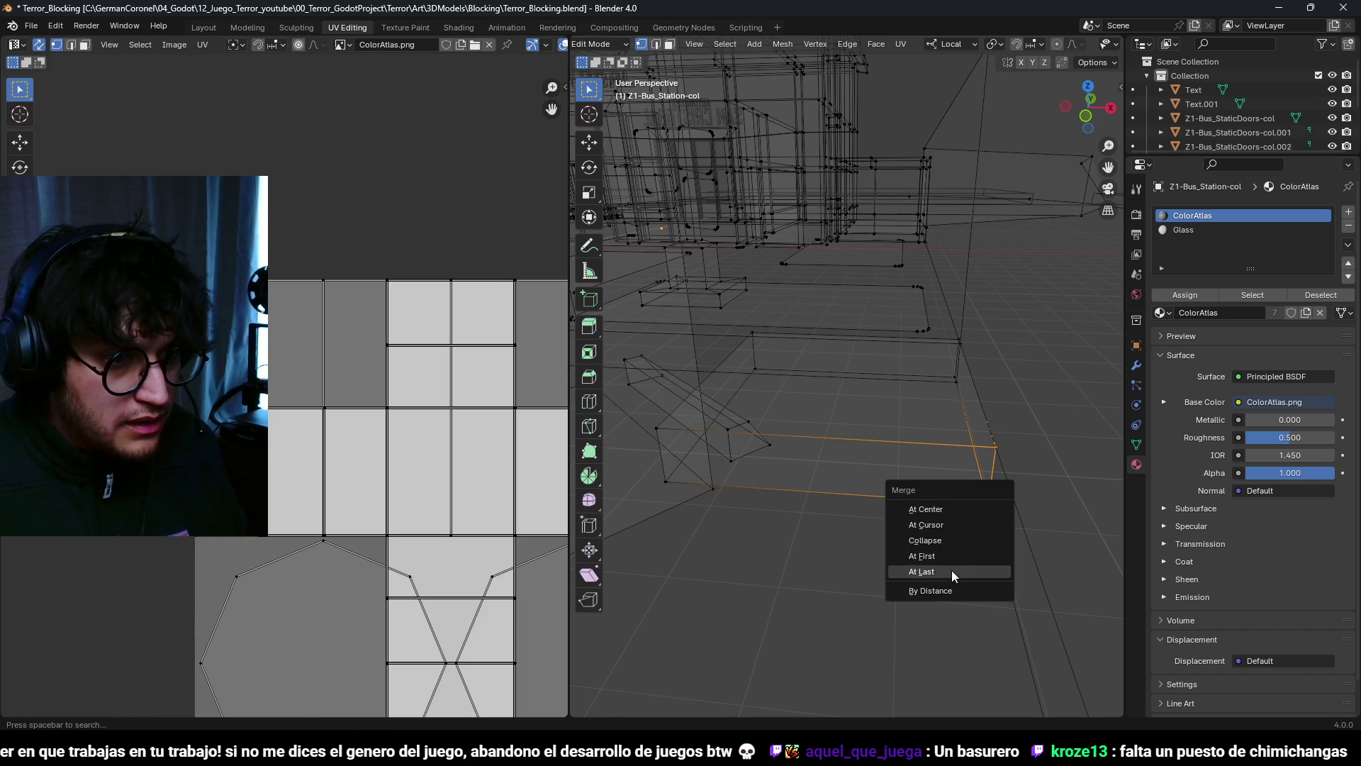
pyautogui.click(951, 570)
pyautogui.click(656, 429)
pyautogui.press('m')
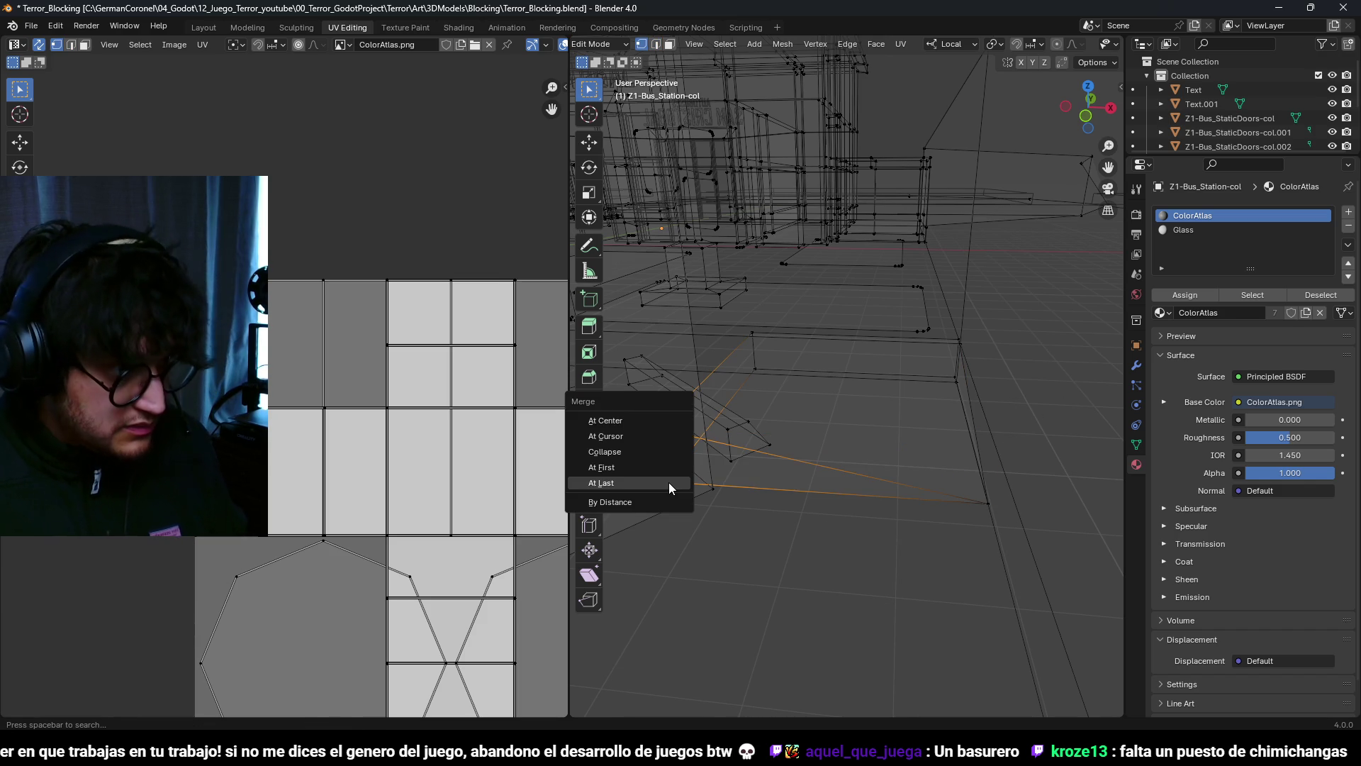
pyautogui.click(669, 483)
# Step: Delete the stray face and return to solid shading
pyautogui.press('3')
pyautogui.click(865, 355)
pyautogui.press('x')
pyautogui.click(857, 351)
pyautogui.press('z')
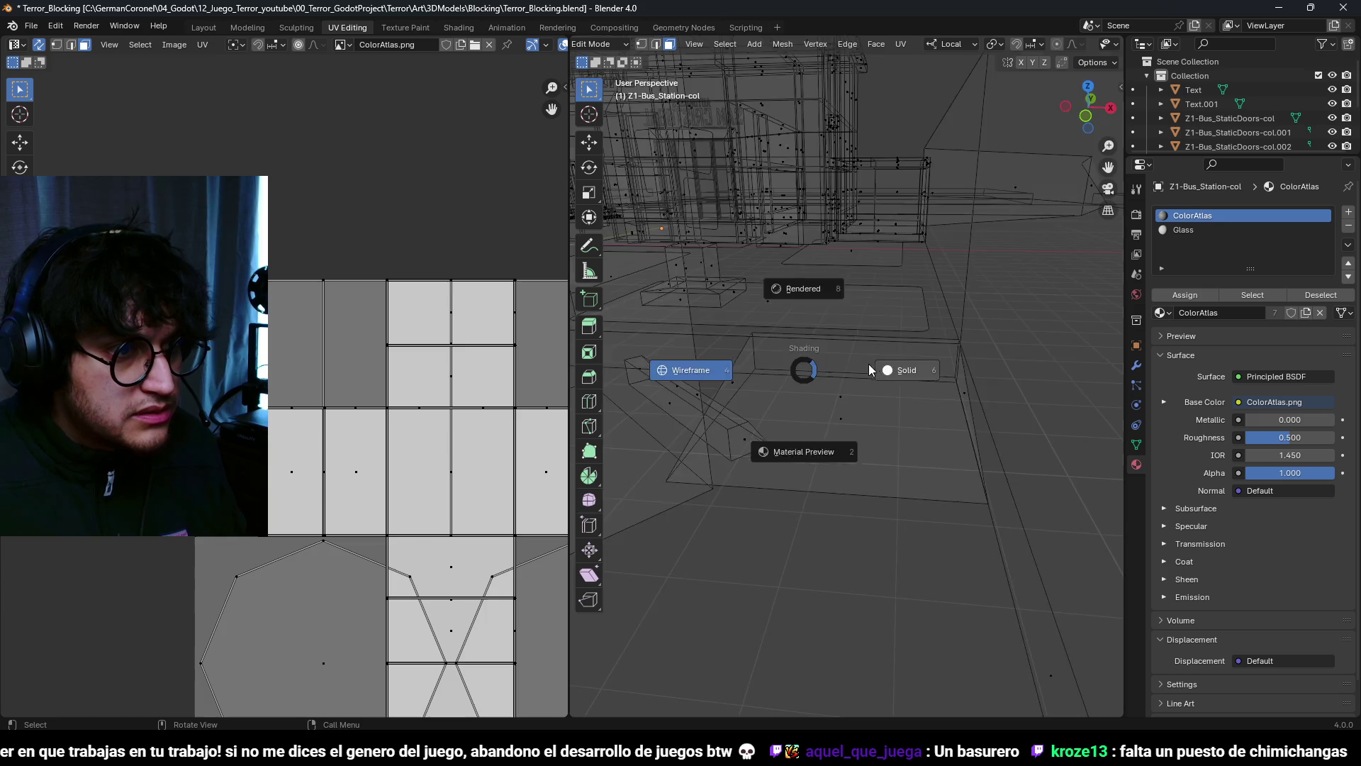
pyautogui.click(869, 363)
# Step: Select the connected floor faces
pyautogui.press('a')
pyautogui.hotkey('alt', 'a')
pyautogui.press('l')
pyautogui.moveTo(838, 406); pyautogui.dragTo(887, 344, button='middle')
# Step: Shift the selected floor 0.3 m along local Y
pyautogui.press('g')
pyautogui.press('y')
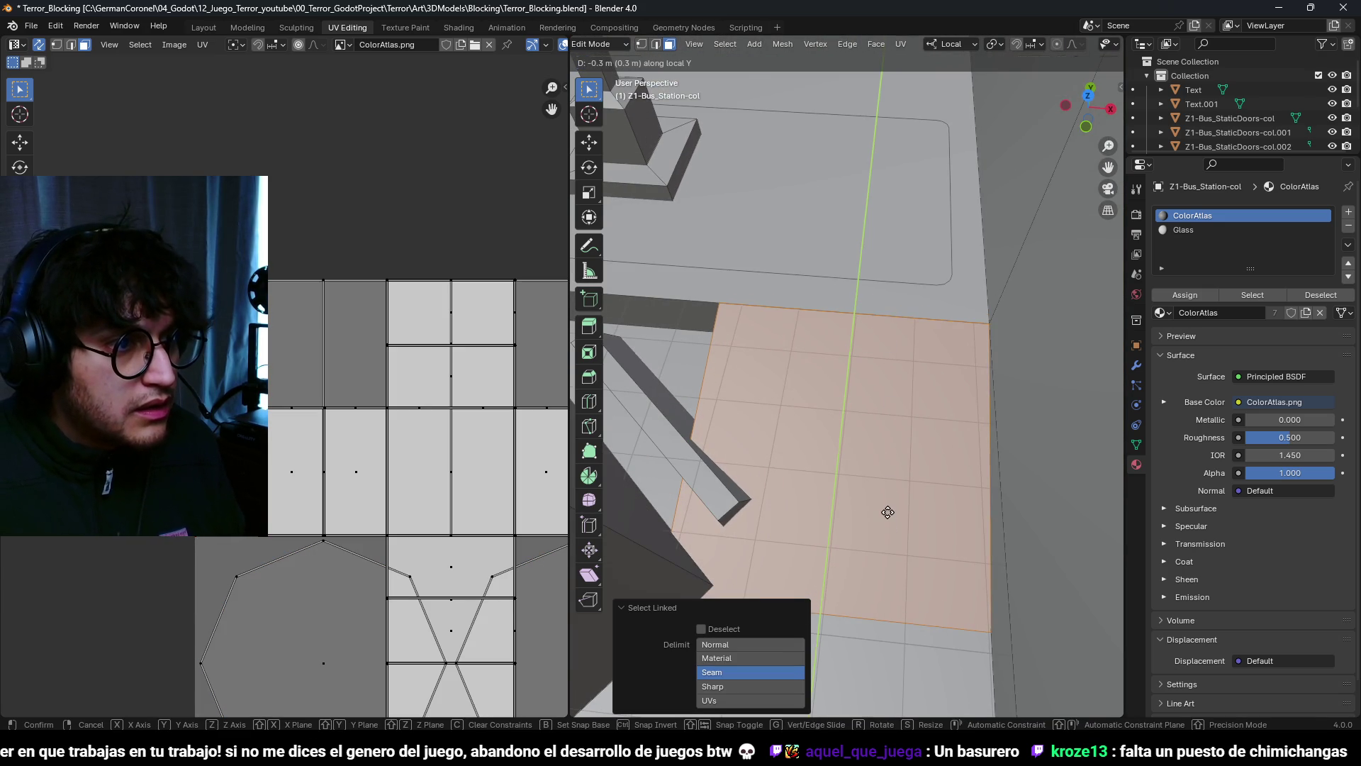
pyautogui.click(887, 512)
pyautogui.scroll(-5, 888, 512)
pyautogui.moveTo(888, 512)
pyautogui.mouseDown(button='middle')
pyautogui.moveTo(823, 412)
pyautogui.moveTo(865, 398)
pyautogui.moveTo(890, 411)
pyautogui.mouseUp(button='middle')
# Step: Select both parked boxes and their posts, viewed from the top
pyautogui.press('a')
pyautogui.hotkey('alt', 'a')
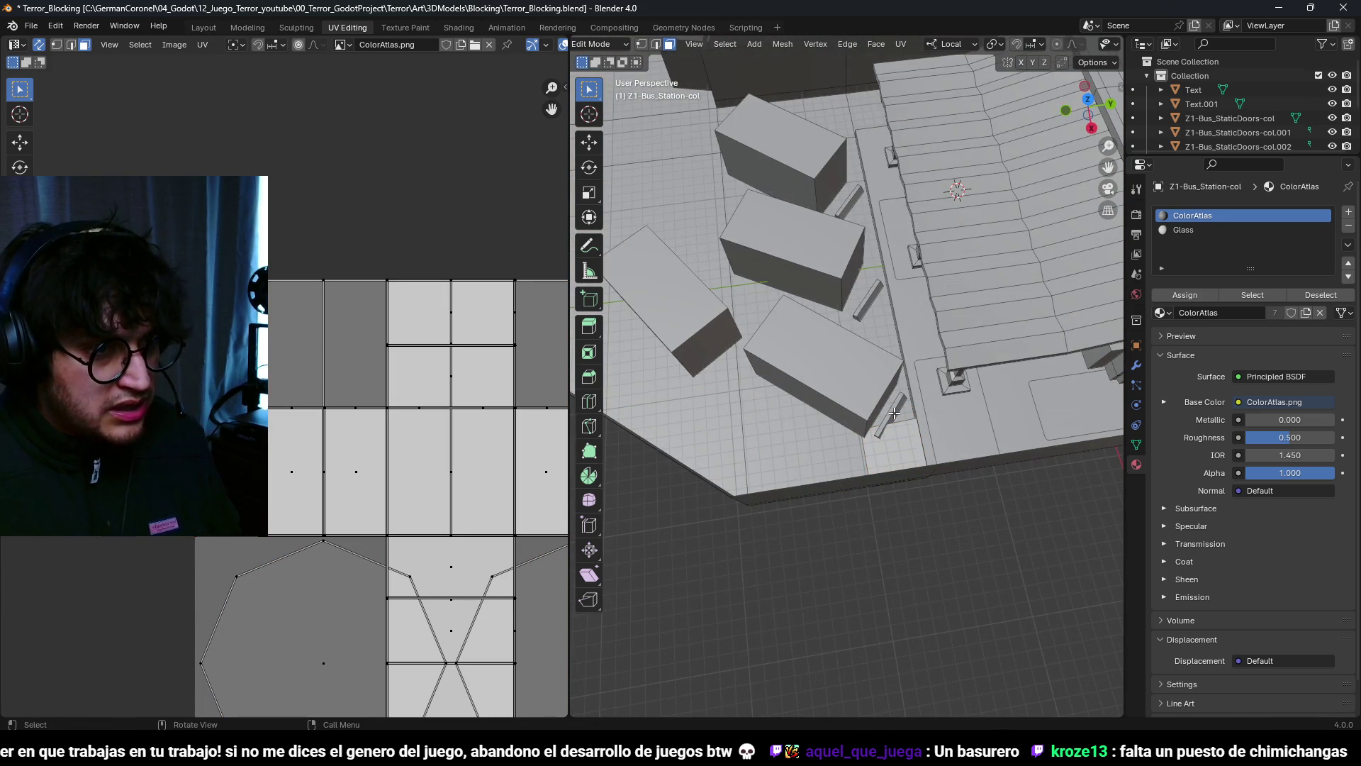
pyautogui.press('l')
pyautogui.press('l')
pyautogui.press('l')
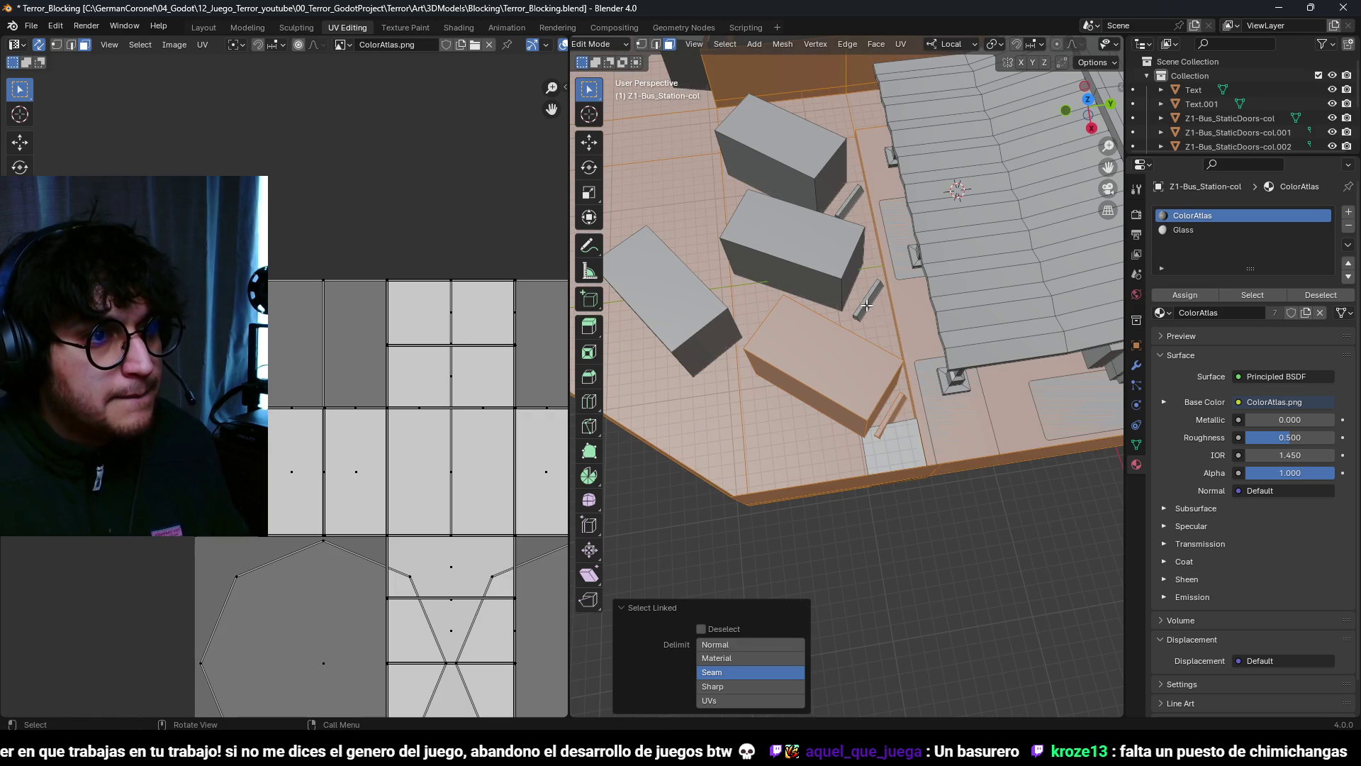
pyautogui.hotkey('ctrl', 'z')
pyautogui.press('l')
pyautogui.press('l')
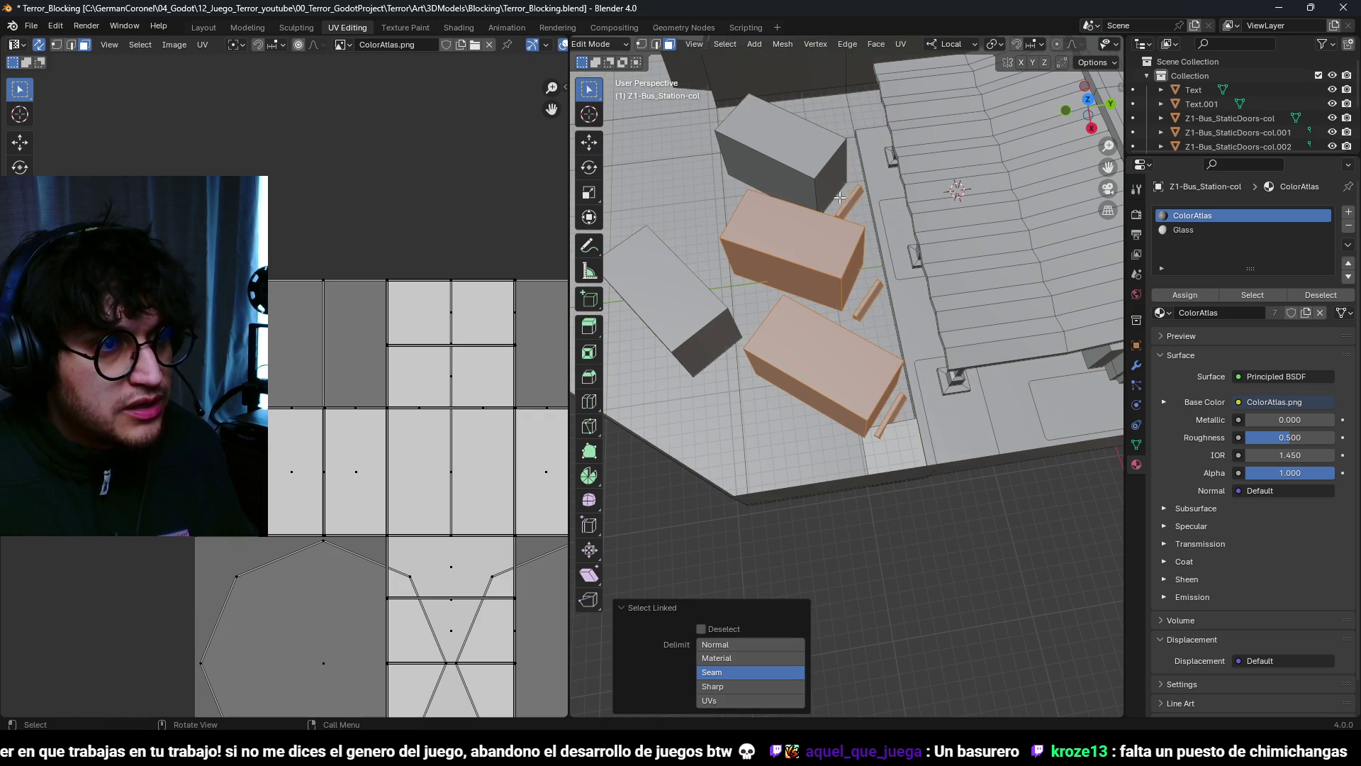
pyautogui.press('l')
pyautogui.press('KP_7')
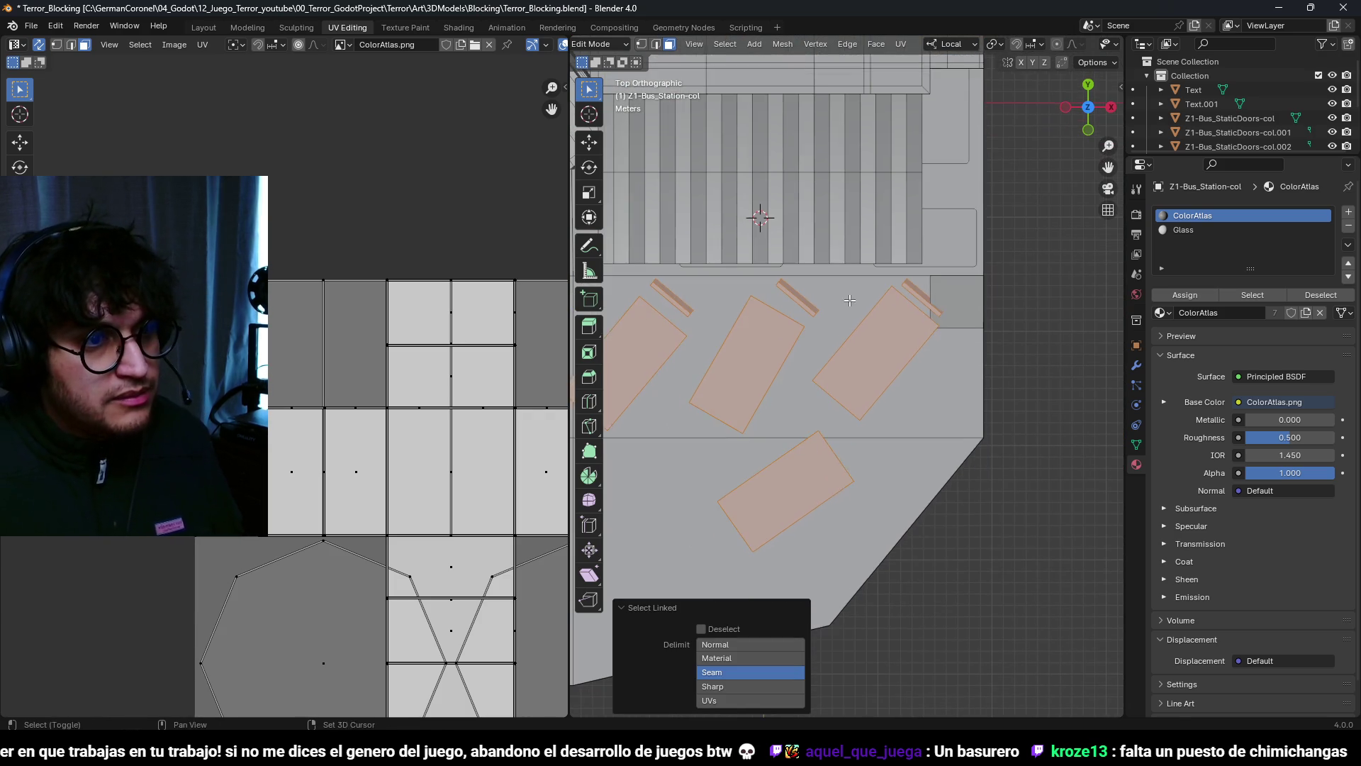
# Step: Move the boxes and posts 4 m along X, nudge them slightly, and save
pyautogui.press('g')
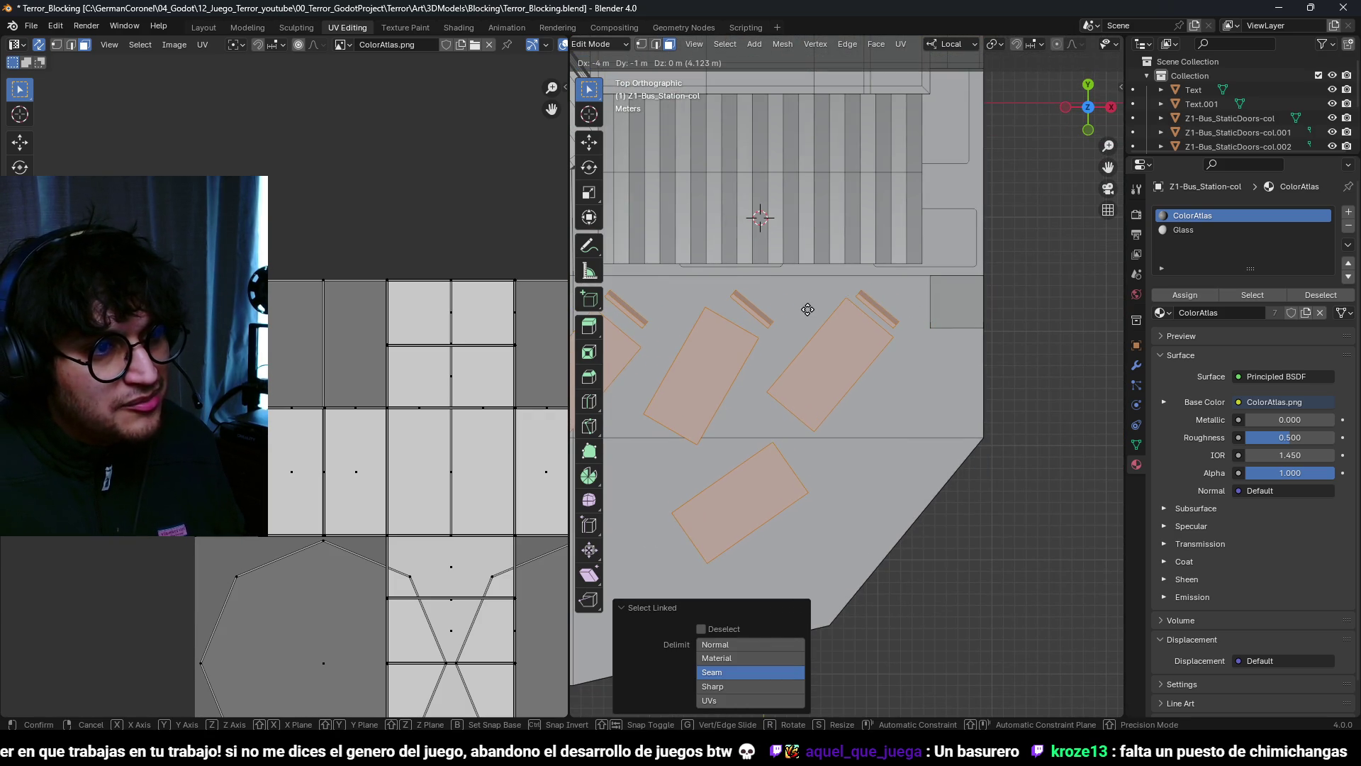
pyautogui.click(809, 307)
pyautogui.scroll(-2, 809, 306)
pyautogui.scroll(2, 914, 340)
pyautogui.press('g')
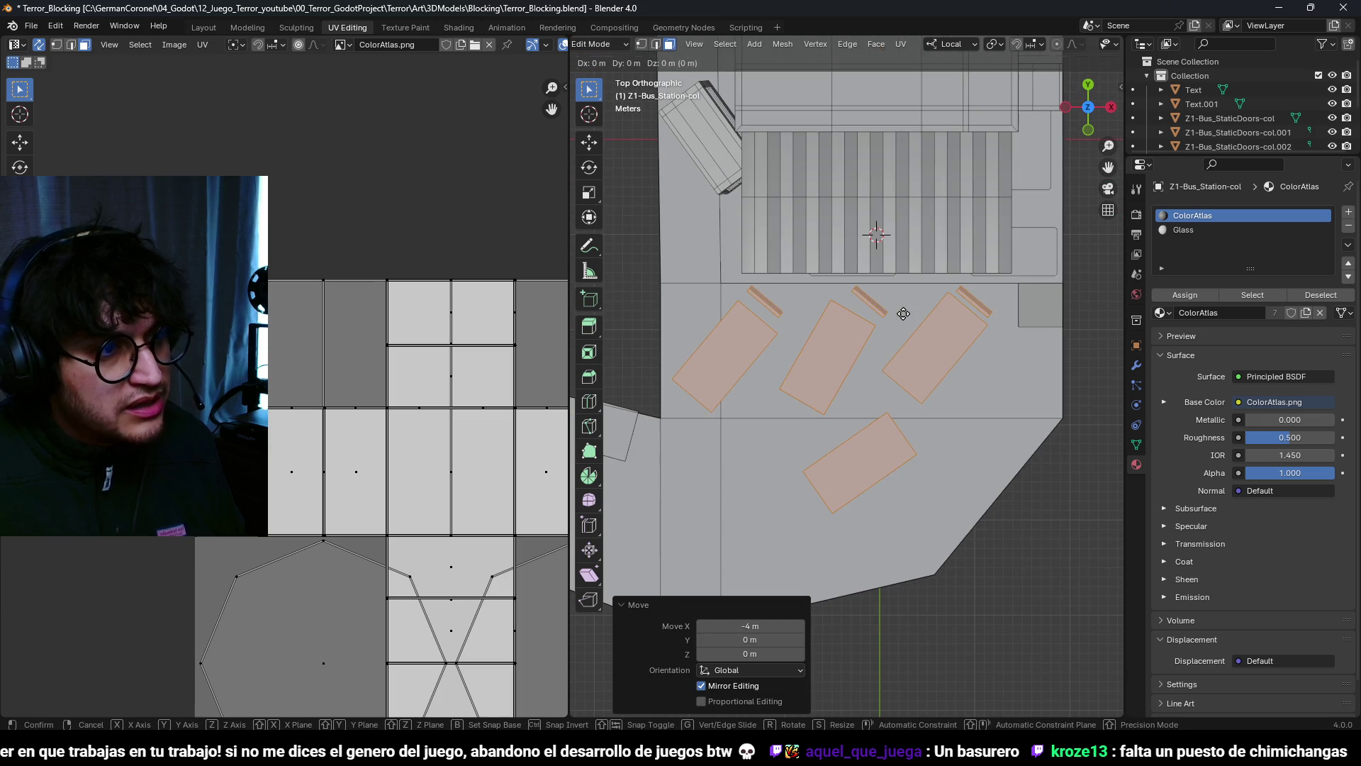
pyautogui.click(920, 341)
pyautogui.moveTo(921, 341)
pyautogui.mouseDown(button='middle')
pyautogui.moveTo(899, 299)
pyautogui.moveTo(992, 326)
pyautogui.moveTo(986, 348)
pyautogui.moveTo(913, 391)
pyautogui.moveTo(822, 407)
pyautogui.moveTo(912, 404)
pyautogui.moveTo(881, 427)
pyautogui.mouseUp(button='middle')
pyautogui.scroll(3, 1011, 333)
pyautogui.hotkey('ctrl', 's')
# Step: Select a wall face, return to Object Mode and save again
pyautogui.scroll(3, 901, 397)
pyautogui.click(811, 407)
pyautogui.press('Tab')
pyautogui.hotkey('ctrl', 's')
pyautogui.moveTo(947, 456)
pyautogui.mouseDown(button='middle')
pyautogui.moveTo(886, 427)
pyautogui.moveTo(834, 458)
pyautogui.mouseUp(button='middle')
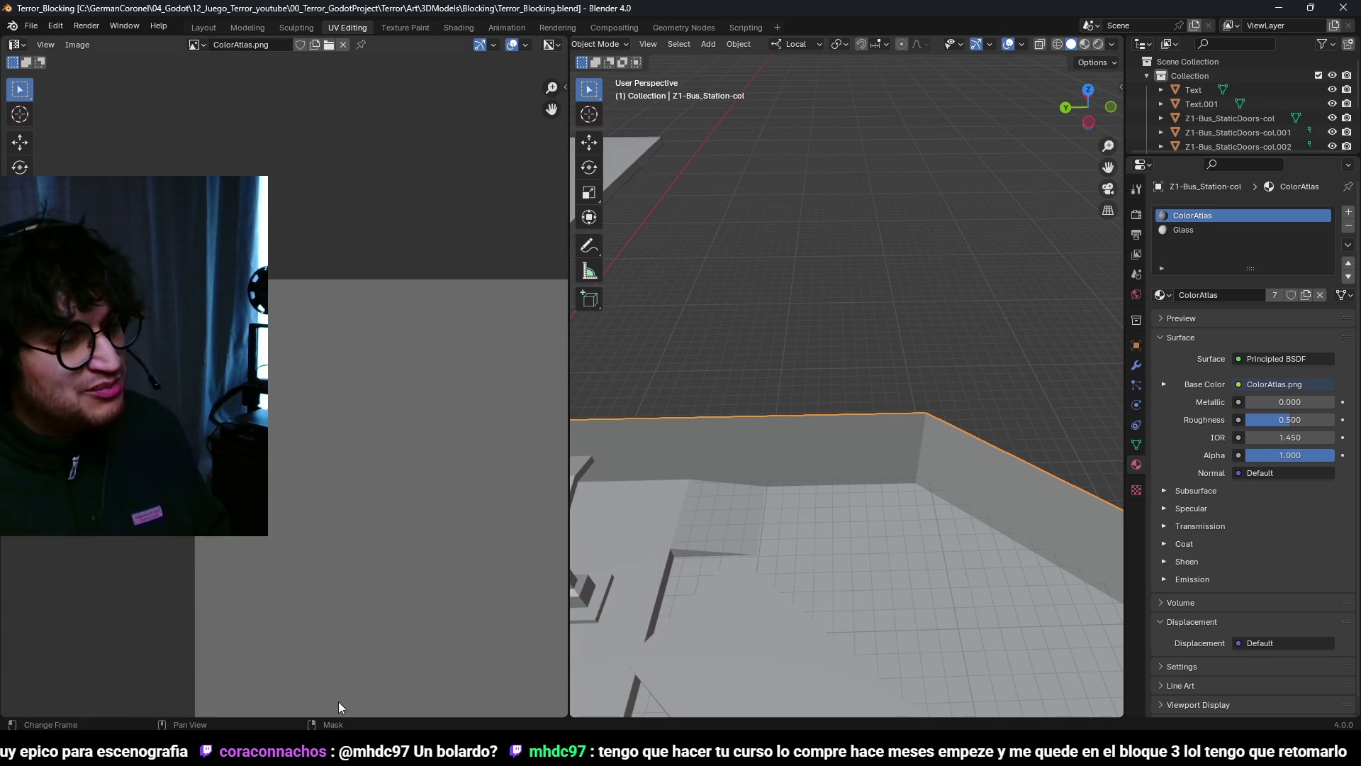
pyautogui.moveTo(851, 281)
pyautogui.mouseDown(button='middle')
pyautogui.moveTo(785, 417)
pyautogui.moveTo(811, 389)
pyautogui.moveTo(850, 390)
pyautogui.moveTo(790, 416)
pyautogui.moveTo(875, 452)
pyautogui.moveTo(794, 377)
pyautogui.moveTo(797, 473)
pyautogui.moveTo(844, 418)
pyautogui.moveTo(850, 454)
pyautogui.moveTo(823, 432)
pyautogui.mouseUp(button='middle')
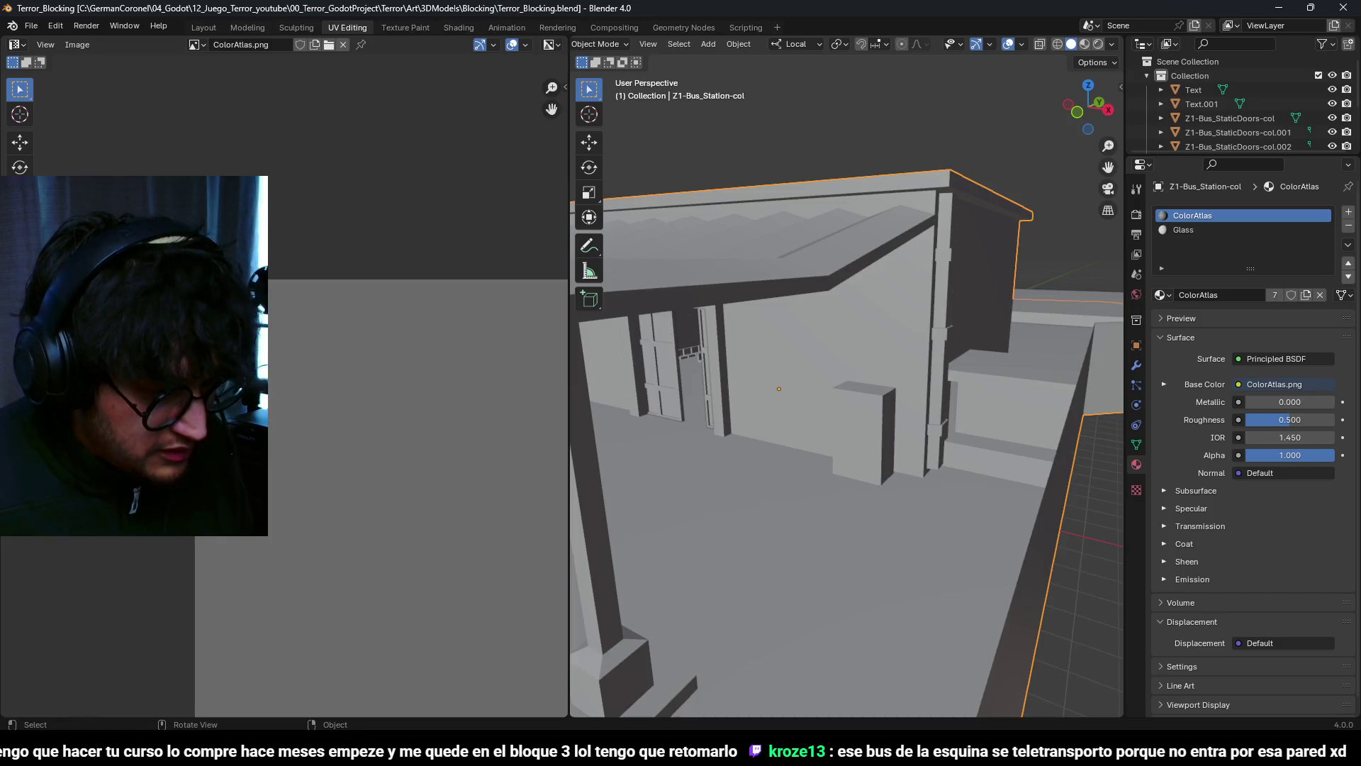
pyautogui.moveTo(883, 372)
pyautogui.mouseDown(button='middle')
pyautogui.moveTo(763, 450)
pyautogui.moveTo(781, 407)
pyautogui.moveTo(889, 346)
pyautogui.moveTo(882, 430)
pyautogui.moveTo(845, 384)
pyautogui.moveTo(873, 445)
pyautogui.moveTo(765, 463)
pyautogui.mouseUp(button='middle')
pyautogui.press('Tab')
# Step: Try bevelling one box edge in X-ray view, then undo the bevel
pyautogui.press('a')
pyautogui.hotkey('alt', 'a')
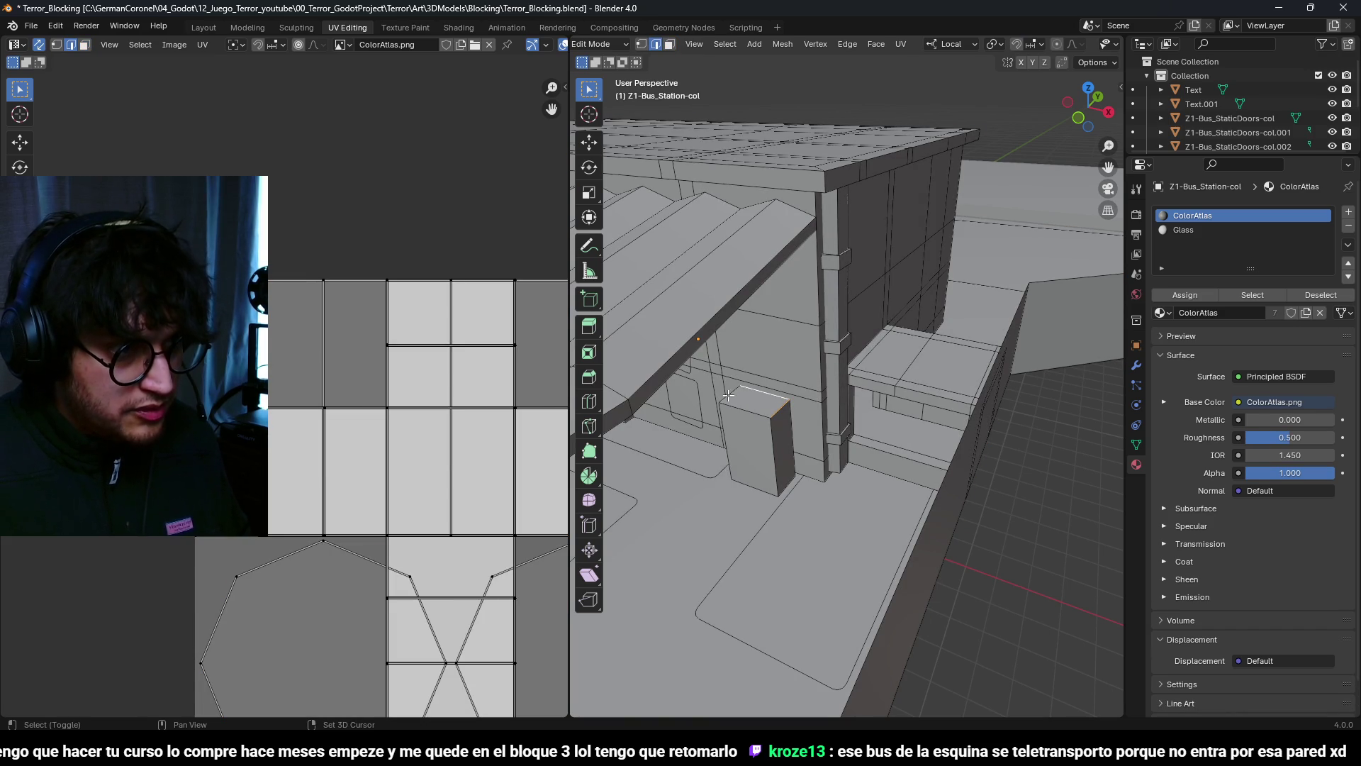
pyautogui.scroll(3, 783, 483)
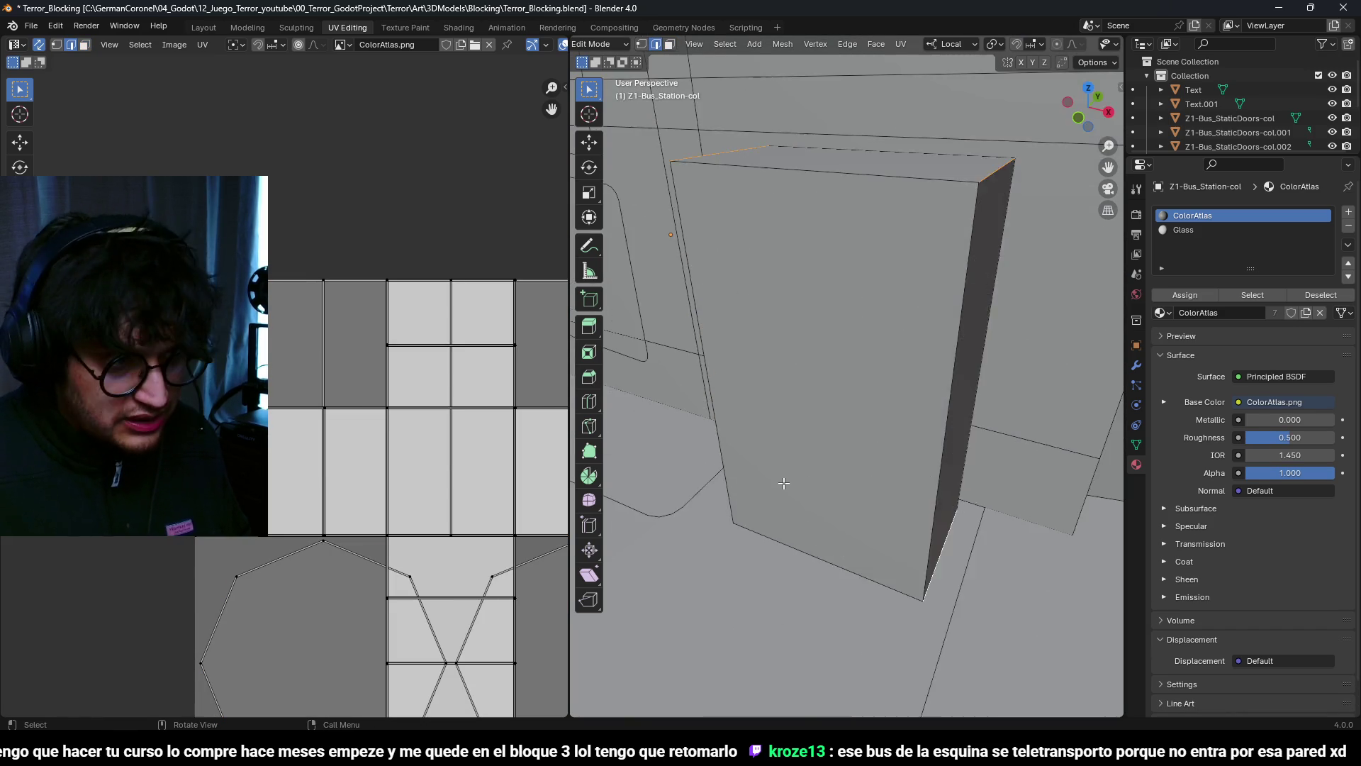
pyautogui.scroll(-3, 784, 489)
pyautogui.hotkey('alt', 'z')
pyautogui.keyDown('shift'); pyautogui.click(777, 500); pyautogui.keyUp('shift')
pyautogui.moveTo(777, 500); pyautogui.dragTo(922, 500, button='middle')
pyautogui.hotkey('alt', 'z')
pyautogui.hotkey('ctrl', 'b')
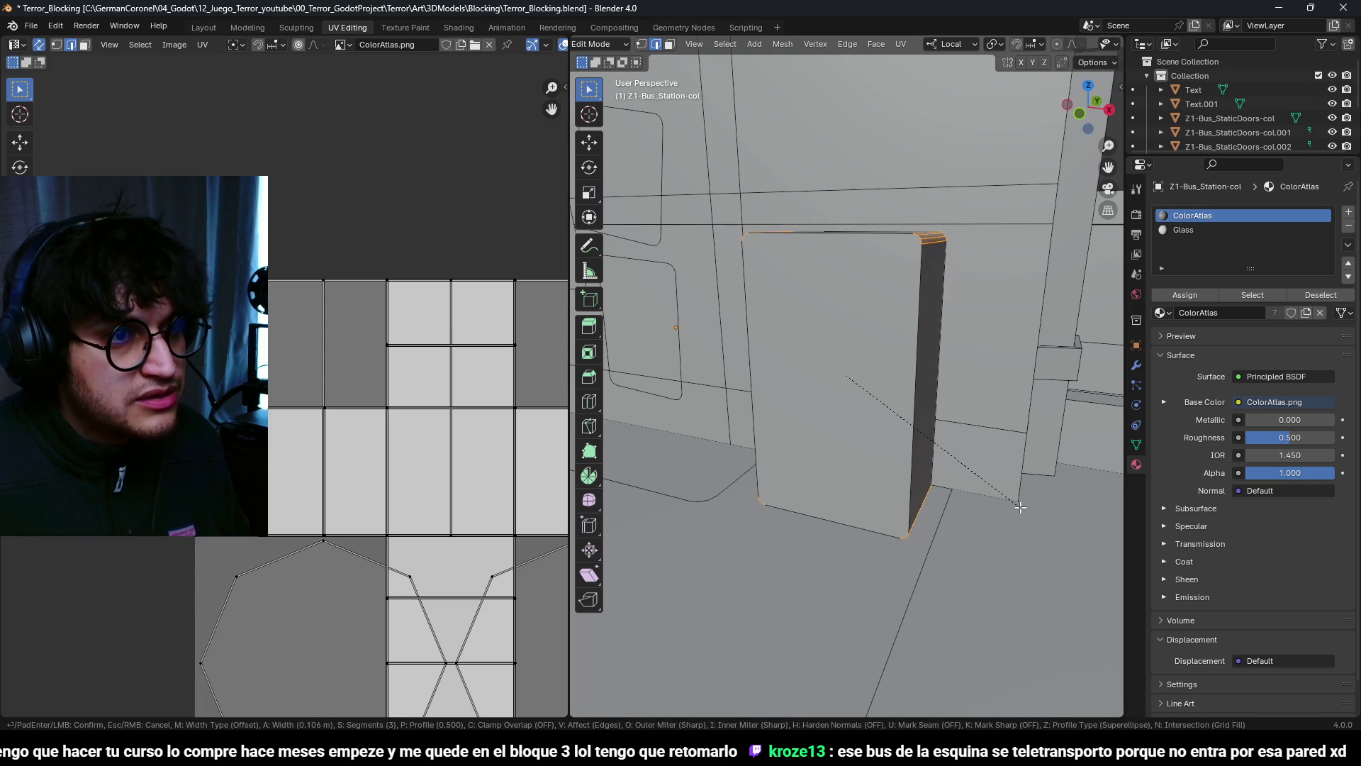
pyautogui.click(1035, 506)
pyautogui.hotkey('ctrl', 'z')
pyautogui.moveTo(1035, 506); pyautogui.dragTo(906, 412, button='middle')
# Step: Add two horizontal loop cuts, lower them, then reposition the upper loop vertically
pyautogui.hotkey('ctrl', 'r')
pyautogui.scroll(1, 906, 412)
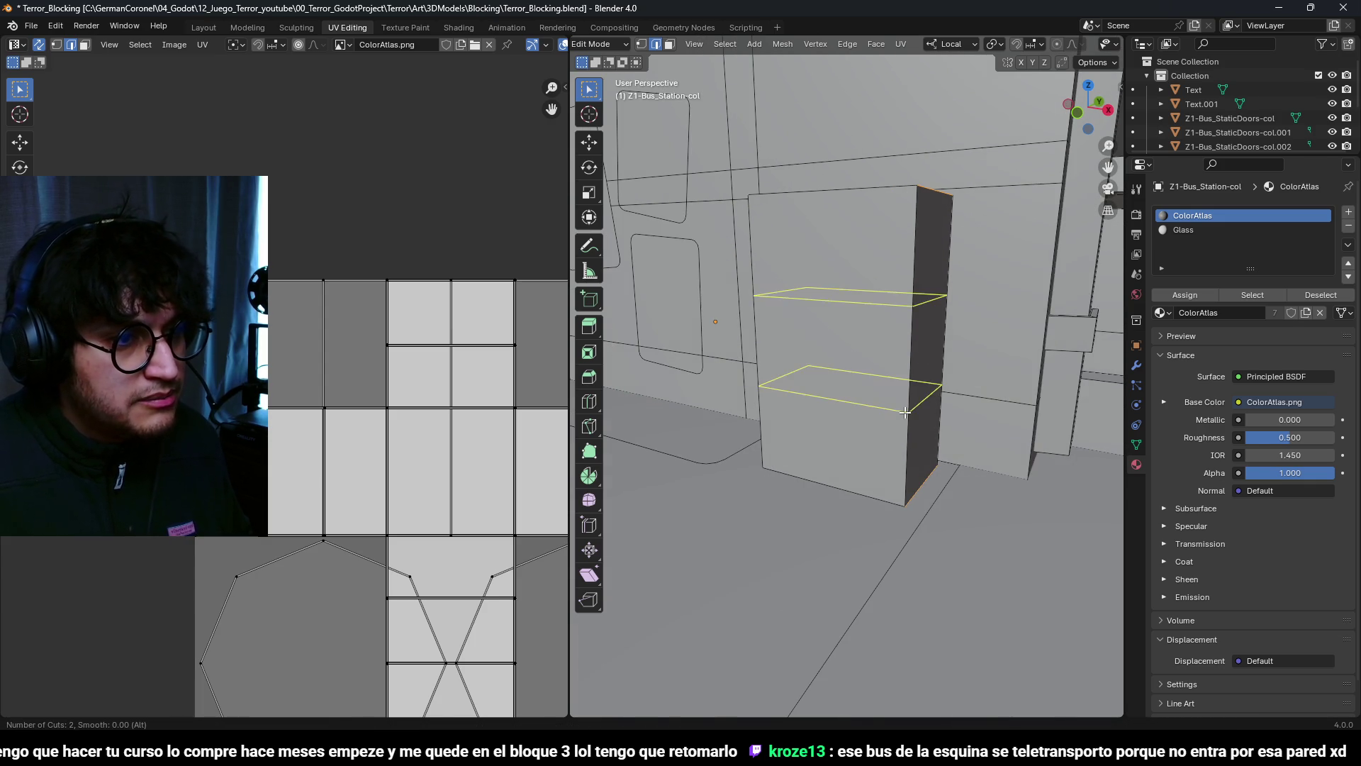
pyautogui.click(906, 412)
pyautogui.rightClick(906, 412)
pyautogui.press('g')
pyautogui.press('z')
pyautogui.click(905, 481)
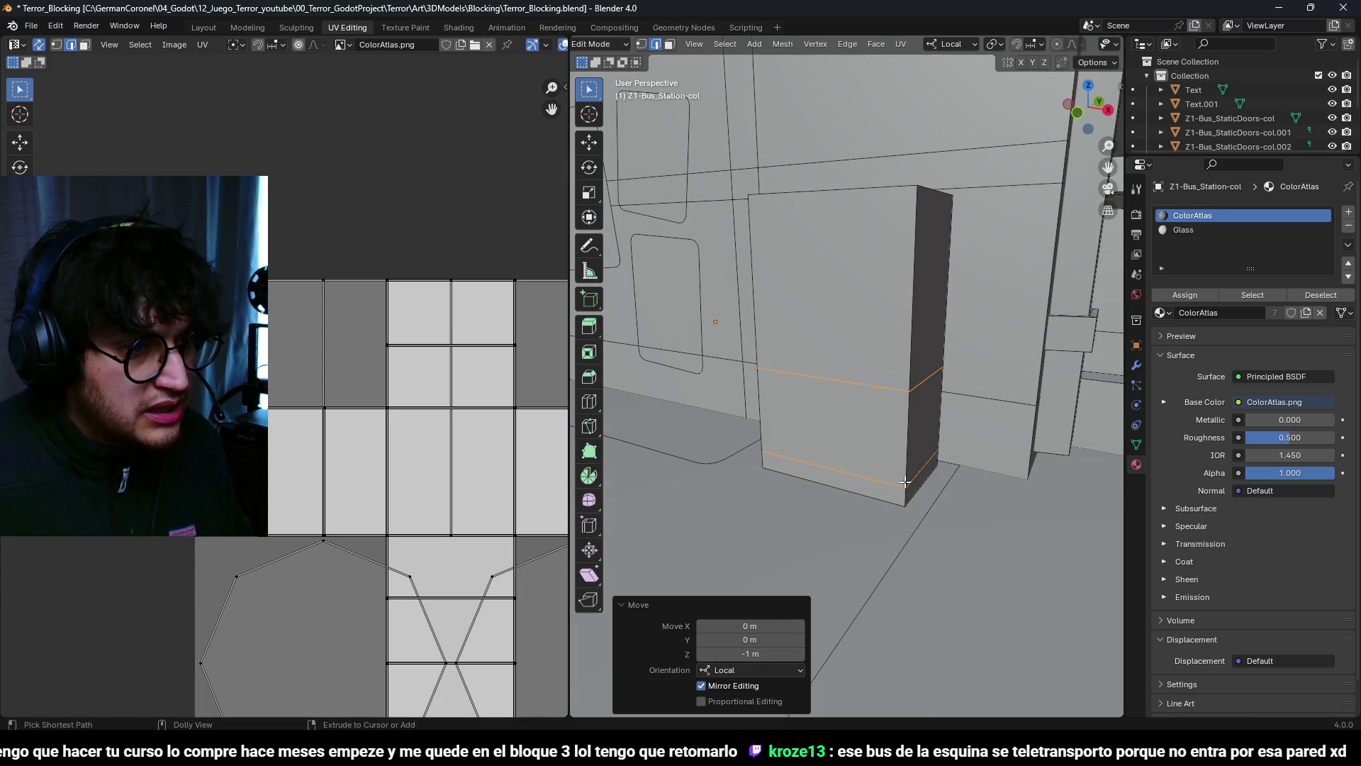
pyautogui.keyDown('alt'); pyautogui.click(892, 389); pyautogui.keyUp('alt')
pyautogui.press('g')
pyautogui.press('z')
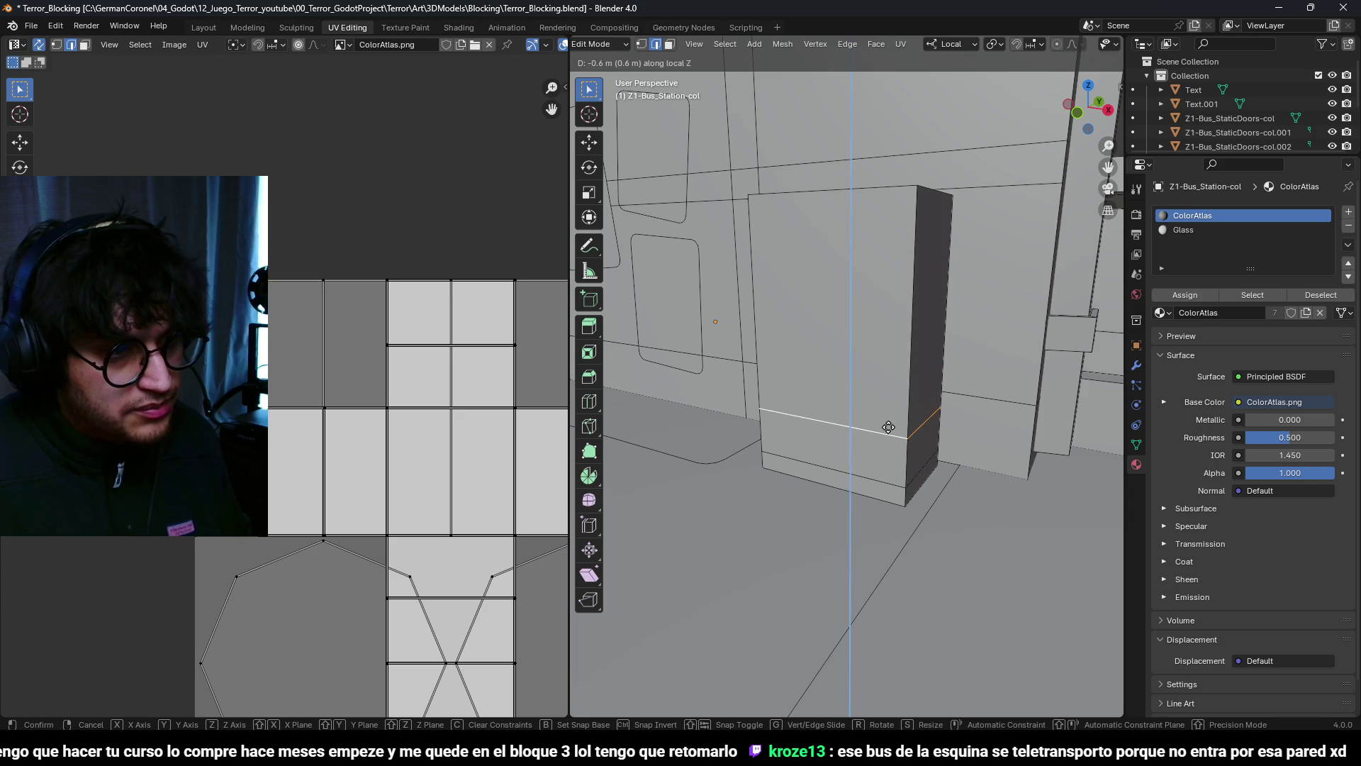
pyautogui.click(893, 555)
# Step: Add two vertical loops on the front, spread them apart and shift them 0.3 m left
pyautogui.moveTo(892, 556); pyautogui.dragTo(872, 497, button='middle')
pyautogui.hotkey('ctrl', 'r')
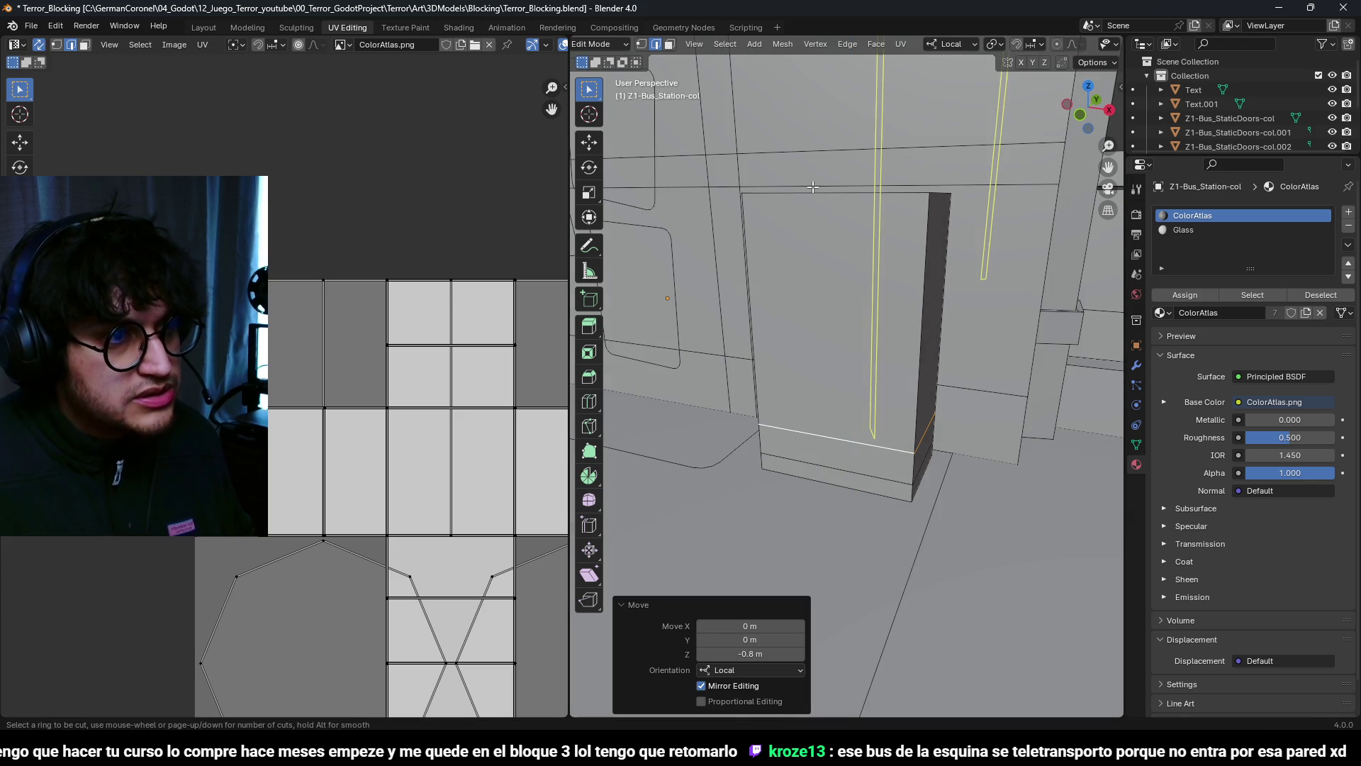
pyautogui.click(813, 211)
pyautogui.rightClick(813, 210)
pyautogui.moveTo(813, 211); pyautogui.dragTo(979, 338, button='middle')
pyautogui.press('s')
pyautogui.press('x')
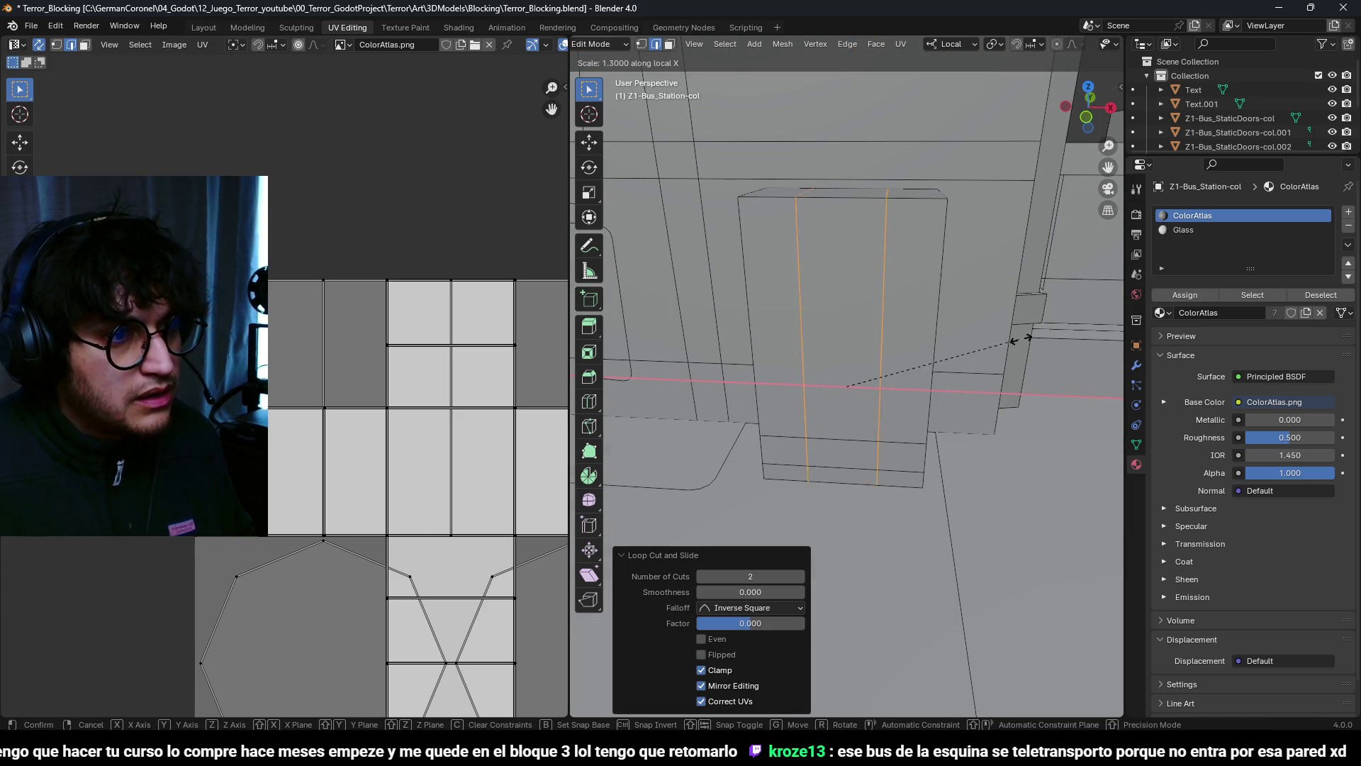
pyautogui.click(990, 365)
pyautogui.press('g')
pyautogui.press('x')
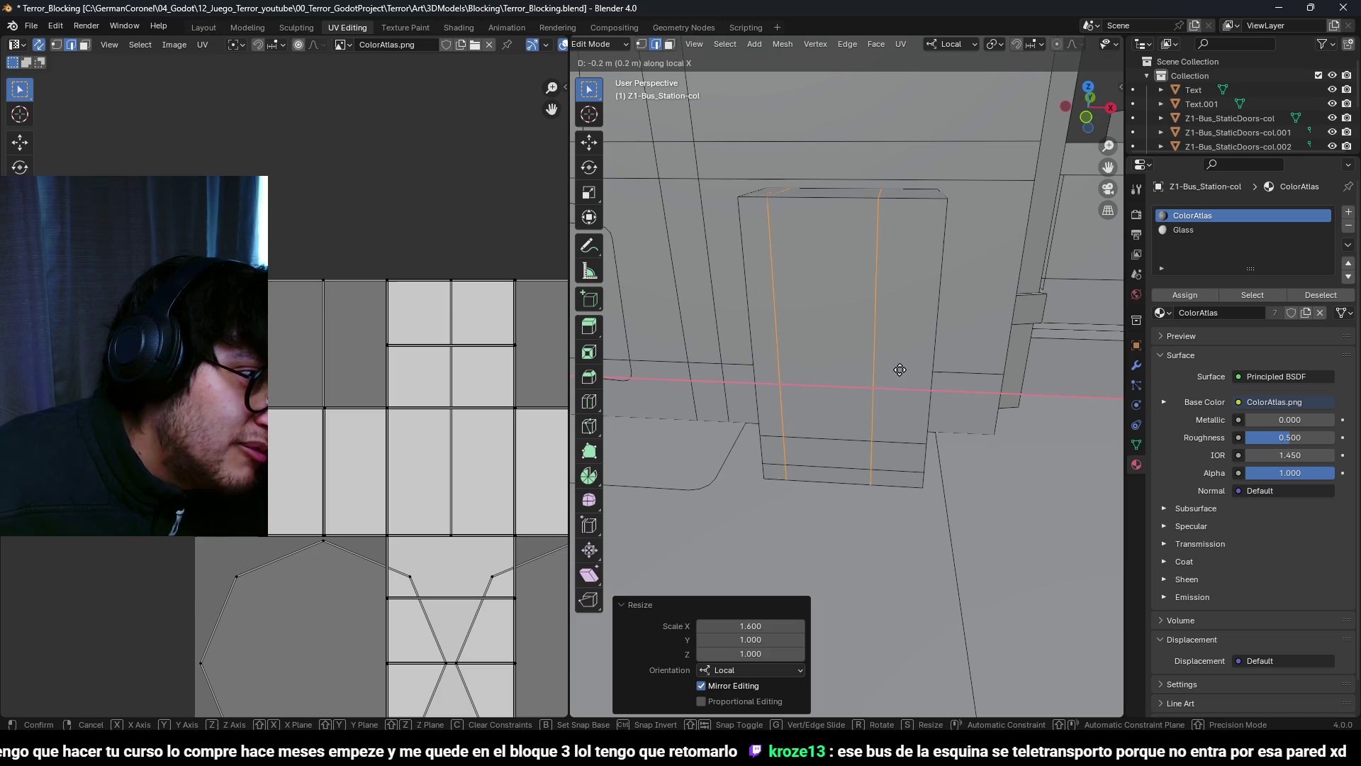
pyautogui.press('Return')
# Step: Slide a single vertical edge along the front face
pyautogui.moveTo(900, 369); pyautogui.dragTo(889, 384, button='middle')
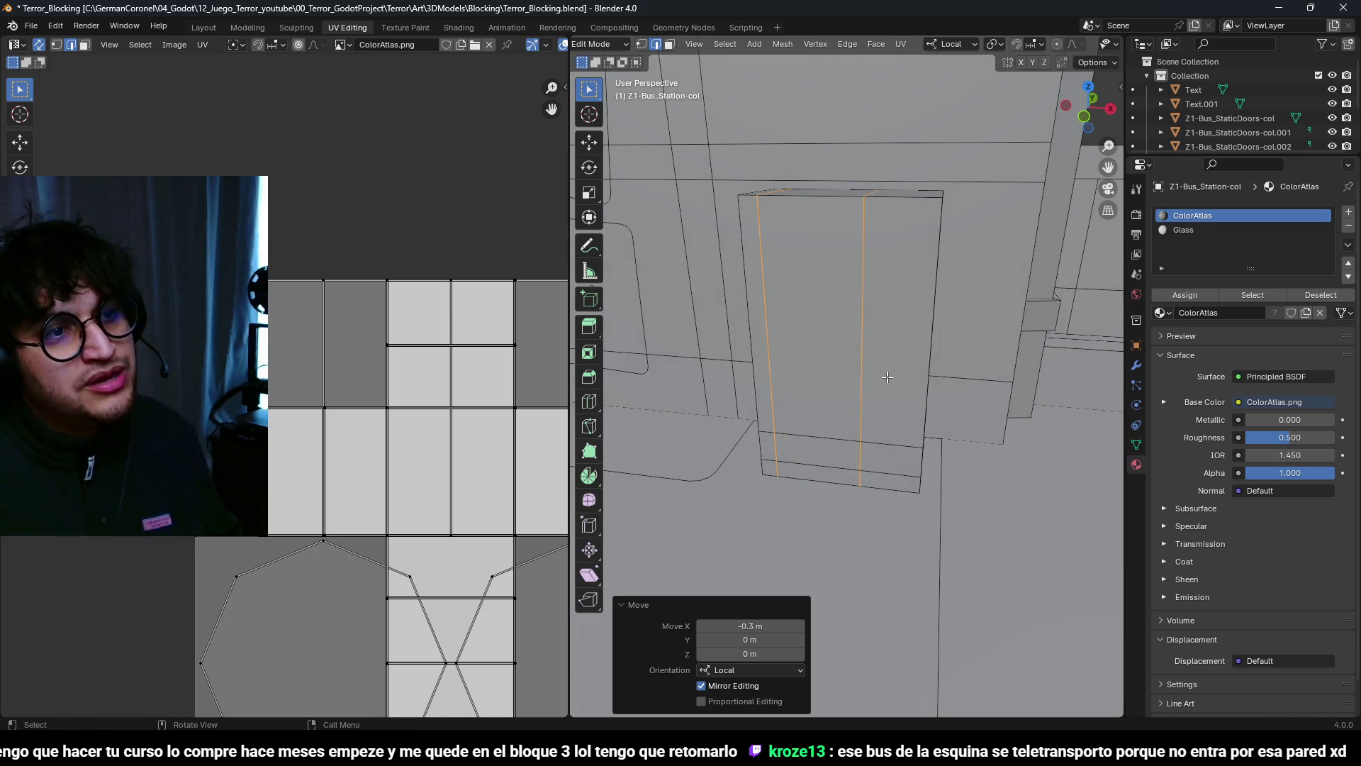
pyautogui.click(865, 343)
pyautogui.press('g')
pyautogui.press('g')
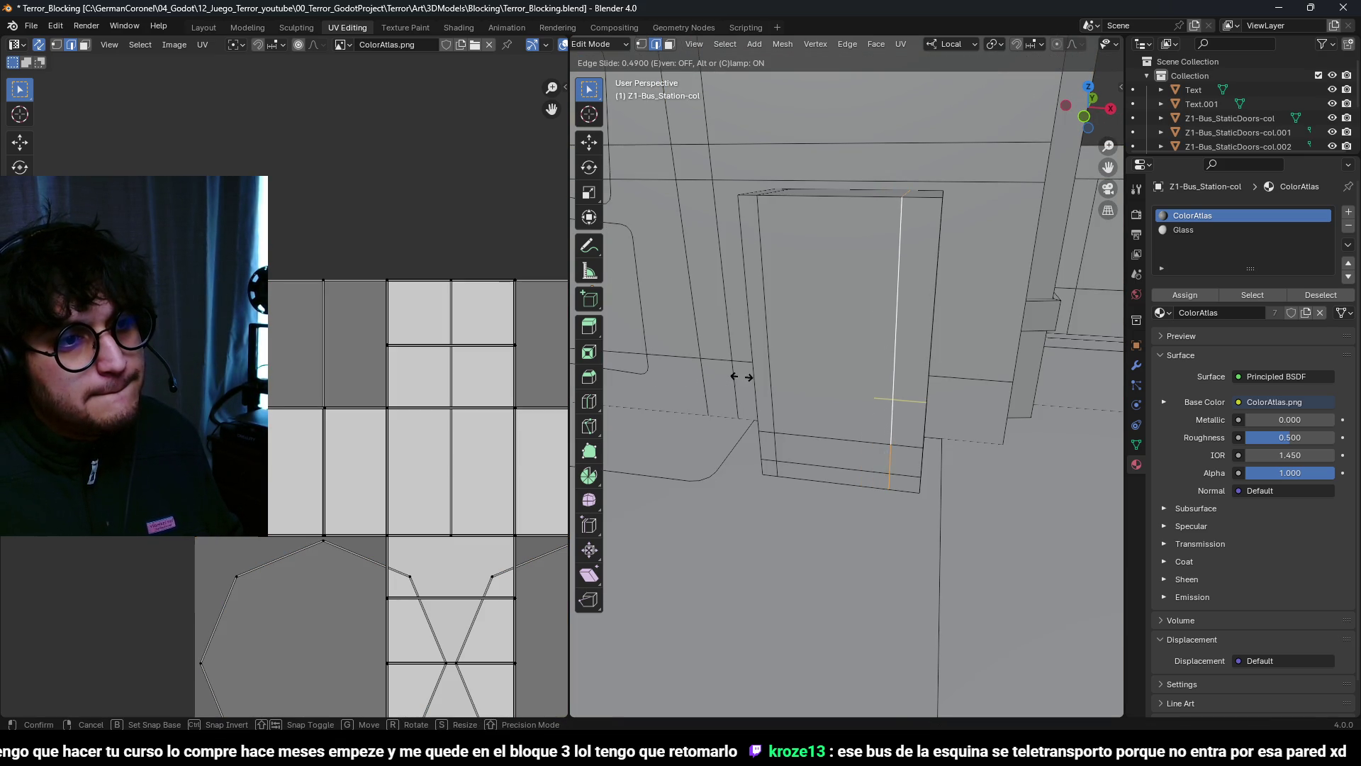
pyautogui.click(663, 375)
# Step: Add two more horizontal loops and one loop slid near the top
pyautogui.hotkey('ctrl', 'r')
pyautogui.scroll(1, 881, 315)
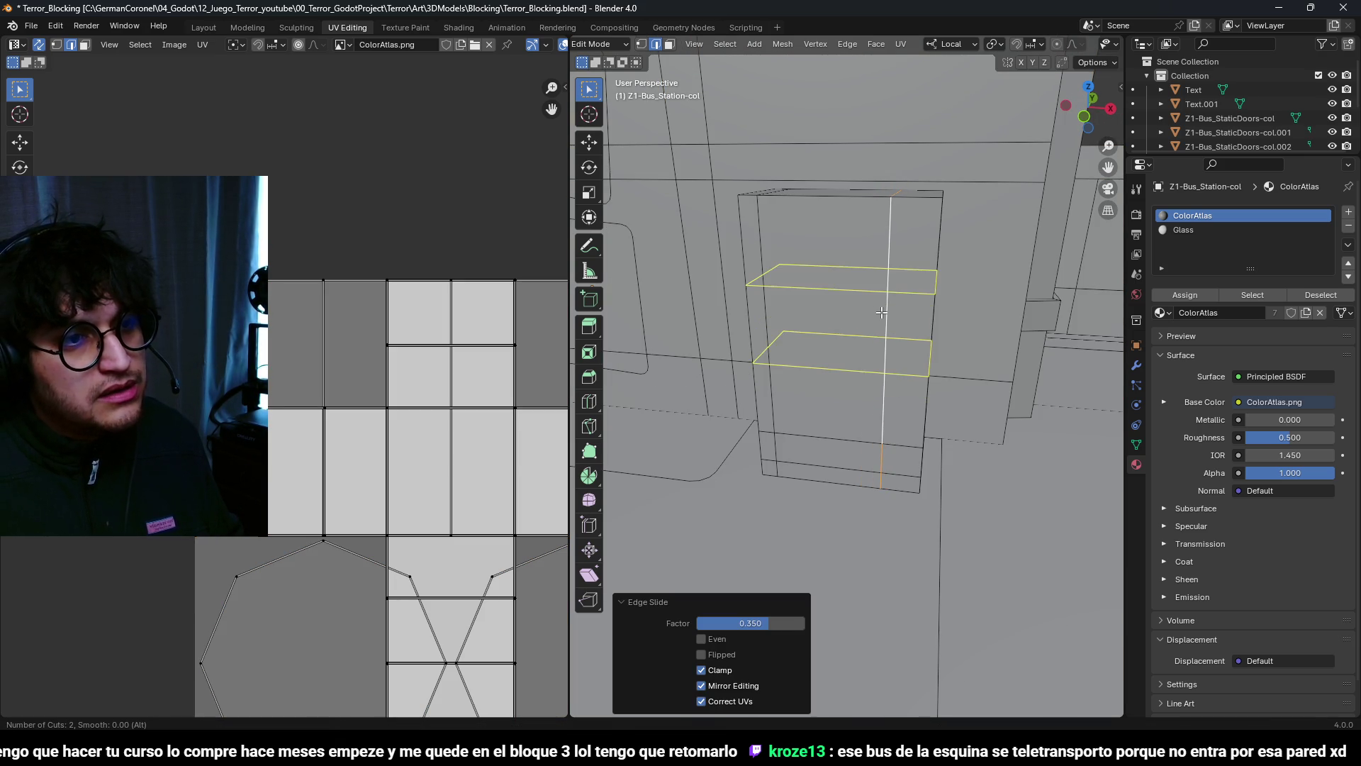
pyautogui.click(882, 312)
pyautogui.rightClick(882, 312)
pyautogui.press('g')
pyautogui.press('z')
pyautogui.click(927, 425)
pyautogui.hotkey('ctrl', 'r')
pyautogui.click(879, 248)
pyautogui.click(877, 232)
# Step: Recess the middle column of front faces inward by 0.2 m
pyautogui.press('3')
pyautogui.moveTo(877, 232); pyautogui.dragTo(873, 386, button='middle')
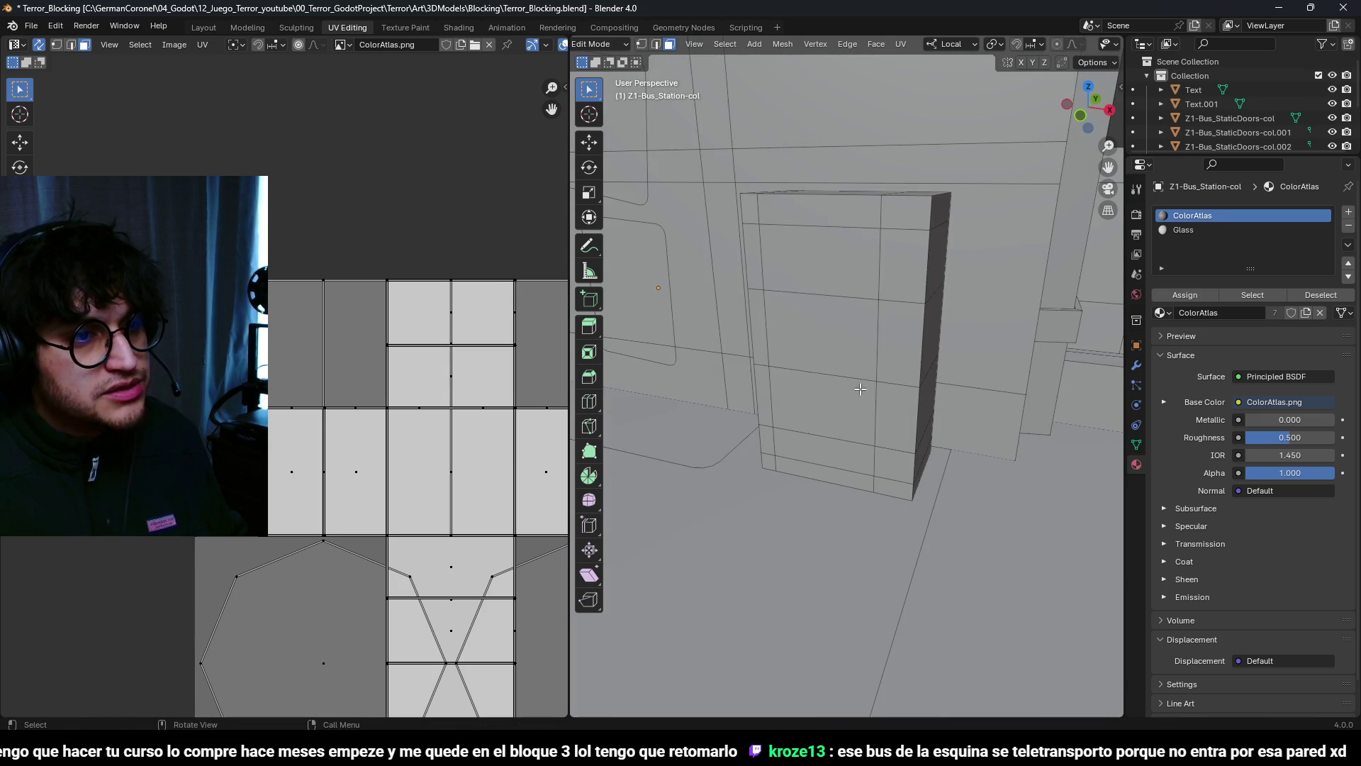
pyautogui.moveTo(830, 268); pyautogui.dragTo(831, 270)
pyautogui.press('e')
pyautogui.click(841, 455)
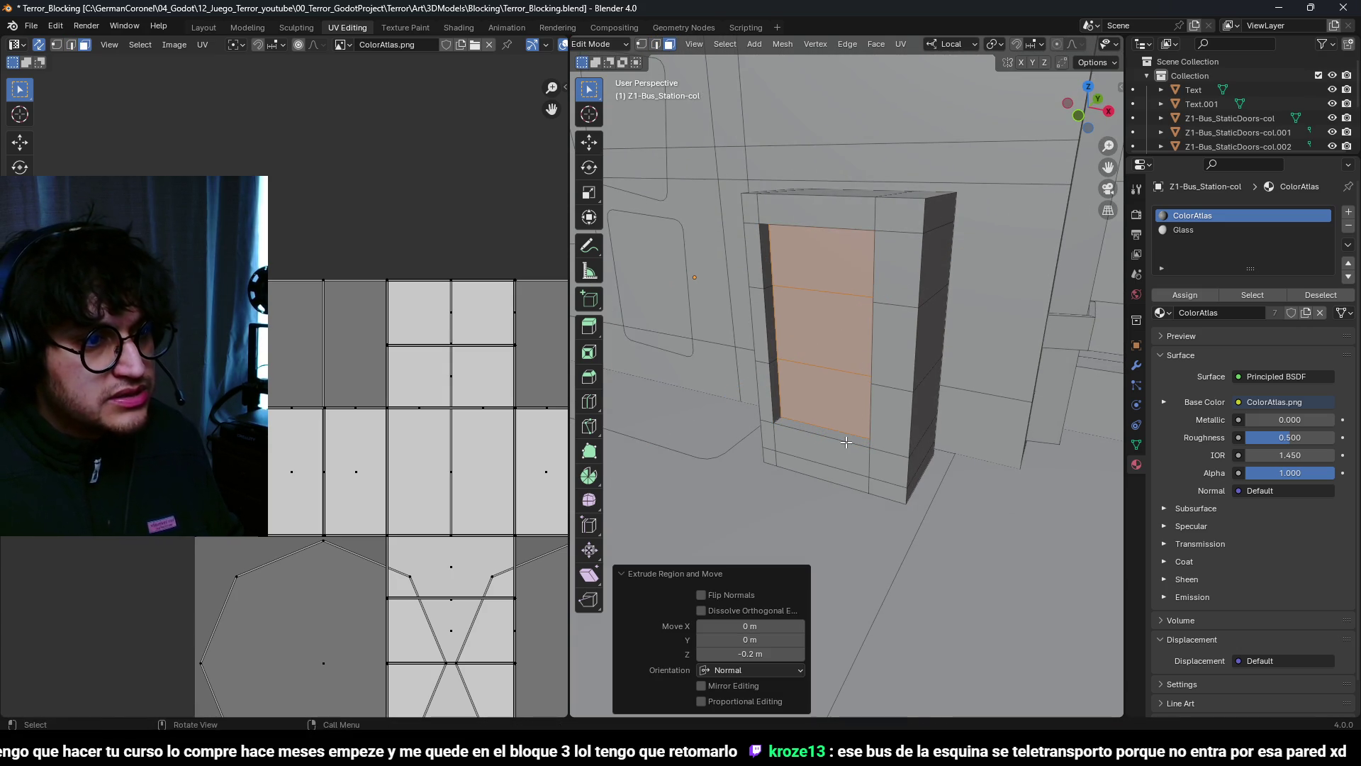
# Step: Shrink and flatten a lower face, then push it inward as the bottom slot
pyautogui.click(841, 454)
pyautogui.moveTo(841, 454); pyautogui.dragTo(967, 446, button='middle')
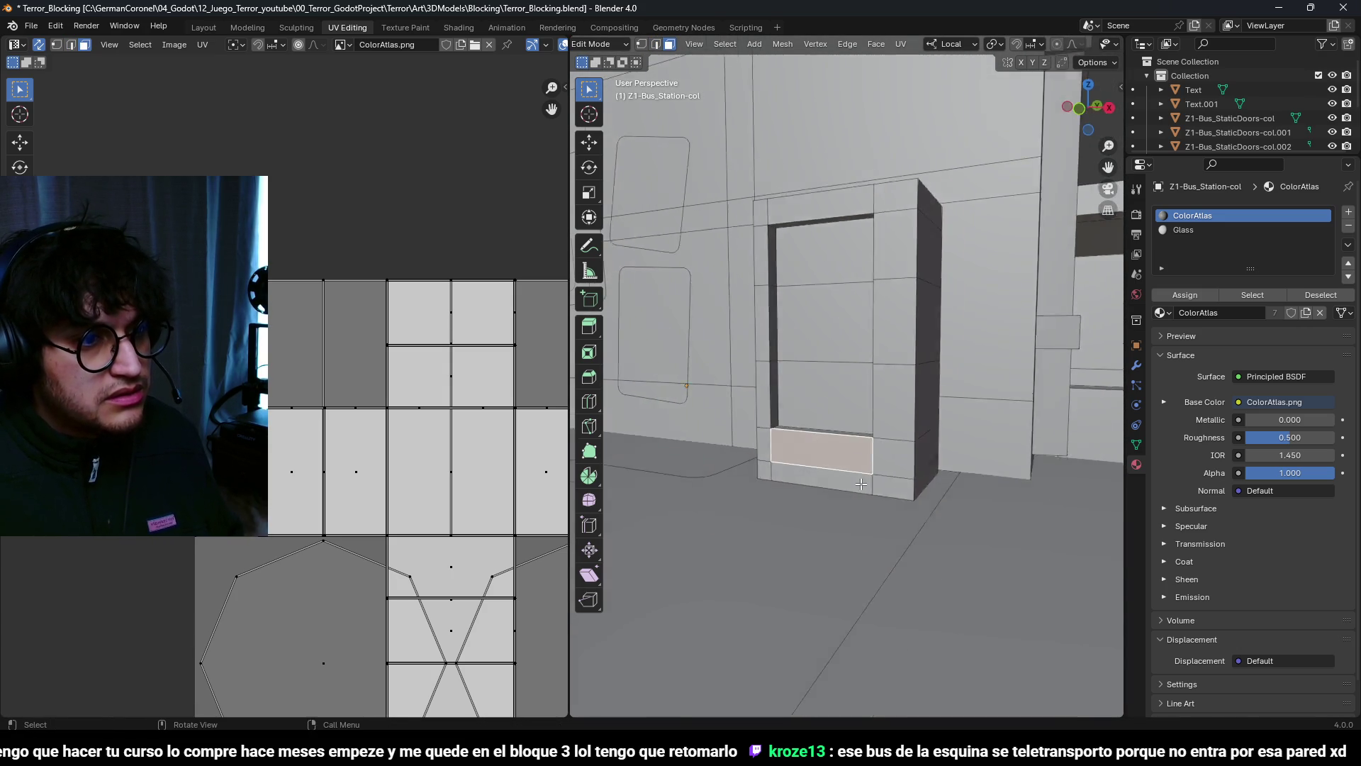
pyautogui.press('g')
pyautogui.press('z')
pyautogui.press('s')
pyautogui.click(711, 452)
pyautogui.moveTo(711, 451)
pyautogui.mouseDown(button='middle')
pyautogui.moveTo(922, 465)
pyautogui.moveTo(968, 404)
pyautogui.moveTo(896, 428)
pyautogui.moveTo(912, 471)
pyautogui.moveTo(986, 458)
pyautogui.moveTo(922, 334)
pyautogui.moveTo(993, 367)
pyautogui.mouseUp(button='middle')
pyautogui.press('s')
pyautogui.press('z')
pyautogui.click(961, 407)
pyautogui.press('e')
pyautogui.click(899, 439)
# Step: Shrink a side face and extrude it outward as a handle
pyautogui.click(911, 312)
pyautogui.press('g')
pyautogui.press('z')
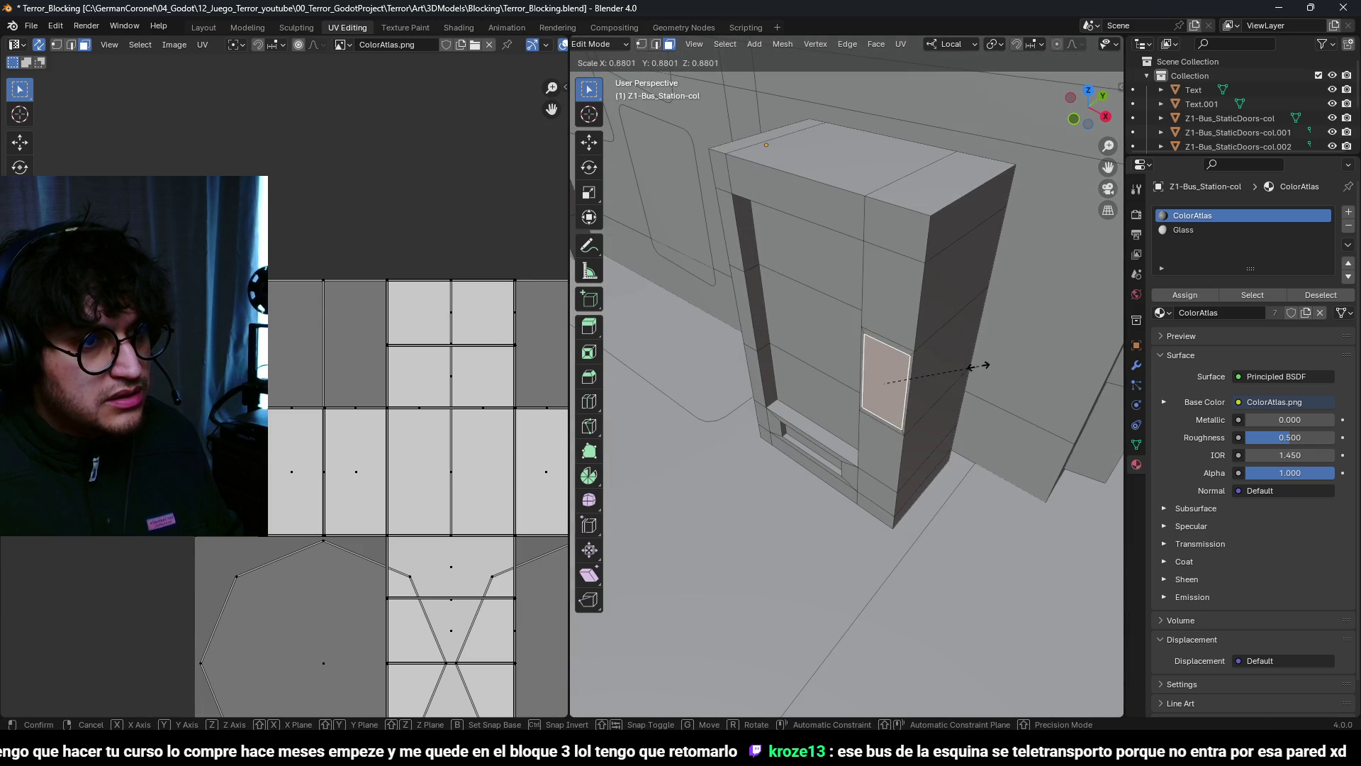
pyautogui.click(962, 371)
pyautogui.press('e')
pyautogui.click(958, 371)
pyautogui.scroll(-3, 957, 372)
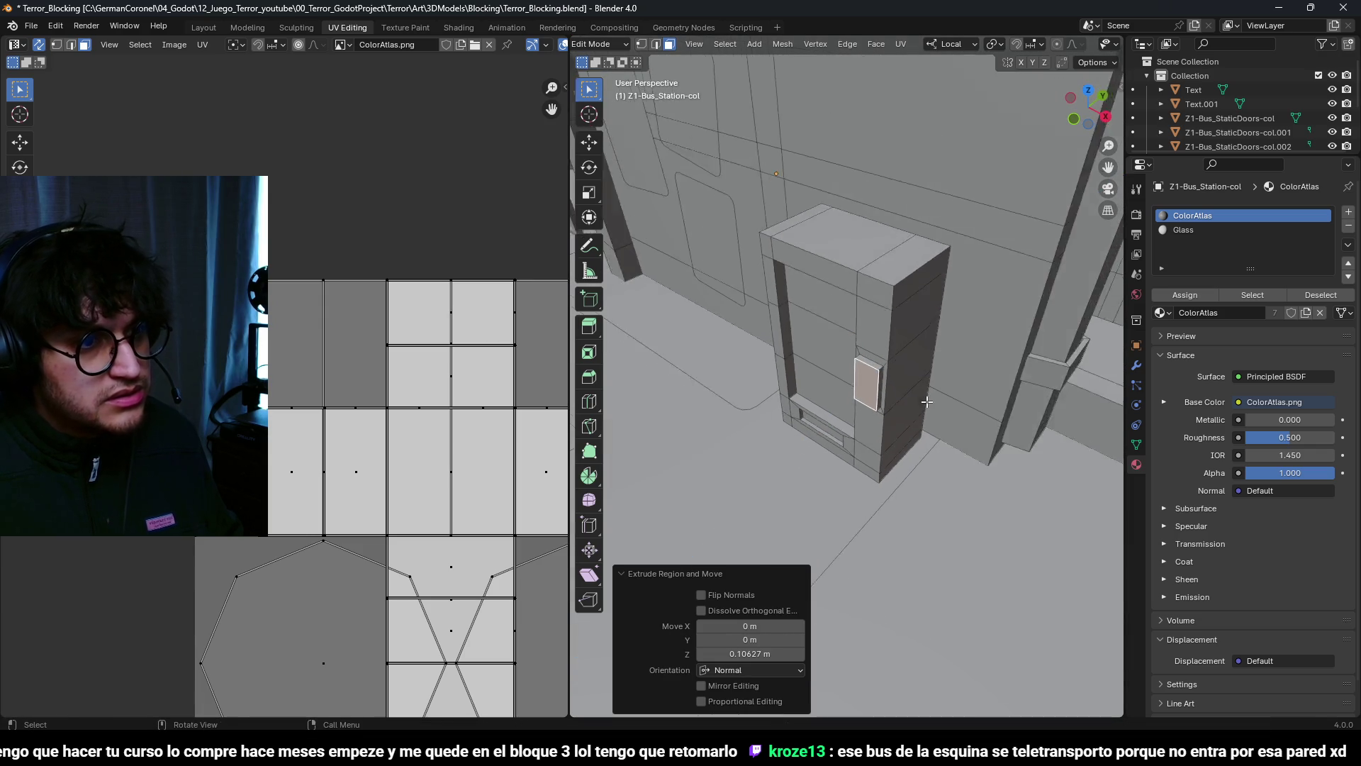
# Step: Move the recessed door faces back 0.1 m along Y
pyautogui.press('a')
pyautogui.hotkey('alt', 'a')
pyautogui.moveTo(908, 397); pyautogui.dragTo(865, 420, button='middle')
pyautogui.moveTo(883, 367)
pyautogui.mouseDown(button='middle')
pyautogui.moveTo(917, 441)
pyautogui.moveTo(840, 502)
pyautogui.mouseUp(button='middle')
pyautogui.moveTo(826, 491); pyautogui.dragTo(814, 365)
pyautogui.write('gy-0.1')
pyautogui.press('Return')
# Step: Bevel the door frame edges 0.107 m with two segments
pyautogui.moveTo(873, 411)
pyautogui.mouseDown(button='middle')
pyautogui.moveTo(773, 425)
pyautogui.moveTo(858, 475)
pyautogui.moveTo(860, 451)
pyautogui.mouseUp(button='middle')
pyautogui.hotkey('alt', 'a')
pyautogui.press('2')
pyautogui.moveTo(910, 306); pyautogui.dragTo(965, 415, button='middle')
pyautogui.moveTo(749, 328); pyautogui.dragTo(814, 602, button='middle')
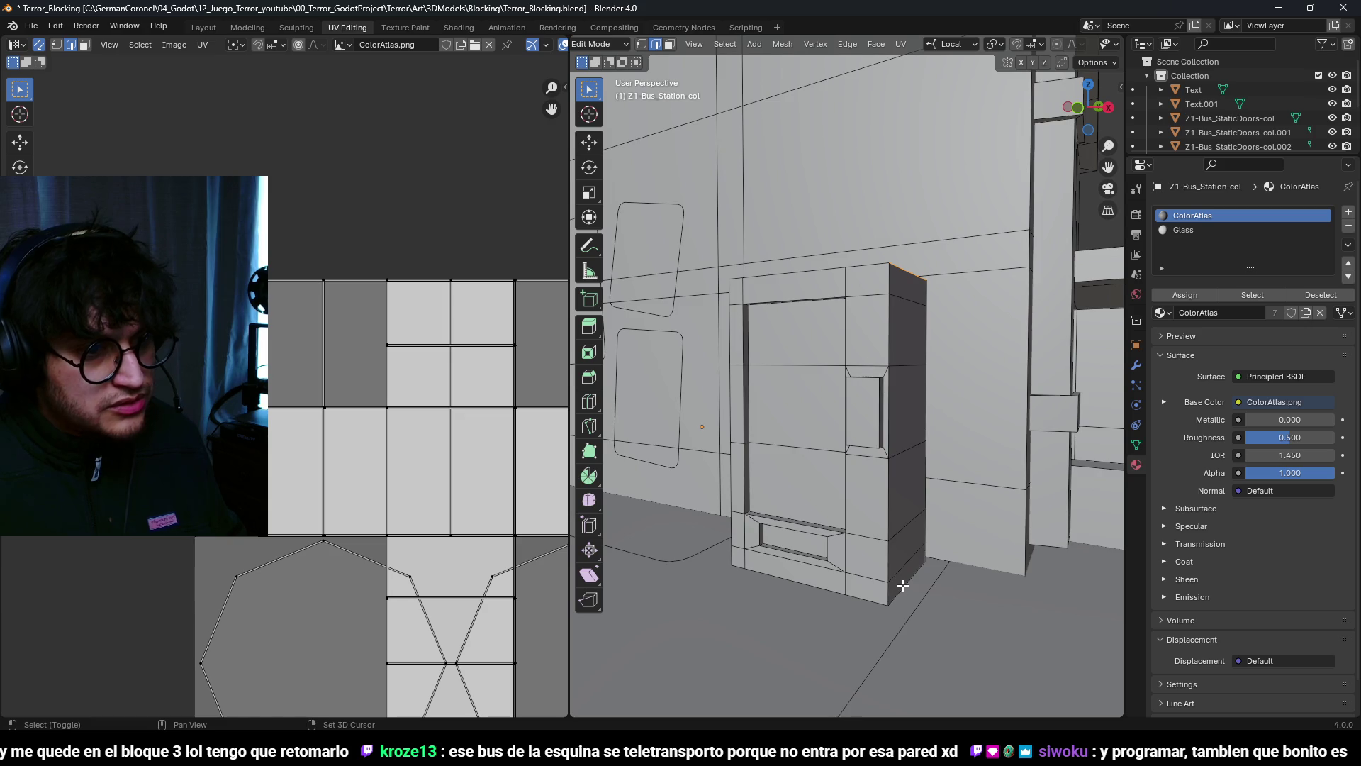
pyautogui.scroll(5, 851, 567)
pyautogui.moveTo(795, 550)
pyautogui.mouseDown(button='middle')
pyautogui.moveTo(783, 499)
pyautogui.moveTo(872, 490)
pyautogui.mouseUp(button='middle')
pyautogui.scroll(4, 992, 468)
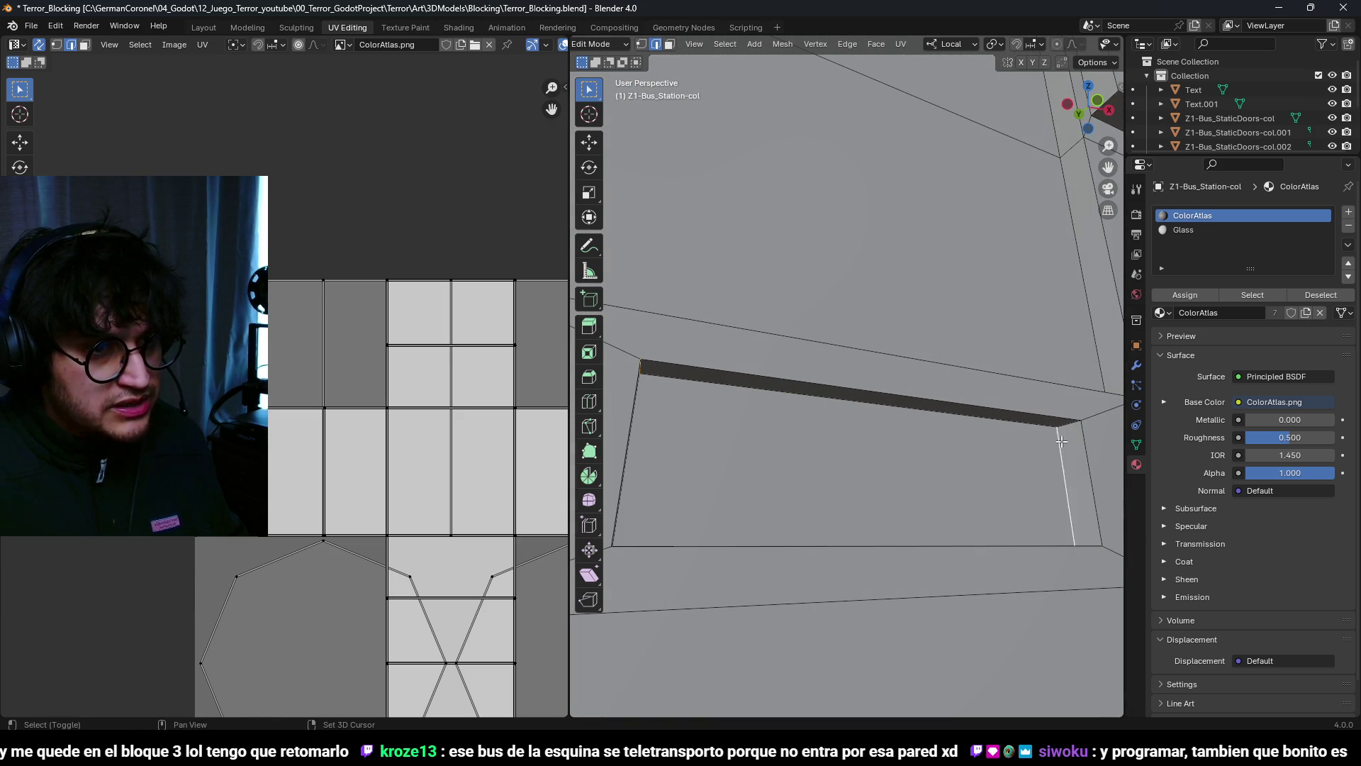
pyautogui.moveTo(1069, 429)
pyautogui.mouseDown(button='middle')
pyautogui.moveTo(989, 557)
pyautogui.moveTo(857, 322)
pyautogui.moveTo(867, 406)
pyautogui.mouseUp(button='middle')
pyautogui.moveTo(823, 350)
pyautogui.mouseDown(button='middle')
pyautogui.moveTo(965, 377)
pyautogui.moveTo(982, 347)
pyautogui.moveTo(728, 345)
pyautogui.moveTo(1007, 293)
pyautogui.moveTo(929, 528)
pyautogui.moveTo(940, 519)
pyautogui.moveTo(687, 473)
pyautogui.mouseUp(button='middle')
pyautogui.moveTo(727, 395)
pyautogui.mouseDown(button='middle')
pyautogui.moveTo(881, 273)
pyautogui.moveTo(816, 458)
pyautogui.moveTo(819, 408)
pyautogui.mouseUp(button='middle')
pyautogui.hotkey('ctrl', 'b')
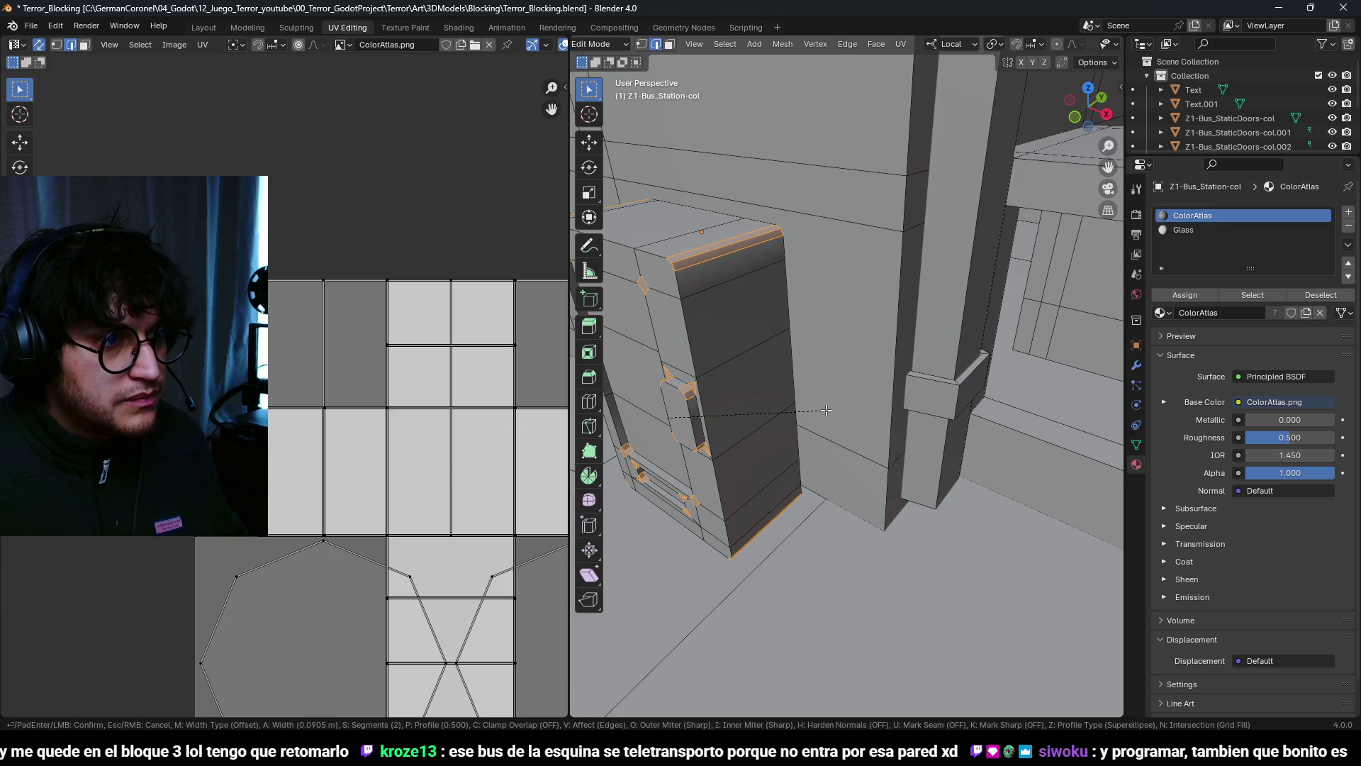
pyautogui.click(830, 410)
pyautogui.moveTo(829, 410)
pyautogui.mouseDown(button='middle')
pyautogui.moveTo(941, 333)
pyautogui.moveTo(886, 326)
pyautogui.mouseUp(button='middle')
# Step: In Object Mode, shade the cabinet smooth with Auto Smooth at 31.4°
pyautogui.press('Tab')
pyautogui.scroll(-3, 763, 314)
pyautogui.moveTo(763, 314)
pyautogui.mouseDown(button='middle')
pyautogui.moveTo(854, 359)
pyautogui.moveTo(786, 338)
pyautogui.moveTo(855, 293)
pyautogui.moveTo(866, 402)
pyautogui.moveTo(764, 410)
pyautogui.moveTo(887, 343)
pyautogui.moveTo(824, 419)
pyautogui.moveTo(947, 369)
pyautogui.moveTo(899, 380)
pyautogui.moveTo(947, 377)
pyautogui.moveTo(805, 425)
pyautogui.moveTo(927, 426)
pyautogui.moveTo(933, 407)
pyautogui.moveTo(975, 444)
pyautogui.moveTo(848, 402)
pyautogui.moveTo(895, 449)
pyautogui.moveTo(819, 428)
pyautogui.moveTo(902, 393)
pyautogui.mouseUp(button='middle')
pyautogui.rightClick(850, 279)
pyautogui.click(849, 279)
pyautogui.scroll(4, 804, 425)
# Step: Select the connected floor patch and move its UVs on the atlas
pyautogui.press('Tab')
pyautogui.press('3')
pyautogui.click(807, 413)
pyautogui.hotkey('ctrl', 'l')
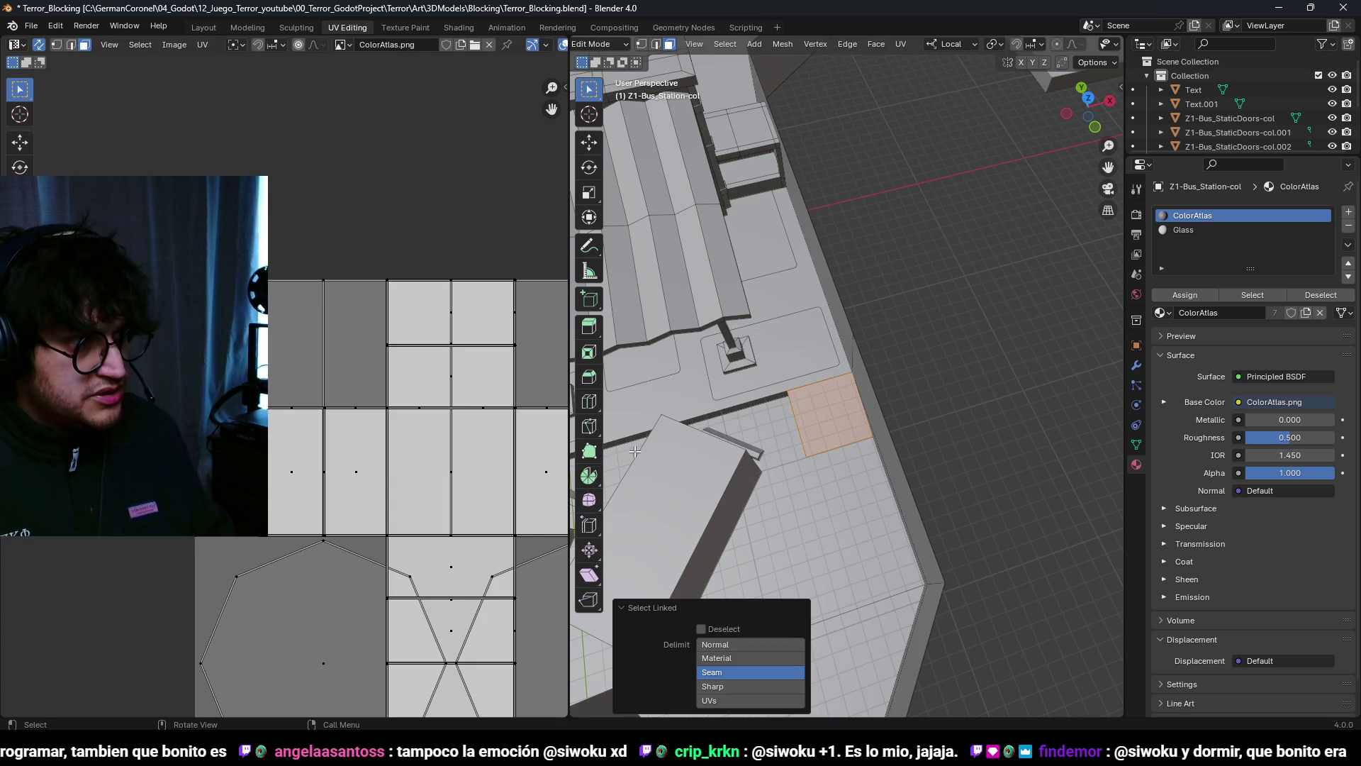
pyautogui.scroll(-1, 213, 709)
pyautogui.press('g')
pyautogui.press('Return')
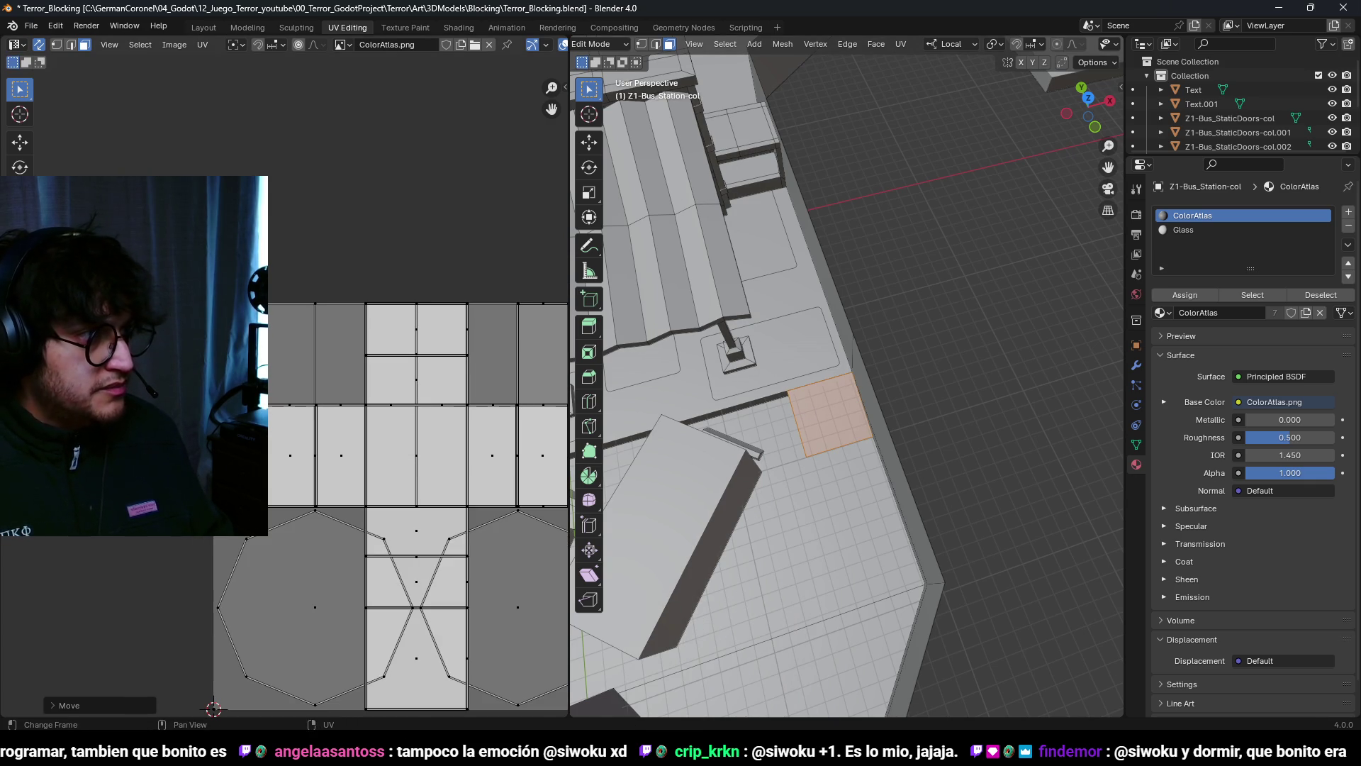
# Step: Switch the viewport to Material Preview shading and save the file
pyautogui.press('Tab')
pyautogui.press('z')
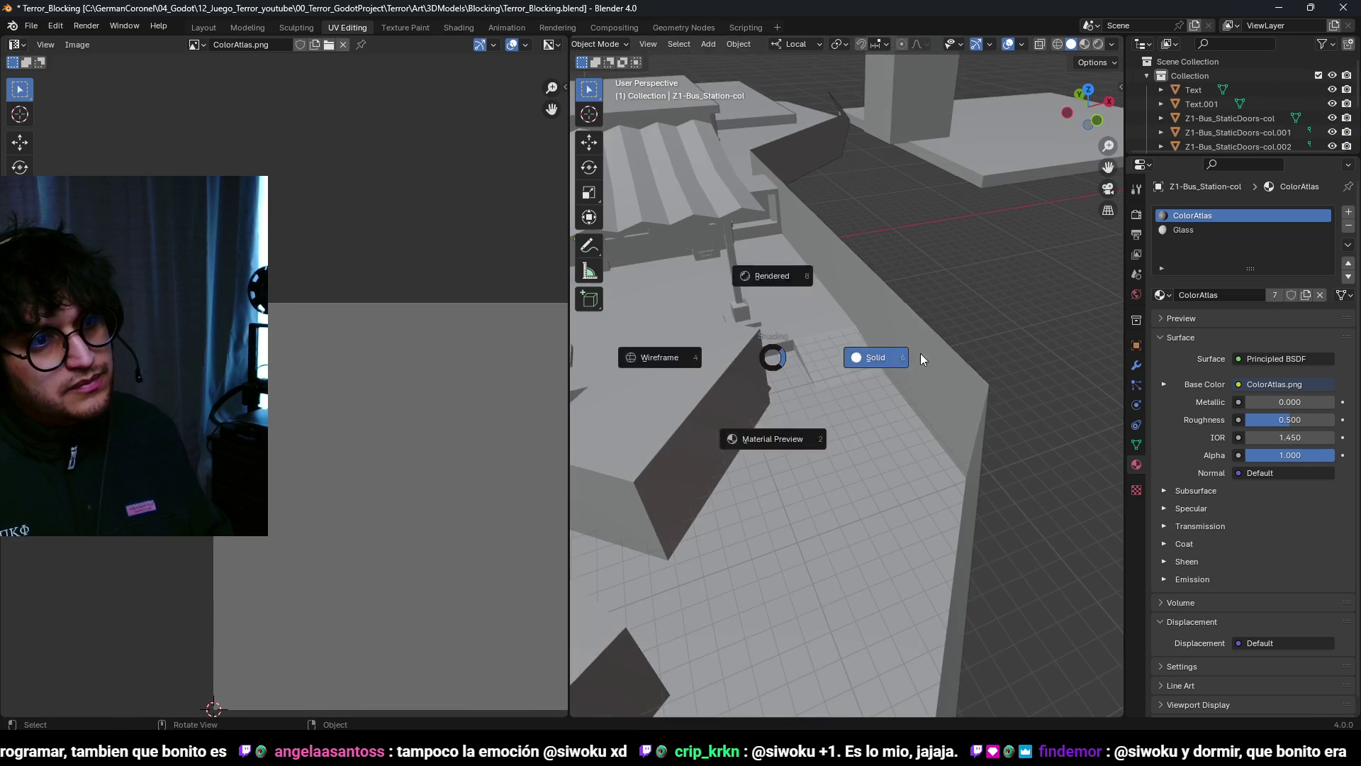
pyautogui.click(781, 426)
pyautogui.hotkey('ctrl', 's')
pyautogui.moveTo(891, 426)
pyautogui.mouseDown(button='middle')
pyautogui.moveTo(807, 373)
pyautogui.moveTo(1049, 389)
pyautogui.moveTo(813, 403)
pyautogui.moveTo(1000, 325)
pyautogui.moveTo(780, 424)
pyautogui.moveTo(943, 397)
pyautogui.moveTo(775, 431)
pyautogui.moveTo(800, 467)
pyautogui.moveTo(911, 400)
pyautogui.moveTo(799, 395)
pyautogui.moveTo(769, 413)
pyautogui.moveTo(930, 355)
pyautogui.moveTo(862, 361)
pyautogui.moveTo(832, 420)
pyautogui.mouseUp(button='middle')
# Step: Give the cabinet's front panel faces the yellow atlas colour
pyautogui.click(832, 419)
pyautogui.press('Tab')
pyautogui.scroll(3, 832, 420)
pyautogui.press('l')
pyautogui.press('b')
pyautogui.moveTo(839, 411); pyautogui.dragTo(863, 505)
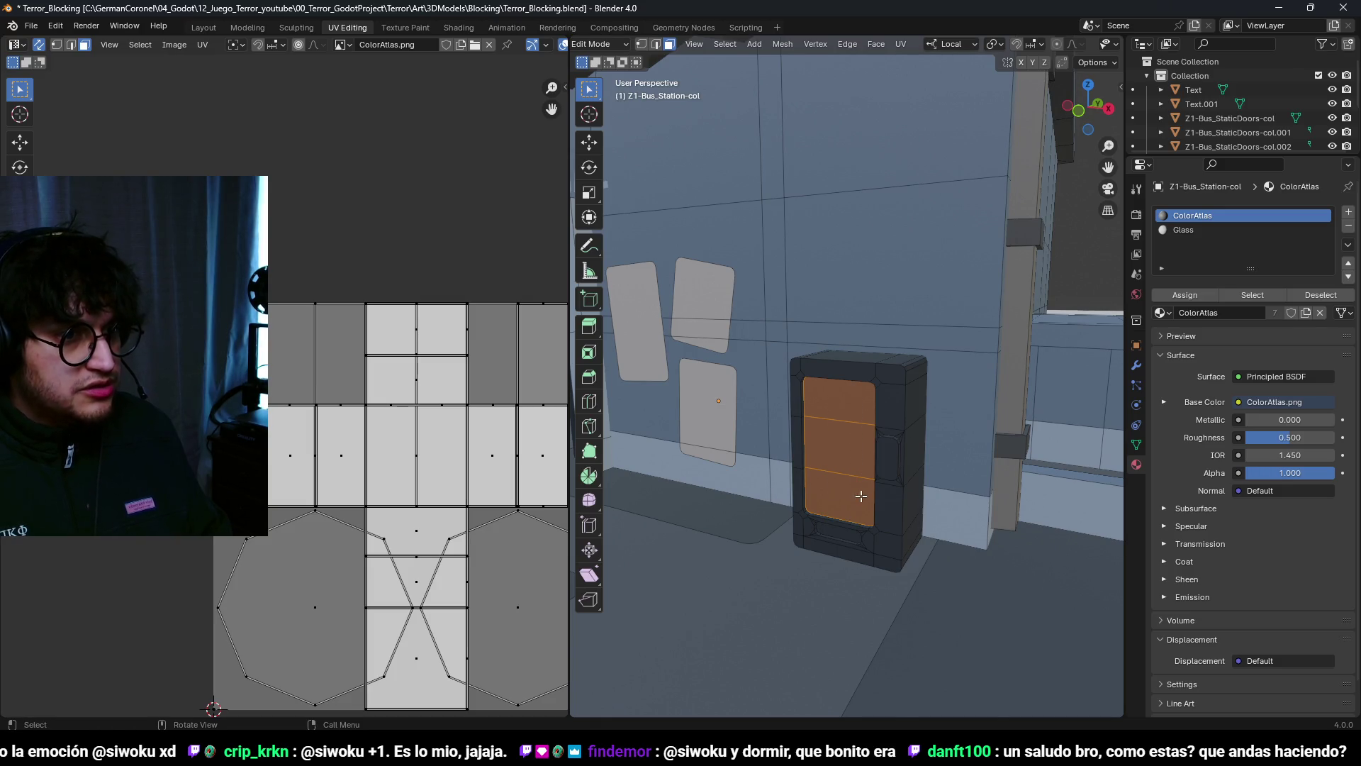
pyautogui.press('g')
pyautogui.click(275, 352)
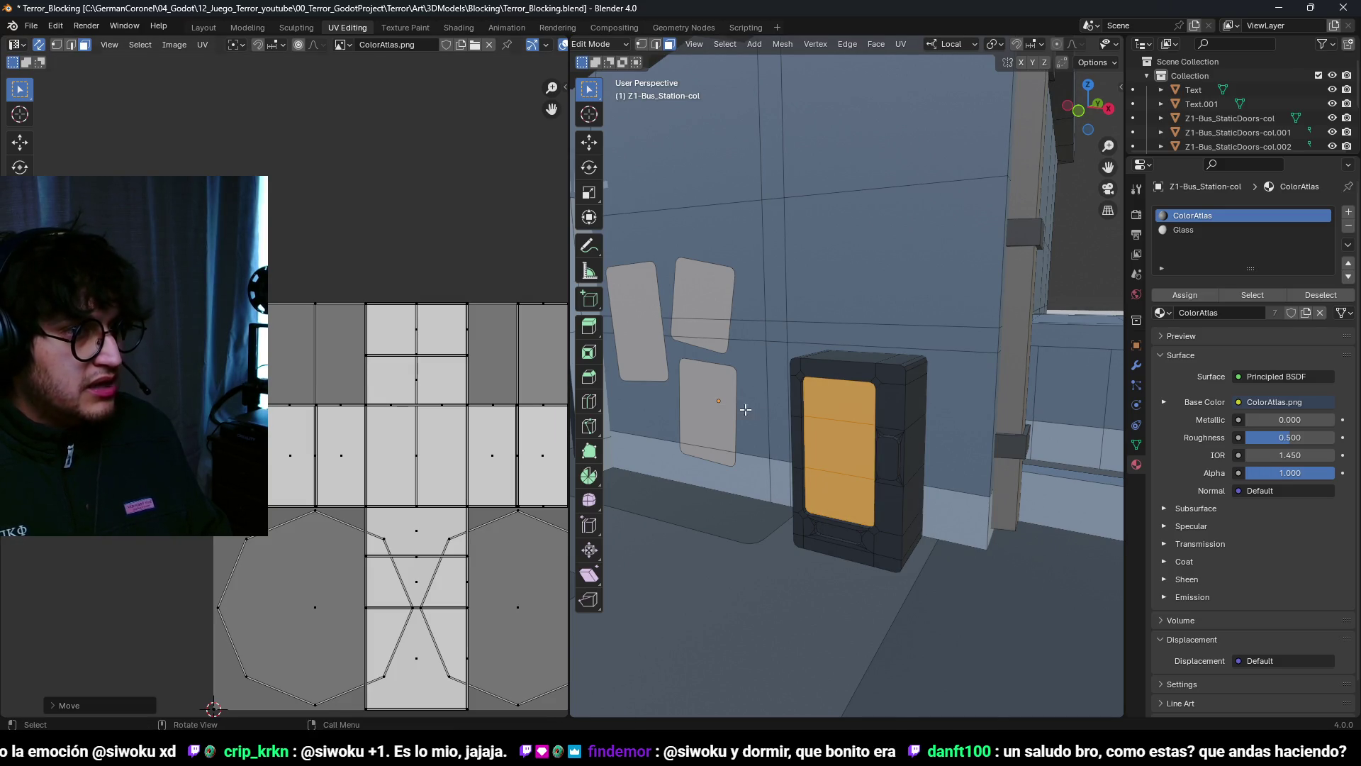
# Step: Recolour the bottom slot to a shaded tone and the side handle light grey
pyautogui.scroll(3, 811, 487)
pyautogui.click(797, 487)
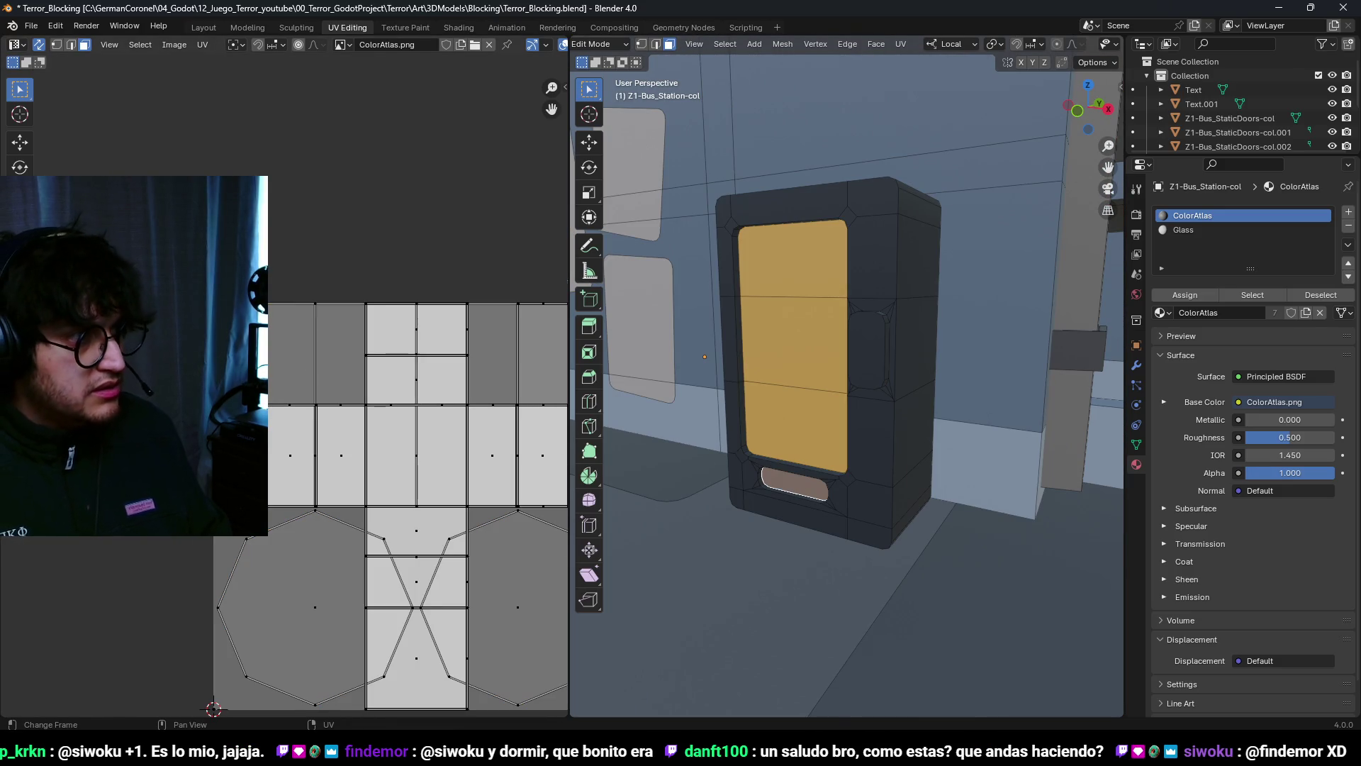
pyautogui.scroll(3, 308, 369)
pyautogui.press('g')
pyautogui.click(305, 376)
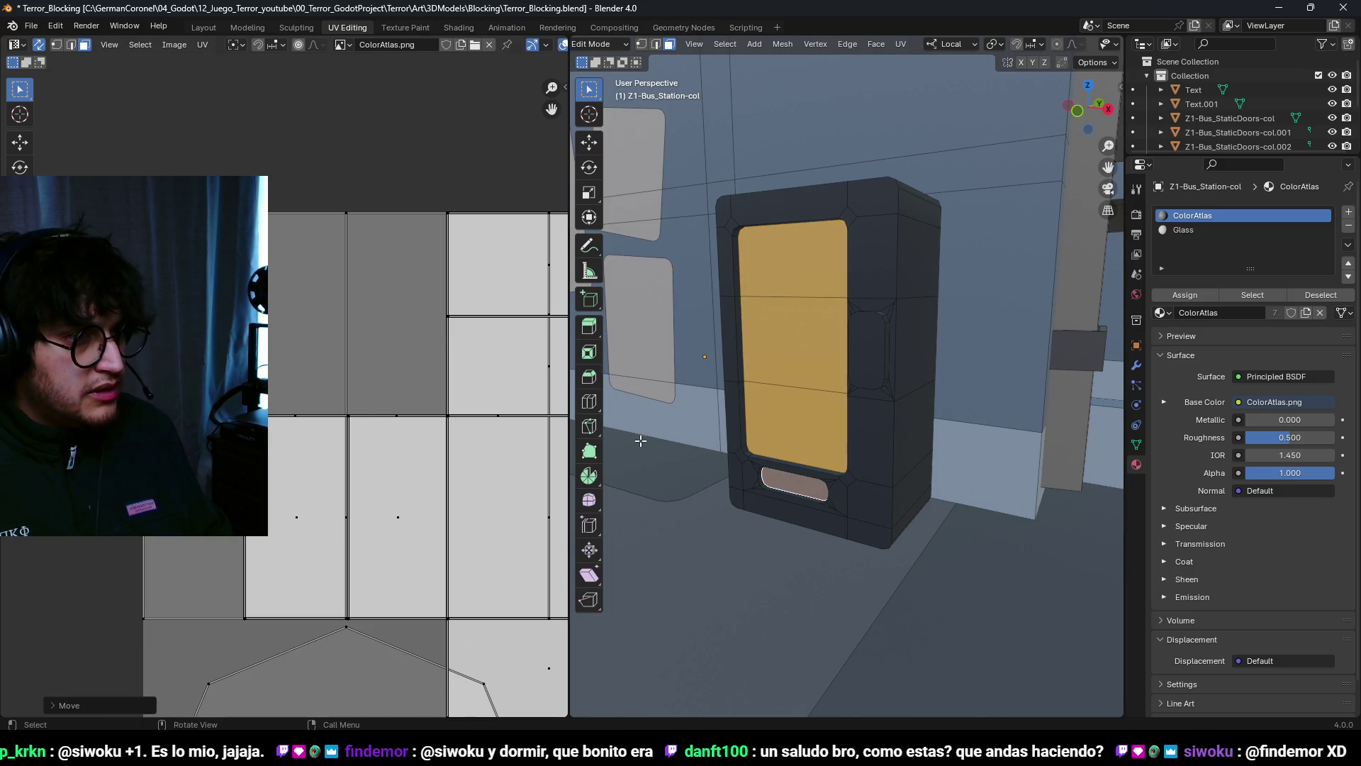
pyautogui.click(866, 355)
pyautogui.press('g')
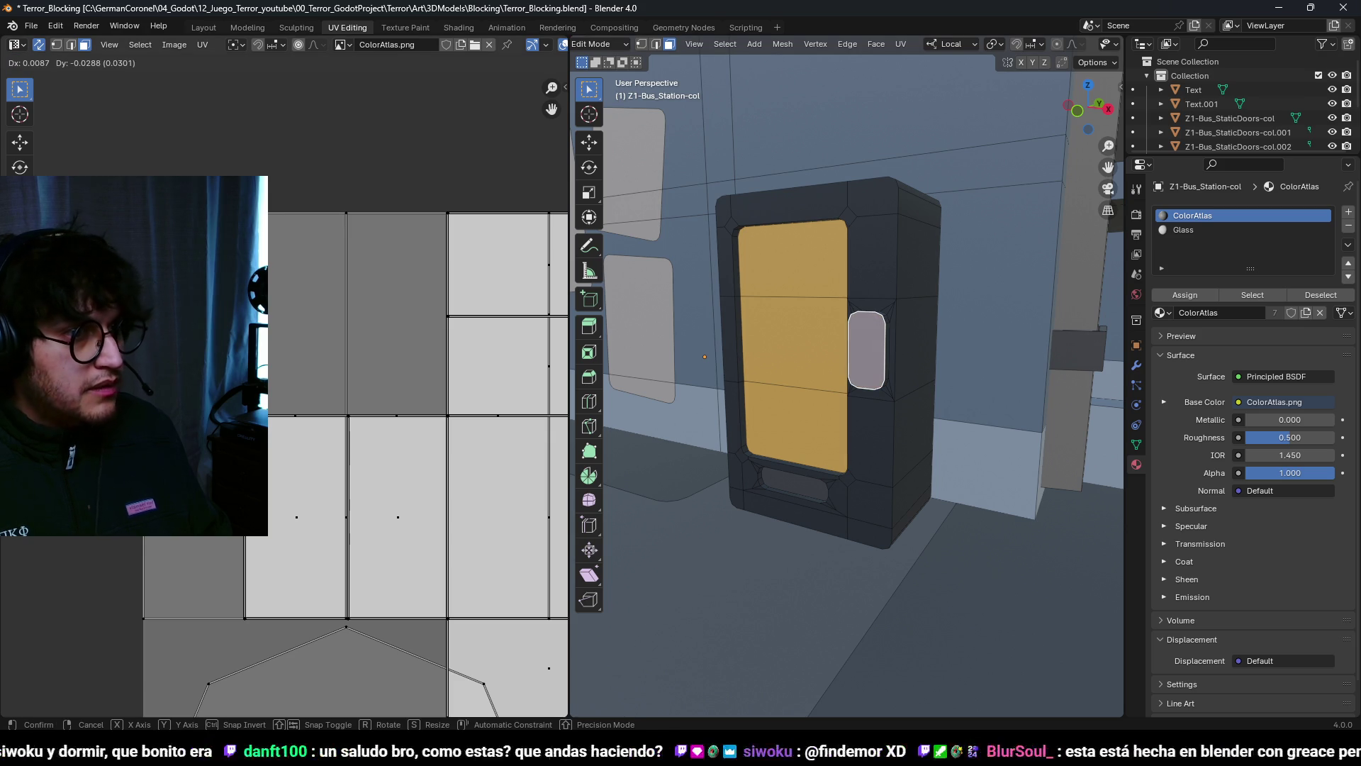
pyautogui.press('Return')
# Step: Return to Object Mode and save the file
pyautogui.moveTo(851, 369)
pyautogui.mouseDown(button='middle')
pyautogui.moveTo(832, 389)
pyautogui.moveTo(856, 356)
pyautogui.moveTo(924, 393)
pyautogui.moveTo(914, 425)
pyautogui.moveTo(760, 415)
pyautogui.moveTo(973, 427)
pyautogui.moveTo(865, 415)
pyautogui.moveTo(823, 372)
pyautogui.moveTo(871, 389)
pyautogui.moveTo(783, 404)
pyautogui.moveTo(950, 406)
pyautogui.moveTo(603, 409)
pyautogui.moveTo(830, 371)
pyautogui.moveTo(834, 382)
pyautogui.mouseUp(button='middle')
pyautogui.scroll(-5, 856, 357)
pyautogui.hotkey('ctrl', 'Tab')
pyautogui.click(763, 433)
pyautogui.scroll(-5, 763, 433)
pyautogui.hotkey('ctrl', 's')
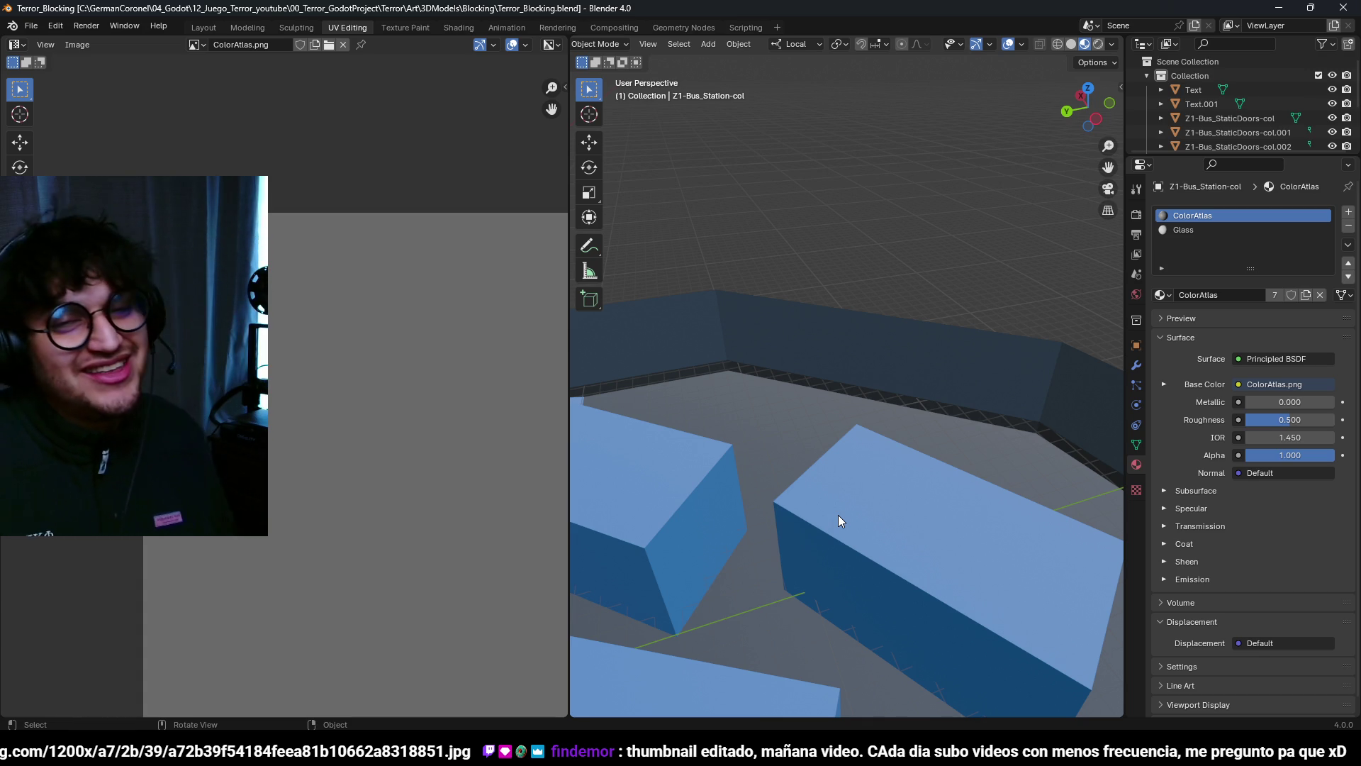
pyautogui.moveTo(798, 463)
pyautogui.mouseDown(button='middle')
pyautogui.moveTo(867, 397)
pyautogui.moveTo(831, 399)
pyautogui.mouseUp(button='middle')
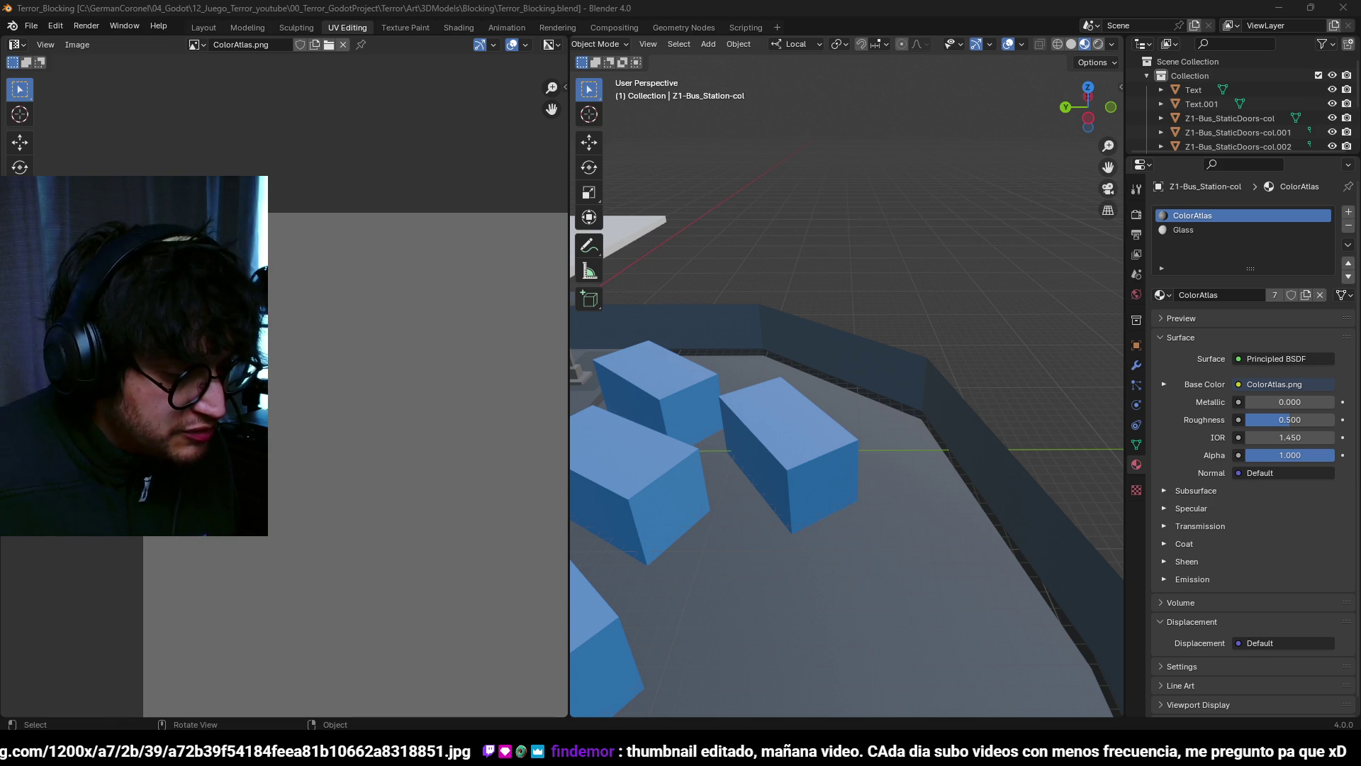
pyautogui.scroll(-5, 675, 326)
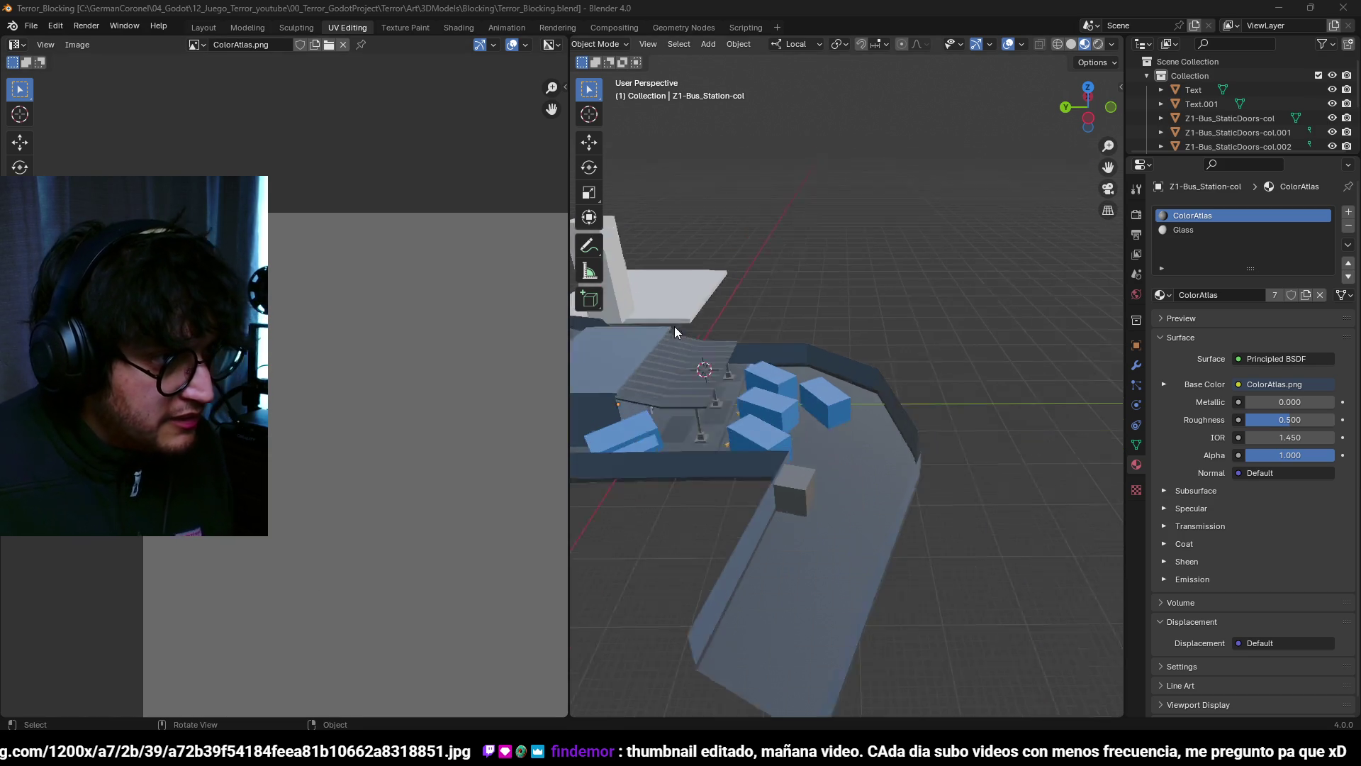
pyautogui.moveTo(764, 428)
pyautogui.mouseDown(button='middle')
pyautogui.moveTo(630, 436)
pyautogui.moveTo(649, 428)
pyautogui.moveTo(820, 517)
pyautogui.moveTo(778, 368)
pyautogui.moveTo(842, 419)
pyautogui.moveTo(824, 334)
pyautogui.moveTo(857, 490)
pyautogui.moveTo(835, 363)
pyautogui.moveTo(815, 438)
pyautogui.moveTo(798, 411)
pyautogui.mouseUp(button='middle')
pyautogui.scroll(3, 649, 428)
pyautogui.scroll(-2, 860, 649)
pyautogui.moveTo(861, 649)
pyautogui.mouseDown(button='middle')
pyautogui.moveTo(788, 493)
pyautogui.moveTo(713, 448)
pyautogui.moveTo(820, 453)
pyautogui.moveTo(866, 424)
pyautogui.moveTo(841, 497)
pyautogui.moveTo(658, 637)
pyautogui.mouseUp(button='middle')
pyautogui.scroll(4, 763, 461)
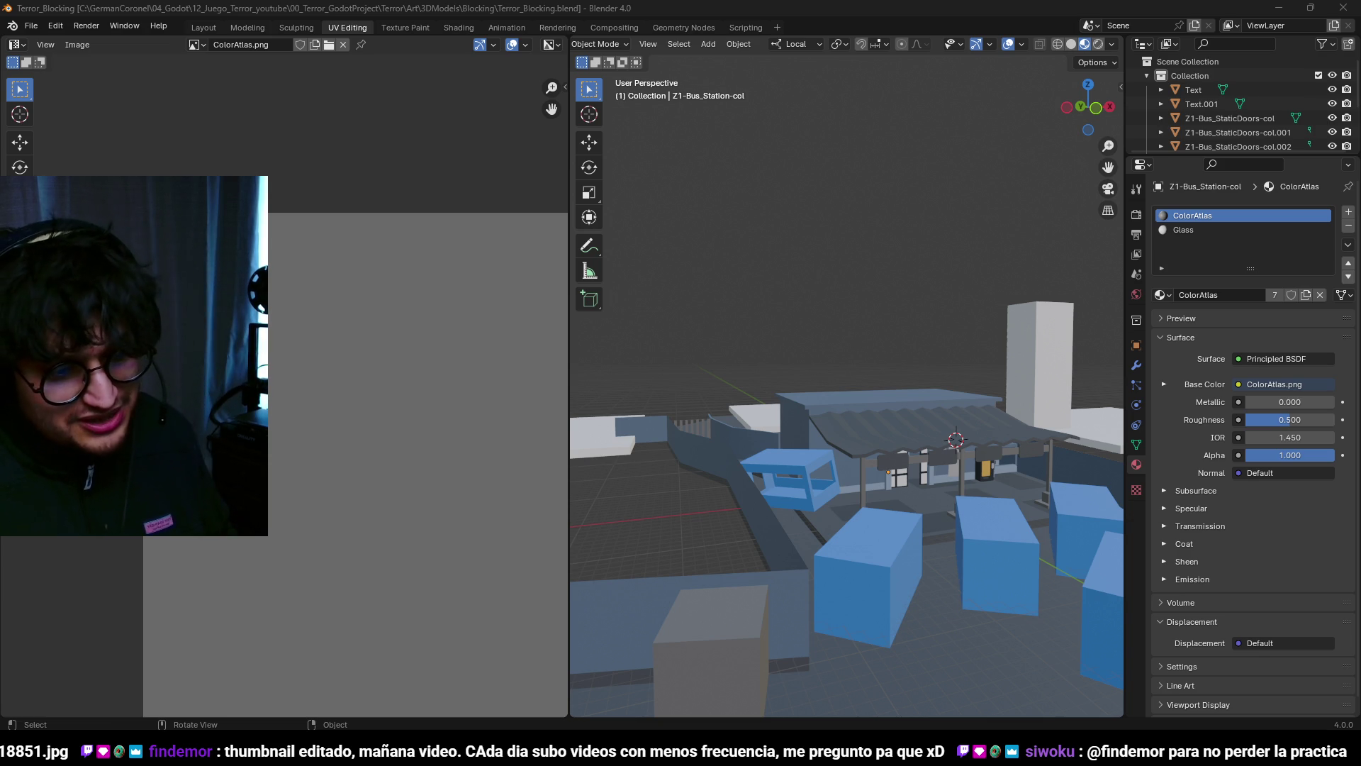
pyautogui.moveTo(1358, 7); pyautogui.dragTo(944, 4)
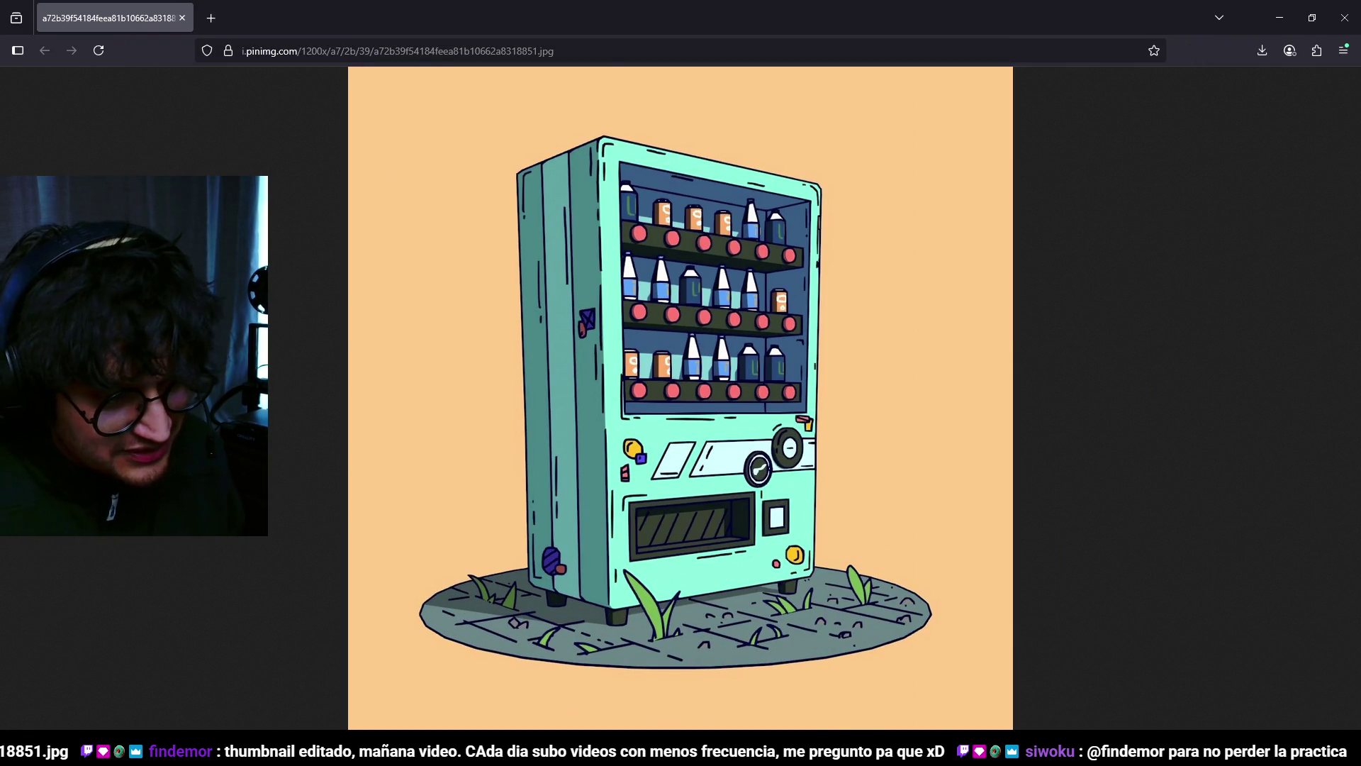
# Step: Review the vending machine reference image, then close Firefox to return to Blender
pyautogui.moveTo(869, 748)
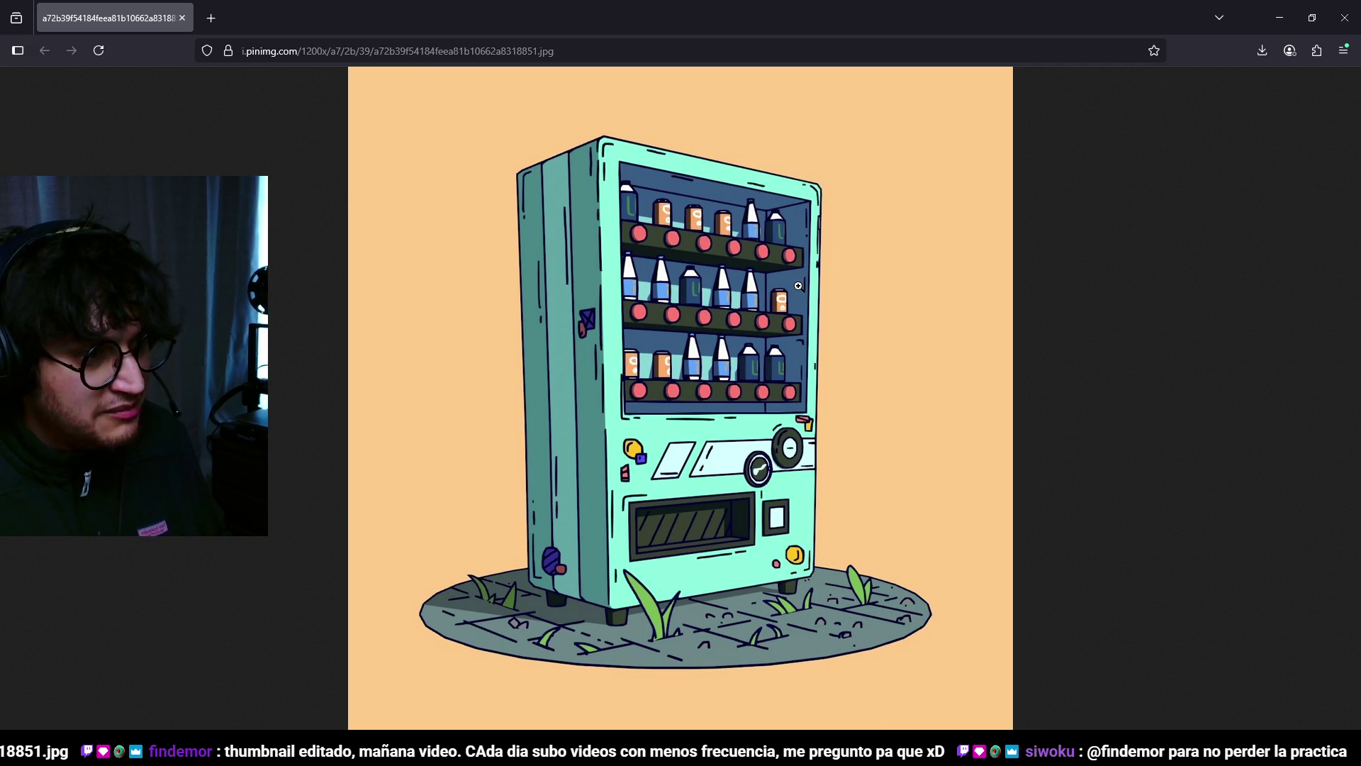
pyautogui.click(1343, 28)
pyautogui.moveTo(799, 316)
pyautogui.mouseDown(button='middle')
pyautogui.moveTo(789, 368)
pyautogui.moveTo(699, 470)
pyautogui.moveTo(849, 359)
pyautogui.moveTo(818, 413)
pyautogui.moveTo(865, 331)
pyautogui.moveTo(943, 316)
pyautogui.moveTo(879, 336)
pyautogui.moveTo(929, 392)
pyautogui.mouseUp(button='middle')
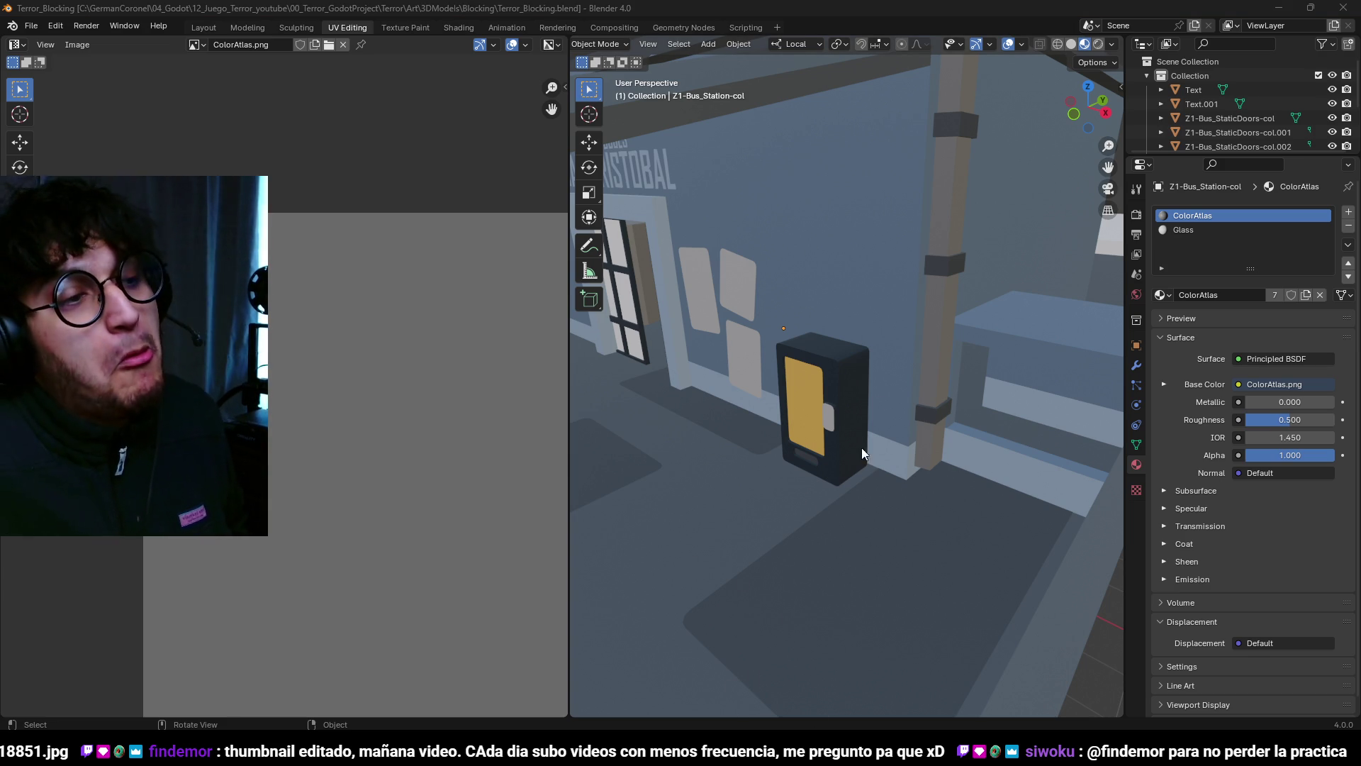
# Step: Duplicate the bus station's wall faces in place and separate them into a new object
pyautogui.moveTo(851, 427)
pyautogui.mouseDown(button='middle')
pyautogui.moveTo(828, 336)
pyautogui.moveTo(933, 379)
pyautogui.moveTo(910, 393)
pyautogui.moveTo(957, 368)
pyautogui.moveTo(837, 346)
pyautogui.moveTo(818, 399)
pyautogui.moveTo(1011, 459)
pyautogui.moveTo(885, 428)
pyautogui.moveTo(792, 477)
pyautogui.moveTo(795, 528)
pyautogui.moveTo(970, 359)
pyautogui.moveTo(925, 425)
pyautogui.moveTo(947, 444)
pyautogui.moveTo(918, 380)
pyautogui.moveTo(834, 412)
pyautogui.moveTo(886, 501)
pyautogui.moveTo(801, 403)
pyautogui.moveTo(858, 465)
pyautogui.moveTo(903, 459)
pyautogui.moveTo(911, 480)
pyautogui.moveTo(866, 555)
pyautogui.moveTo(808, 580)
pyautogui.moveTo(948, 547)
pyautogui.moveTo(851, 565)
pyautogui.moveTo(819, 491)
pyautogui.moveTo(997, 345)
pyautogui.moveTo(724, 333)
pyautogui.moveTo(752, 354)
pyautogui.moveTo(721, 331)
pyautogui.moveTo(780, 355)
pyautogui.moveTo(761, 371)
pyautogui.moveTo(914, 394)
pyautogui.moveTo(924, 329)
pyautogui.moveTo(980, 363)
pyautogui.mouseUp(button='middle')
pyautogui.click(997, 345)
pyautogui.hotkey('ctrl', 'Tab')
pyautogui.press('a')
pyautogui.hotkey('alt', 'a')
pyautogui.scroll(4, 943, 347)
pyautogui.hotkey('shift', 'd')
pyautogui.press('Escape')
pyautogui.press('p')
pyautogui.click(1004, 351)
# Step: Scale the separated wall, Z1-Bus_Station-col.001, down very slightly to 0.999
pyautogui.press('Tab')
pyautogui.click(941, 321)
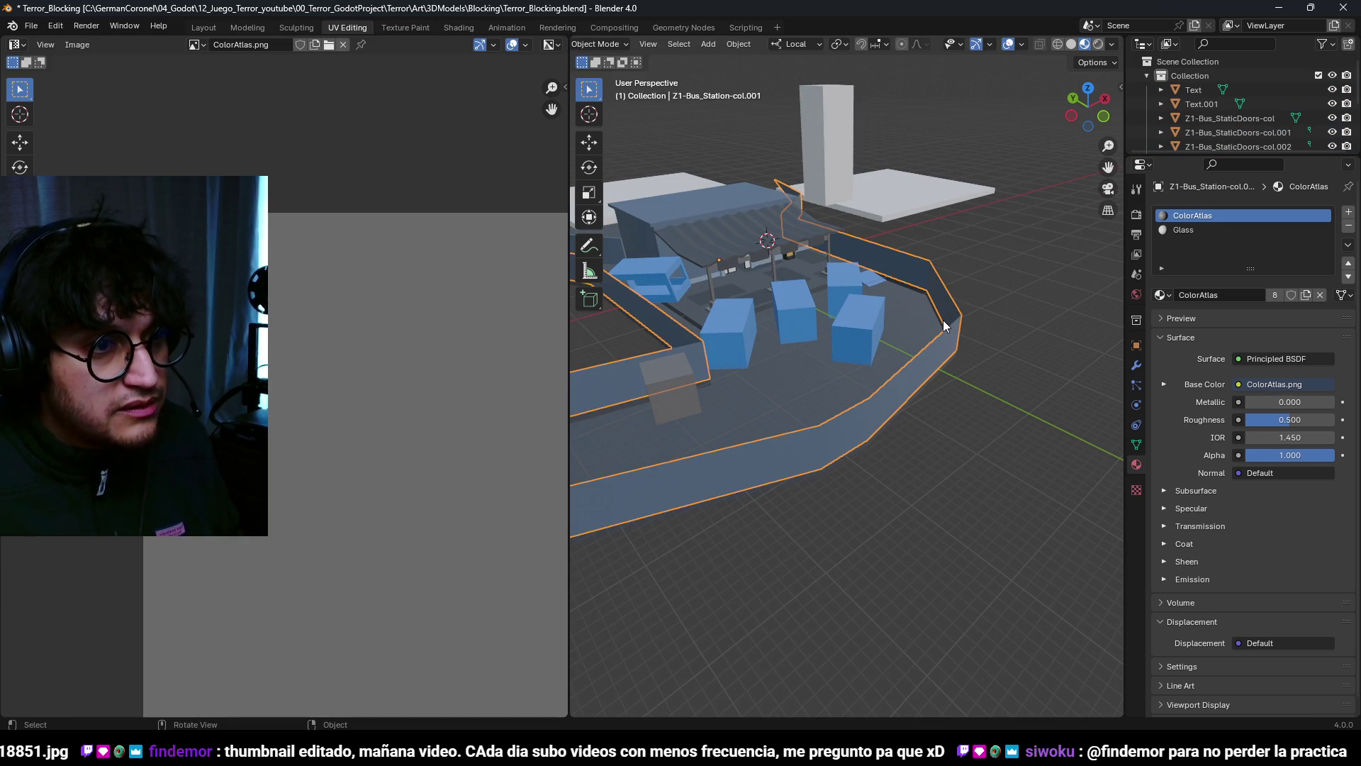
pyautogui.press('Tab')
pyautogui.moveTo(940, 332)
pyautogui.mouseDown(button='middle')
pyautogui.moveTo(1004, 339)
pyautogui.moveTo(997, 361)
pyautogui.moveTo(954, 358)
pyautogui.moveTo(903, 388)
pyautogui.moveTo(1003, 398)
pyautogui.moveTo(915, 369)
pyautogui.mouseUp(button='middle')
pyautogui.press('s')
pyautogui.click(1046, 316)
pyautogui.scroll(6, 900, 386)
pyautogui.scroll(-5, 940, 381)
pyautogui.scroll(2, 911, 367)
pyautogui.scroll(-4, 908, 340)
# Step: Subdivide the wall edges, trying higher cut counts and undoing the densest one
pyautogui.rightClick(880, 269)
pyautogui.click(881, 271)
pyautogui.click(801, 608)
pyautogui.click(801, 608)
pyautogui.click(801, 607)
pyautogui.click(801, 607)
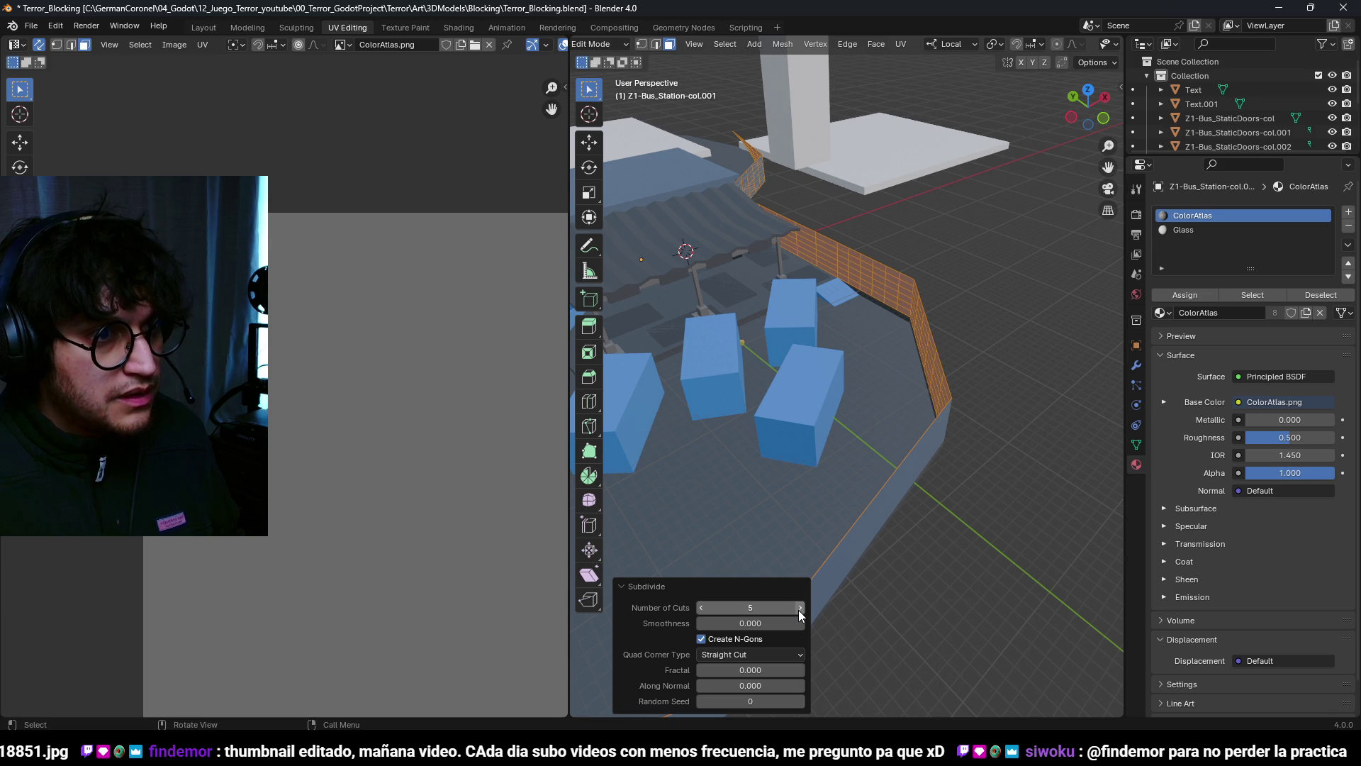
pyautogui.scroll(3, 851, 354)
pyautogui.moveTo(851, 354)
pyautogui.mouseDown(button='middle')
pyautogui.moveTo(816, 380)
pyautogui.moveTo(750, 279)
pyautogui.moveTo(794, 333)
pyautogui.mouseUp(button='middle')
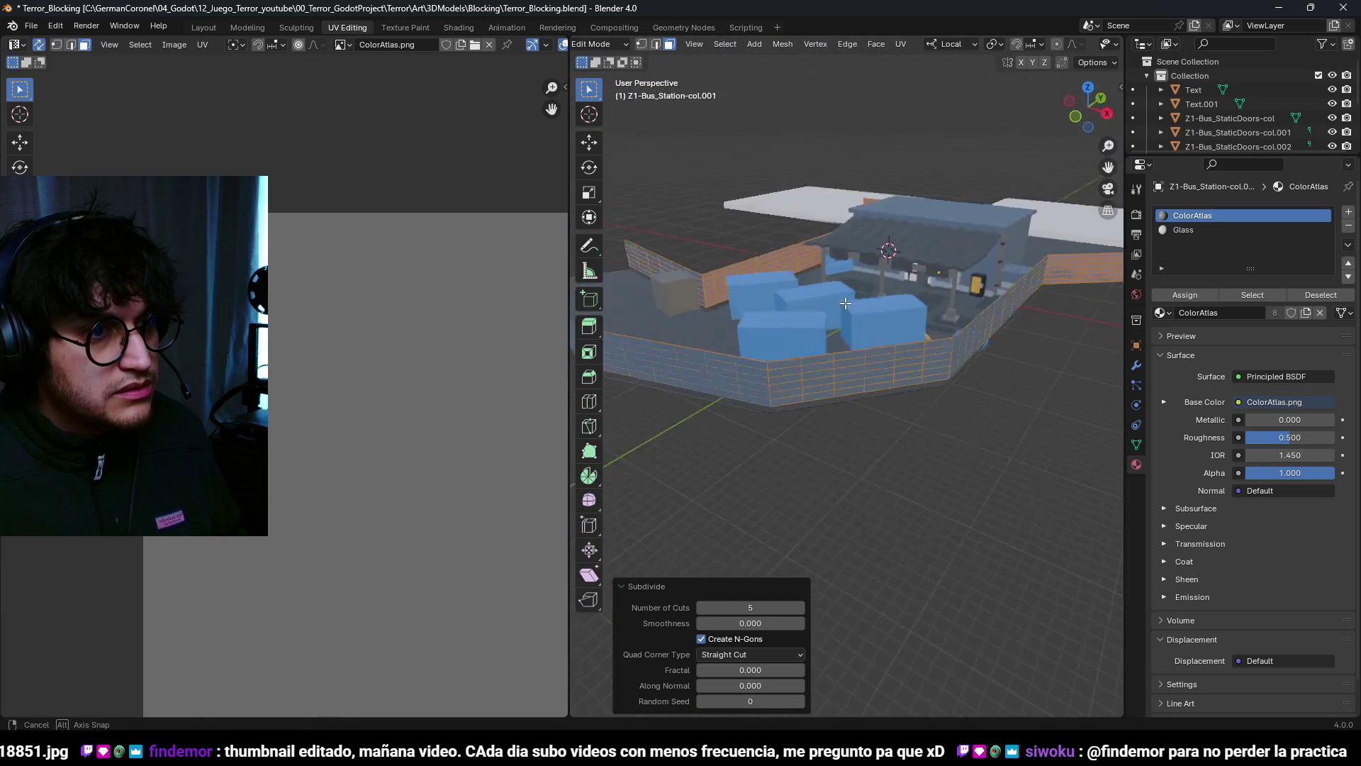
pyautogui.scroll(5, 851, 397)
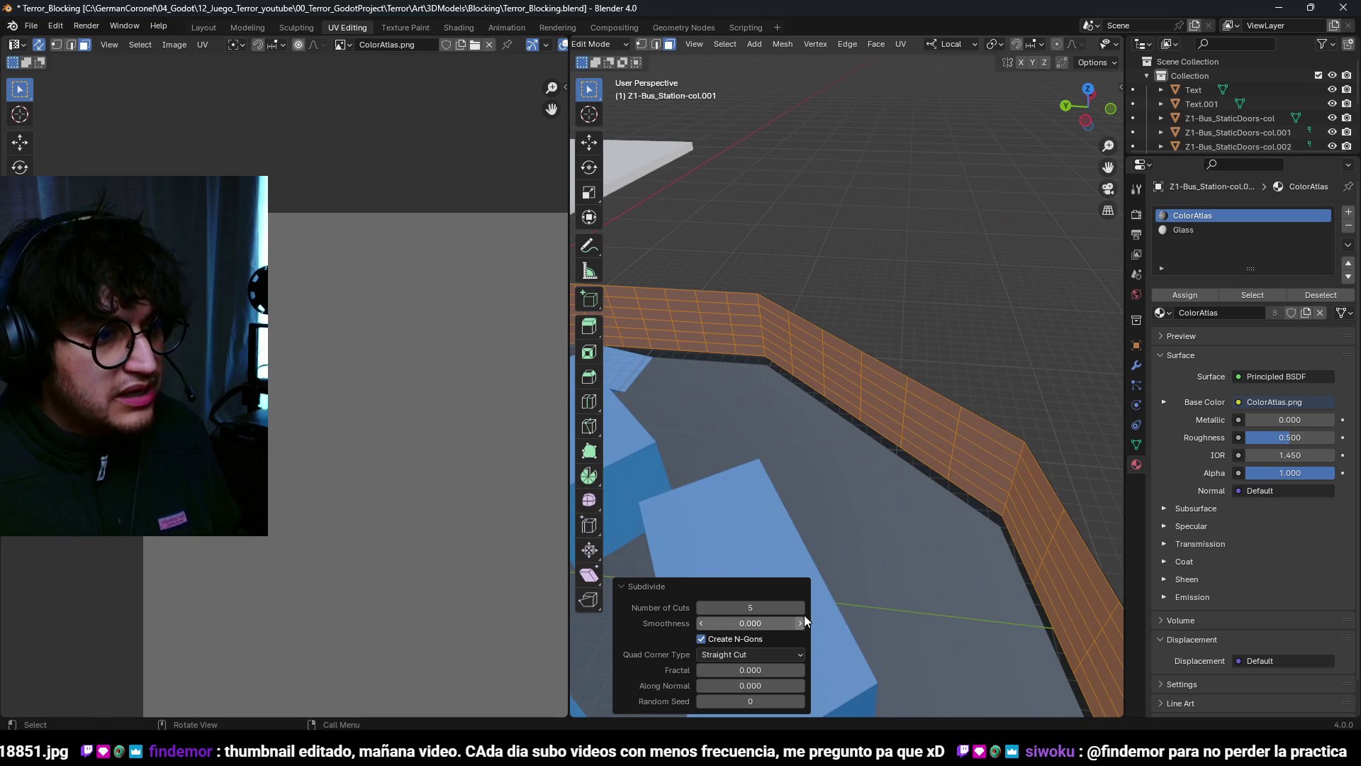
pyautogui.click(803, 612)
pyautogui.click(803, 612)
pyautogui.scroll(-3, 921, 408)
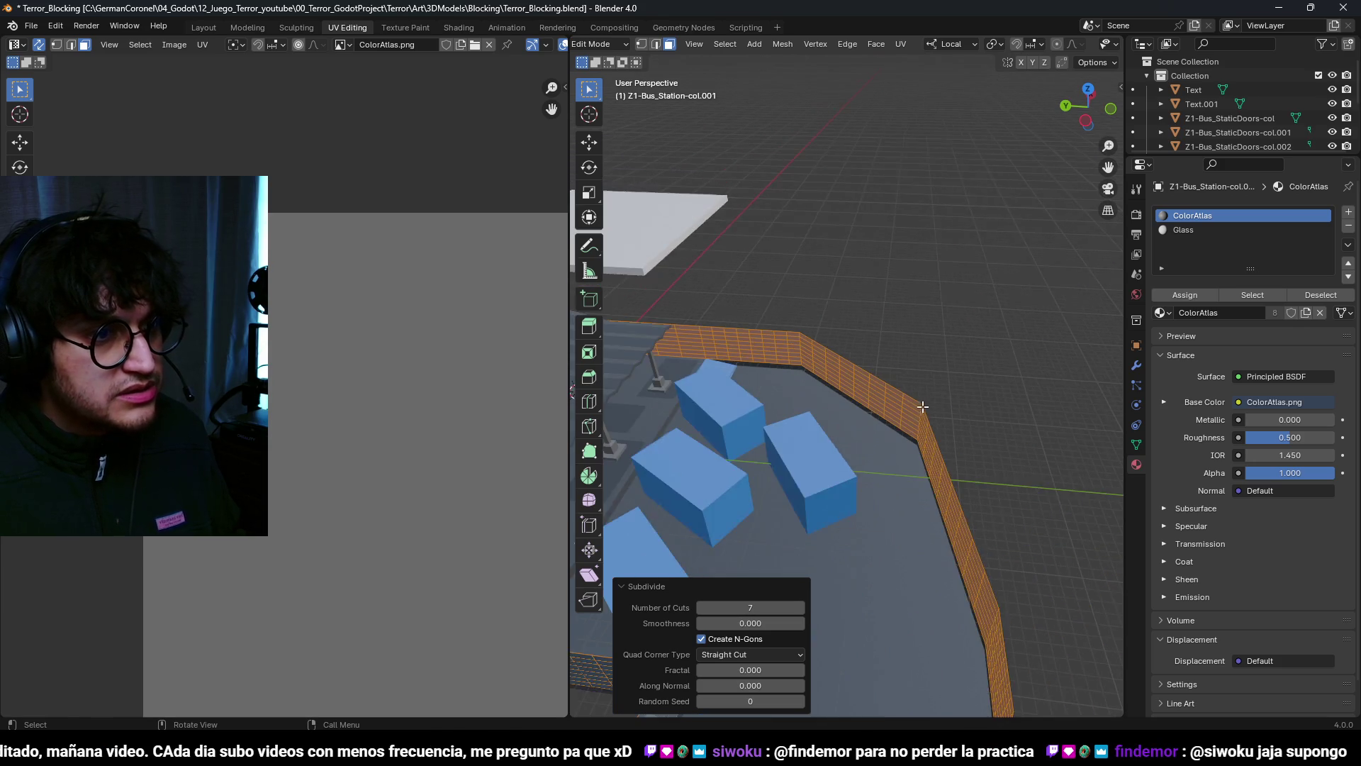
pyautogui.scroll(1, 921, 408)
pyautogui.hotkey('ctrl', 'z')
pyautogui.scroll(-2, 926, 430)
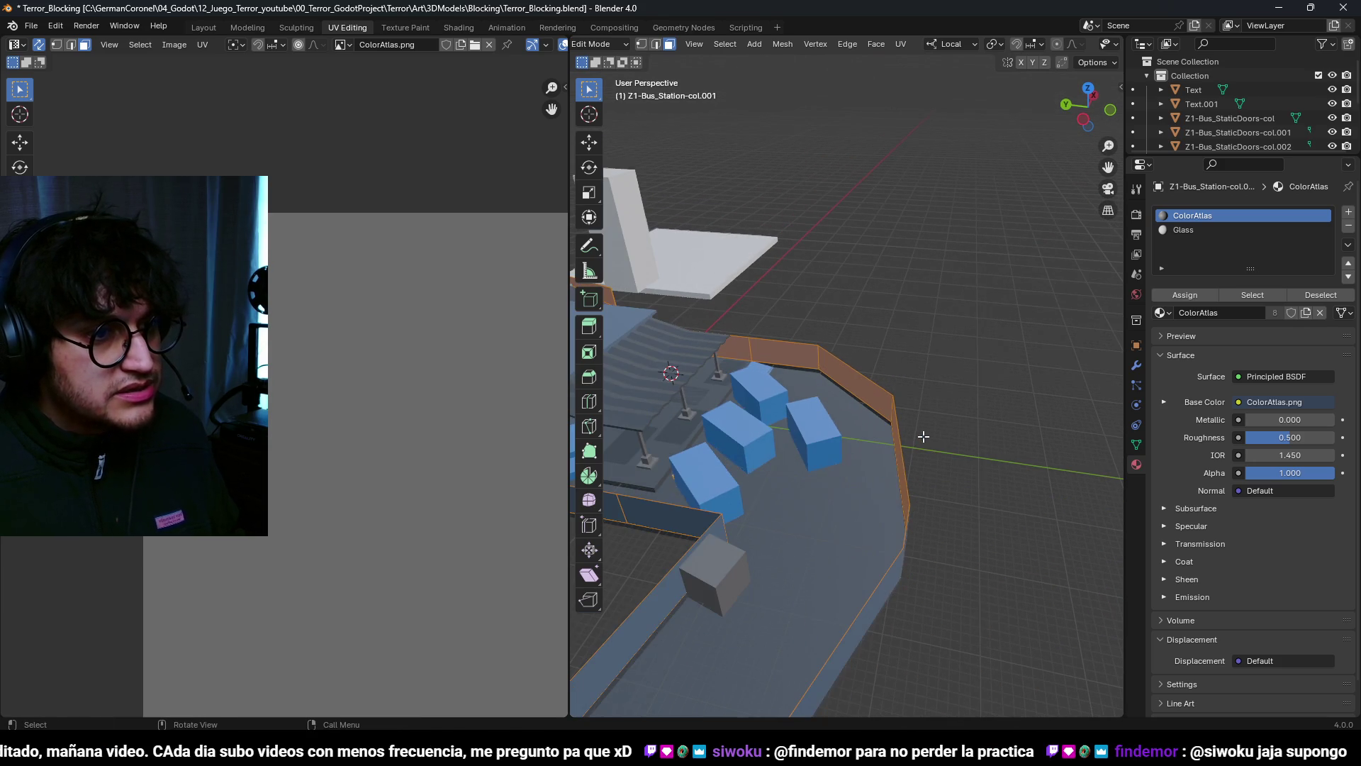
# Step: Subdivide the separated wall's faces and increase the number of cuts
pyautogui.rightClick(877, 410)
pyautogui.click(879, 404)
pyautogui.press('Tab')
pyautogui.rightClick(888, 394)
pyautogui.click(887, 393)
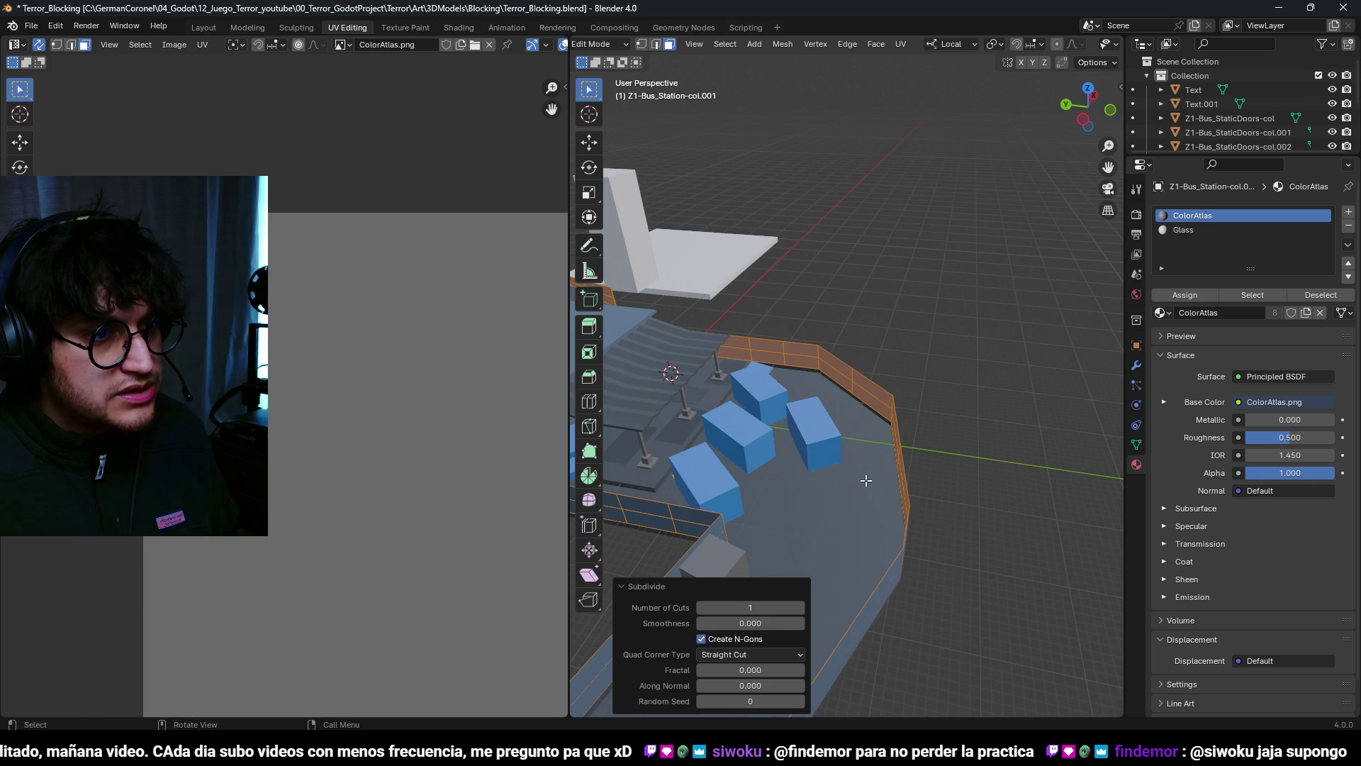
pyautogui.click(802, 605)
pyautogui.click(801, 605)
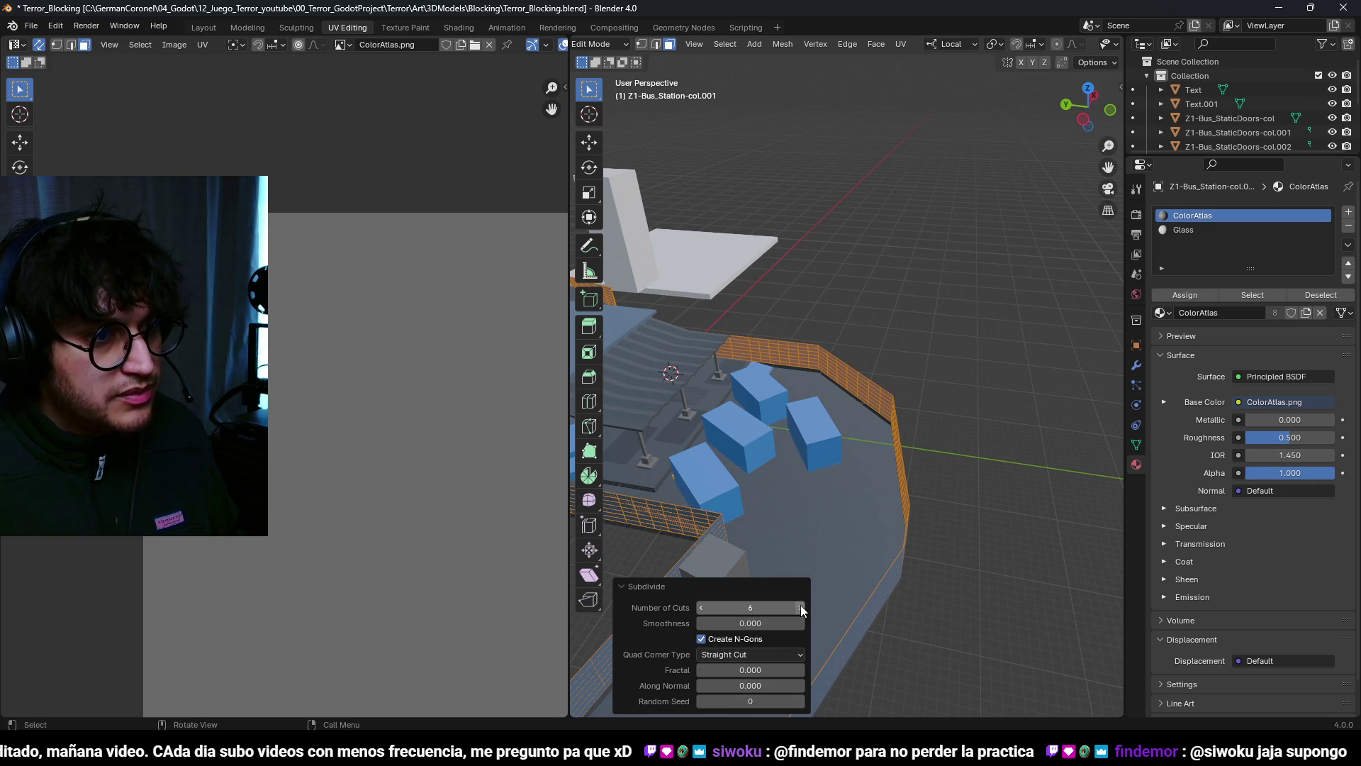
pyautogui.click(802, 606)
pyautogui.scroll(4, 904, 434)
pyautogui.moveTo(904, 434); pyautogui.dragTo(952, 597, button='middle')
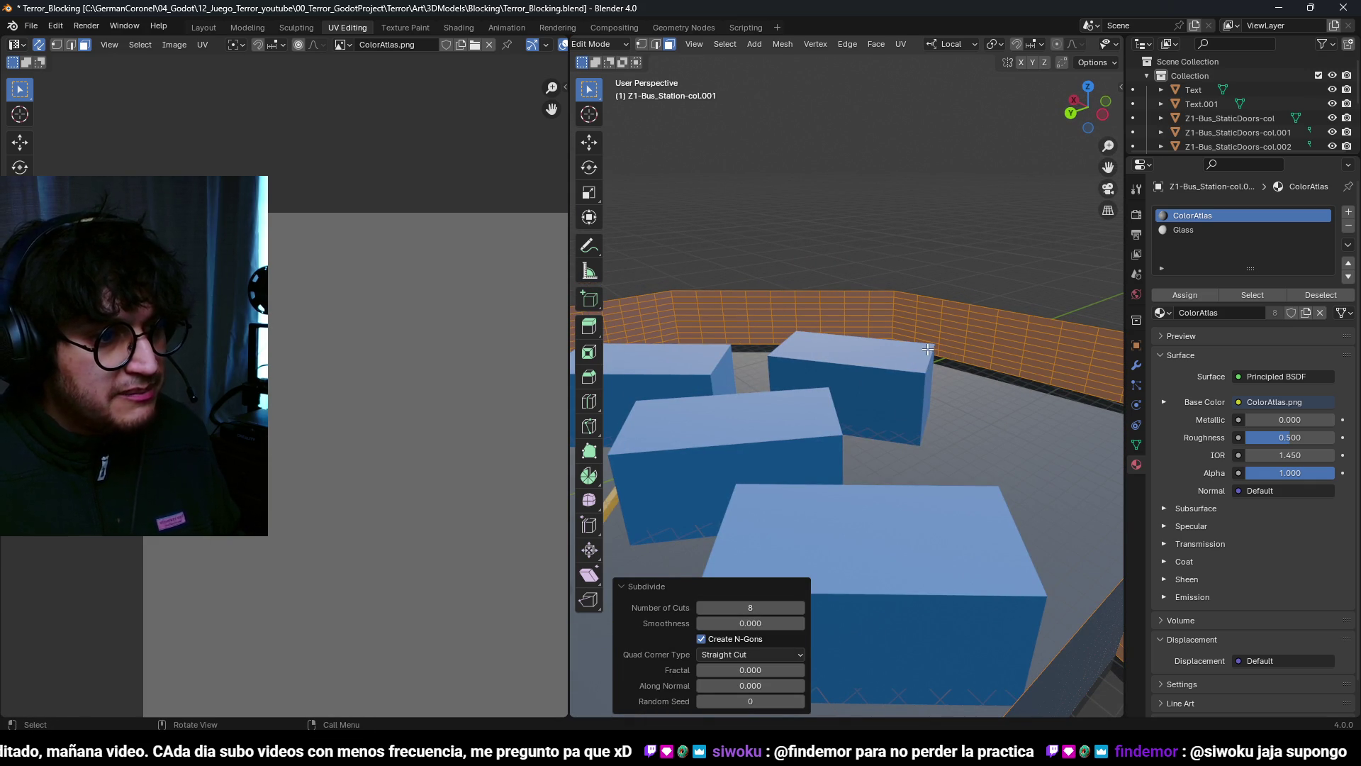
pyautogui.scroll(-5, 929, 349)
pyautogui.scroll(3, 842, 356)
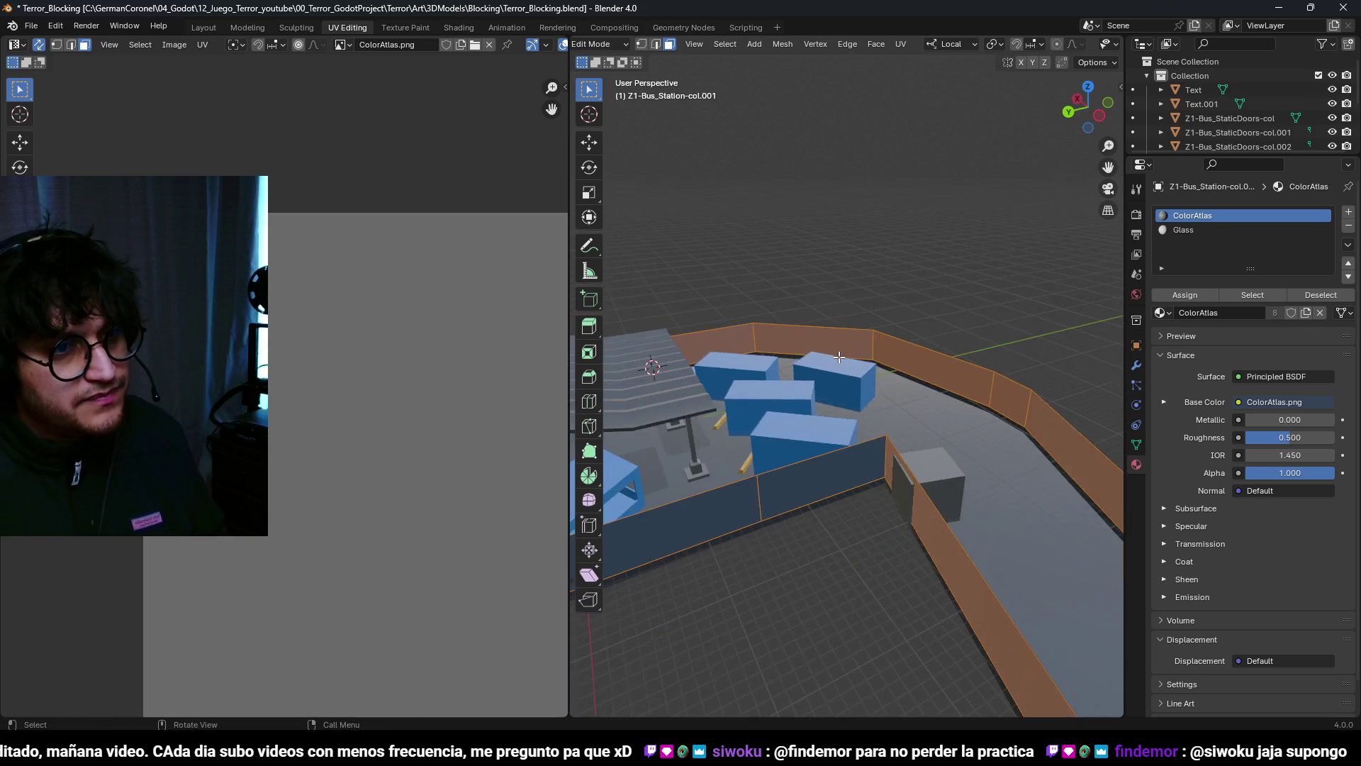
pyautogui.moveTo(842, 356); pyautogui.dragTo(812, 361, button='middle')
pyautogui.scroll(2, 925, 390)
# Step: Subdivide the walls again into the 5-cut grid, then clear the selection
pyautogui.rightClick(857, 443)
pyautogui.click(922, 367)
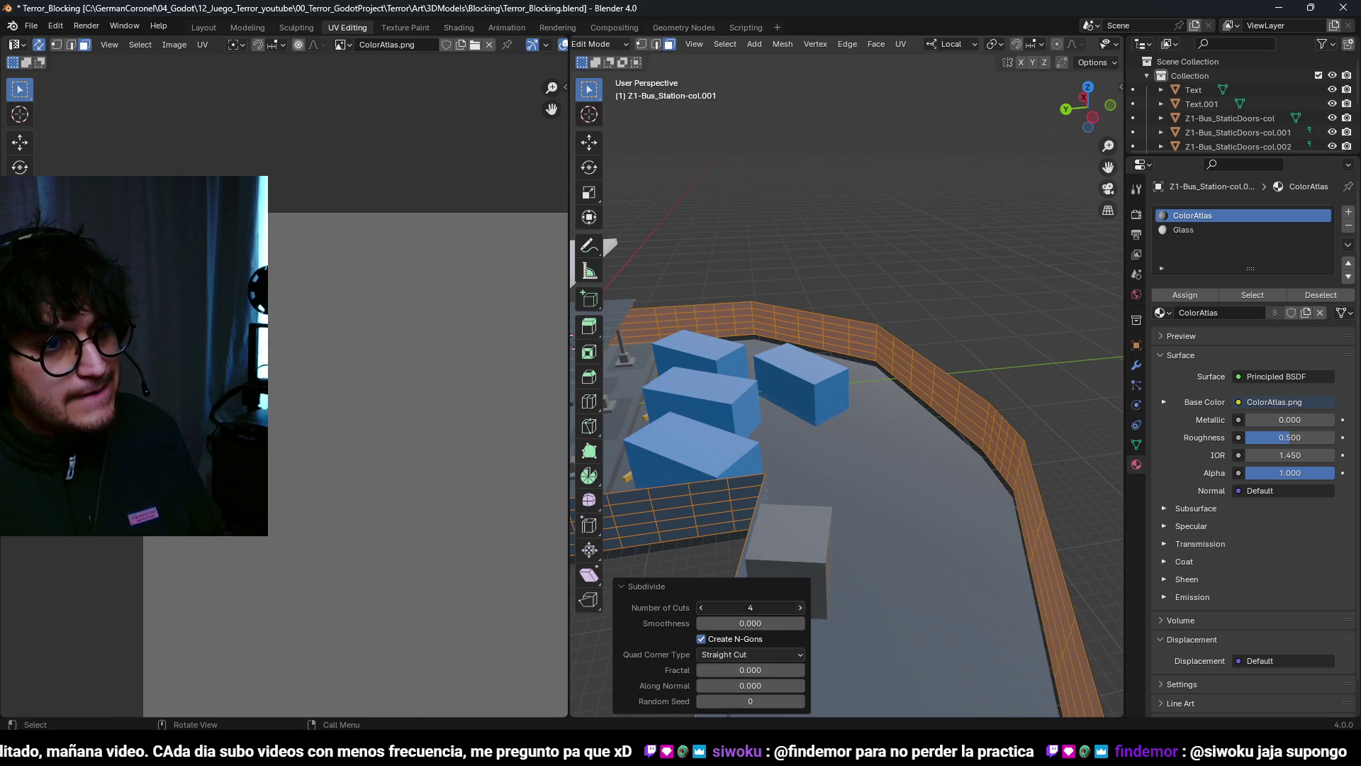
pyautogui.moveTo(936, 417)
pyautogui.mouseDown(button='middle')
pyautogui.moveTo(716, 329)
pyautogui.moveTo(962, 379)
pyautogui.moveTo(954, 398)
pyautogui.moveTo(922, 386)
pyautogui.moveTo(950, 323)
pyautogui.mouseUp(button='middle')
pyautogui.scroll(2, 926, 381)
pyautogui.scroll(-3, 927, 381)
pyautogui.scroll(3, 953, 319)
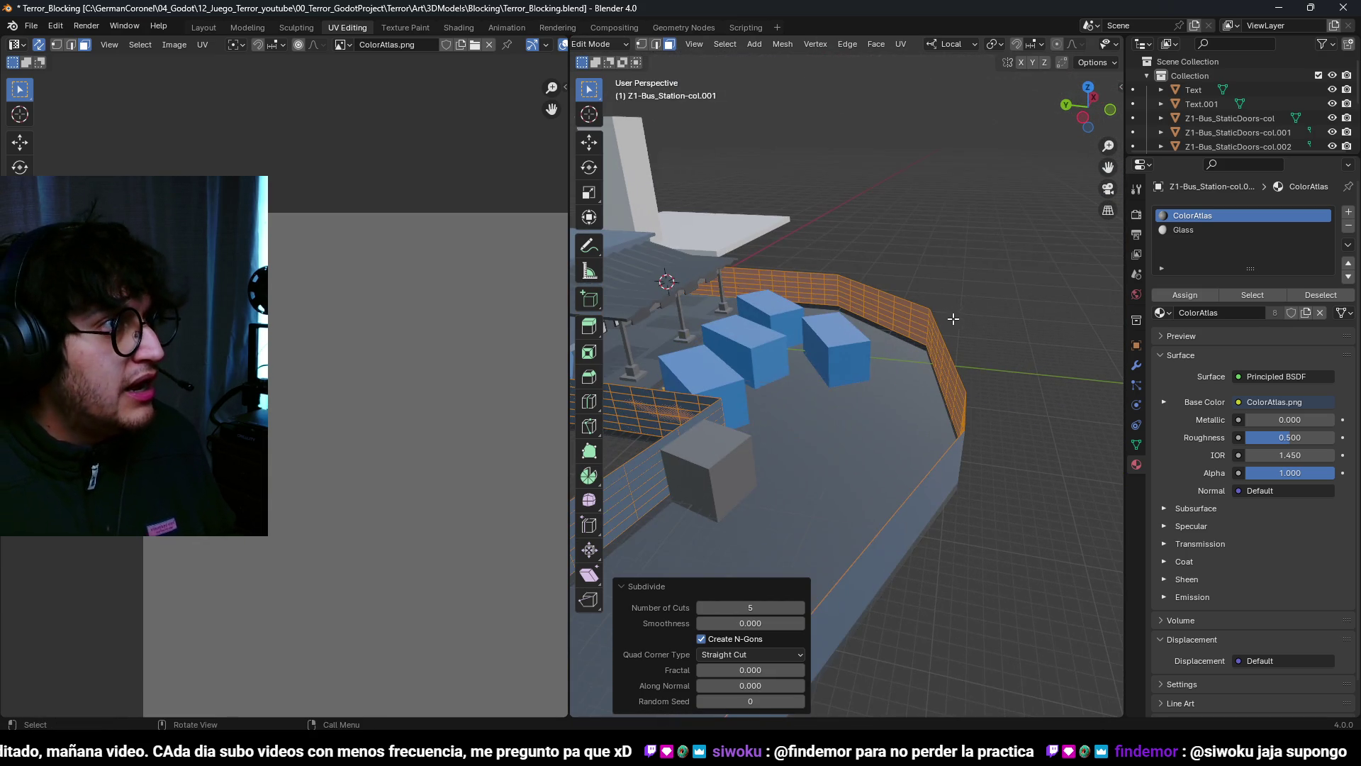
pyautogui.click(882, 57)
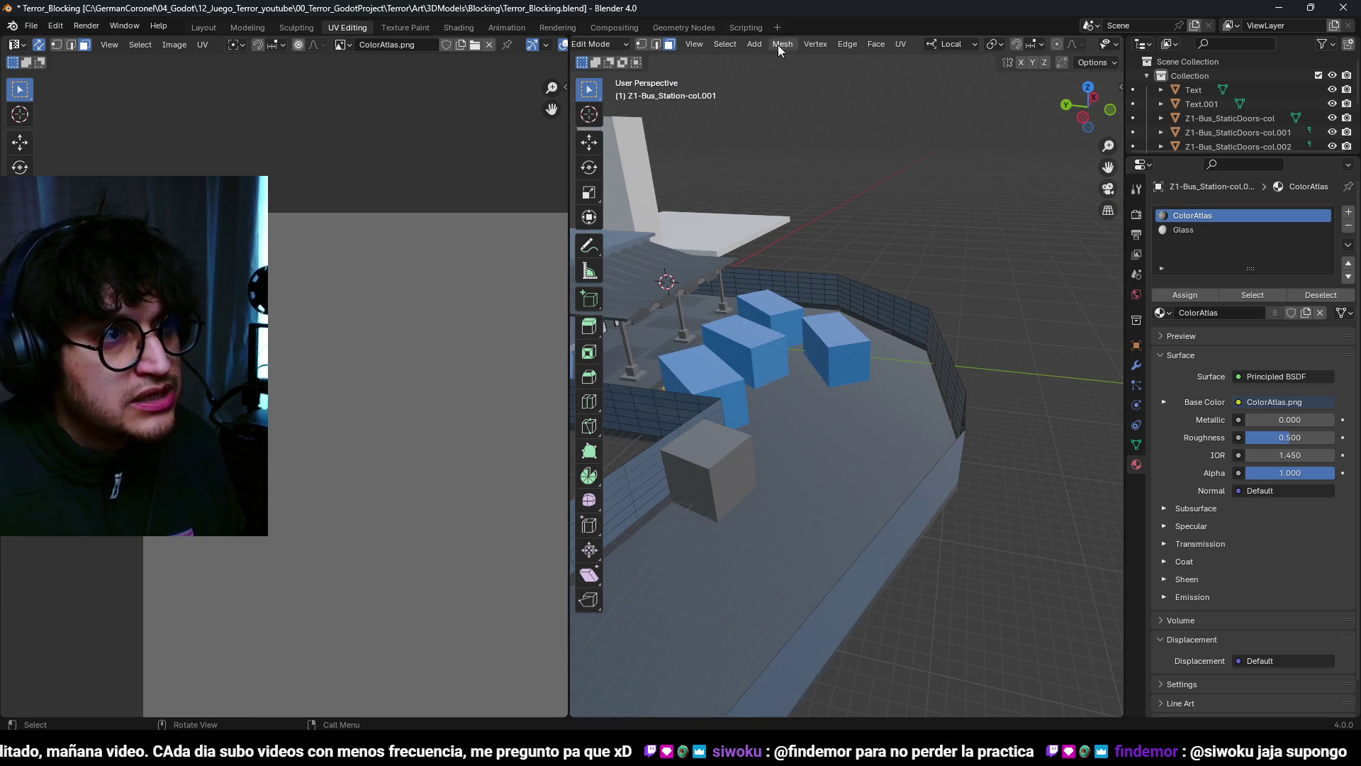
# Step: Use Select Random on the wall's faces, lowering the ratio to 0.263
pyautogui.click(726, 44)
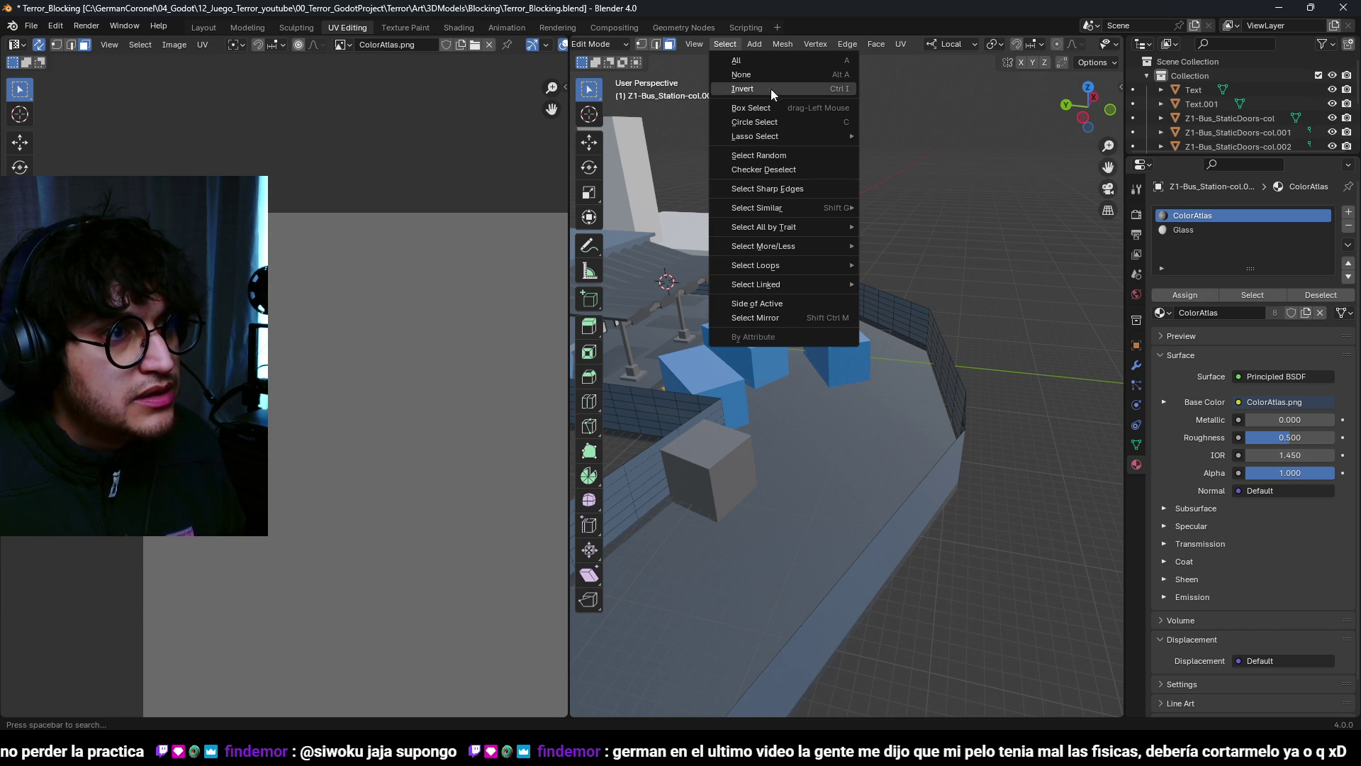
pyautogui.click(772, 156)
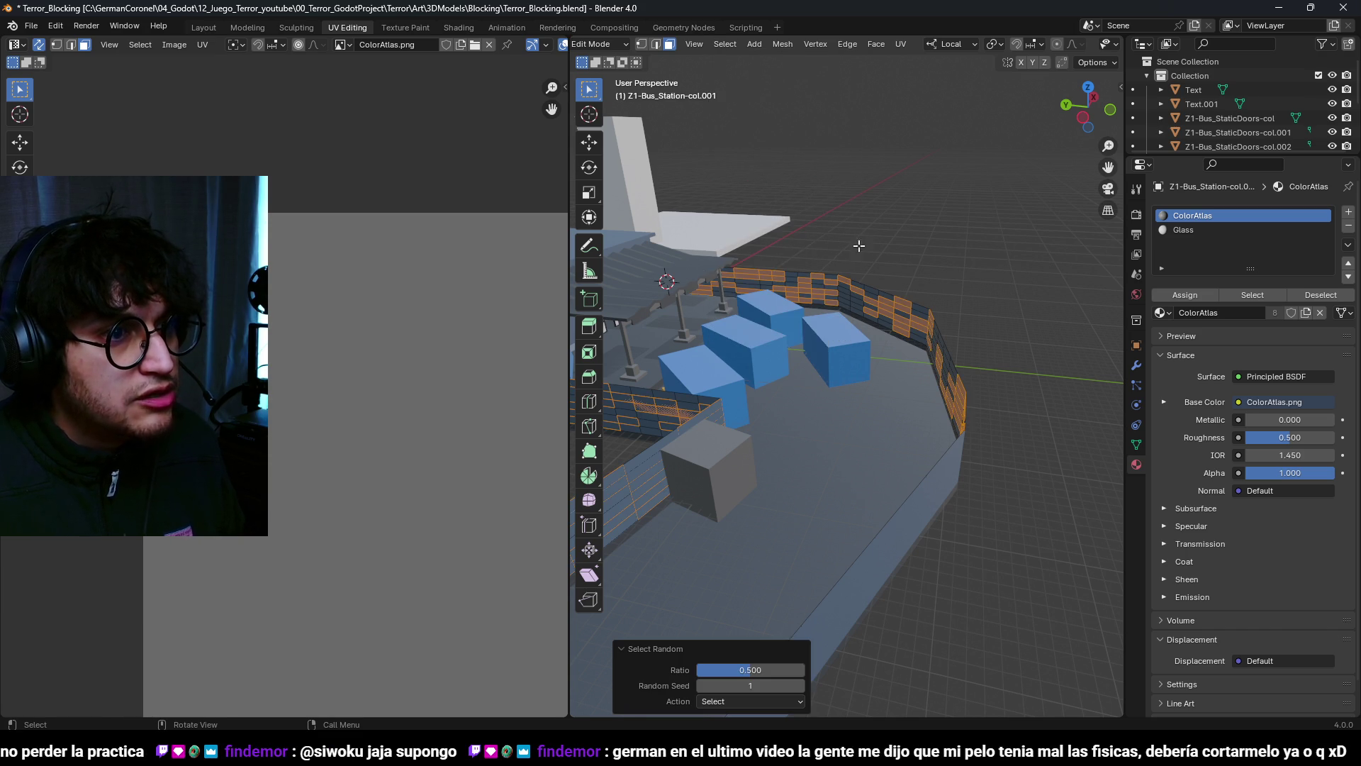
pyautogui.scroll(-1, 863, 302)
pyautogui.scroll(2, 837, 545)
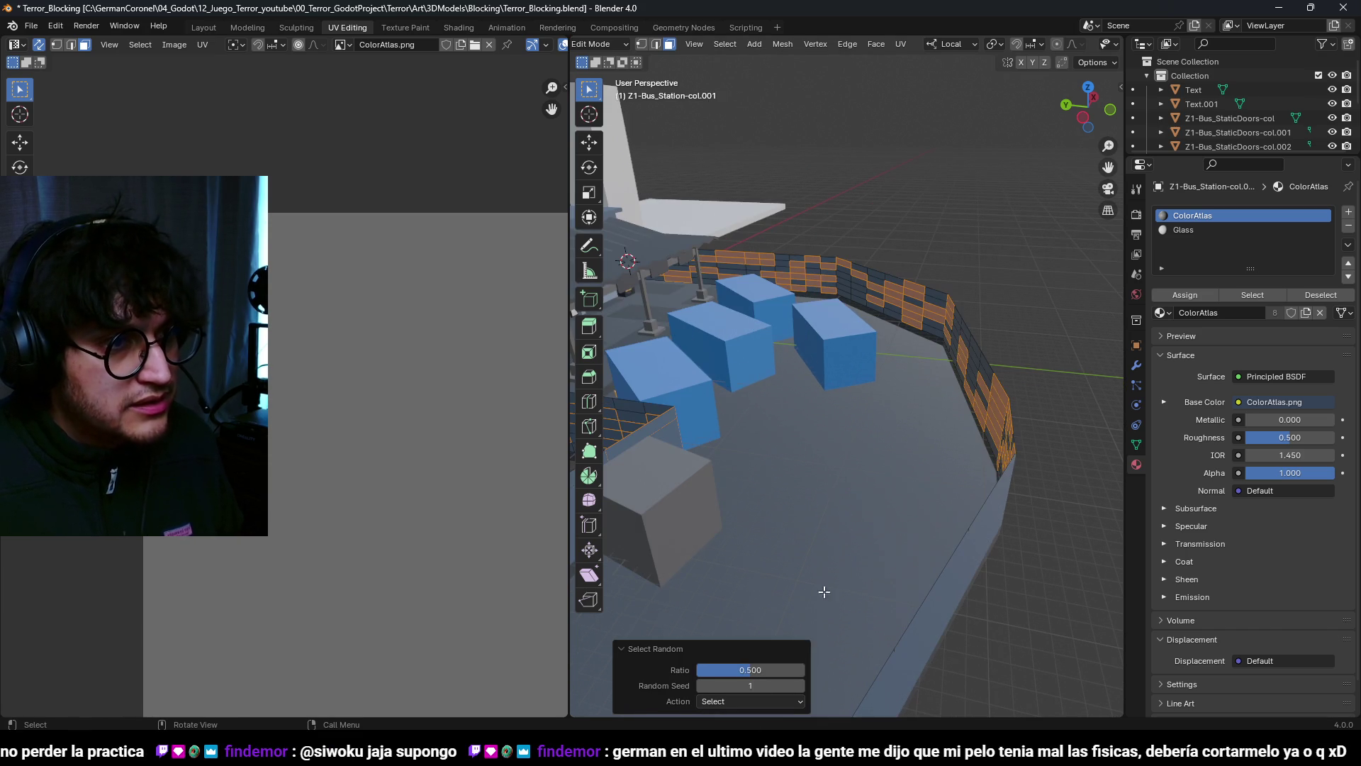
pyautogui.moveTo(727, 669); pyautogui.dragTo(723, 670)
pyautogui.moveTo(847, 485)
pyautogui.mouseDown(button='middle')
pyautogui.moveTo(815, 468)
pyautogui.moveTo(851, 453)
pyautogui.moveTo(827, 461)
pyautogui.moveTo(677, 421)
pyautogui.moveTo(882, 456)
pyautogui.moveTo(872, 425)
pyautogui.moveTo(889, 403)
pyautogui.moveTo(1003, 449)
pyautogui.moveTo(1079, 419)
pyautogui.moveTo(969, 450)
pyautogui.moveTo(884, 431)
pyautogui.mouseUp(button='middle')
pyautogui.rightClick(887, 443)
pyautogui.press('Escape')
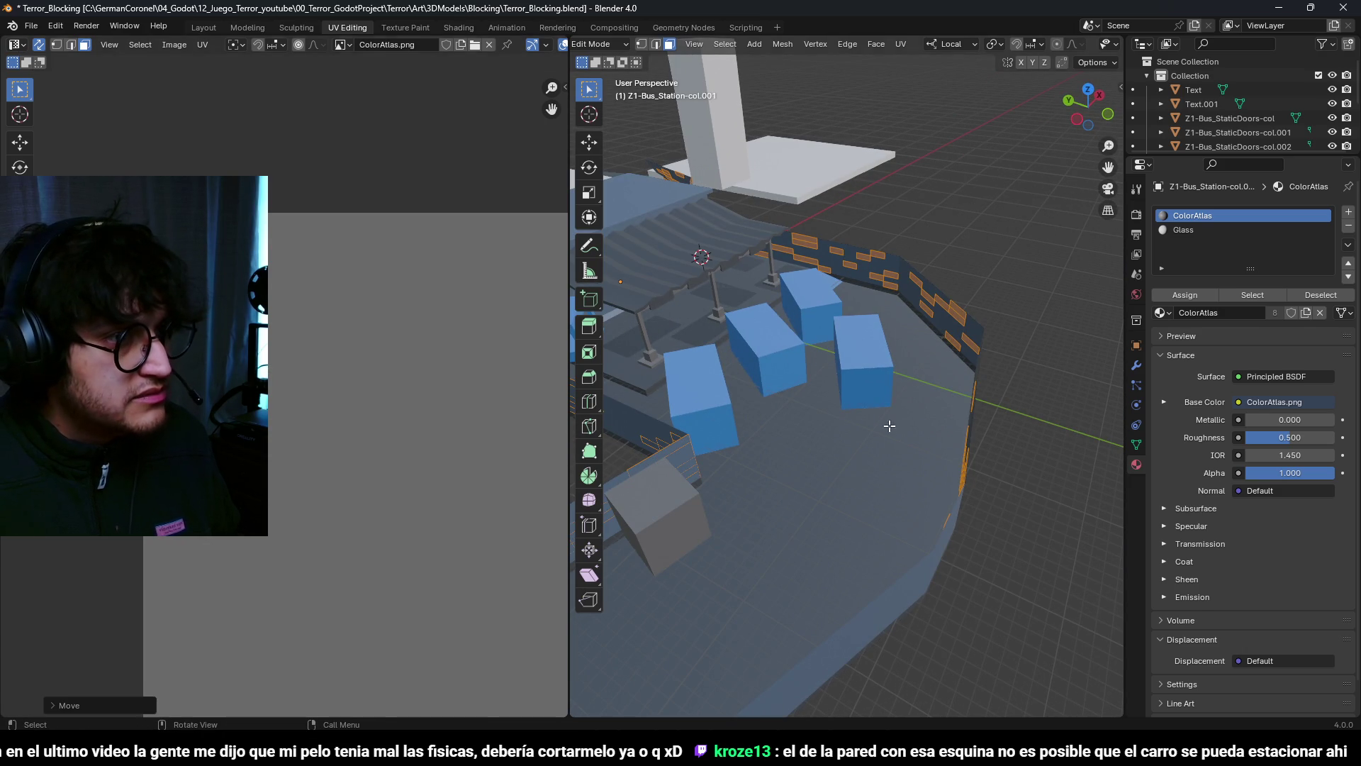
# Step: Move the randomly selected faces' texture mapping and save the blend file
pyautogui.press('Tab')
pyautogui.moveTo(821, 404)
pyautogui.mouseDown(button='middle')
pyautogui.moveTo(900, 342)
pyautogui.moveTo(892, 364)
pyautogui.moveTo(741, 382)
pyautogui.mouseUp(button='middle')
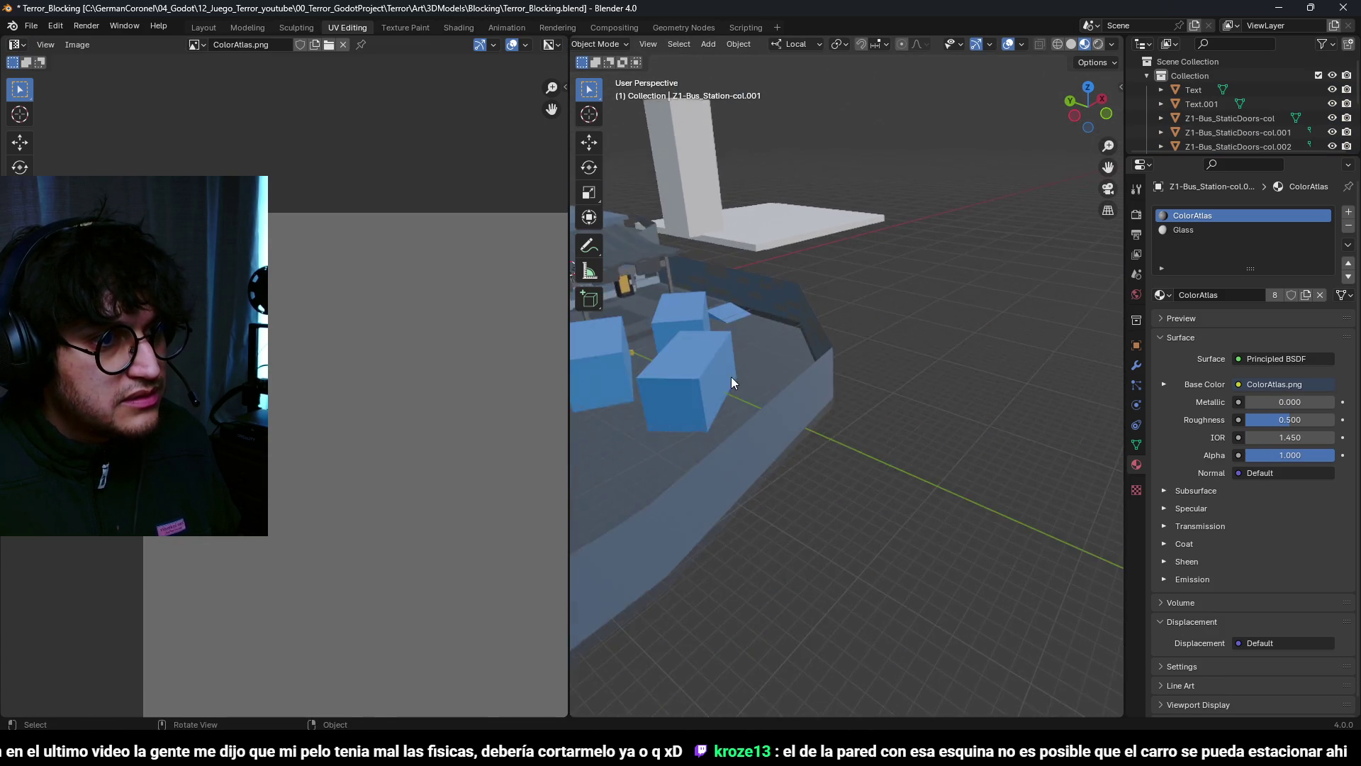
pyautogui.scroll(5, 742, 382)
pyautogui.moveTo(839, 423); pyautogui.dragTo(724, 392, button='middle')
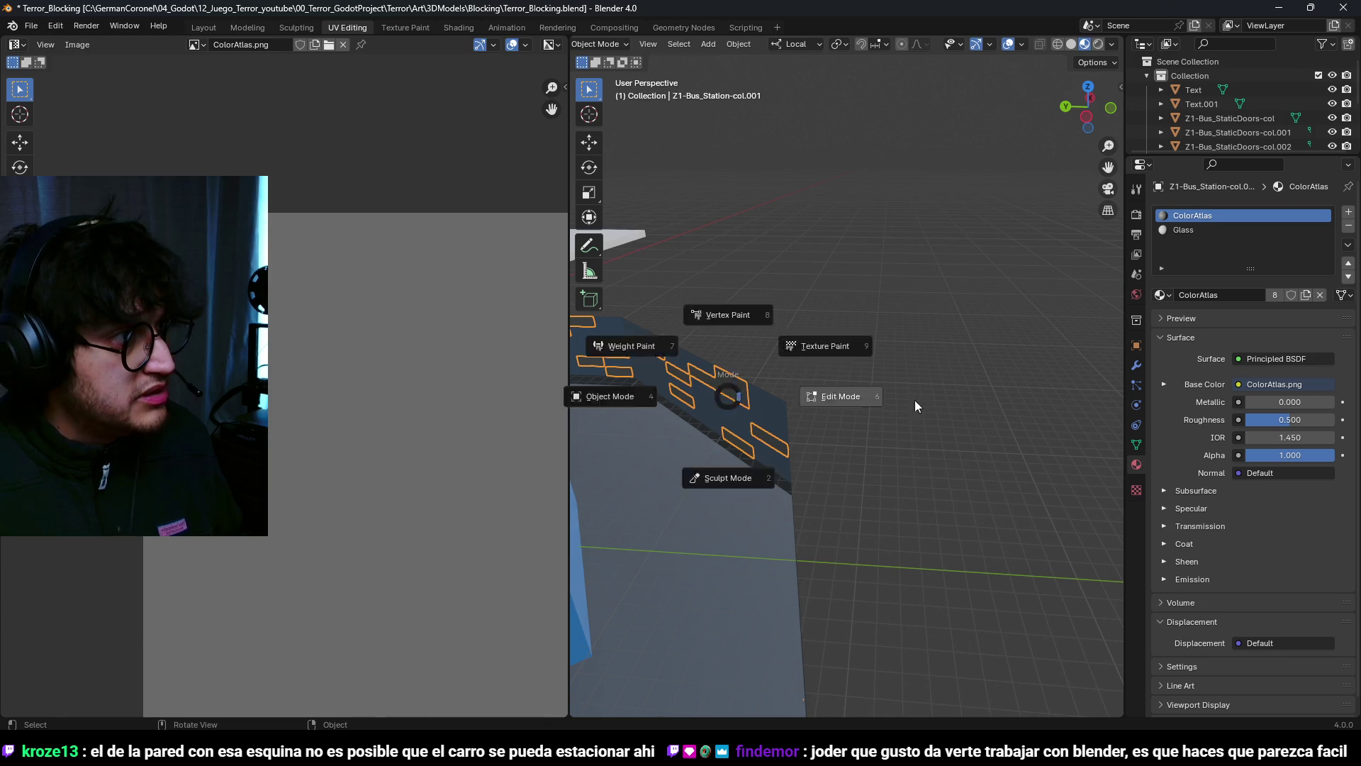
pyautogui.click(852, 398)
pyautogui.moveTo(853, 399); pyautogui.dragTo(829, 468, button='middle')
pyautogui.press('g')
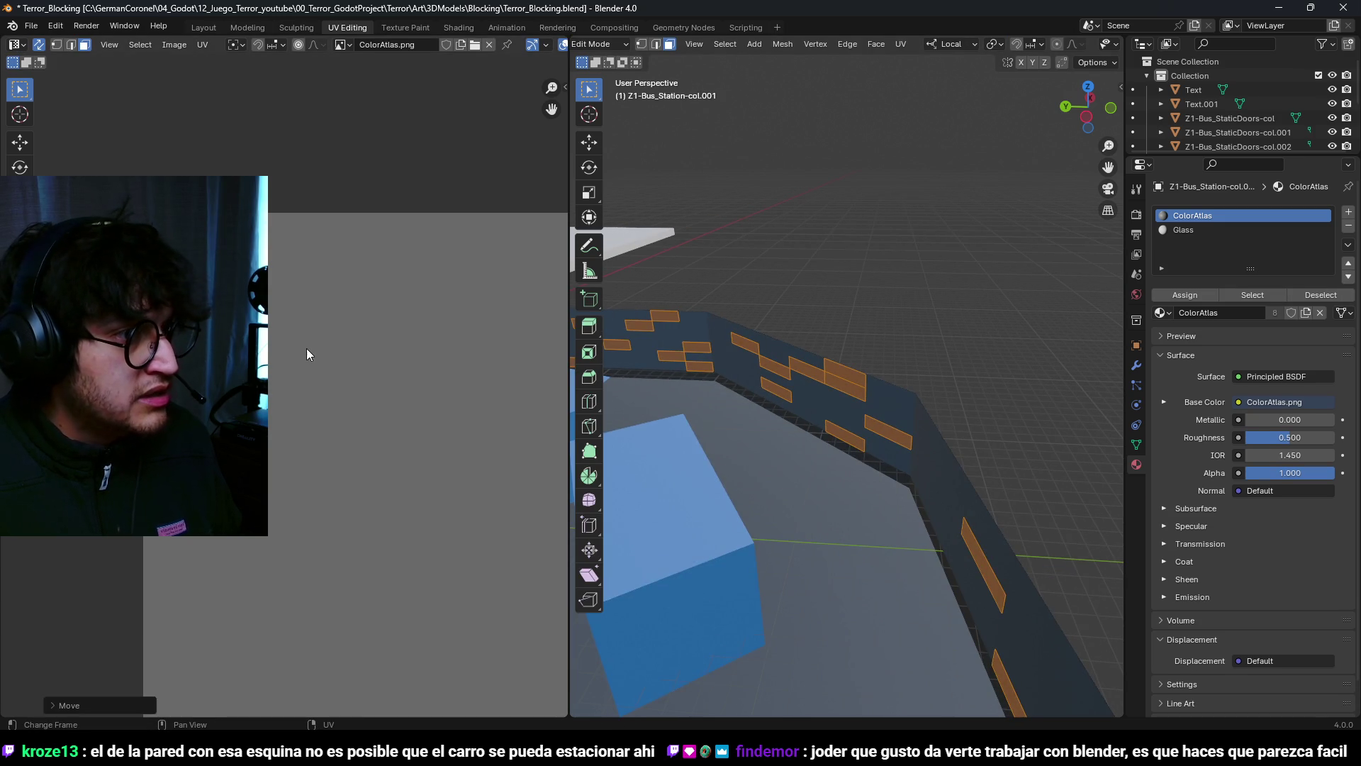
pyautogui.scroll(-3, 886, 401)
pyautogui.press('Tab')
pyautogui.scroll(-4, 806, 418)
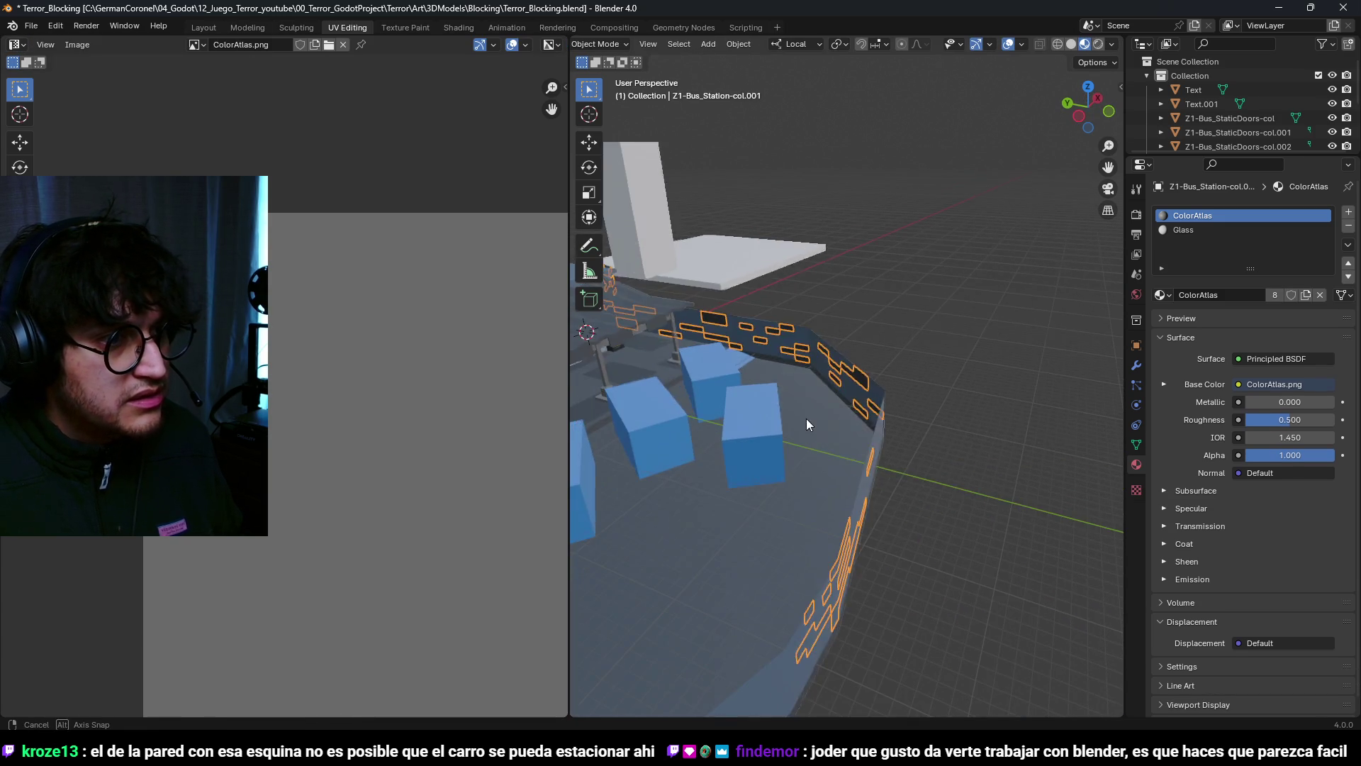
pyautogui.moveTo(827, 413)
pyautogui.mouseDown(button='middle')
pyautogui.moveTo(709, 416)
pyautogui.moveTo(907, 462)
pyautogui.moveTo(762, 478)
pyautogui.moveTo(785, 363)
pyautogui.moveTo(936, 423)
pyautogui.moveTo(998, 348)
pyautogui.moveTo(845, 377)
pyautogui.moveTo(921, 449)
pyautogui.mouseUp(button='middle')
pyautogui.hotkey('ctrl', 's')
# Step: Re-enter mesh editing on the separated wall and shift the selected faces' texture coordinates again
pyautogui.scroll(2, 921, 450)
pyautogui.click(998, 463)
pyautogui.press('Tab')
pyautogui.click(925, 431)
pyautogui.hotkey('ctrl', 'Tab')
pyautogui.click(1031, 428)
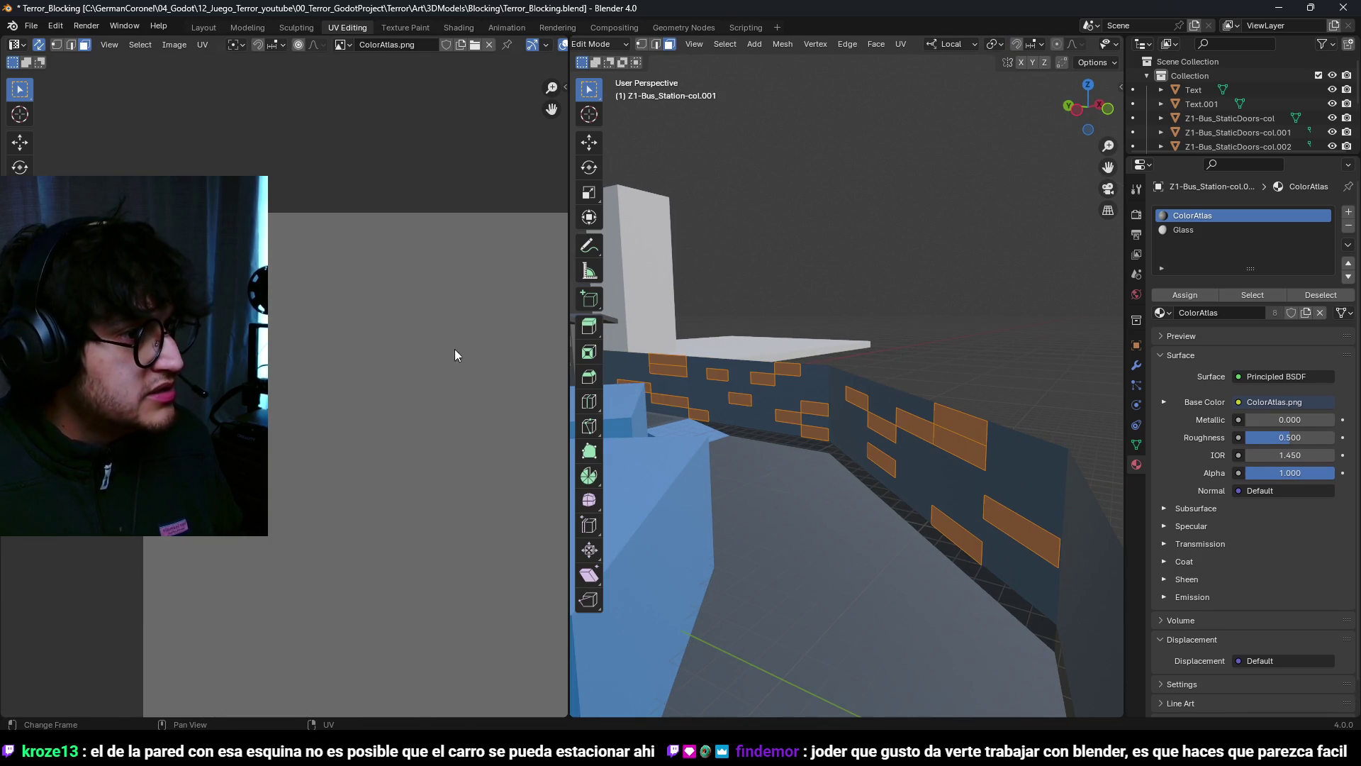
pyautogui.press('g')
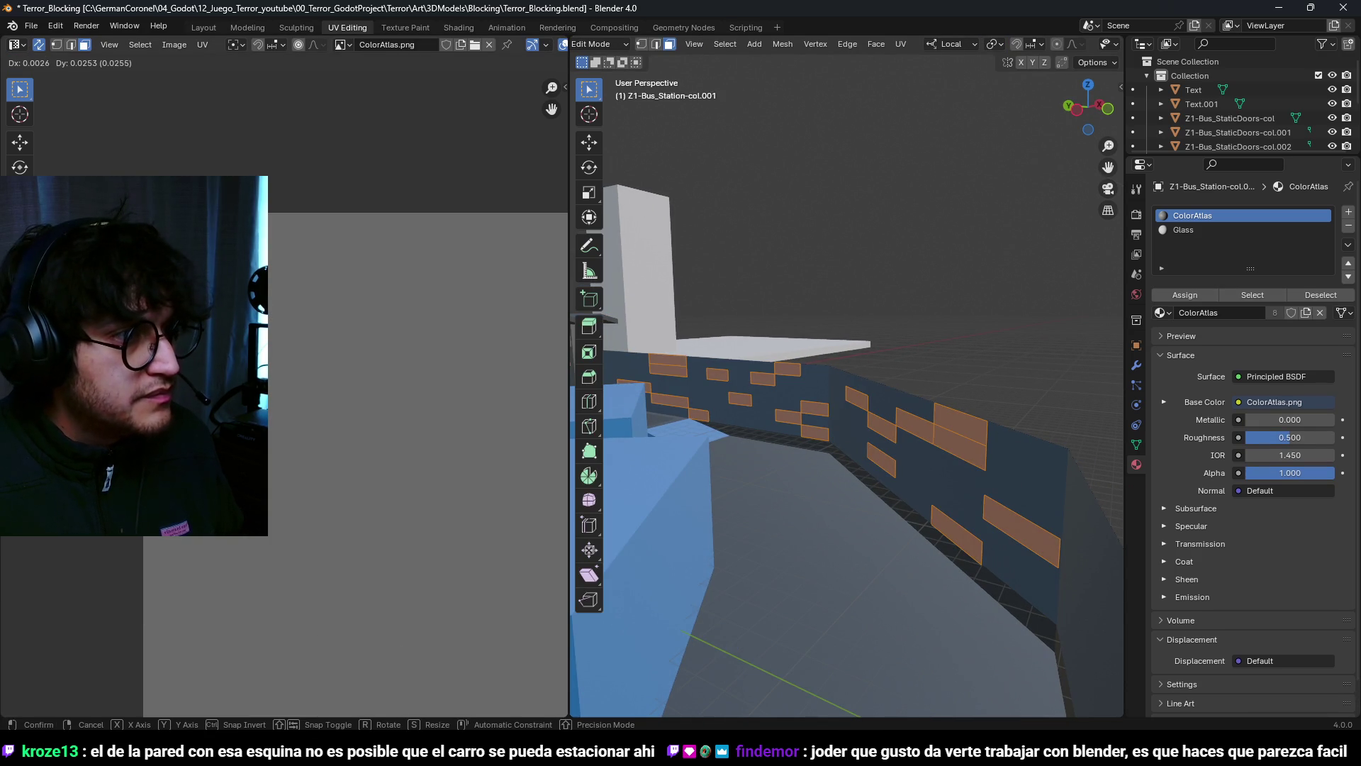
pyautogui.scroll(8, 979, 381)
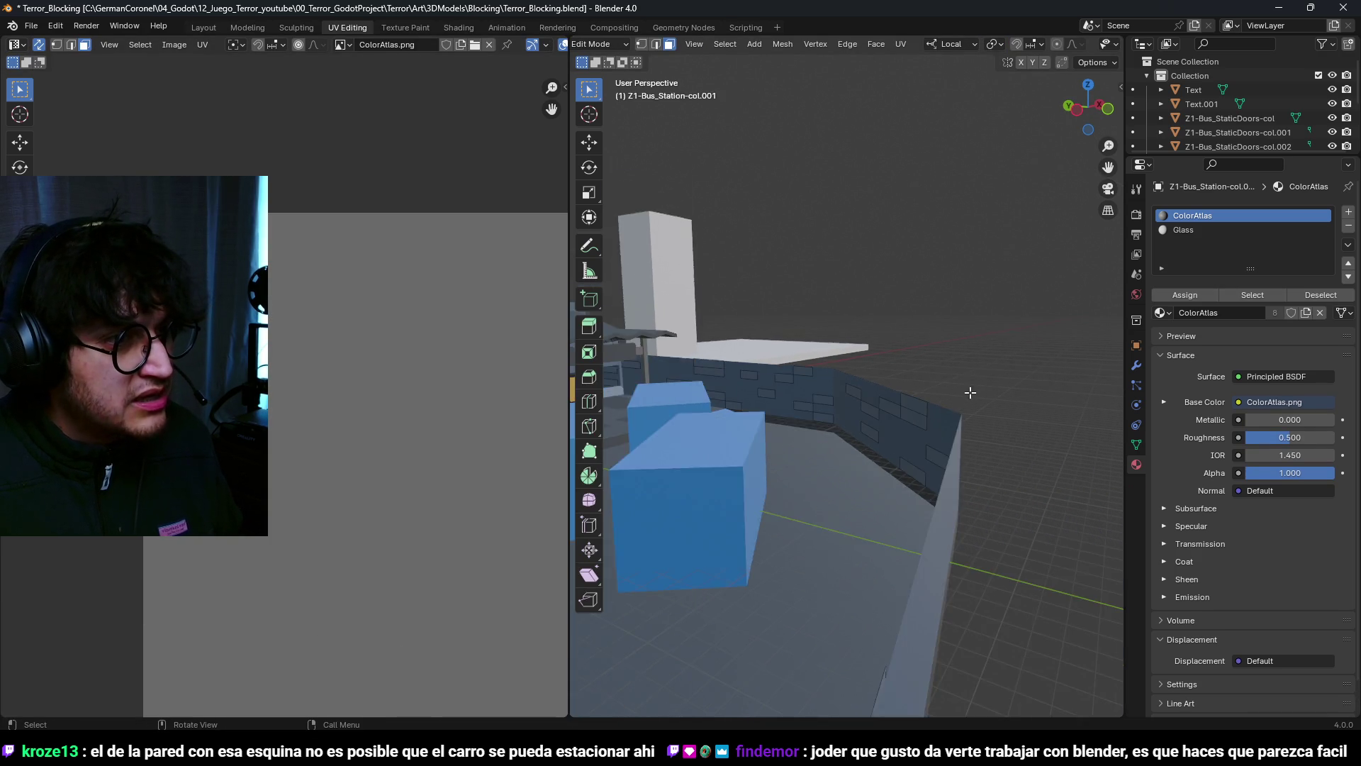
pyautogui.scroll(-3, 856, 339)
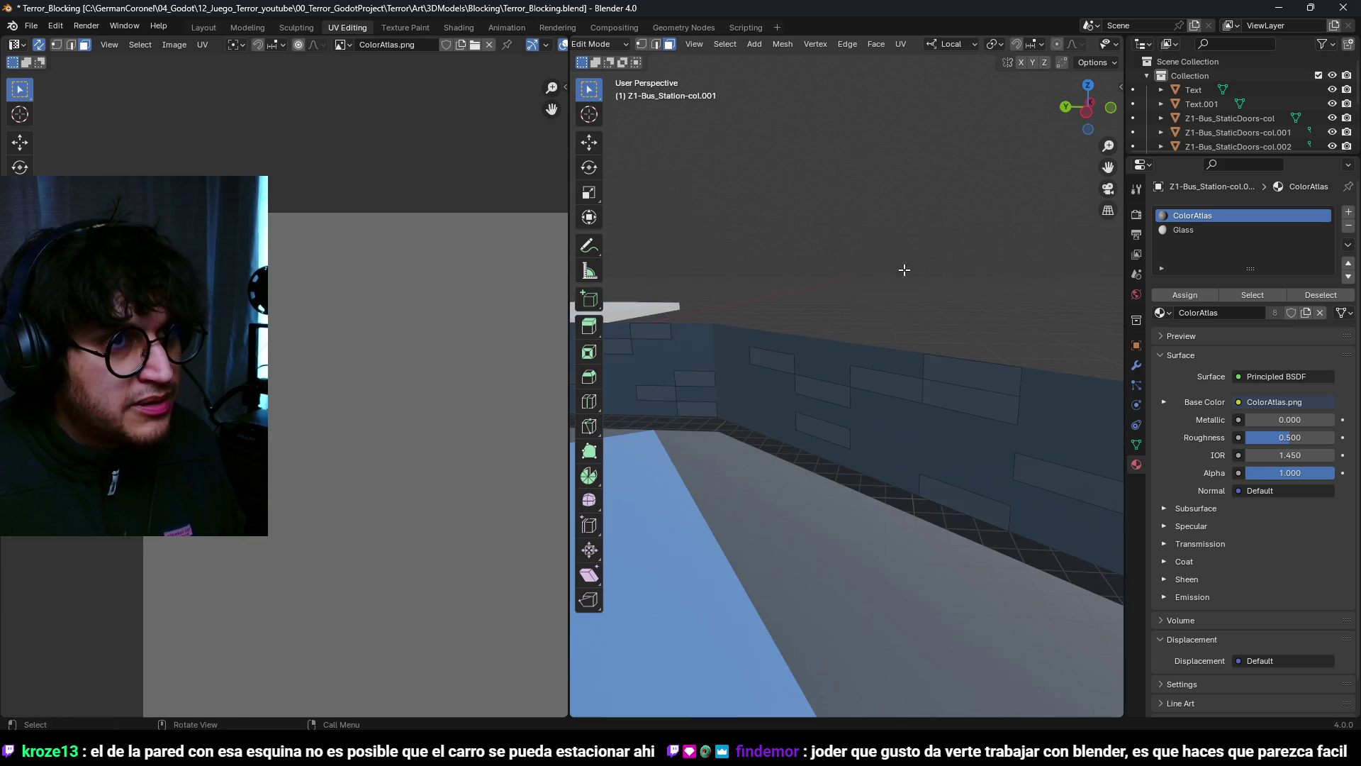
pyautogui.press('Tab')
# Step: Review the wall's inset brick faces in UV Editing, return to Layout, and save
pyautogui.click(248, 27)
pyautogui.click(203, 26)
pyautogui.moveTo(767, 367)
pyautogui.mouseDown(button='middle')
pyautogui.moveTo(824, 382)
pyautogui.moveTo(922, 373)
pyautogui.moveTo(745, 356)
pyautogui.mouseUp(button='middle')
pyautogui.press('Tab')
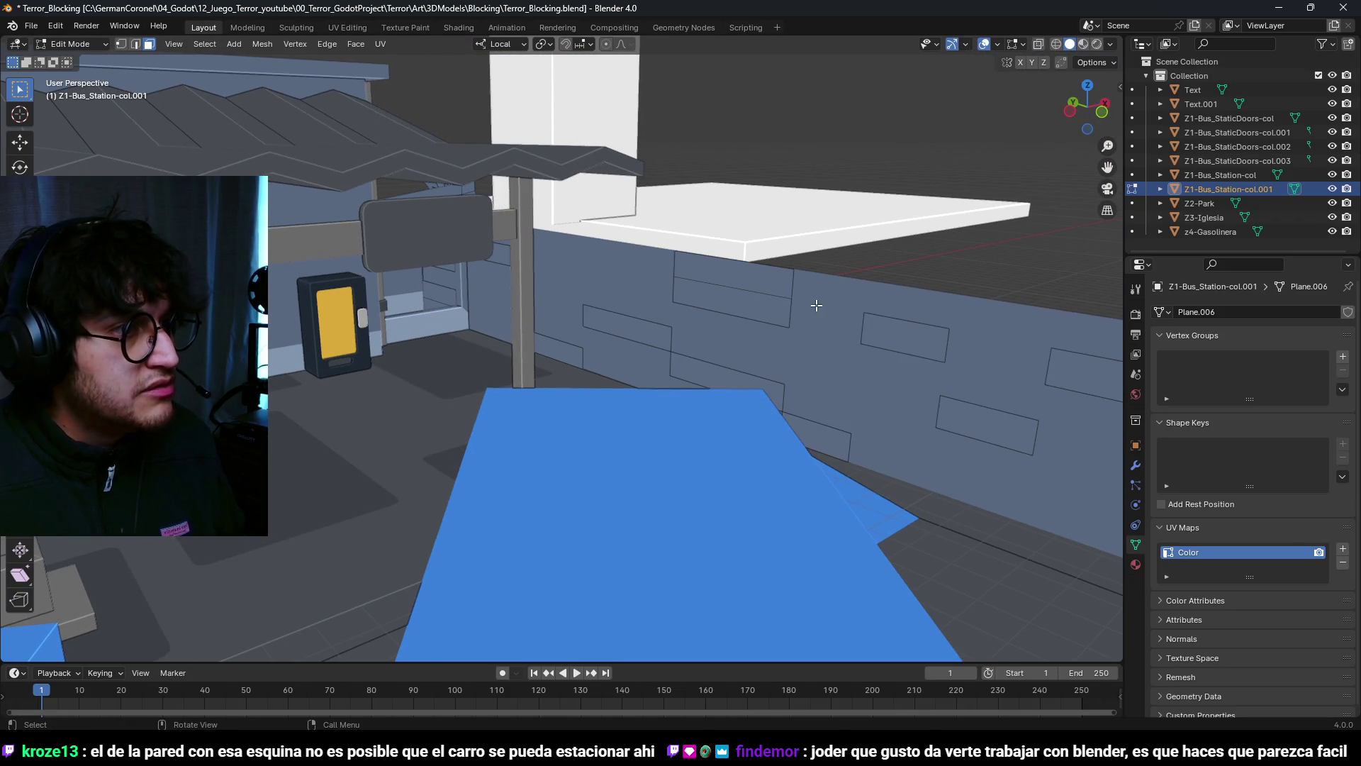
pyautogui.press('a')
pyautogui.click(348, 27)
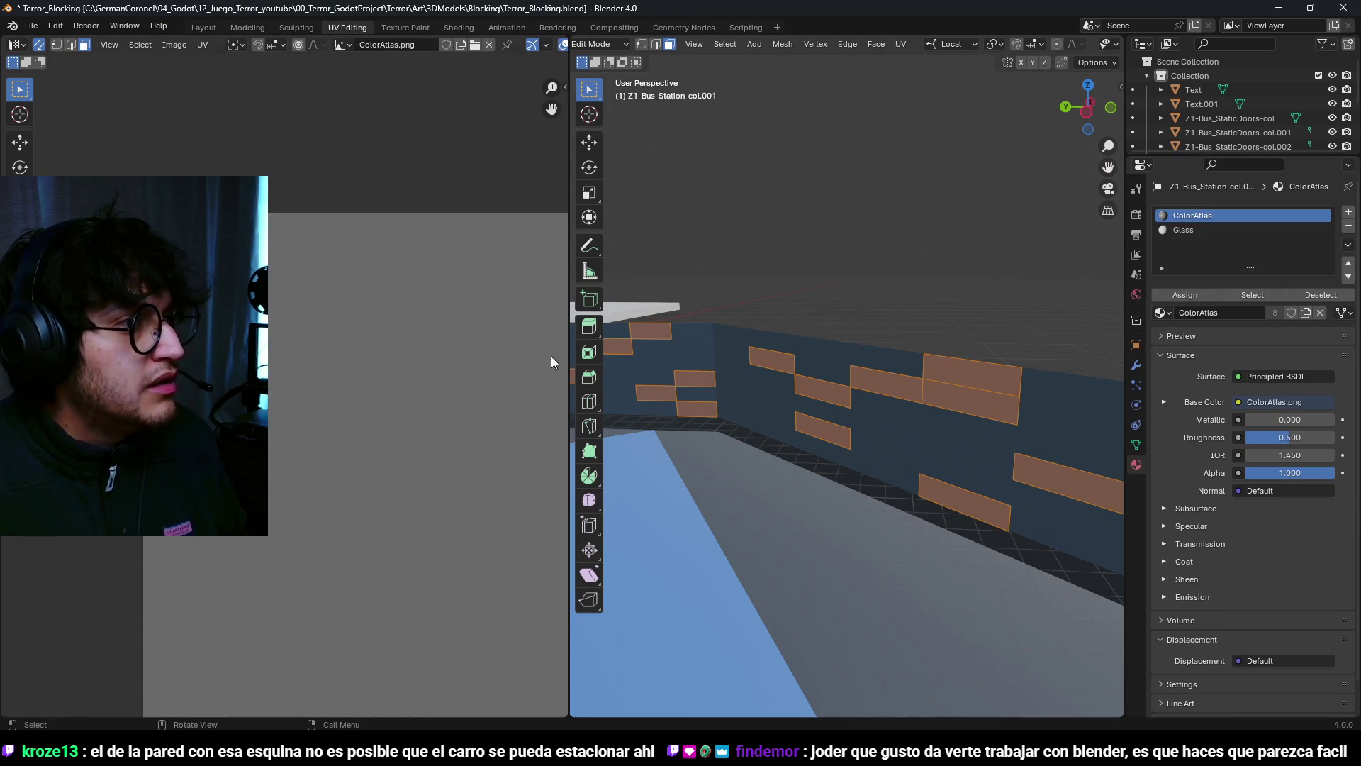
pyautogui.click(891, 395)
pyautogui.moveTo(891, 395); pyautogui.dragTo(780, 369, button='middle')
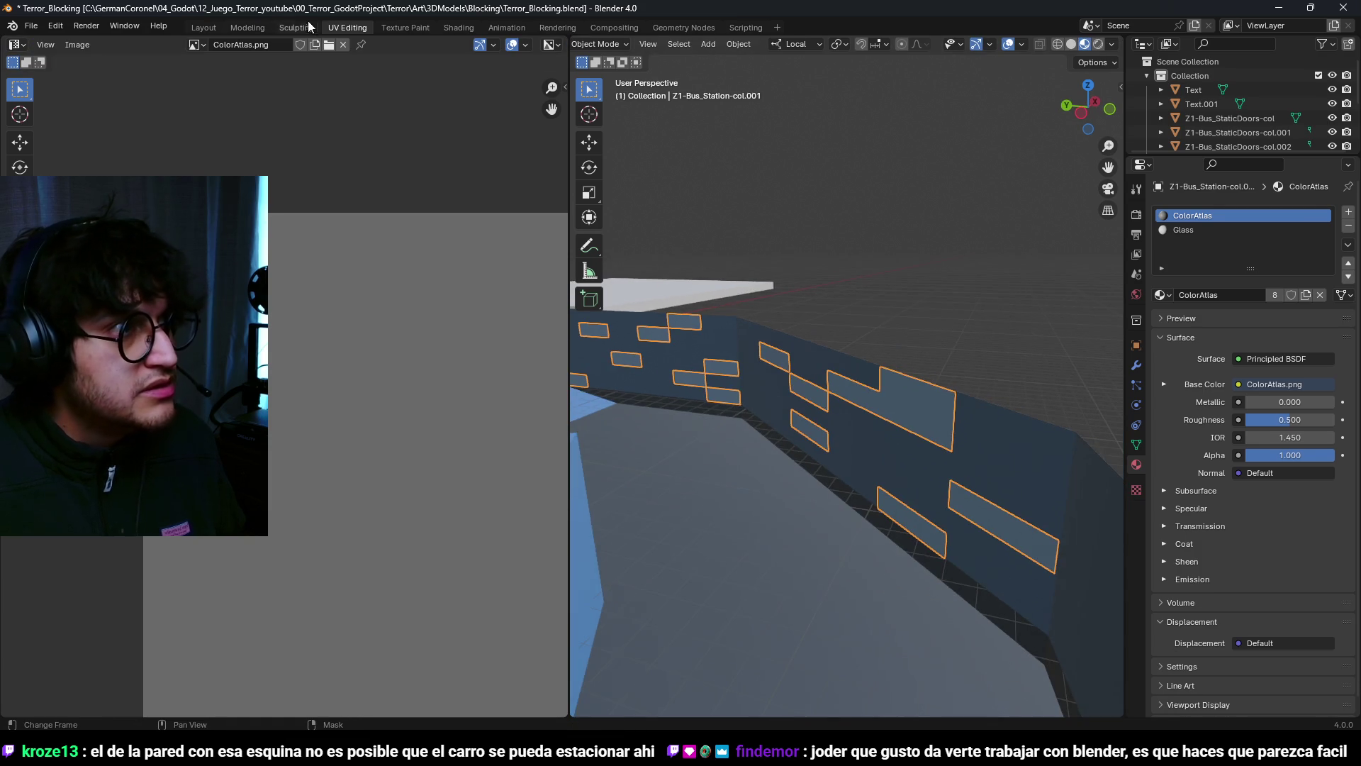
pyautogui.click(203, 27)
pyautogui.moveTo(794, 319)
pyautogui.mouseDown(button='middle')
pyautogui.moveTo(716, 318)
pyautogui.moveTo(760, 342)
pyautogui.moveTo(748, 724)
pyautogui.mouseUp(button='middle')
pyautogui.hotkey('ctrl', 's')
pyautogui.hotkey('alt', 'Tab')
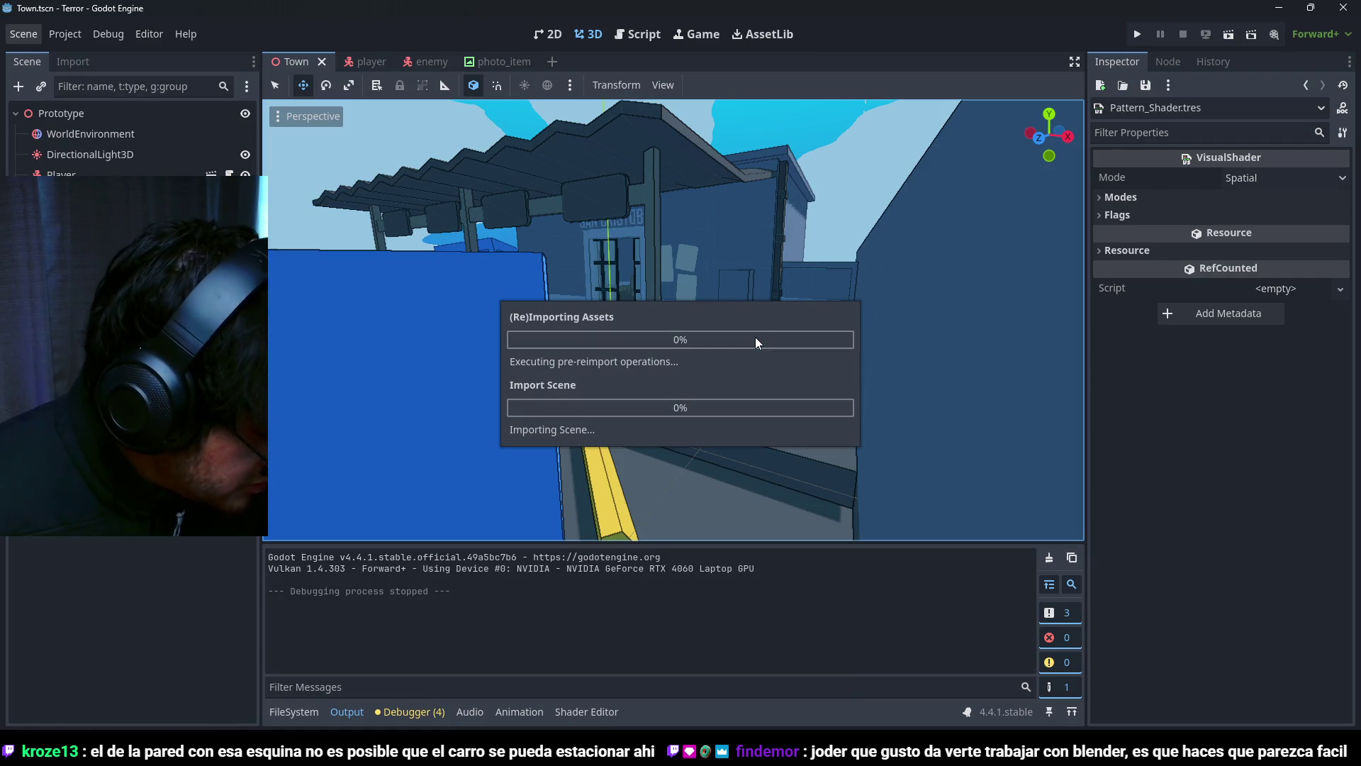
# Step: Run the town scene with F5 and walk along the street past the boxes
pyautogui.moveTo(902, 381)
pyautogui.mouseDown(button='middle')
pyautogui.moveTo(851, 255)
pyautogui.moveTo(797, 201)
pyautogui.moveTo(775, 212)
pyautogui.moveTo(768, 346)
pyautogui.moveTo(818, 306)
pyautogui.moveTo(810, 291)
pyautogui.mouseUp(button='middle')
pyautogui.scroll(2, 762, 283)
pyautogui.press('F5')
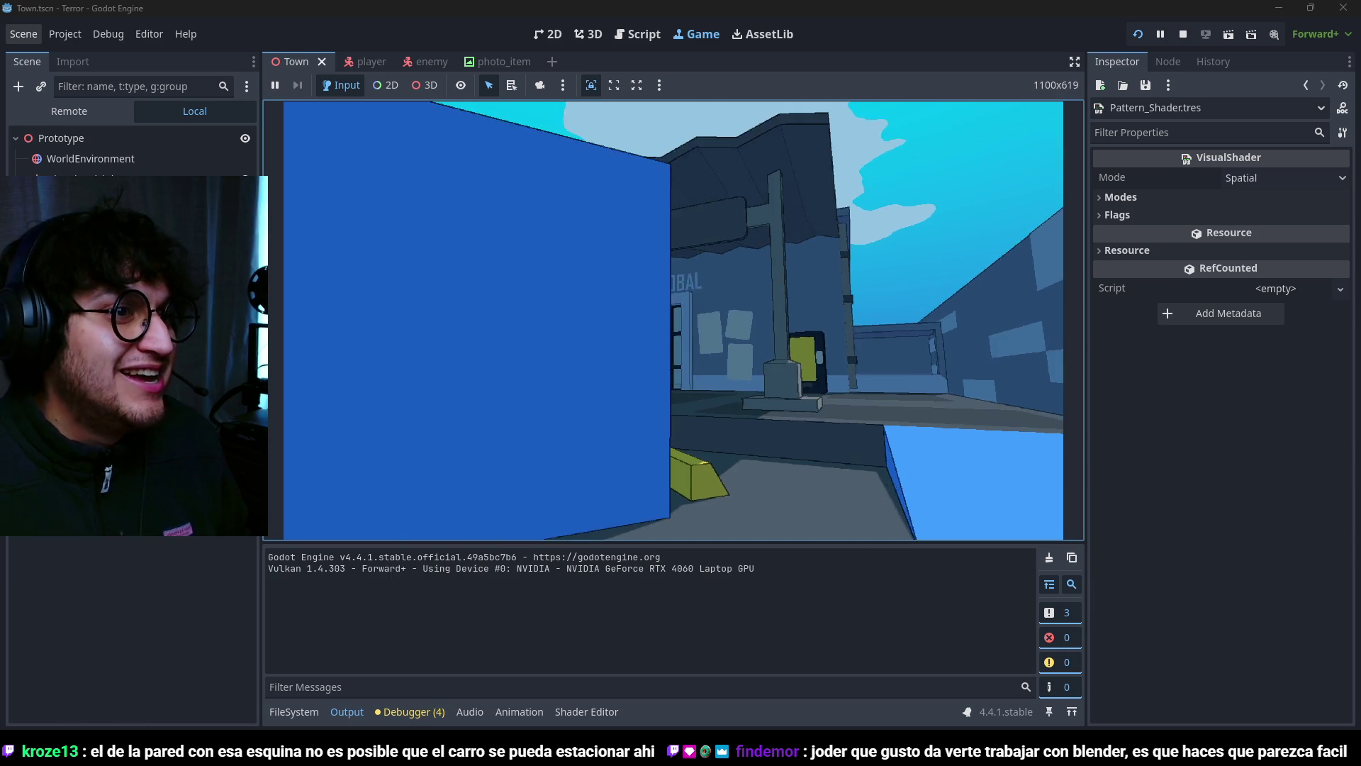
pyautogui.press('w')
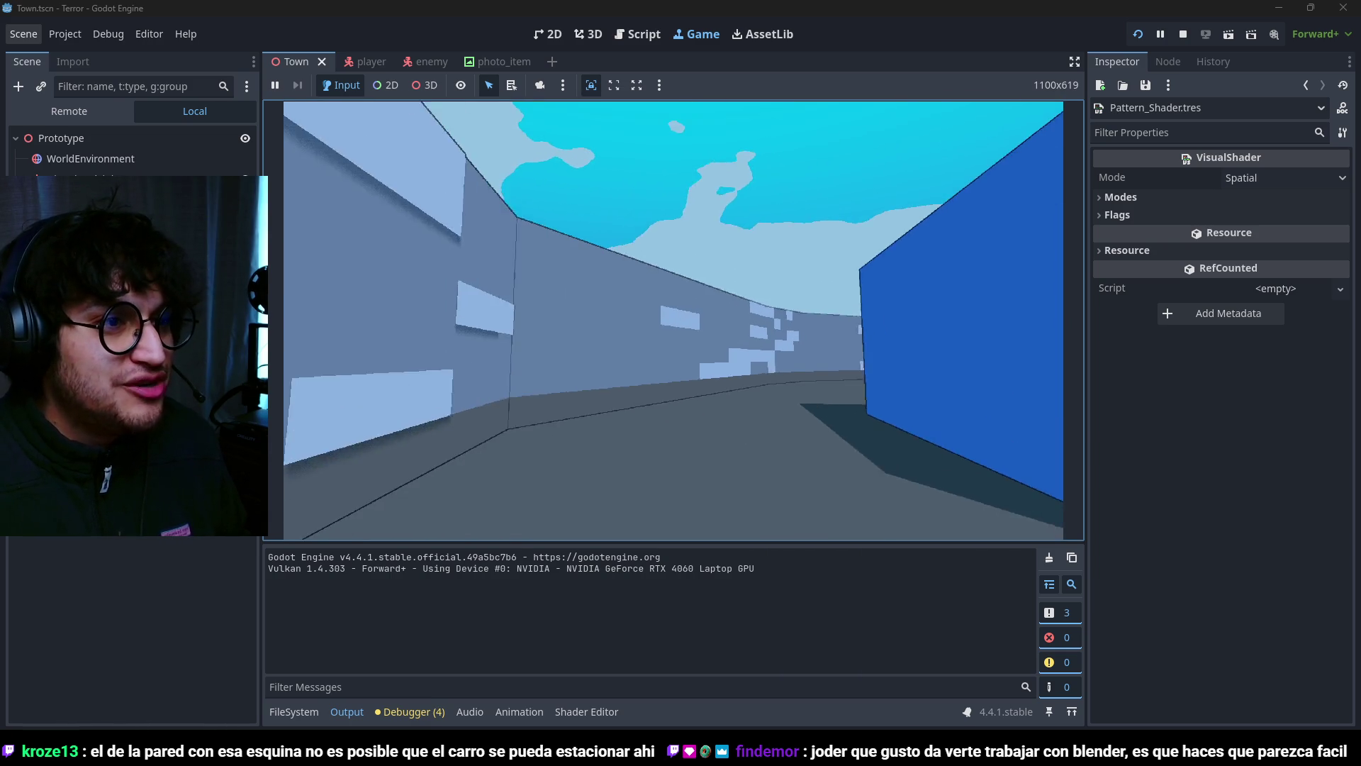
pyautogui.press('w')
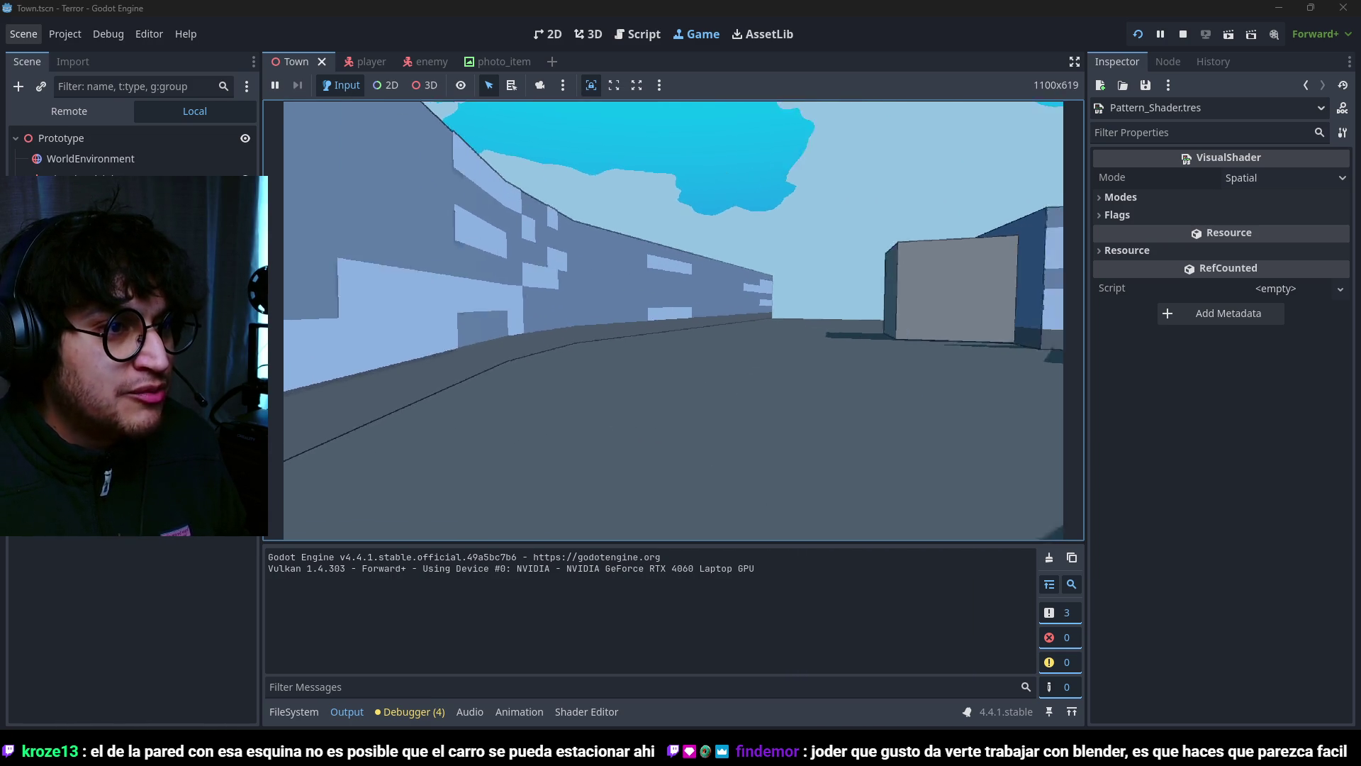
pyautogui.press('w')
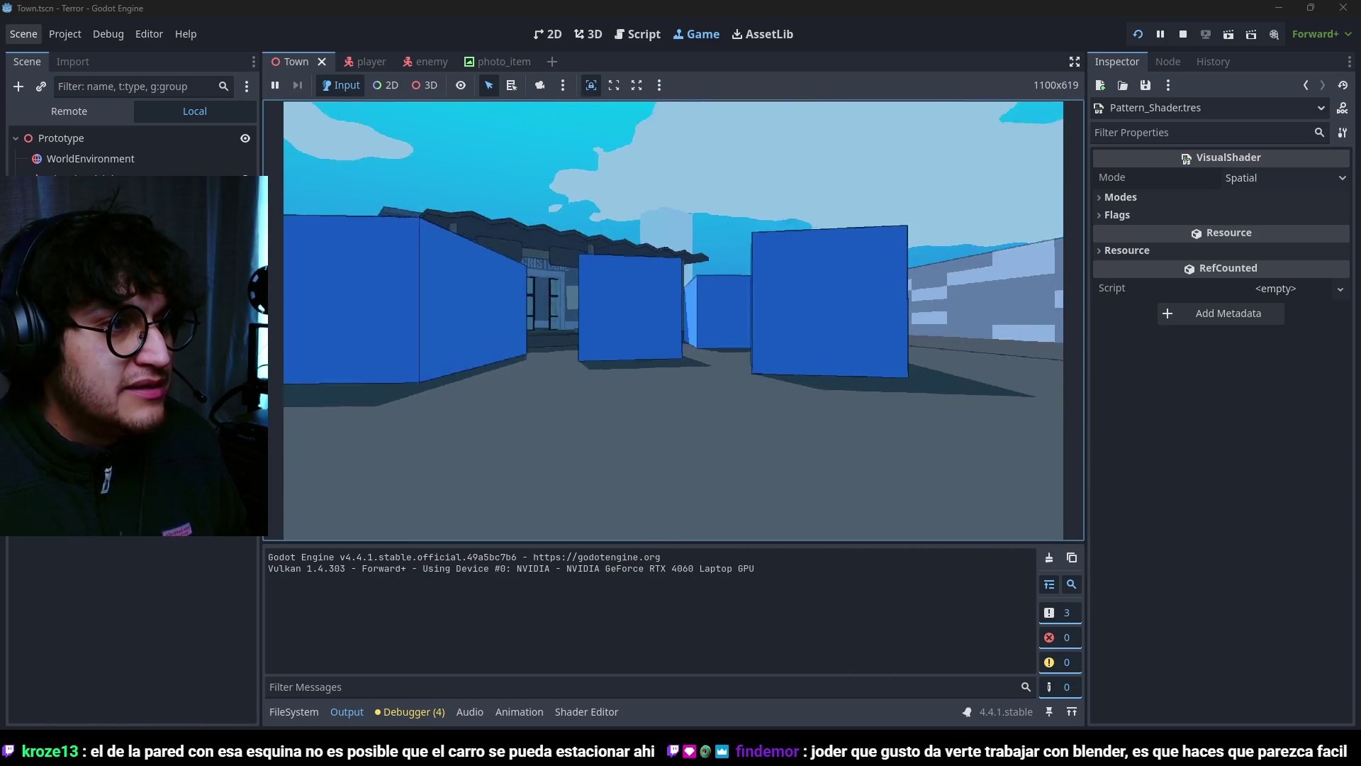
pyautogui.press('w')
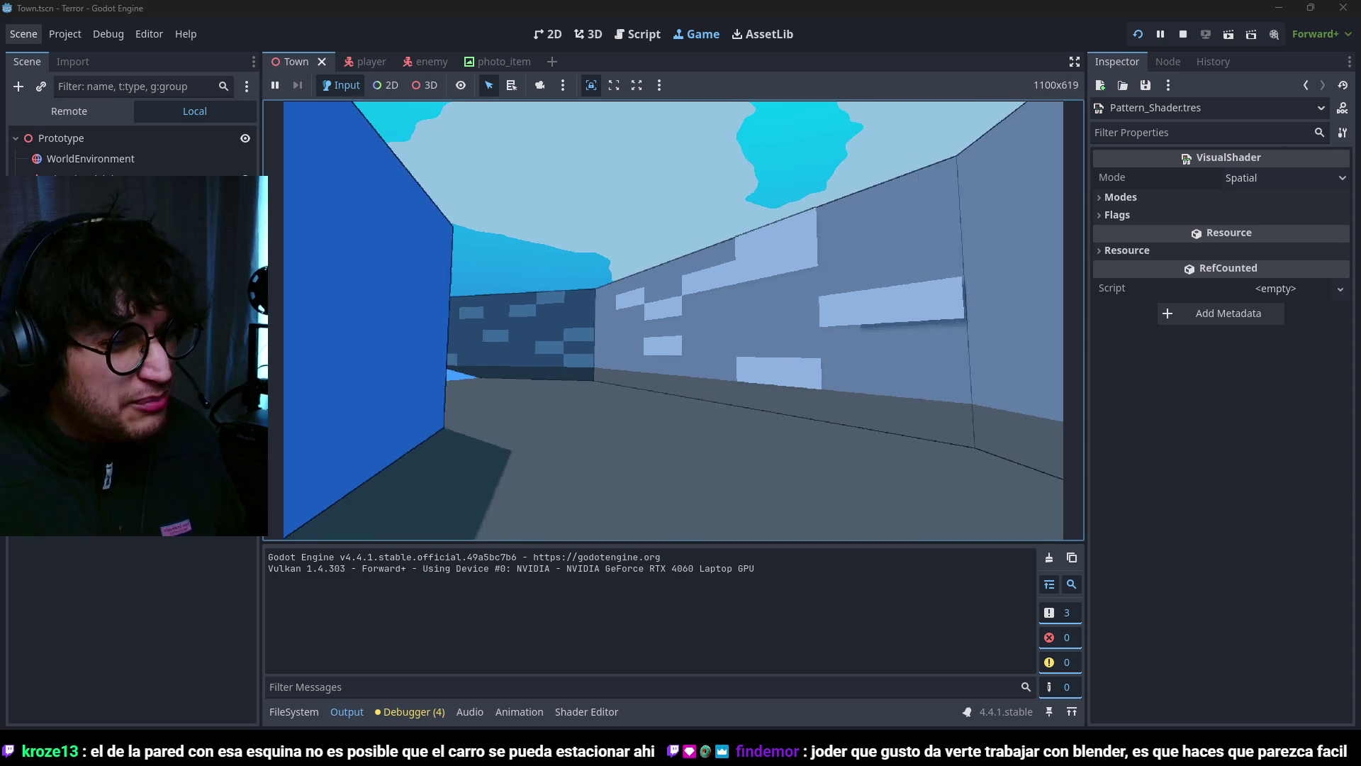
pyautogui.press('w')
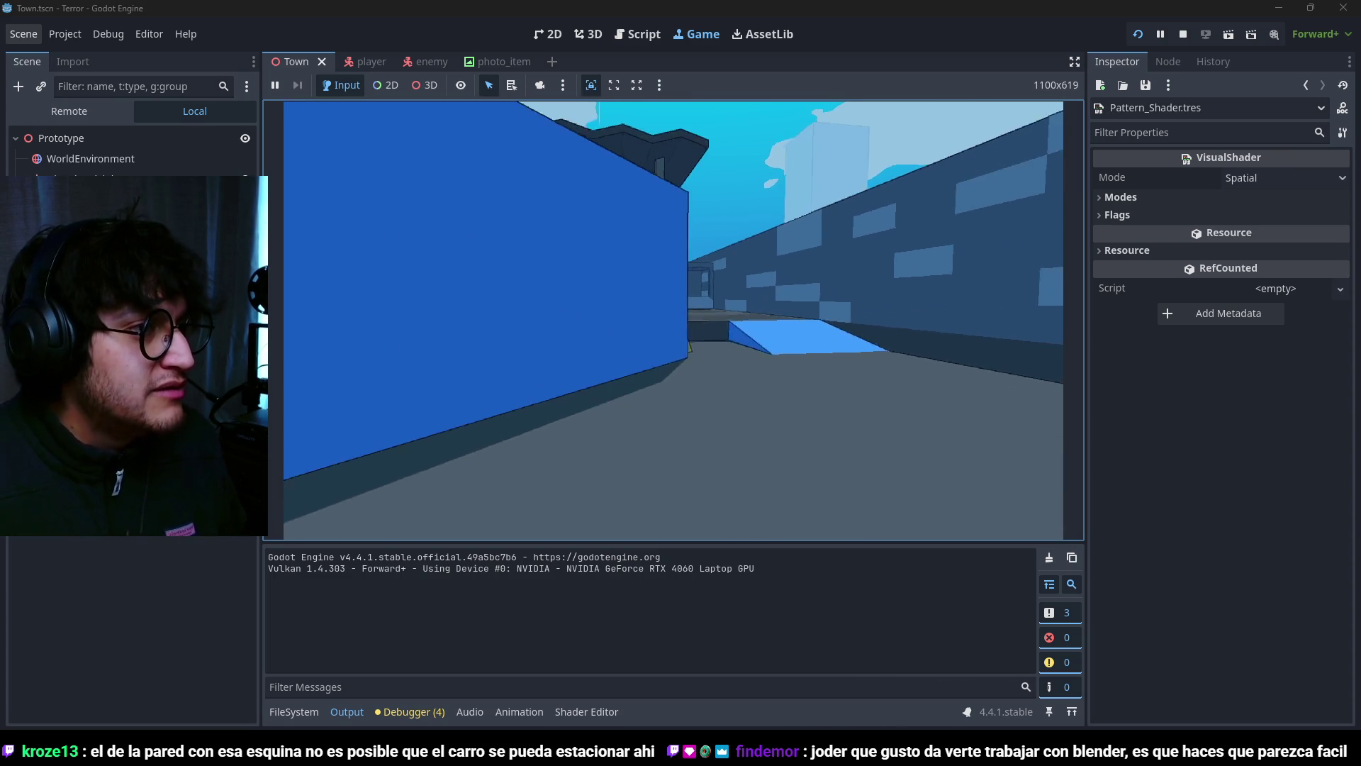
# Step: Walk to the vending machine and along the brick wall, then stop the game
pyautogui.press('w')
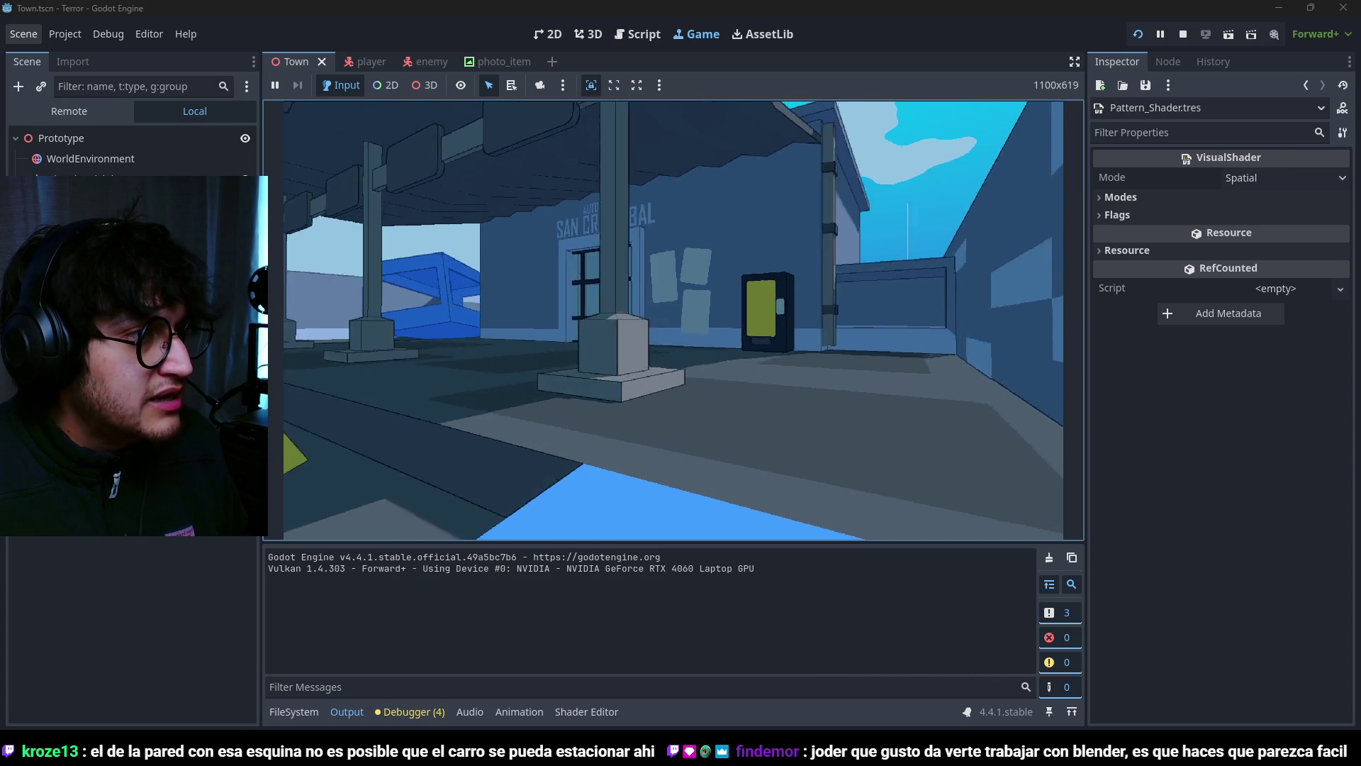
pyautogui.press('w')
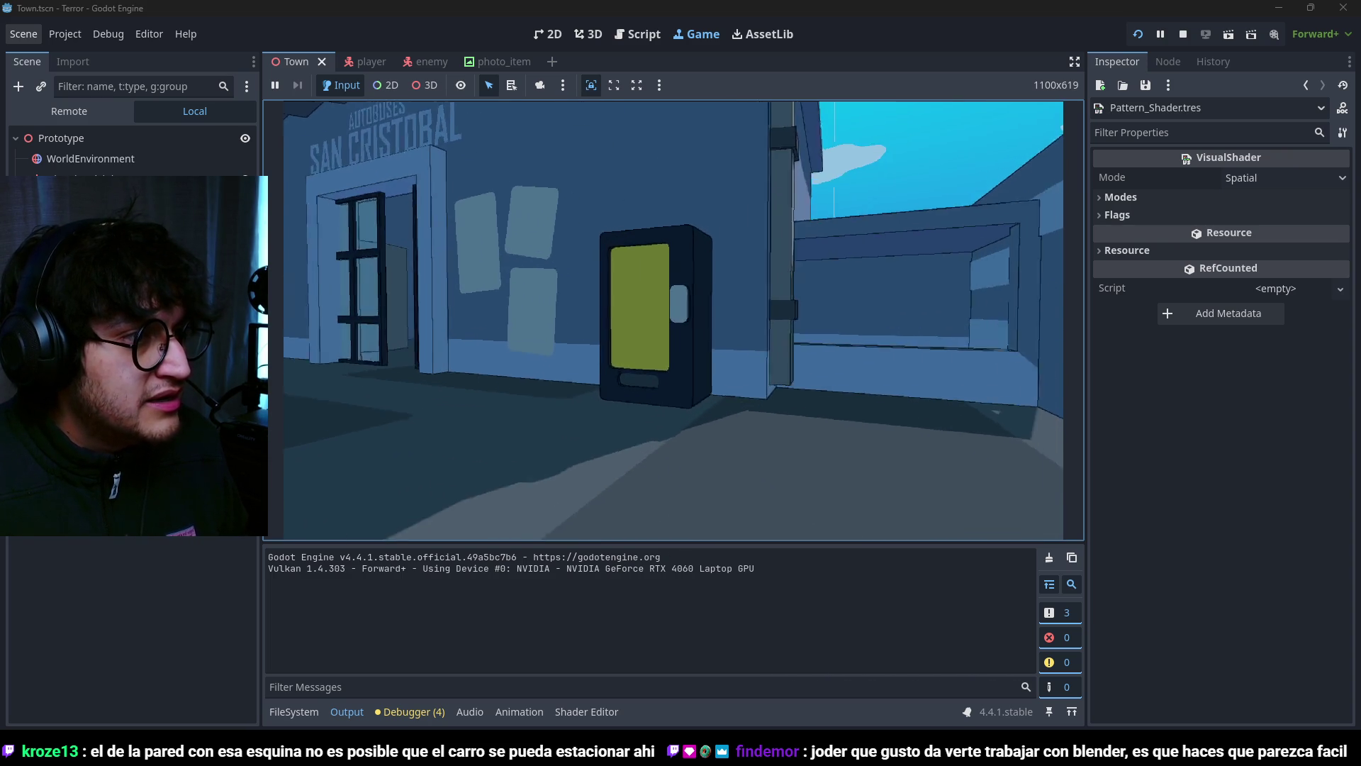
pyautogui.press('s')
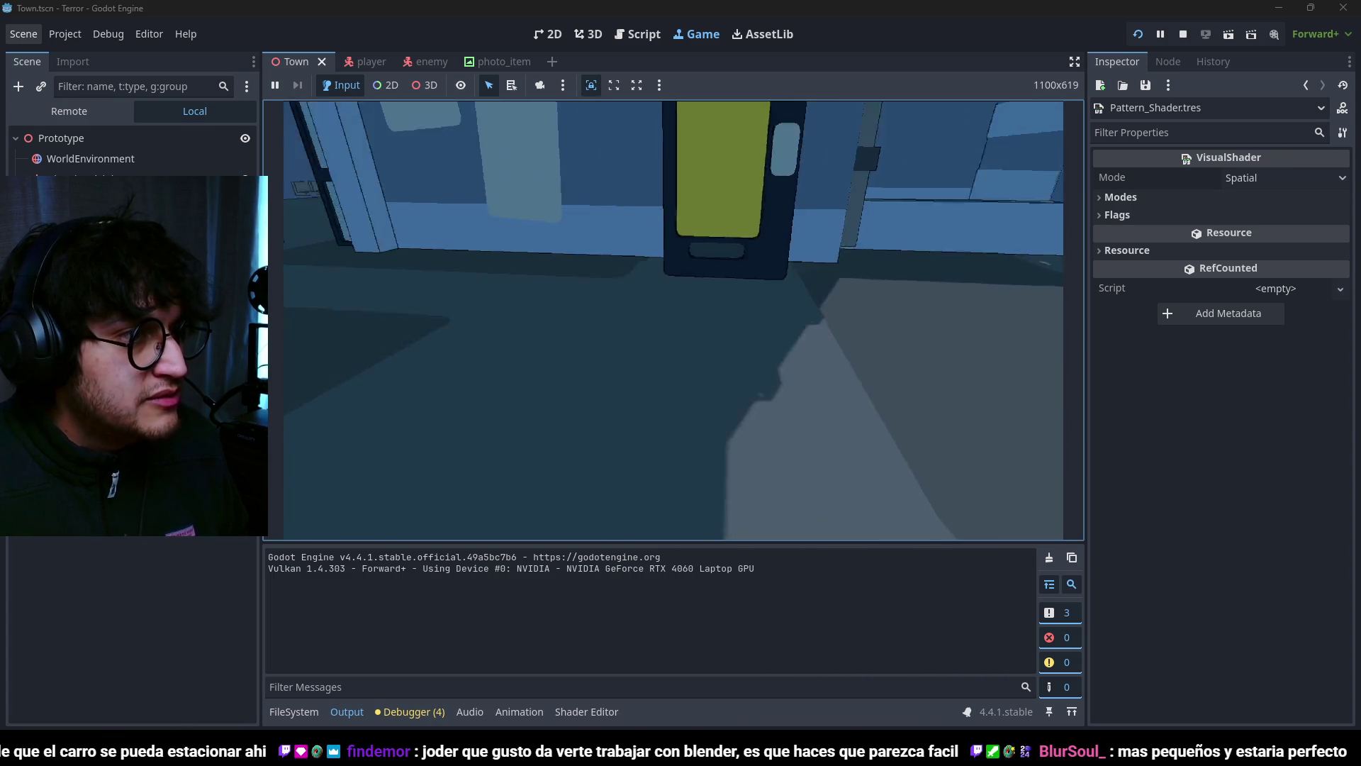
pyautogui.press('w')
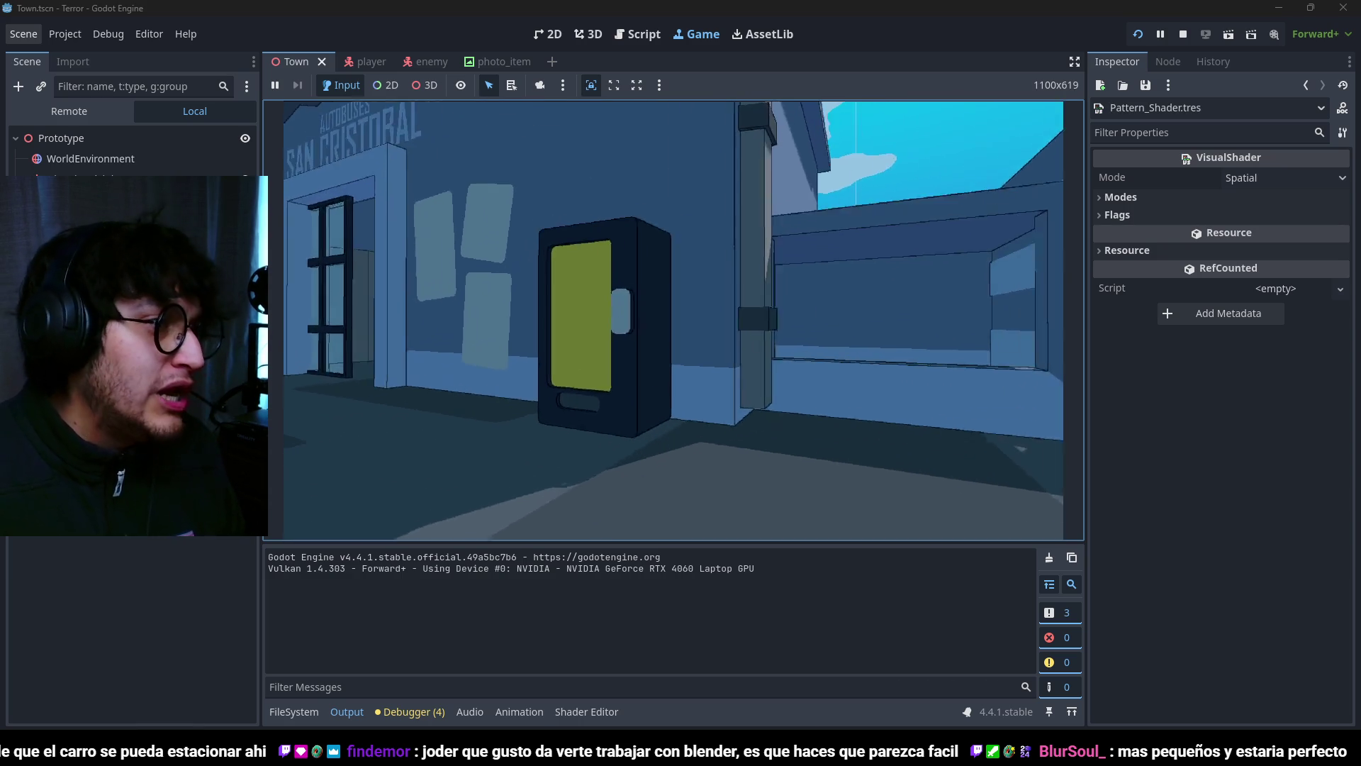
pyautogui.press('s')
pyautogui.press('w')
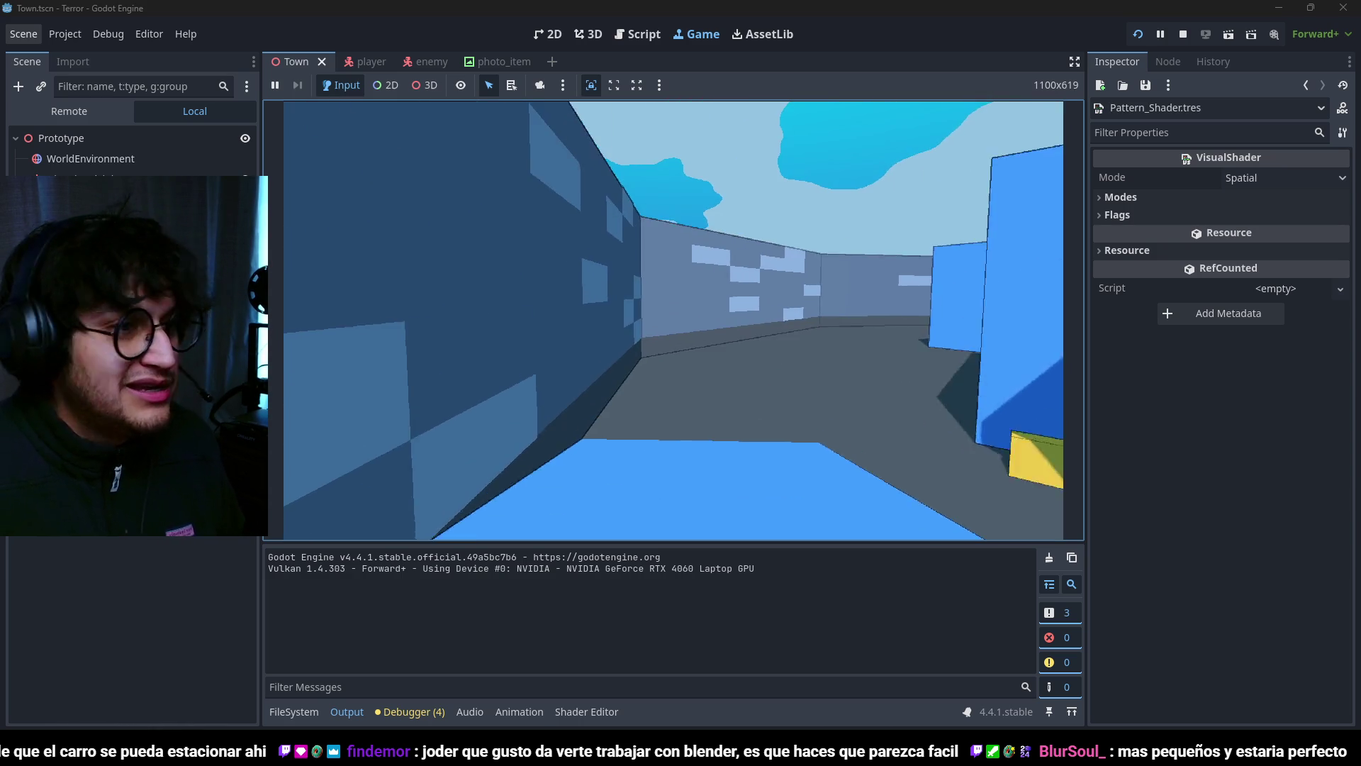
pyautogui.press('w')
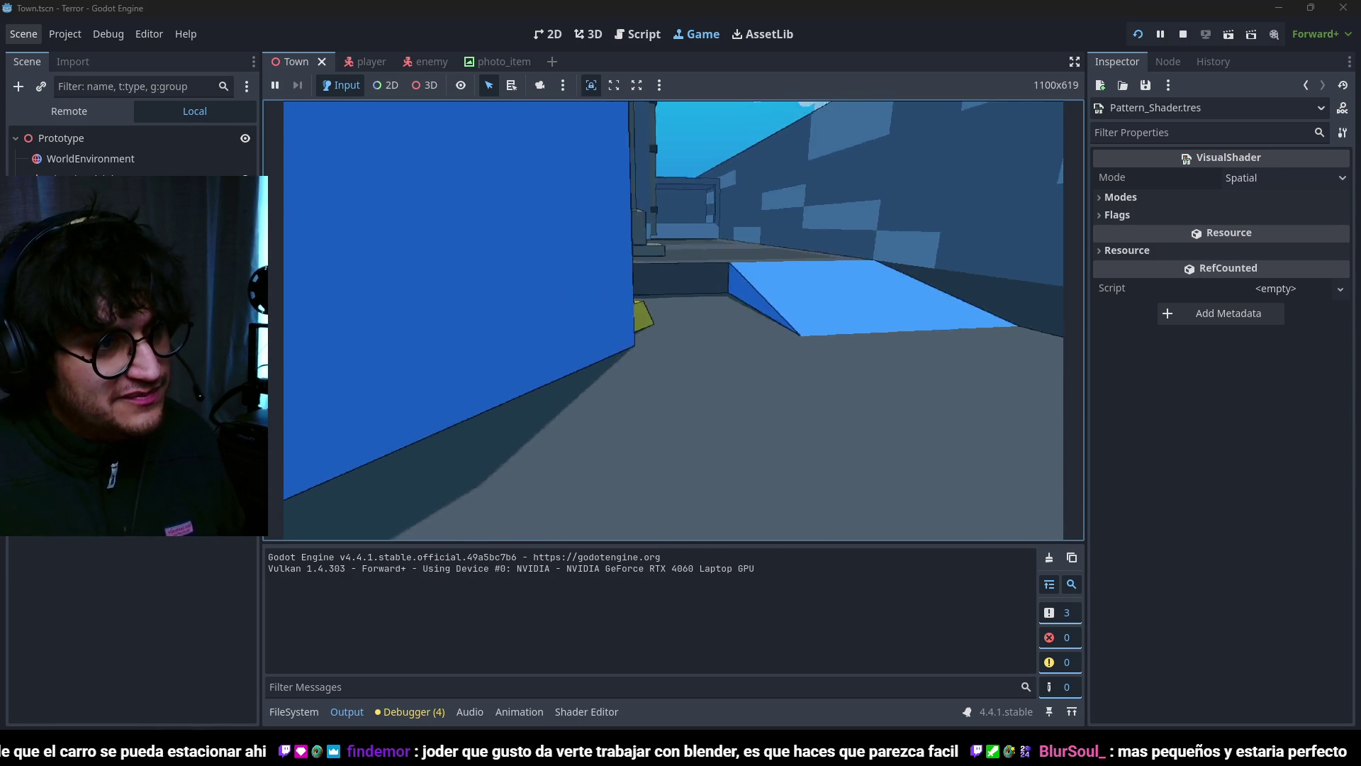
pyautogui.press('F8')
pyautogui.scroll(-5, 674, 307)
pyautogui.moveTo(793, 273)
pyautogui.mouseDown(button='middle')
pyautogui.moveTo(709, 281)
pyautogui.moveTo(838, 276)
pyautogui.moveTo(715, 262)
pyautogui.mouseUp(button='middle')
pyautogui.scroll(-3, 800, 273)
# Step: Bevel the brick cutouts on the bus-station wall to round their corners
pyautogui.hotkey('alt', 'Tab')
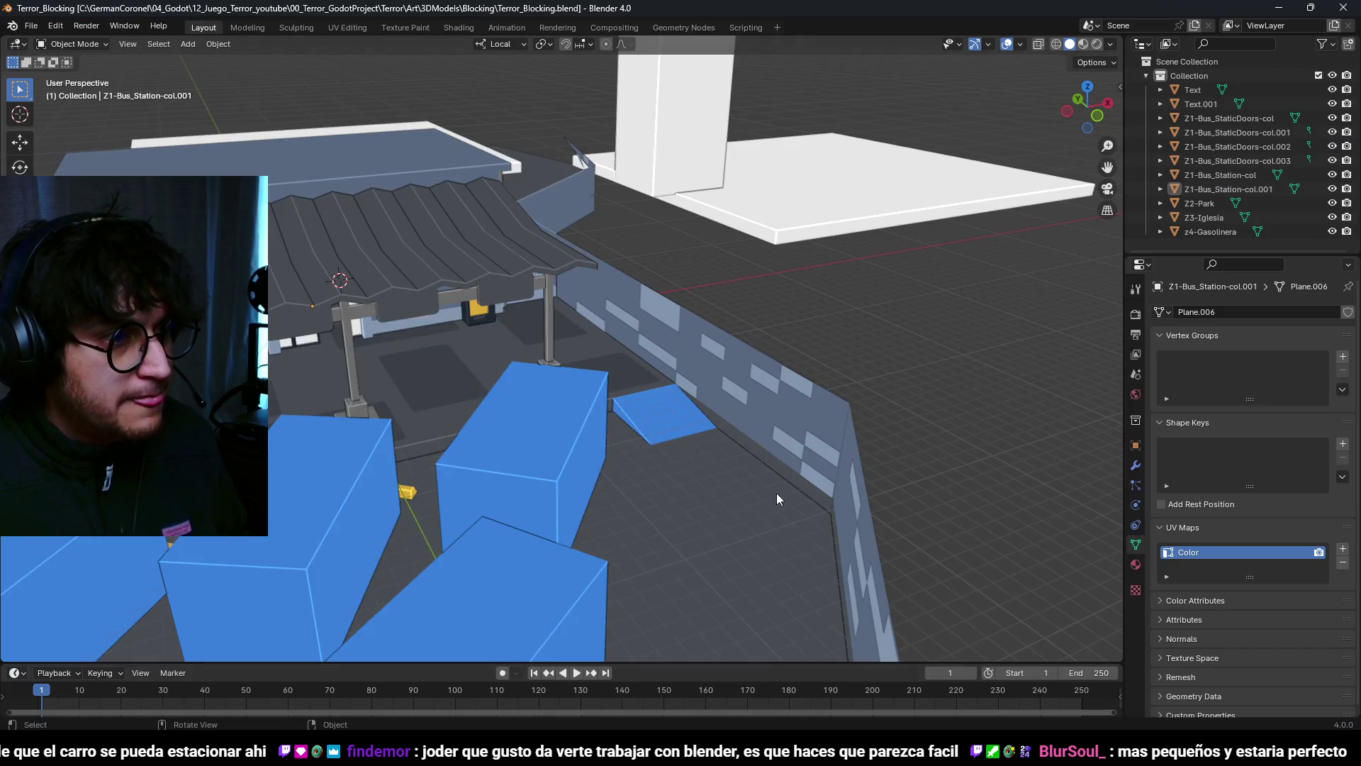
pyautogui.click(709, 367)
pyautogui.press('Tab')
pyautogui.scroll(3, 860, 404)
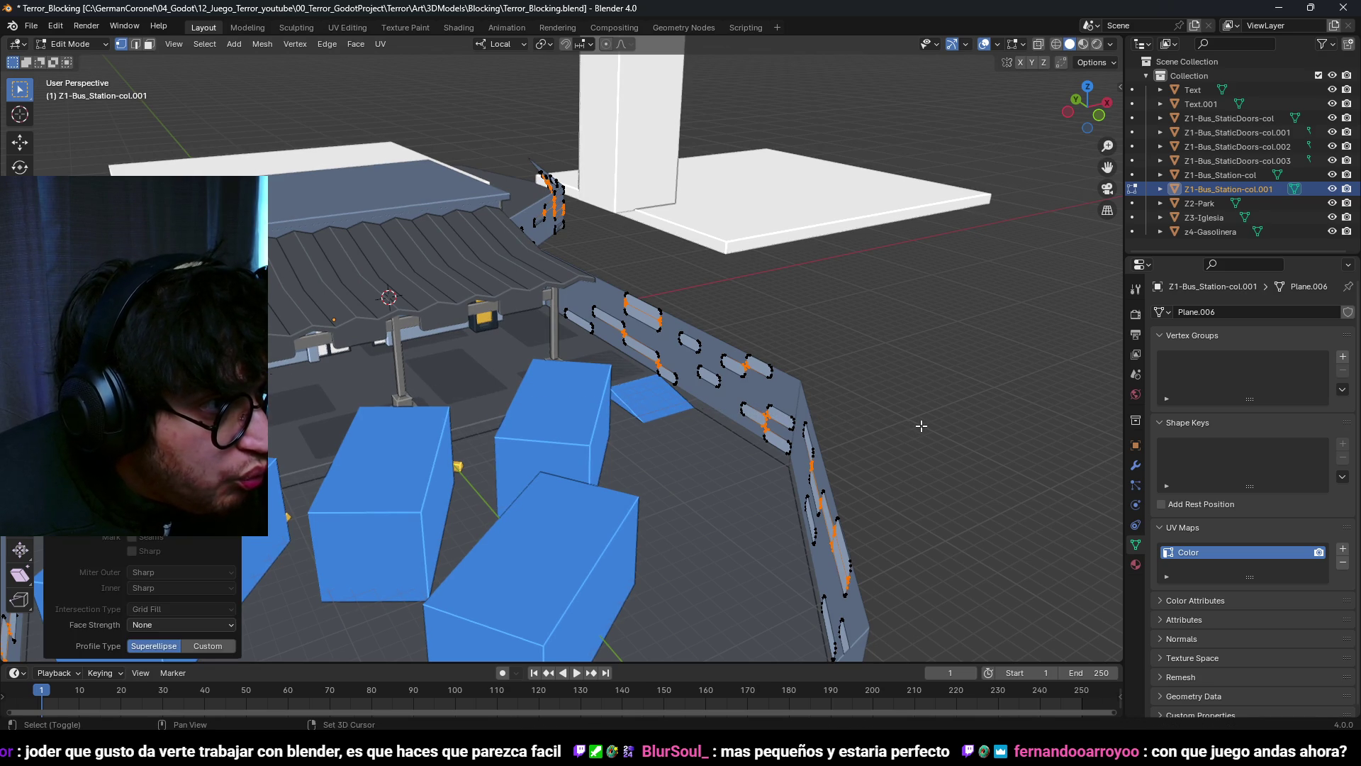
pyautogui.click(921, 426)
pyautogui.press('Tab')
pyautogui.hotkey('alt', 'a')
pyautogui.scroll(3, 729, 393)
pyautogui.moveTo(743, 376)
pyautogui.mouseDown(button='middle')
pyautogui.moveTo(683, 301)
pyautogui.moveTo(799, 325)
pyautogui.mouseUp(button='middle')
pyautogui.scroll(-5, 714, 301)
pyautogui.scroll(3, 594, 288)
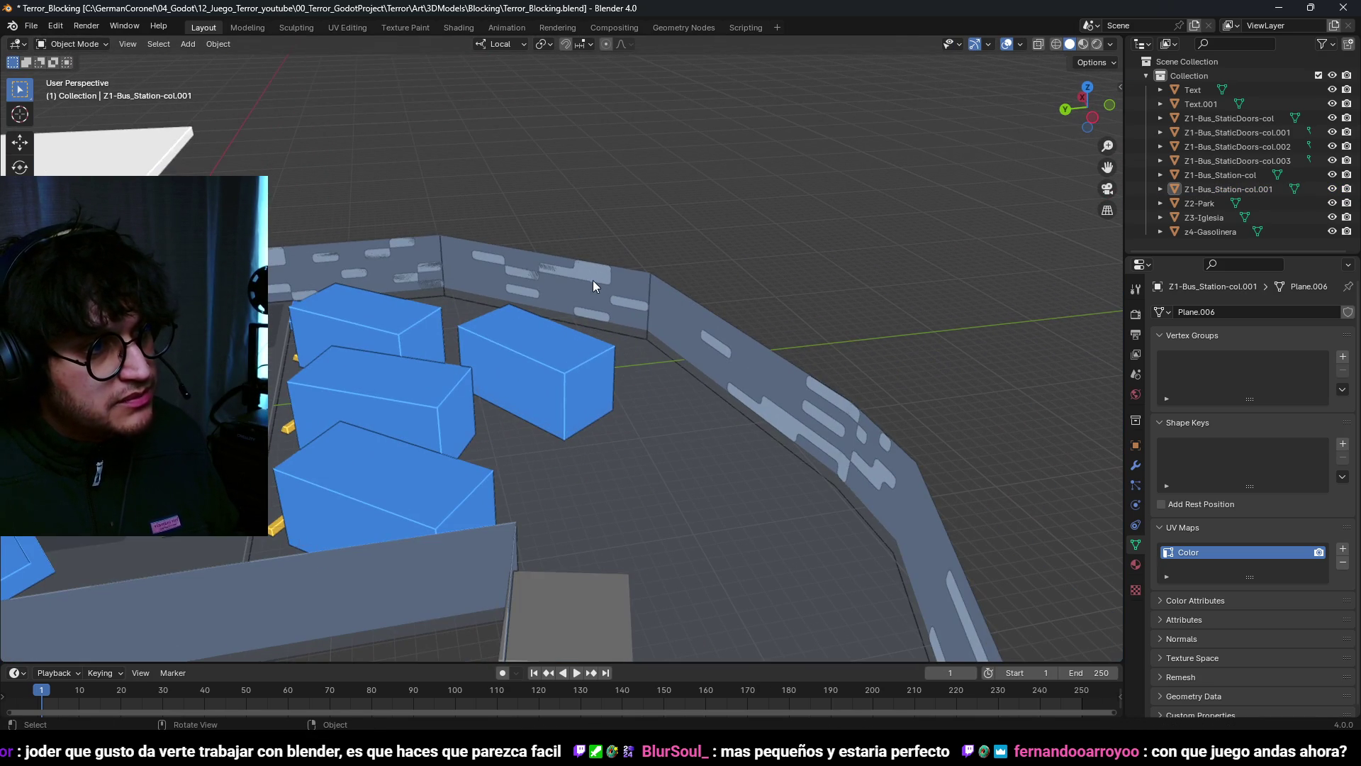
# Step: Set the pivot to Individual Origins and rescale each cutout loop around its own centre
pyautogui.click(594, 287)
pyautogui.press('Tab')
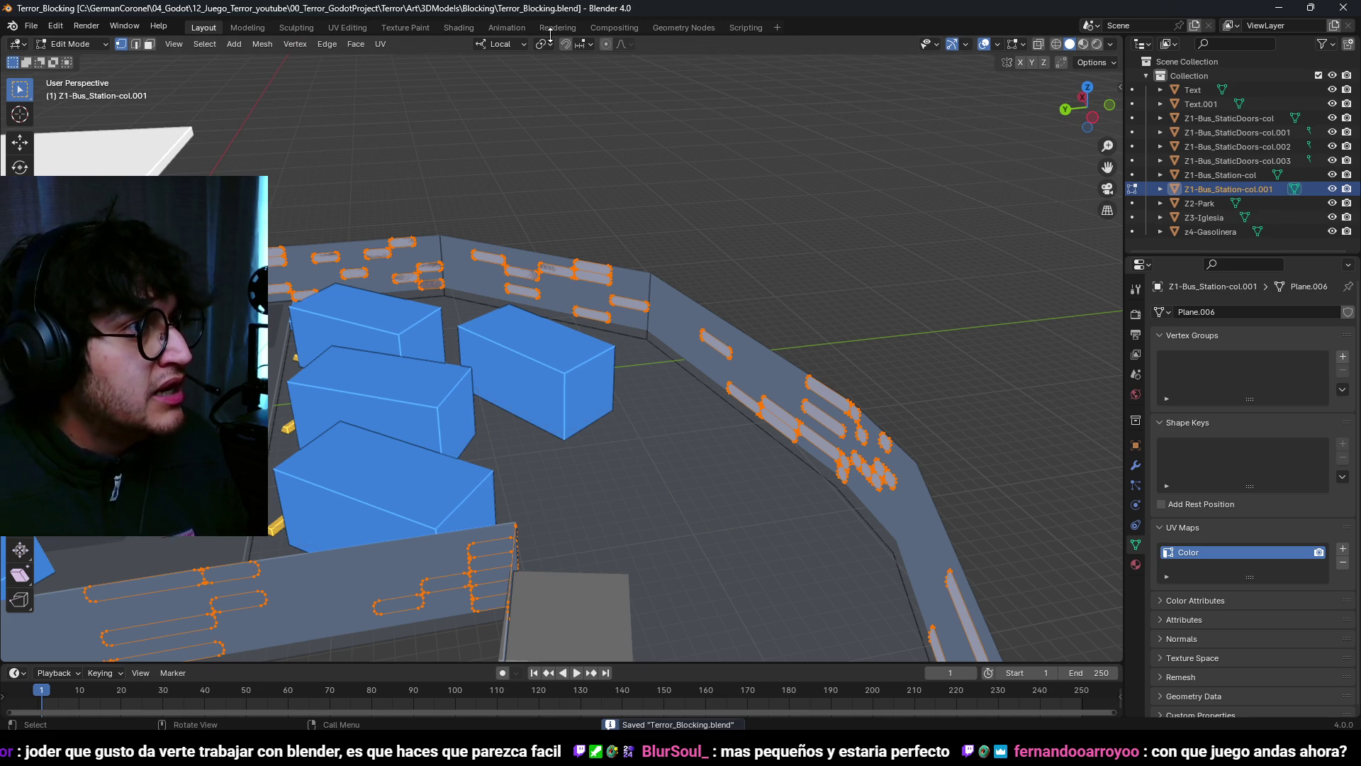
pyautogui.click(594, 110)
pyautogui.press('s')
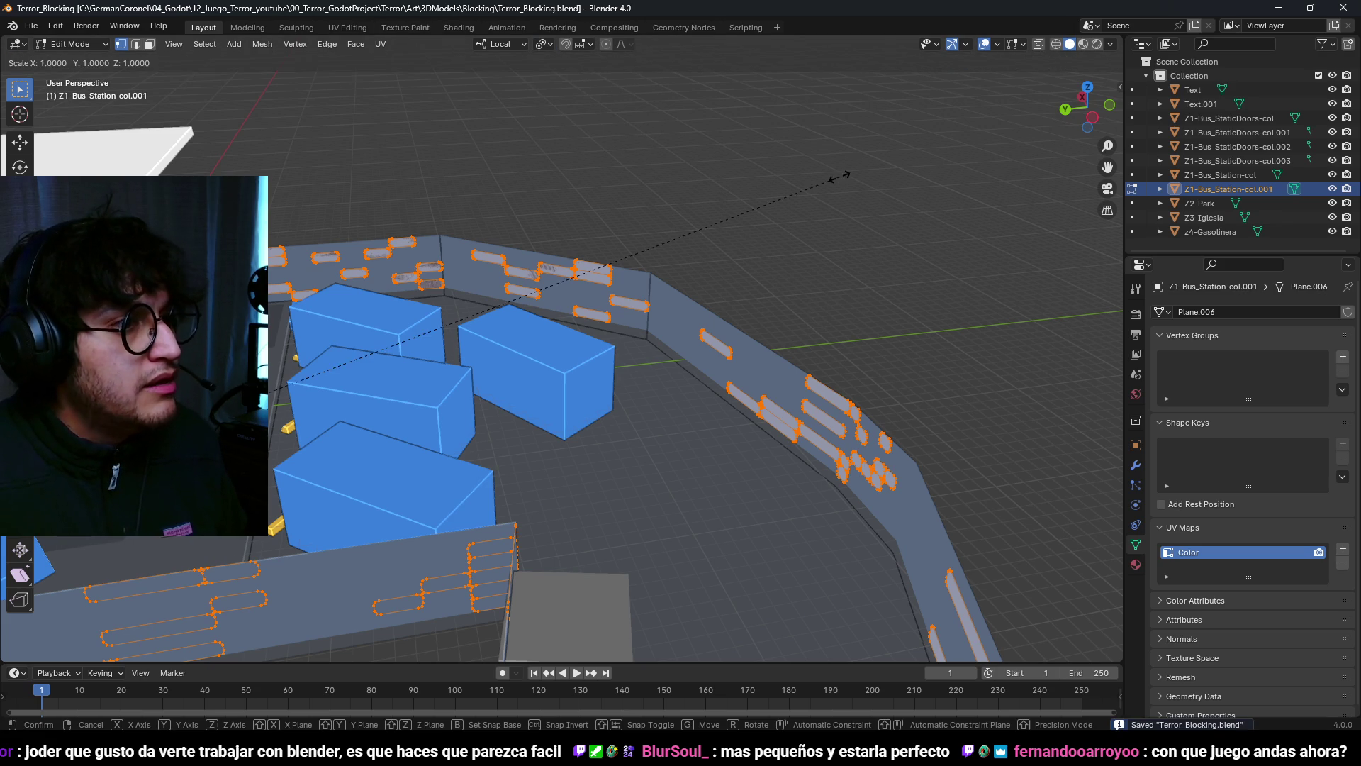
pyautogui.click(639, 325)
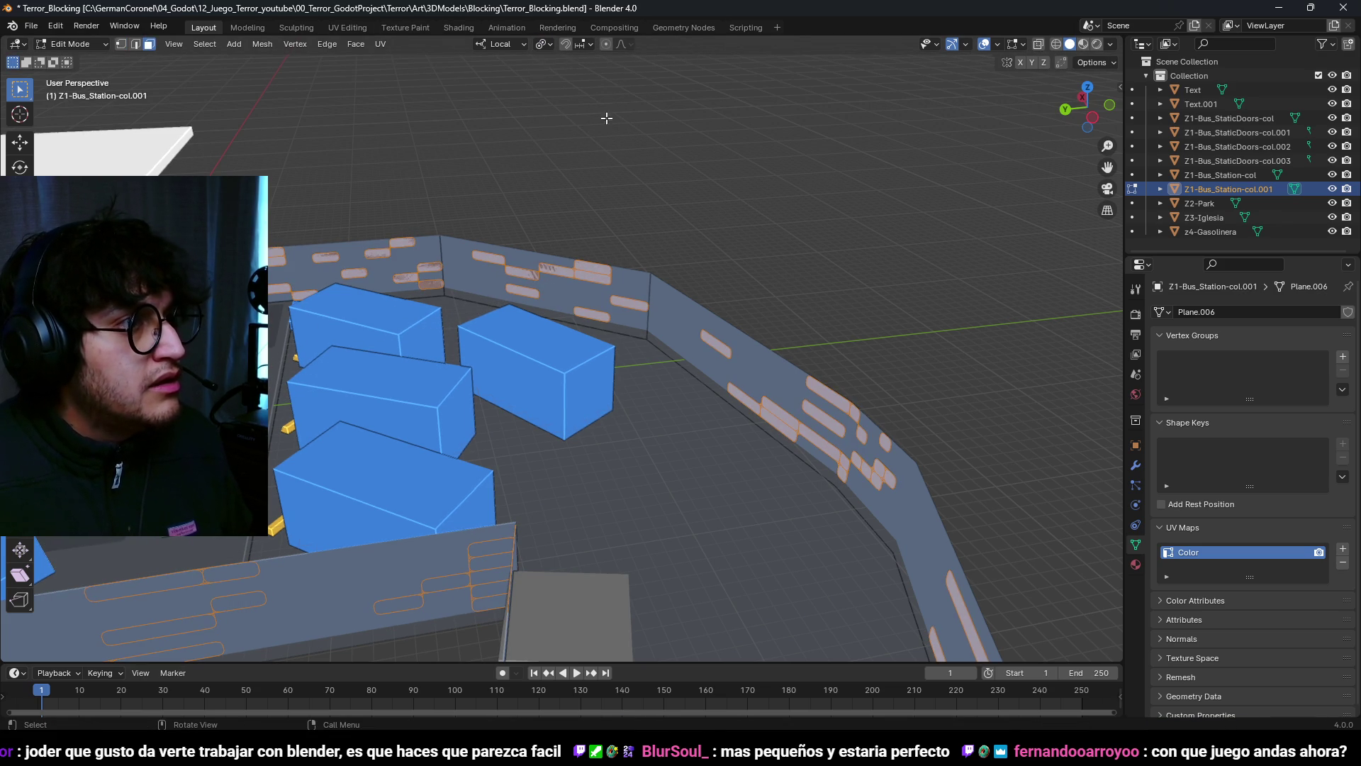
pyautogui.press('s')
pyautogui.click(833, 305)
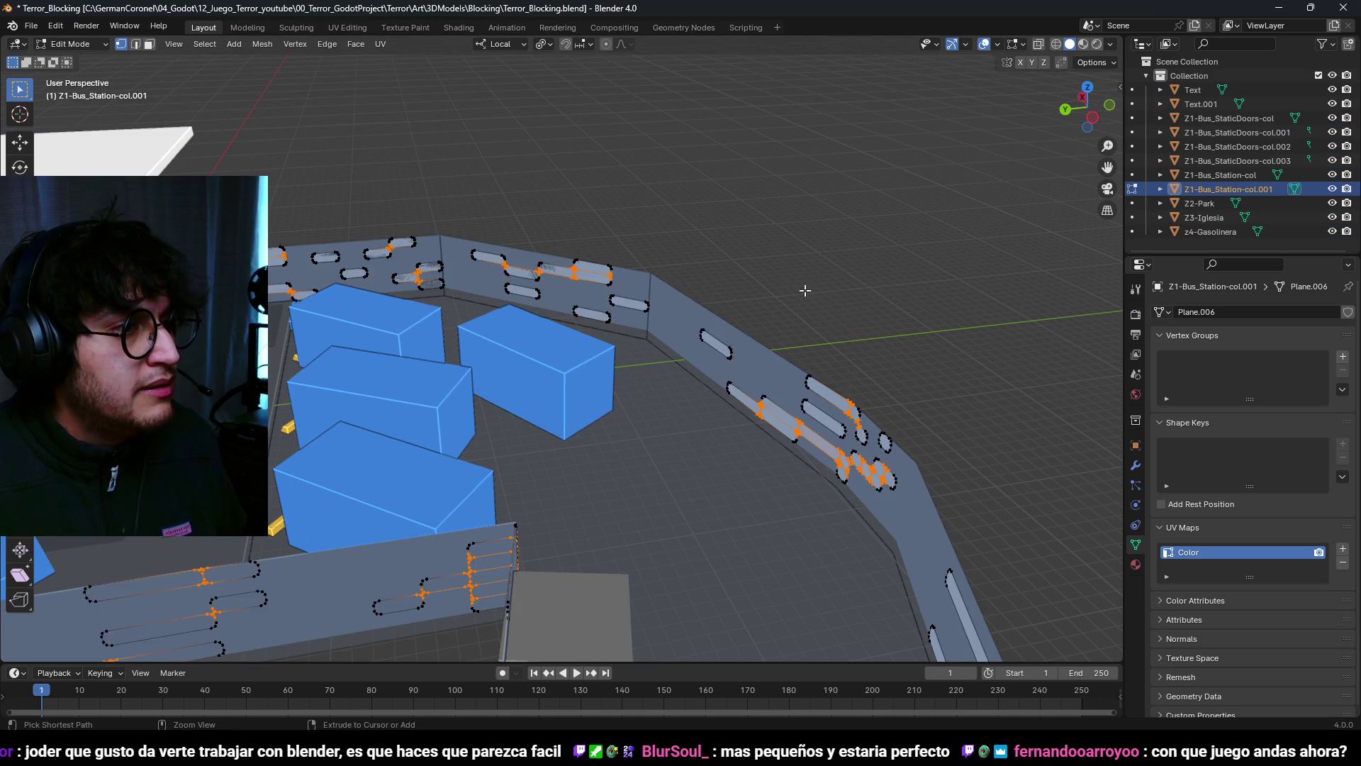
pyautogui.scroll(-3, 806, 291)
pyautogui.moveTo(734, 304)
pyautogui.mouseDown(button='middle')
pyautogui.moveTo(705, 308)
pyautogui.moveTo(772, 295)
pyautogui.moveTo(757, 291)
pyautogui.mouseUp(button='middle')
# Step: Round the corners of the wall's window cut-outs with a vertex bevel
pyautogui.hotkey('alt', 'm')
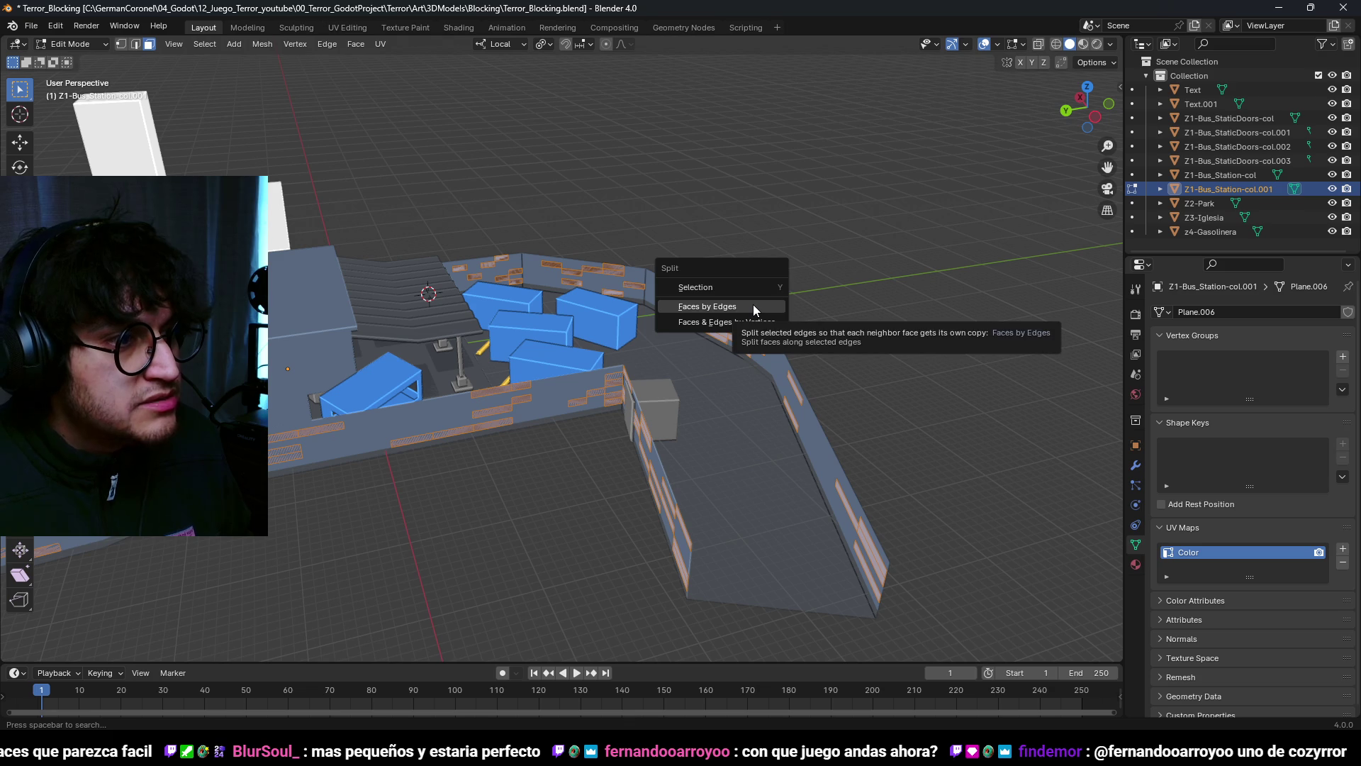
pyautogui.click(753, 304)
pyautogui.moveTo(753, 305)
pyautogui.mouseDown(button='middle')
pyautogui.moveTo(795, 324)
pyautogui.moveTo(842, 320)
pyautogui.mouseUp(button='middle')
pyautogui.press('1')
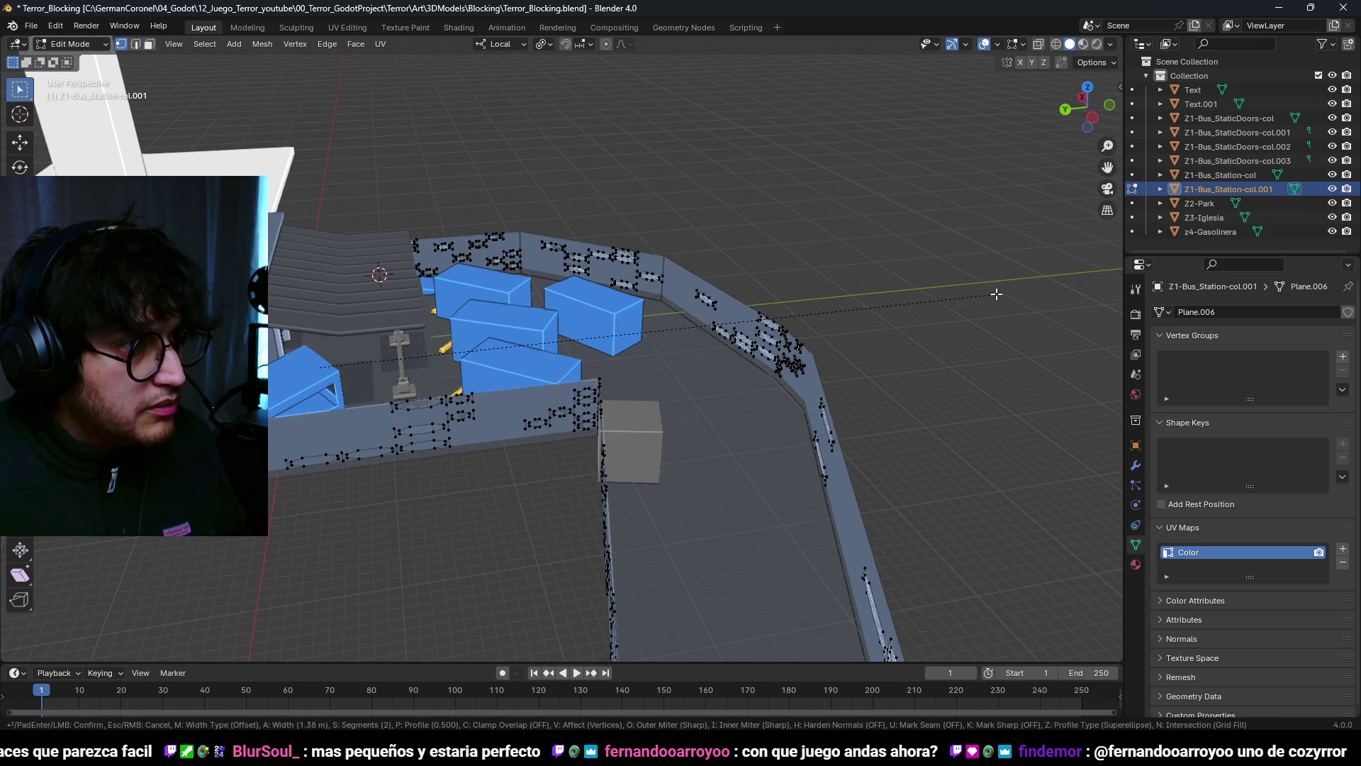
pyautogui.click(935, 294)
pyautogui.scroll(5, 852, 312)
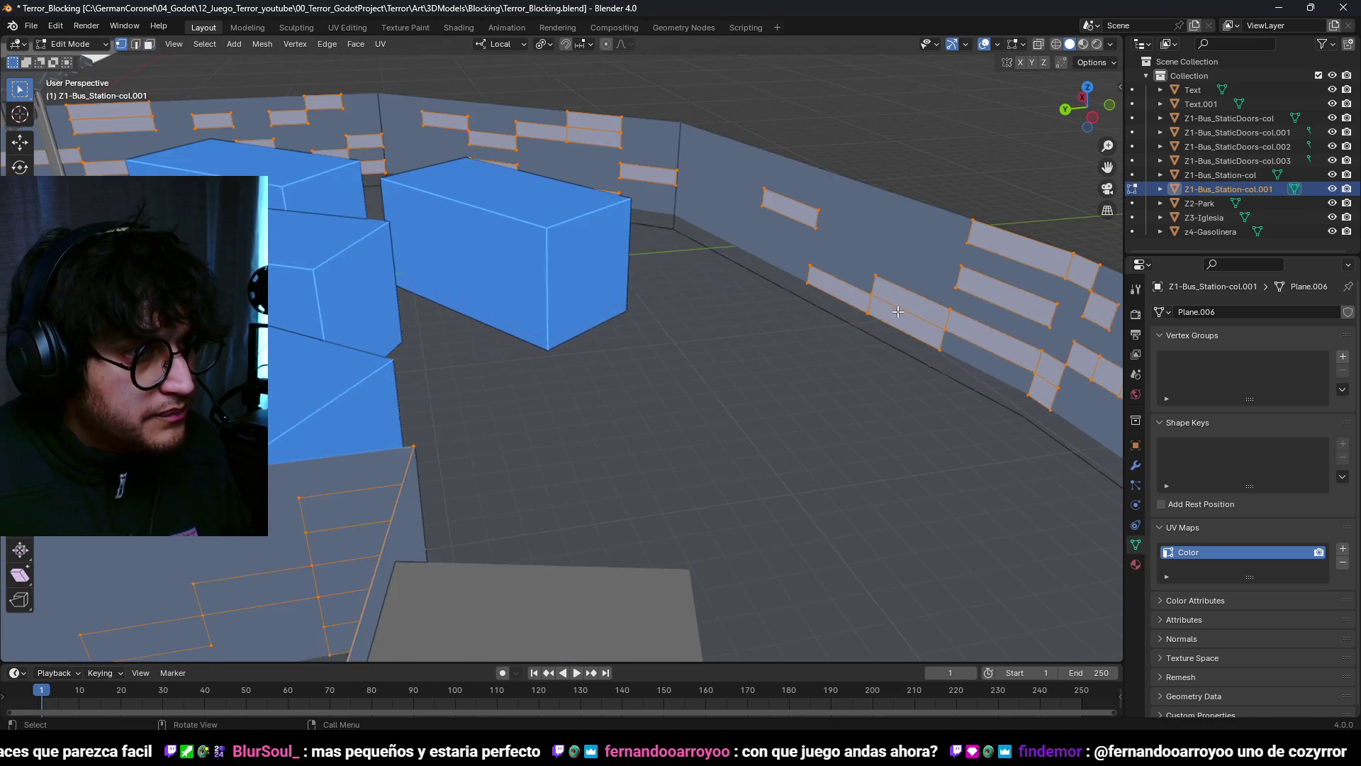
pyautogui.hotkey('ctrl', 'shift', 'b')
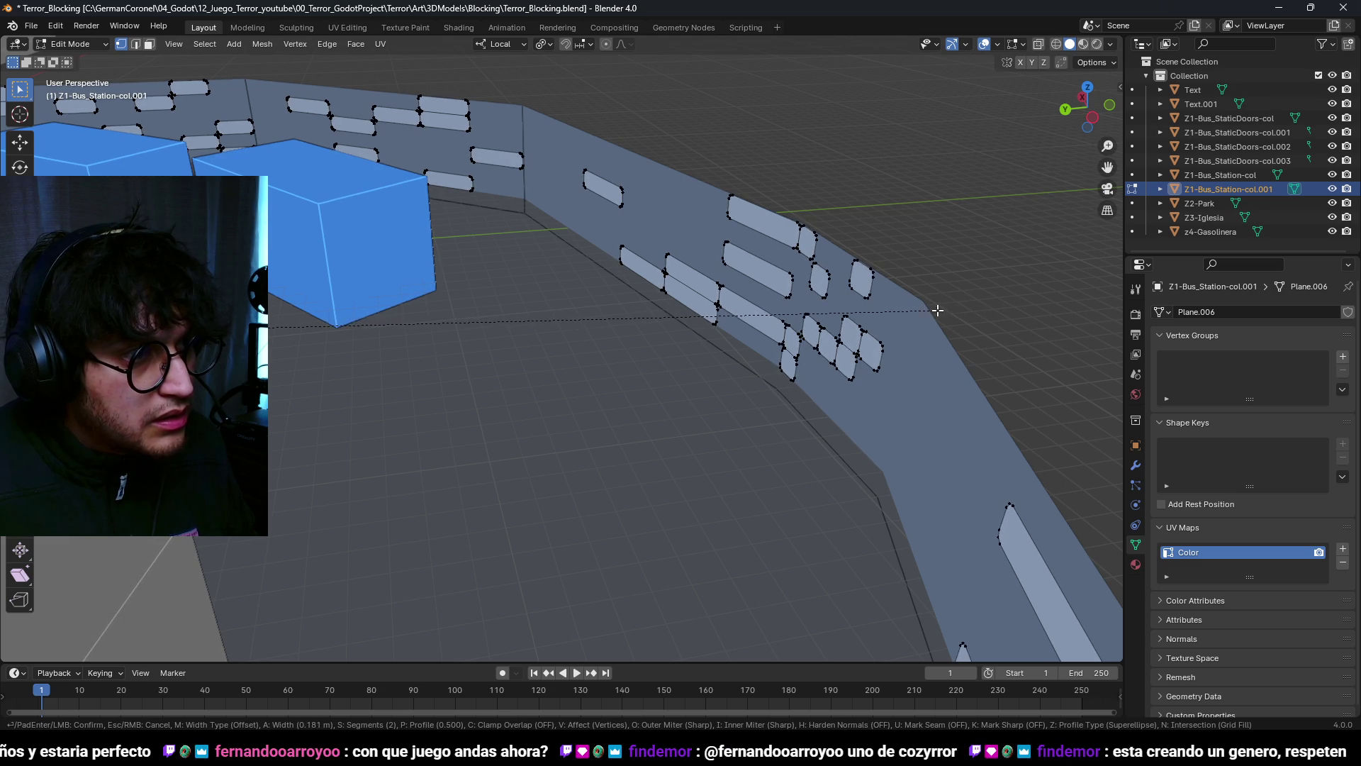
pyautogui.click(939, 309)
pyautogui.scroll(-3, 842, 304)
pyautogui.scroll(5, 725, 183)
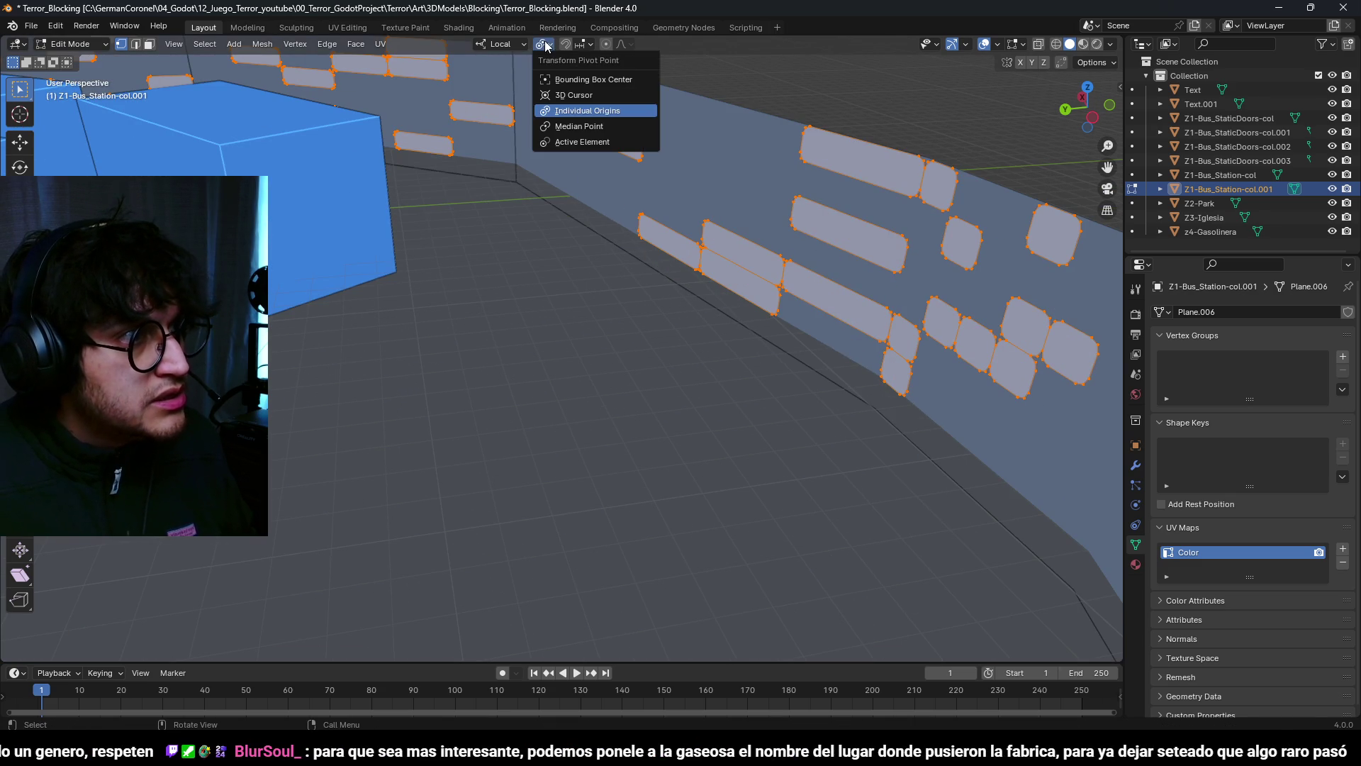
# Step: Shrink each window outline to about 0.905 around its own centre using Individual Origins
pyautogui.click(582, 114)
pyautogui.press('s')
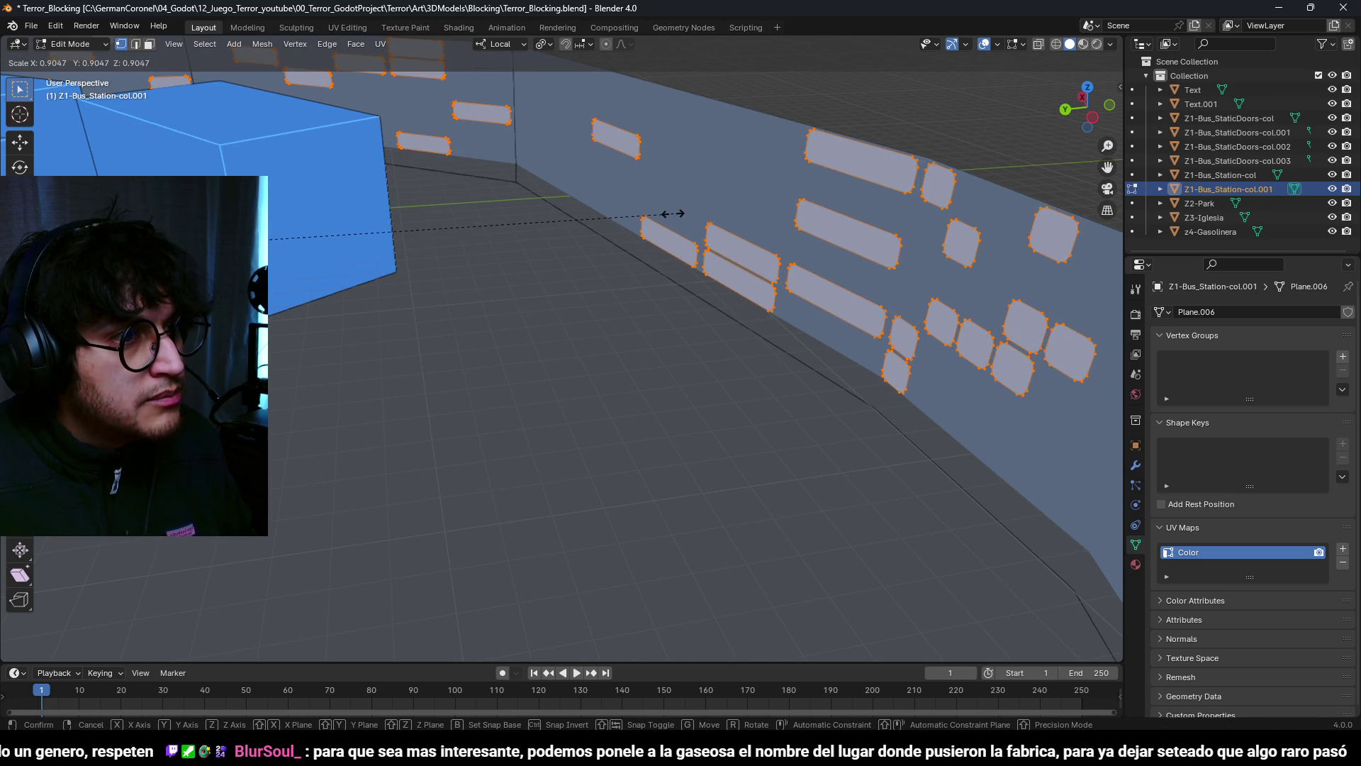
pyautogui.click(599, 219)
pyautogui.click(572, 225)
# Step: Return to Object Mode and save the blend file
pyautogui.moveTo(571, 225)
pyautogui.mouseDown(button='middle')
pyautogui.moveTo(655, 325)
pyautogui.moveTo(565, 346)
pyautogui.moveTo(512, 284)
pyautogui.moveTo(585, 267)
pyautogui.moveTo(550, 287)
pyautogui.mouseUp(button='middle')
pyautogui.scroll(-3, 654, 324)
pyautogui.press('Tab')
pyautogui.hotkey('ctrl', 's')
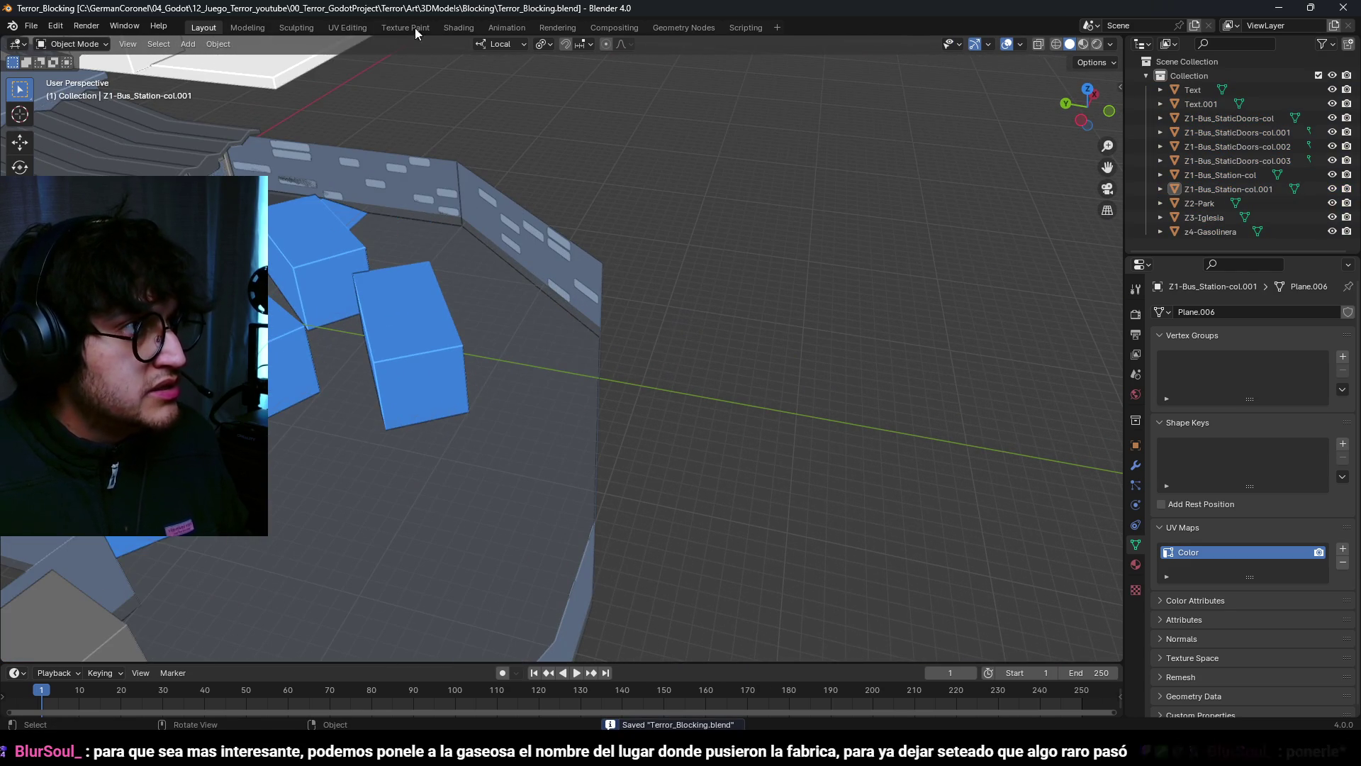
# Step: Inspect the station wall face's ColorAtlas mapping in the UV Editing workspace, then switch to Krita
pyautogui.scroll(-3, 379, 41)
pyautogui.moveTo(378, 41)
pyautogui.mouseDown(button='middle')
pyautogui.moveTo(455, 175)
pyautogui.moveTo(378, 32)
pyautogui.mouseUp(button='middle')
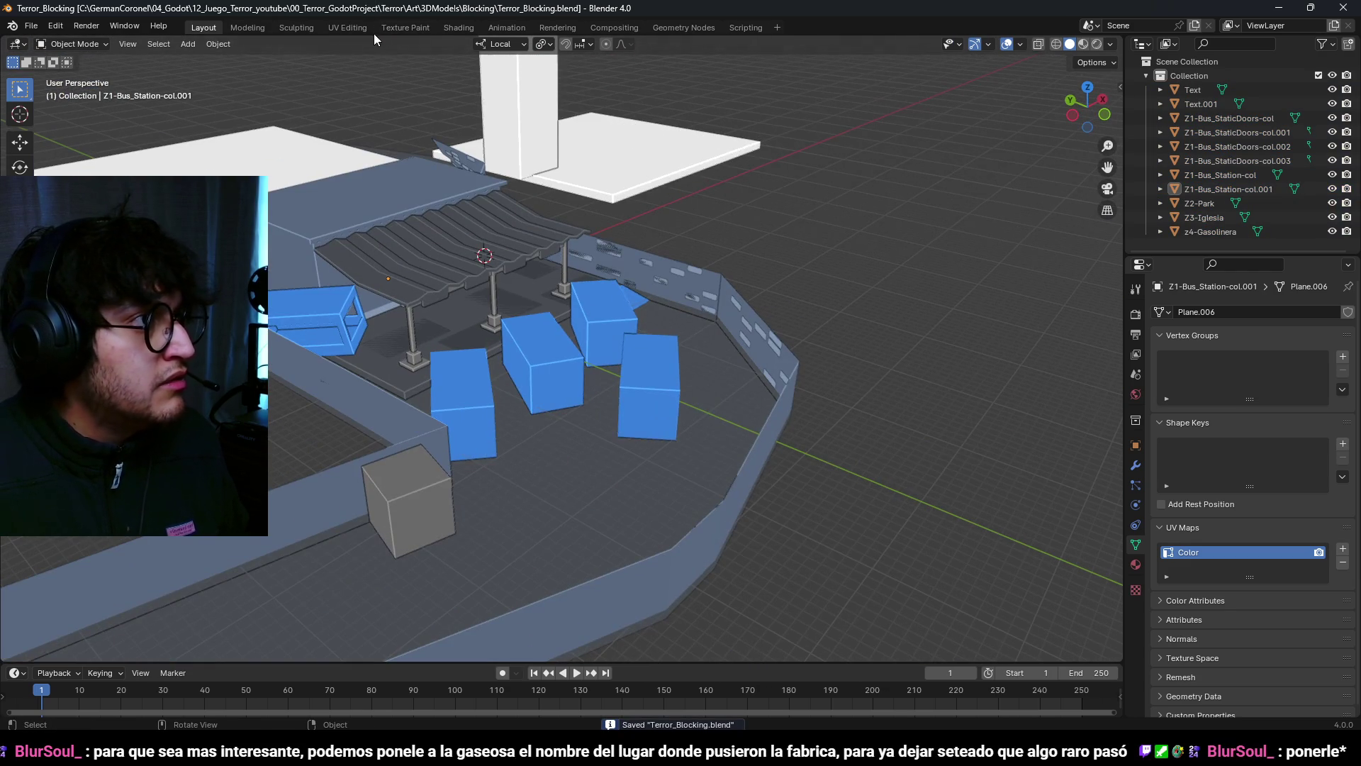
pyautogui.click(355, 27)
pyautogui.scroll(2, 811, 385)
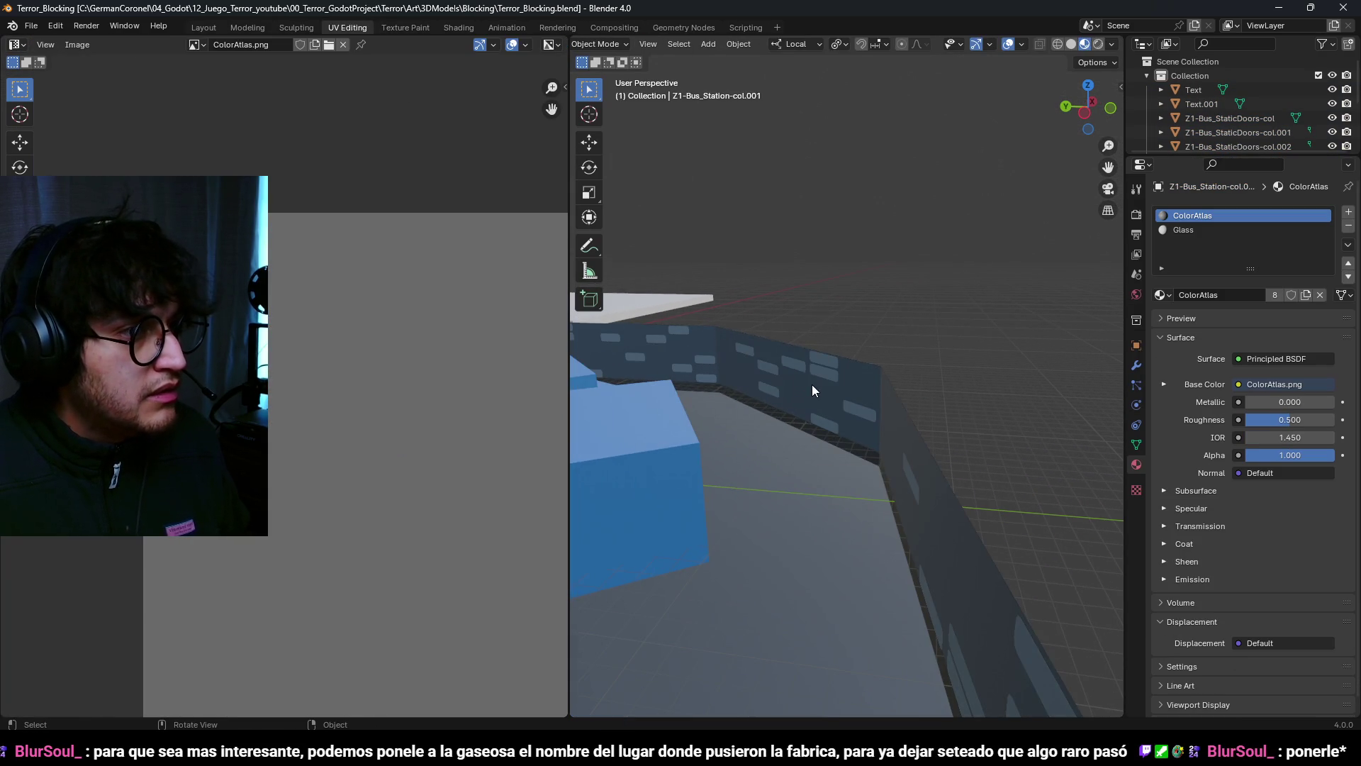
pyautogui.click(822, 393)
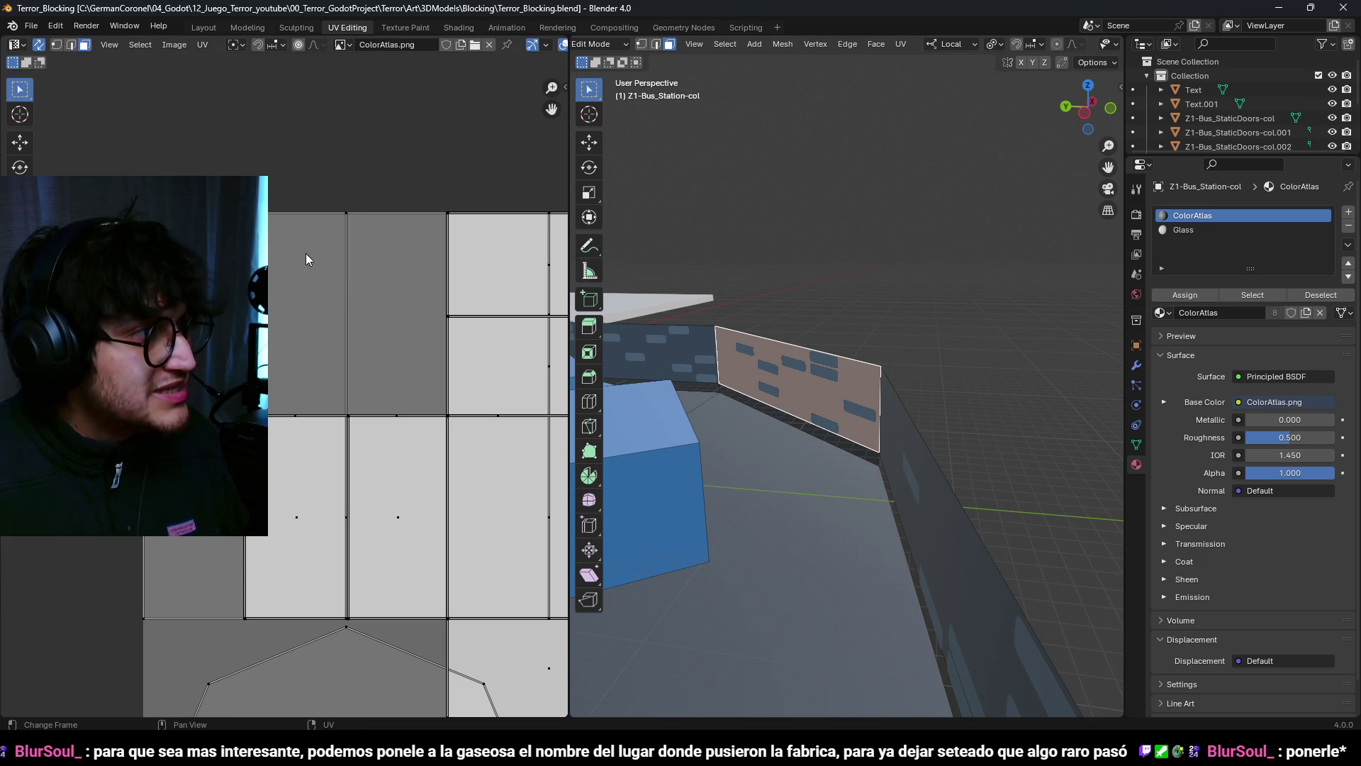
pyautogui.moveTo(816, 390); pyautogui.dragTo(837, 383, button='middle')
pyautogui.press('Tab')
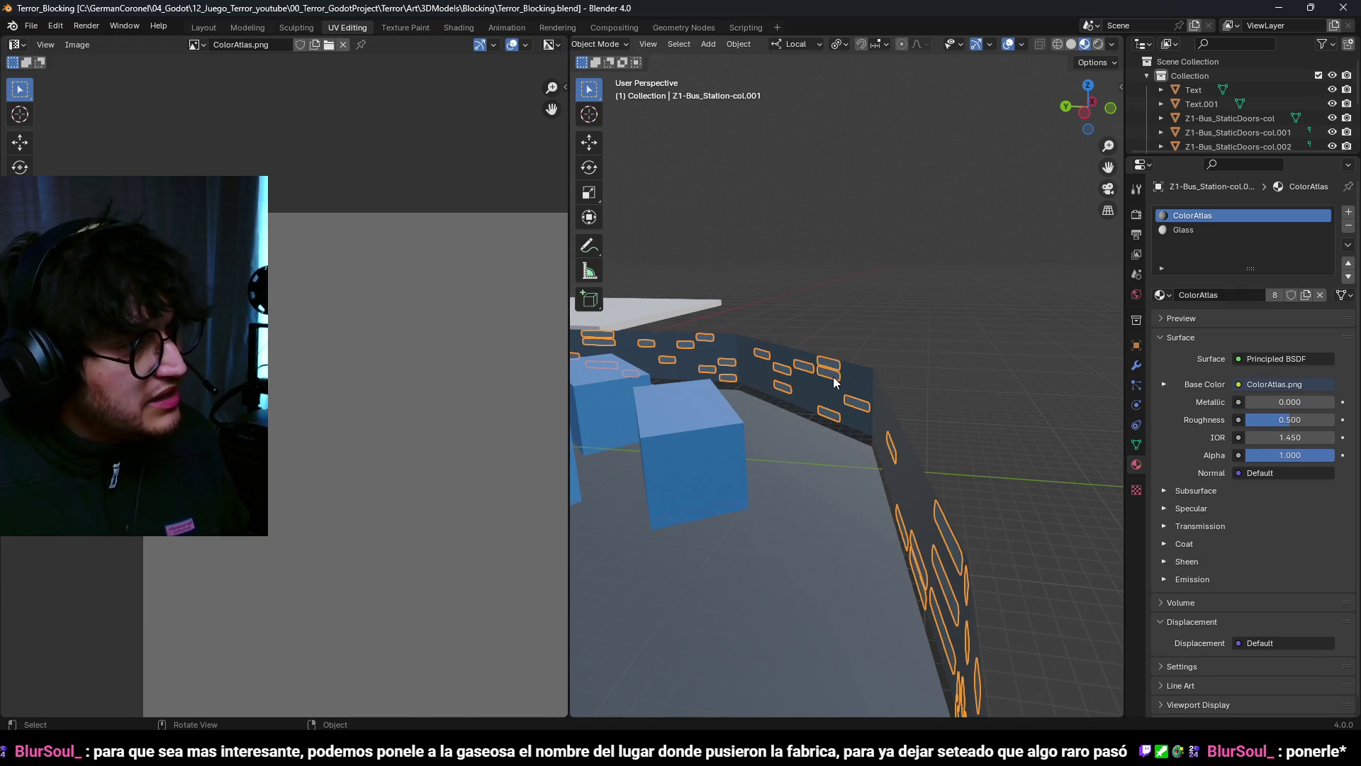
pyautogui.press('Tab')
pyautogui.moveTo(849, 394)
pyautogui.mouseDown(button='middle')
pyautogui.moveTo(823, 403)
pyautogui.moveTo(895, 389)
pyautogui.moveTo(876, 428)
pyautogui.moveTo(966, 465)
pyautogui.moveTo(815, 440)
pyautogui.moveTo(777, 470)
pyautogui.moveTo(746, 389)
pyautogui.moveTo(1109, 376)
pyautogui.moveTo(973, 398)
pyautogui.moveTo(802, 392)
pyautogui.moveTo(963, 415)
pyautogui.mouseUp(button='middle')
pyautogui.scroll(2, 963, 414)
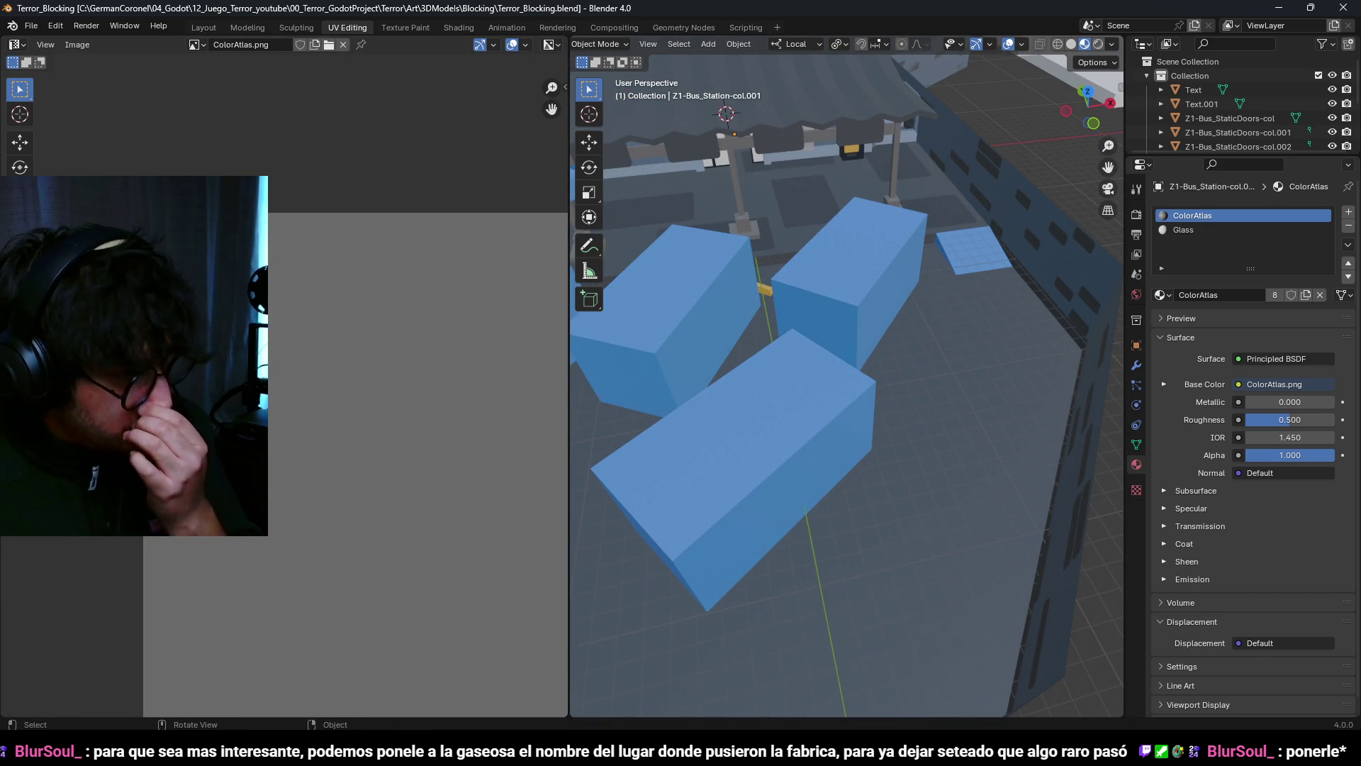
pyautogui.hotkey('alt', 'Tab')
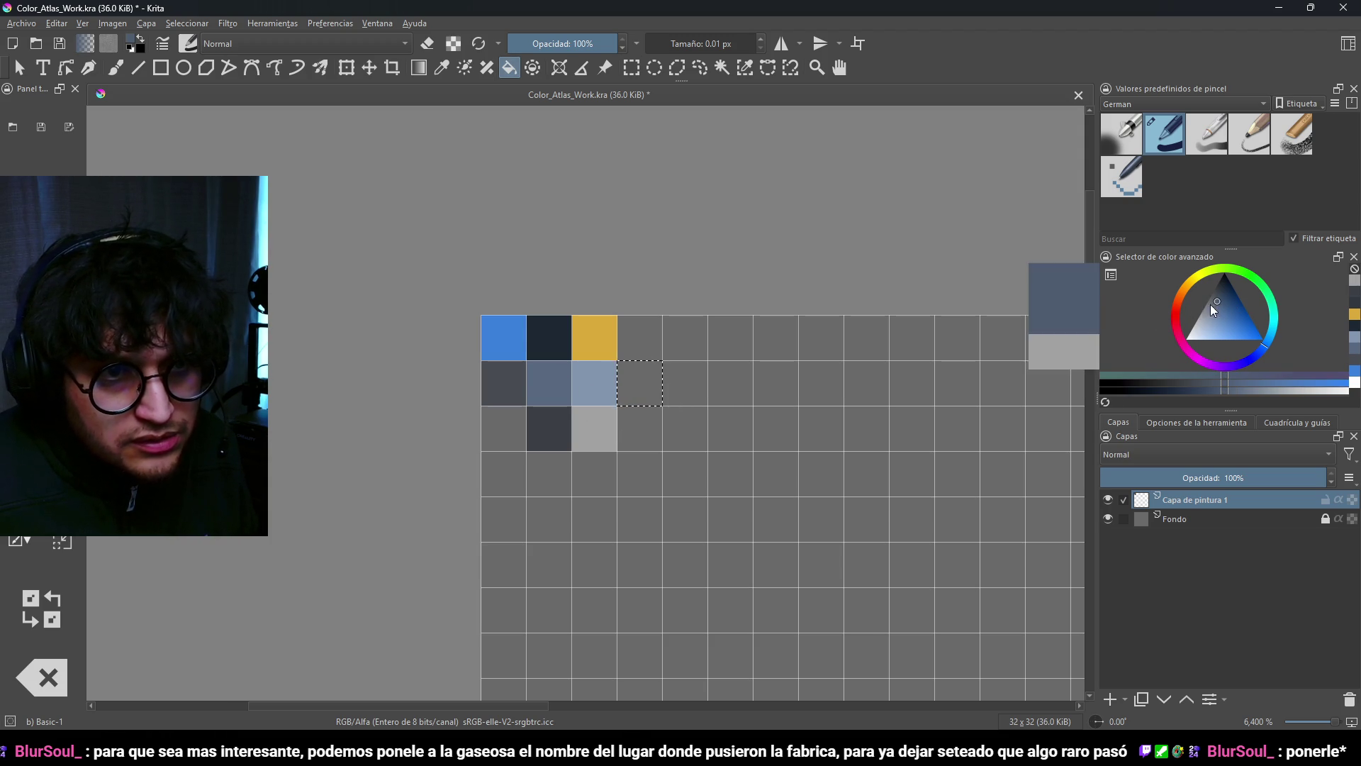
# Step: Save the Krita atlas and export it over ColorAtlas.png, then return to Blender
pyautogui.click(25, 24)
pyautogui.click(71, 162)
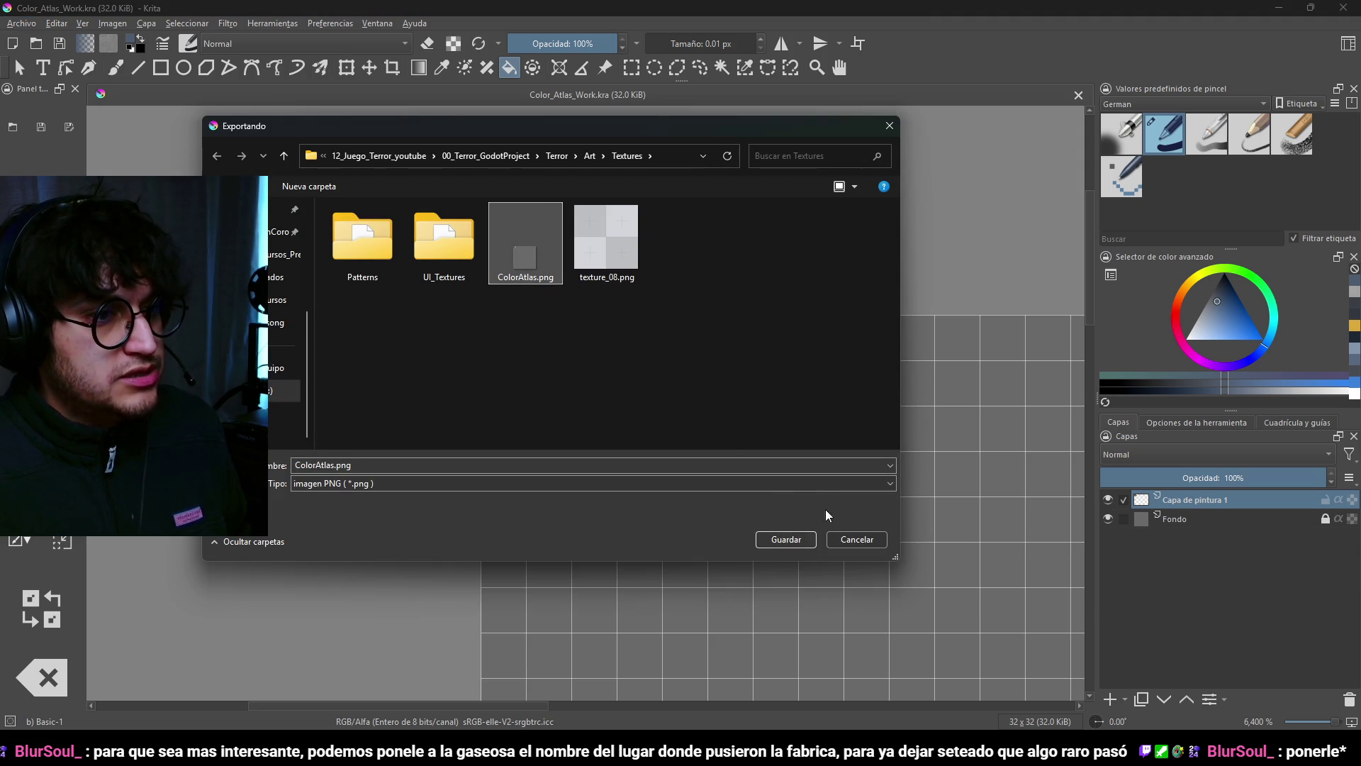
pyautogui.click(786, 539)
pyautogui.click(769, 372)
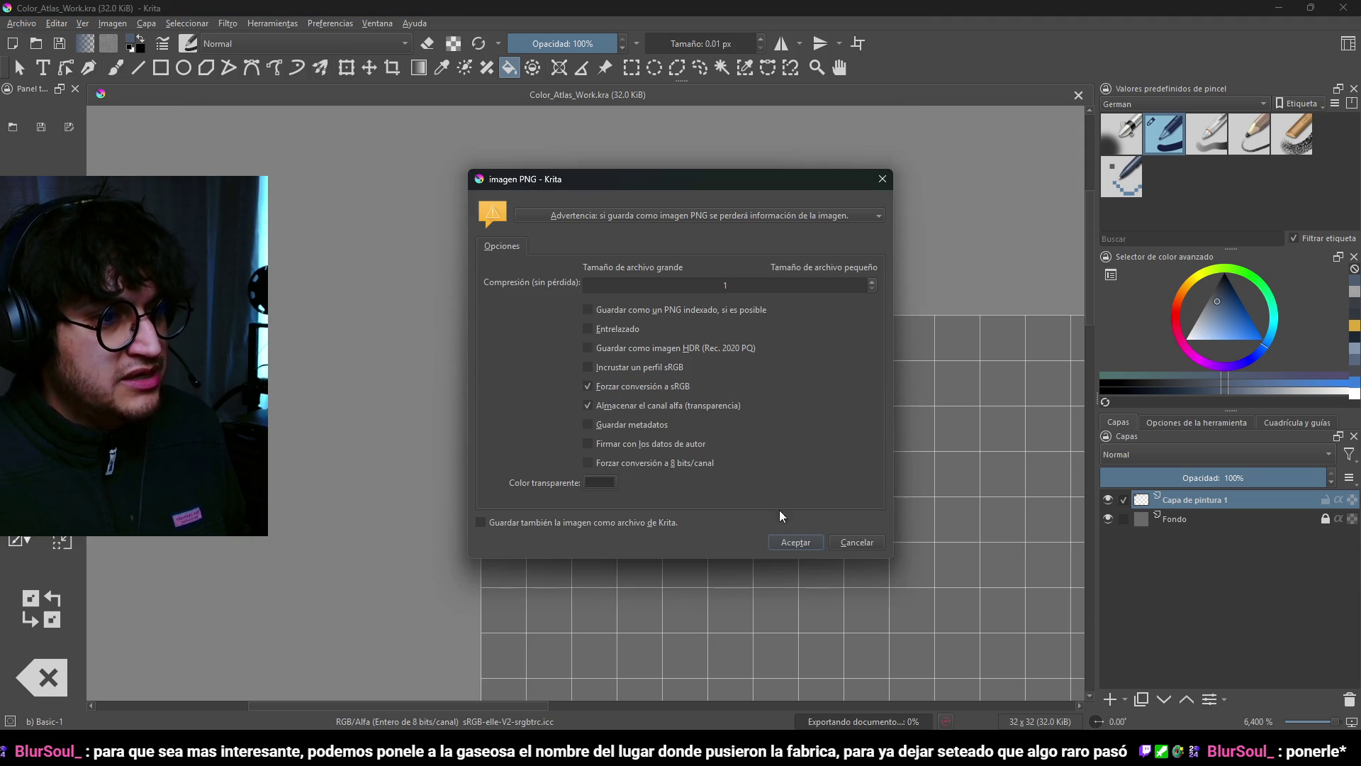
pyautogui.click(792, 542)
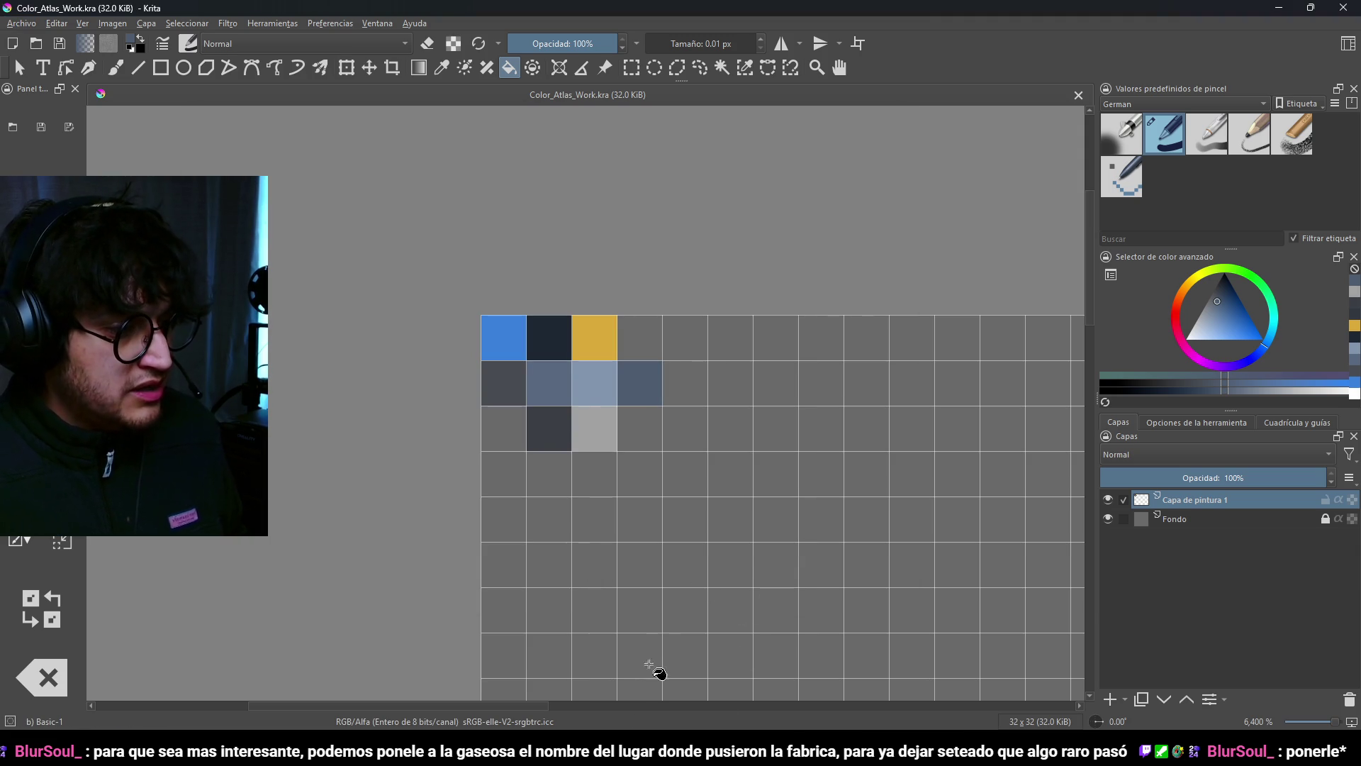
pyautogui.hotkey('alt', 'Tab')
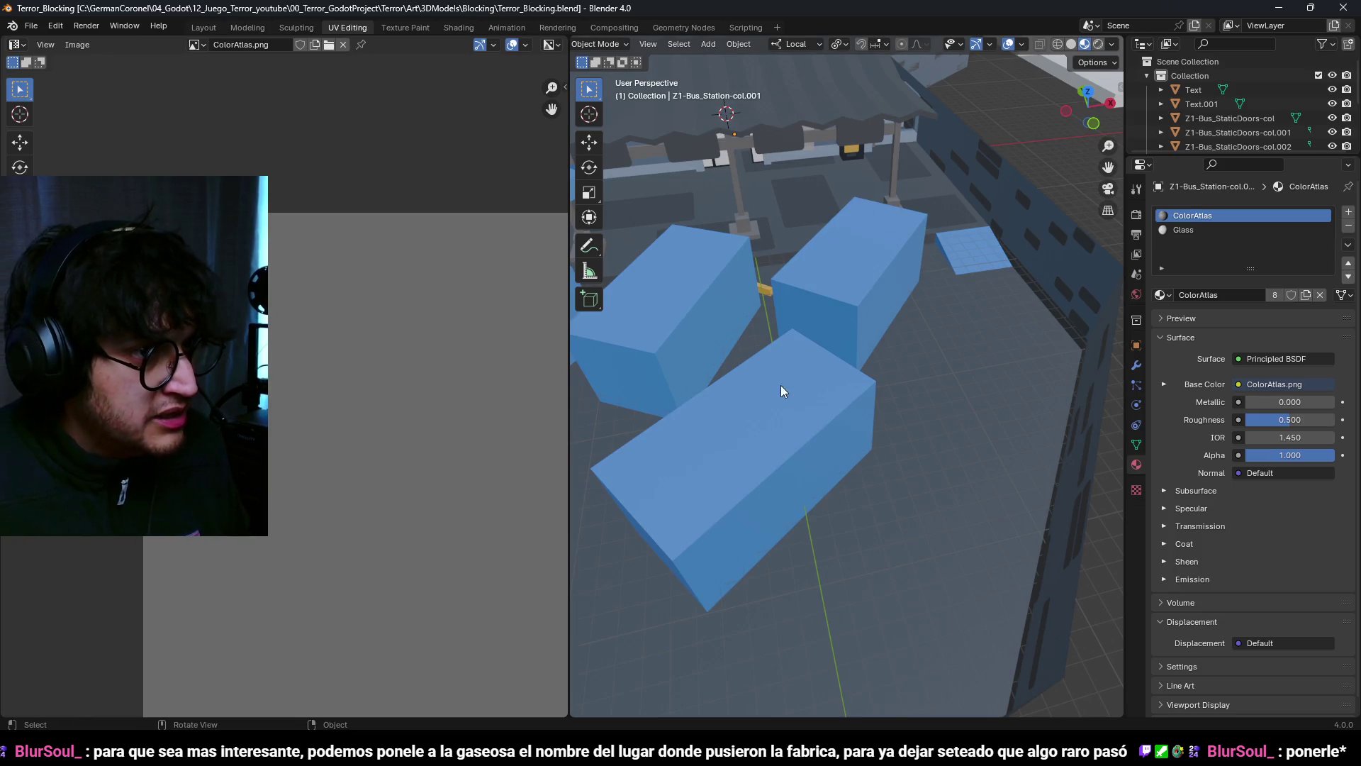
# Step: Check the station wall's window faces in Edit Mode, save the blend file and switch to Godot
pyautogui.scroll(-2, 755, 395)
pyautogui.click(1014, 329)
pyautogui.press('Tab')
pyautogui.press('Tab')
pyautogui.click(1013, 262)
pyautogui.press('Tab')
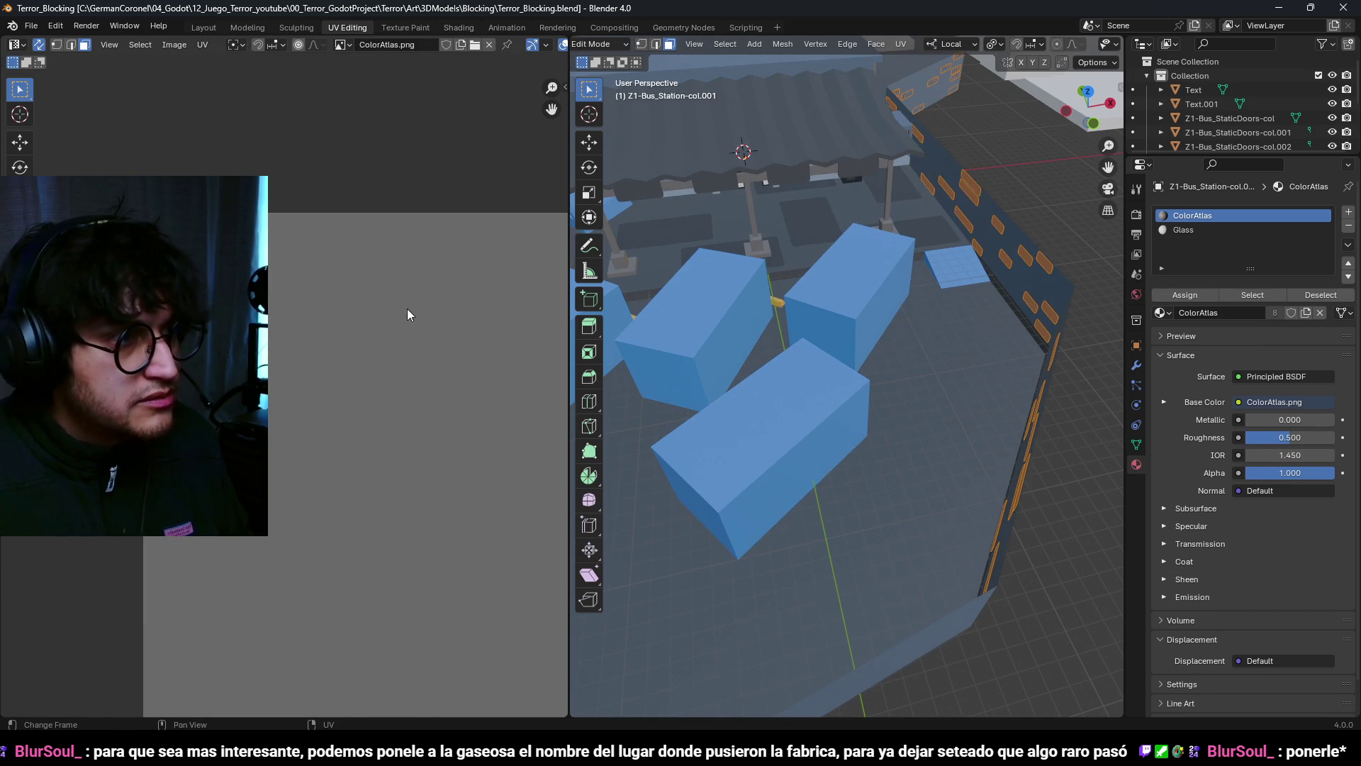
pyautogui.press('Tab')
pyautogui.moveTo(1002, 329)
pyautogui.mouseDown(button='middle')
pyautogui.moveTo(782, 313)
pyautogui.moveTo(879, 271)
pyautogui.moveTo(942, 370)
pyautogui.moveTo(769, 352)
pyautogui.moveTo(933, 450)
pyautogui.moveTo(961, 402)
pyautogui.moveTo(856, 377)
pyautogui.mouseUp(button='middle')
pyautogui.hotkey('ctrl', 's')
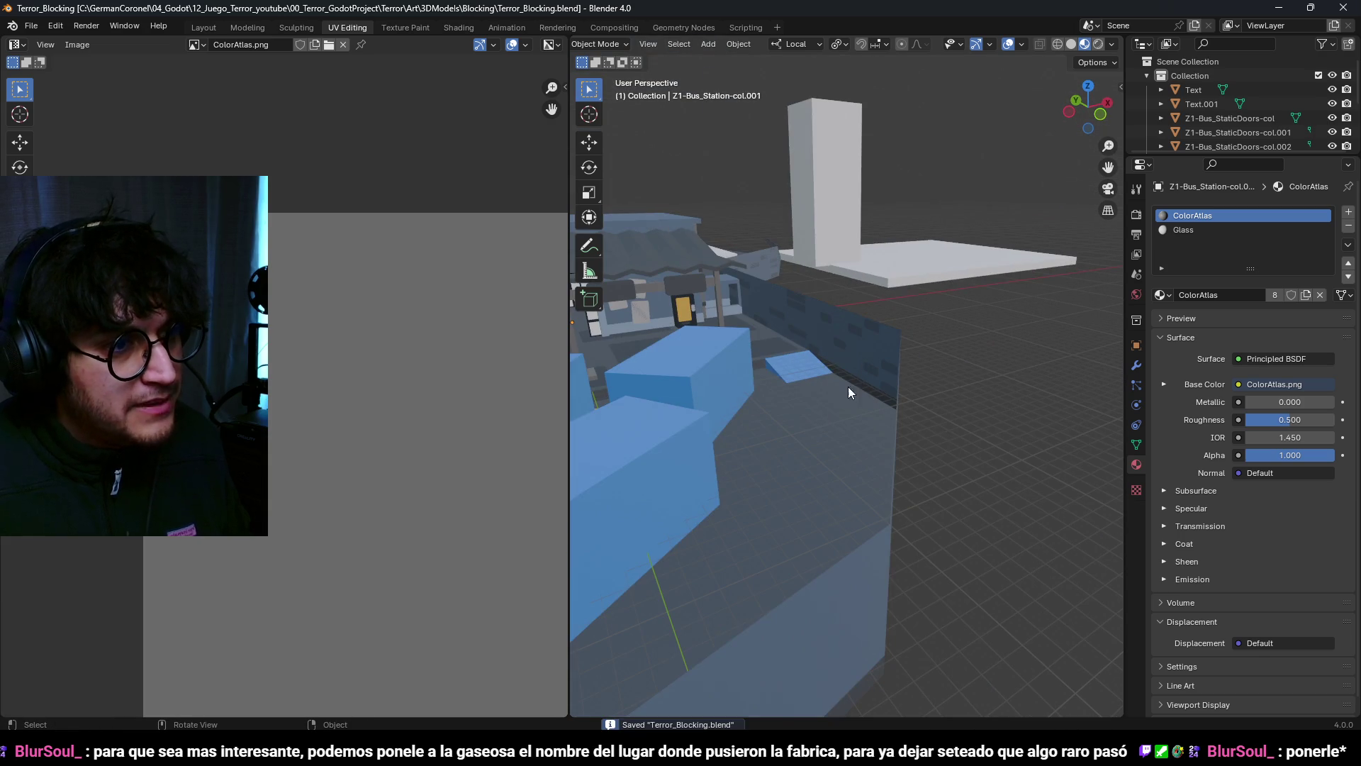
pyautogui.hotkey('alt', 'Tab')
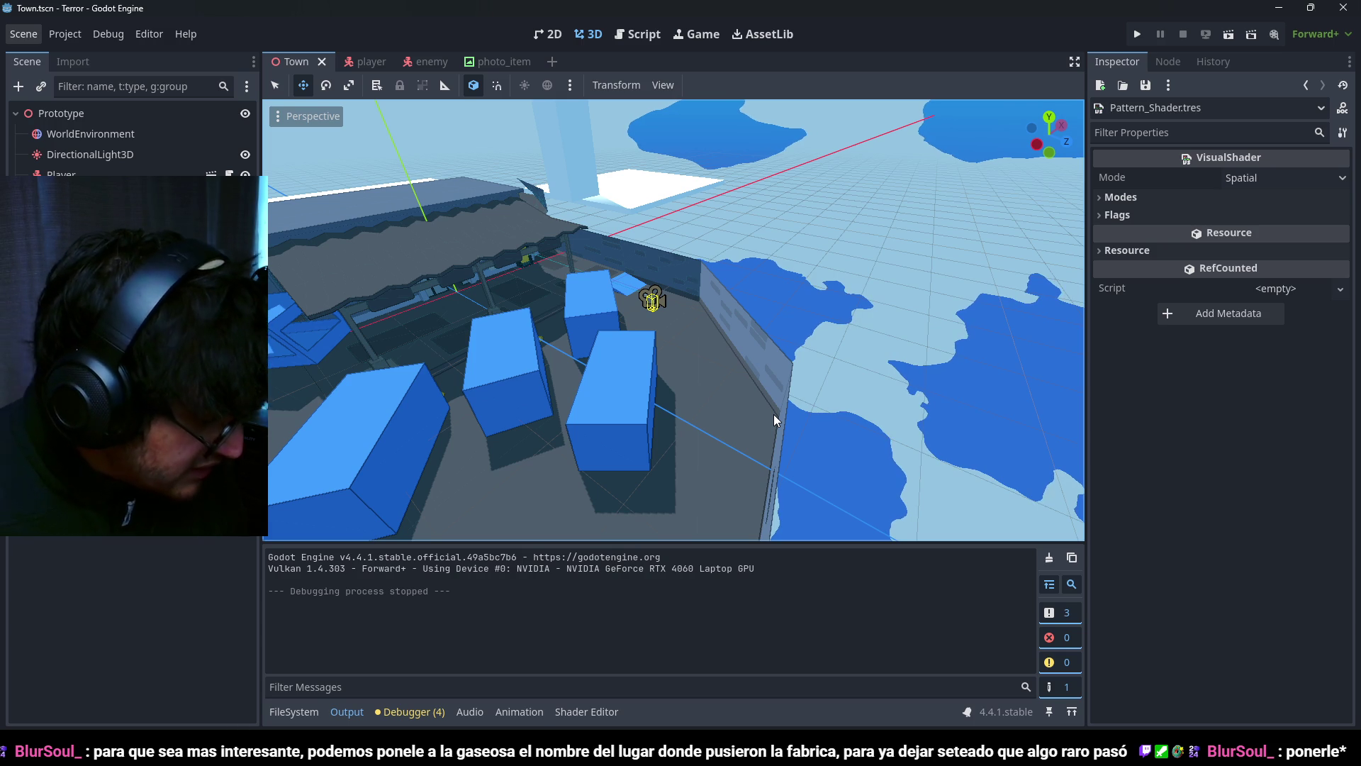
# Step: Run the game and walk along the long wall past the blue building to the vending machine
pyautogui.scroll(-4, 780, 306)
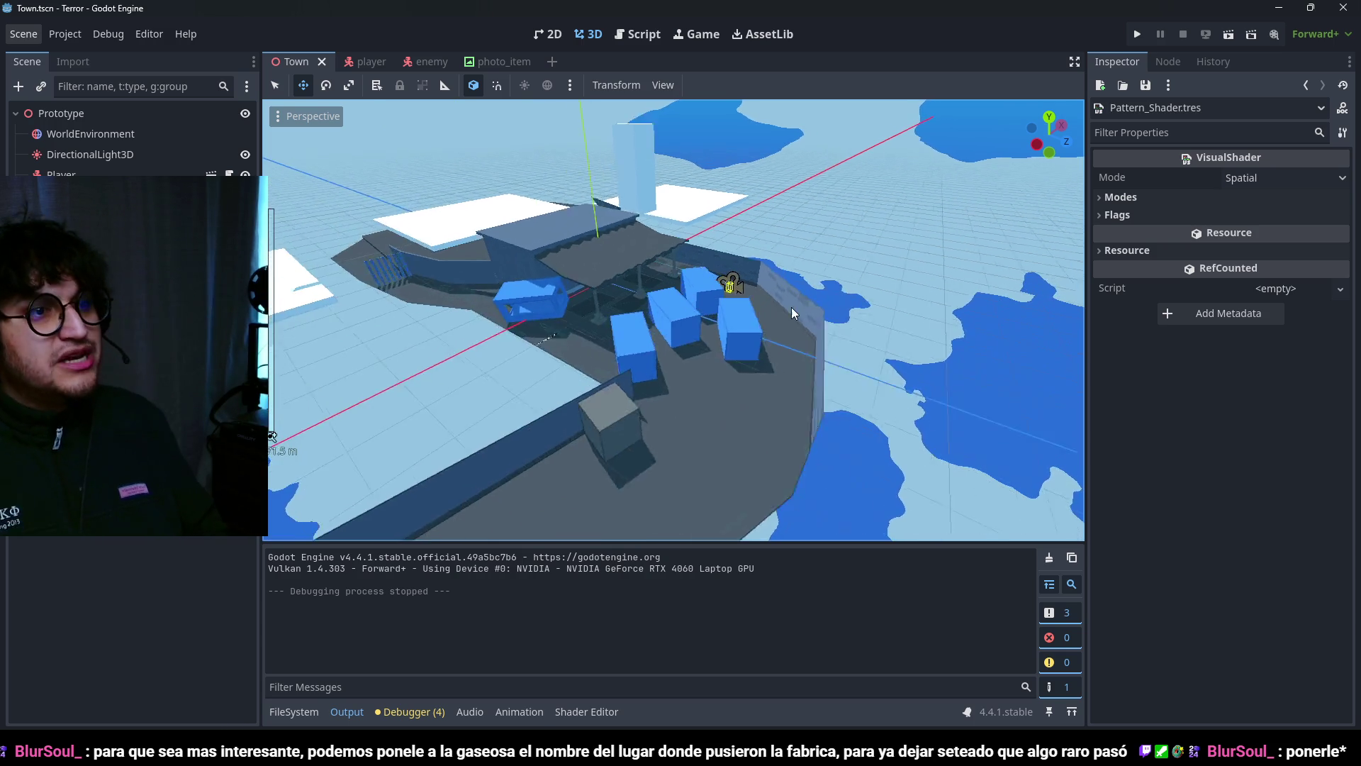
pyautogui.scroll(3, 793, 312)
pyautogui.press('F5')
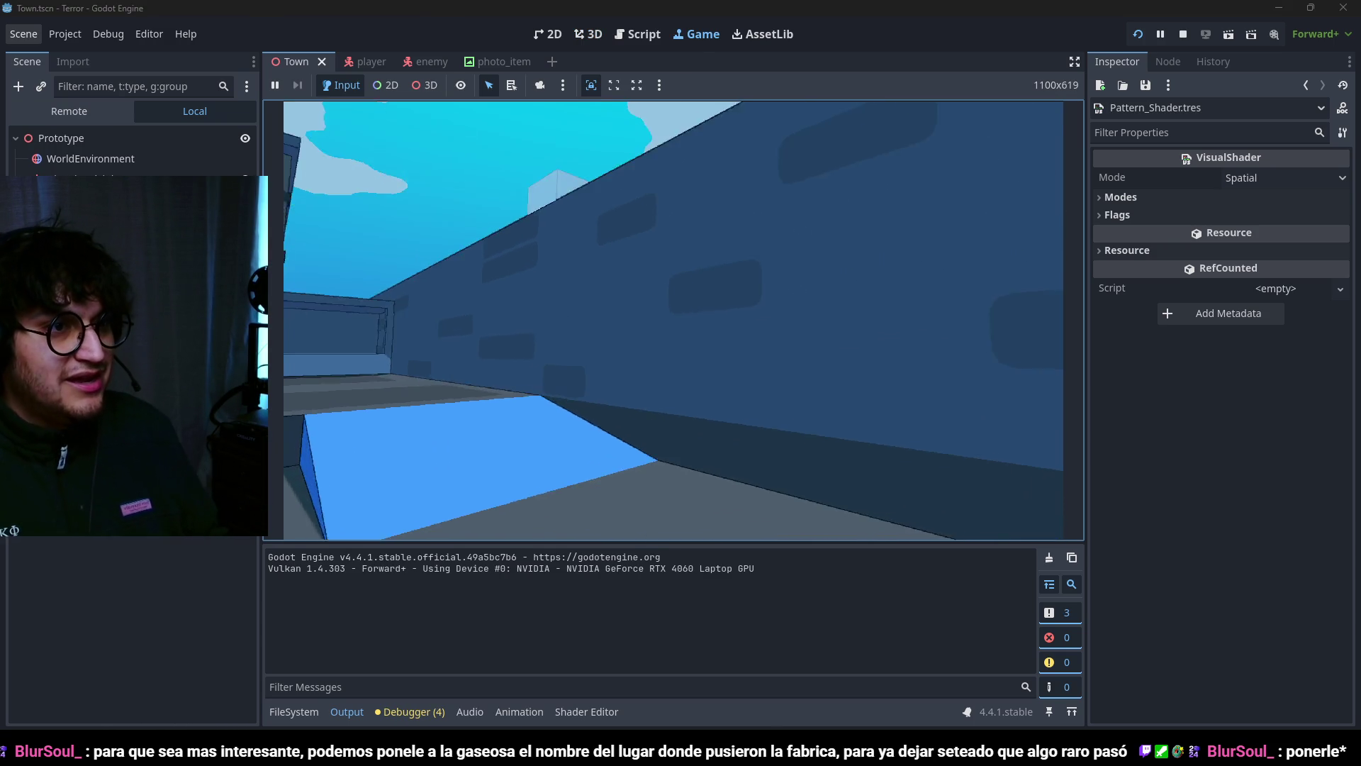
pyautogui.press('w')
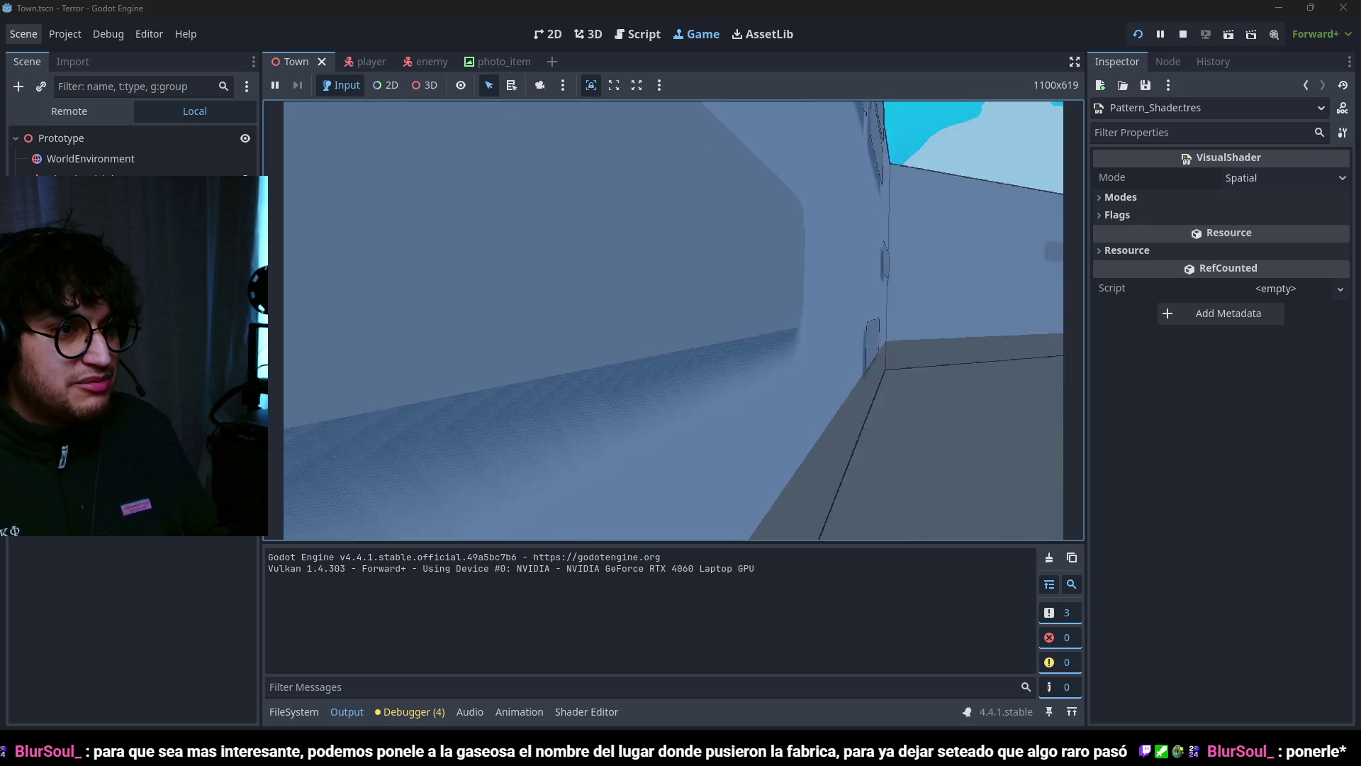
pyautogui.press('w')
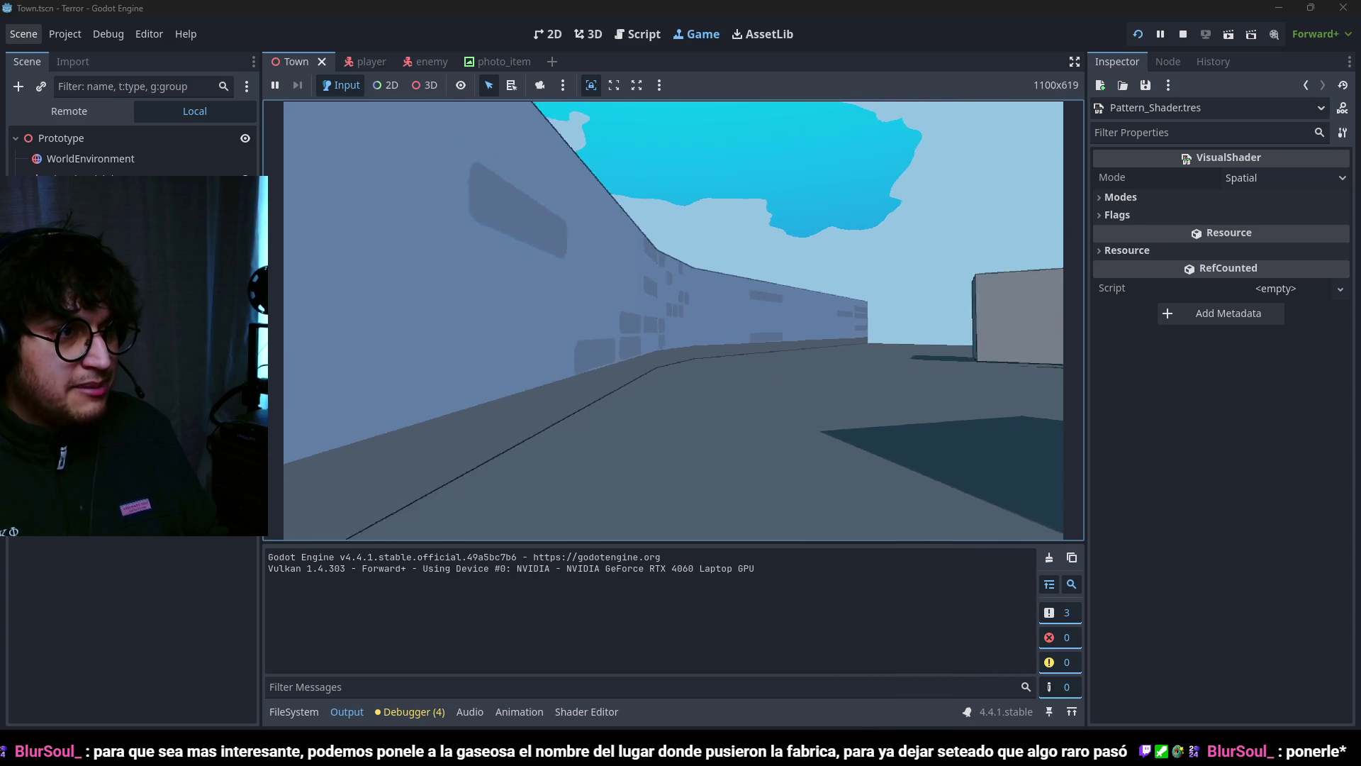
pyautogui.press('w')
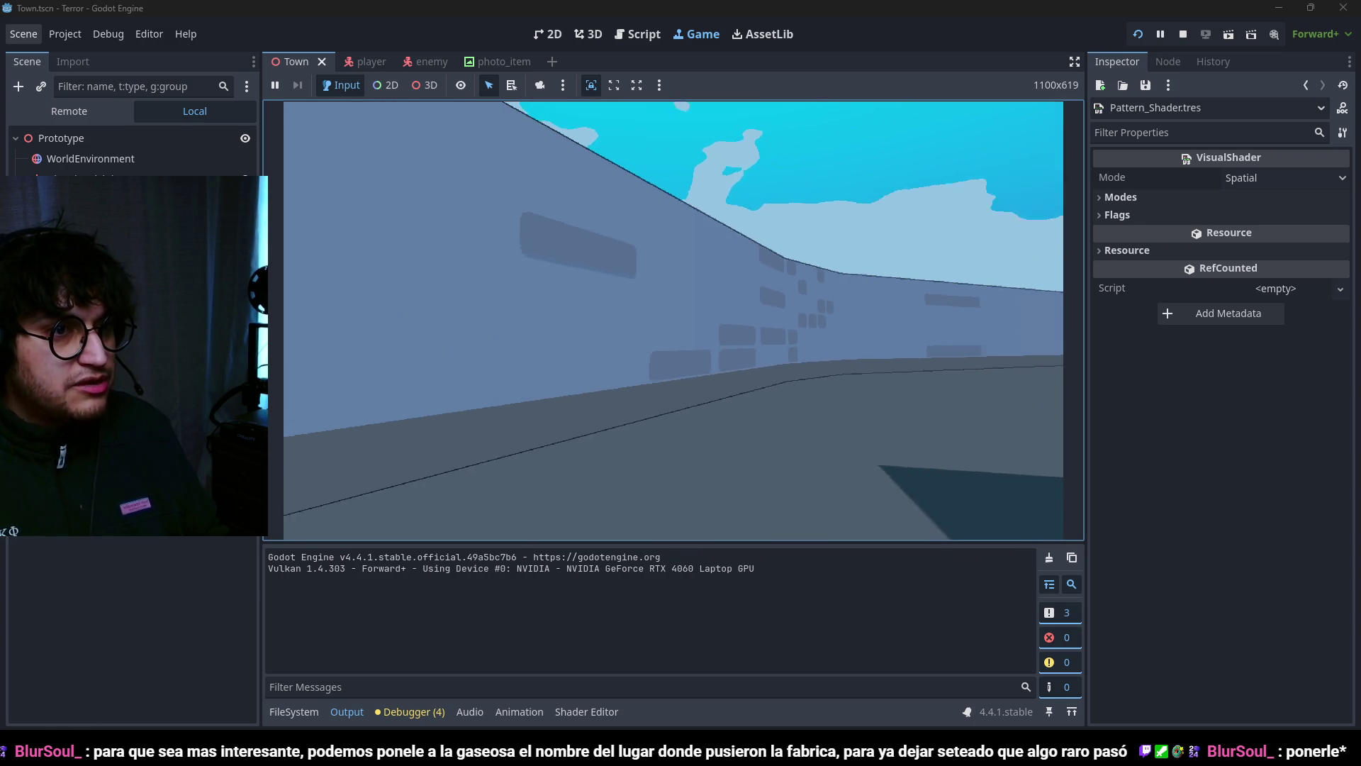
pyautogui.press('w')
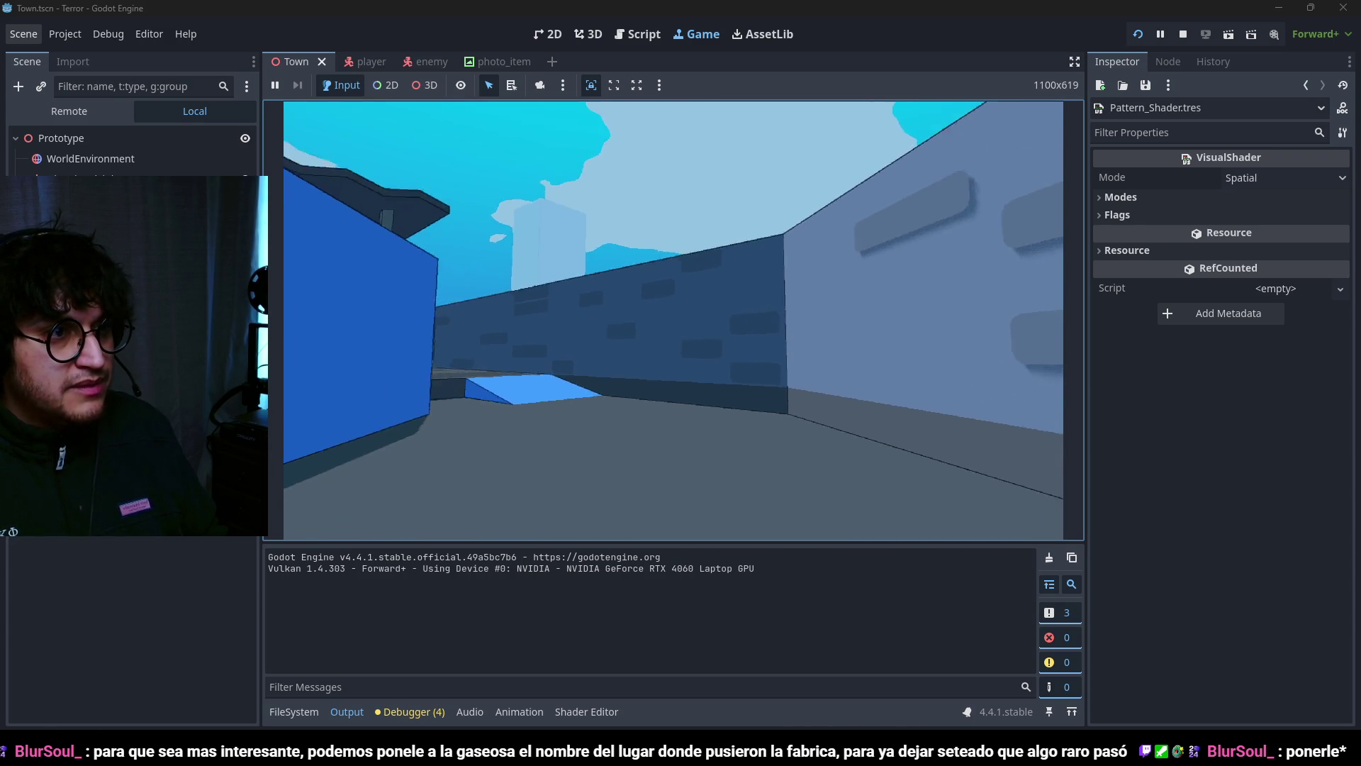
pyautogui.press('w')
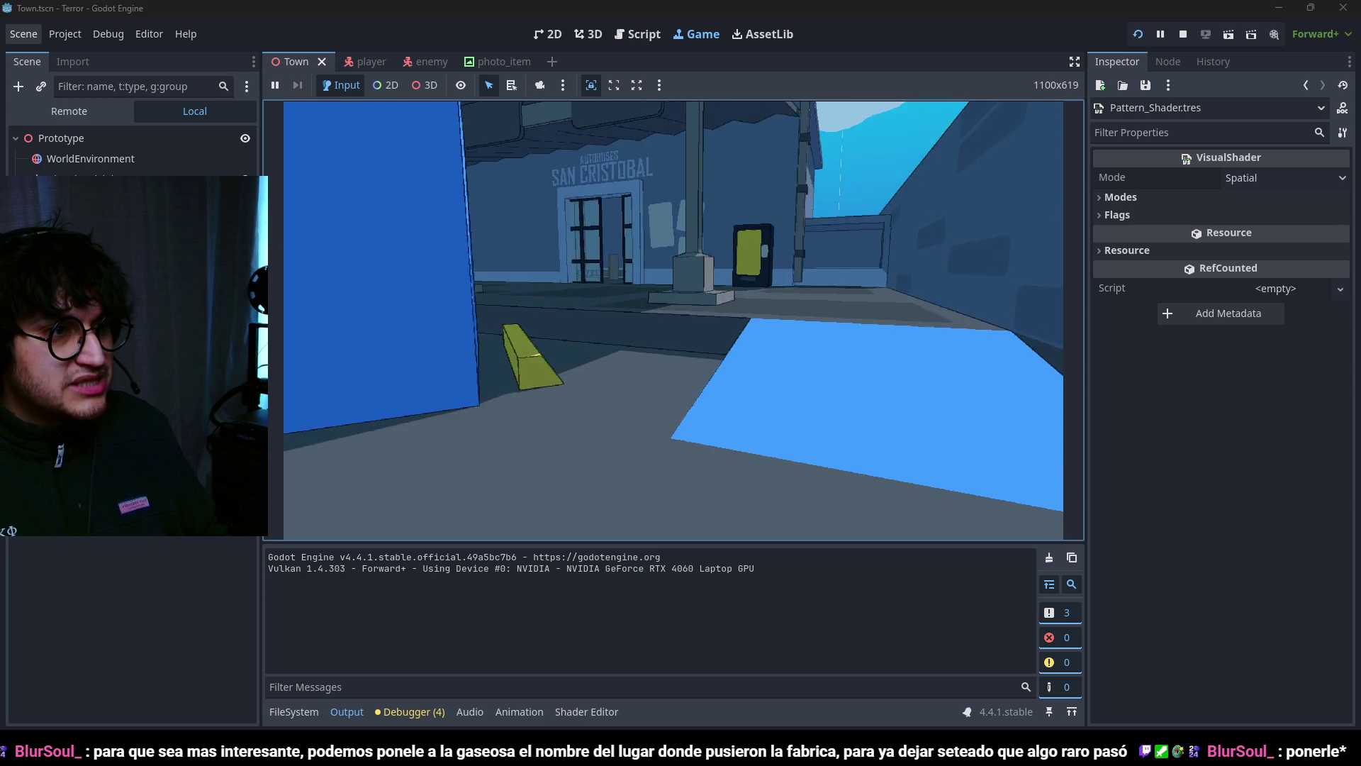
pyautogui.press('w')
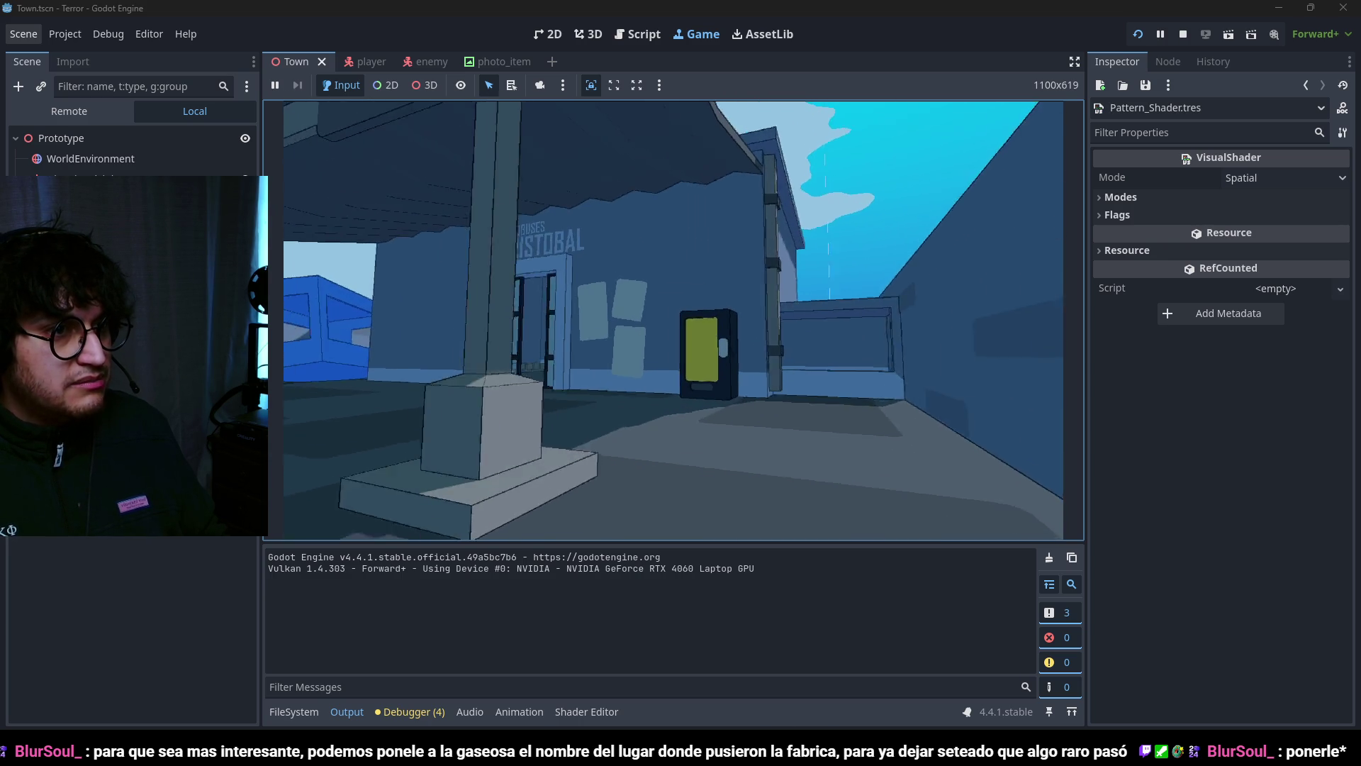
# Step: Back away from the pillar and walk through the hallway doorway out to the street
pyautogui.press('s')
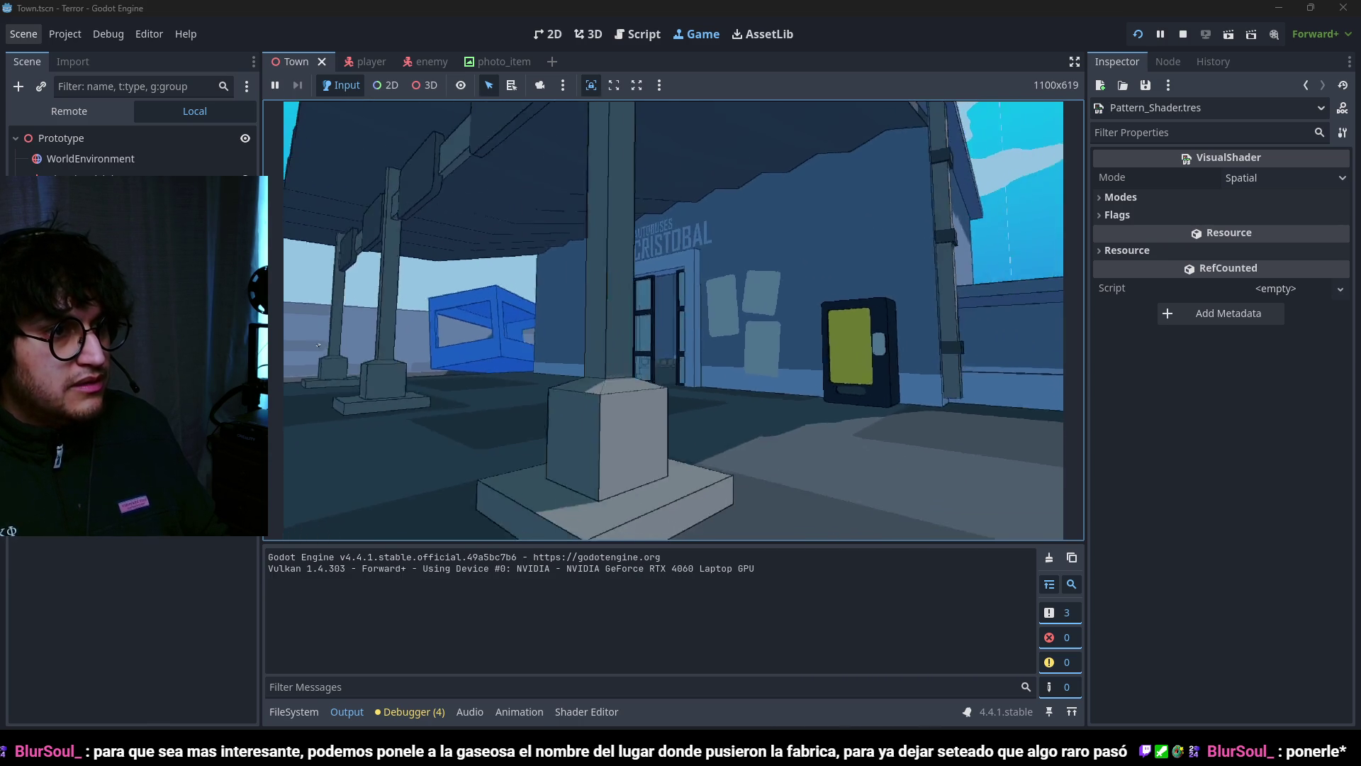
pyautogui.press('s')
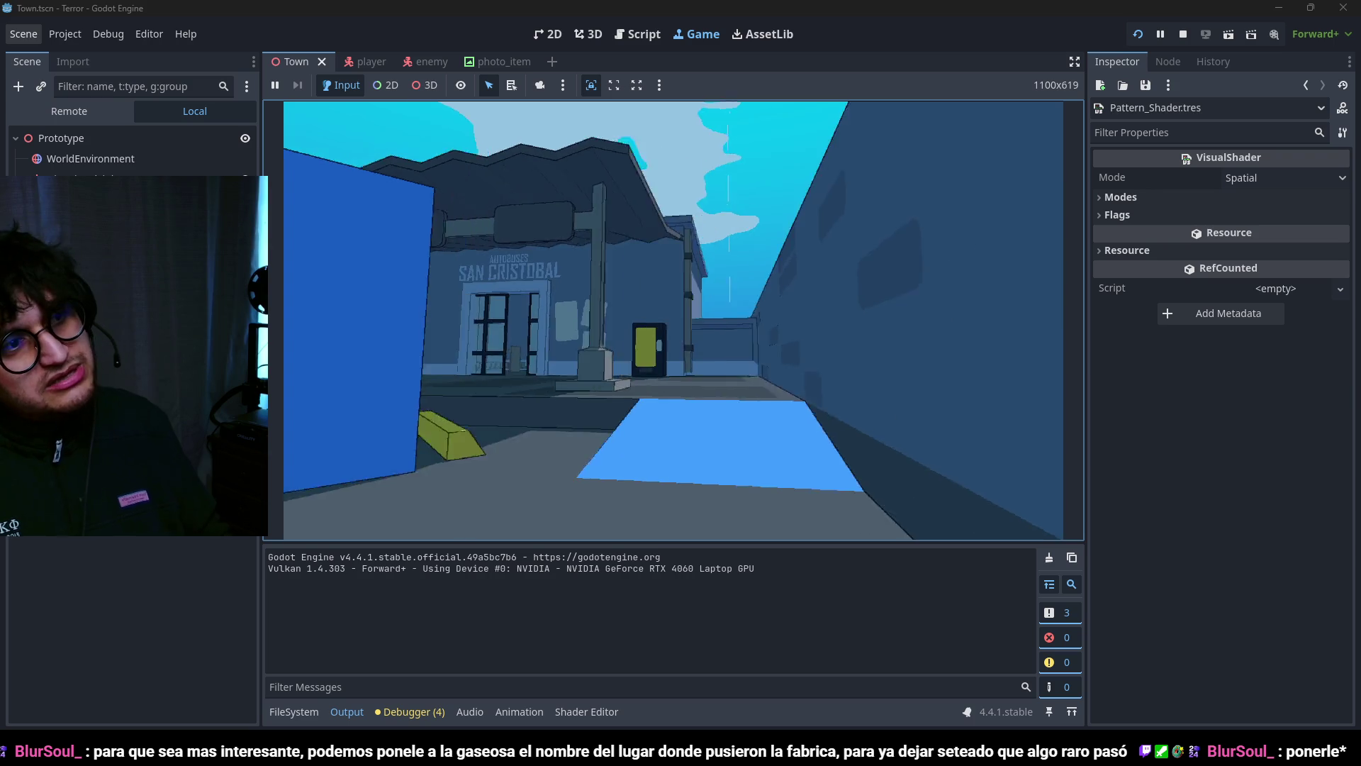
pyautogui.press('w')
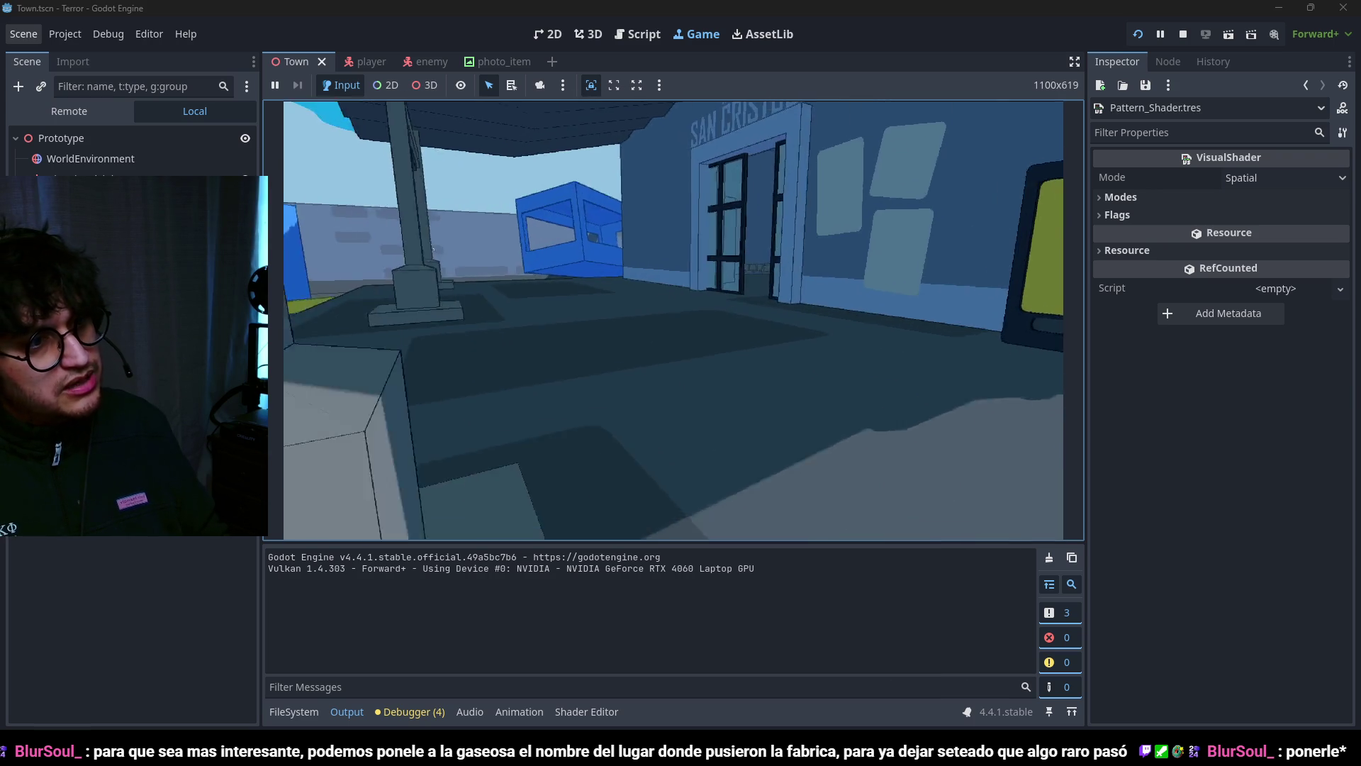
pyautogui.press('w')
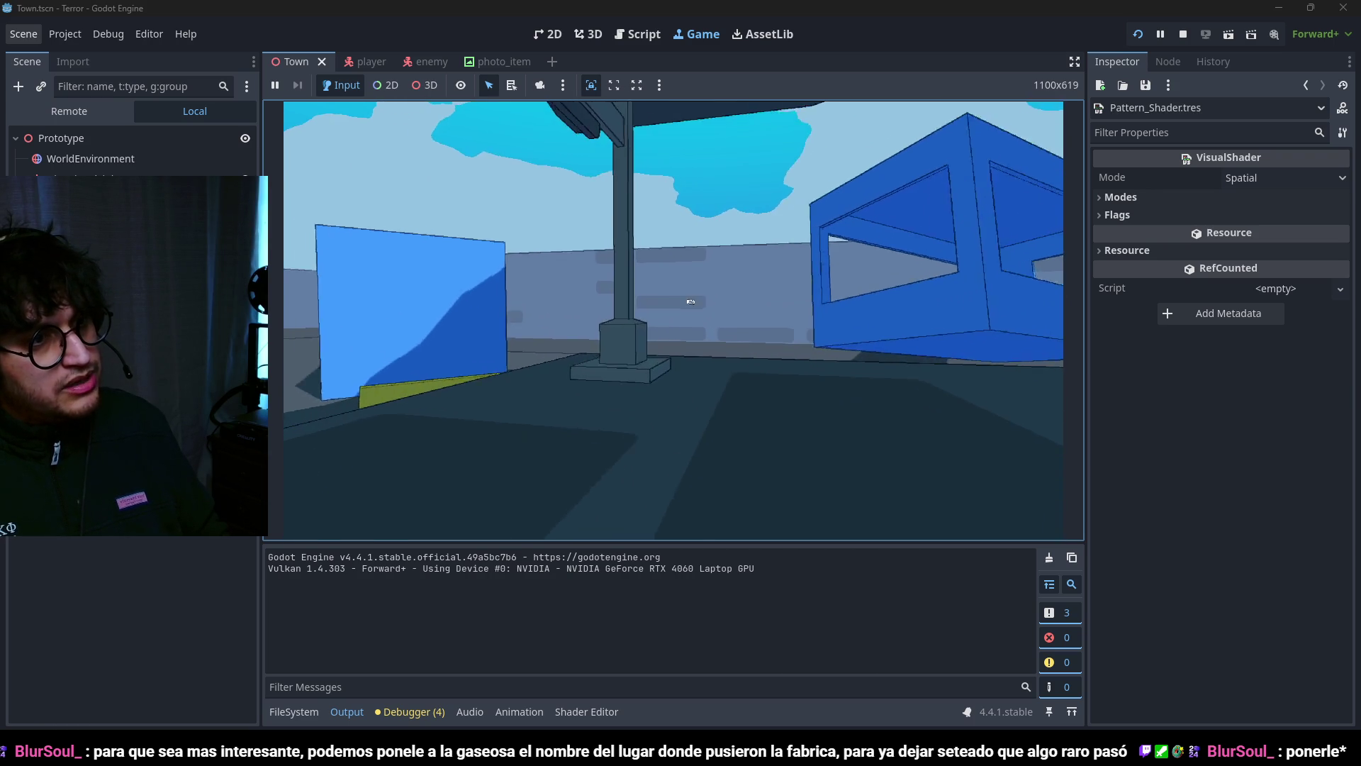
pyautogui.press('w')
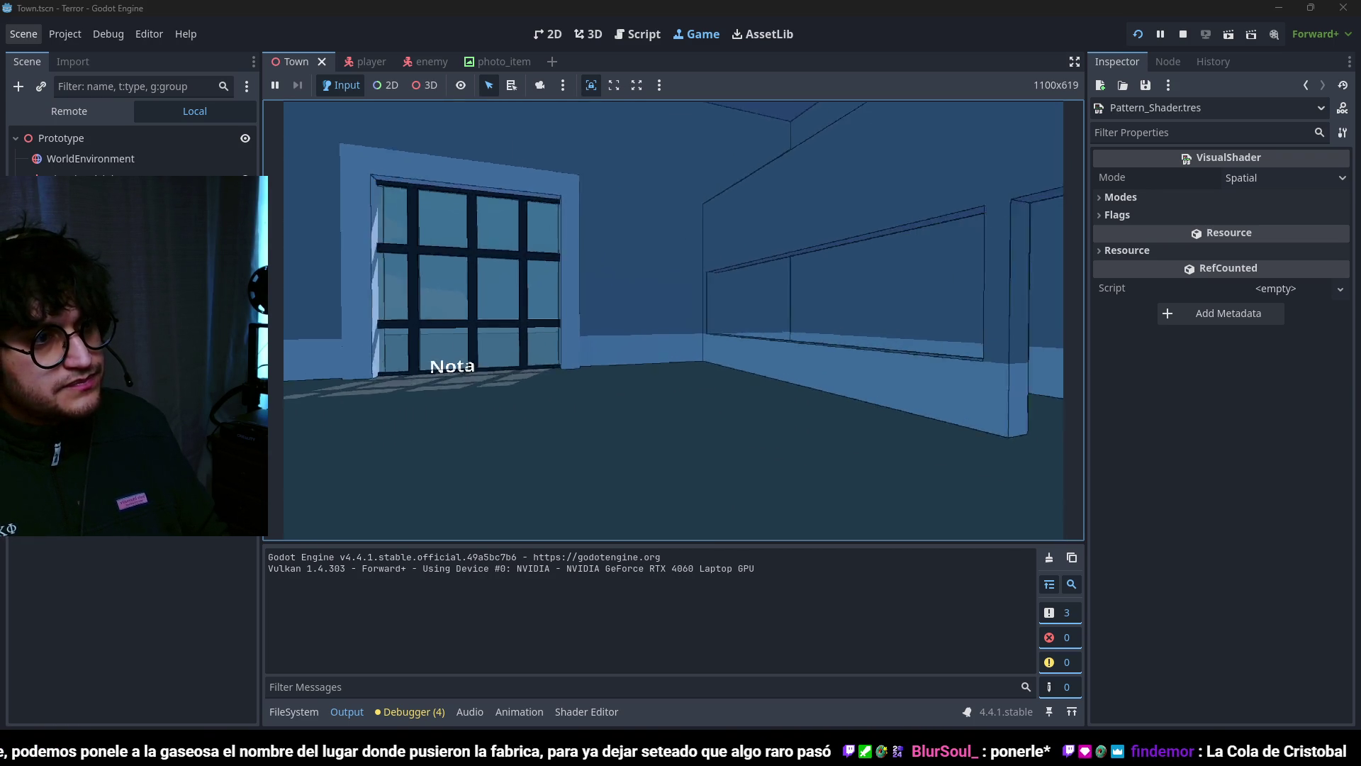
pyautogui.press('w')
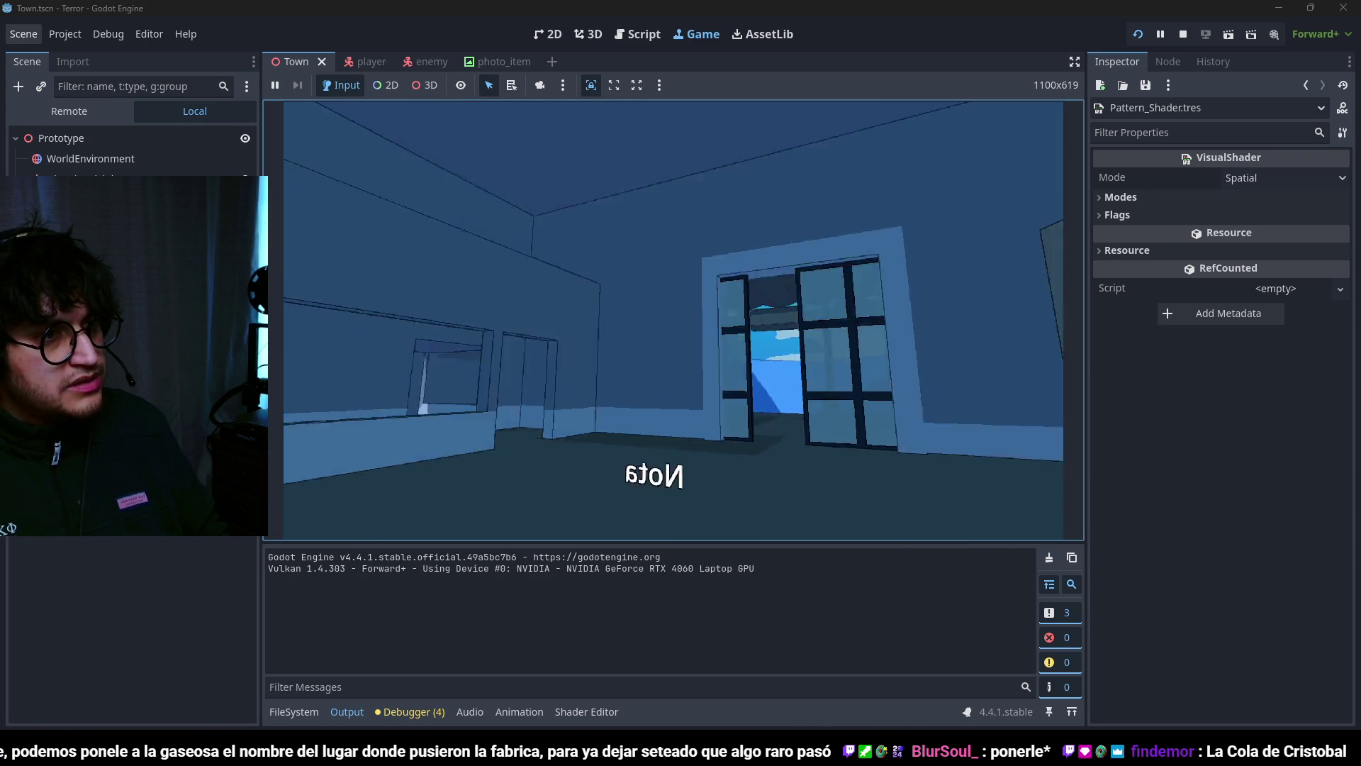
pyautogui.press('w')
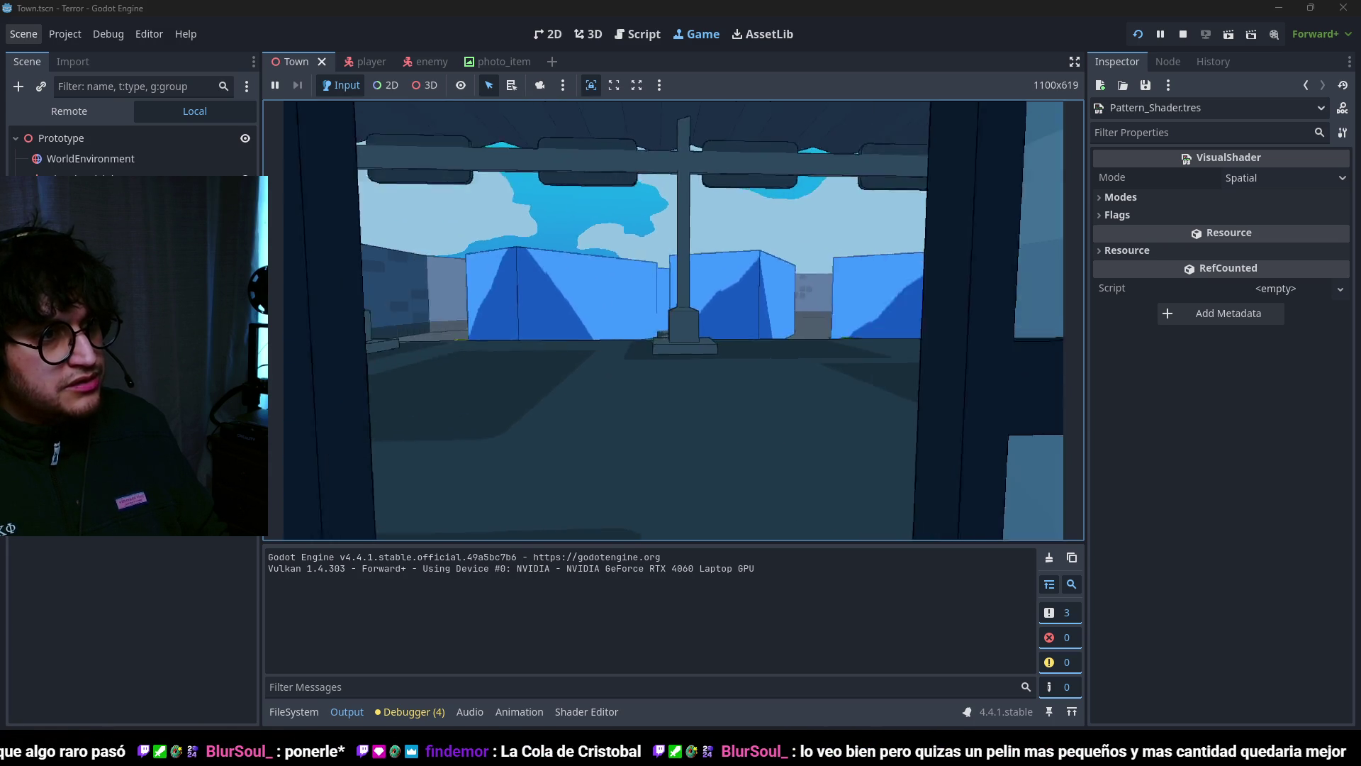
# Step: Stop the game and bring up Google image results for 'pesero mexico' in Firefox
pyautogui.press('F8')
pyautogui.scroll(-4, 714, 355)
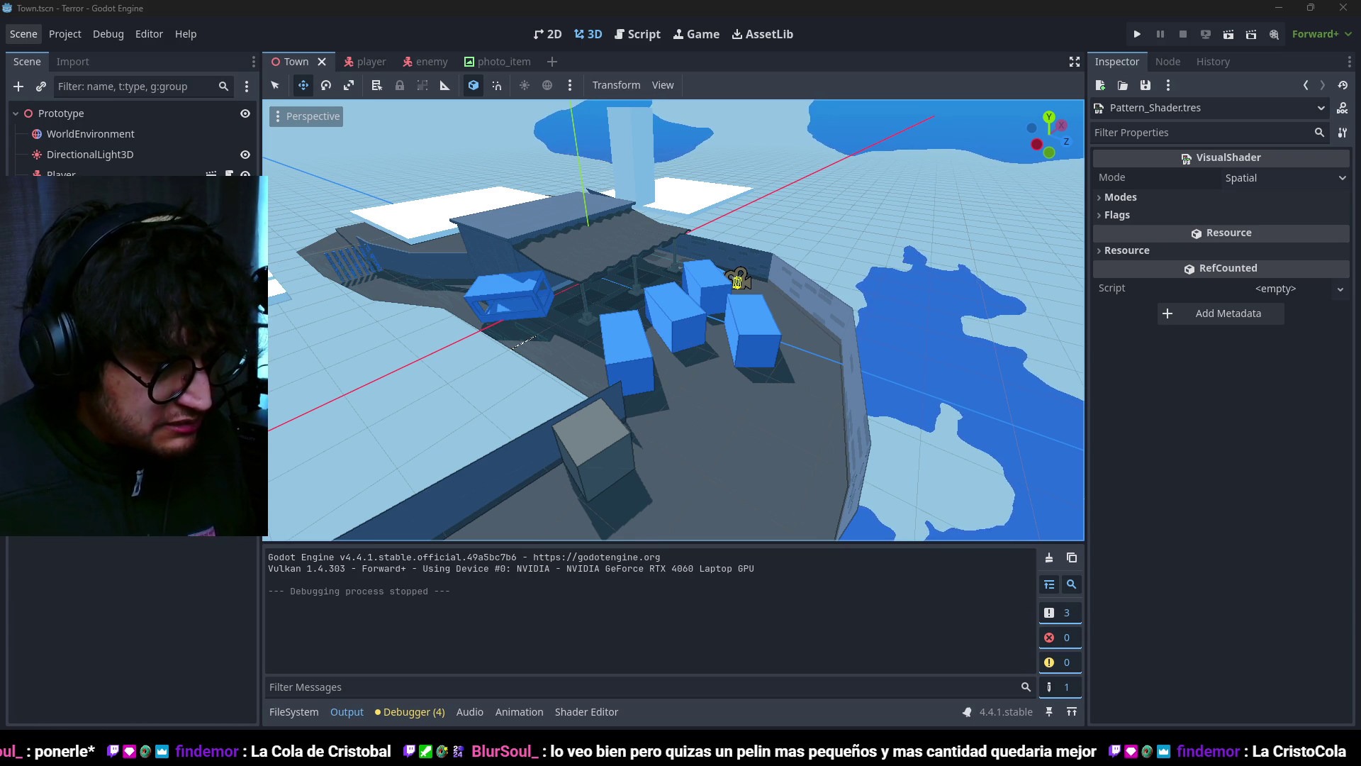
pyautogui.hotkey('alt', 'Tab')
pyautogui.click(281, 146)
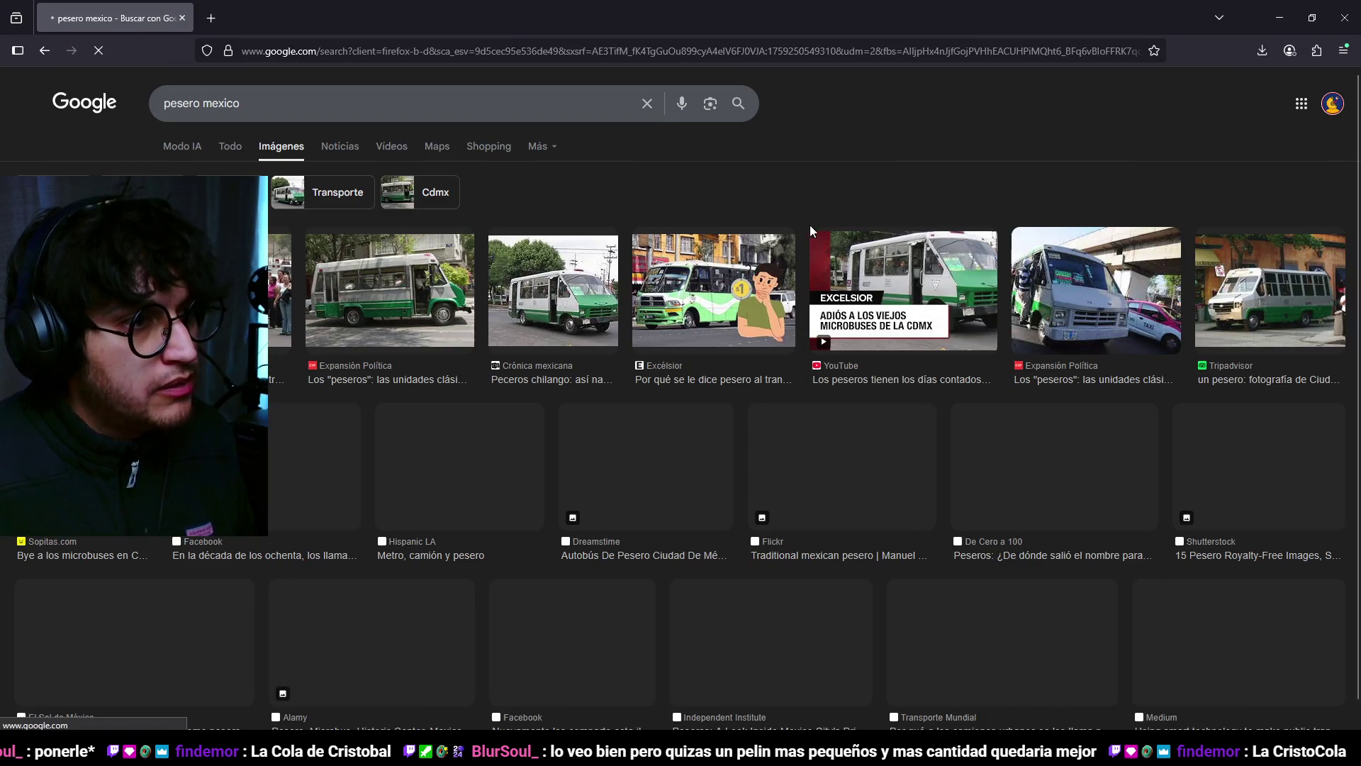
# Step: Preview the Expansión Política photo, then scroll down and enlarge the Transporte Mundial minibus photo
pyautogui.click(448, 293)
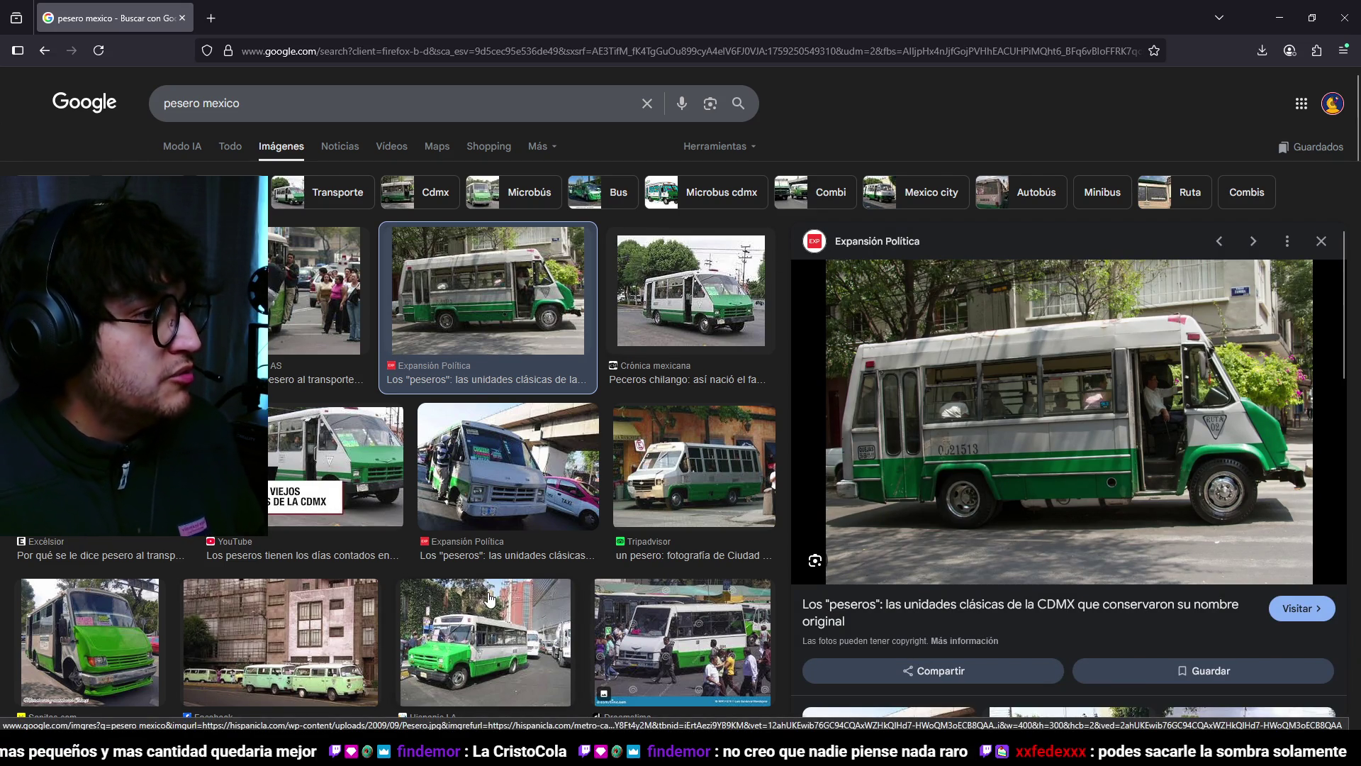
pyautogui.scroll(-2, 429, 352)
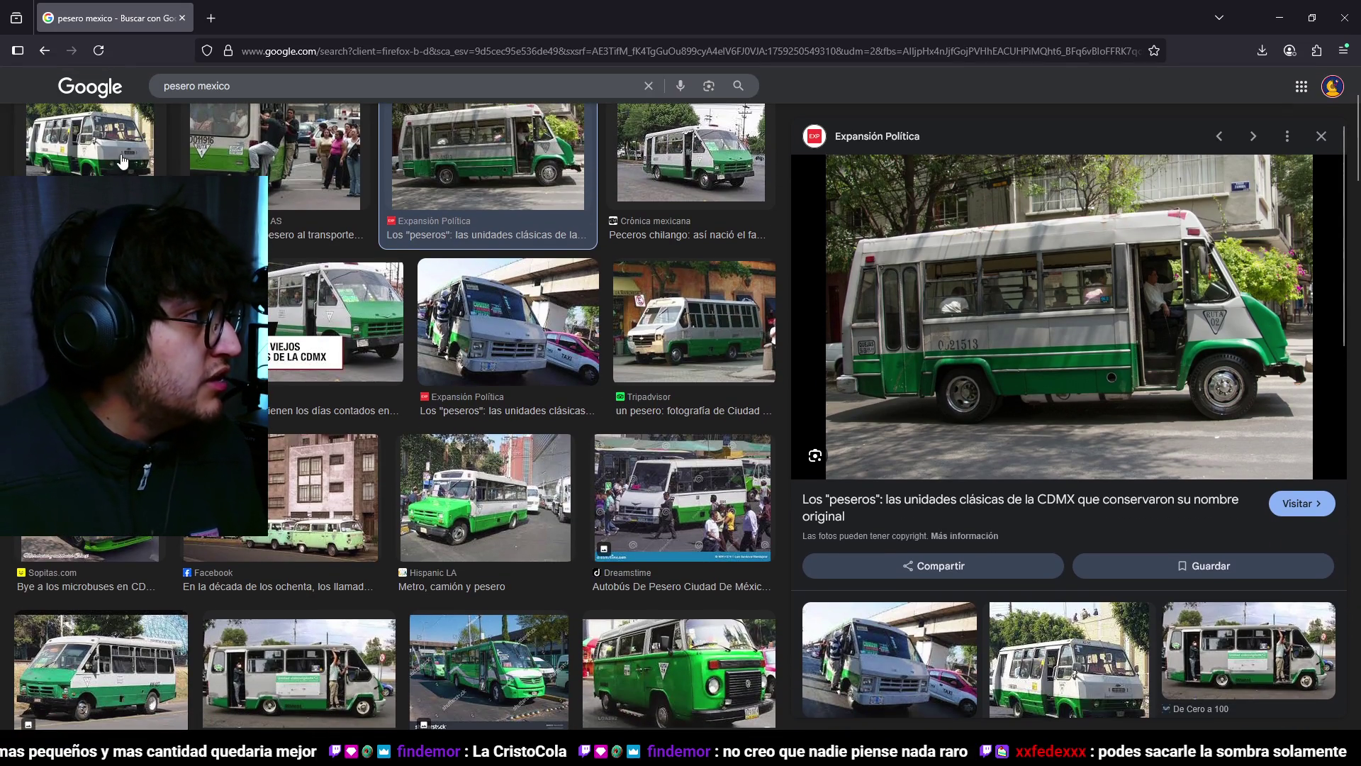
pyautogui.scroll(-5, 573, 467)
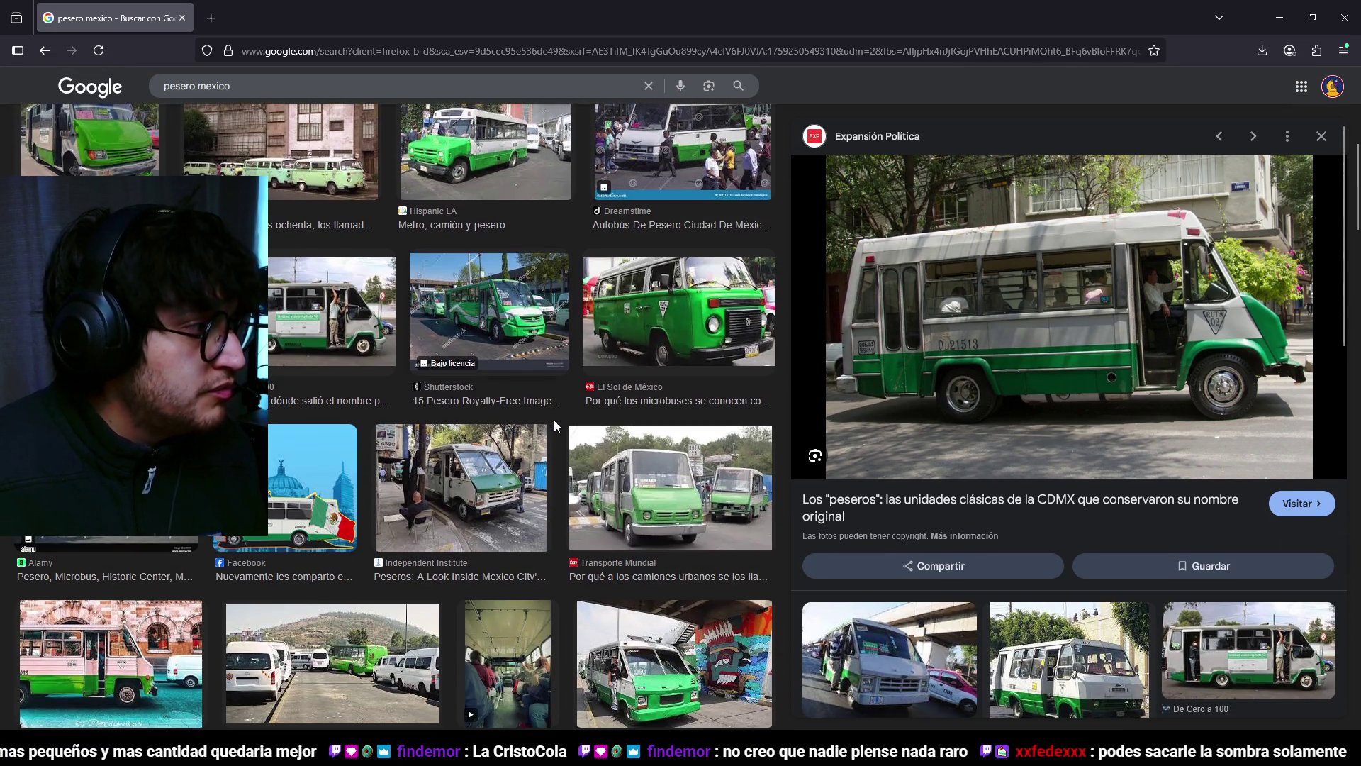
pyautogui.scroll(-1, 554, 421)
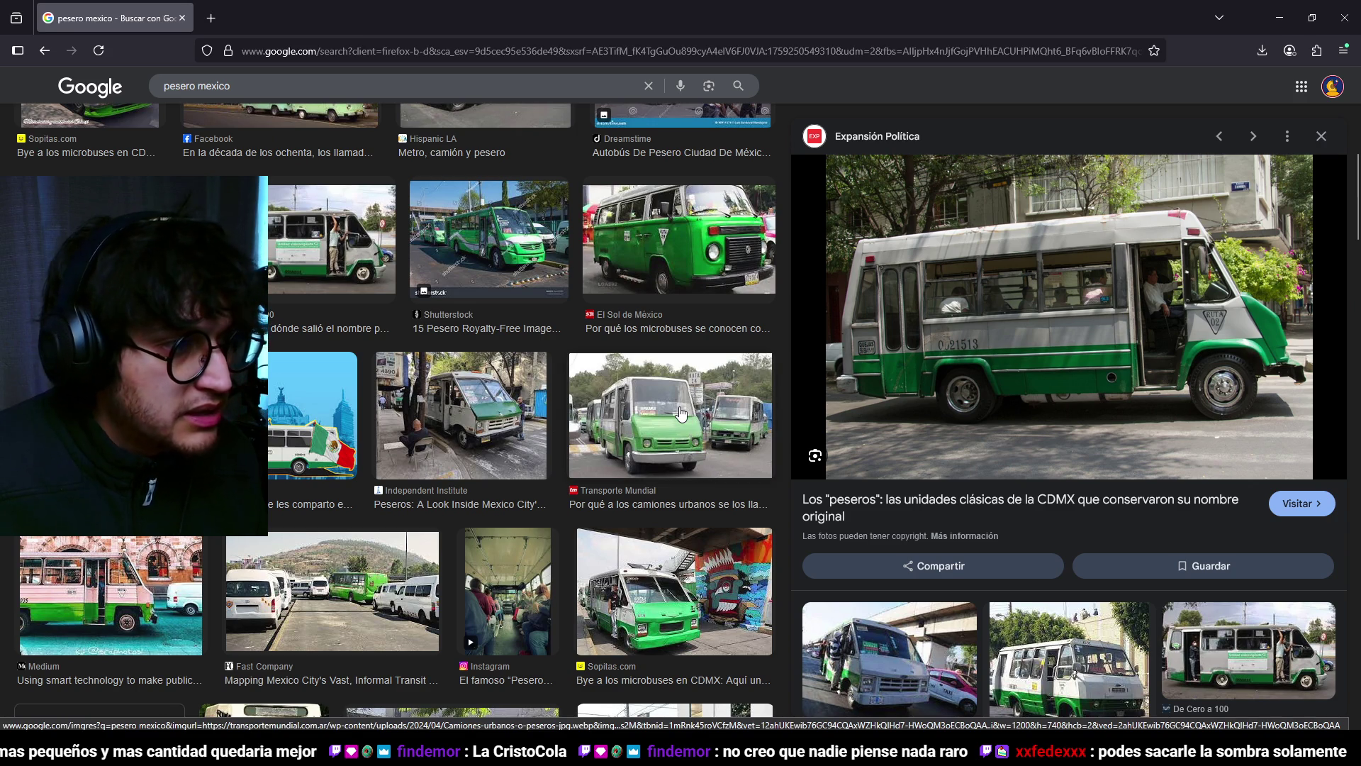
pyautogui.click(679, 414)
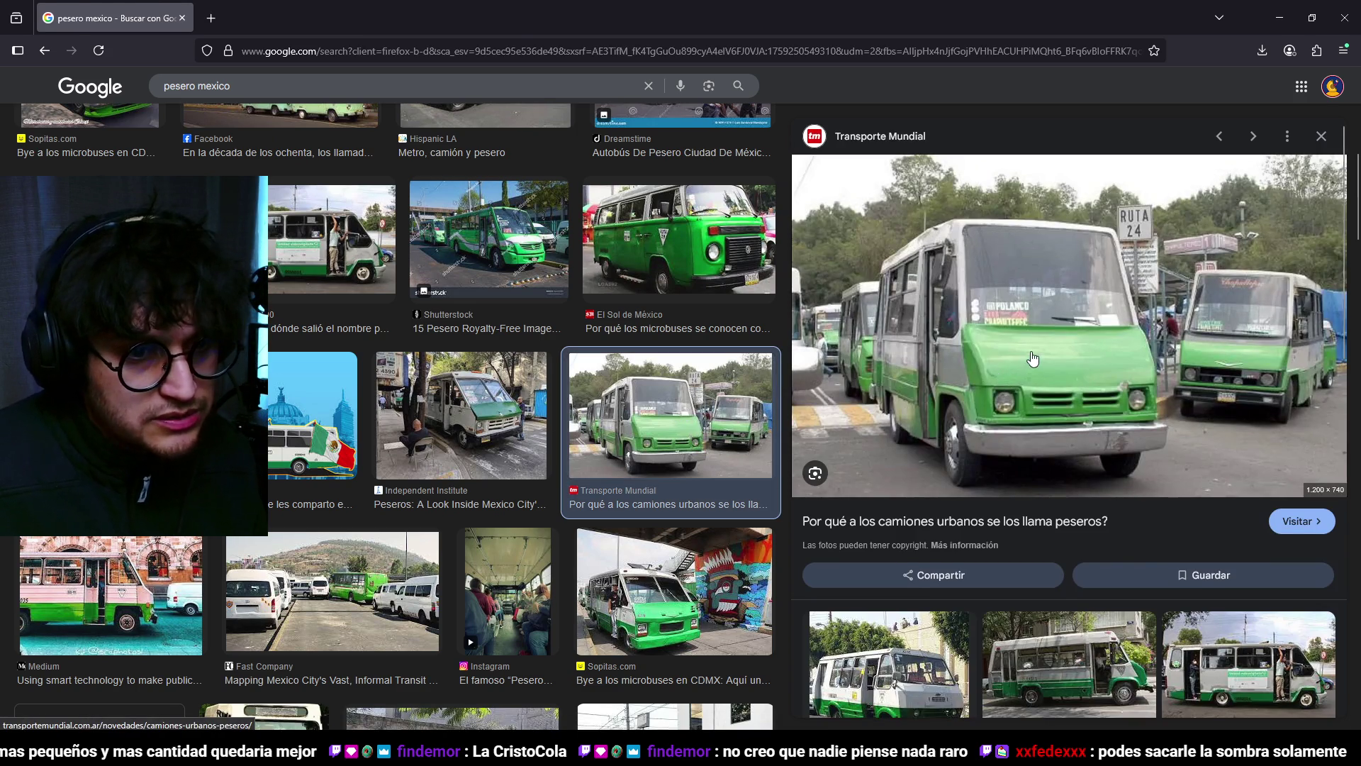
pyautogui.hotkey('alt', 'Tab')
# Step: Move the selected bottom faces vertically along Z in solid shading
pyautogui.press('Escape')
pyautogui.moveTo(997, 522); pyautogui.dragTo(902, 501, button='middle')
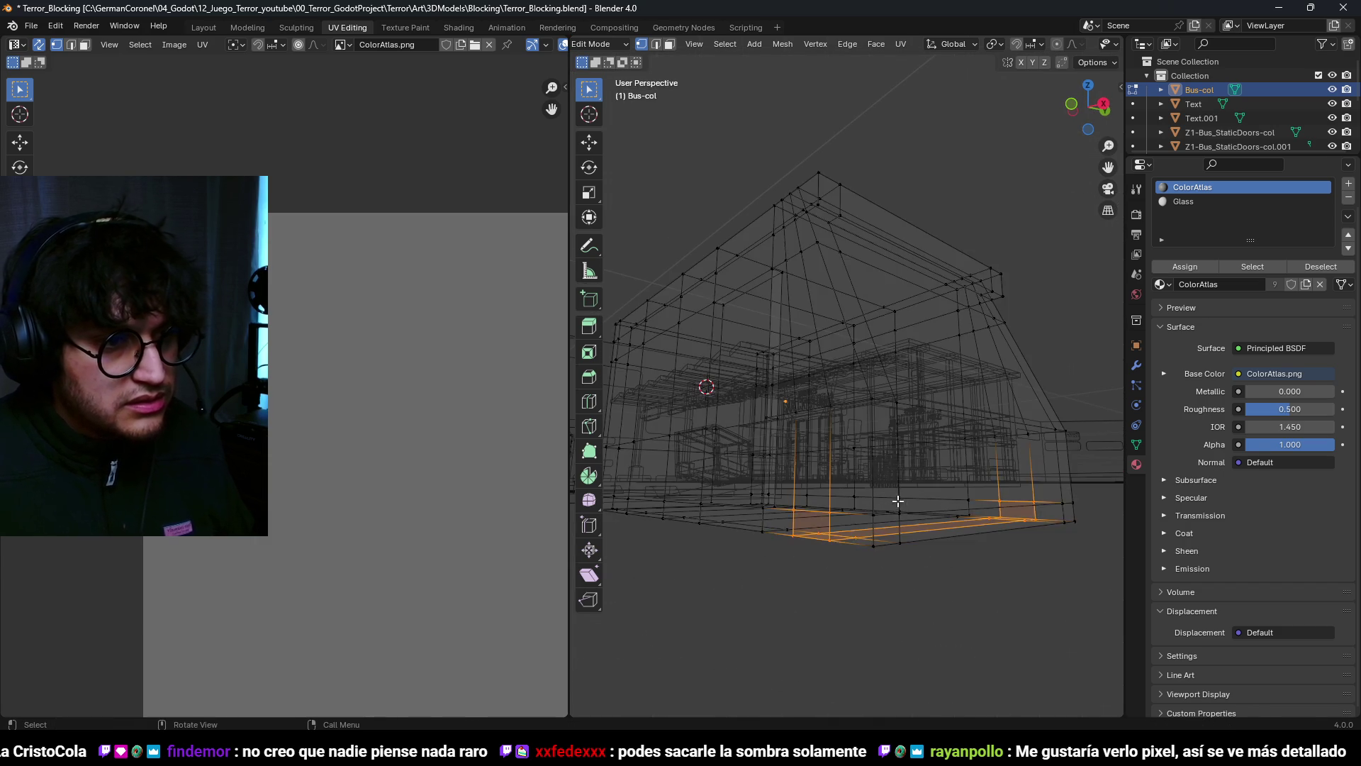
pyautogui.hotkey('alt', 'z')
pyautogui.moveTo(954, 548); pyautogui.dragTo(898, 482, button='middle')
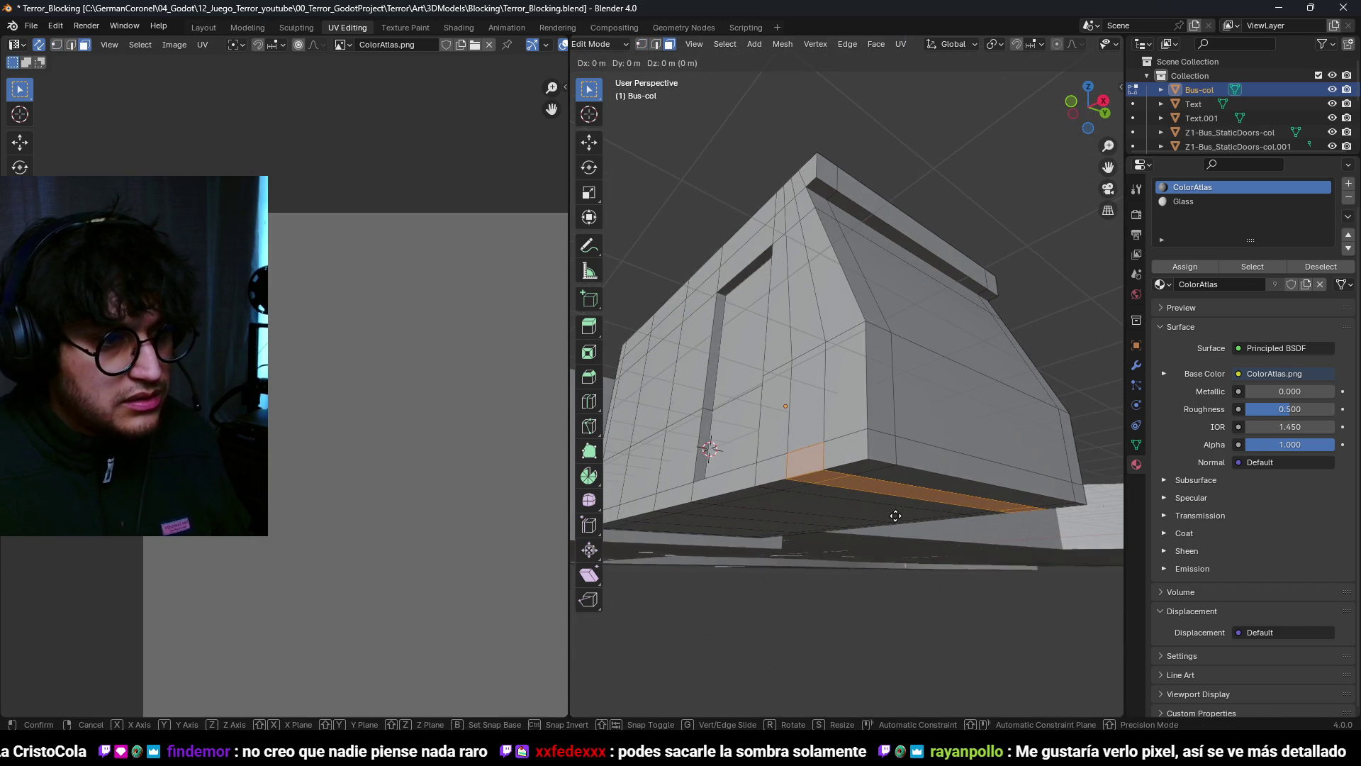
pyautogui.press('g')
pyautogui.press('z')
pyautogui.click(897, 576)
pyautogui.scroll(5, 897, 553)
pyautogui.moveTo(897, 553)
pyautogui.mouseDown(button='middle')
pyautogui.moveTo(979, 497)
pyautogui.moveTo(995, 451)
pyautogui.mouseUp(button='middle')
# Step: Add an edge loop around the body and move an underside edge along Z in front view
pyautogui.hotkey('ctrl', 'r')
pyautogui.click(990, 494)
pyautogui.click(1001, 413)
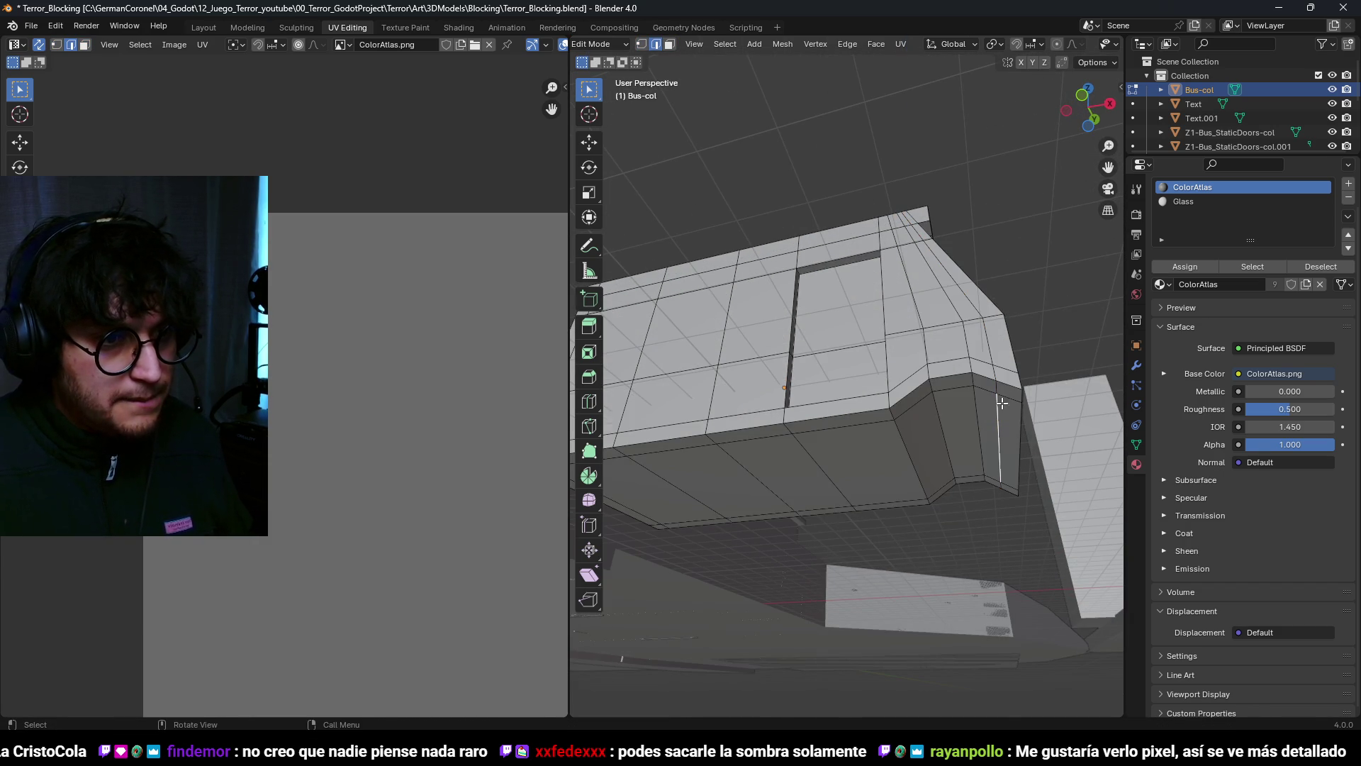
pyautogui.press('KP_1')
pyautogui.press('g')
pyautogui.press('z')
pyautogui.click(1015, 580)
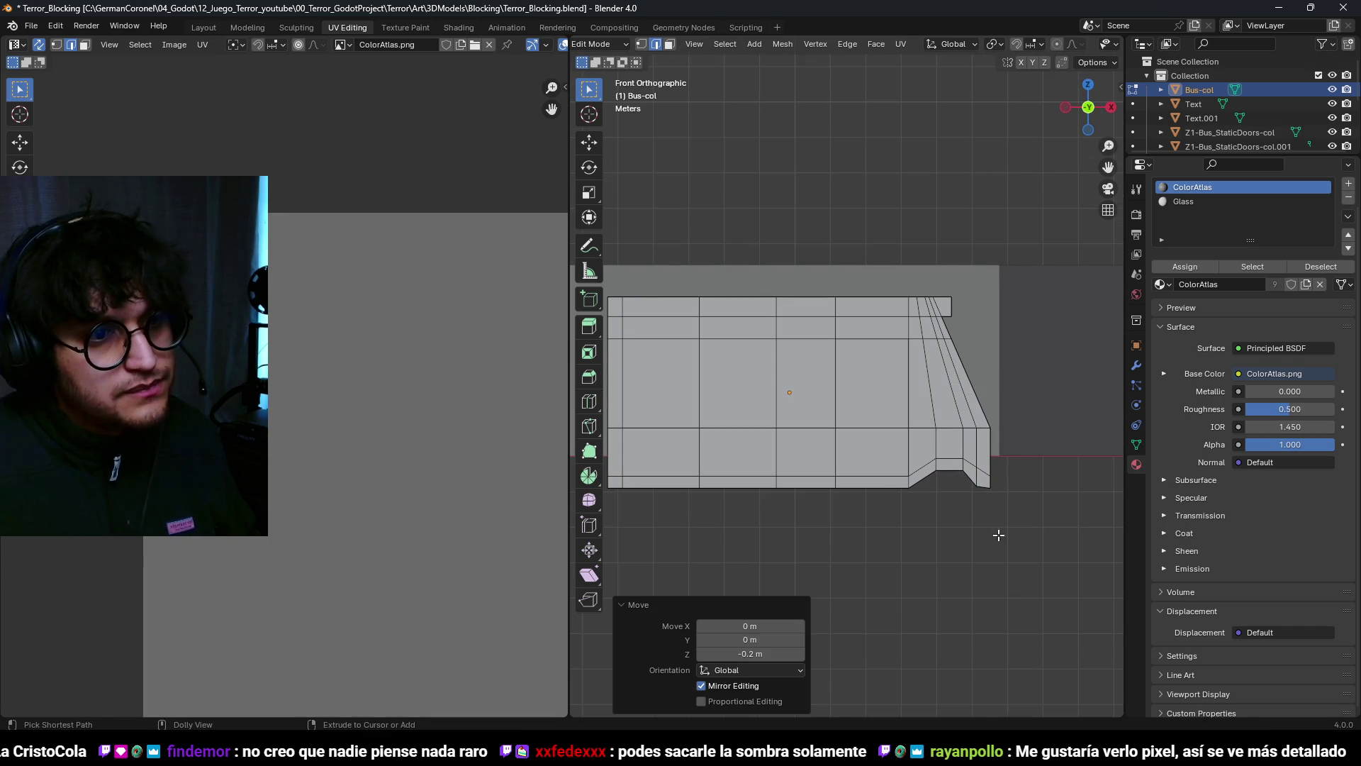
# Step: Raise the selected vertices 0.1 m in wireframe view
pyautogui.press('1')
pyautogui.hotkey('alt', 'z')
pyautogui.hotkey('shift', 'z')
pyautogui.press('g')
pyautogui.press('z')
pyautogui.click(906, 507)
pyautogui.scroll(2, 880, 490)
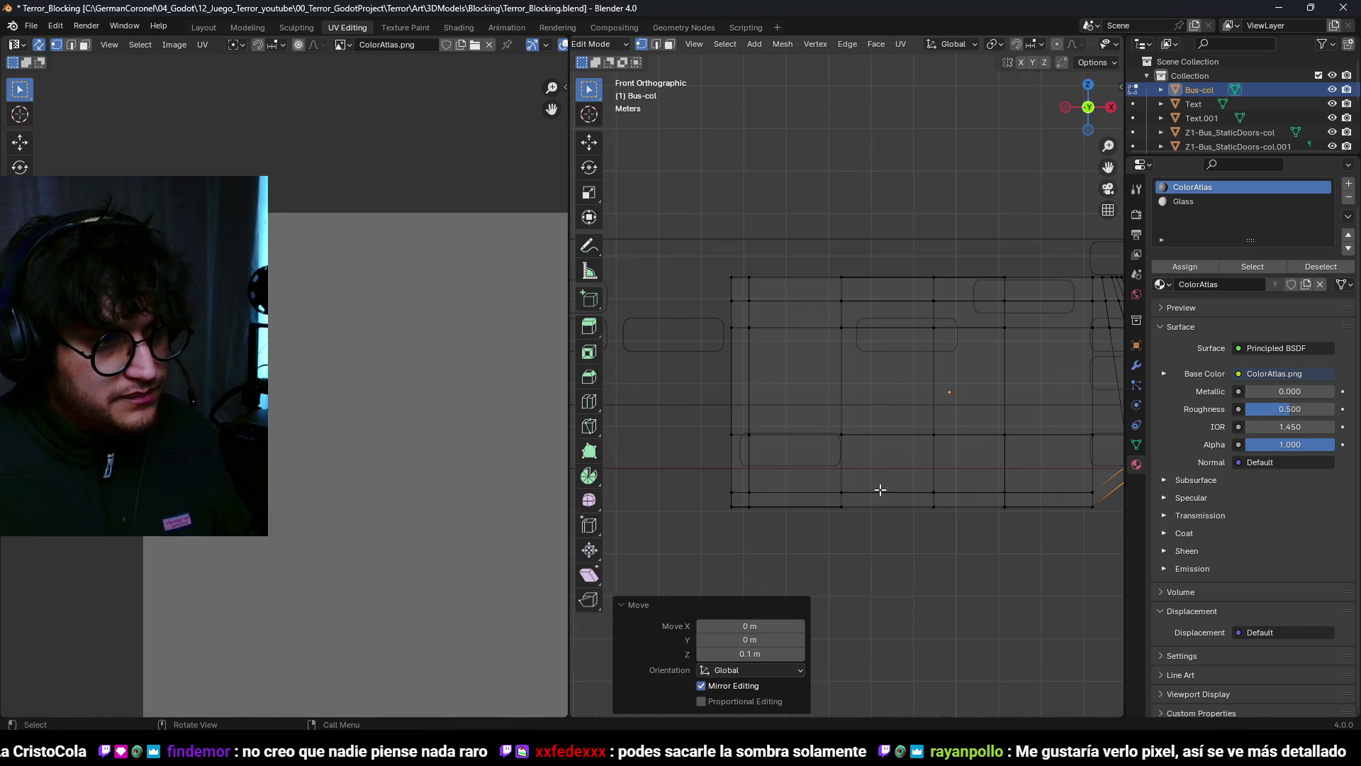
# Step: Raise the bottom face above the wheel 0.5 m into a wheel-arch notch
pyautogui.press('3')
pyautogui.click(780, 489)
pyautogui.press('1')
pyautogui.press('g')
pyautogui.press('z')
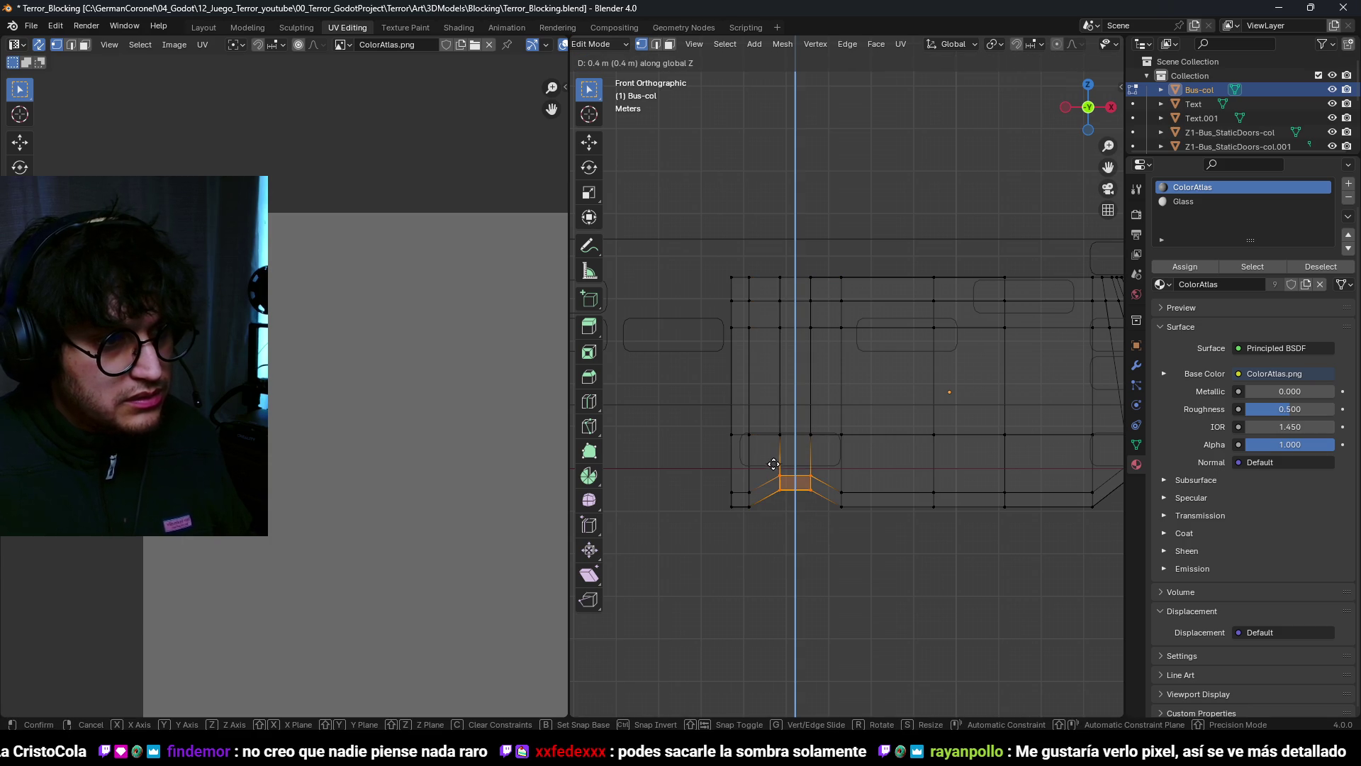
pyautogui.click(778, 402)
pyautogui.scroll(-2, 851, 504)
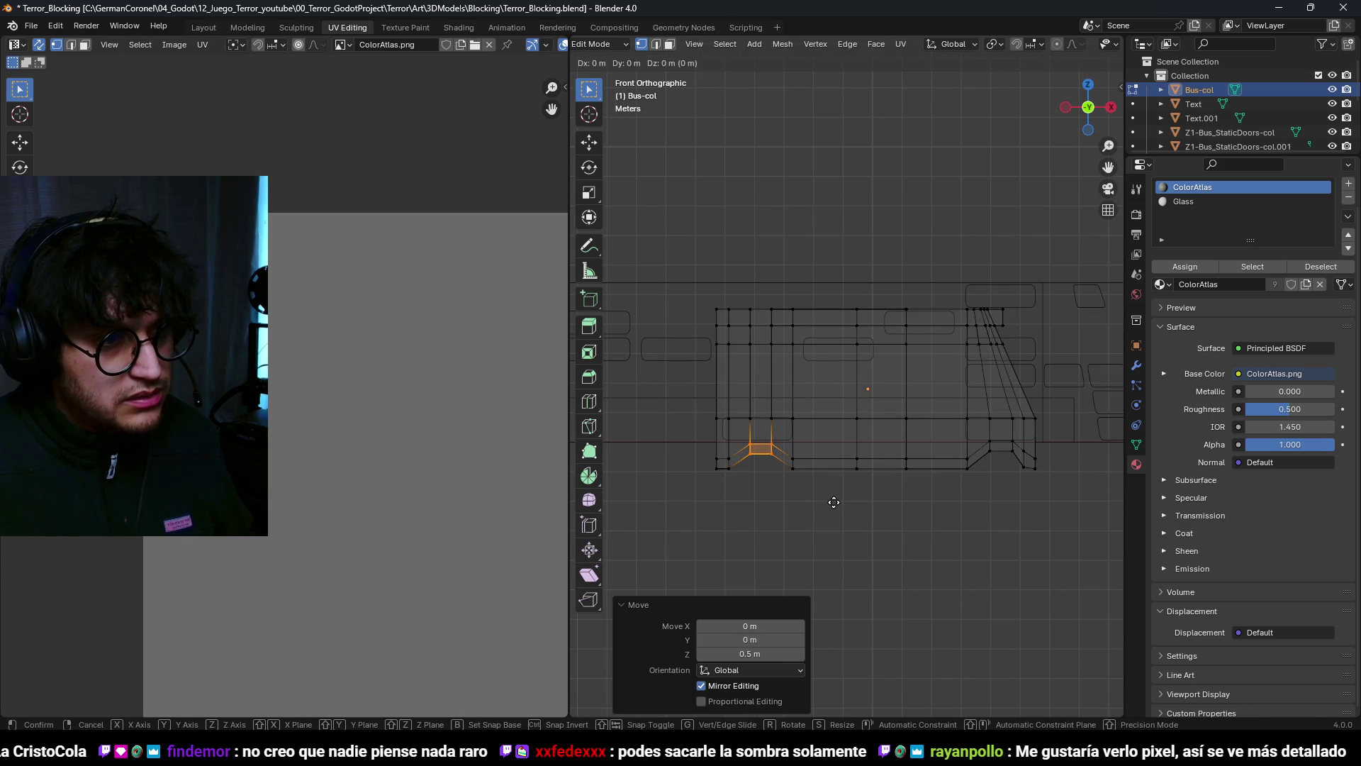
pyautogui.hotkey('shift', 'z')
pyautogui.moveTo(834, 502)
pyautogui.mouseDown(button='middle')
pyautogui.moveTo(868, 508)
pyautogui.moveTo(798, 578)
pyautogui.moveTo(814, 584)
pyautogui.moveTo(757, 480)
pyautogui.moveTo(824, 449)
pyautogui.moveTo(936, 523)
pyautogui.moveTo(964, 459)
pyautogui.moveTo(857, 404)
pyautogui.mouseUp(button='middle')
# Step: Select the side faces for the first window and scale them down
pyautogui.press('3')
pyautogui.press('a')
pyautogui.hotkey('alt', 'a')
pyautogui.scroll(3, 964, 459)
pyautogui.moveTo(811, 405); pyautogui.dragTo(731, 369)
pyautogui.moveTo(731, 368); pyautogui.dragTo(890, 405, button='middle')
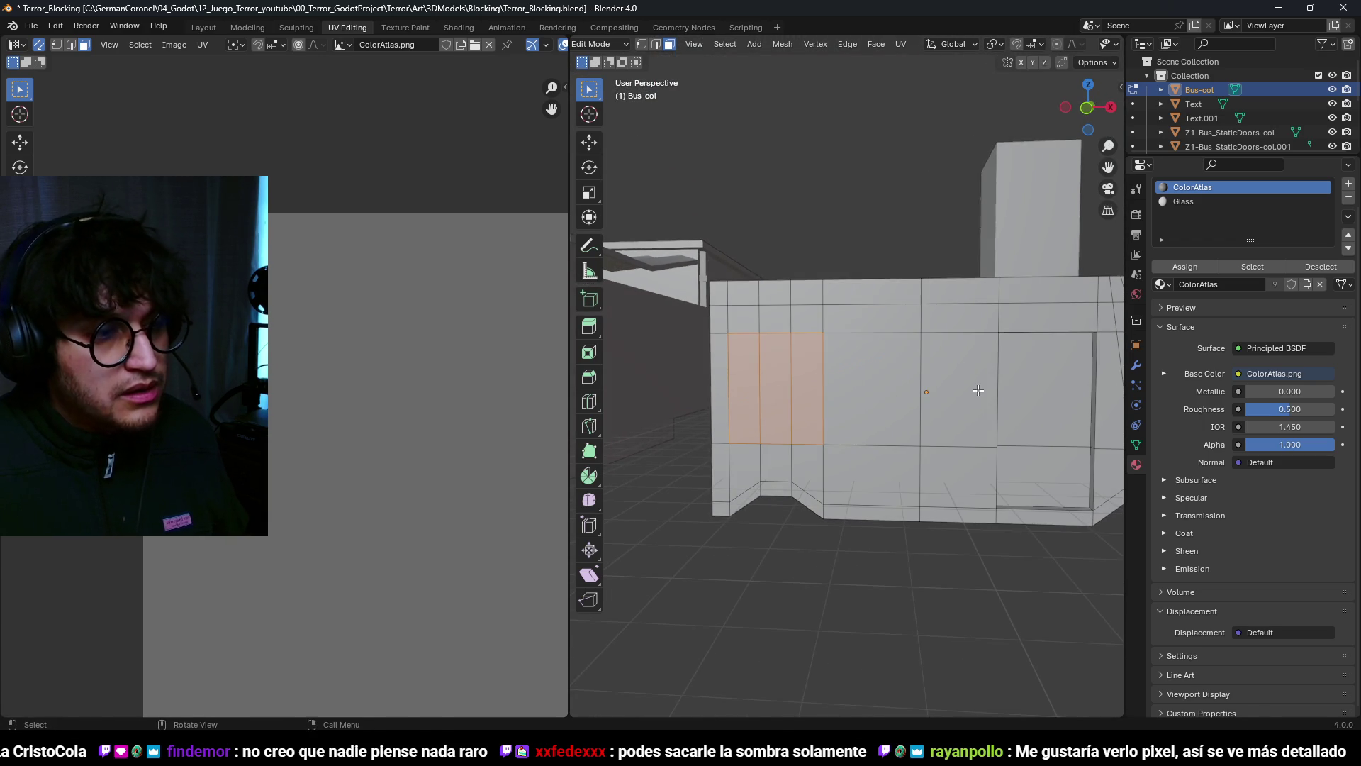
pyautogui.press('s')
pyautogui.click(950, 395)
# Step: Inset the next side panel face by extruding it and scaling inward
pyautogui.click(872, 393)
pyautogui.press('e')
pyautogui.press('s')
pyautogui.click(955, 399)
# Step: Shift the adjacent face's vertices 0.2 m along X in wireframe view
pyautogui.click(989, 389)
pyautogui.moveTo(1010, 389); pyautogui.dragTo(1014, 522, button='middle')
pyautogui.press('z')
pyautogui.click(908, 524)
pyautogui.press('1')
pyautogui.moveTo(934, 246); pyautogui.dragTo(1024, 418, button='middle')
pyautogui.press('g')
pyautogui.press('x')
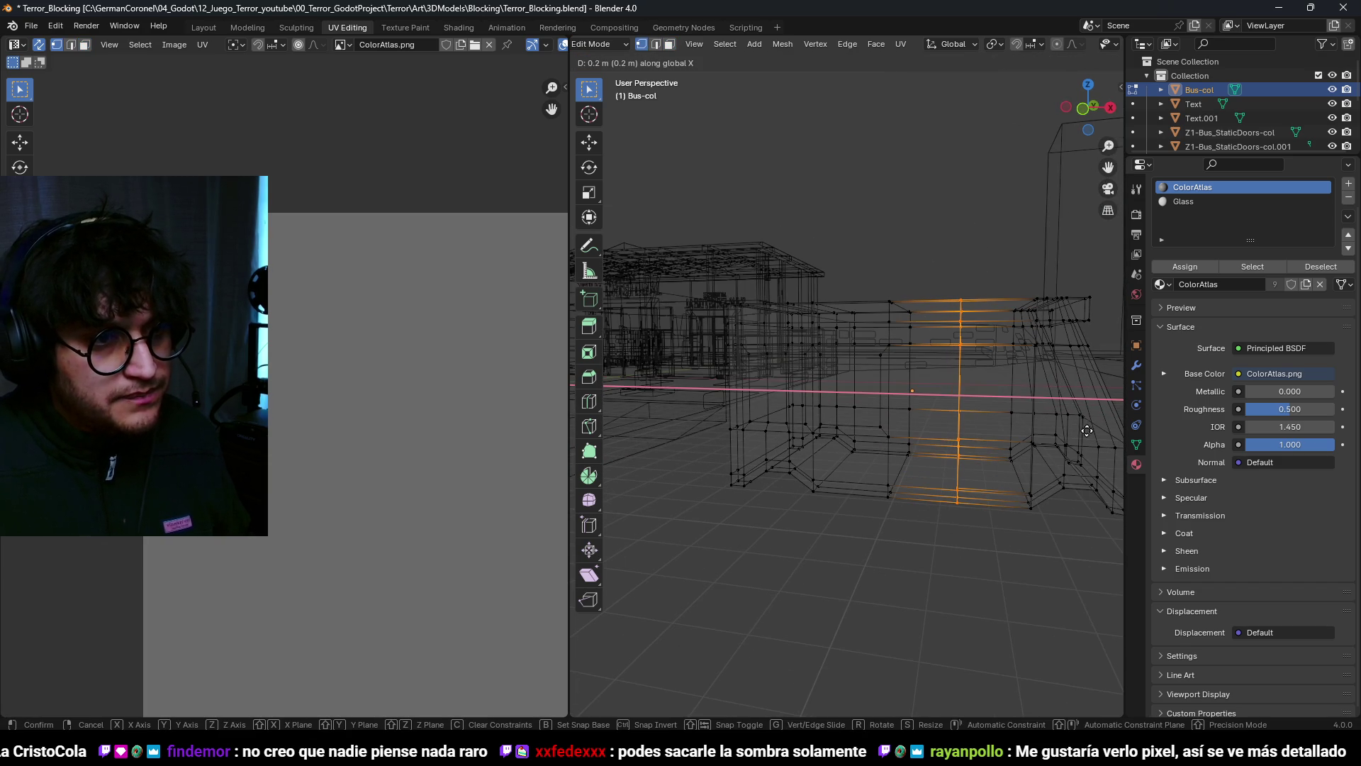
pyautogui.click(1087, 430)
# Step: Nudge the selection along X again and select another side face for a window
pyautogui.press('g')
pyautogui.press('x')
pyautogui.click(1064, 435)
pyautogui.press('z')
pyautogui.click(1016, 441)
pyautogui.press('3')
pyautogui.click(953, 400)
# Step: Shrink the selected window face on the bus wall
pyautogui.press('g')
pyautogui.press('z')
pyautogui.press('z')
pyautogui.press('s')
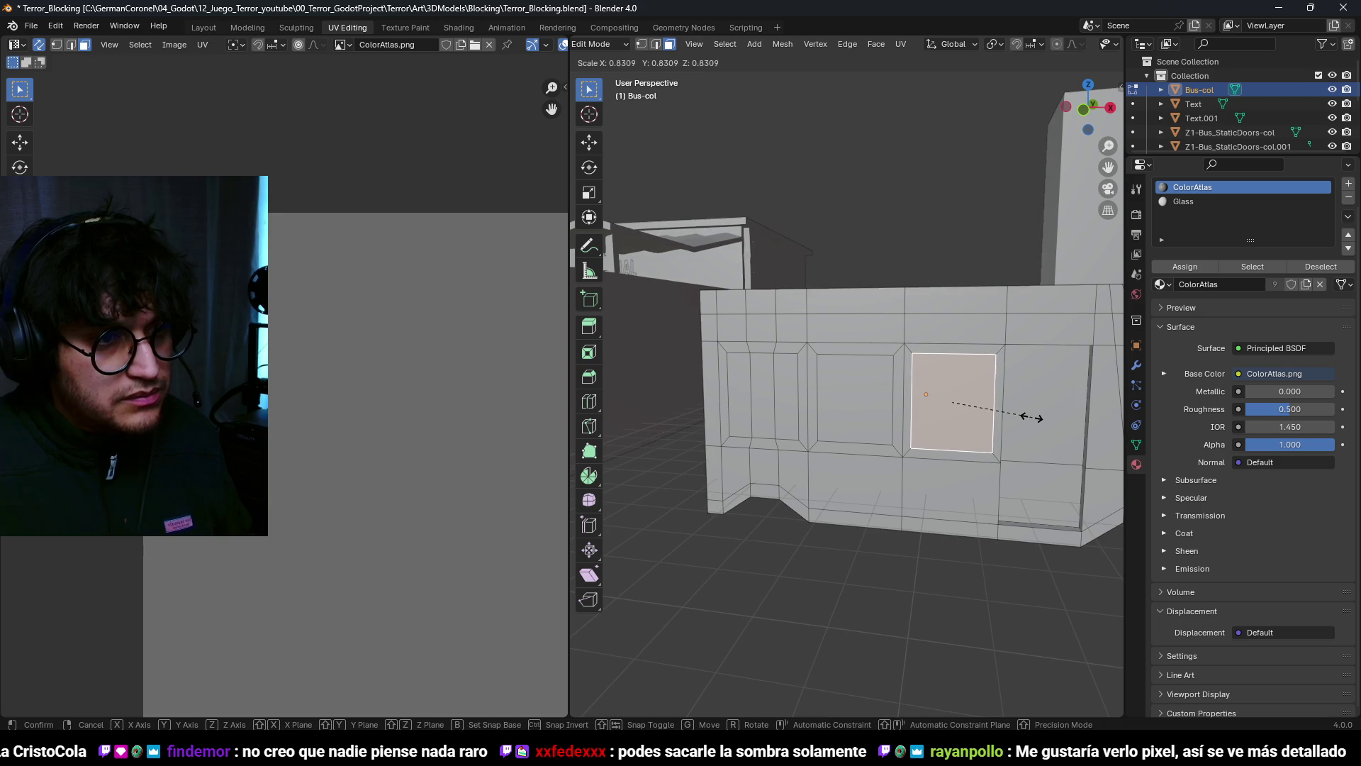
pyautogui.click(1026, 419)
# Step: Push the left side window faces inward along their normals
pyautogui.keyDown('shift'); pyautogui.click(807, 402); pyautogui.keyUp('shift')
pyautogui.keyDown('shift'); pyautogui.moveTo(736, 399); pyautogui.dragTo(730, 401); pyautogui.keyUp('shift')
pyautogui.moveTo(731, 401)
pyautogui.mouseDown(button='middle')
pyautogui.moveTo(914, 429)
pyautogui.moveTo(879, 426)
pyautogui.mouseUp(button='middle')
pyautogui.press('g')
pyautogui.press('z')
pyautogui.press('z')
pyautogui.click(921, 415)
# Step: Extrude the front window face -0.2 m into the body
pyautogui.click(879, 425)
pyautogui.moveTo(1027, 419)
pyautogui.mouseDown(button='middle')
pyautogui.moveTo(967, 448)
pyautogui.moveTo(900, 395)
pyautogui.moveTo(1042, 425)
pyautogui.mouseUp(button='middle')
pyautogui.write('e-0.2')
pyautogui.press('Return')
# Step: Recess the slanted windshield face 0.2 m along its normal
pyautogui.click(1042, 426)
pyautogui.press('g')
pyautogui.press('z')
pyautogui.press('z')
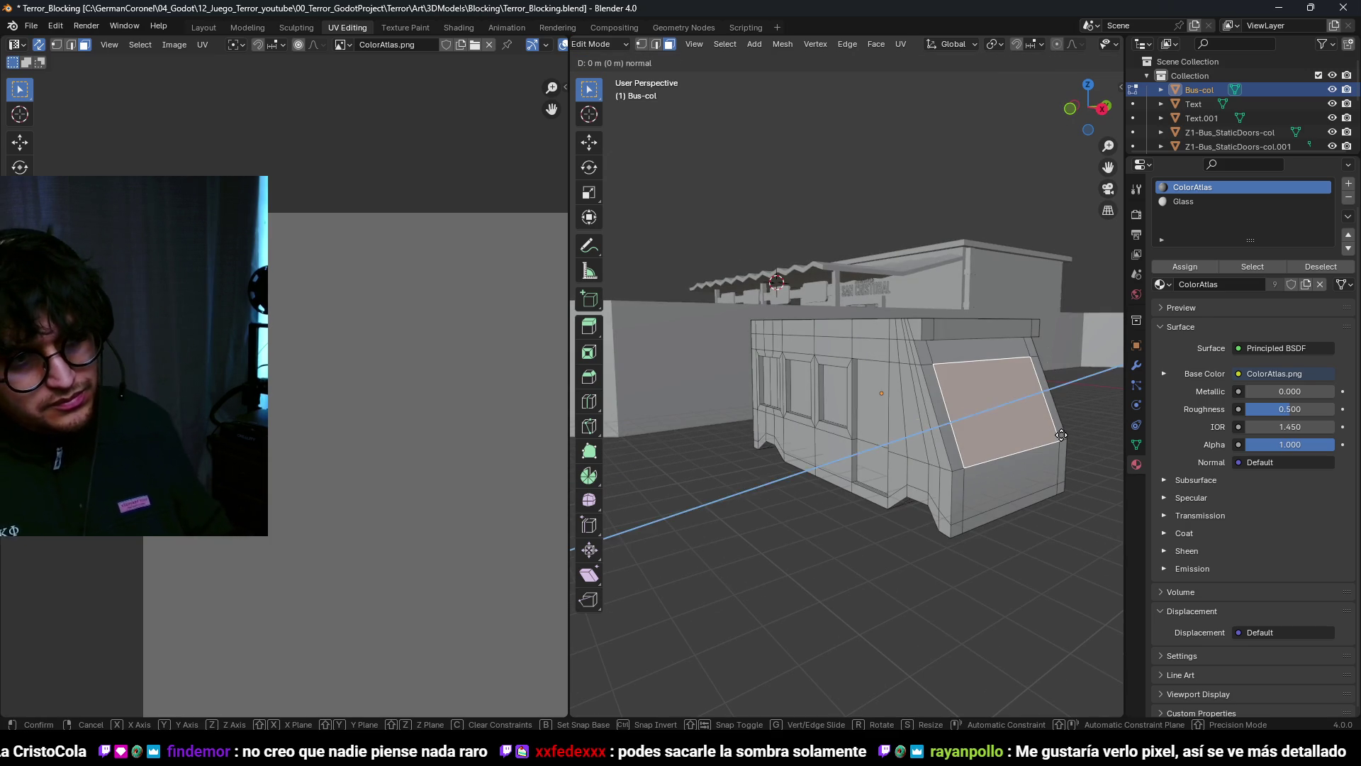
pyautogui.press('Return')
pyautogui.moveTo(1007, 411)
pyautogui.mouseDown(button='middle')
pyautogui.moveTo(976, 377)
pyautogui.moveTo(908, 414)
pyautogui.moveTo(894, 489)
pyautogui.moveTo(912, 556)
pyautogui.mouseUp(button='middle')
pyautogui.scroll(-3, 908, 415)
pyautogui.scroll(4, 871, 434)
# Step: Thicken the bottom strip of faces with a 0.2 m Extrude Along Normals
pyautogui.hotkey('ctrl', 'z')
pyautogui.hotkey('ctrl', 'z')
pyautogui.hotkey('ctrl', 'z')
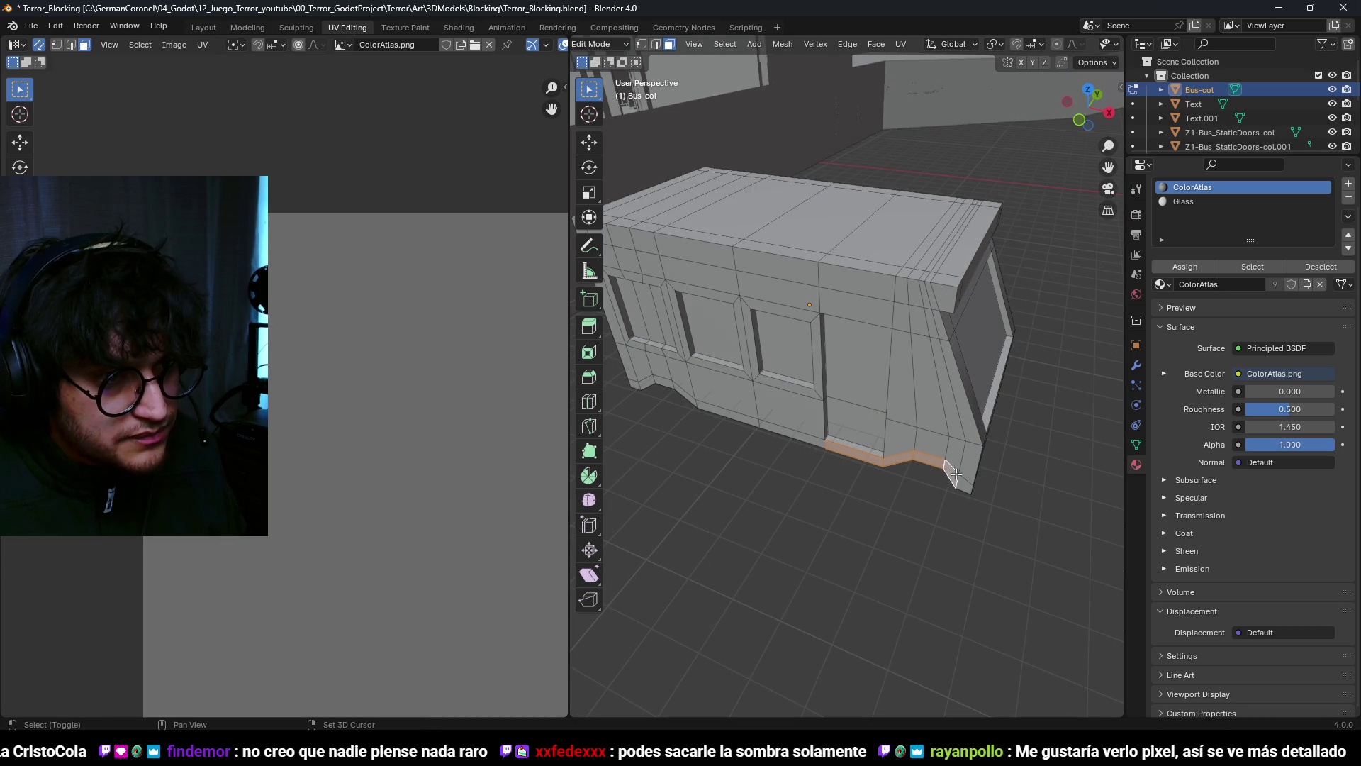
pyautogui.moveTo(963, 483)
pyautogui.mouseDown(button='middle')
pyautogui.moveTo(979, 487)
pyautogui.moveTo(922, 454)
pyautogui.moveTo(973, 463)
pyautogui.mouseUp(button='middle')
pyautogui.keyDown('alt'); pyautogui.keyDown('shift'); pyautogui.click(979, 487); pyautogui.keyUp('shift'); pyautogui.keyUp('alt')
pyautogui.hotkey('alt', 'e')
pyautogui.click(972, 462)
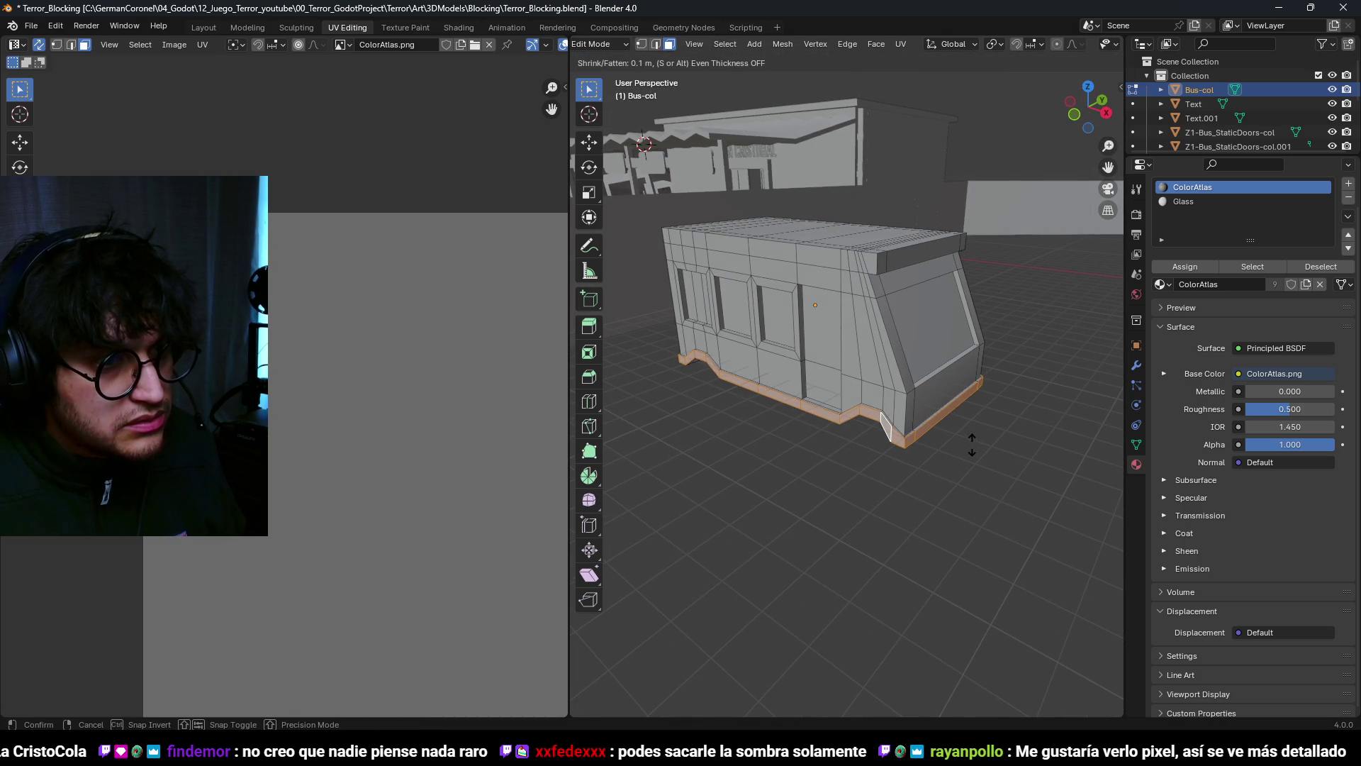
pyautogui.click(971, 444)
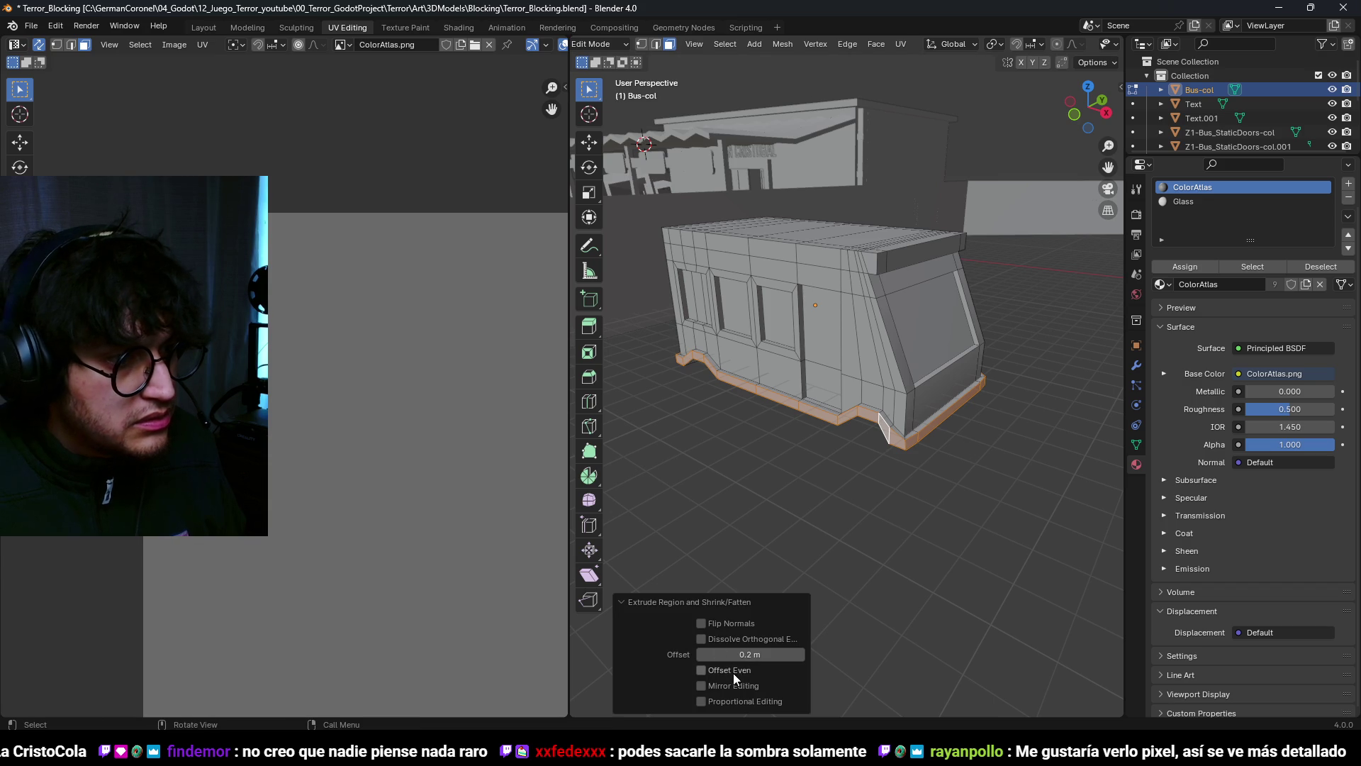
pyautogui.scroll(2, 927, 448)
# Step: Raise two bottom edges along Z, 0.3 m and 0.2 m, for wheel-arch openings
pyautogui.press('2')
pyautogui.click(890, 424)
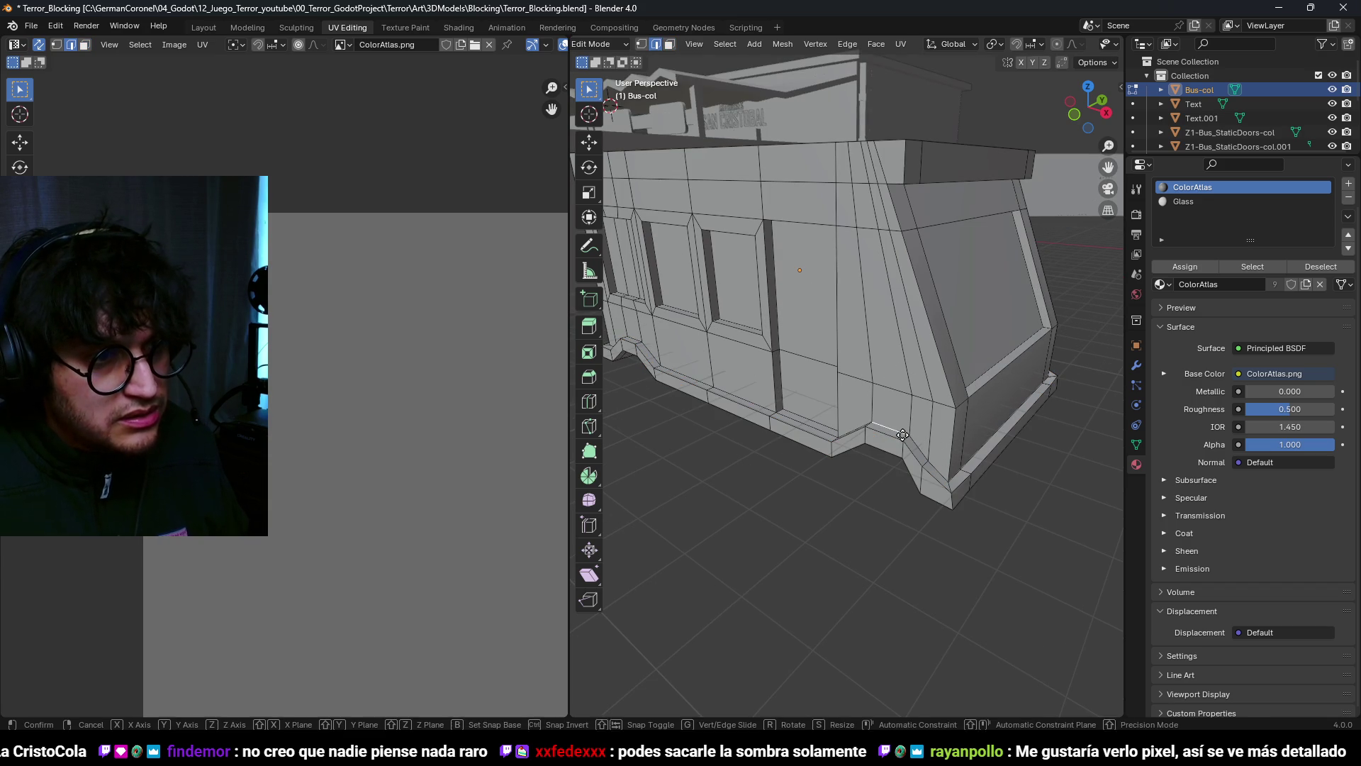
pyautogui.press('g')
pyautogui.press('z')
pyautogui.click(903, 276)
pyautogui.moveTo(903, 276)
pyautogui.mouseDown(button='middle')
pyautogui.moveTo(944, 397)
pyautogui.moveTo(1018, 431)
pyautogui.moveTo(983, 425)
pyautogui.mouseUp(button='middle')
pyautogui.click(1033, 420)
pyautogui.press('g')
pyautogui.press('z')
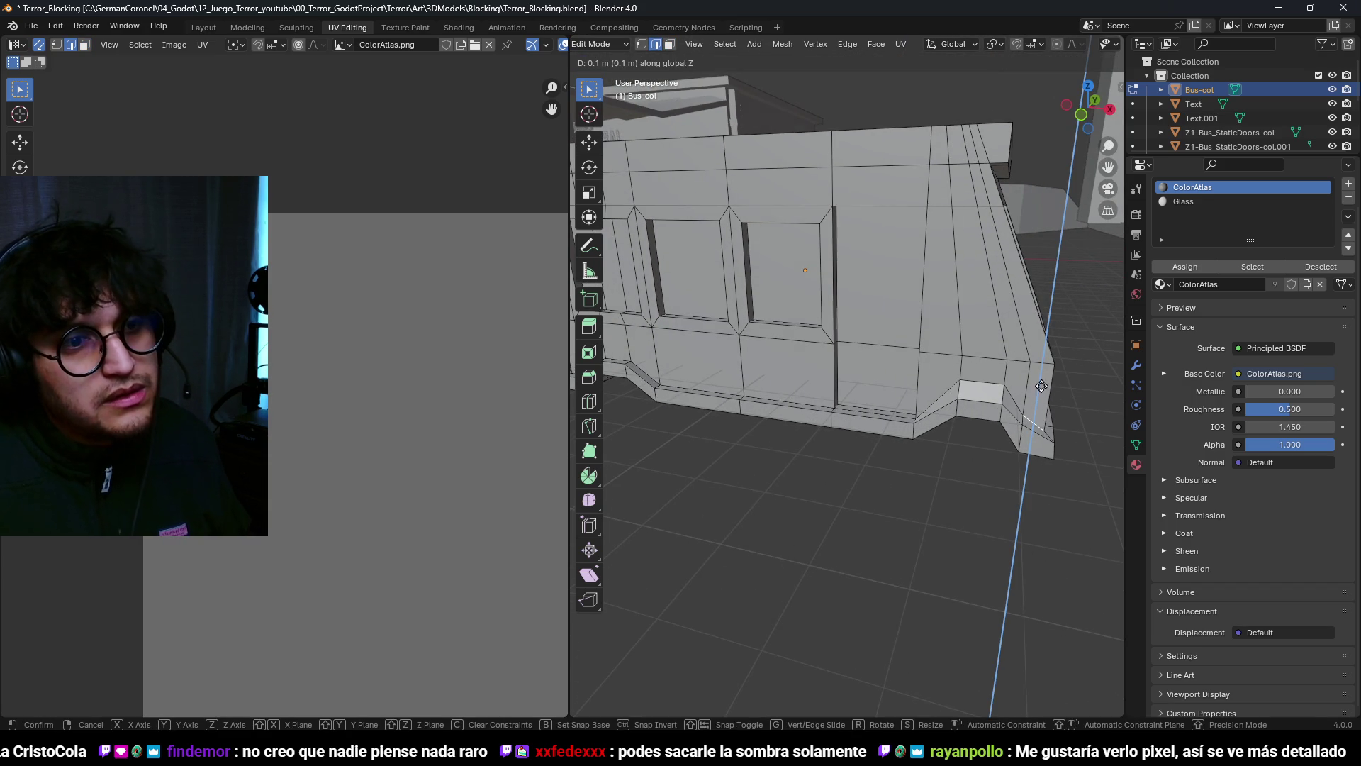
pyautogui.click(1046, 352)
# Step: Select the front vertical edge loop and view the bus from the right side
pyautogui.scroll(-4, 1046, 353)
pyautogui.moveTo(1045, 352)
pyautogui.mouseDown(button='middle')
pyautogui.moveTo(1100, 361)
pyautogui.moveTo(997, 380)
pyautogui.moveTo(880, 340)
pyautogui.mouseUp(button='middle')
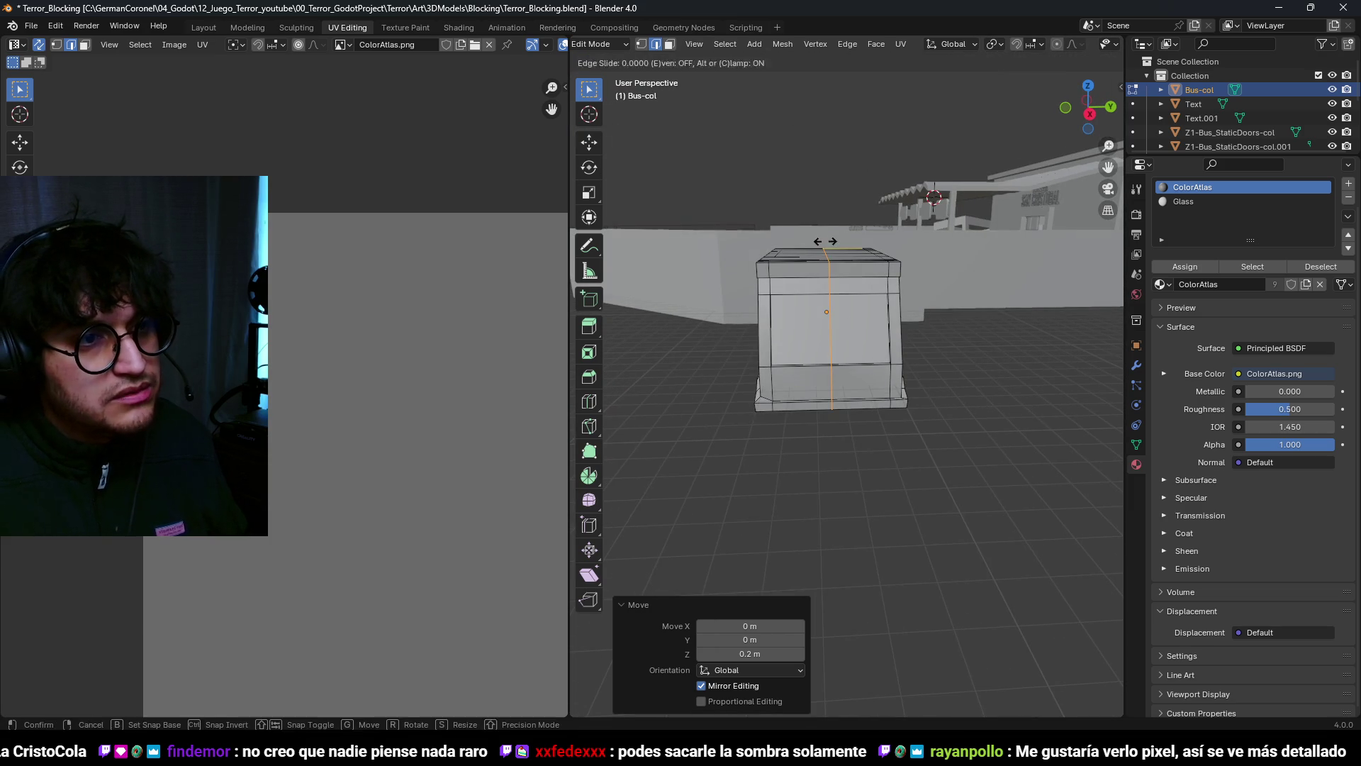
pyautogui.keyDown('alt'); pyautogui.click(880, 340); pyautogui.keyUp('alt')
pyautogui.press('KP_1')
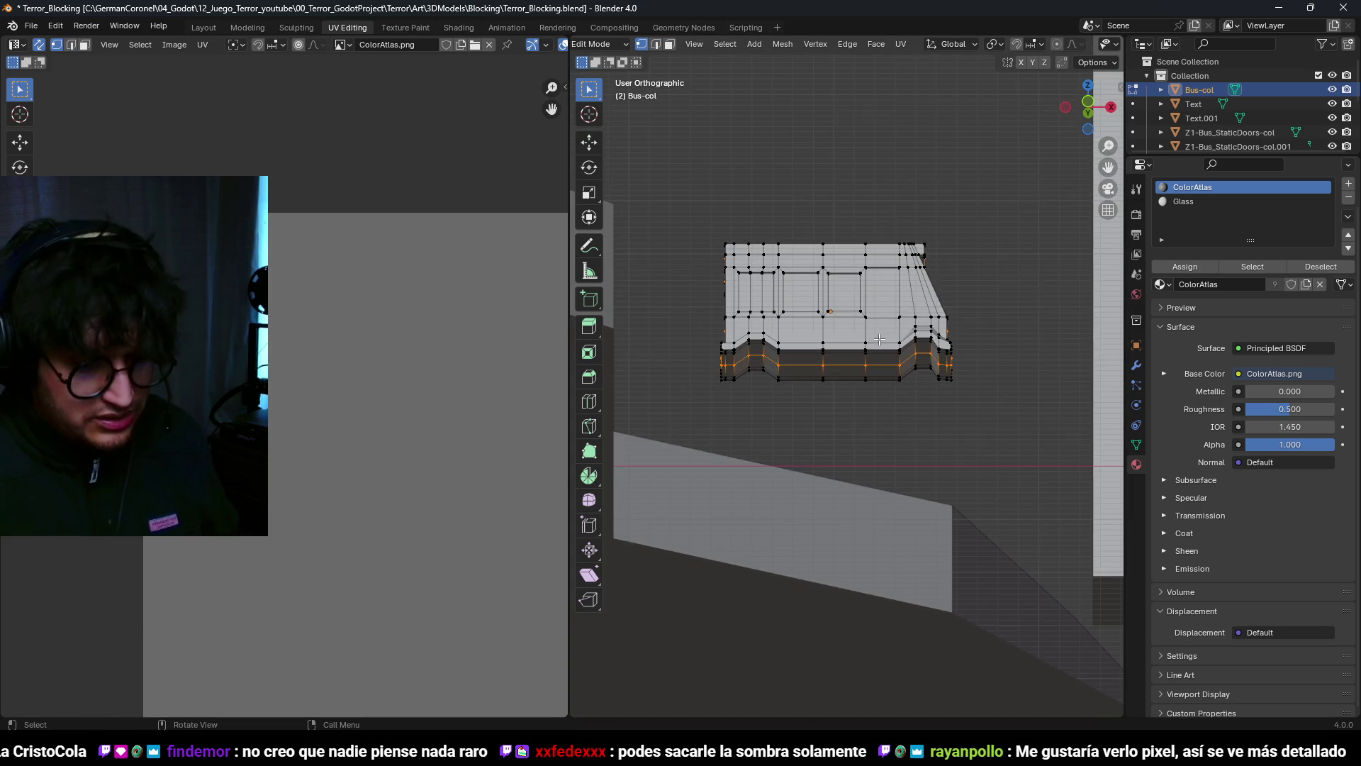
pyautogui.press('KP_3')
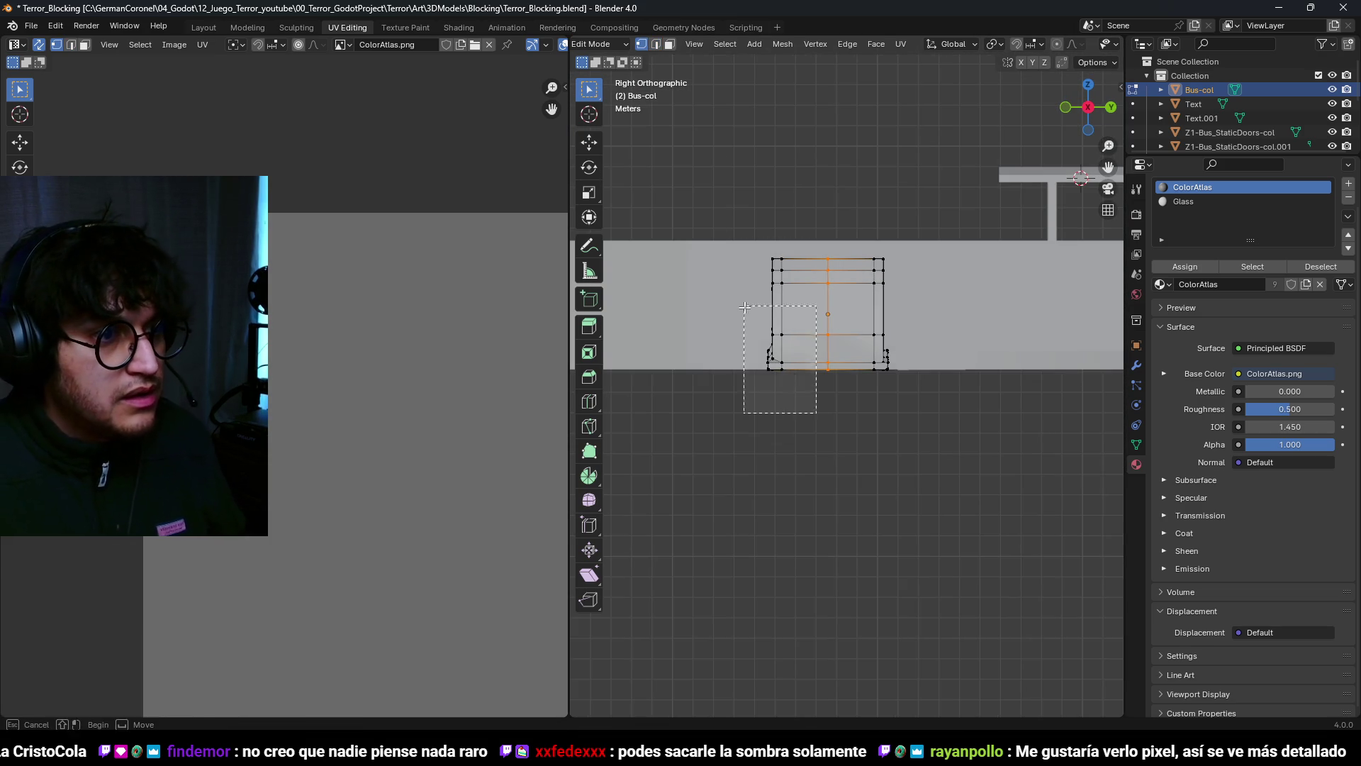
# Step: Toggle the bus mesh between Edit and Object Mode, ending in Object Mode
pyautogui.hotkey('ctrl', 'Tab')
pyautogui.click(834, 212)
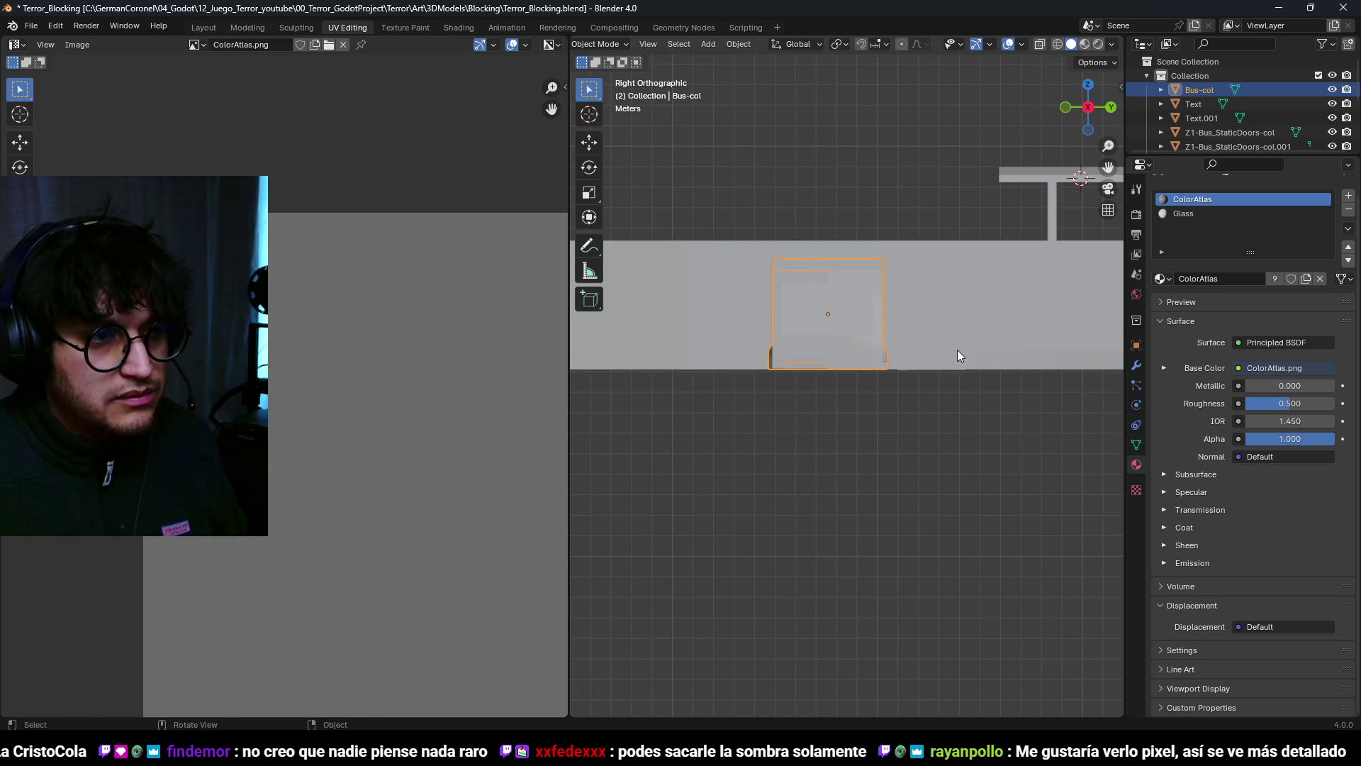
pyautogui.hotkey('ctrl', 'Tab')
pyautogui.click(1064, 343)
pyautogui.moveTo(820, 457); pyautogui.dragTo(731, 200)
pyautogui.rightClick(850, 377)
pyautogui.press('Escape')
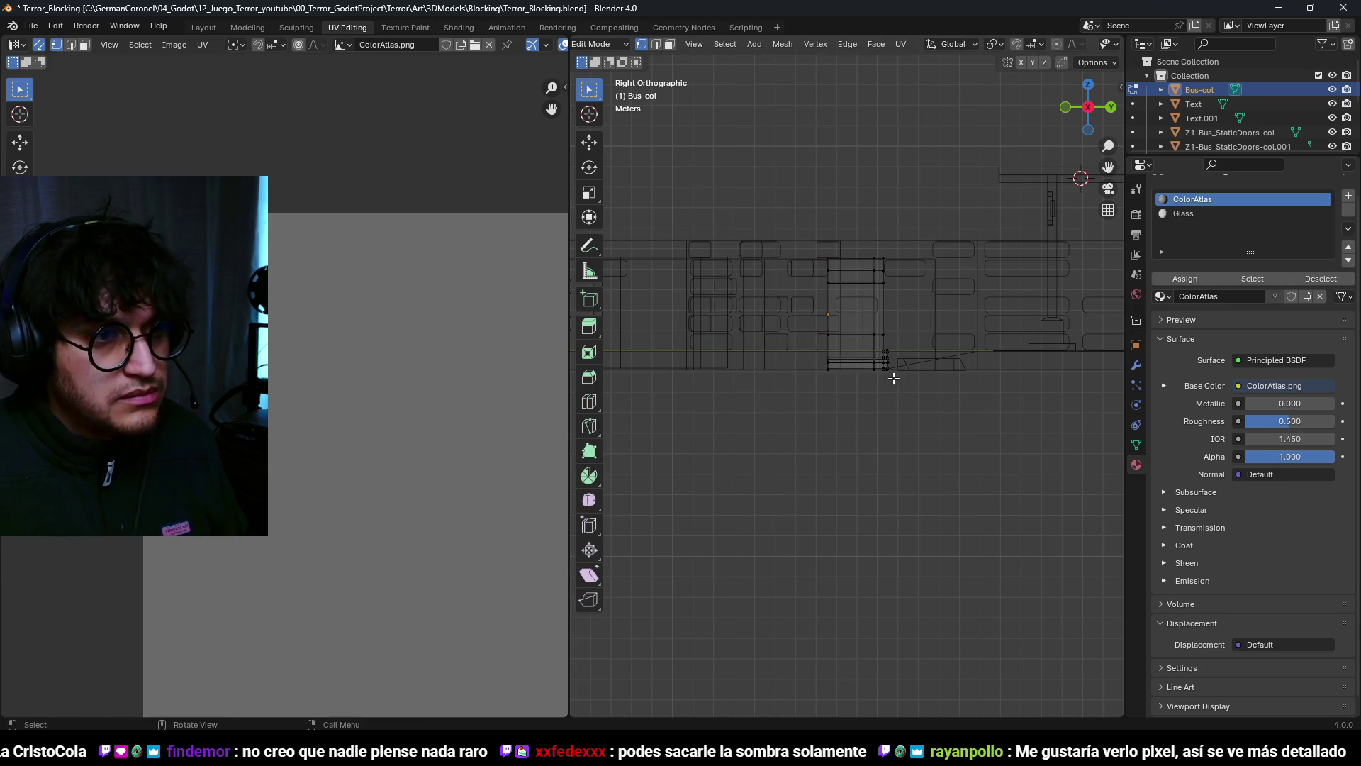
pyautogui.press('Tab')
# Step: Add a Mirror modifier to Bus-col and change its axis to Y
pyautogui.click(1137, 365)
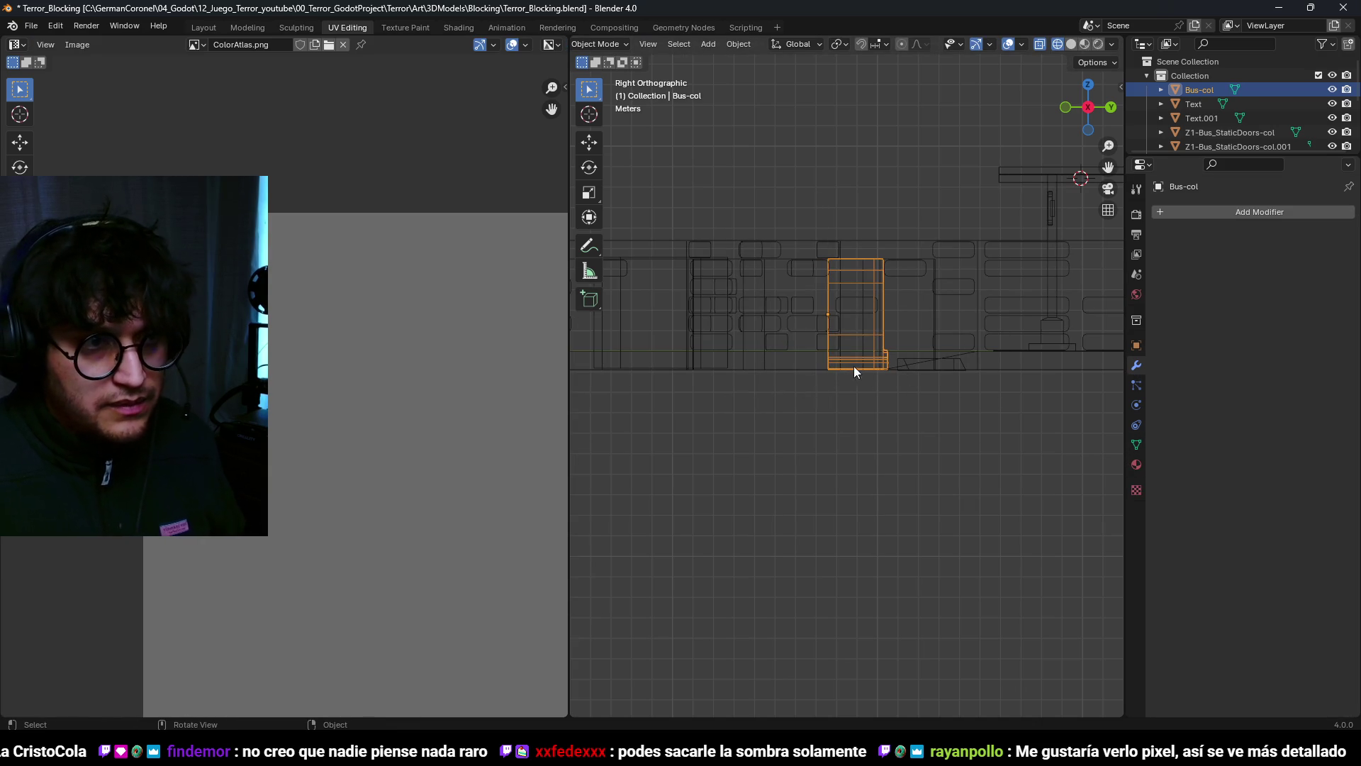
pyautogui.click(1270, 211)
pyautogui.moveTo(1240, 210)
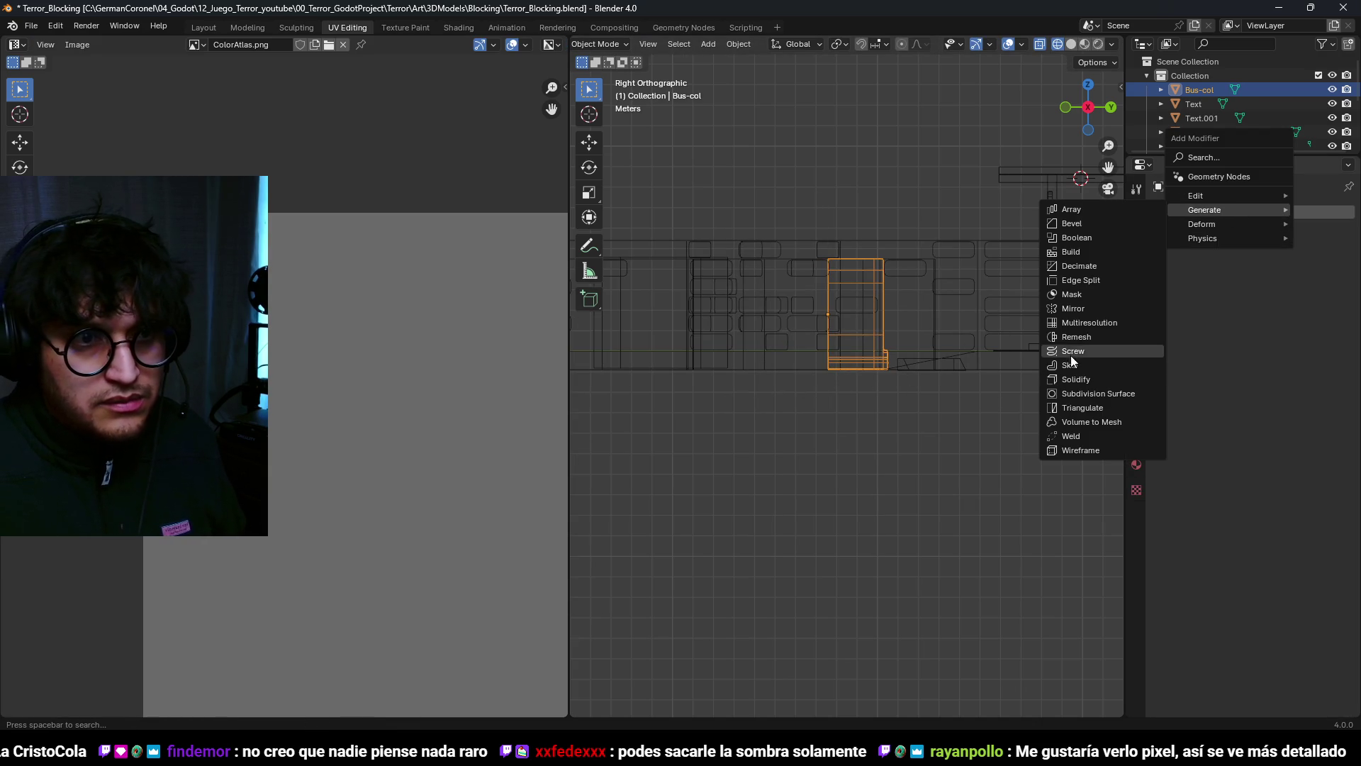
pyautogui.click(1089, 309)
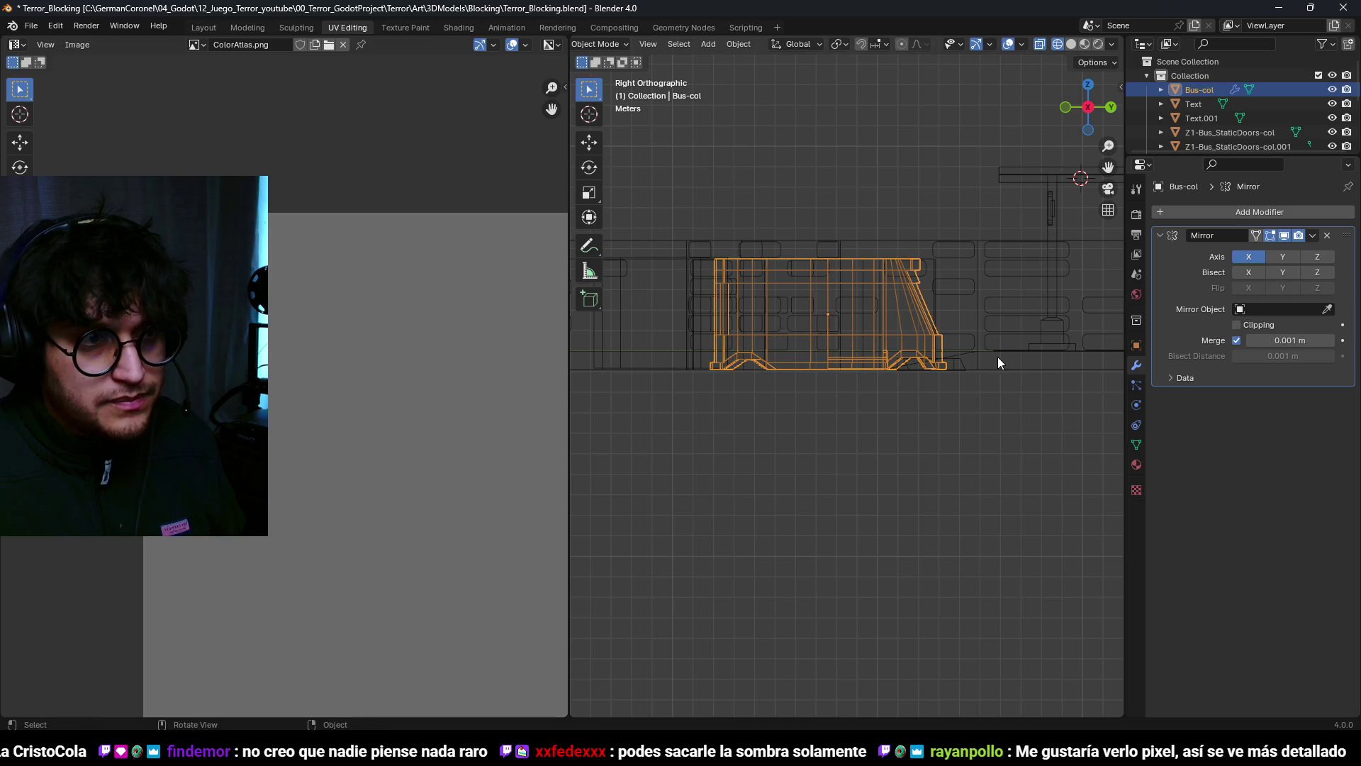
pyautogui.click(1286, 256)
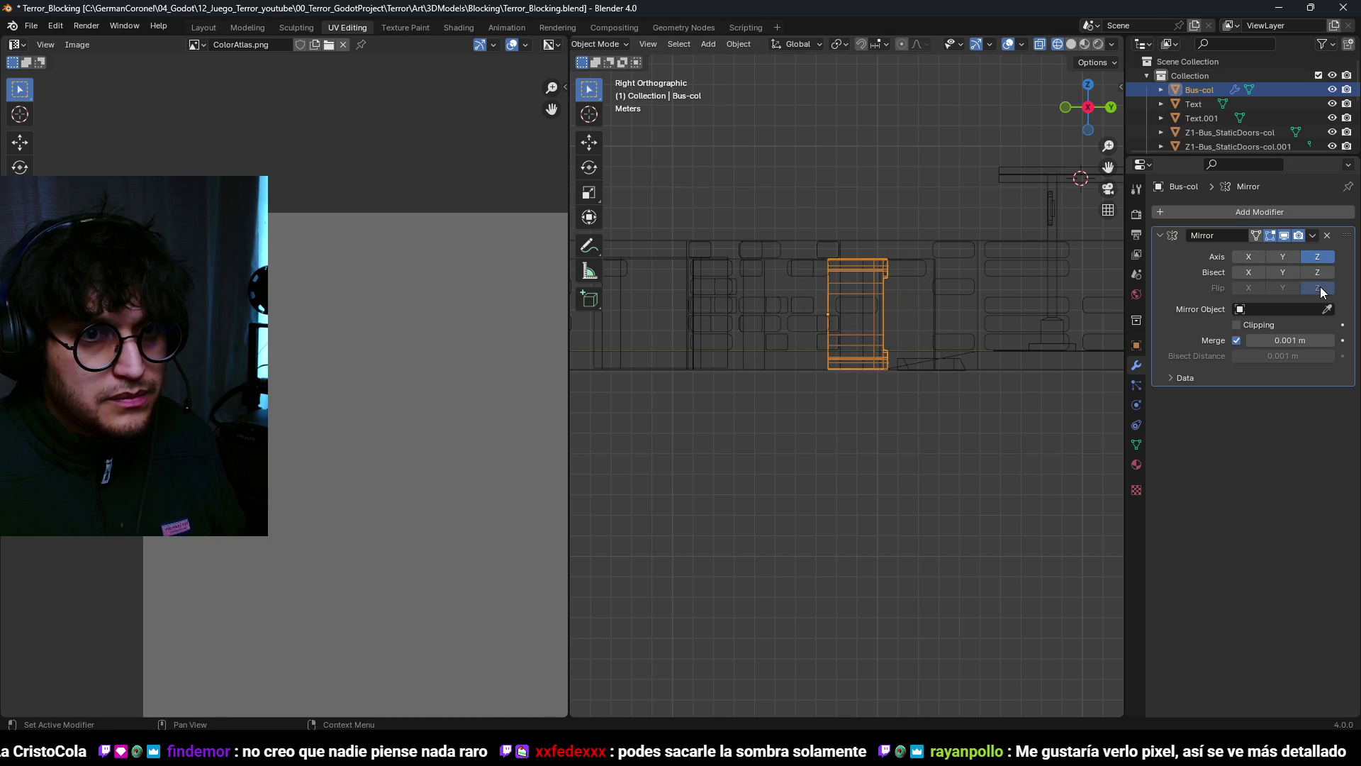
pyautogui.moveTo(1117, 330)
pyautogui.mouseDown(button='middle')
pyautogui.moveTo(917, 407)
pyautogui.moveTo(946, 379)
pyautogui.moveTo(841, 370)
pyautogui.mouseUp(button='middle')
# Step: Shift the mesh along Y in Edit Mode and adjust the mirror axis
pyautogui.press('g')
pyautogui.press('Escape')
pyautogui.press('Tab')
pyautogui.press('g')
pyautogui.press('y')
pyautogui.click(925, 399)
pyautogui.click(1250, 257)
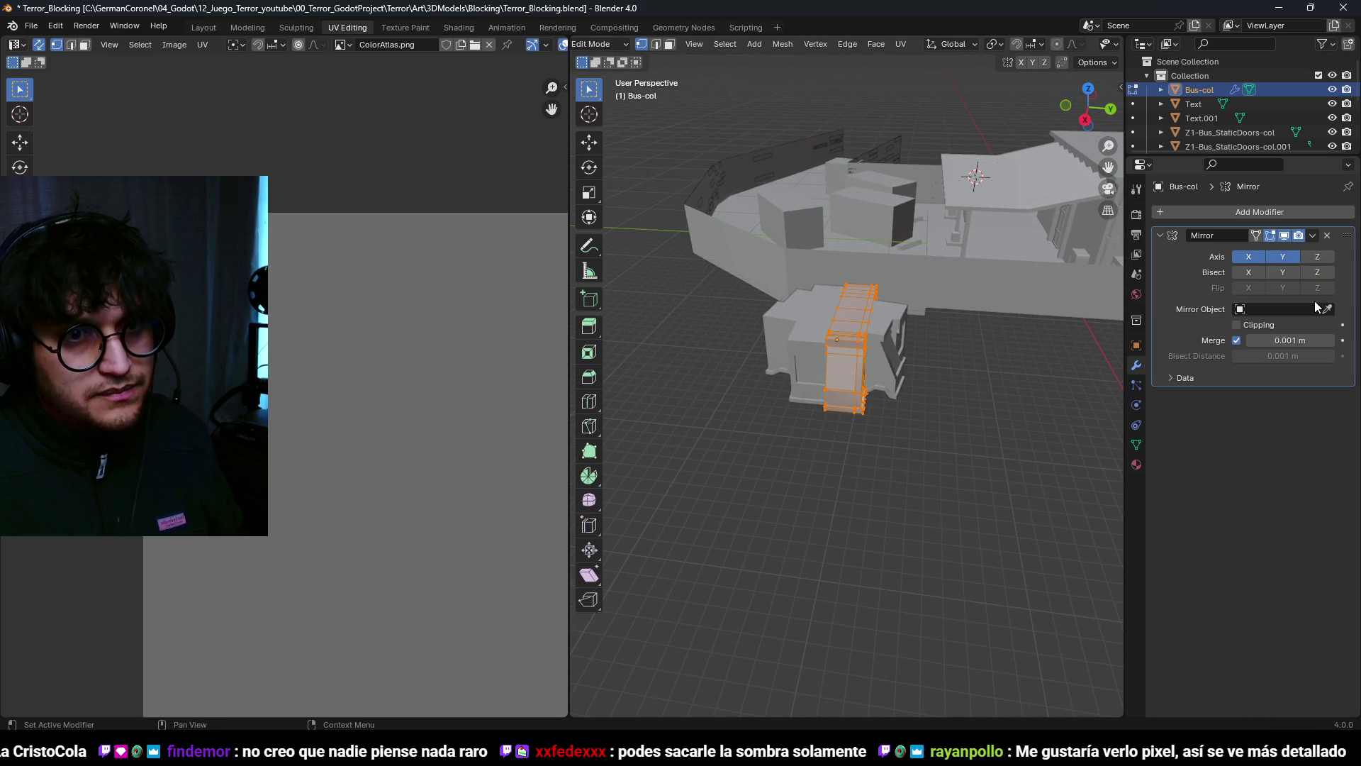
# Step: Apply the Bus-col object's transforms with Ctrl+A
pyautogui.scroll(3, 957, 344)
pyautogui.hotkey('ctrl', 'Tab')
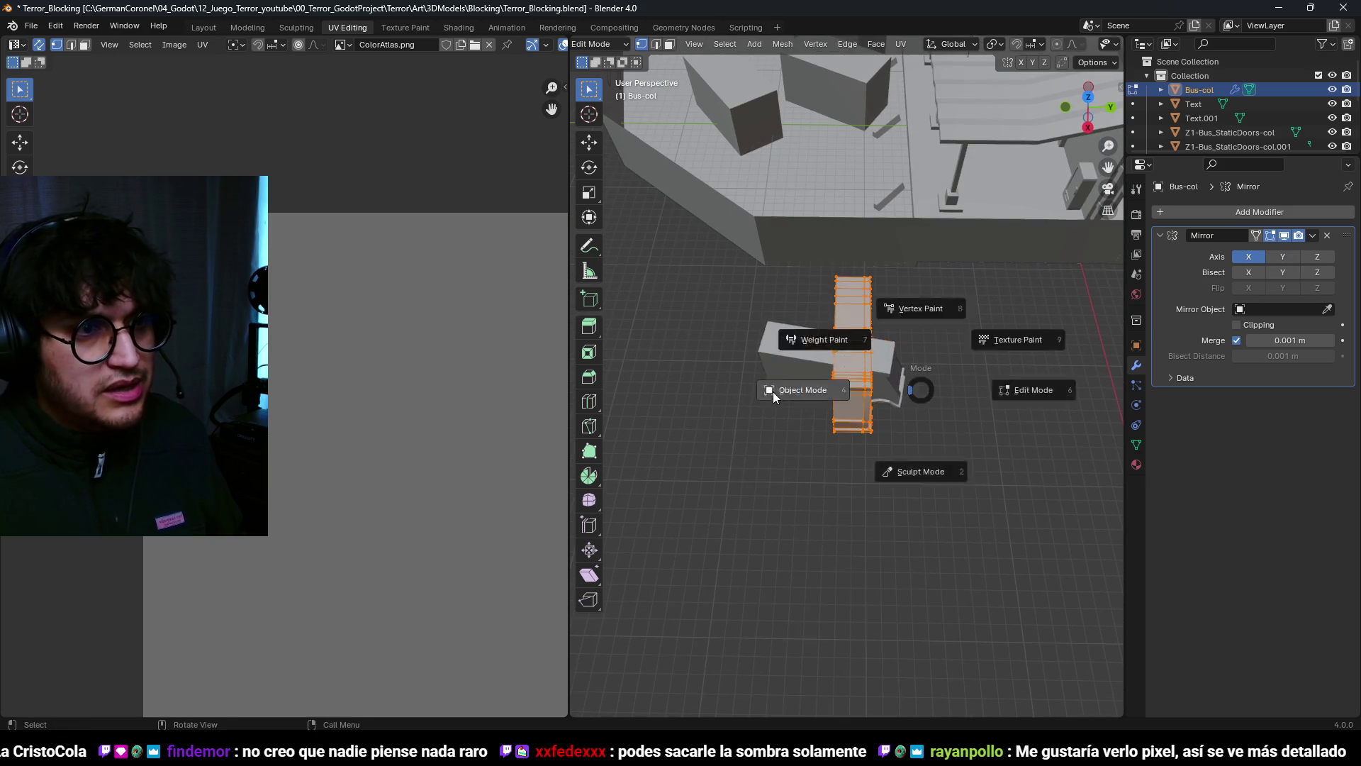
pyautogui.hotkey('ctrl', 'a')
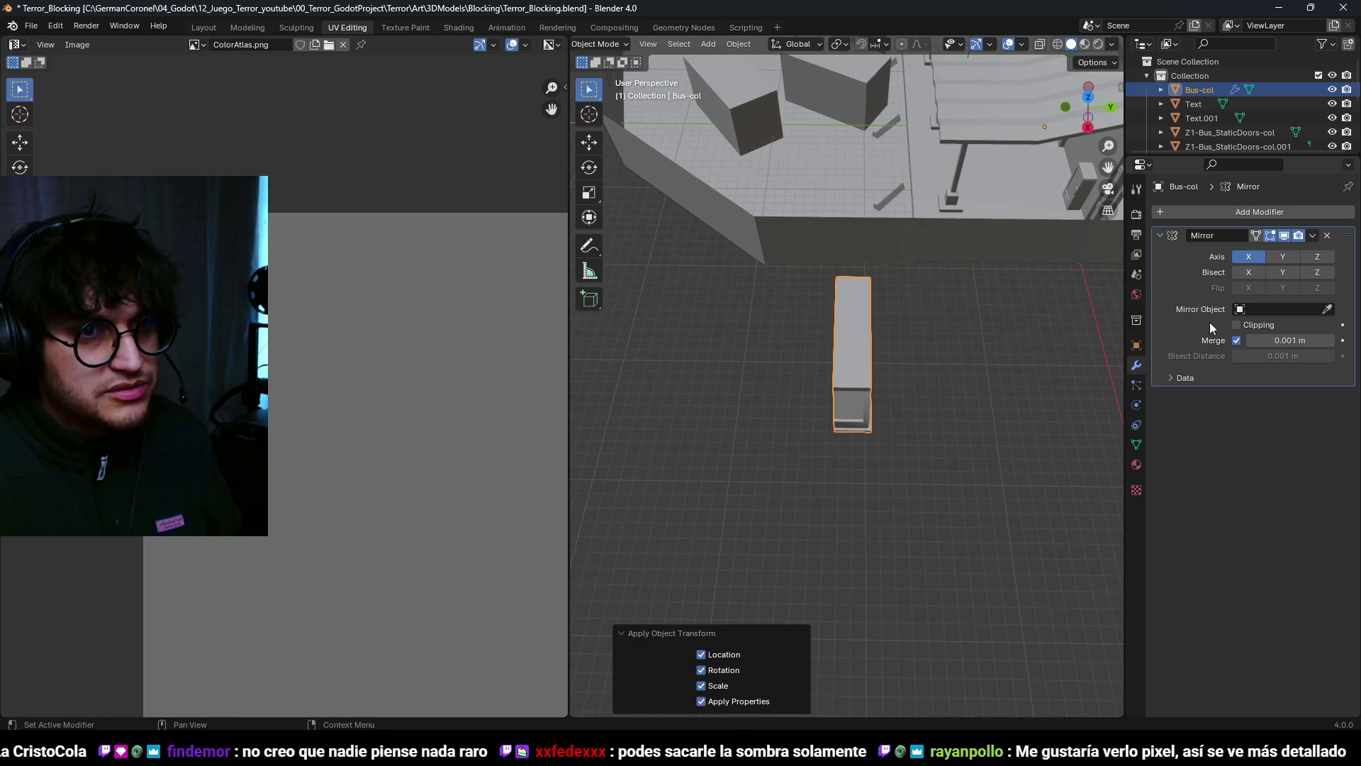
pyautogui.press('Tab')
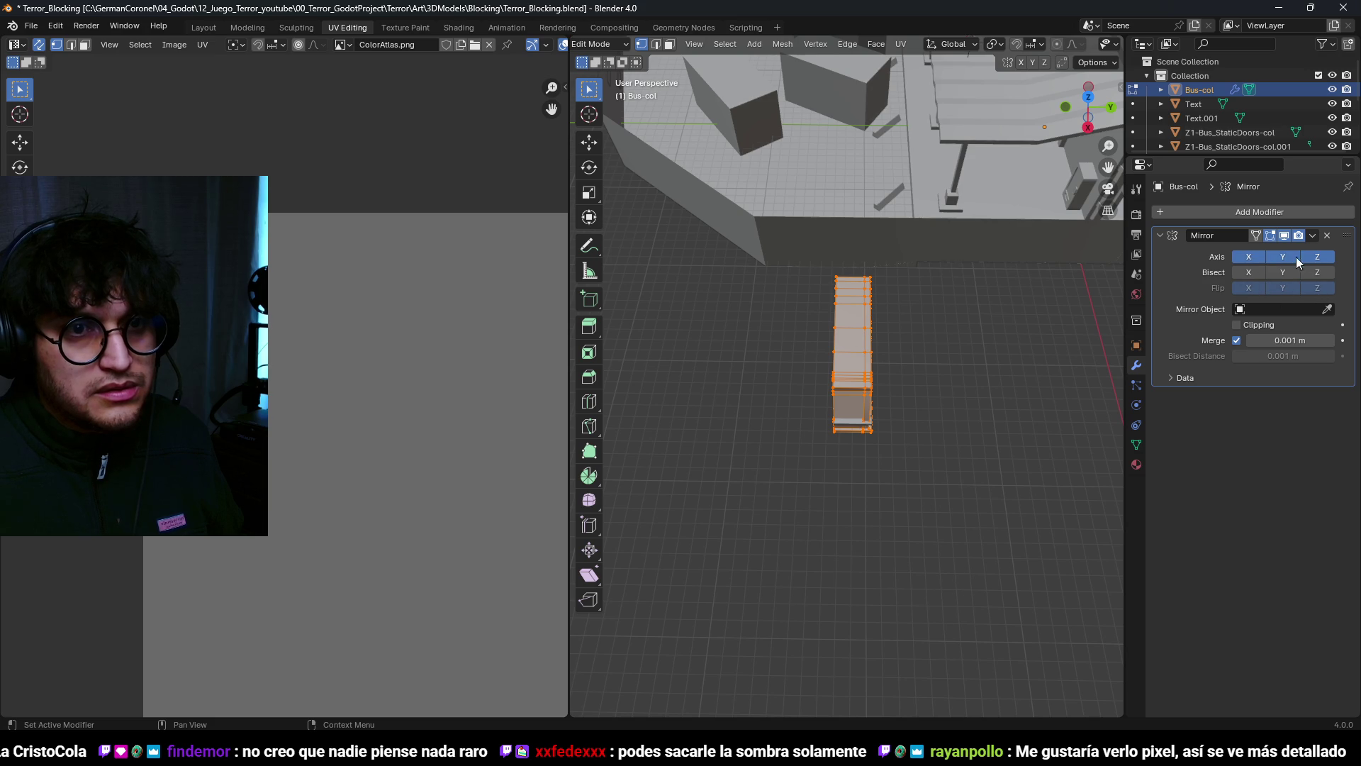
# Step: Reset the Bus-col origin in Object Mode, then return to Edit Mode
pyautogui.moveTo(922, 340); pyautogui.dragTo(858, 364, button='middle')
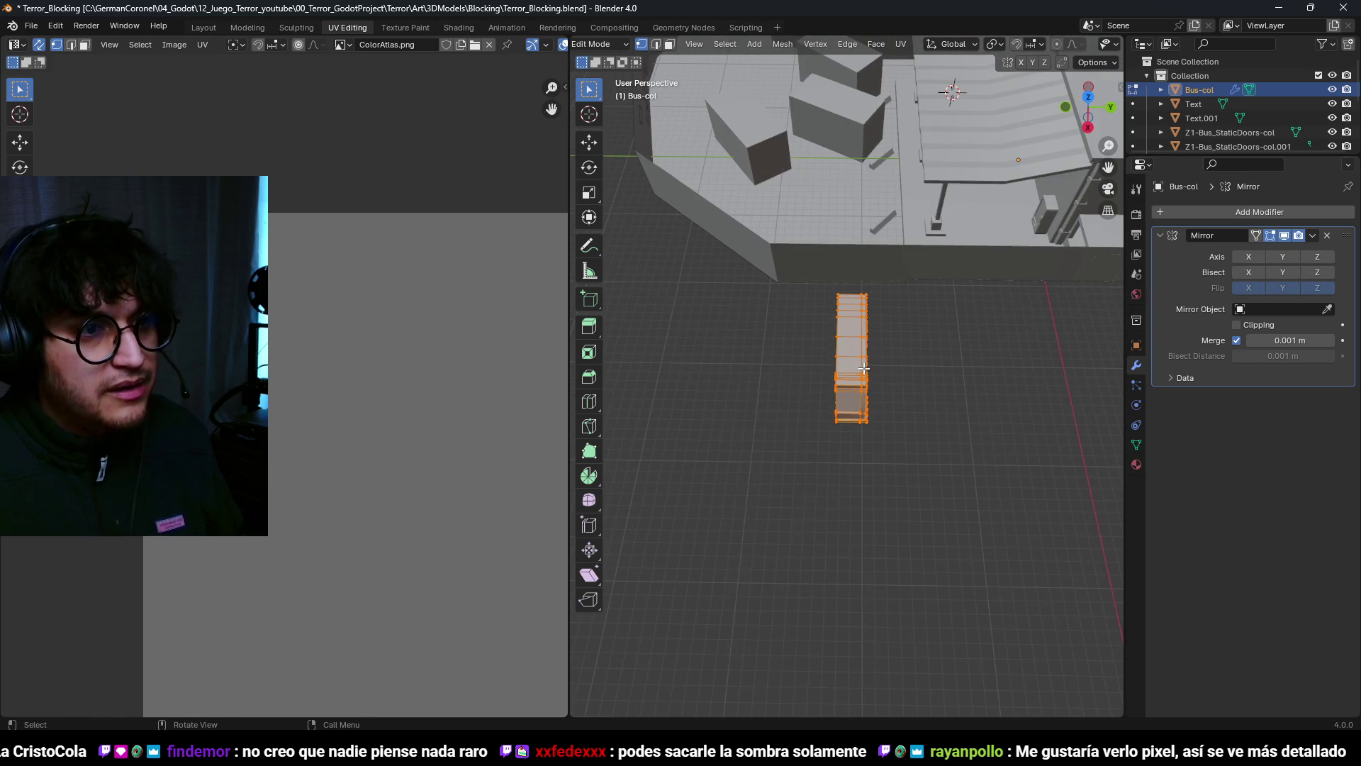
pyautogui.rightClick(858, 364)
pyautogui.hotkey('ctrl', 'Tab')
pyautogui.click(839, 428)
pyautogui.rightClick(854, 389)
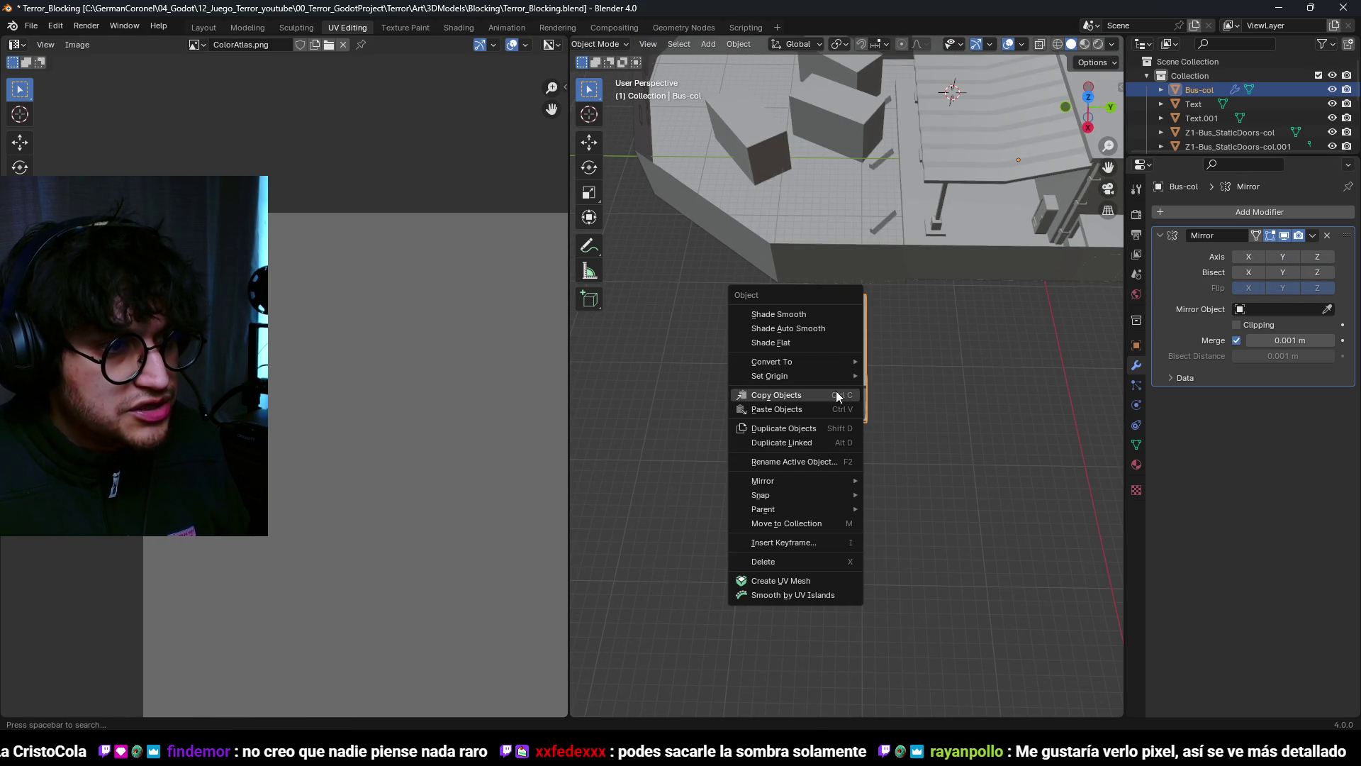
pyautogui.moveTo(838, 376)
pyautogui.click(918, 389)
pyautogui.hotkey('ctrl', 'Tab')
pyautogui.click(910, 382)
# Step: Try a mesh move along X and Y, then undo it
pyautogui.press('g')
pyautogui.press('x')
pyautogui.press('y')
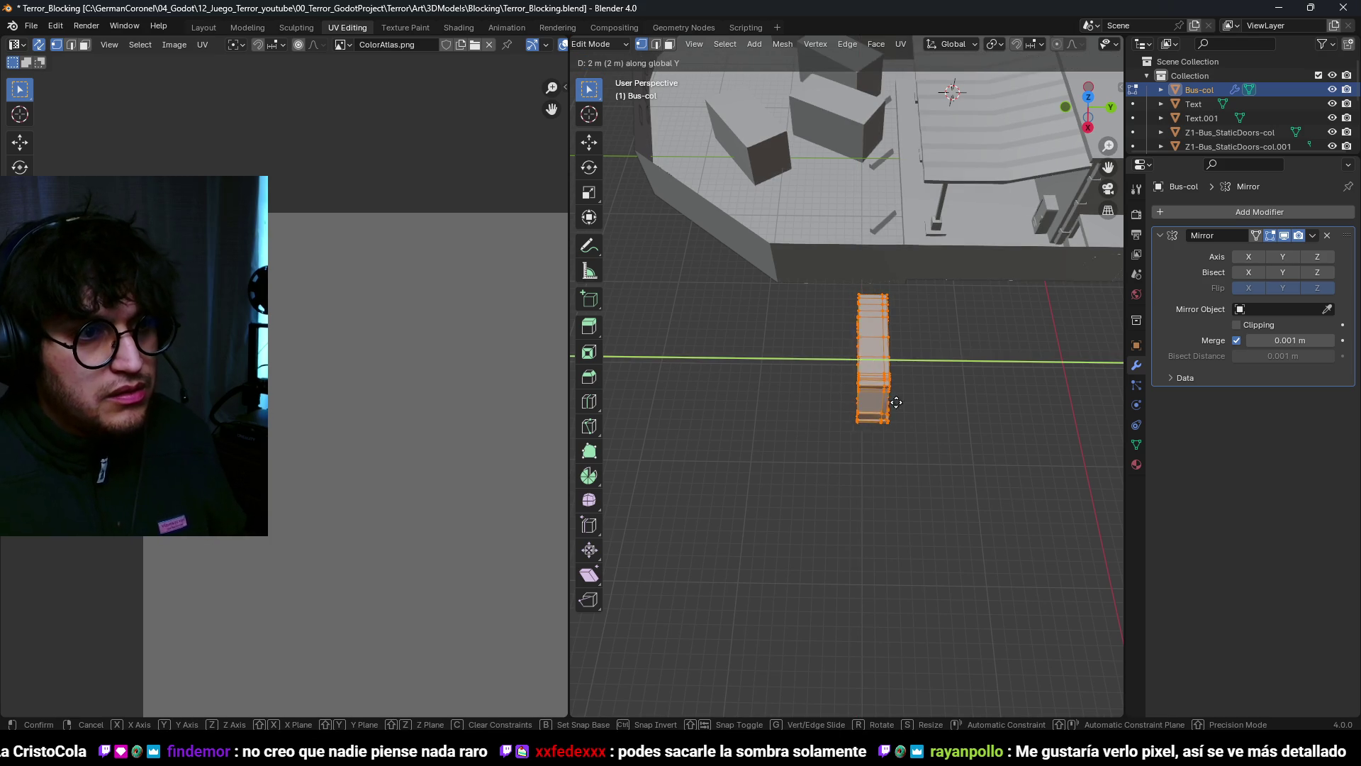
pyautogui.click(921, 402)
pyautogui.hotkey('ctrl', 'z')
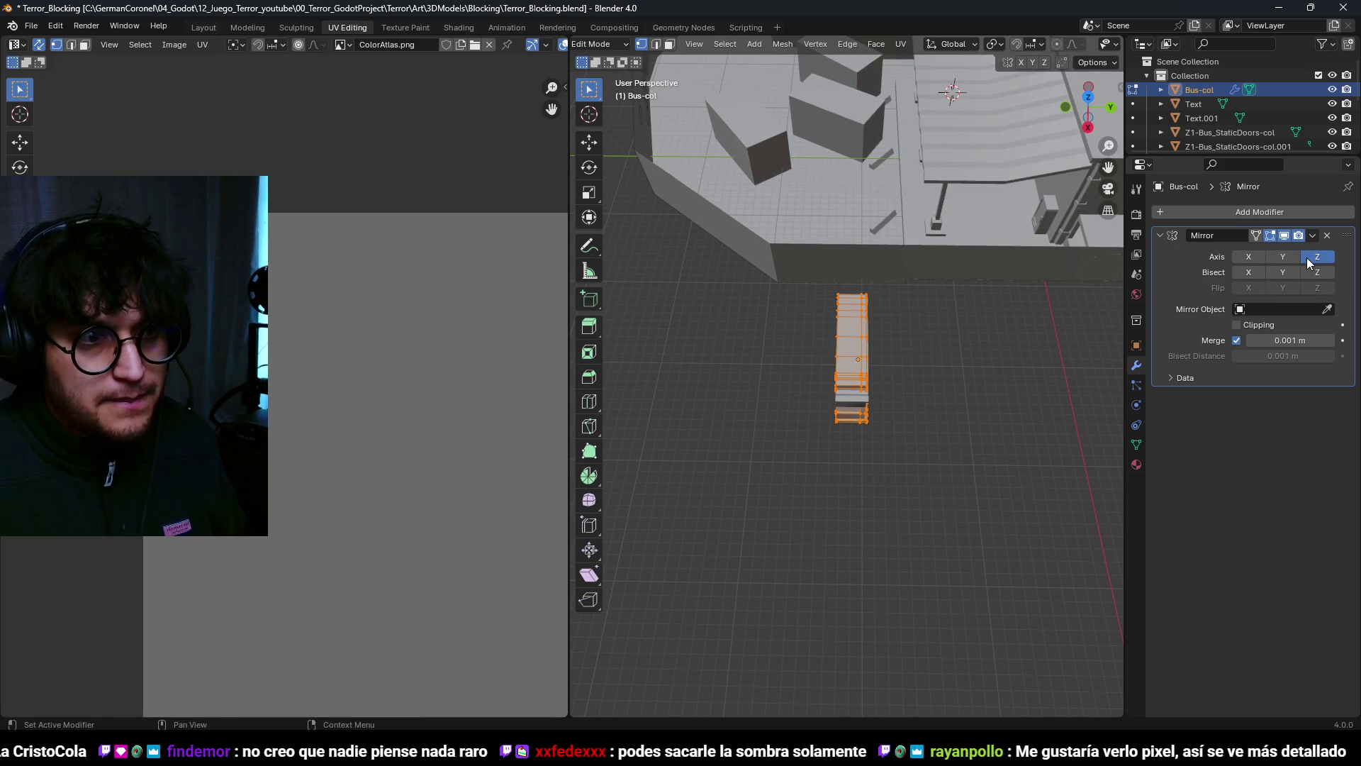
pyautogui.hotkey('ctrl', 'shift', 'z')
pyautogui.rightClick(937, 358)
pyautogui.press('Escape')
pyautogui.hotkey('ctrl', 'z')
pyautogui.scroll(1, 918, 380)
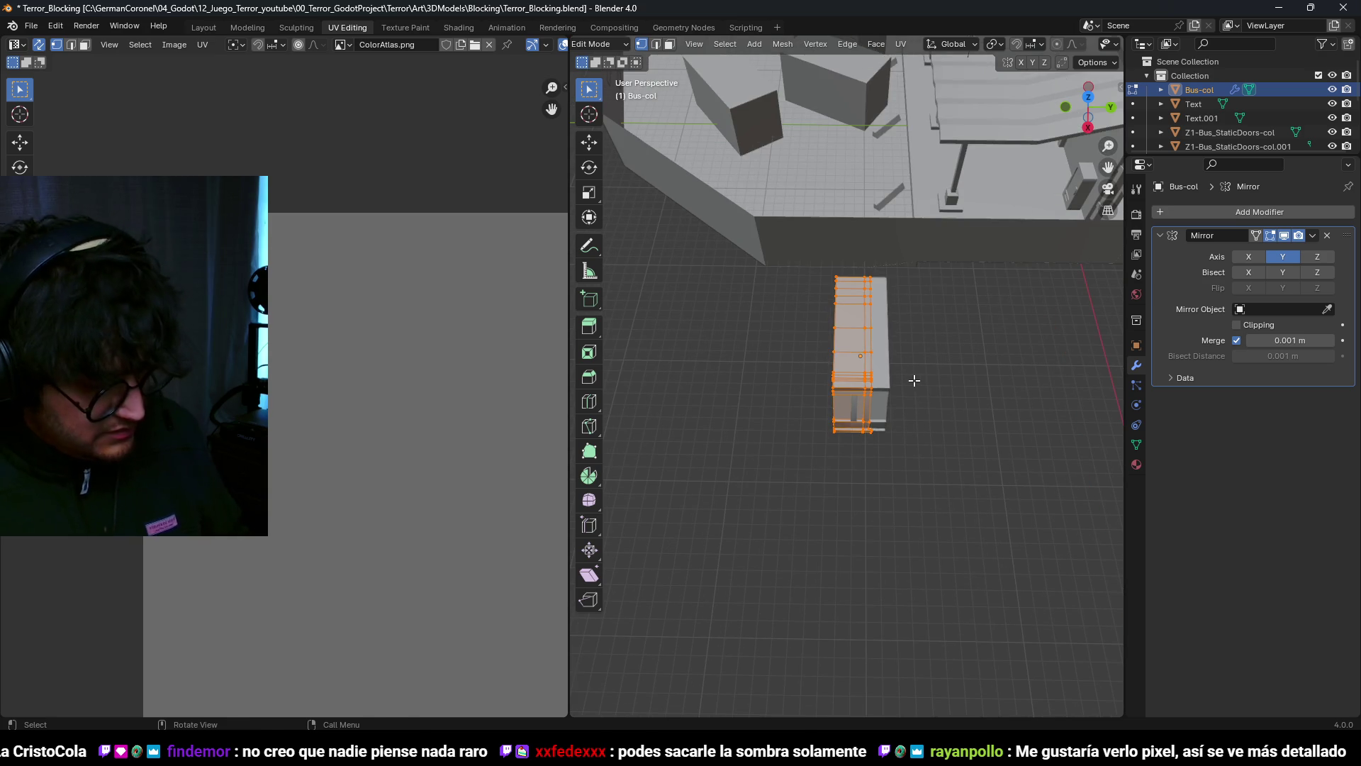
# Step: Move the bus mesh 2 m along Y and select the whole mesh
pyautogui.press('g')
pyautogui.press('y')
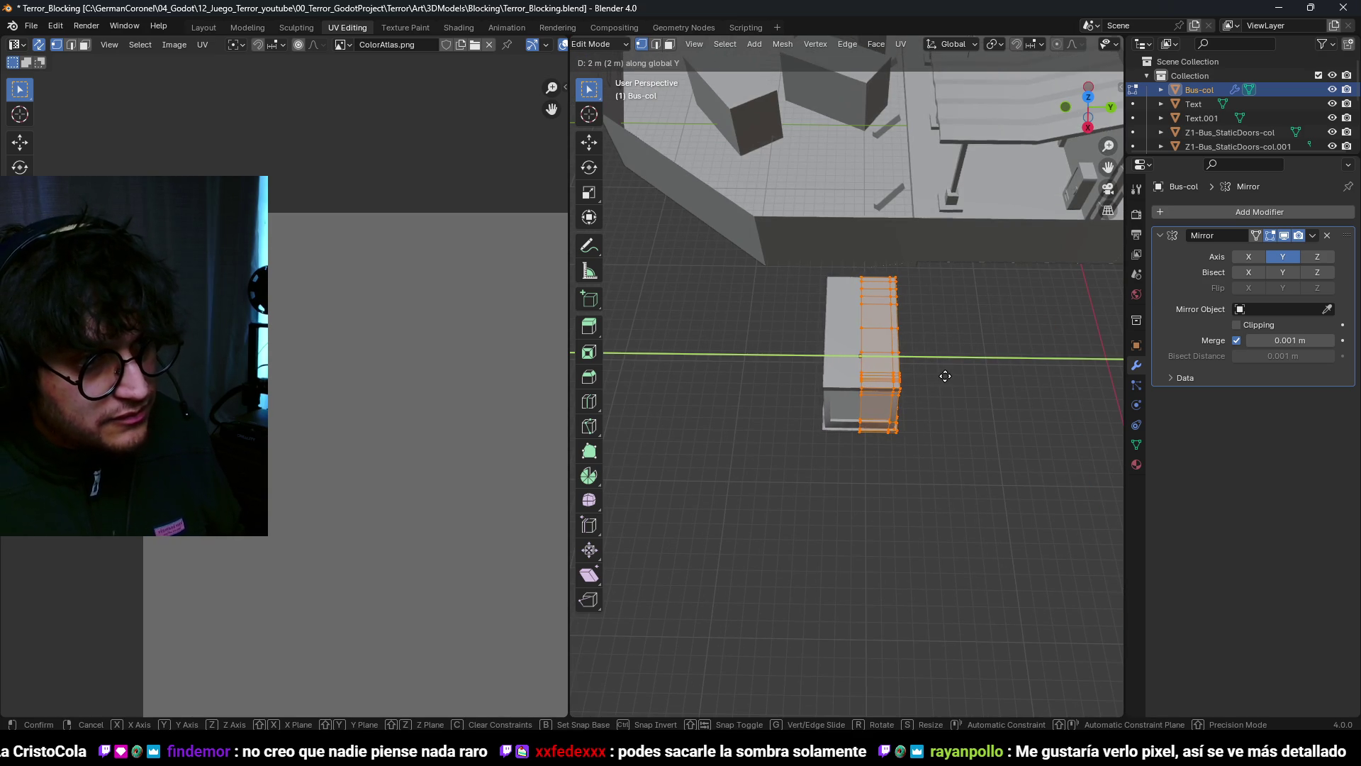
pyautogui.press('Return')
pyautogui.moveTo(945, 376)
pyautogui.mouseDown(button='middle')
pyautogui.moveTo(912, 340)
pyautogui.moveTo(938, 351)
pyautogui.moveTo(915, 383)
pyautogui.moveTo(797, 419)
pyautogui.mouseUp(button='middle')
pyautogui.press('z')
pyautogui.click(891, 425)
pyautogui.press('a')
pyautogui.moveTo(892, 426)
pyautogui.mouseDown(button='middle')
pyautogui.moveTo(943, 368)
pyautogui.moveTo(839, 381)
pyautogui.moveTo(723, 416)
pyautogui.mouseUp(button='middle')
pyautogui.scroll(-2, 958, 347)
# Step: In face mode, shrink the two right-hand side panels to 0.86
pyautogui.press('3')
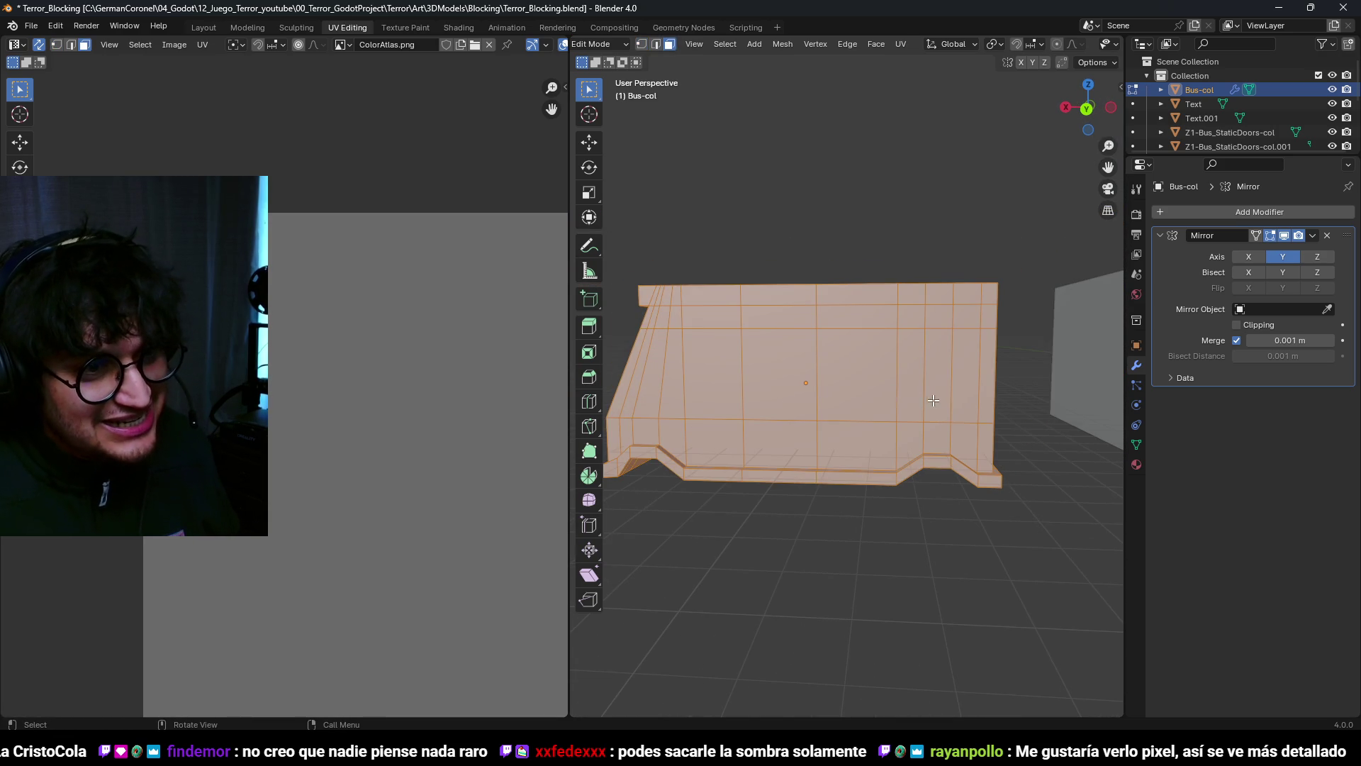
pyautogui.moveTo(926, 385); pyautogui.dragTo(964, 392)
pyautogui.moveTo(990, 379); pyautogui.dragTo(1014, 393, button='middle')
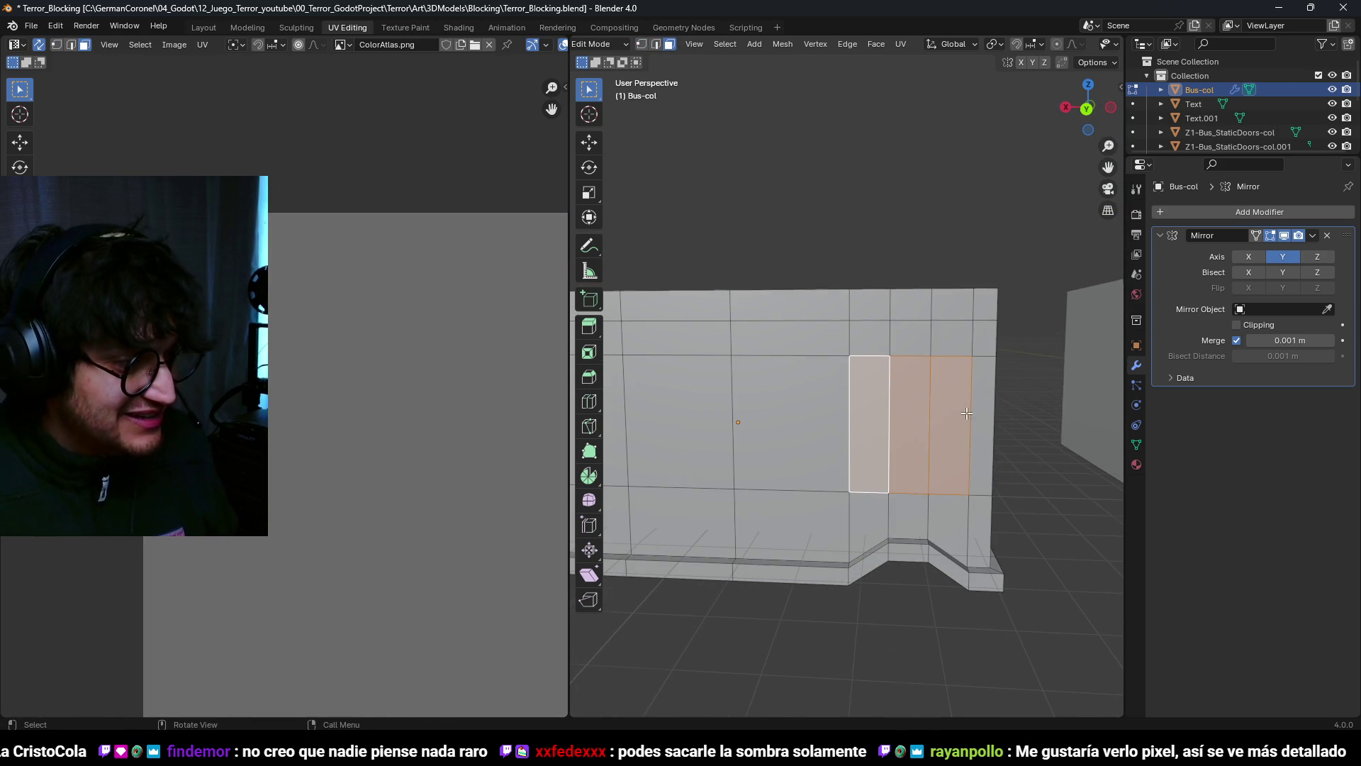
pyautogui.press('s')
pyautogui.click(899, 426)
# Step: Select the left side panel and try height scaling and vertical moves, cancelling each
pyautogui.click(791, 425)
pyautogui.press('s')
pyautogui.press('z')
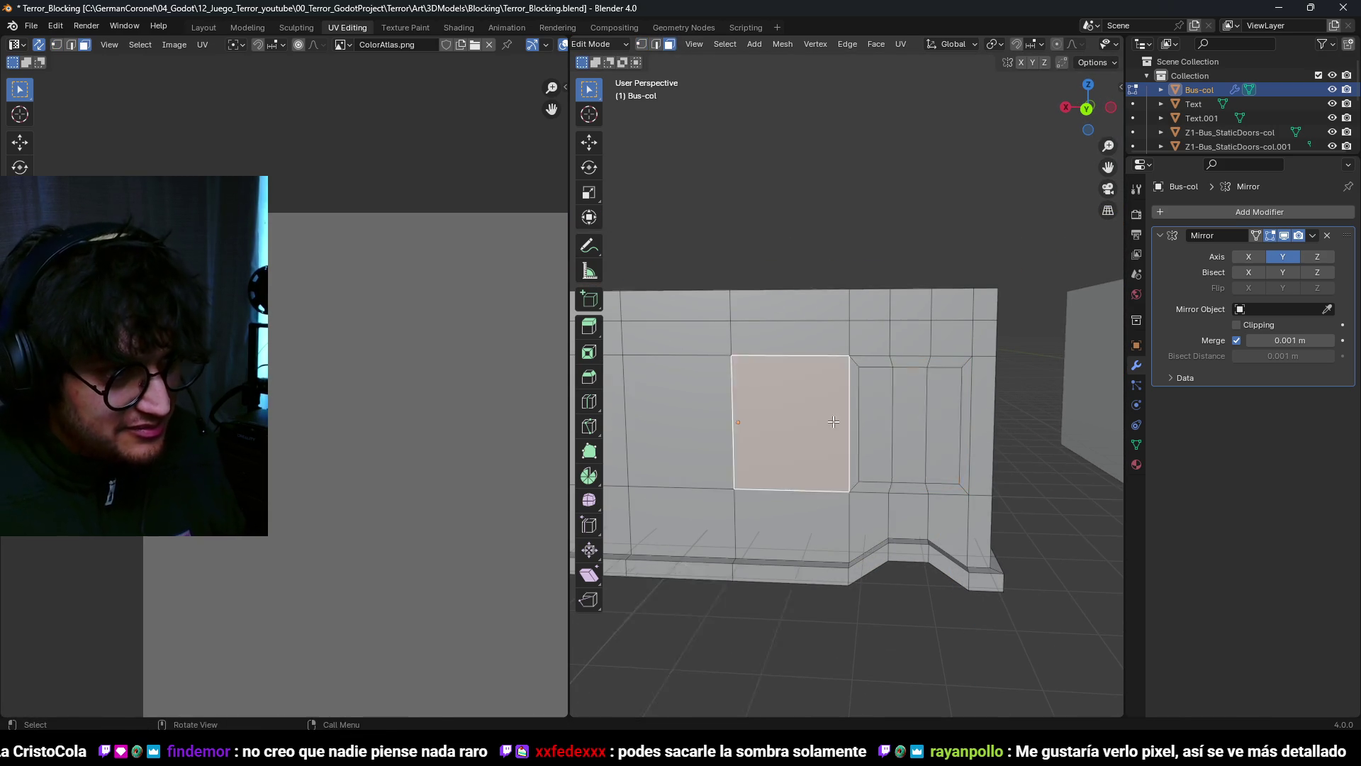
pyautogui.press('Escape')
pyautogui.press('s')
pyautogui.press('z')
pyautogui.press('Escape')
pyautogui.press('g')
pyautogui.press('z')
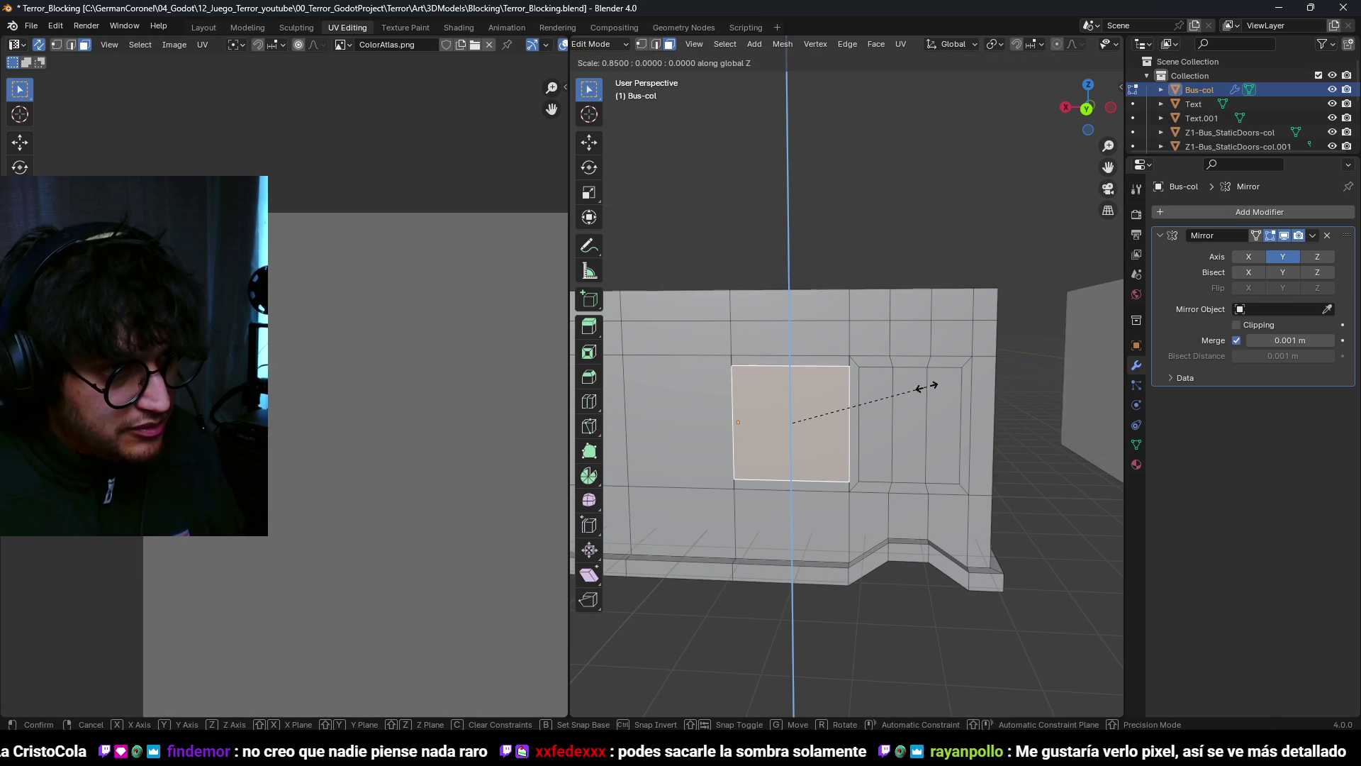
pyautogui.press('Escape')
# Step: Scale the left side panel down evenly to leave a frame around it
pyautogui.press('g')
pyautogui.press('z')
pyautogui.press('z')
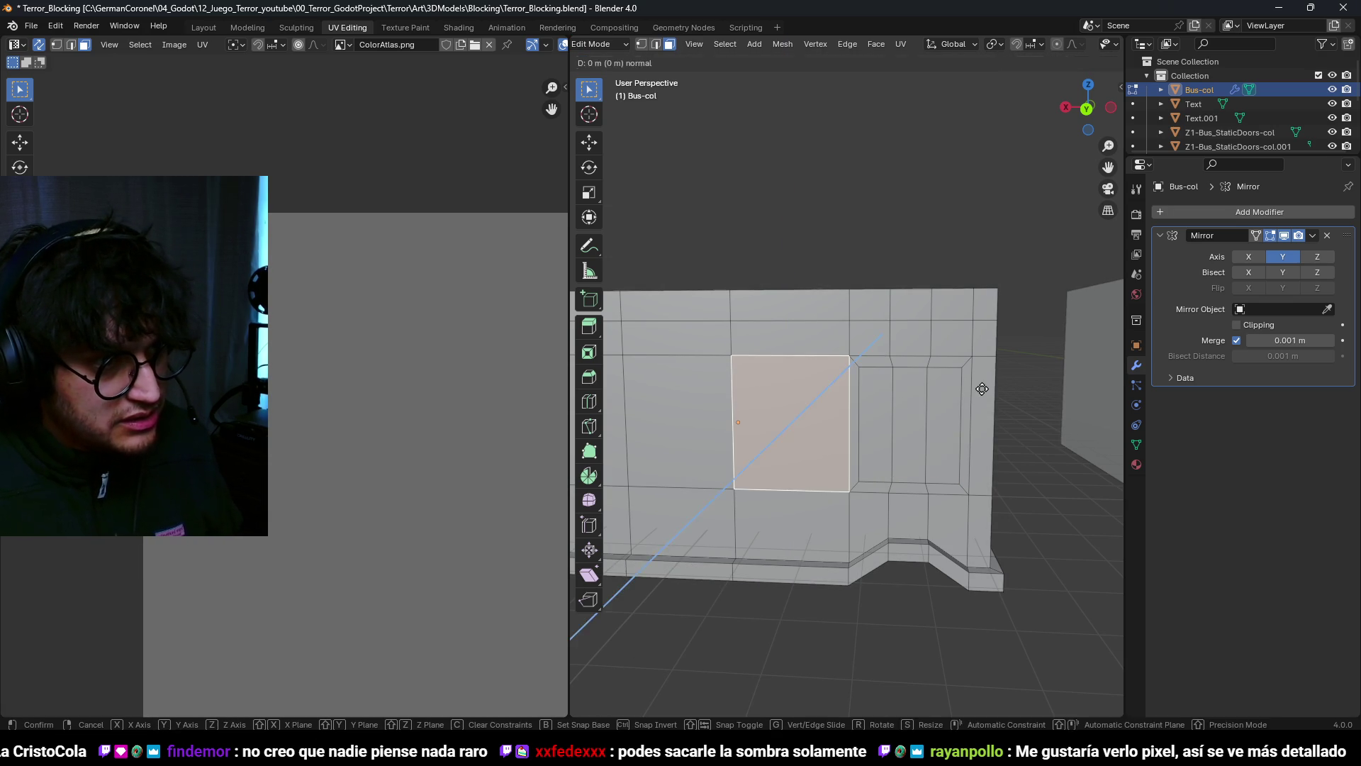
pyautogui.click(966, 389)
pyautogui.hotkey('ctrl', 'z')
pyautogui.hotkey('ctrl', 'z')
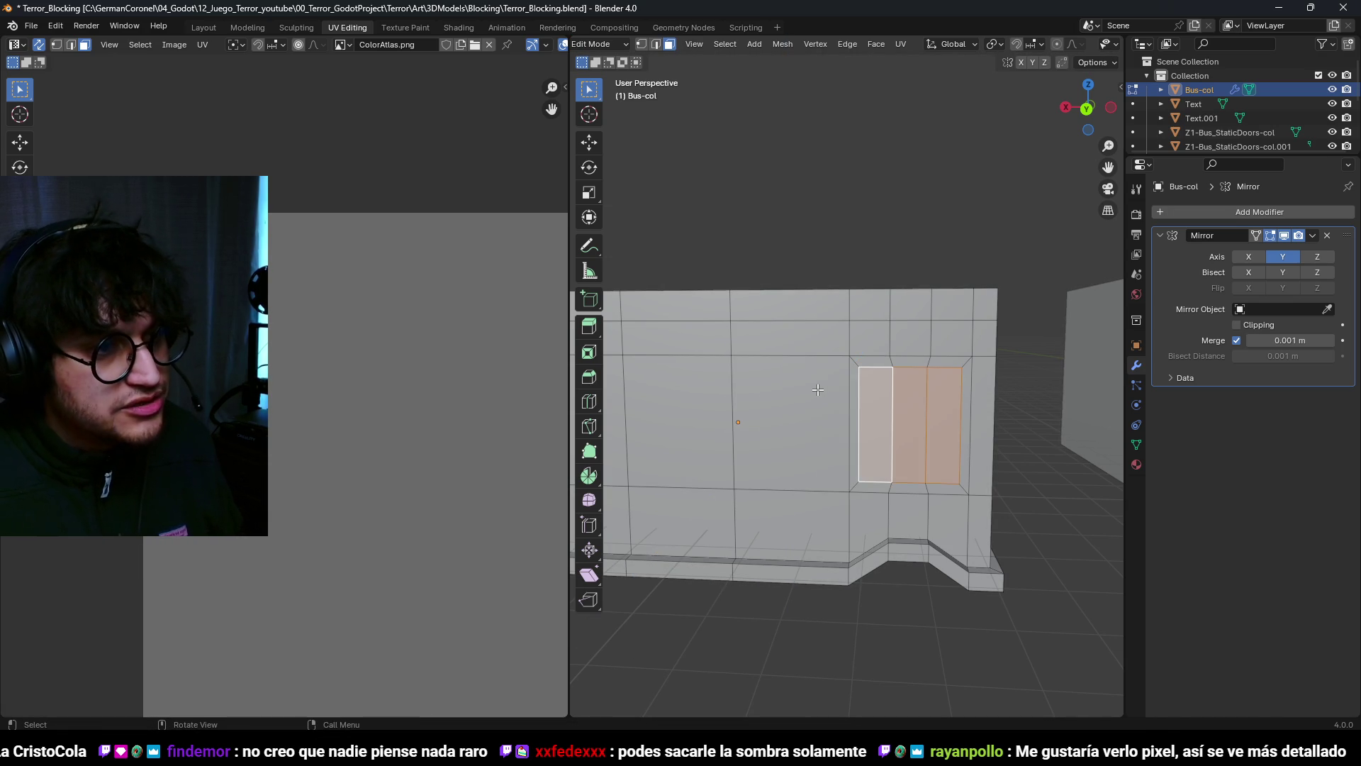
pyautogui.hotkey('ctrl', 'shift', 'z')
pyautogui.press('s')
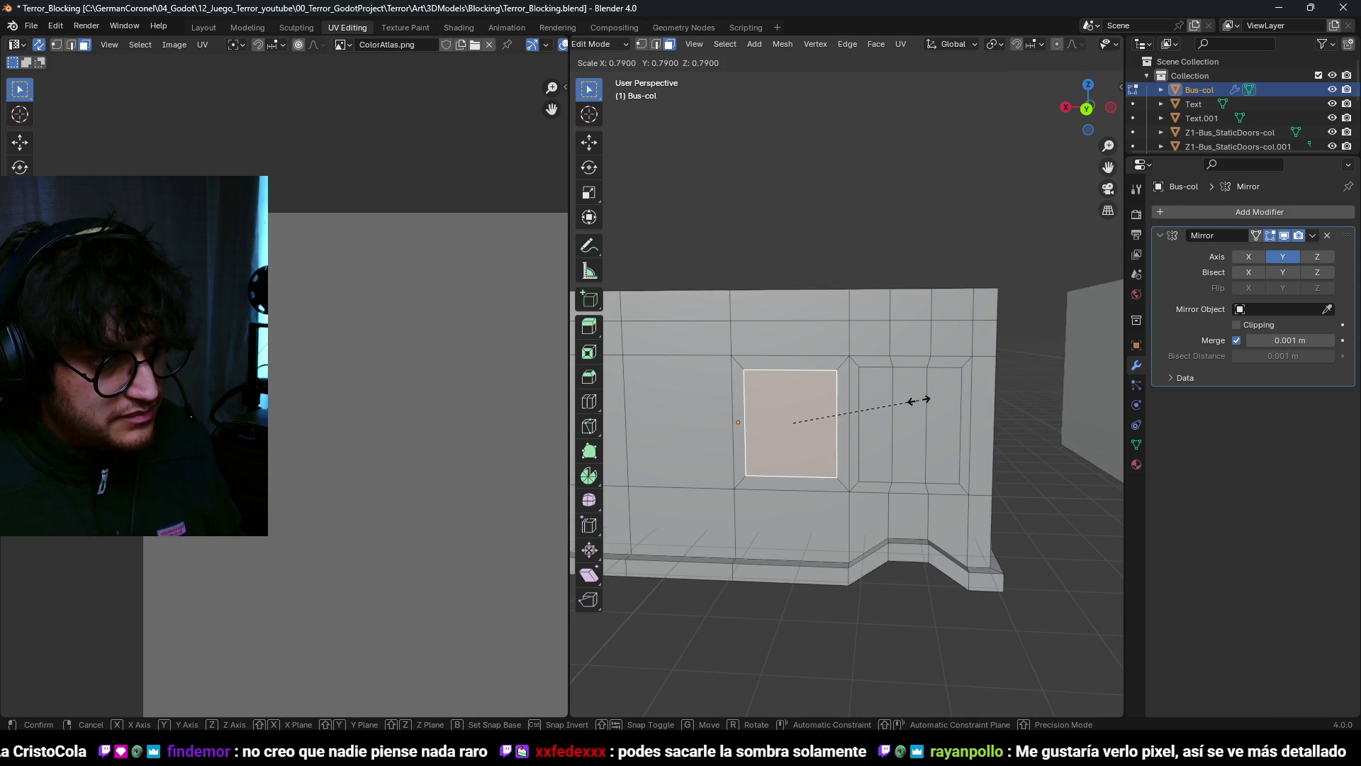
pyautogui.click(980, 381)
# Step: Narrow the door panel, discarding an extra scale attempt
pyautogui.moveTo(979, 382); pyautogui.dragTo(936, 406, button='middle')
pyautogui.press('s')
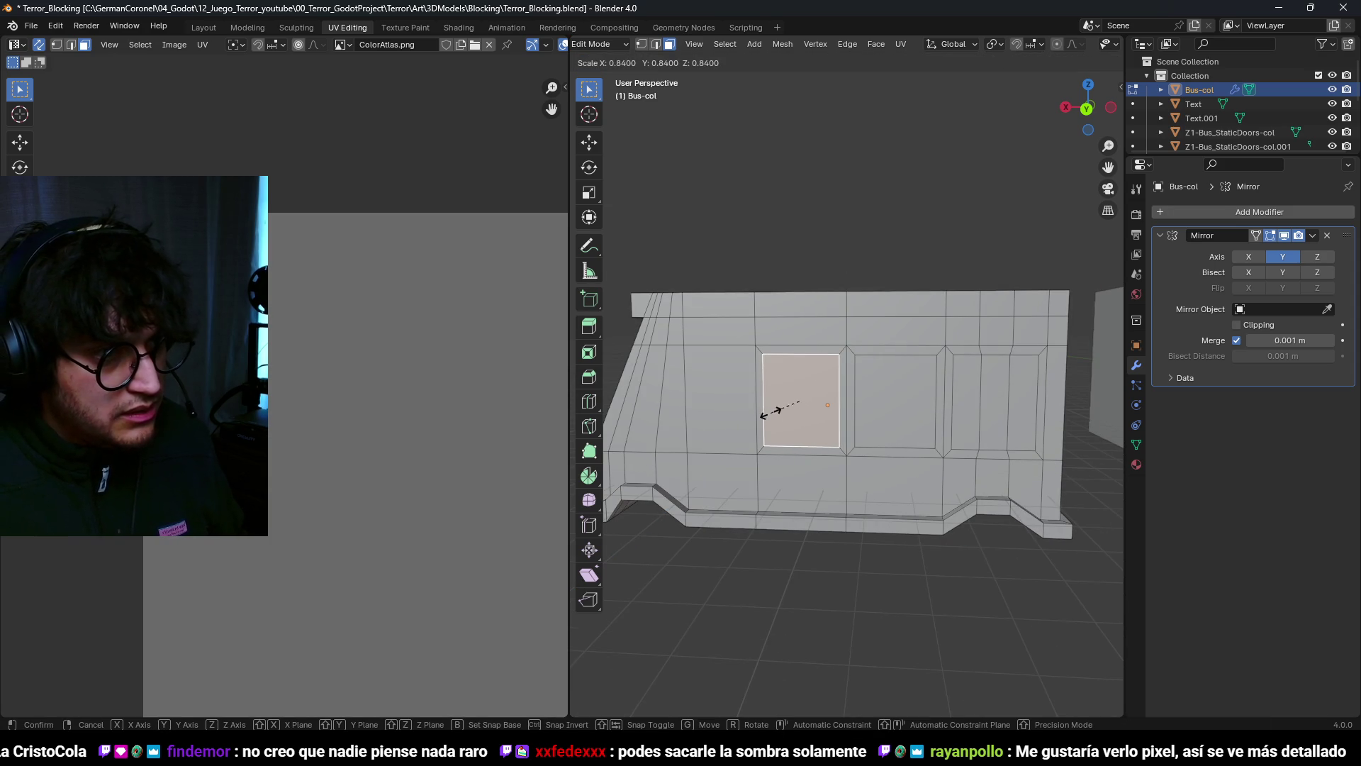
pyautogui.click(765, 415)
pyautogui.hotkey('ctrl', 'z')
pyautogui.moveTo(836, 418); pyautogui.dragTo(877, 410, button='middle')
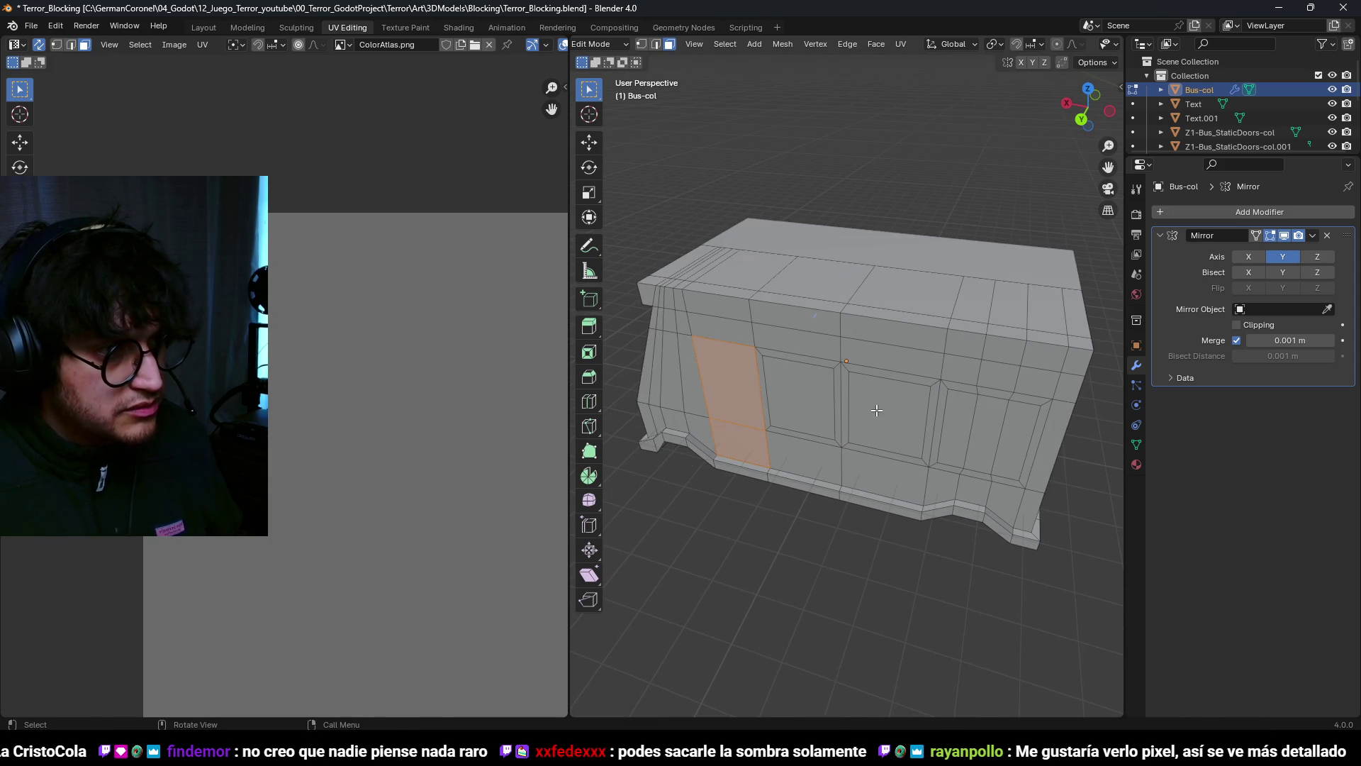
pyautogui.press('s')
pyautogui.click(723, 436)
# Step: Sink the door panel about 0.244 m into the body along its normal
pyautogui.moveTo(723, 436)
pyautogui.mouseDown(button='middle')
pyautogui.moveTo(881, 389)
pyautogui.moveTo(837, 425)
pyautogui.moveTo(994, 433)
pyautogui.moveTo(988, 419)
pyautogui.moveTo(924, 434)
pyautogui.moveTo(896, 404)
pyautogui.moveTo(1118, 399)
pyautogui.mouseUp(button='middle')
pyautogui.press('s')
pyautogui.press('x')
pyautogui.click(860, 389)
pyautogui.press('g')
pyautogui.press('z')
pyautogui.press('z')
pyautogui.click(843, 423)
pyautogui.scroll(-4, 842, 423)
pyautogui.scroll(5, 988, 419)
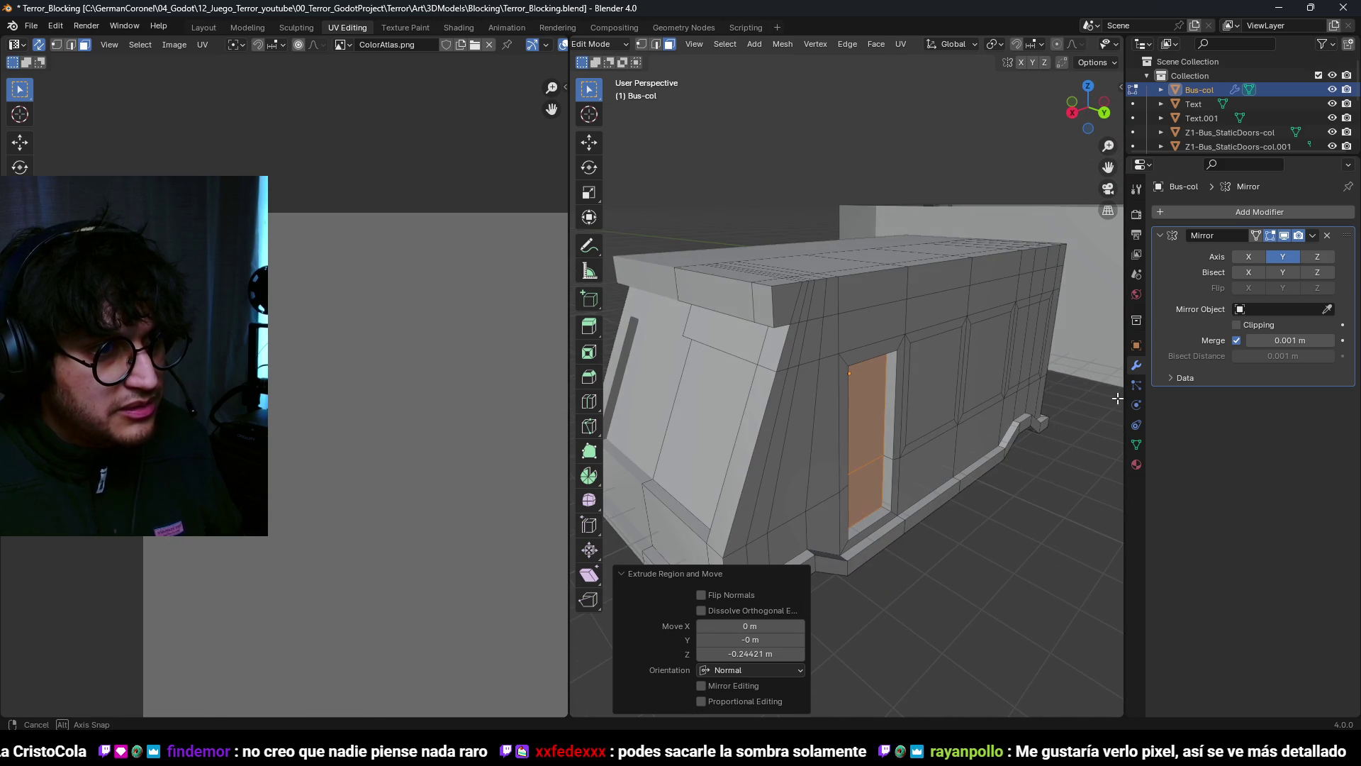
# Step: Extrude the two side window panels 0.3 m inward to recess them
pyautogui.click(936, 376)
pyautogui.keyDown('shift'); pyautogui.click(986, 362); pyautogui.keyUp('shift')
pyautogui.moveTo(1056, 353); pyautogui.dragTo(1017, 360, button='middle')
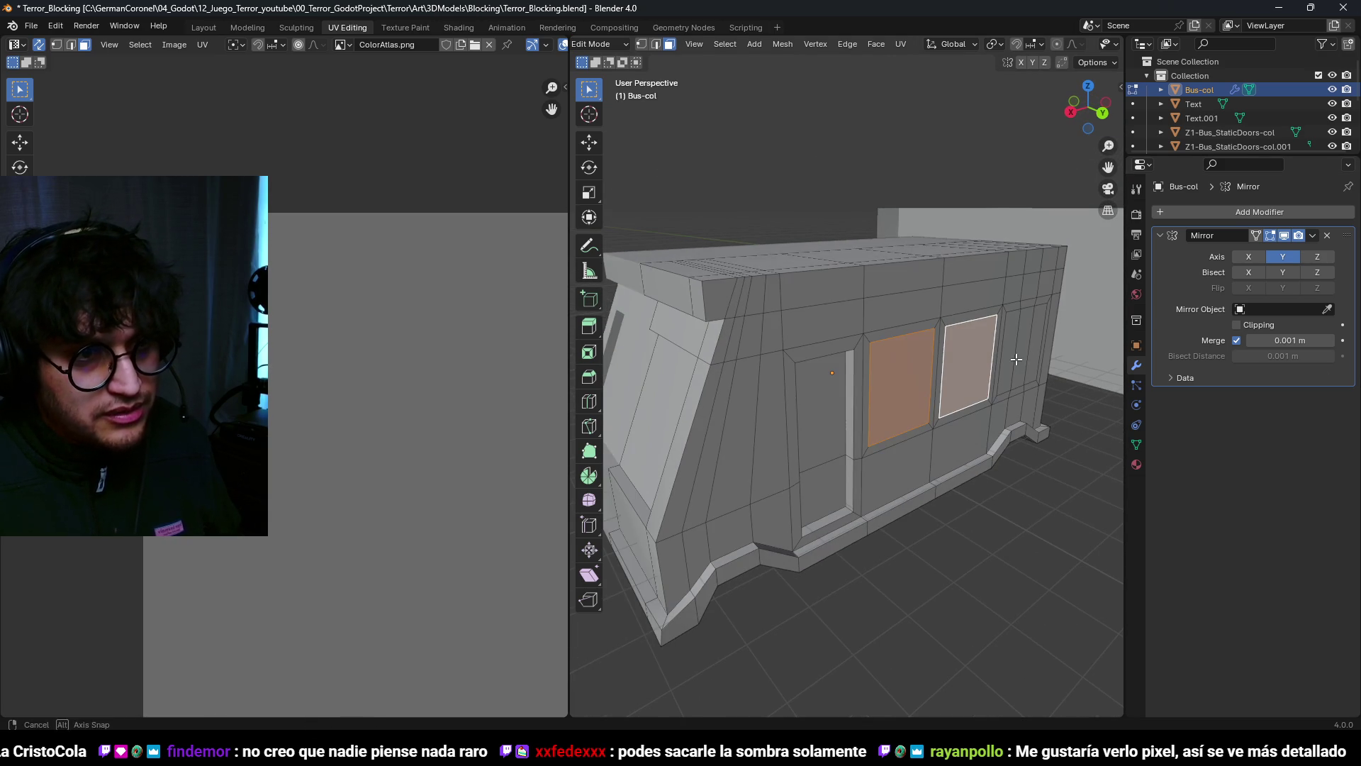
pyautogui.press('e')
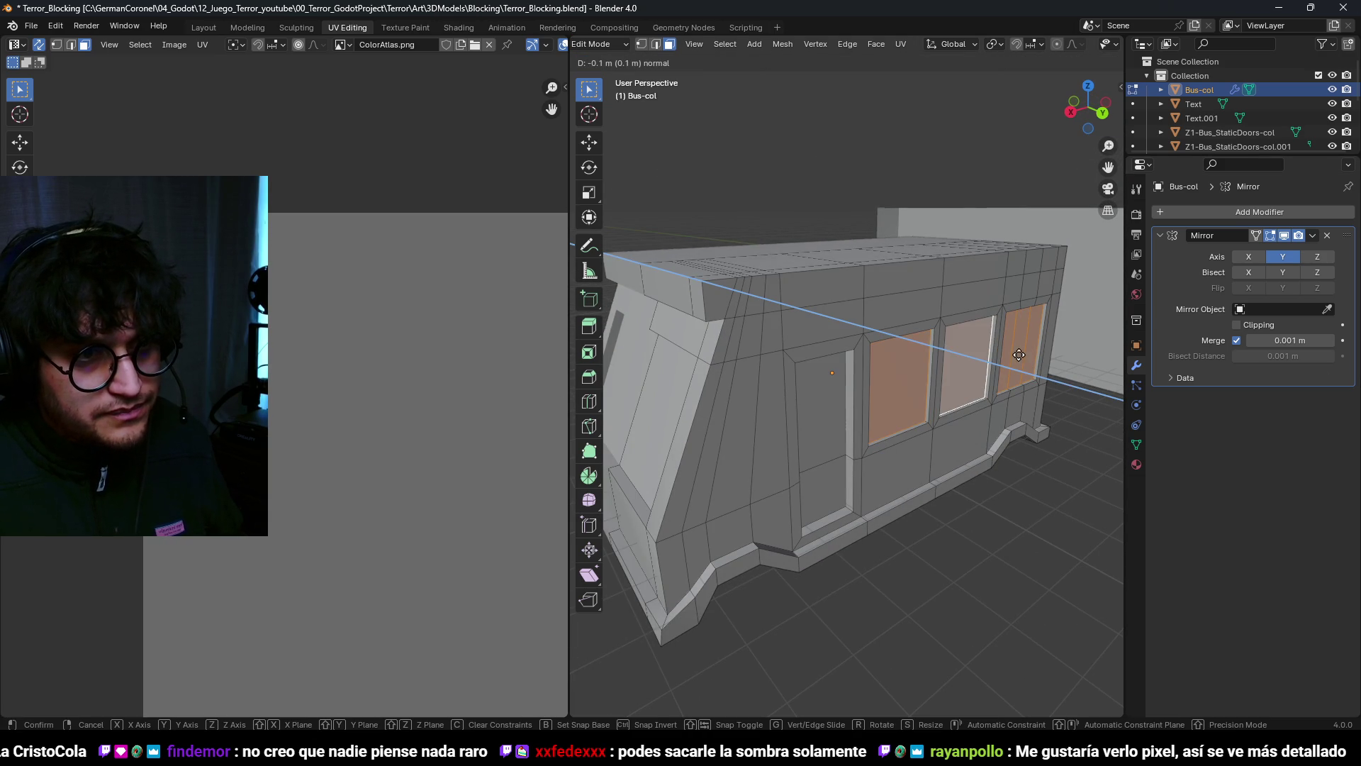
pyautogui.click(965, 330)
pyautogui.moveTo(965, 330)
pyautogui.mouseDown(button='middle')
pyautogui.moveTo(1042, 383)
pyautogui.moveTo(939, 389)
pyautogui.moveTo(1021, 401)
pyautogui.moveTo(841, 401)
pyautogui.moveTo(830, 449)
pyautogui.moveTo(859, 419)
pyautogui.moveTo(944, 406)
pyautogui.mouseUp(button='middle')
pyautogui.scroll(5, 944, 406)
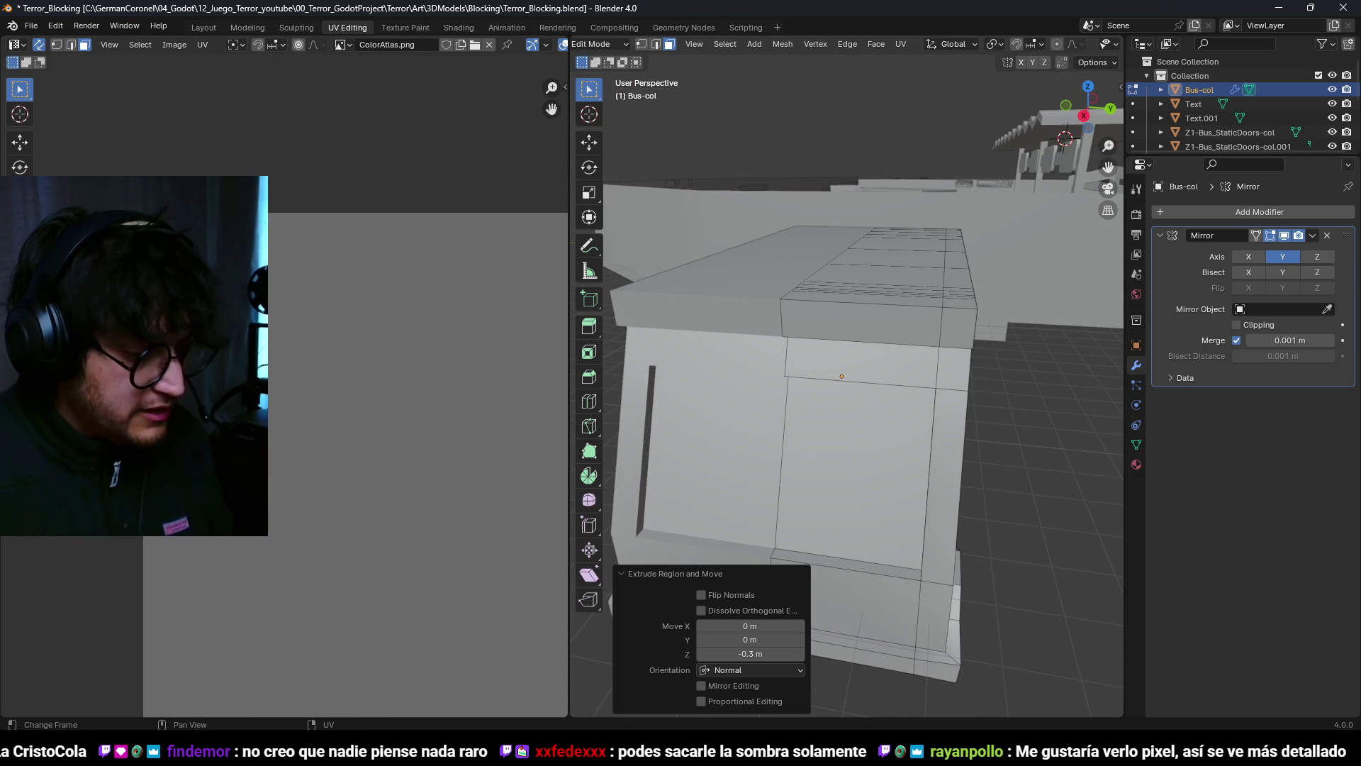
pyautogui.scroll(-4, 739, 493)
pyautogui.moveTo(744, 397); pyautogui.dragTo(809, 448, button='middle')
pyautogui.scroll(4, 763, 409)
# Step: Lower the front corner's vertical edge 0.2 m and pull it 0.1 m inward
pyautogui.press('2')
pyautogui.click(782, 444)
pyautogui.press('g')
pyautogui.press('z')
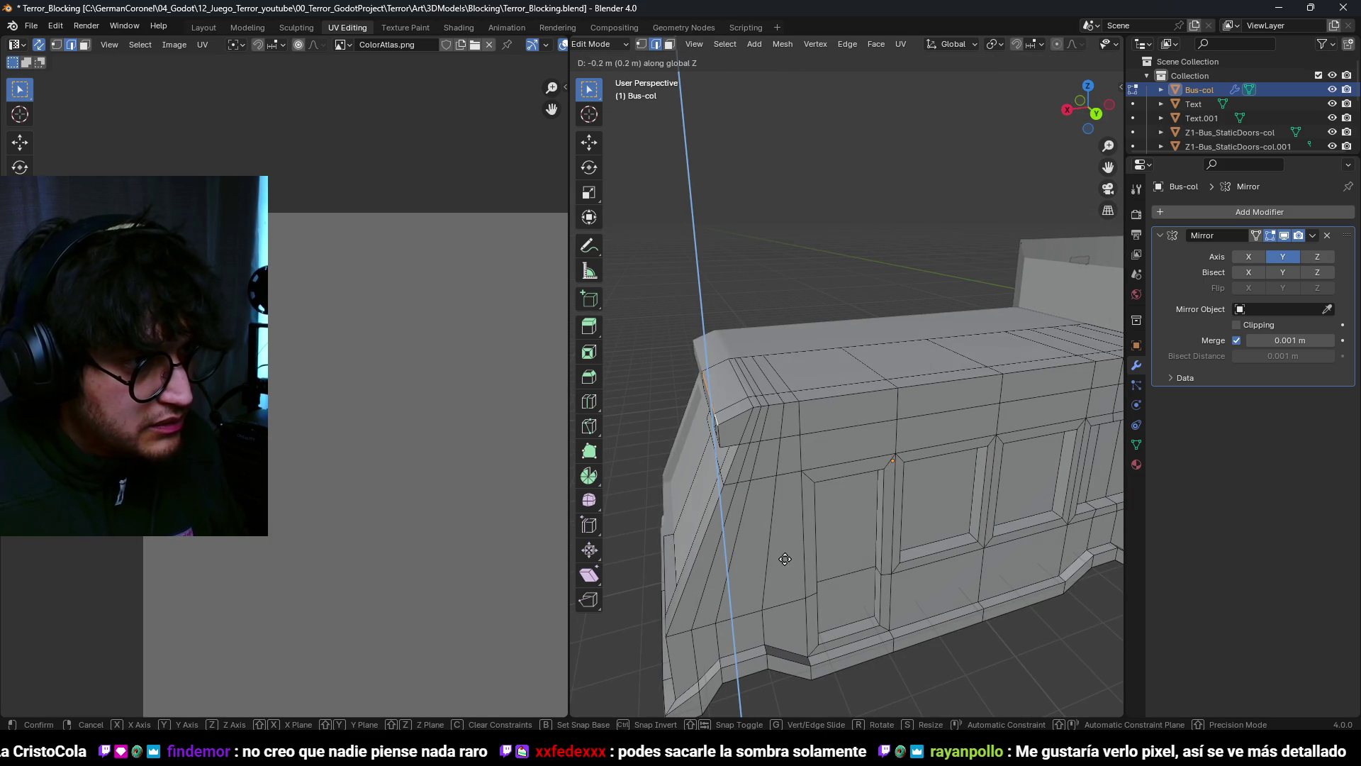
pyautogui.click(785, 565)
pyautogui.press('g')
pyautogui.press('y')
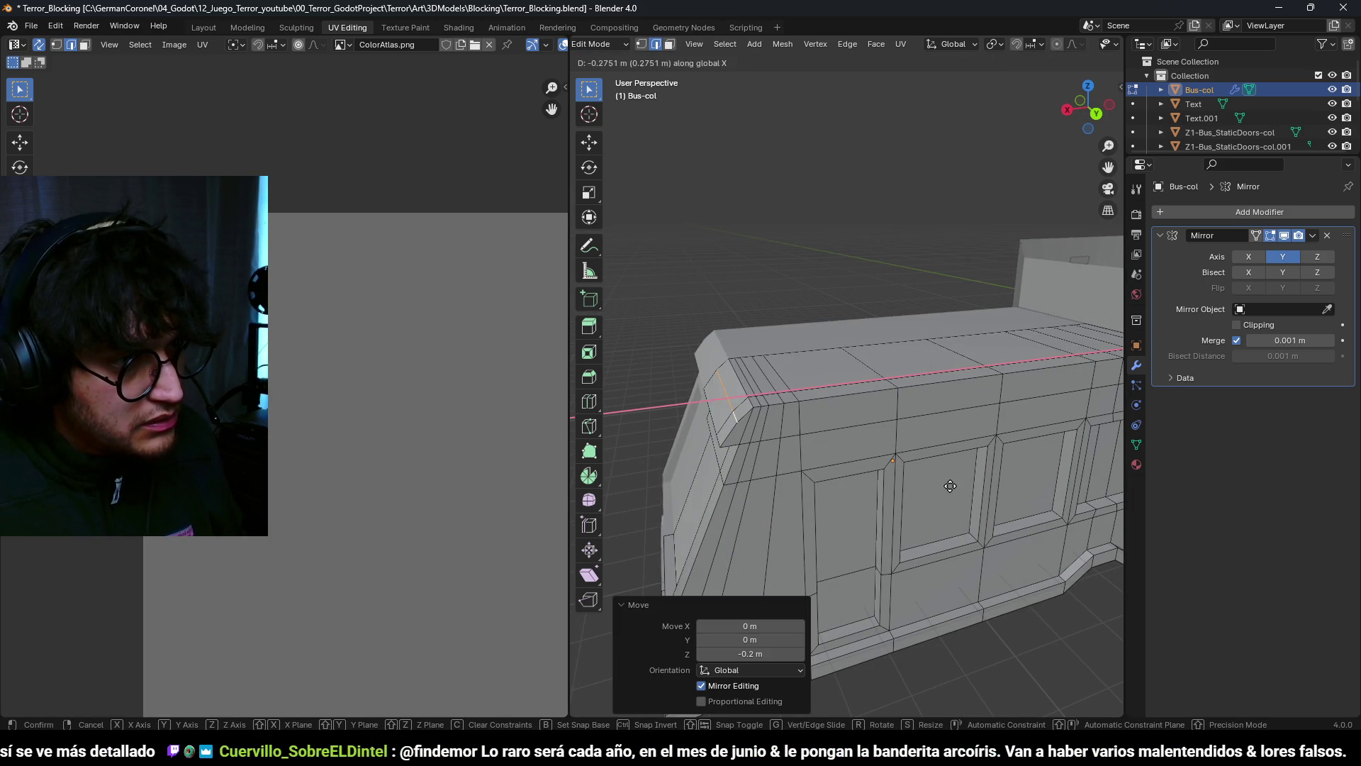
pyautogui.click(817, 488)
# Step: Drop the lower front corner edge 0.3 m along Z, then clear the selection
pyautogui.moveTo(817, 487)
pyautogui.mouseDown(button='middle')
pyautogui.moveTo(763, 425)
pyautogui.moveTo(825, 425)
pyautogui.moveTo(784, 428)
pyautogui.mouseUp(button='middle')
pyautogui.scroll(3, 784, 429)
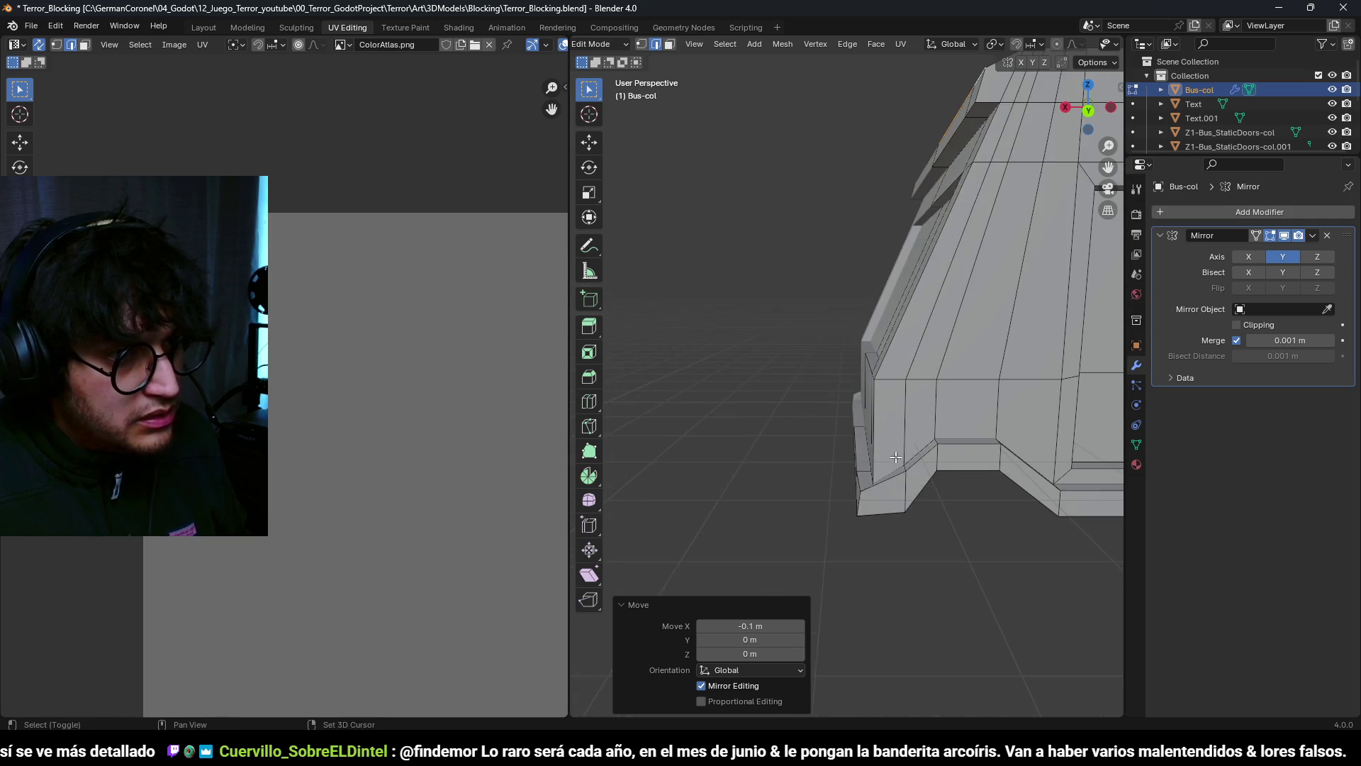
pyautogui.click(911, 483)
pyautogui.press('g')
pyautogui.press('z')
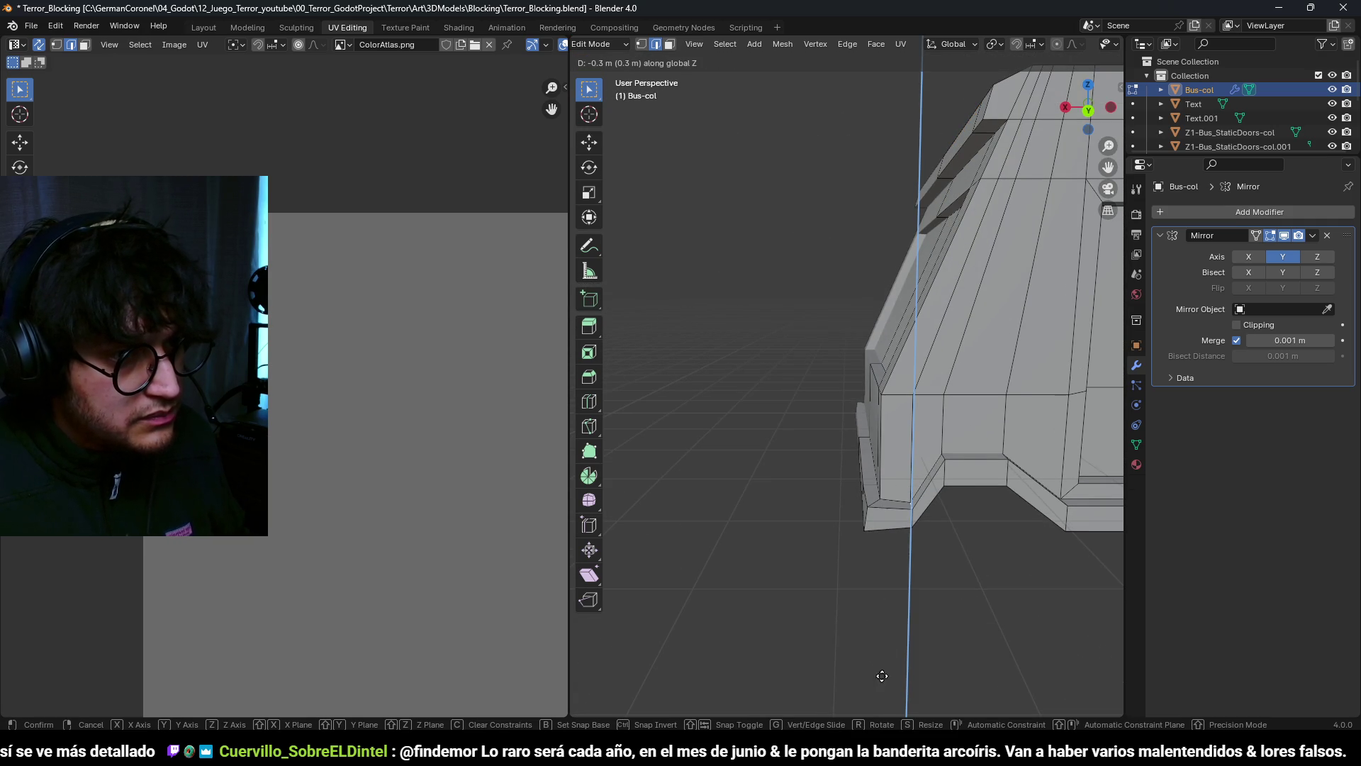
pyautogui.press('Return')
pyautogui.scroll(-6, 896, 520)
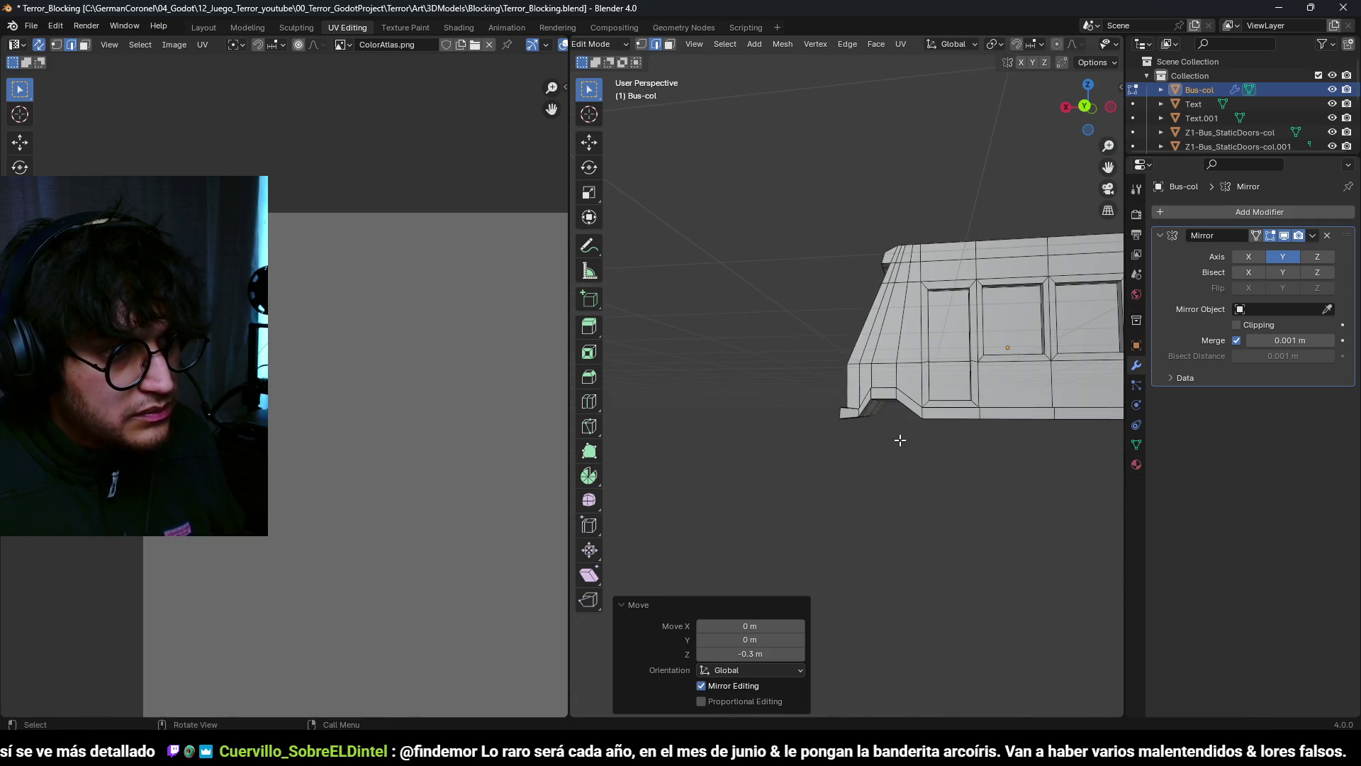
pyautogui.press('a')
pyautogui.hotkey('alt', 'a')
pyautogui.moveTo(922, 439)
pyautogui.mouseDown(button='middle')
pyautogui.moveTo(893, 402)
pyautogui.moveTo(996, 416)
pyautogui.moveTo(914, 453)
pyautogui.moveTo(1009, 450)
pyautogui.moveTo(853, 514)
pyautogui.moveTo(893, 500)
pyautogui.mouseUp(button='middle')
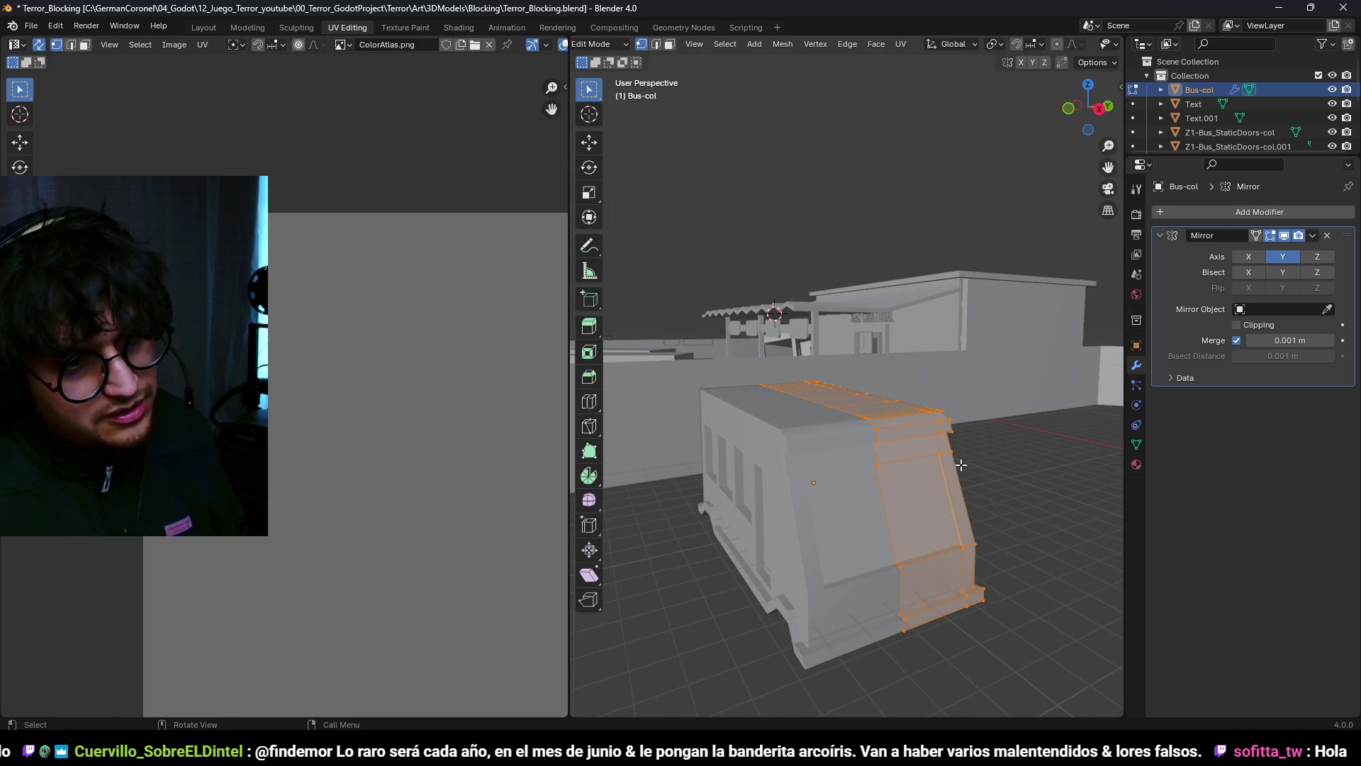
# Step: Turn on Mirror clipping and smooth the front vertices with a factor of about 0.065
pyautogui.rightClick(936, 479)
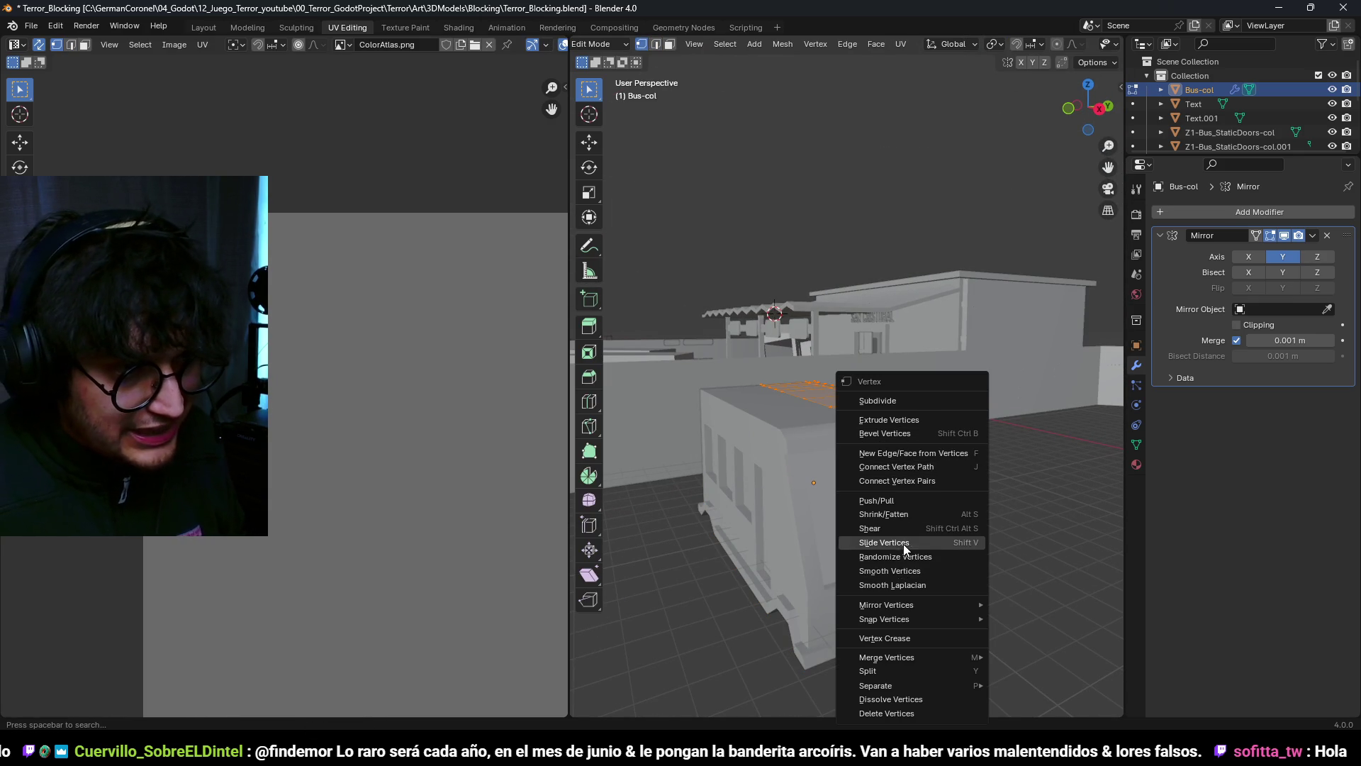
pyautogui.click(910, 569)
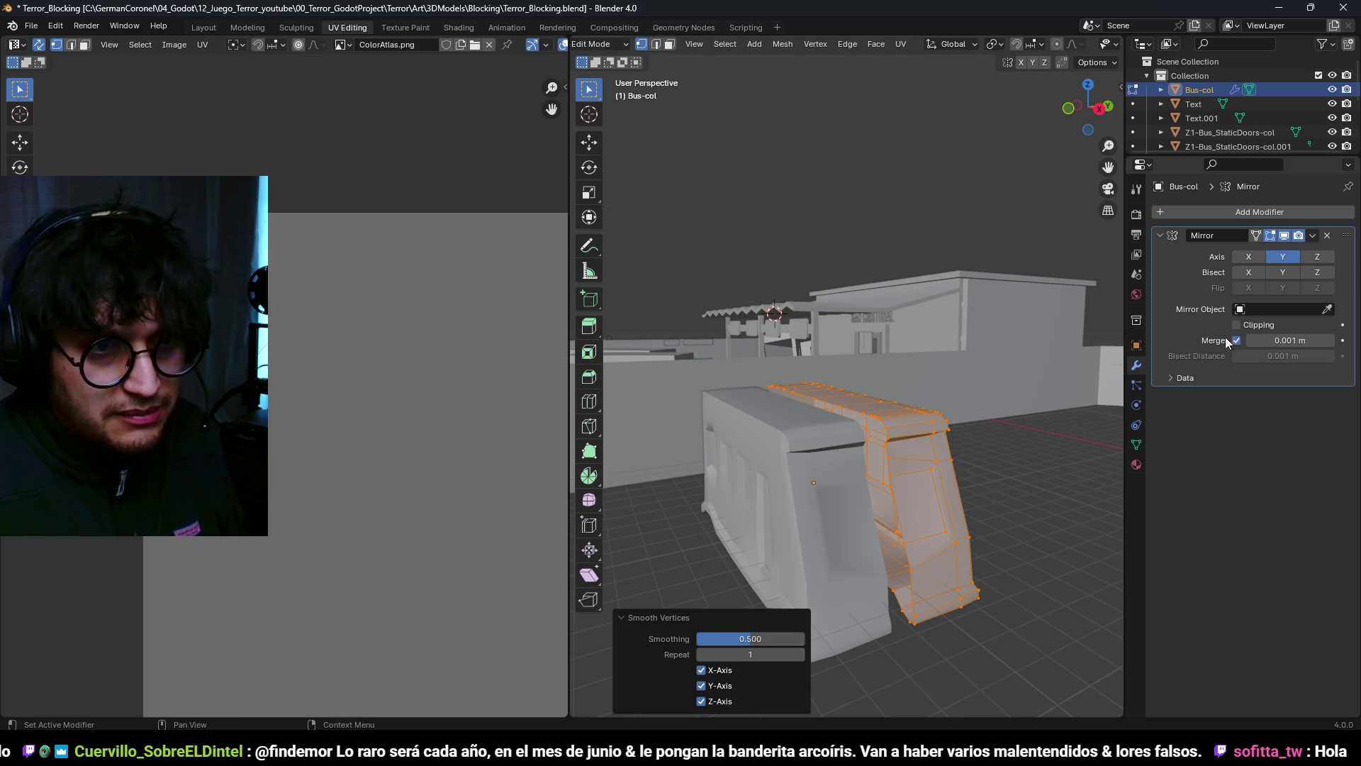
pyautogui.click(1258, 326)
pyautogui.rightClick(879, 510)
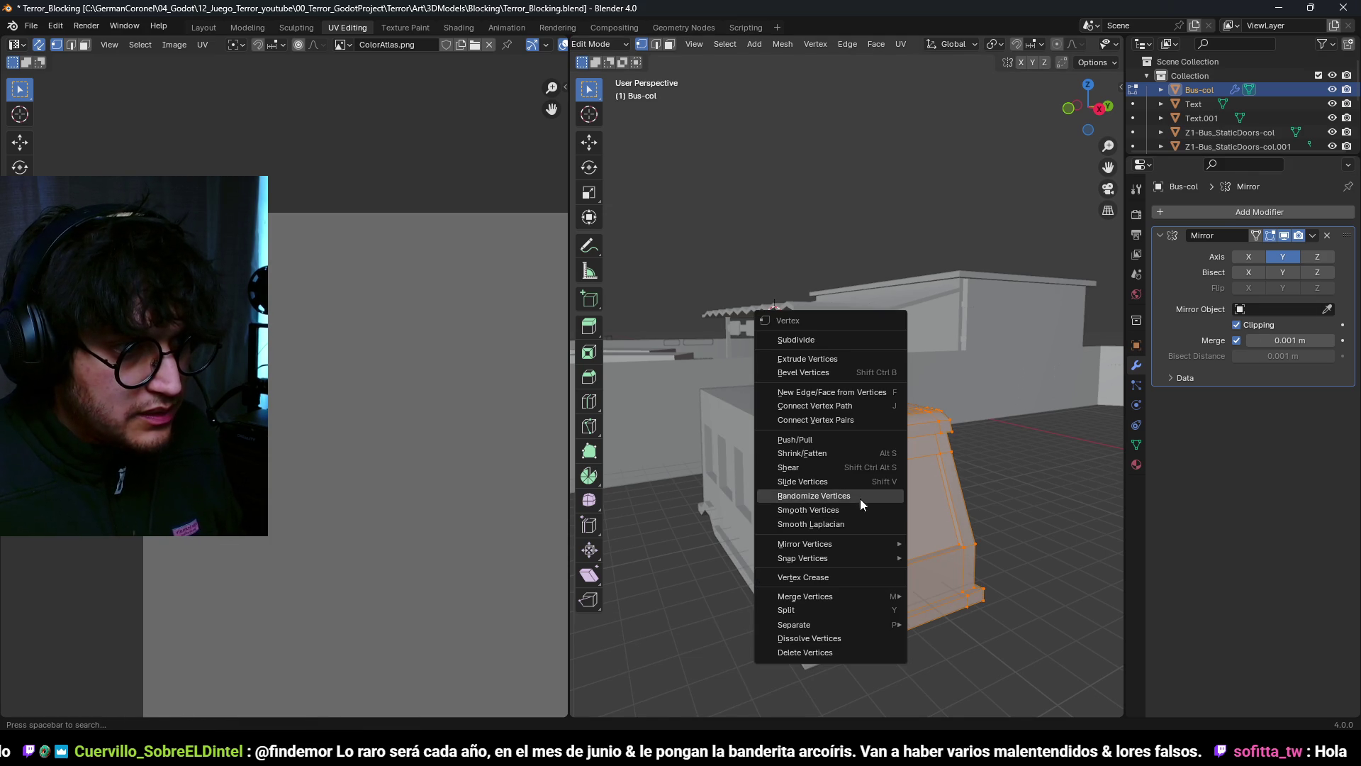
pyautogui.click(856, 510)
pyautogui.moveTo(746, 647); pyautogui.dragTo(702, 646)
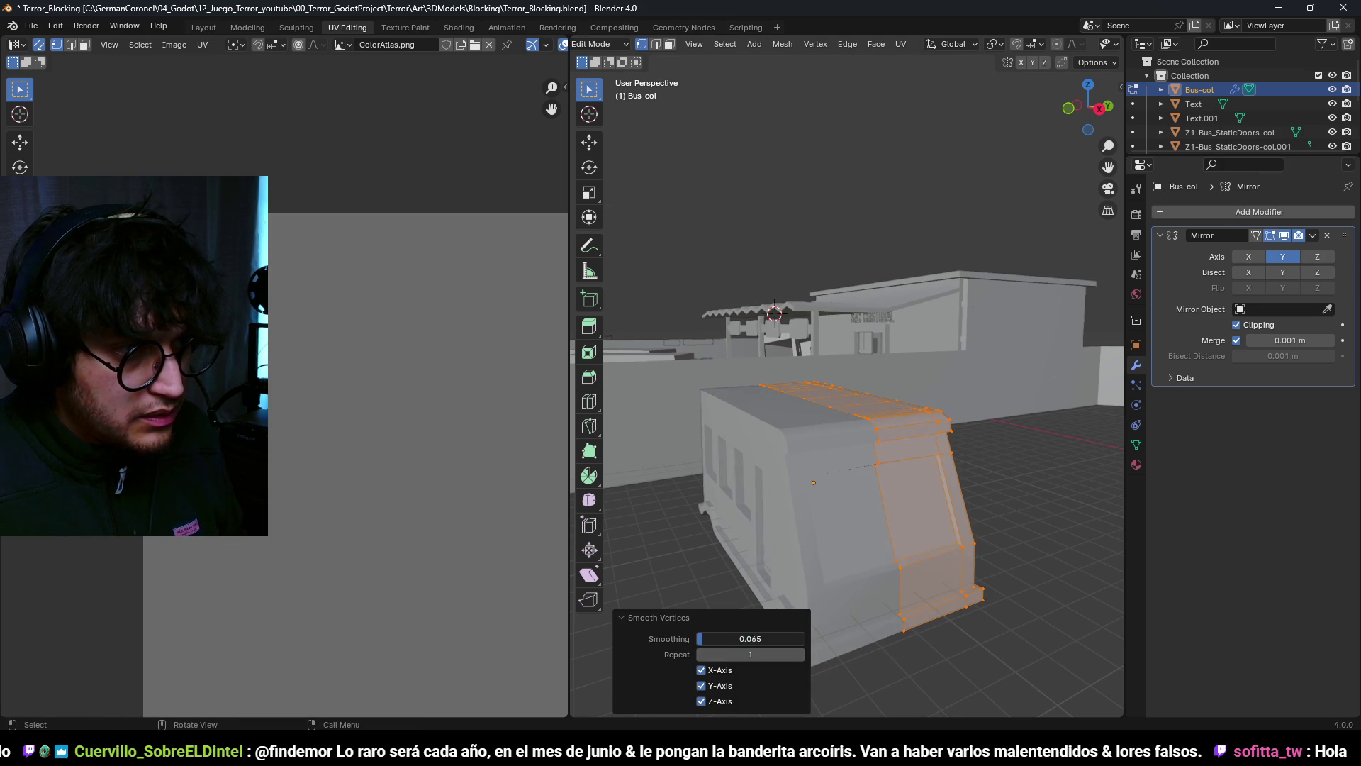
# Step: From the side view, reposition a front corner edge and the top corner vertex
pyautogui.moveTo(821, 462)
pyautogui.mouseDown(button='middle')
pyautogui.moveTo(663, 451)
pyautogui.moveTo(844, 447)
pyautogui.moveTo(856, 423)
pyautogui.moveTo(818, 359)
pyautogui.moveTo(727, 430)
pyautogui.mouseUp(button='middle')
pyautogui.press('2')
pyautogui.hotkey('alt', 'a')
pyautogui.keyDown('ctrl'); pyautogui.click(856, 423); pyautogui.keyUp('ctrl')
pyautogui.scroll(3, 727, 429)
pyautogui.scroll(-2, 727, 429)
pyautogui.scroll(2, 726, 429)
pyautogui.press('g')
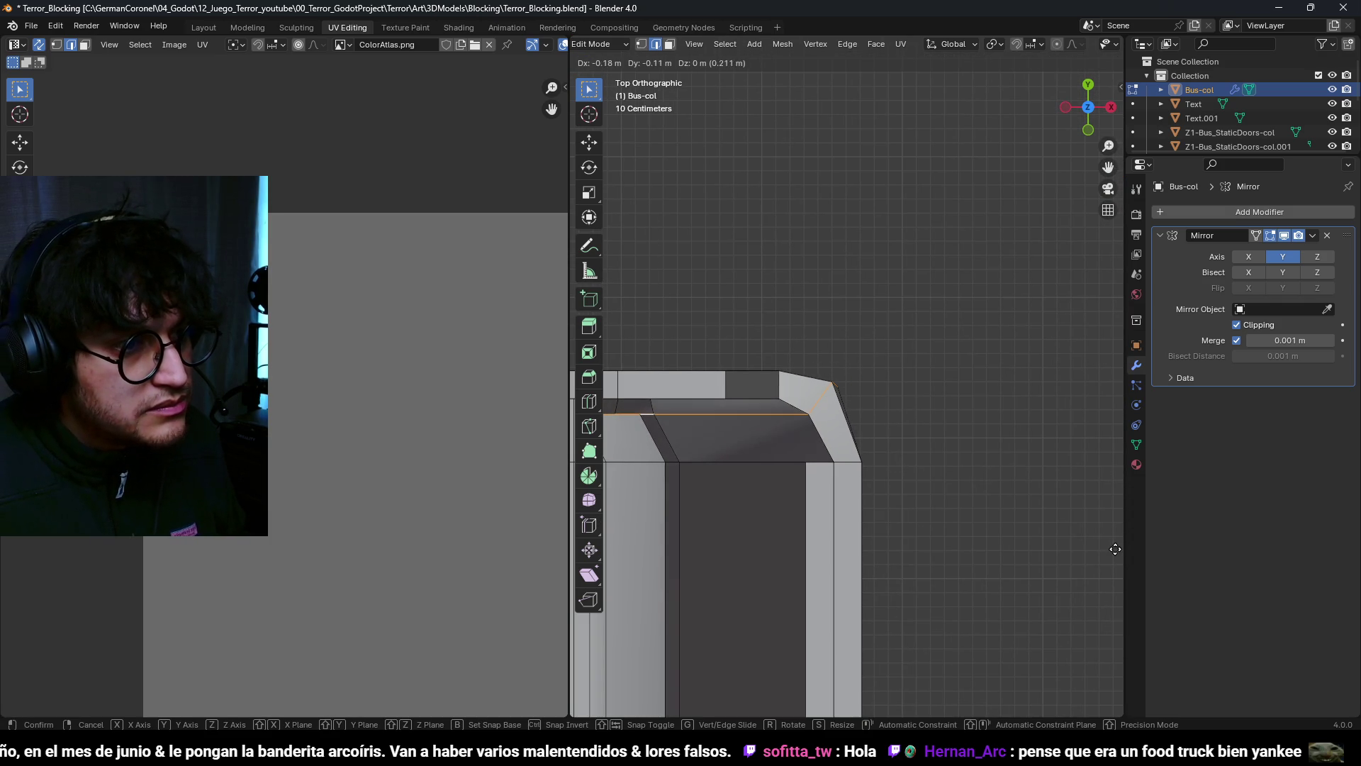
pyautogui.click(1115, 549)
pyautogui.click(835, 377)
pyautogui.press('g')
pyautogui.click(903, 420)
# Step: Edge-slide the front corner edge, then adjust the selection from the bus's other side
pyautogui.moveTo(894, 477)
pyautogui.mouseDown(button='middle')
pyautogui.moveTo(1066, 438)
pyautogui.moveTo(957, 426)
pyautogui.moveTo(822, 444)
pyautogui.moveTo(955, 421)
pyautogui.moveTo(912, 399)
pyautogui.mouseUp(button='middle')
pyautogui.scroll(5, 816, 447)
pyautogui.press('g')
pyautogui.press('g')
pyautogui.click(778, 451)
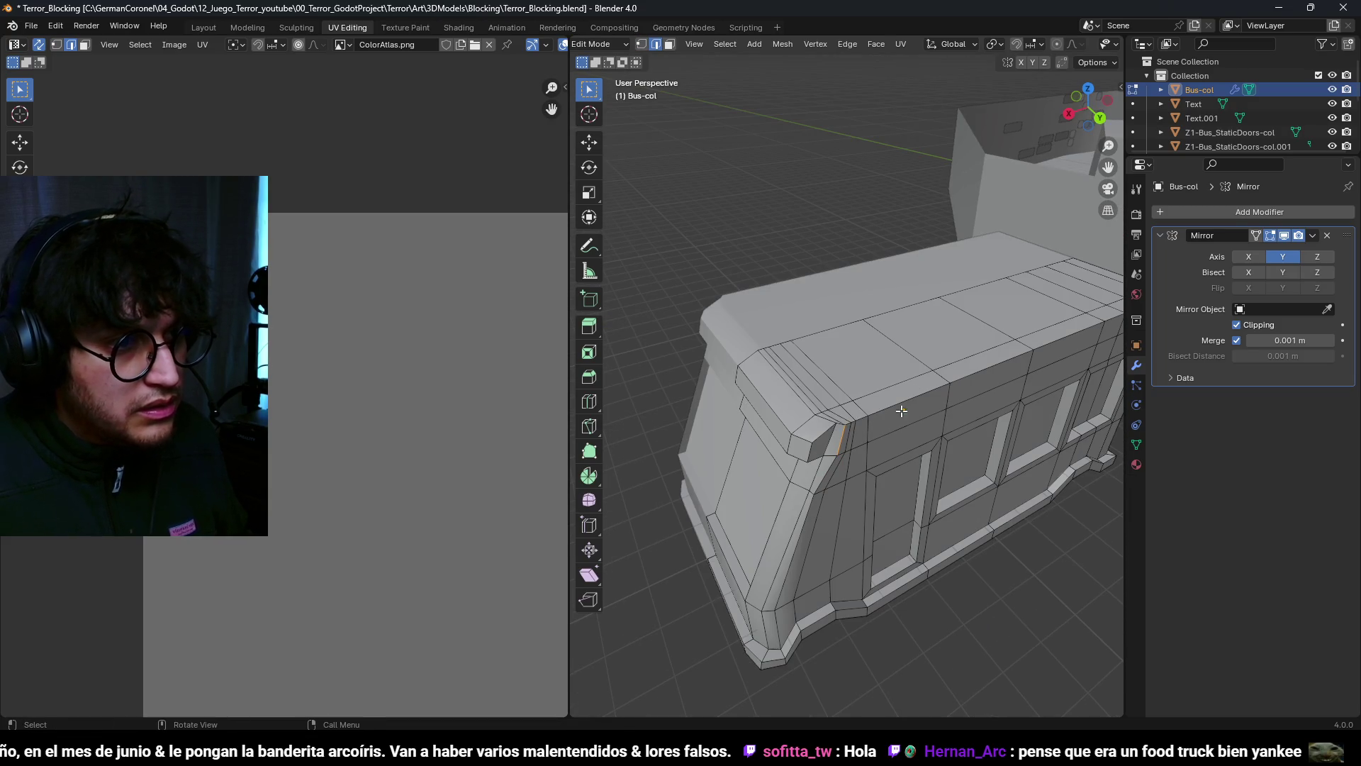
pyautogui.scroll(-5, 839, 423)
pyautogui.moveTo(839, 424)
pyautogui.mouseDown(button='middle')
pyautogui.moveTo(1018, 456)
pyautogui.moveTo(955, 404)
pyautogui.moveTo(1000, 362)
pyautogui.moveTo(951, 425)
pyautogui.moveTo(905, 355)
pyautogui.moveTo(880, 368)
pyautogui.moveTo(851, 349)
pyautogui.moveTo(871, 390)
pyautogui.mouseUp(button='middle')
pyautogui.press('g')
pyautogui.click(1007, 342)
pyautogui.scroll(-2, 1007, 342)
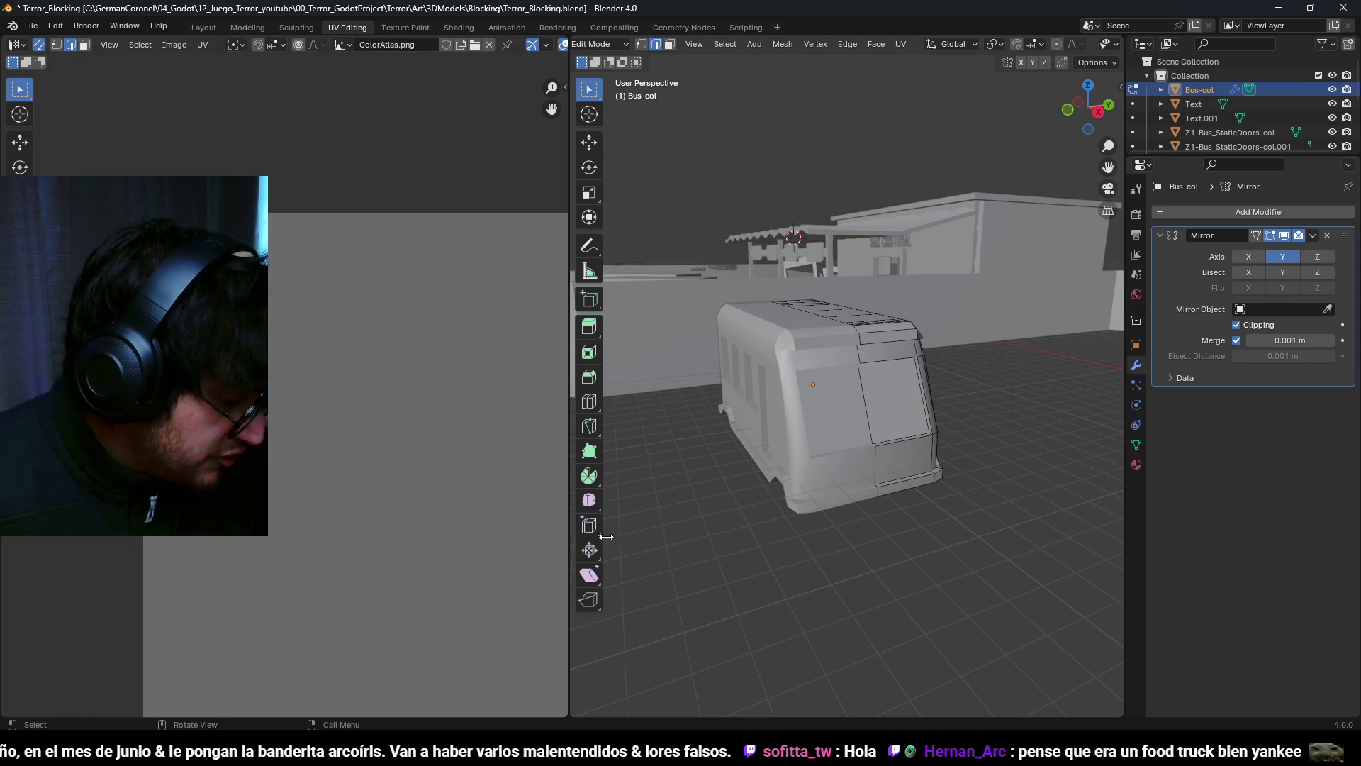
# Step: Bevel the corner edges of the side window frame
pyautogui.moveTo(714, 361)
pyautogui.mouseDown(button='middle')
pyautogui.moveTo(843, 517)
pyautogui.moveTo(943, 450)
pyautogui.mouseUp(button='middle')
pyautogui.scroll(5, 886, 425)
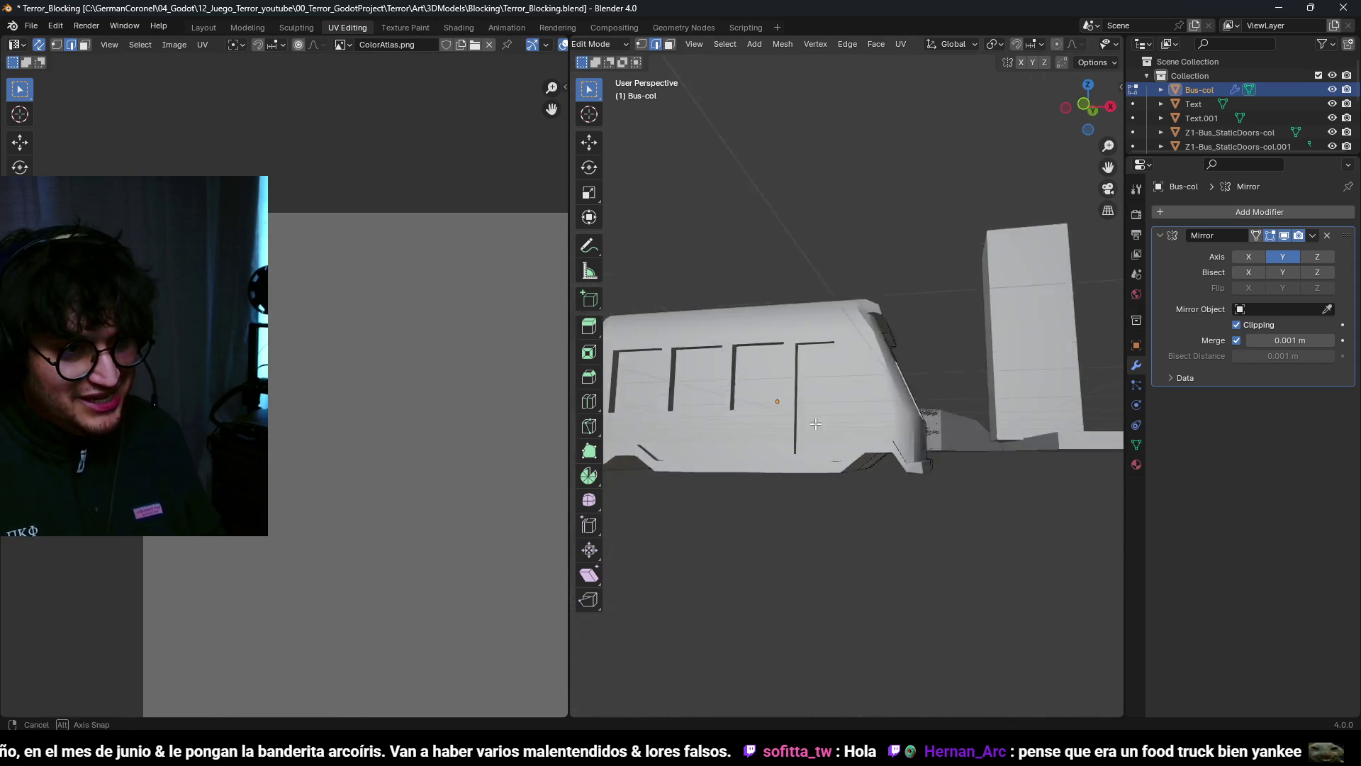
pyautogui.scroll(-3, 812, 394)
pyautogui.moveTo(811, 394)
pyautogui.mouseDown(button='middle')
pyautogui.moveTo(748, 379)
pyautogui.moveTo(749, 519)
pyautogui.moveTo(886, 574)
pyautogui.moveTo(735, 319)
pyautogui.mouseUp(button='middle')
pyautogui.scroll(5, 748, 379)
pyautogui.scroll(-3, 748, 379)
pyautogui.scroll(3, 749, 519)
pyautogui.scroll(2, 886, 573)
pyautogui.scroll(3, 735, 319)
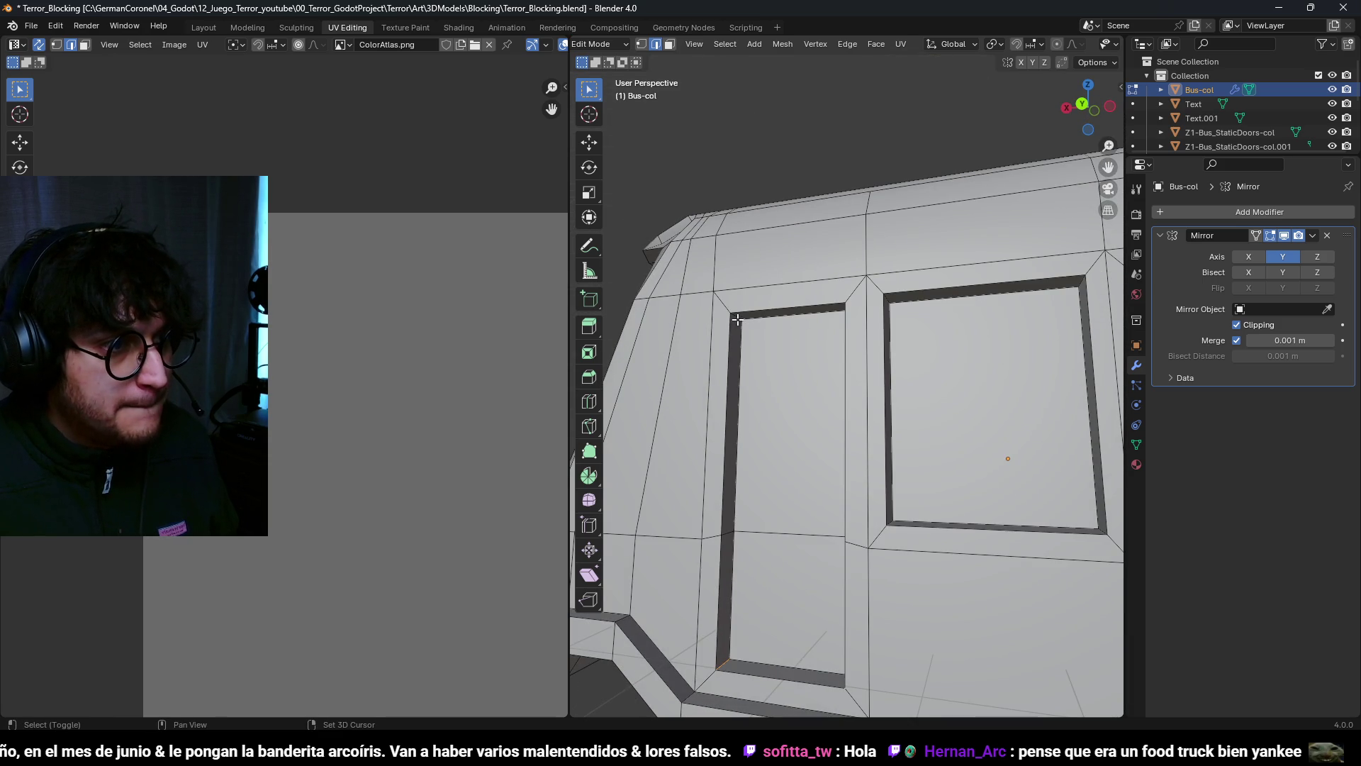
pyautogui.moveTo(847, 368); pyautogui.dragTo(941, 303, button='middle')
pyautogui.scroll(2, 942, 303)
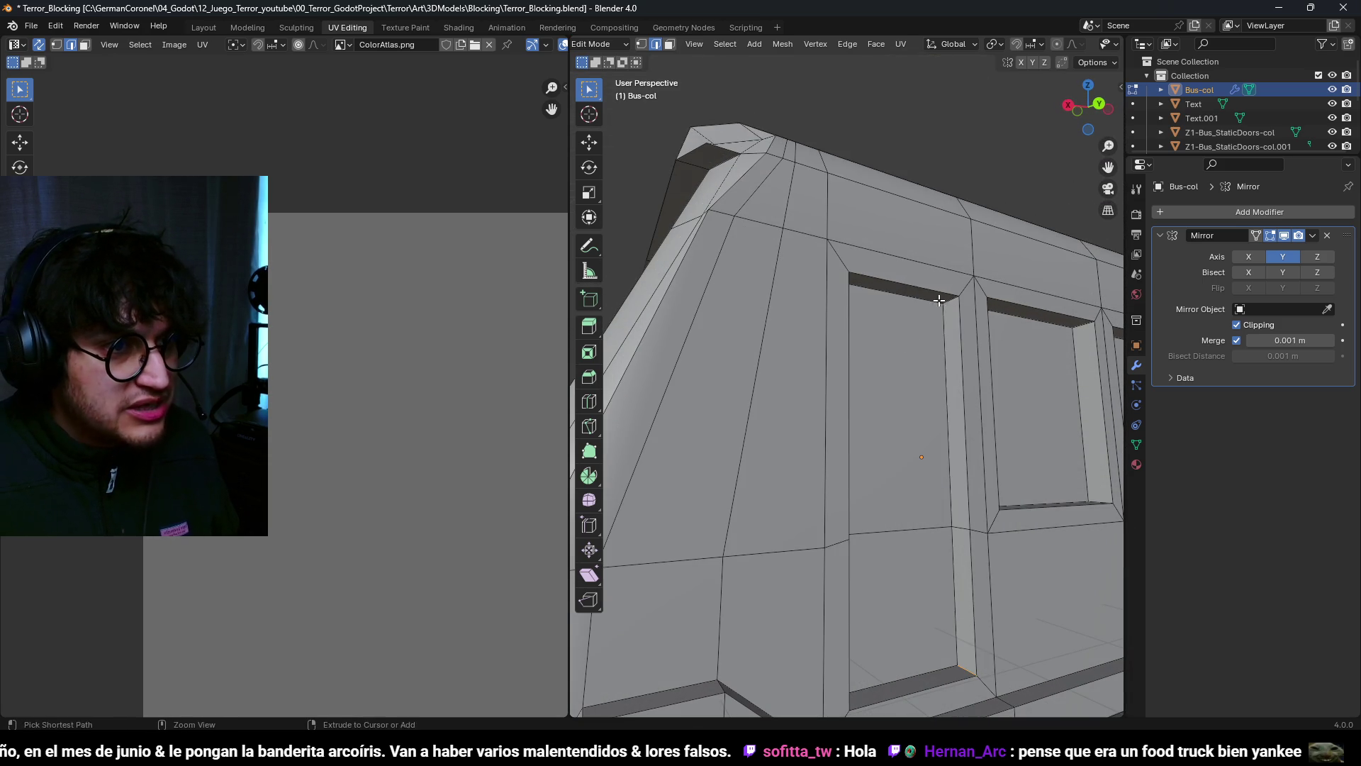
pyautogui.scroll(-3, 977, 348)
pyautogui.moveTo(977, 349)
pyautogui.mouseDown(button='middle')
pyautogui.moveTo(756, 470)
pyautogui.moveTo(873, 433)
pyautogui.moveTo(972, 422)
pyautogui.moveTo(846, 433)
pyautogui.mouseUp(button='middle')
pyautogui.scroll(2, 756, 471)
pyautogui.scroll(3, 774, 443)
pyautogui.moveTo(885, 563)
pyautogui.mouseDown(button='middle')
pyautogui.moveTo(879, 539)
pyautogui.moveTo(922, 497)
pyautogui.moveTo(894, 468)
pyautogui.moveTo(899, 452)
pyautogui.moveTo(892, 496)
pyautogui.moveTo(944, 498)
pyautogui.moveTo(701, 252)
pyautogui.moveTo(733, 474)
pyautogui.moveTo(815, 486)
pyautogui.moveTo(830, 352)
pyautogui.mouseUp(button='middle')
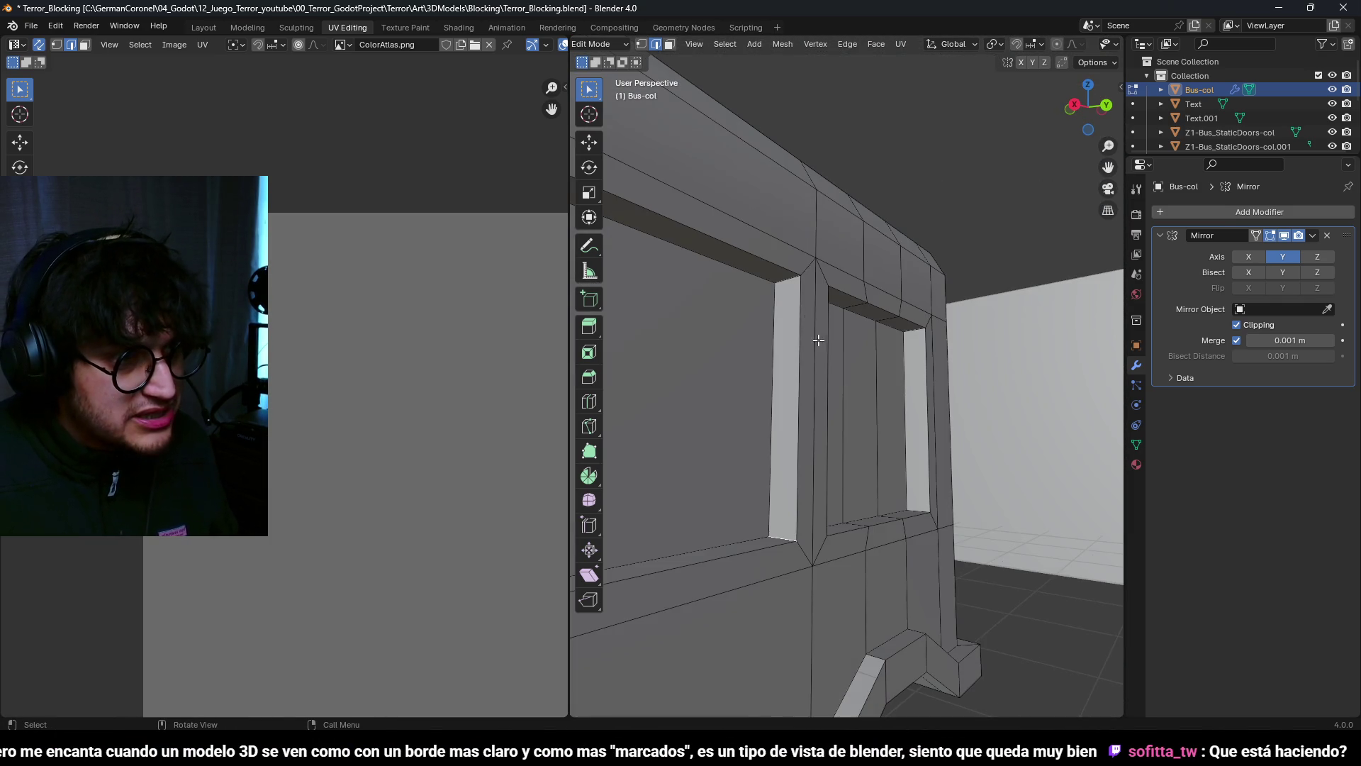
pyautogui.moveTo(789, 285)
pyautogui.mouseDown(button='middle')
pyautogui.moveTo(839, 423)
pyautogui.moveTo(962, 408)
pyautogui.mouseUp(button='middle')
pyautogui.moveTo(946, 253); pyautogui.dragTo(936, 358, button='middle')
pyautogui.hotkey('ctrl', 'b')
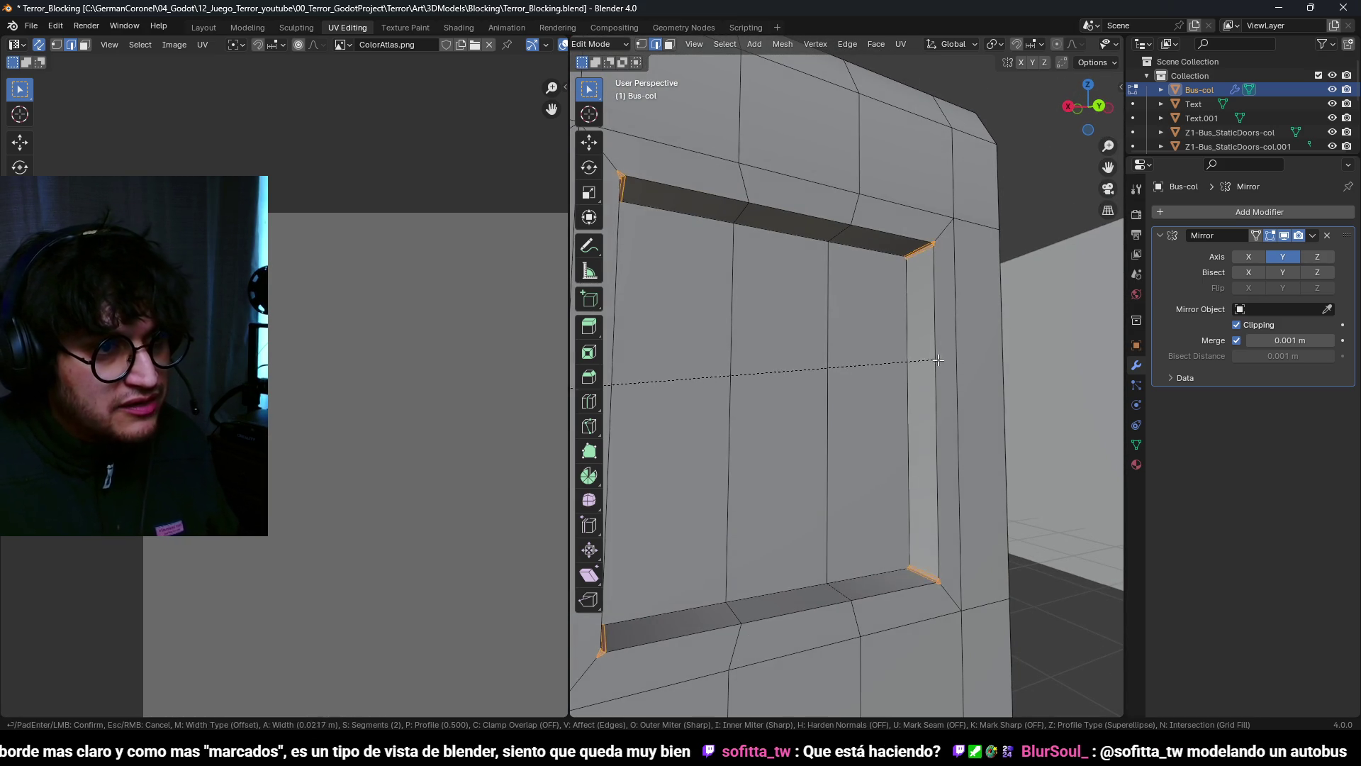
pyautogui.click(968, 403)
# Step: Bevel the bus's front corner edges and clear the selection
pyautogui.scroll(-6, 968, 402)
pyautogui.moveTo(968, 403)
pyautogui.mouseDown(button='middle')
pyautogui.moveTo(795, 329)
pyautogui.moveTo(995, 340)
pyautogui.moveTo(1042, 283)
pyautogui.moveTo(856, 259)
pyautogui.mouseUp(button='middle')
pyautogui.scroll(5, 1042, 276)
pyautogui.moveTo(889, 166)
pyautogui.mouseDown(button='middle')
pyautogui.moveTo(926, 350)
pyautogui.moveTo(967, 403)
pyautogui.moveTo(1012, 420)
pyautogui.mouseUp(button='middle')
pyautogui.hotkey('ctrl', 'b')
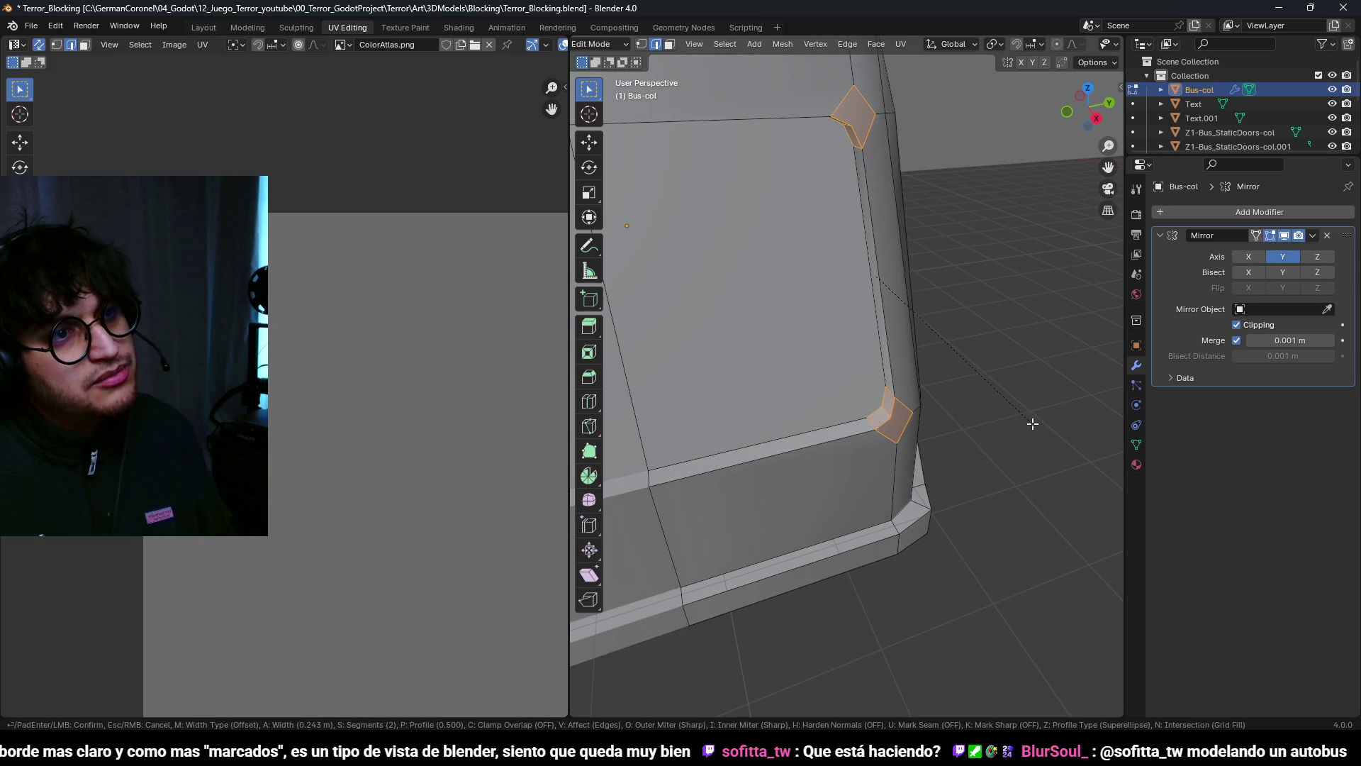
pyautogui.click(1032, 423)
pyautogui.click(909, 443)
pyautogui.moveTo(908, 444)
pyautogui.mouseDown(button='middle')
pyautogui.moveTo(798, 482)
pyautogui.moveTo(797, 263)
pyautogui.moveTo(822, 421)
pyautogui.moveTo(760, 419)
pyautogui.moveTo(942, 433)
pyautogui.moveTo(811, 444)
pyautogui.mouseUp(button='middle')
# Step: Raise the lower side edge about 0.45 m along Z
pyautogui.press('3')
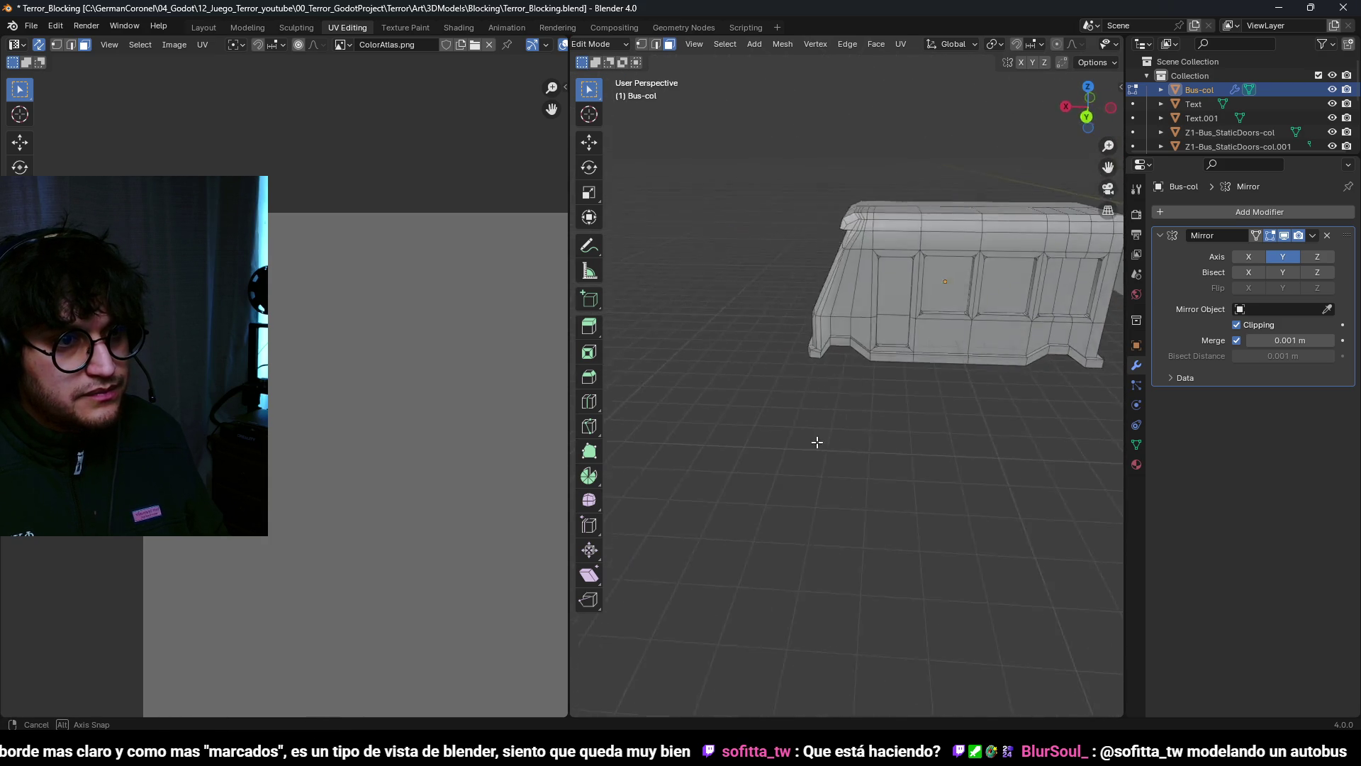
pyautogui.scroll(5, 869, 331)
pyautogui.press('g')
pyautogui.press('z')
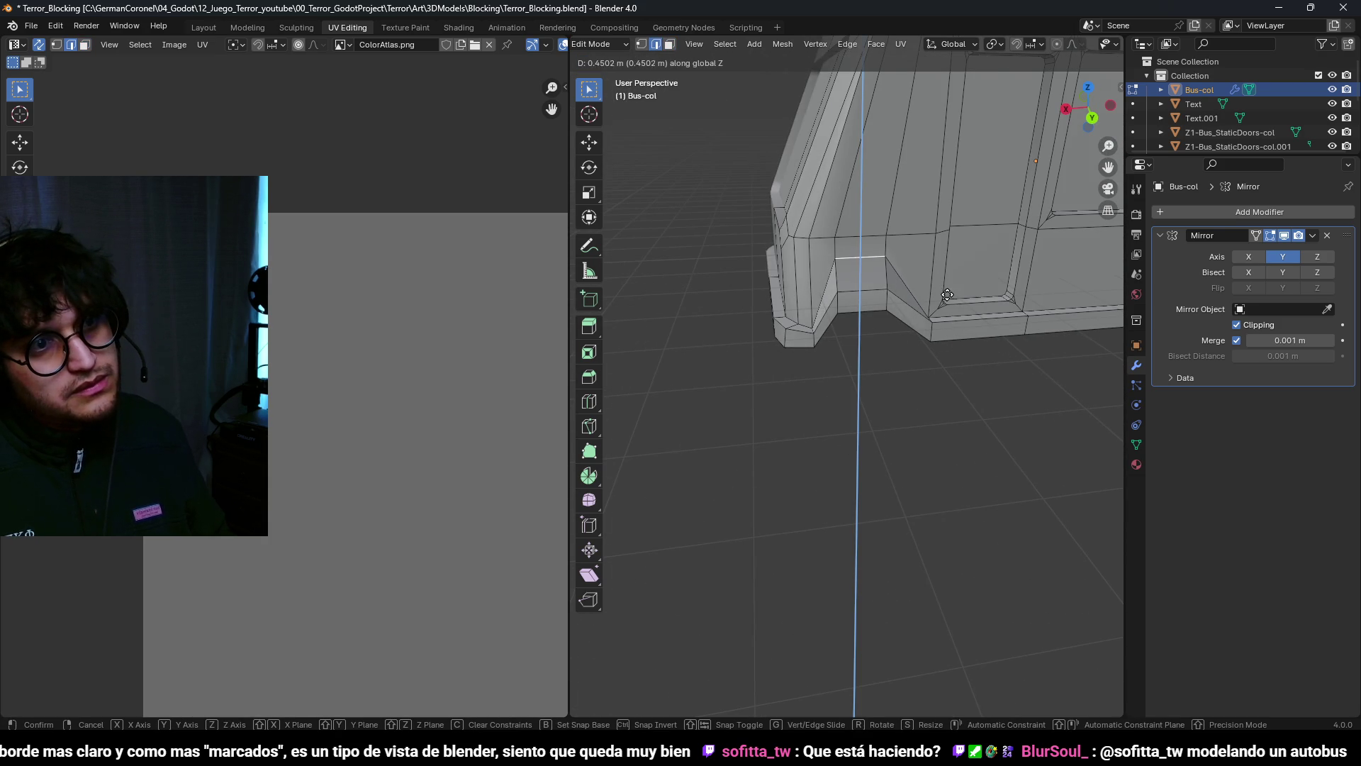
pyautogui.click(948, 294)
pyautogui.scroll(-4, 949, 294)
# Step: Give the bus object Shade Auto Smooth with the angle set to 73.8°
pyautogui.press('Tab')
pyautogui.moveTo(948, 294)
pyautogui.mouseDown(button='middle')
pyautogui.moveTo(888, 326)
pyautogui.moveTo(793, 308)
pyautogui.moveTo(886, 325)
pyautogui.mouseUp(button='middle')
pyautogui.rightClick(887, 325)
pyautogui.click(879, 279)
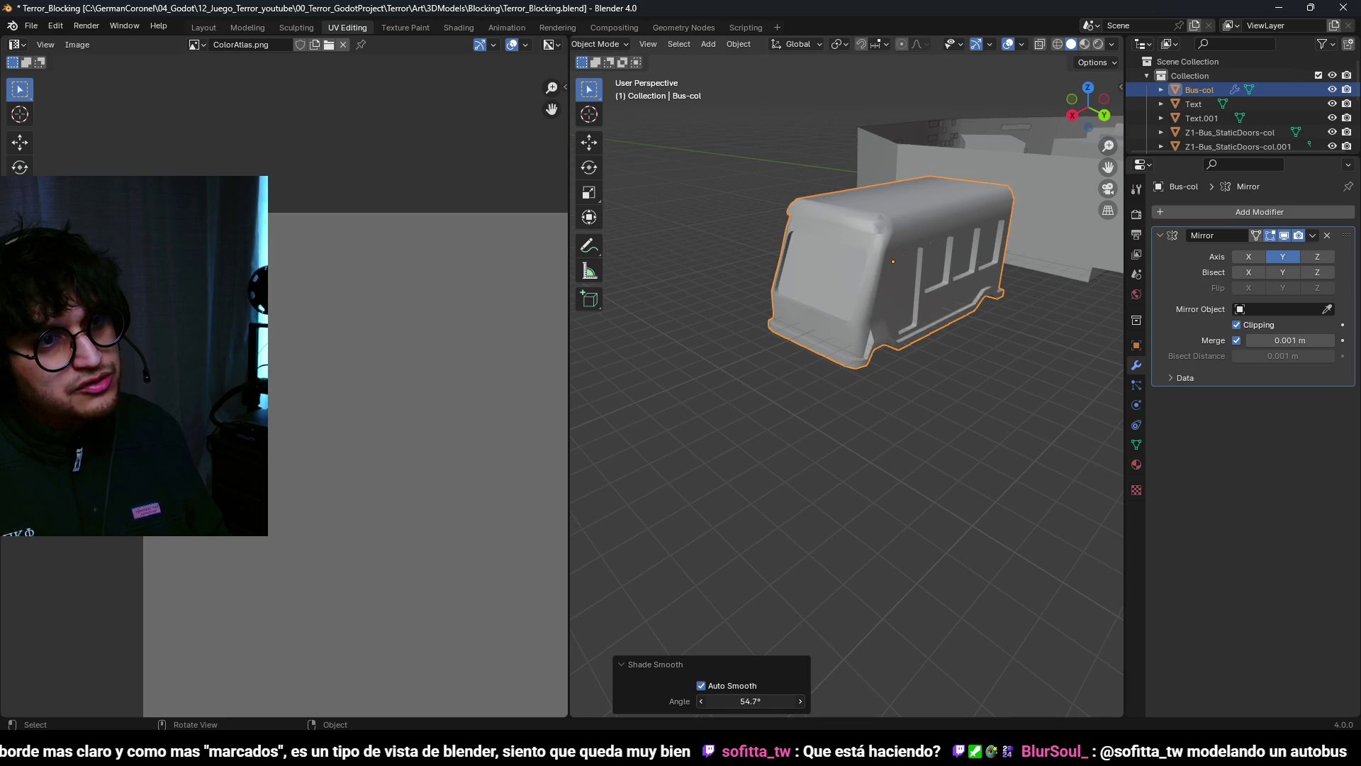
pyautogui.moveTo(750, 701); pyautogui.dragTo(738, 702)
pyautogui.moveTo(877, 546)
pyautogui.mouseDown(button='middle')
pyautogui.moveTo(927, 349)
pyautogui.moveTo(800, 364)
pyautogui.mouseUp(button='middle')
pyautogui.scroll(3, 851, 368)
# Step: Back in Edit Mode, lower the selected front part of the bus 0.5 m
pyautogui.press('Tab')
pyautogui.moveTo(890, 372); pyautogui.dragTo(830, 402, button='middle')
pyautogui.press('g')
pyautogui.click(808, 521)
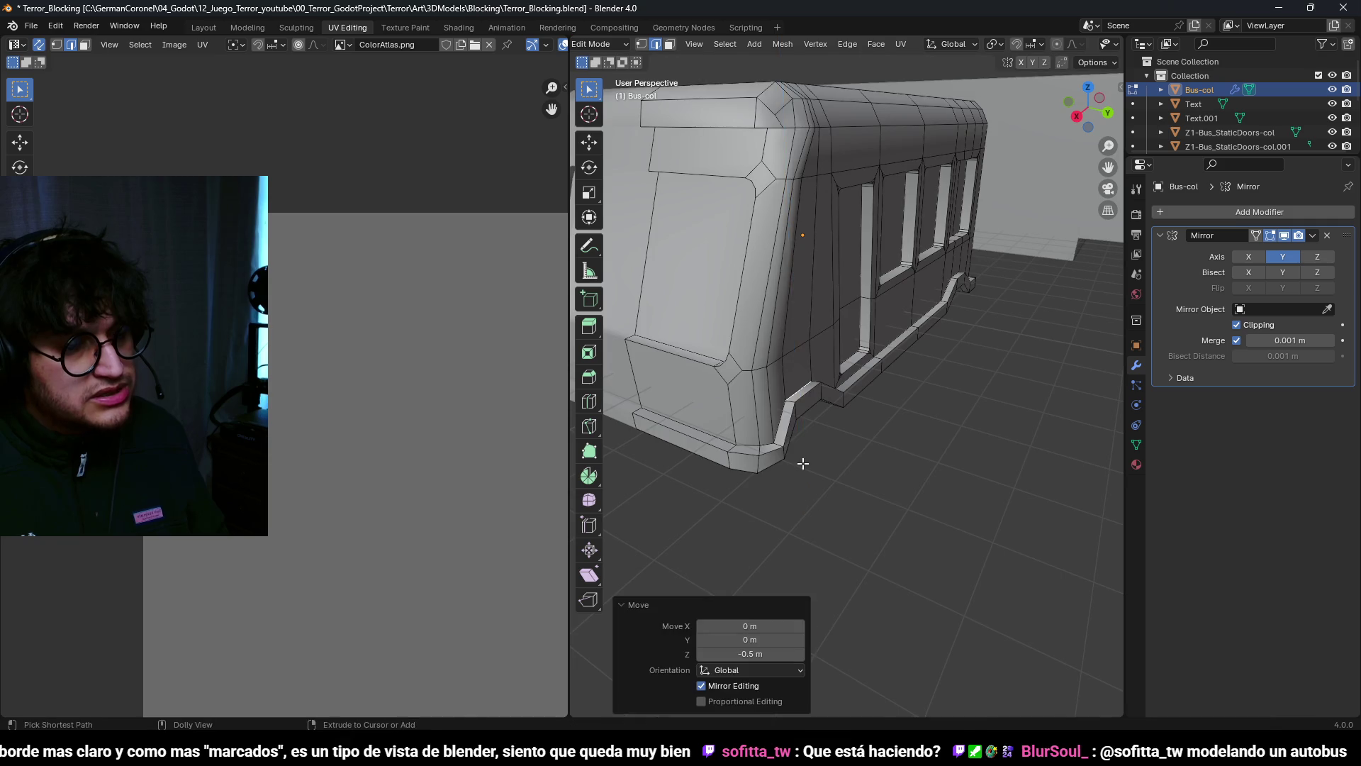
pyautogui.scroll(-4, 809, 486)
pyautogui.moveTo(808, 486)
pyautogui.mouseDown(button='middle')
pyautogui.moveTo(945, 371)
pyautogui.moveTo(978, 367)
pyautogui.mouseUp(button='middle')
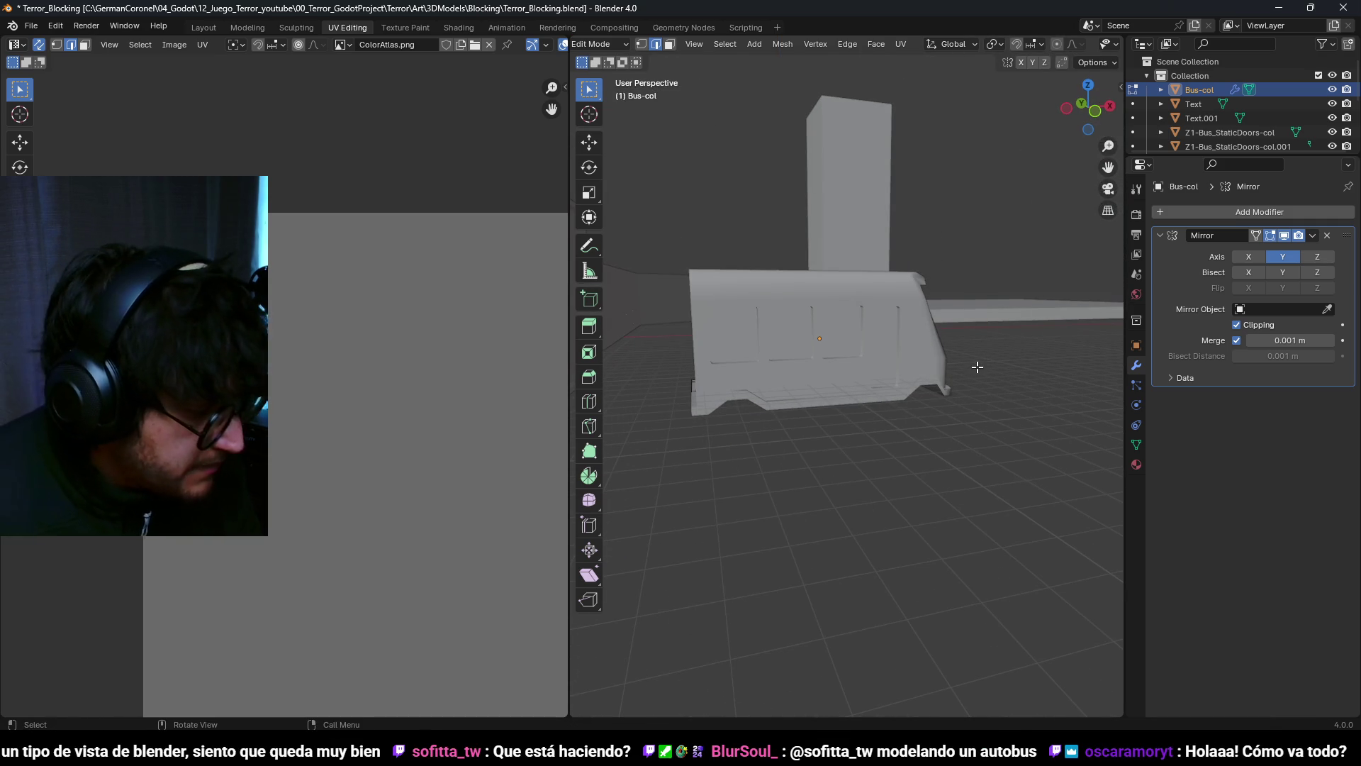
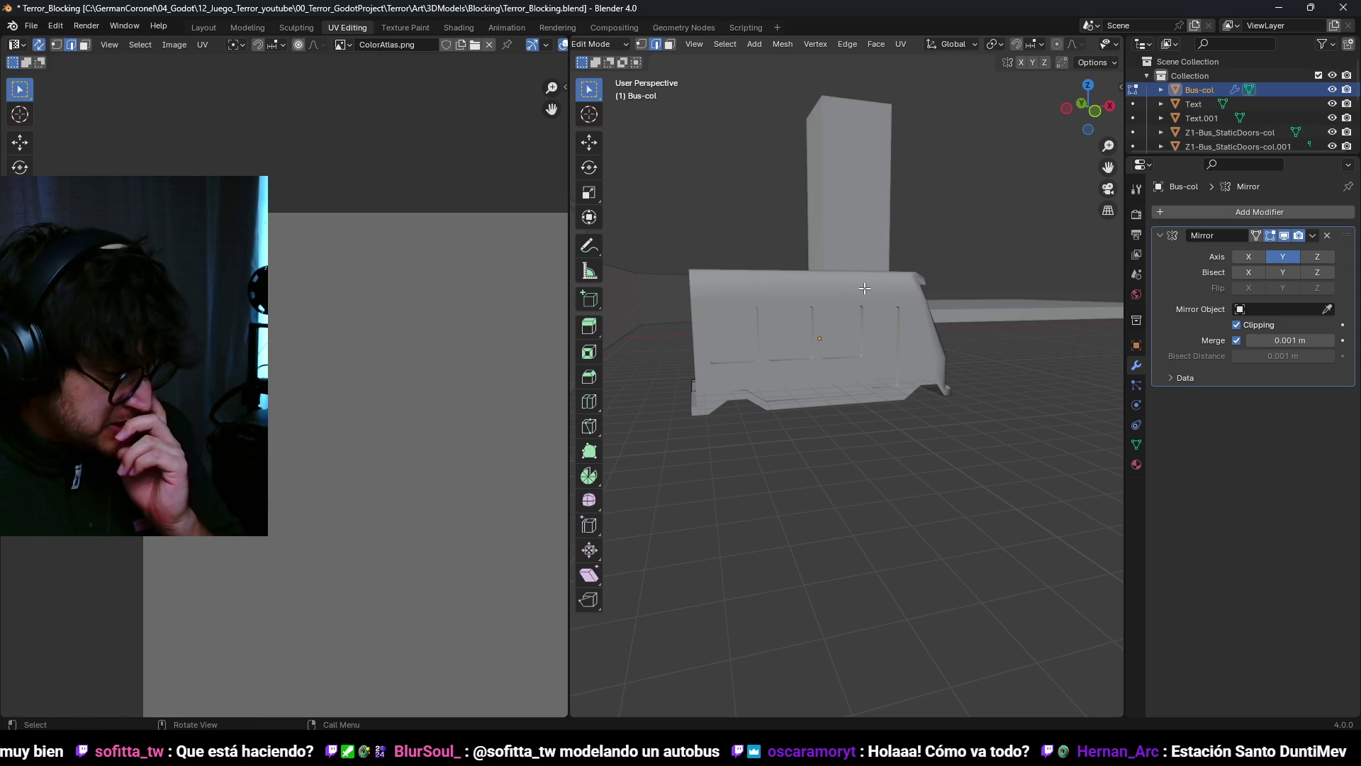
# Step: Return the bus to Object Mode in the Layout workspace and frame it in the viewport
pyautogui.moveTo(916, 87); pyautogui.dragTo(940, 281, button='middle')
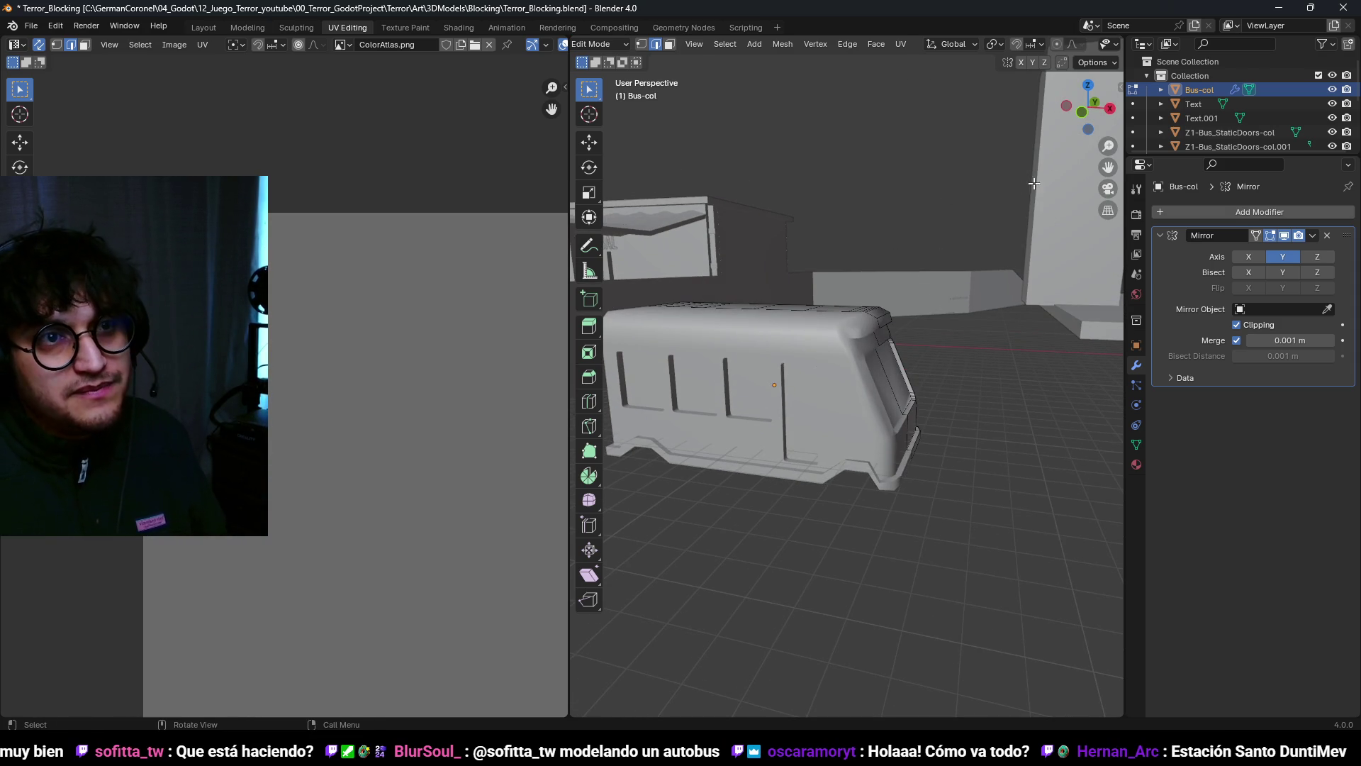
pyautogui.press('Tab')
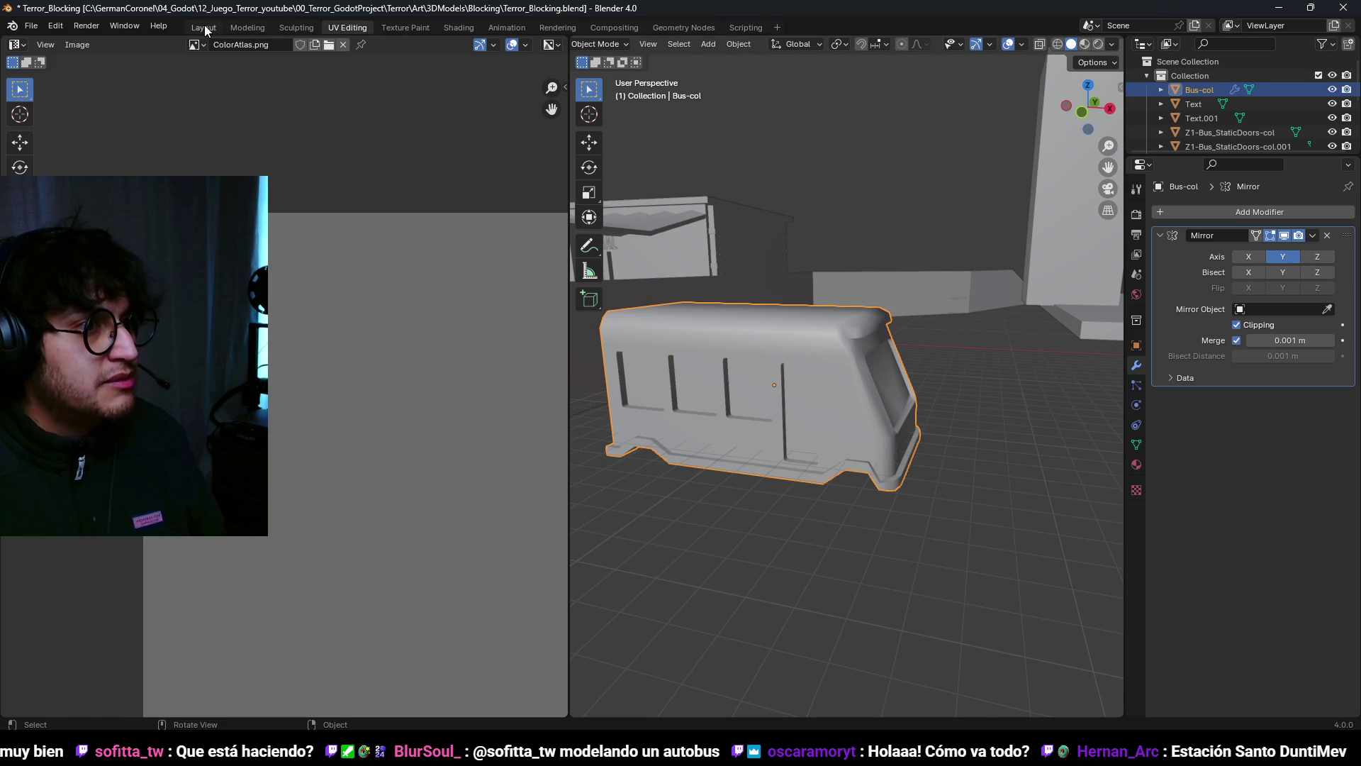
pyautogui.click(203, 28)
pyautogui.scroll(3, 622, 280)
pyautogui.moveTo(621, 279)
pyautogui.mouseDown(button='middle')
pyautogui.moveTo(424, 290)
pyautogui.moveTo(466, 254)
pyautogui.moveTo(703, 376)
pyautogui.moveTo(598, 316)
pyautogui.moveTo(832, 343)
pyautogui.moveTo(559, 374)
pyautogui.moveTo(432, 352)
pyautogui.moveTo(647, 331)
pyautogui.moveTo(696, 344)
pyautogui.moveTo(662, 399)
pyautogui.moveTo(736, 376)
pyautogui.moveTo(761, 344)
pyautogui.moveTo(541, 343)
pyautogui.moveTo(553, 371)
pyautogui.moveTo(374, 343)
pyautogui.mouseUp(button='middle')
pyautogui.scroll(2, 465, 254)
pyautogui.hotkey('ctrl', 'Tab')
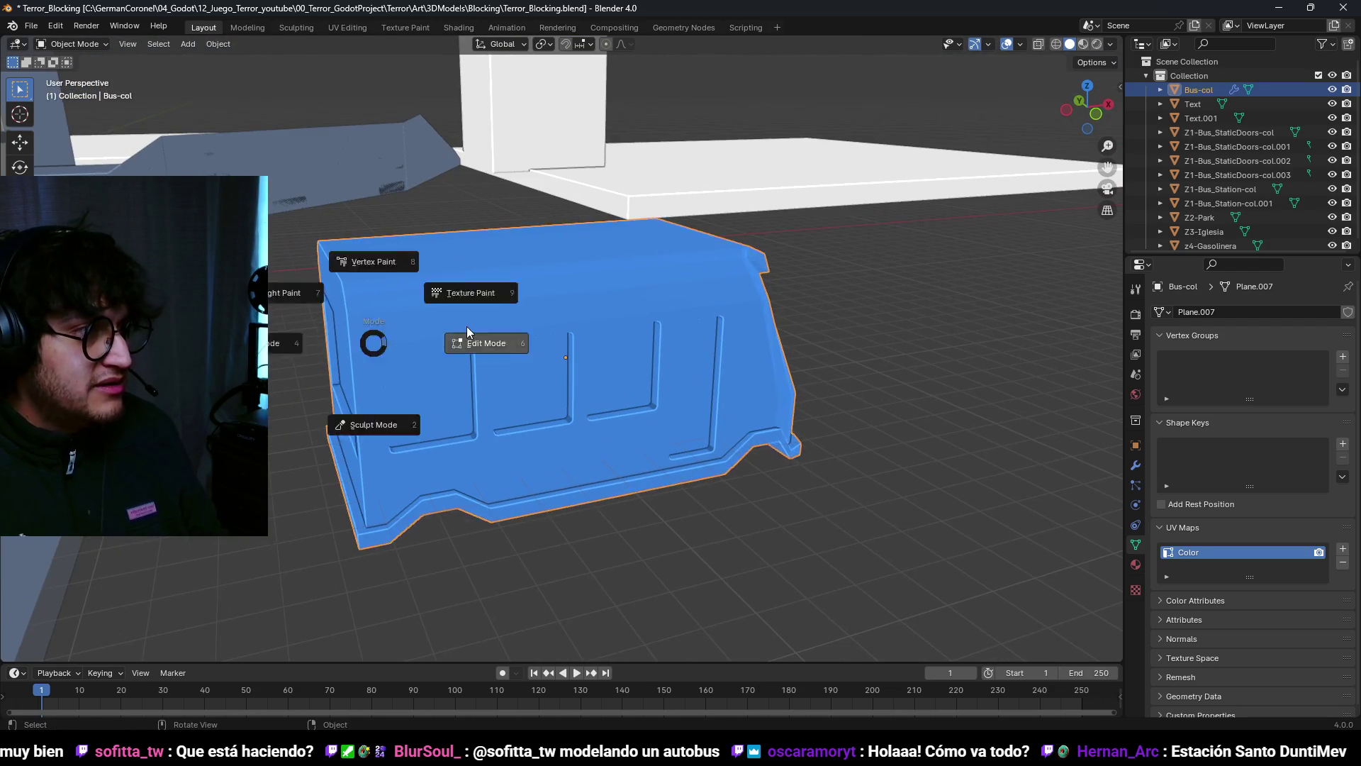
# Step: Enter Edit Mode on the bus and shift the selected rear corner edges slightly inward from a top view
pyautogui.click(468, 332)
pyautogui.moveTo(467, 331); pyautogui.dragTo(651, 403, button='middle')
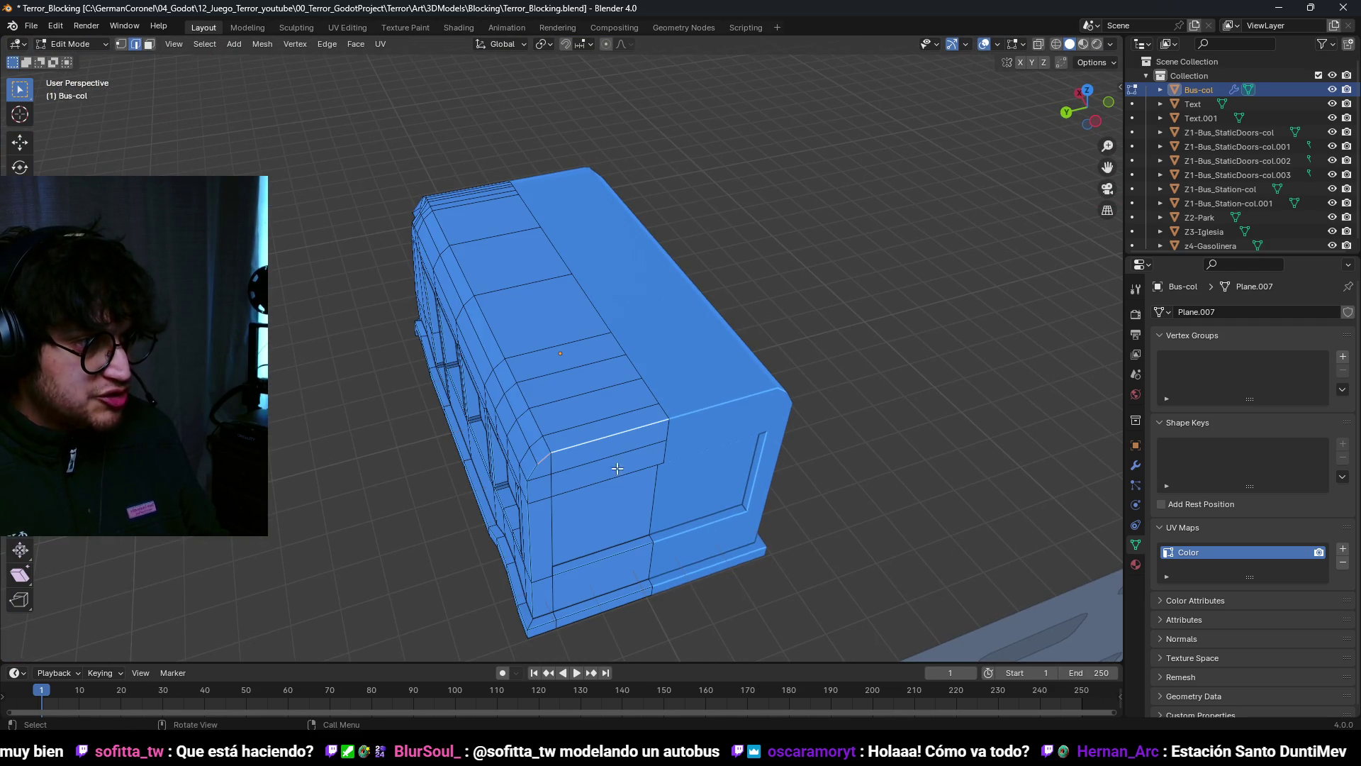
pyautogui.moveTo(548, 562)
pyautogui.mouseDown(button='middle')
pyautogui.moveTo(592, 547)
pyautogui.moveTo(584, 387)
pyautogui.mouseUp(button='middle')
pyautogui.scroll(3, 584, 387)
pyautogui.moveTo(471, 347)
pyautogui.keyDown('shift'); pyautogui.mouseDown(button='middle')
pyautogui.moveTo(625, 413)
pyautogui.moveTo(699, 336)
pyautogui.moveTo(742, 322)
pyautogui.moveTo(702, 307)
pyautogui.moveTo(672, 339)
pyautogui.moveTo(638, 312)
pyautogui.moveTo(599, 229)
pyautogui.moveTo(733, 283)
pyautogui.moveTo(589, 240)
pyautogui.moveTo(653, 338)
pyautogui.mouseUp(button='middle'); pyautogui.keyUp('shift')
pyautogui.click(505, 399)
pyautogui.scroll(-3, 522, 440)
pyautogui.scroll(3, 523, 419)
pyautogui.hotkey('shift', 'z')
pyautogui.press('g')
pyautogui.click(665, 336)
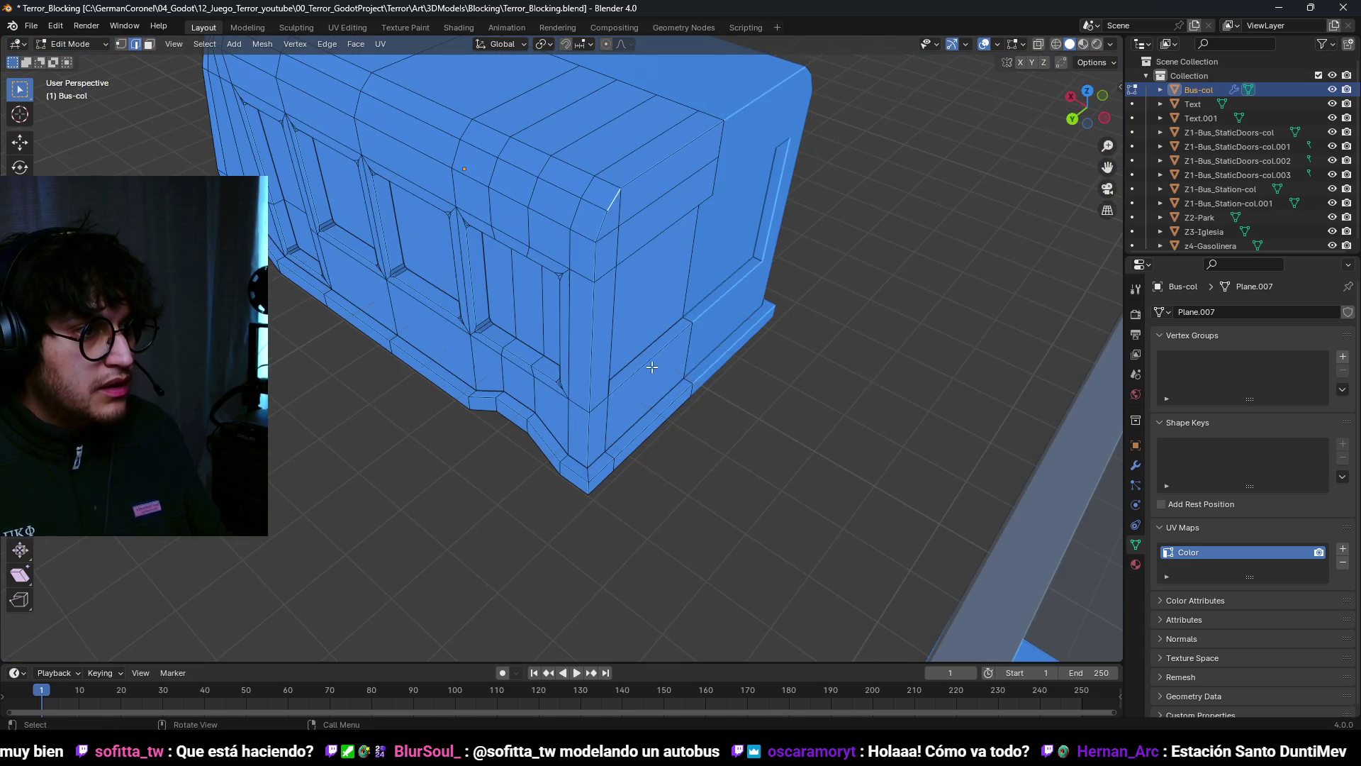
# Step: Select the edge path running down the bus's front corner and view it from the top
pyautogui.keyDown('ctrl'); pyautogui.keyDown('shift'); pyautogui.click(589, 488); pyautogui.keyUp('shift'); pyautogui.keyUp('ctrl')
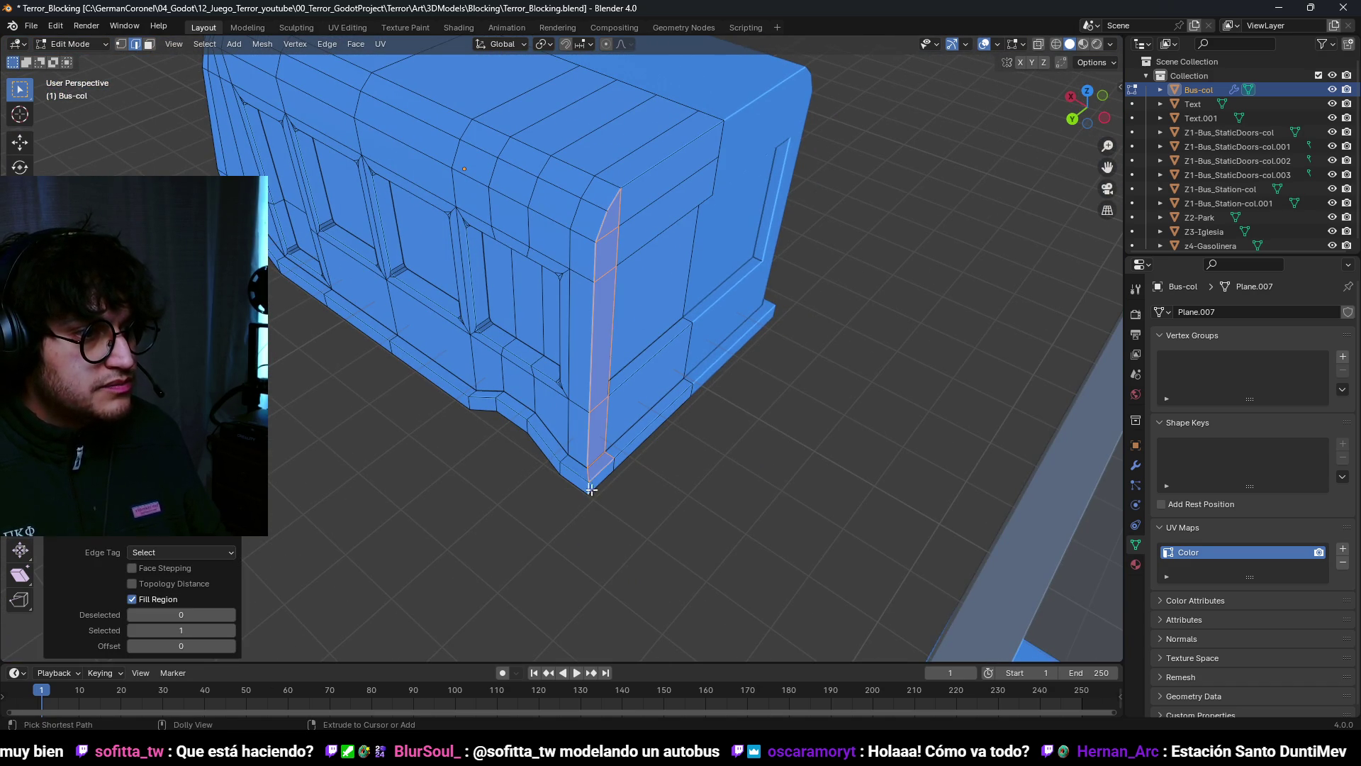
pyautogui.hotkey('ctrl', 'z')
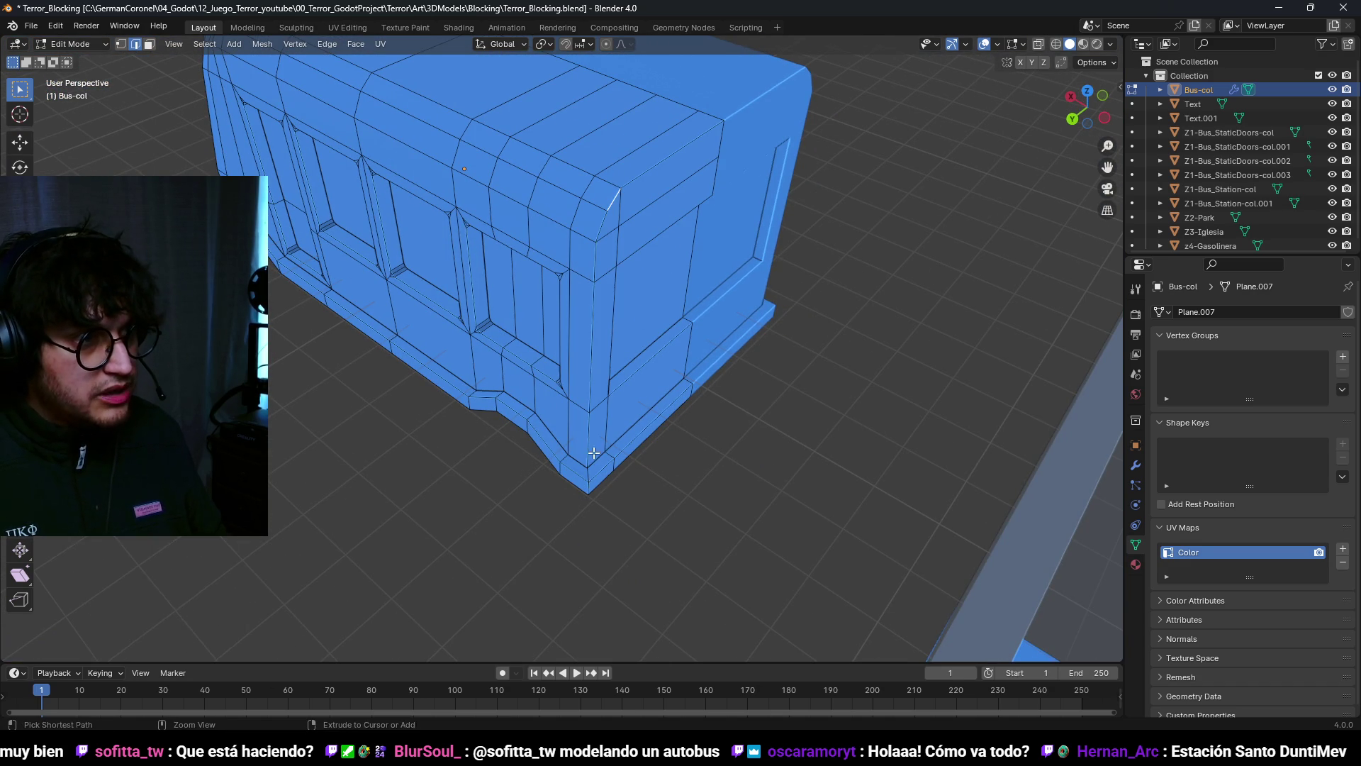
pyautogui.keyDown('ctrl'); pyautogui.keyDown('shift'); pyautogui.click(588, 488); pyautogui.keyUp('shift'); pyautogui.keyUp('ctrl')
pyautogui.press('KP_7')
# Step: Move the front corner edges and shift a corner vertex 0.2 m along X
pyautogui.press('g')
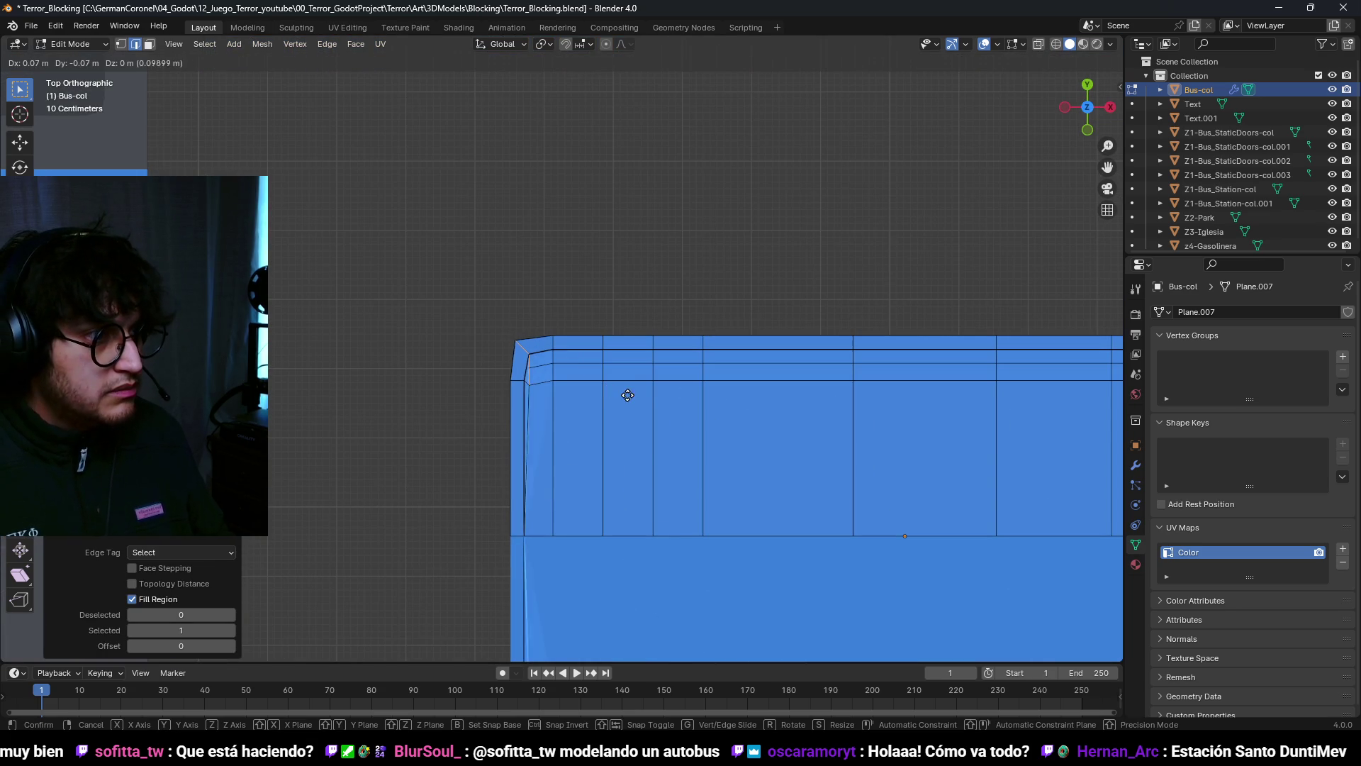
pyautogui.click(698, 453)
pyautogui.scroll(-3, 705, 465)
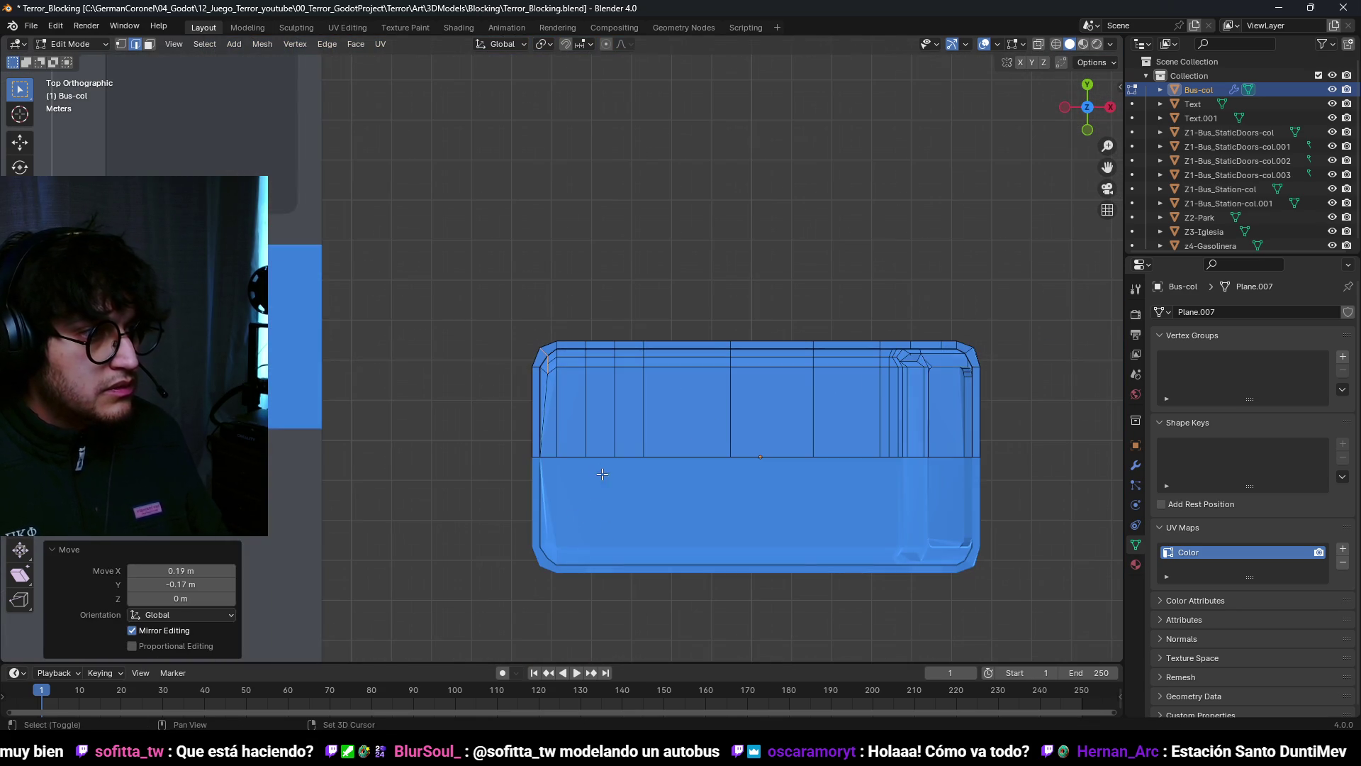
pyautogui.press('1')
pyautogui.click(547, 456)
pyautogui.press('g')
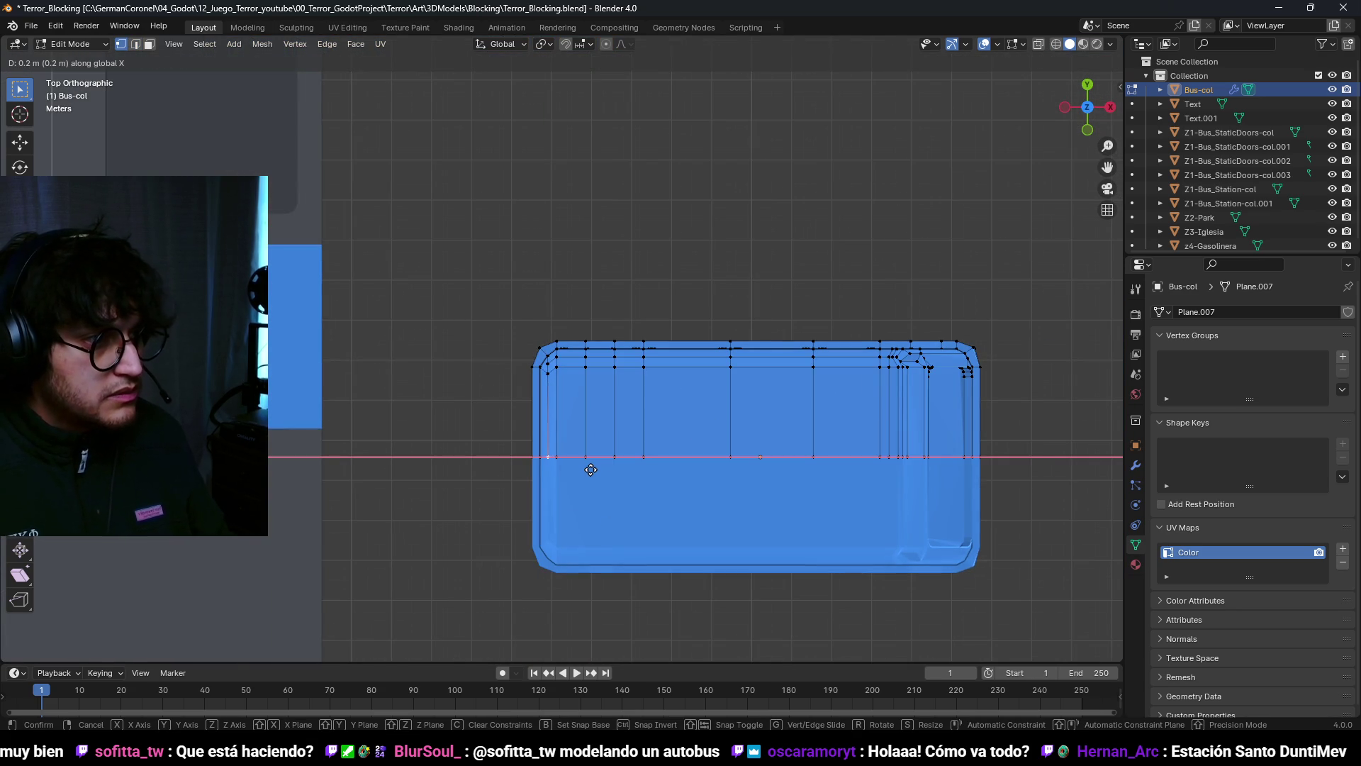
pyautogui.click(591, 469)
# Step: Lower a front corner edge 0.1 m in Z and orbit out to review the bus
pyautogui.moveTo(596, 461)
pyautogui.mouseDown(button='middle')
pyautogui.moveTo(795, 349)
pyautogui.moveTo(760, 312)
pyautogui.moveTo(642, 273)
pyautogui.moveTo(656, 264)
pyautogui.mouseUp(button='middle')
pyautogui.press('2')
pyautogui.press('g')
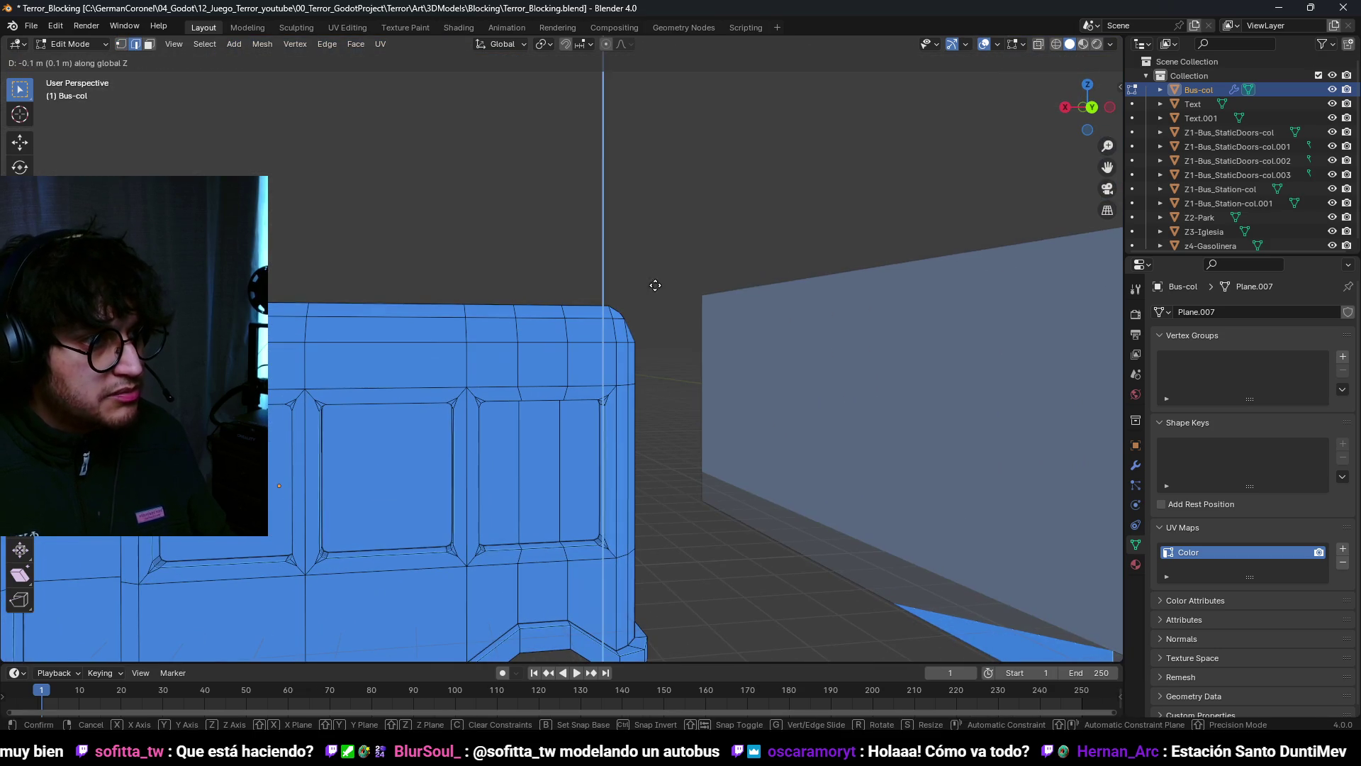
pyautogui.click(656, 282)
pyautogui.scroll(-5, 648, 328)
pyautogui.moveTo(647, 329)
pyautogui.mouseDown(button='middle')
pyautogui.moveTo(800, 435)
pyautogui.moveTo(620, 486)
pyautogui.moveTo(675, 453)
pyautogui.moveTo(533, 470)
pyautogui.moveTo(687, 471)
pyautogui.moveTo(595, 522)
pyautogui.mouseUp(button='middle')
pyautogui.scroll(2, 636, 476)
pyautogui.moveTo(637, 477)
pyautogui.mouseDown(button='middle')
pyautogui.moveTo(754, 395)
pyautogui.moveTo(732, 313)
pyautogui.moveTo(638, 397)
pyautogui.moveTo(454, 454)
pyautogui.moveTo(374, 398)
pyautogui.moveTo(709, 389)
pyautogui.moveTo(441, 398)
pyautogui.moveTo(490, 432)
pyautogui.moveTo(333, 415)
pyautogui.moveTo(369, 397)
pyautogui.moveTo(638, 418)
pyautogui.moveTo(686, 405)
pyautogui.moveTo(541, 395)
pyautogui.moveTo(622, 402)
pyautogui.mouseUp(button='middle')
pyautogui.scroll(3, 453, 454)
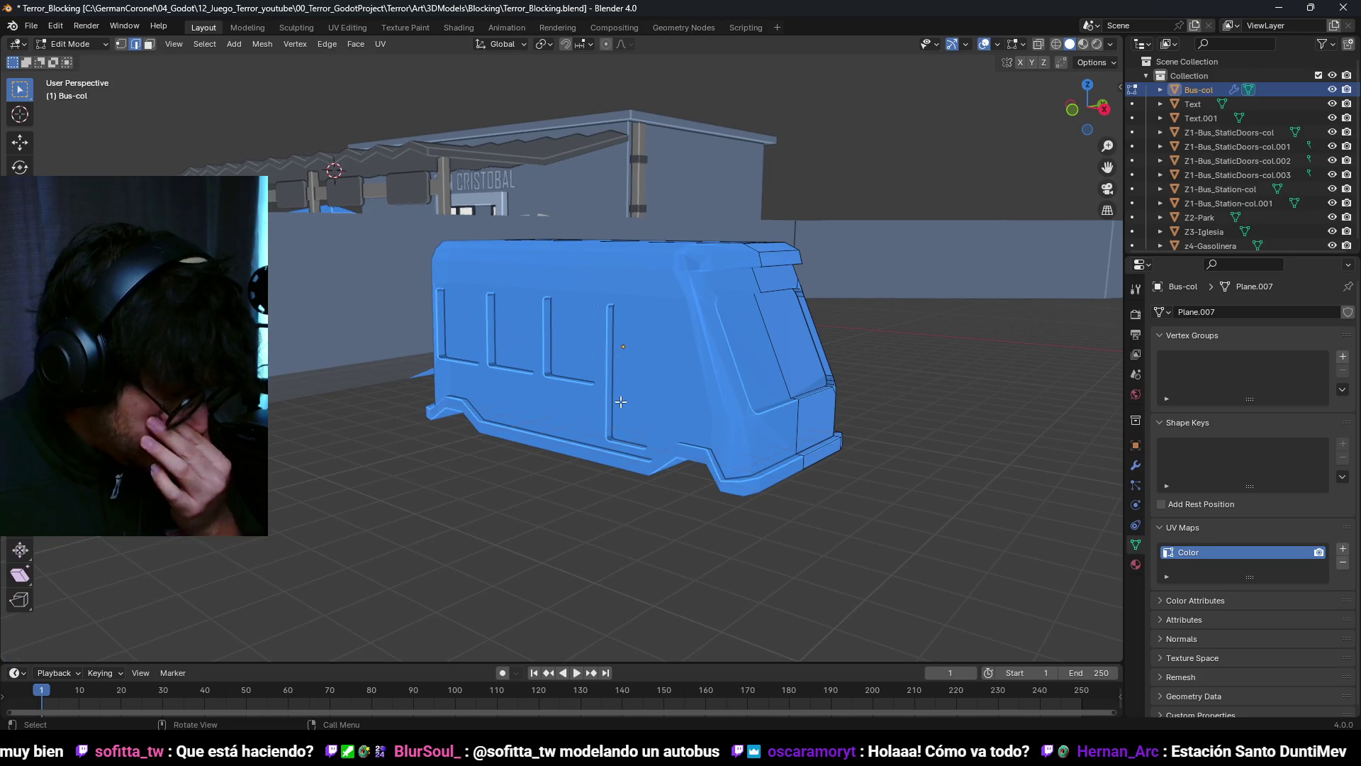
# Step: Select the linked front part of the bus and inspect its front and rear
pyautogui.press('l')
pyautogui.press('KP_Decimal')
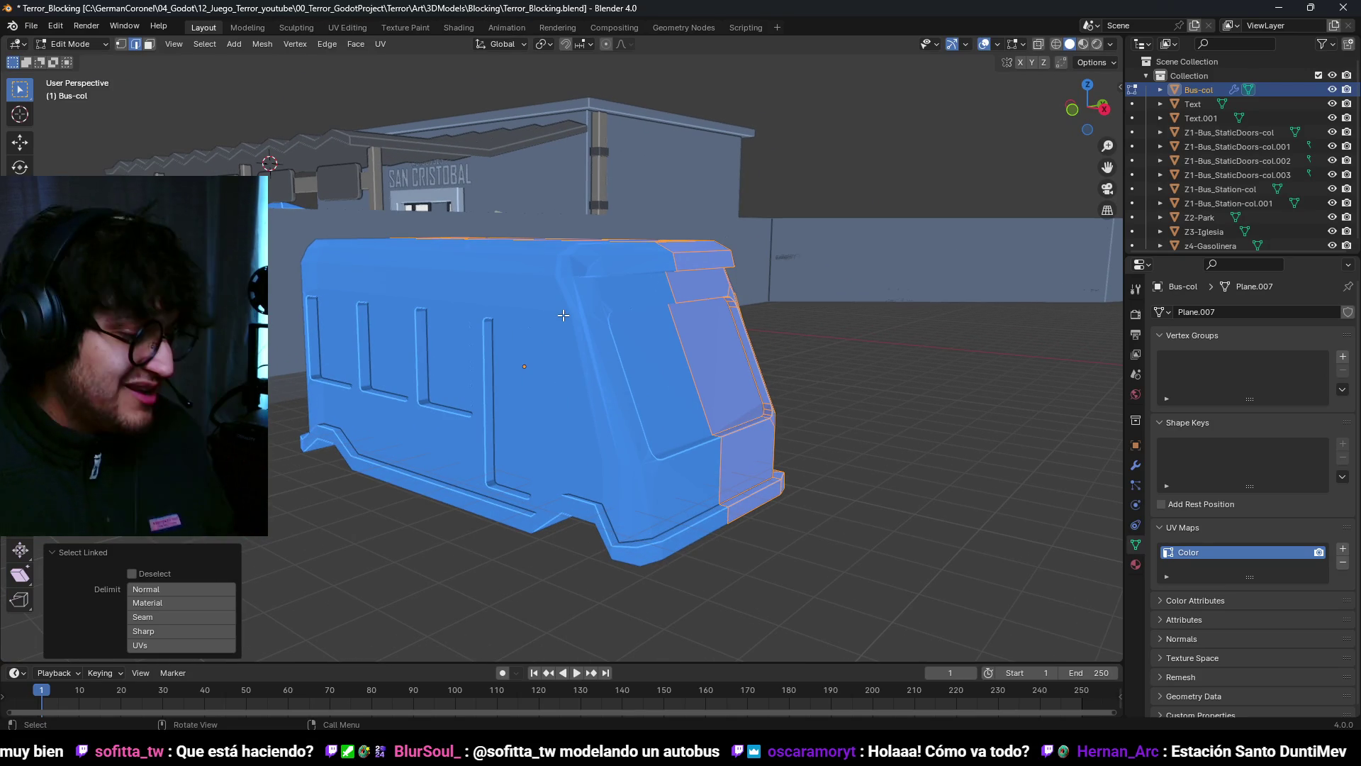
pyautogui.scroll(-5, 607, 290)
pyautogui.moveTo(607, 291)
pyautogui.mouseDown(button='middle')
pyautogui.moveTo(717, 434)
pyautogui.moveTo(679, 406)
pyautogui.moveTo(666, 341)
pyautogui.mouseUp(button='middle')
pyautogui.scroll(5, 550, 343)
pyautogui.moveTo(564, 332); pyautogui.dragTo(563, 332, button='middle')
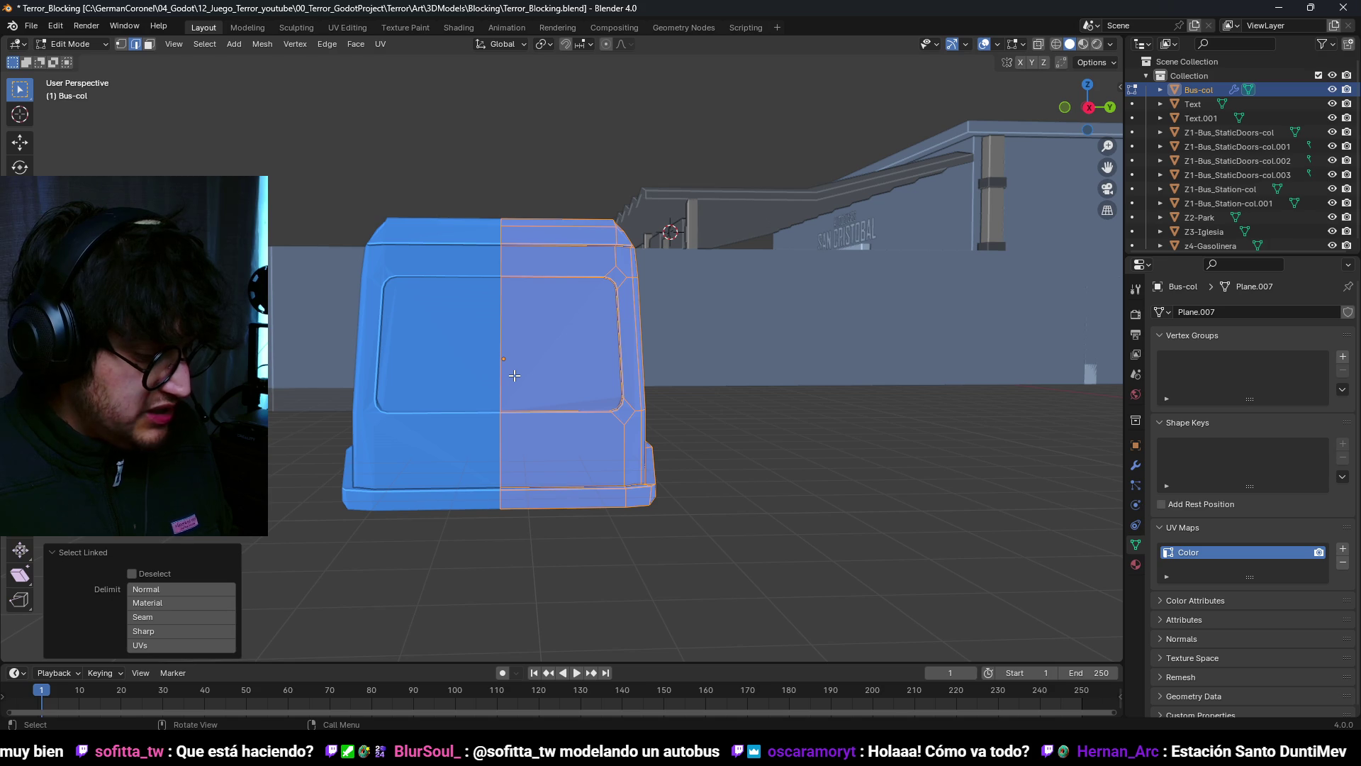
pyautogui.scroll(-3, 563, 302)
pyautogui.moveTo(564, 304)
pyautogui.mouseDown(button='middle')
pyautogui.moveTo(610, 397)
pyautogui.moveTo(561, 389)
pyautogui.moveTo(580, 391)
pyautogui.mouseUp(button='middle')
pyautogui.scroll(3, 561, 388)
# Step: Select a face on the bus front, ready to add a new mesh primitive
pyautogui.press('3')
pyautogui.click(561, 389)
pyautogui.press('2')
pyautogui.hotkey('shift', 'a')
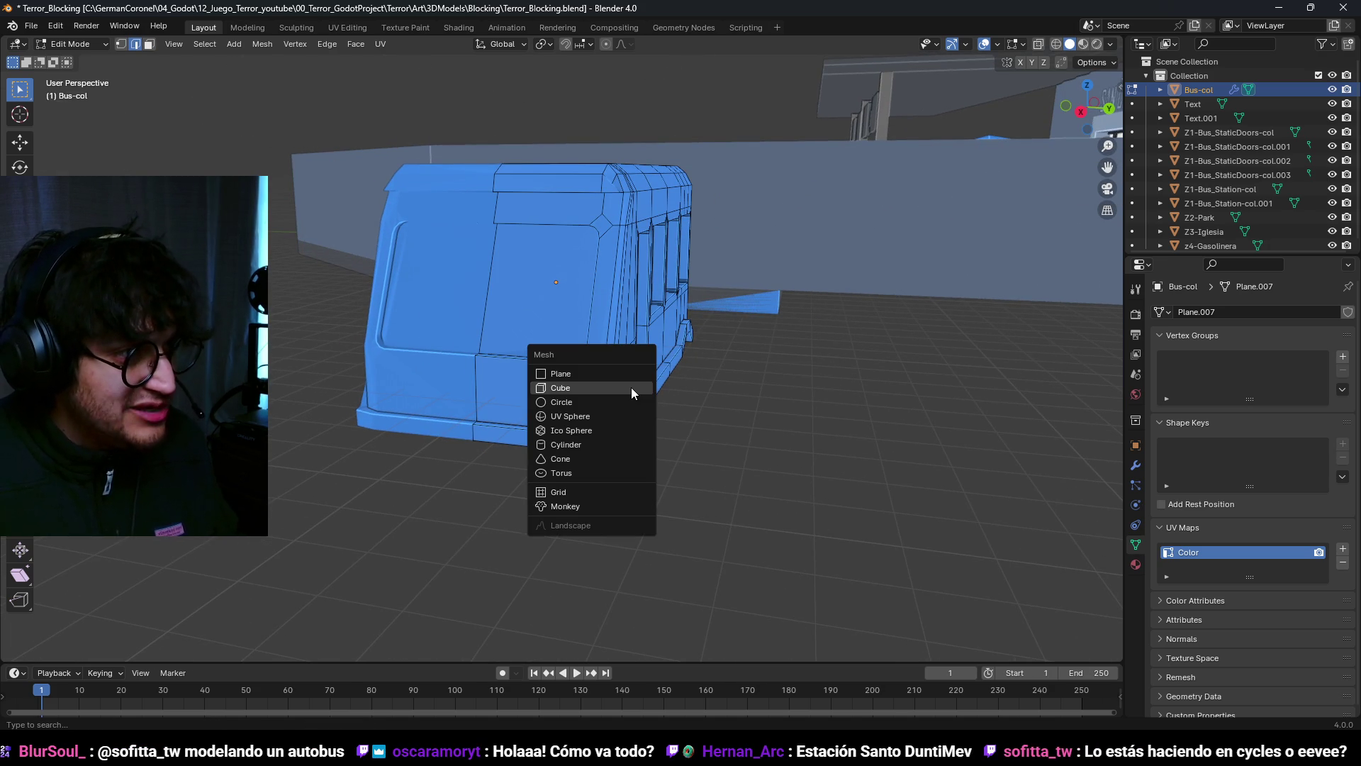
# Step: Add a cylinder and rotate it 90° about Y to lay it on its side
pyautogui.click(599, 442)
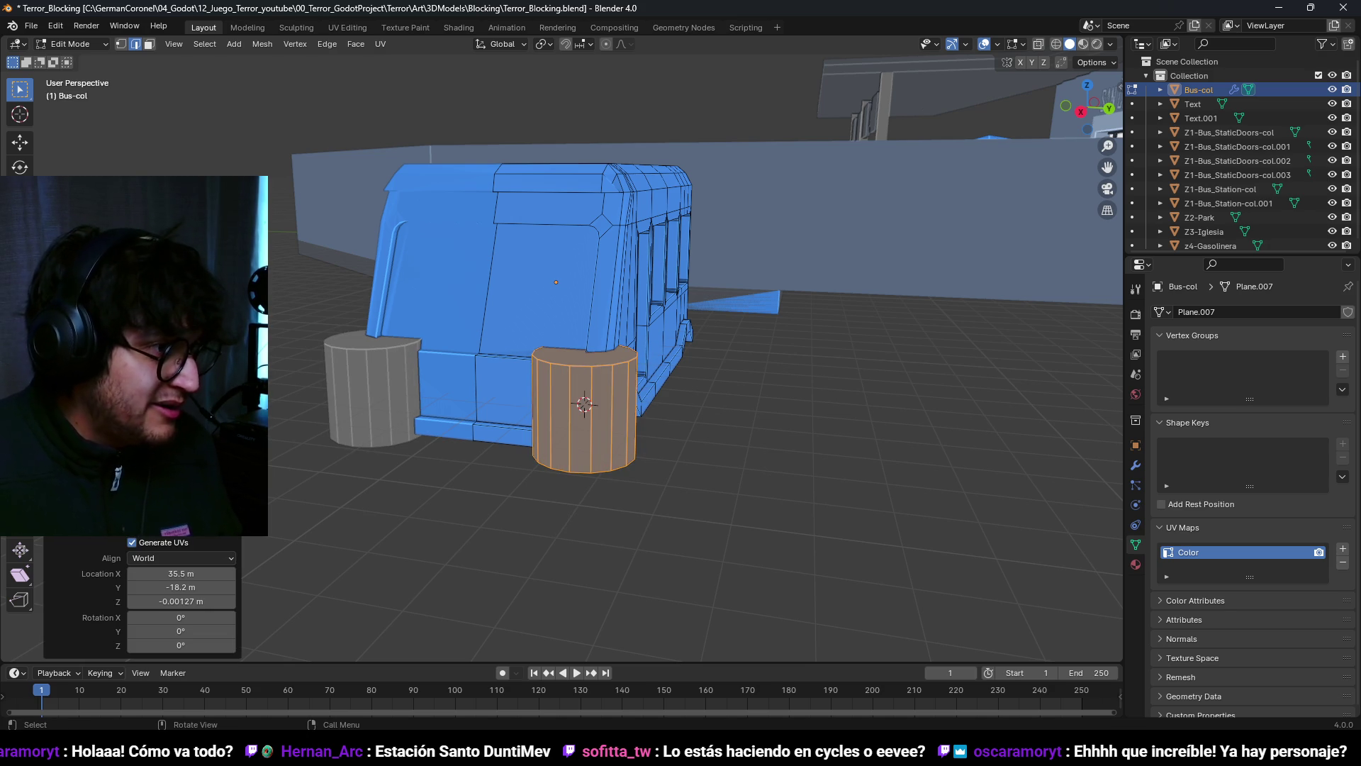
pyautogui.moveTo(645, 390); pyautogui.dragTo(614, 392, button='middle')
pyautogui.press('r')
pyautogui.press('Escape')
pyautogui.press('y')
pyautogui.press('9')
pyautogui.press('0')
pyautogui.press('Return')
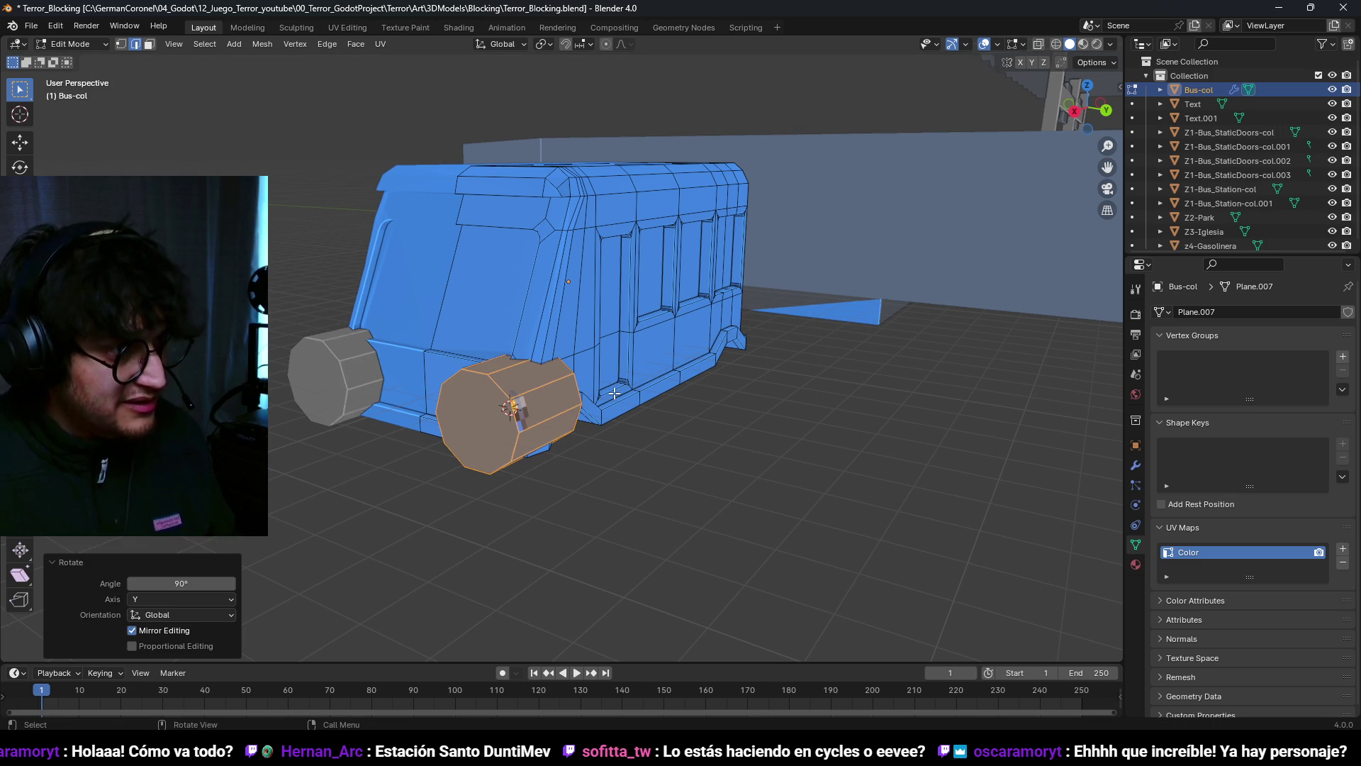
# Step: In front ortho view, scale the cylinder to 0.4 and move it sideways in wireframe display
pyautogui.press('KP_1')
pyautogui.press('KP_Decimal')
pyautogui.scroll(-3, 617, 389)
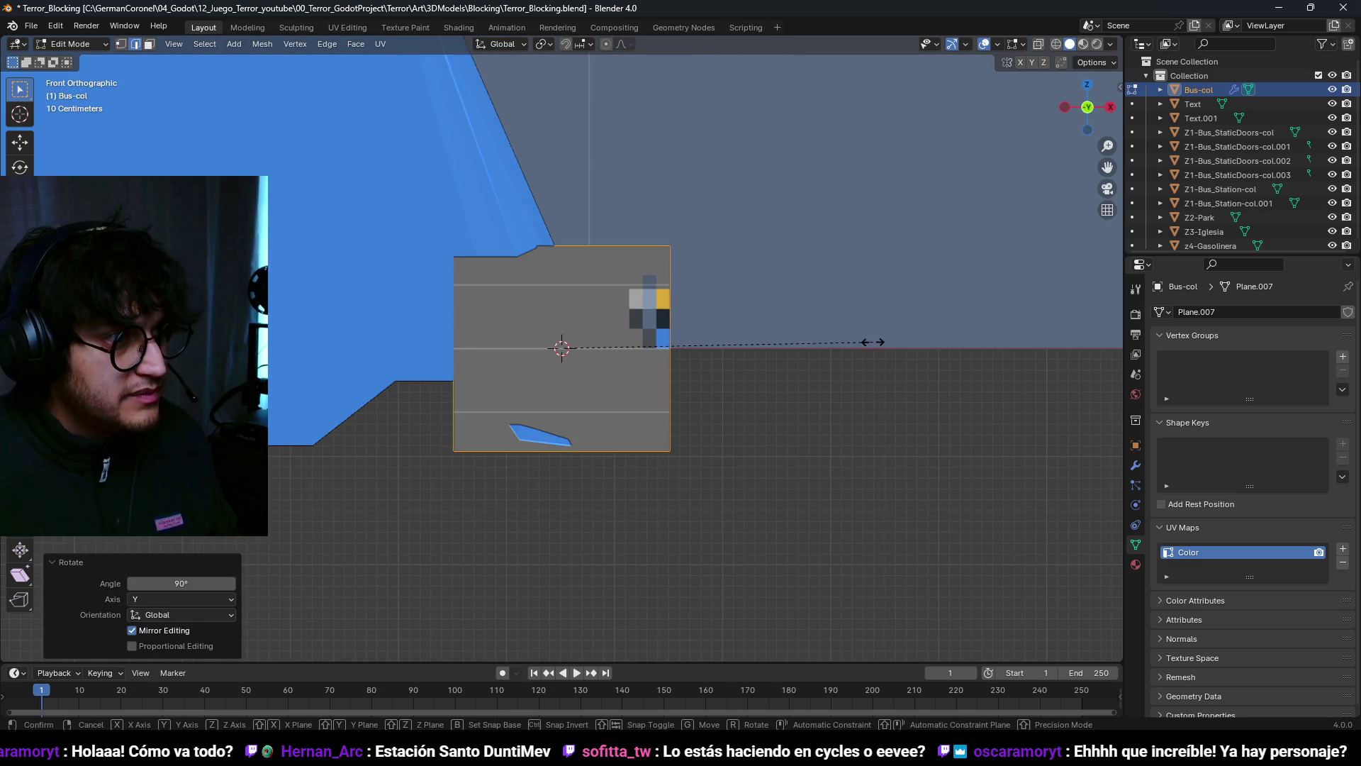
pyautogui.press('s')
pyautogui.click(694, 356)
pyautogui.press('z')
pyautogui.click(565, 364)
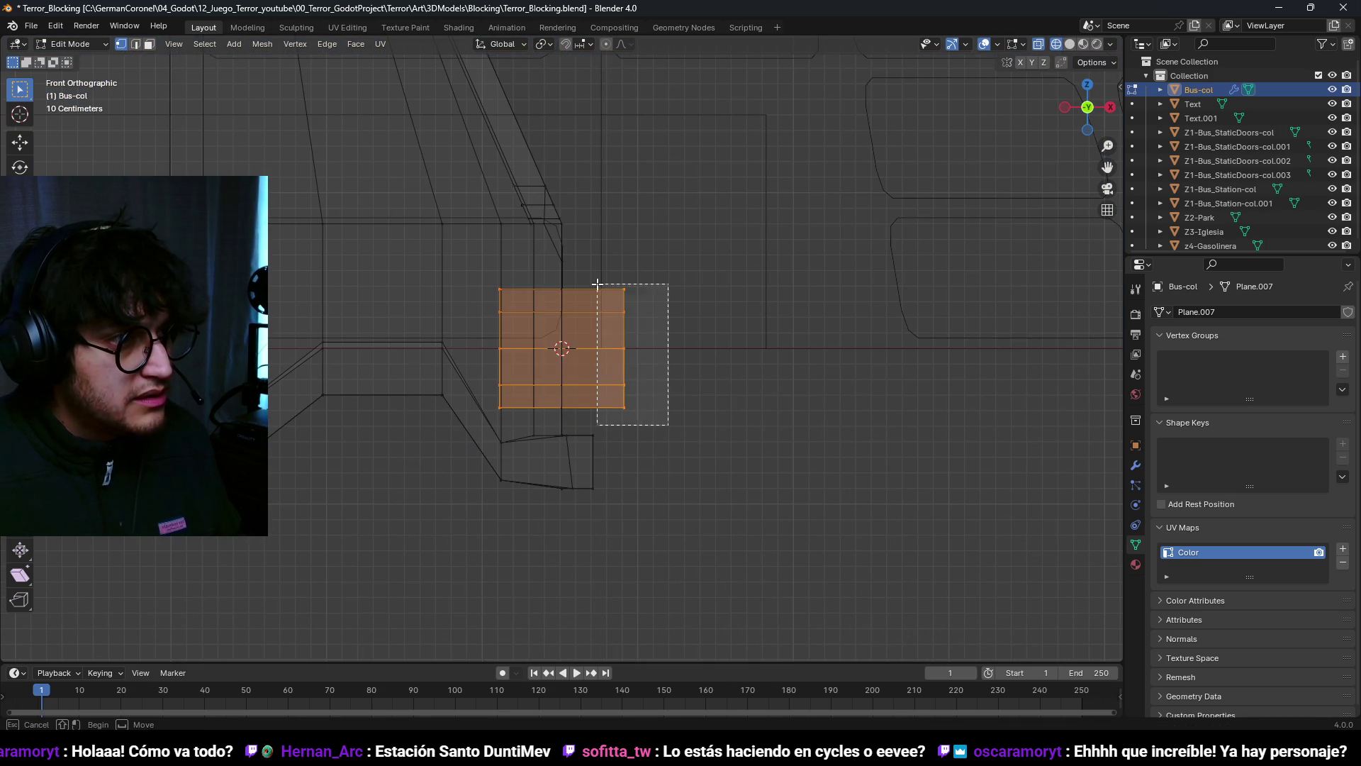
pyautogui.press('g')
pyautogui.click(651, 324)
# Step: Place the whole headlight cylinder 0.35 m along X and 0.4 m along Y
pyautogui.press('3')
pyautogui.press('l')
pyautogui.press('g')
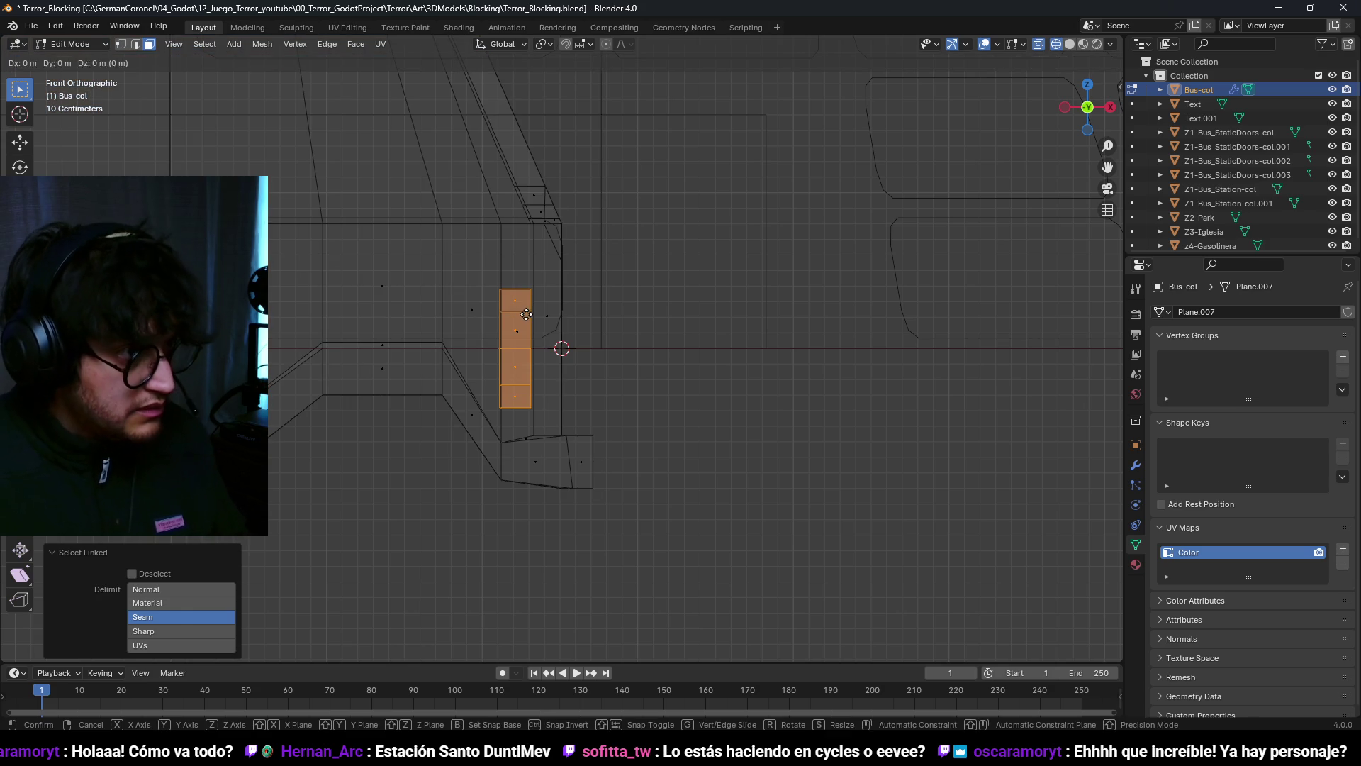
pyautogui.press('x')
pyautogui.click(448, 342)
pyautogui.scroll(7, 471, 273)
pyautogui.moveTo(471, 273)
pyautogui.mouseDown(button='middle')
pyautogui.moveTo(629, 390)
pyautogui.moveTo(525, 389)
pyautogui.mouseUp(button='middle')
pyautogui.hotkey('shift', 'z')
pyautogui.press('g')
pyautogui.press('y')
pyautogui.click(538, 404)
# Step: Open the 'pesero mexico' reference photos in the browser
pyautogui.moveTo(538, 404)
pyautogui.mouseDown(button='middle')
pyautogui.moveTo(596, 355)
pyautogui.moveTo(624, 305)
pyautogui.mouseUp(button='middle')
pyautogui.moveTo(844, 722)
pyautogui.click(847, 670)
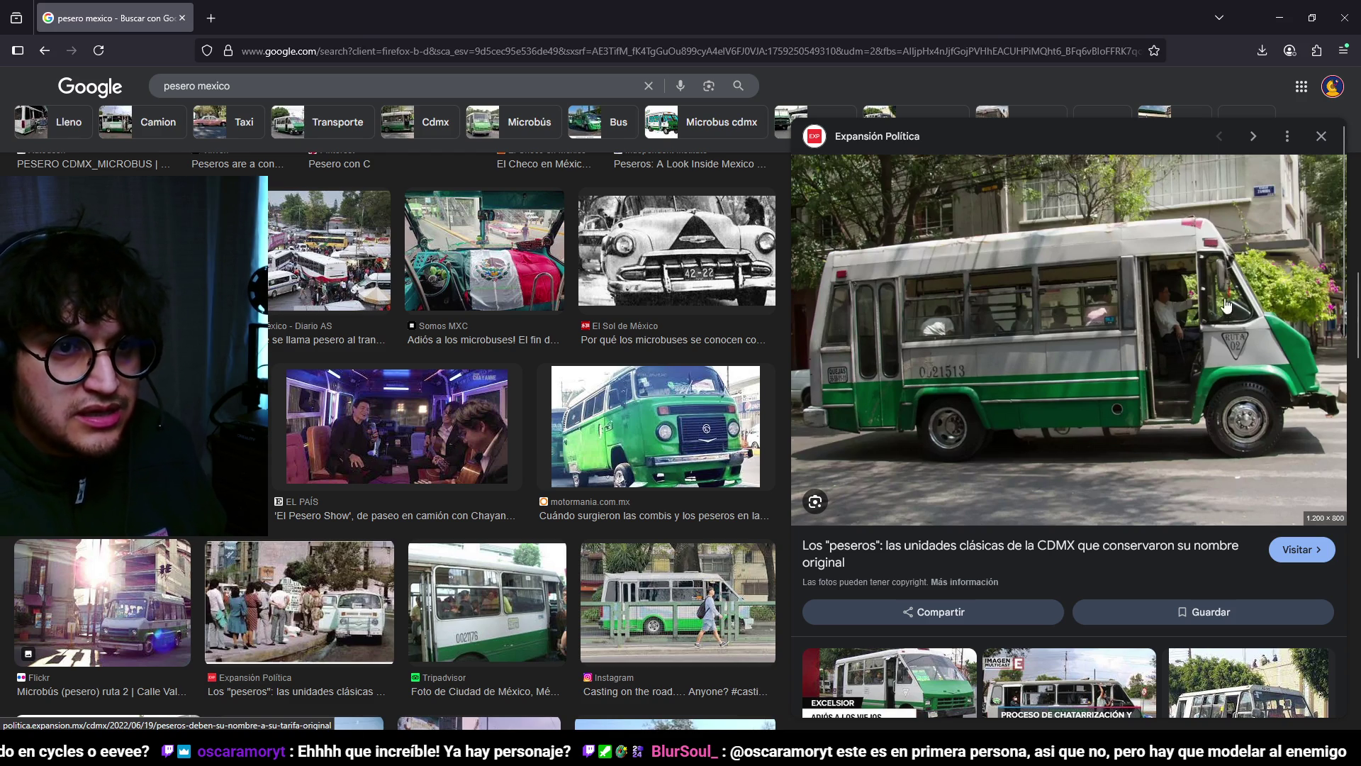
pyautogui.click(1280, 18)
pyautogui.moveTo(624, 355); pyautogui.dragTo(657, 380, button='middle')
pyautogui.scroll(3, 656, 380)
pyautogui.moveTo(602, 422)
pyautogui.mouseDown(button='middle')
pyautogui.moveTo(564, 370)
pyautogui.moveTo(553, 412)
pyautogui.moveTo(522, 431)
pyautogui.moveTo(618, 402)
pyautogui.moveTo(618, 385)
pyautogui.mouseUp(button='middle')
pyautogui.scroll(3, 553, 411)
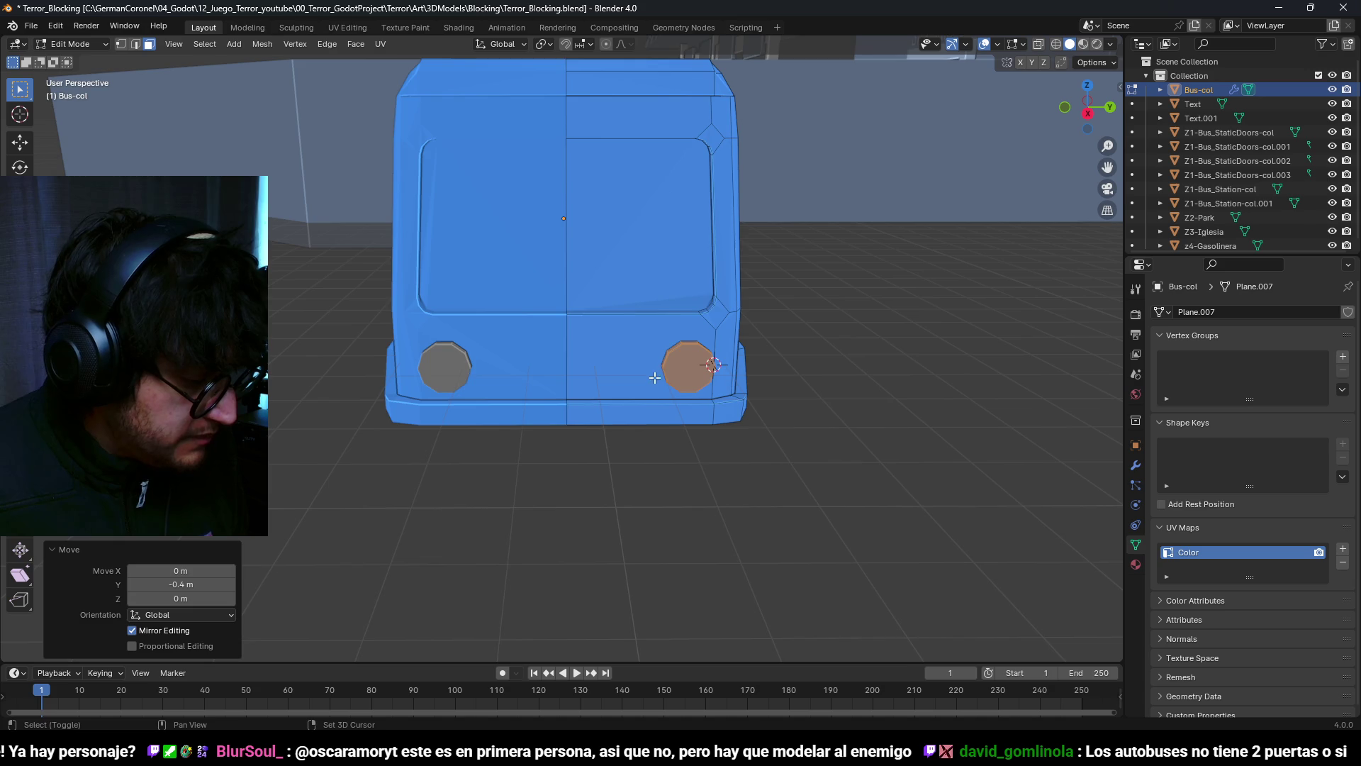
# Step: Select the front-left side and front strip faces and extrude them 0.158 m inward
pyautogui.scroll(-3, 657, 377)
pyautogui.moveTo(657, 377)
pyautogui.mouseDown(button='middle')
pyautogui.moveTo(652, 407)
pyautogui.moveTo(821, 429)
pyautogui.moveTo(541, 389)
pyautogui.moveTo(830, 355)
pyautogui.moveTo(531, 378)
pyautogui.mouseUp(button='middle')
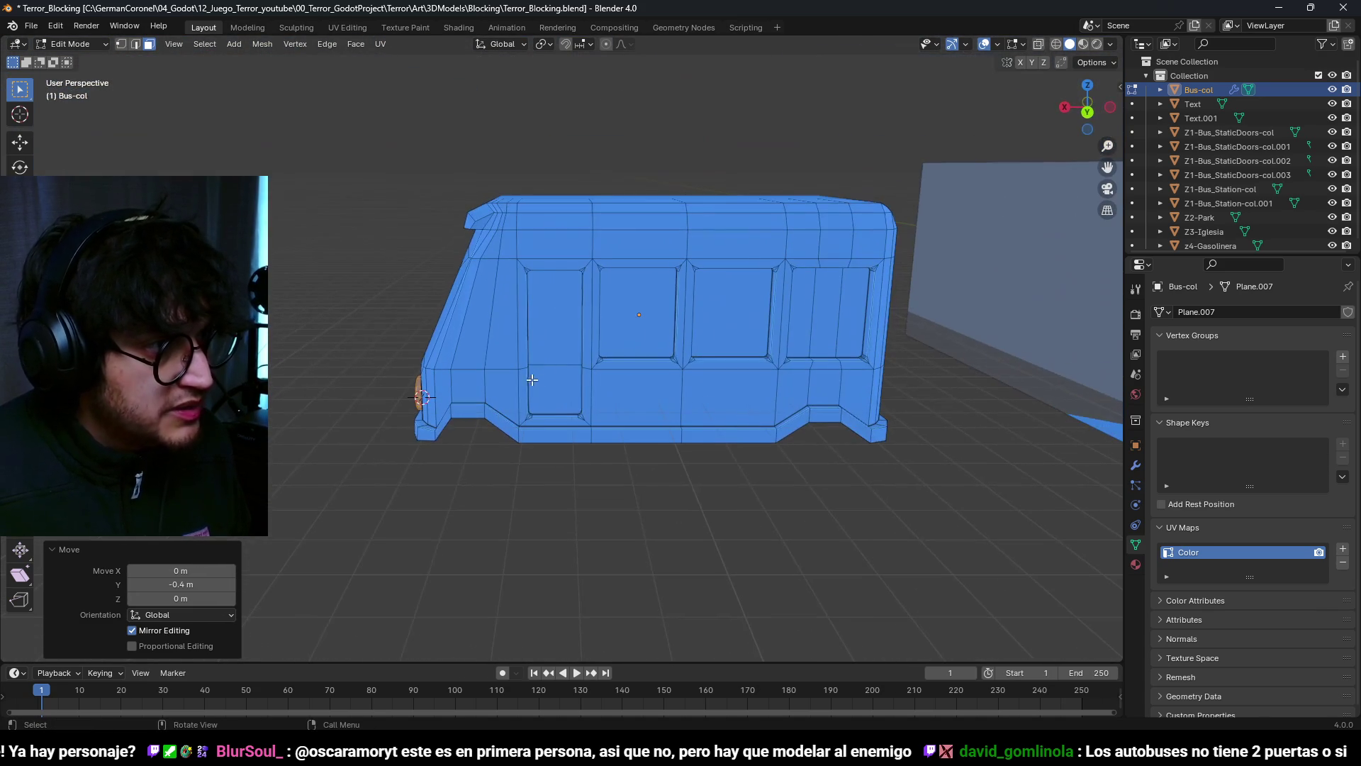
pyautogui.moveTo(502, 294)
pyautogui.mouseDown(button='middle')
pyautogui.moveTo(523, 278)
pyautogui.moveTo(720, 376)
pyautogui.moveTo(893, 368)
pyautogui.moveTo(638, 376)
pyautogui.moveTo(850, 371)
pyautogui.moveTo(872, 339)
pyautogui.moveTo(560, 369)
pyautogui.mouseUp(button='middle')
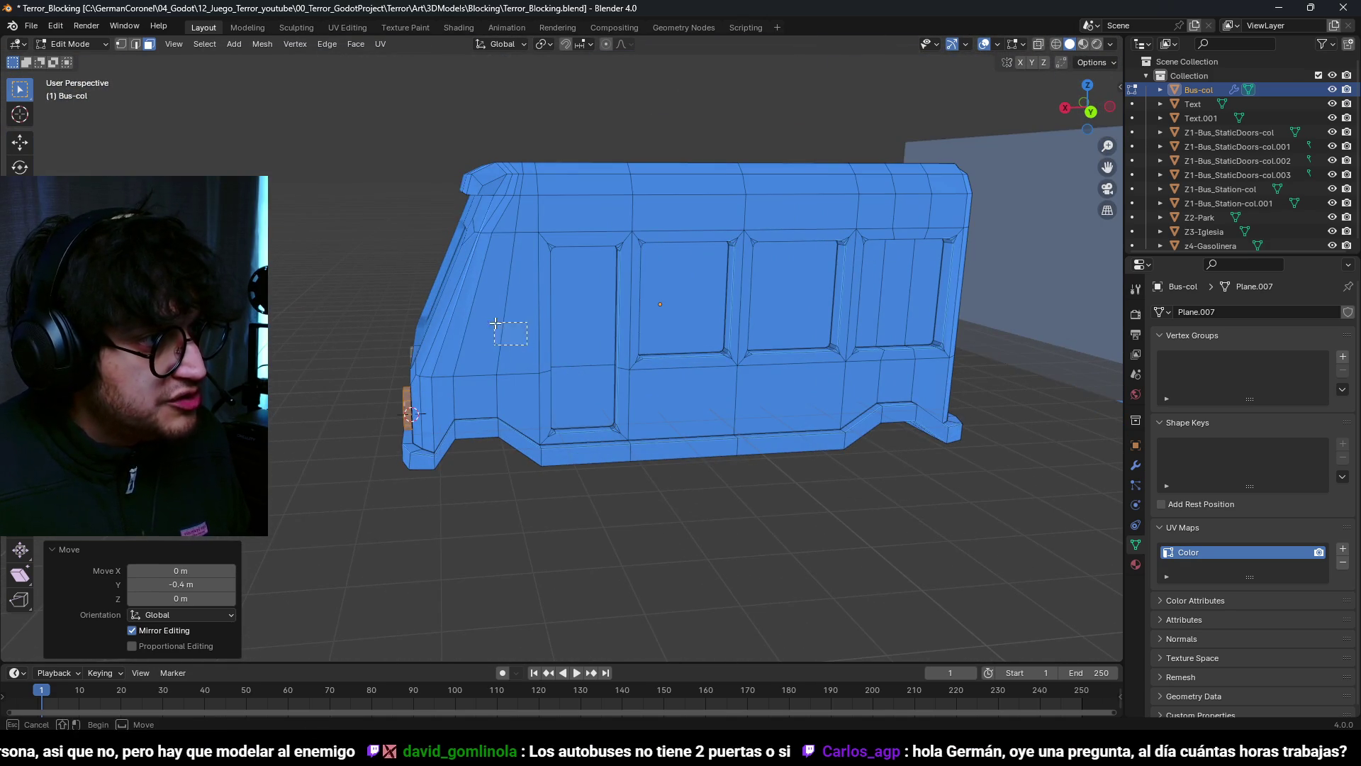
pyautogui.moveTo(499, 324); pyautogui.dragTo(501, 324)
pyautogui.keyDown('shift'); pyautogui.click(475, 322); pyautogui.keyUp('shift')
pyautogui.moveTo(474, 321)
pyautogui.mouseDown(button='middle')
pyautogui.moveTo(656, 329)
pyautogui.moveTo(600, 346)
pyautogui.moveTo(751, 403)
pyautogui.moveTo(493, 347)
pyautogui.mouseUp(button='middle')
pyautogui.press('e')
pyautogui.click(617, 327)
pyautogui.press('e')
pyautogui.click(746, 403)
# Step: Try beveling and moving the bumper face along Y, cancel both, then clear the selection
pyautogui.scroll(4, 425, 476)
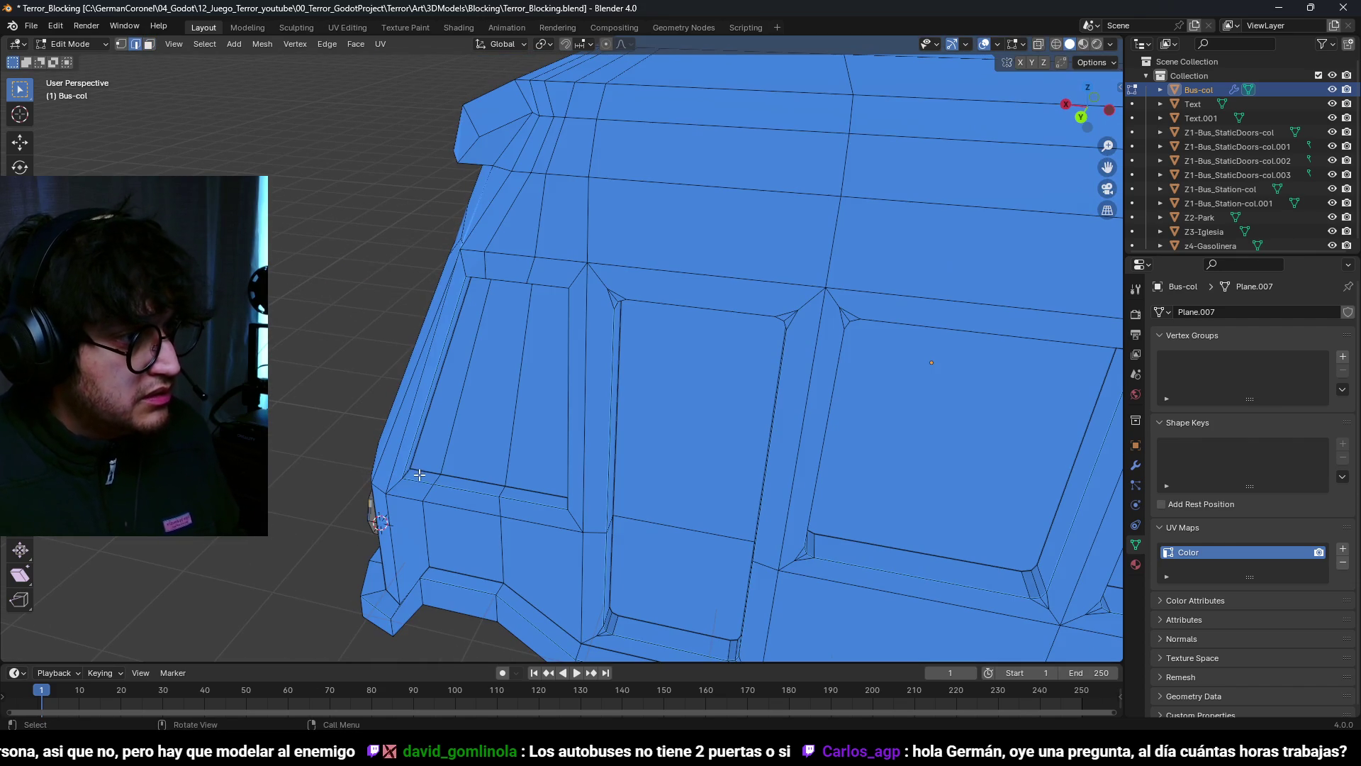
pyautogui.moveTo(588, 446)
pyautogui.mouseDown(button='middle')
pyautogui.moveTo(526, 462)
pyautogui.moveTo(694, 419)
pyautogui.mouseUp(button='middle')
pyautogui.moveTo(688, 360)
pyautogui.mouseDown(button='middle')
pyautogui.moveTo(699, 411)
pyautogui.moveTo(639, 426)
pyautogui.moveTo(530, 219)
pyautogui.moveTo(736, 206)
pyautogui.moveTo(760, 243)
pyautogui.moveTo(642, 340)
pyautogui.moveTo(539, 397)
pyautogui.moveTo(571, 458)
pyautogui.moveTo(598, 420)
pyautogui.moveTo(617, 431)
pyautogui.moveTo(635, 547)
pyautogui.moveTo(635, 524)
pyautogui.moveTo(593, 489)
pyautogui.moveTo(700, 377)
pyautogui.moveTo(645, 405)
pyautogui.moveTo(583, 350)
pyautogui.mouseUp(button='middle')
pyautogui.hotkey('ctrl', 'b')
pyautogui.press('Escape')
pyautogui.scroll(-6, 810, 259)
pyautogui.press('3')
pyautogui.press('g')
pyautogui.press('y')
pyautogui.press('Escape')
pyautogui.click(638, 525)
# Step: Duplicate the lower front face, move it 0.1 m, and enlarge it 1.3×
pyautogui.press('g')
pyautogui.press('y')
pyautogui.click(622, 533)
pyautogui.scroll(3, 592, 477)
pyautogui.write('s1.3')
pyautogui.press('Return')
# Step: Raise the bumper 0.1 m in Z, then lower the selected edges 0.2 m
pyautogui.write('gz0.1')
pyautogui.press('Return')
pyautogui.press('2')
pyautogui.click(589, 363)
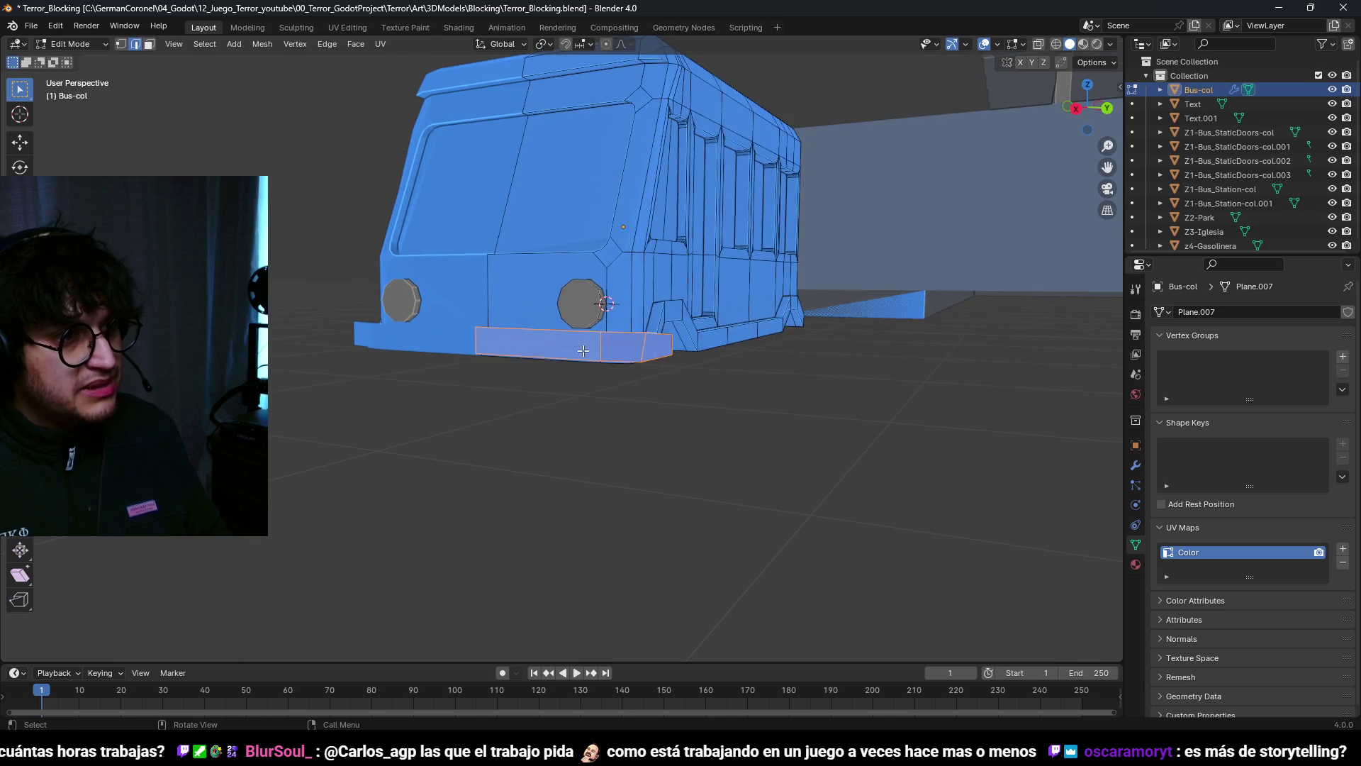
pyautogui.moveTo(687, 371); pyautogui.dragTo(681, 367, button='middle')
pyautogui.press('g')
pyautogui.press('z')
pyautogui.click(670, 509)
# Step: Adjust the selection's position along the Y axis
pyautogui.moveTo(670, 508)
pyautogui.mouseDown(button='middle')
pyautogui.moveTo(622, 410)
pyautogui.moveTo(592, 429)
pyautogui.moveTo(778, 404)
pyautogui.moveTo(667, 383)
pyautogui.moveTo(610, 450)
pyautogui.moveTo(662, 515)
pyautogui.moveTo(692, 371)
pyautogui.moveTo(617, 358)
pyautogui.mouseUp(button='middle')
pyautogui.press('g')
pyautogui.rightClick(668, 382)
pyautogui.press('g')
pyautogui.press('y')
pyautogui.click(663, 451)
# Step: Select the bumper face, save Terror_Blocking.blend and switch to UV Editing
pyautogui.press('3')
pyautogui.click(613, 360)
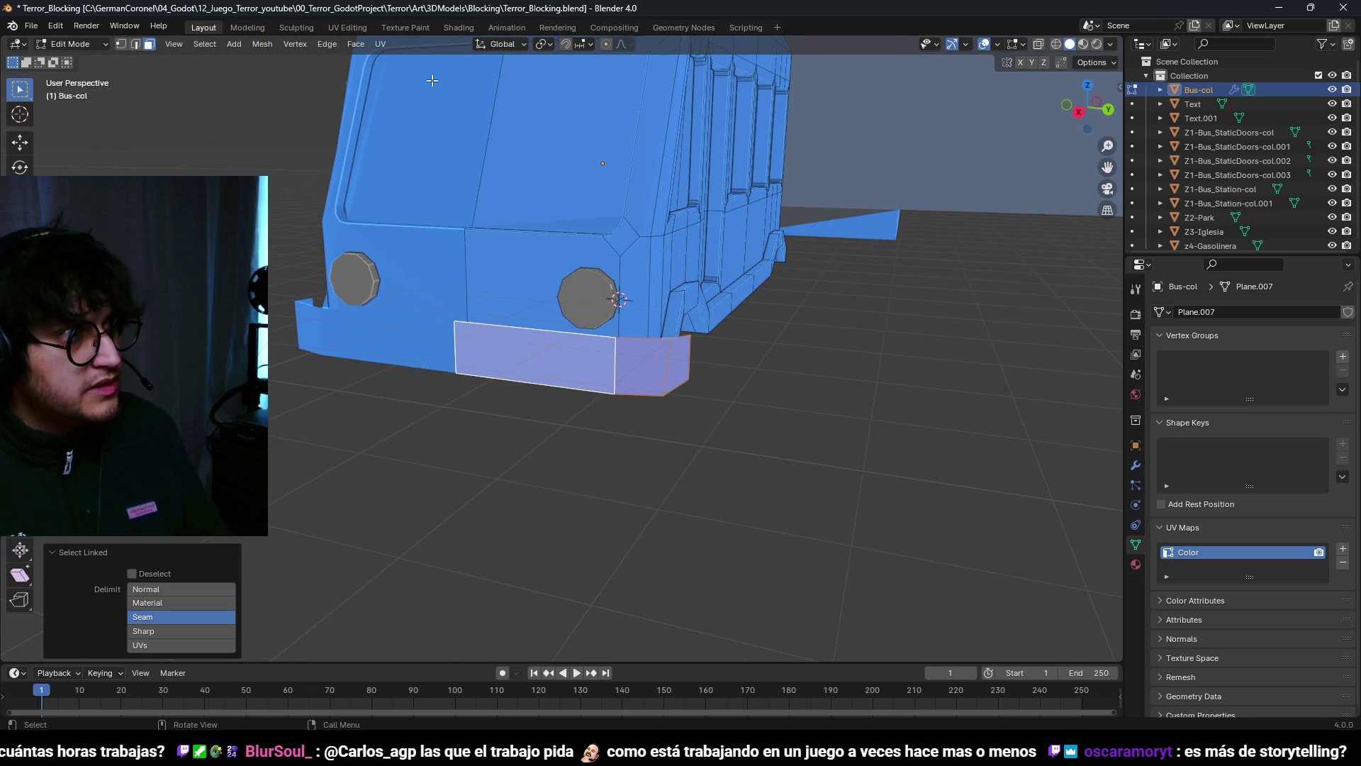
pyautogui.hotkey('ctrl', 's')
pyautogui.click(347, 27)
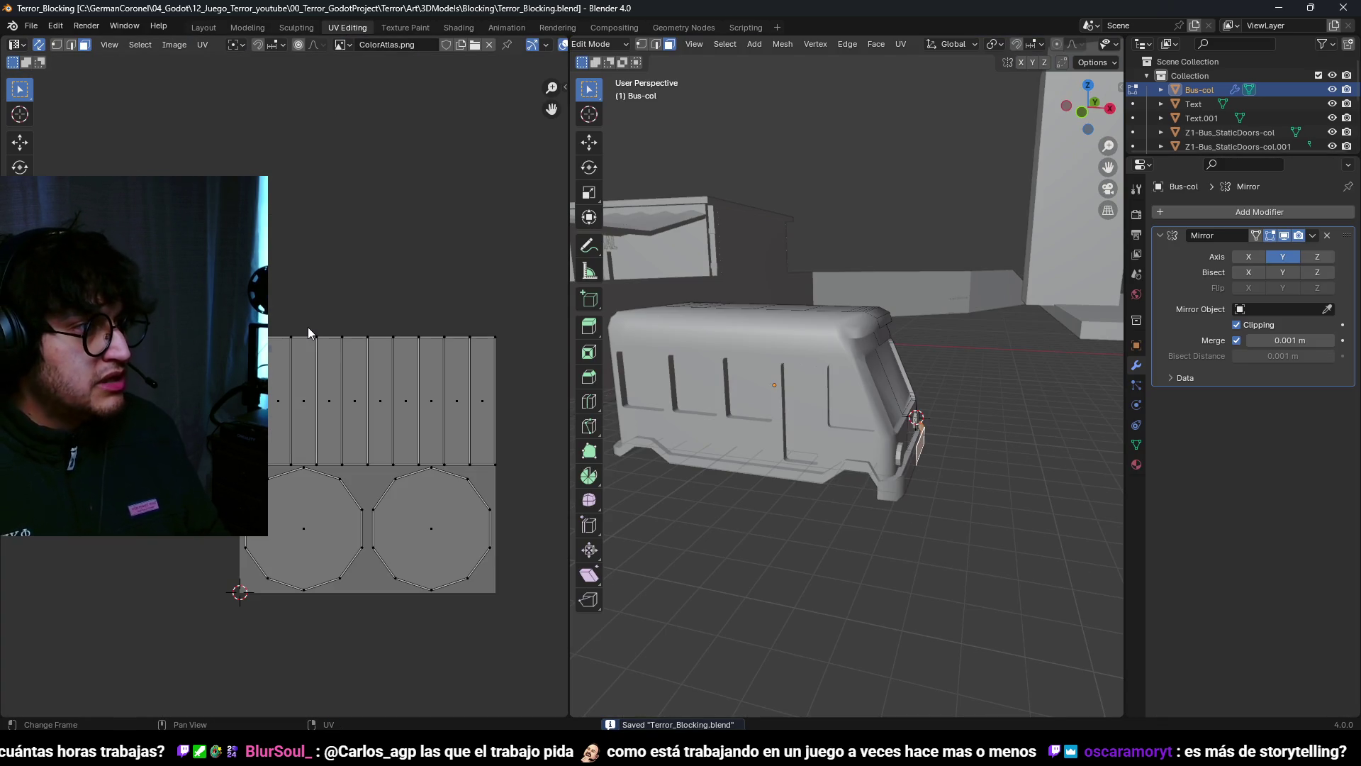
# Step: Lower the bottom trim at the front of the bus
pyautogui.scroll(4, 327, 341)
pyautogui.hotkey('ctrl', 'Tab')
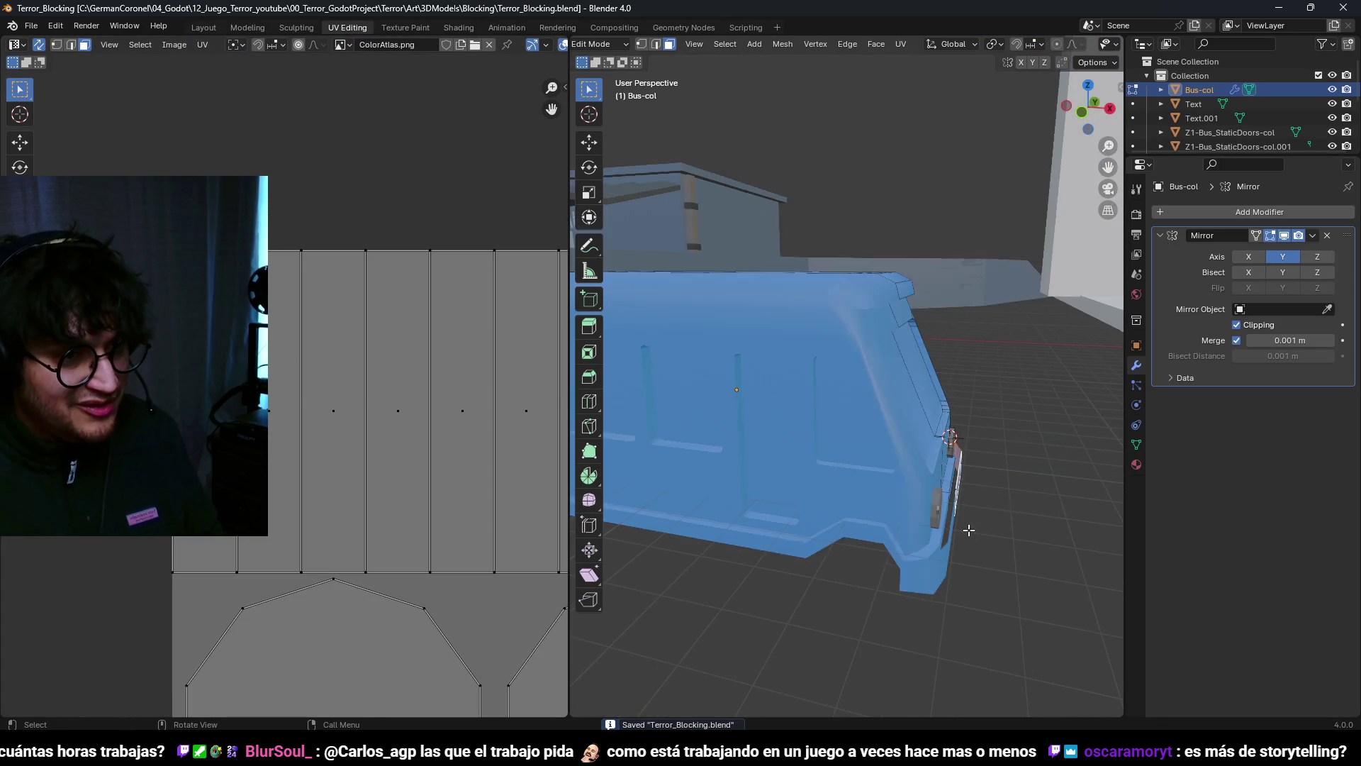
pyautogui.moveTo(966, 541); pyautogui.dragTo(851, 539, button='middle')
pyautogui.press('g')
pyautogui.press('2')
pyautogui.moveTo(780, 461); pyautogui.dragTo(903, 502, button='middle')
pyautogui.scroll(5, 903, 502)
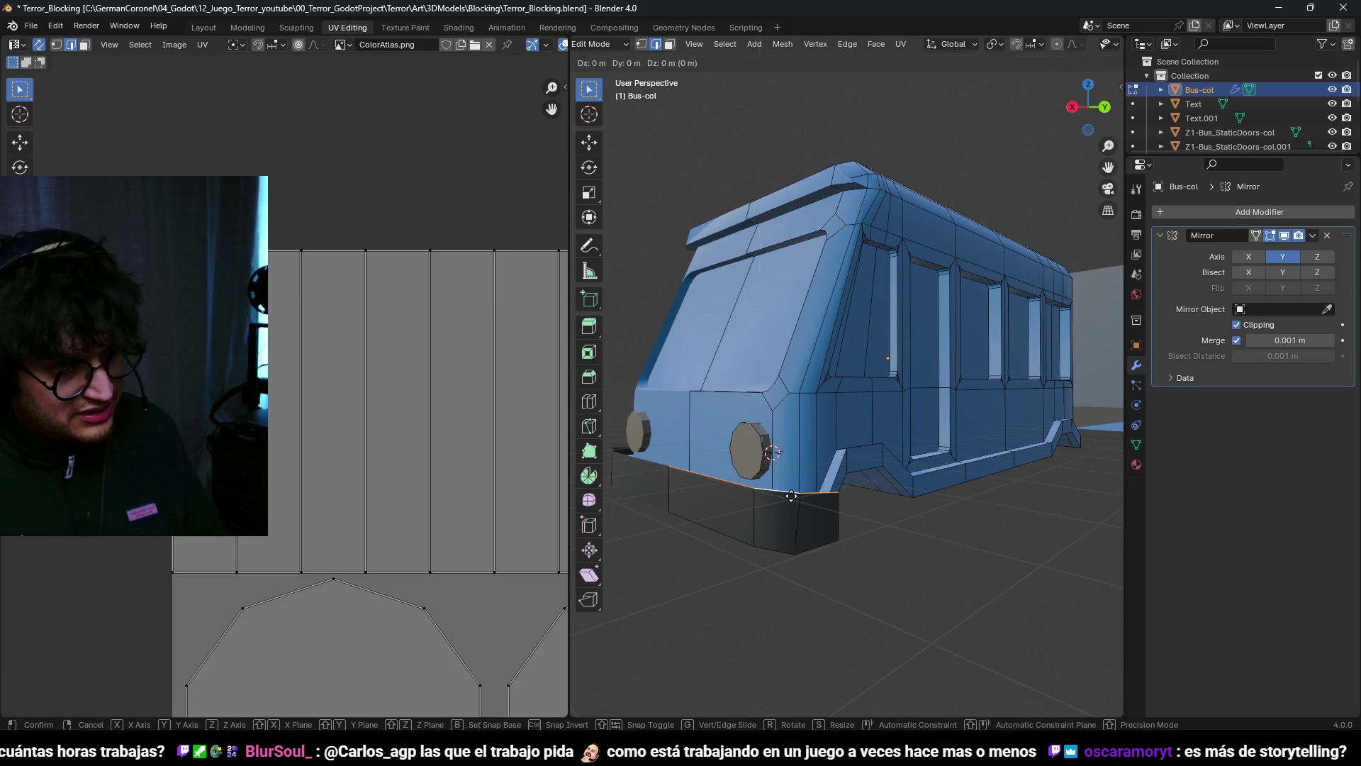
pyautogui.click(816, 567)
# Step: Shrink the front panel face between the headlights
pyautogui.press('3')
pyautogui.press('a')
pyautogui.scroll(3, 808, 546)
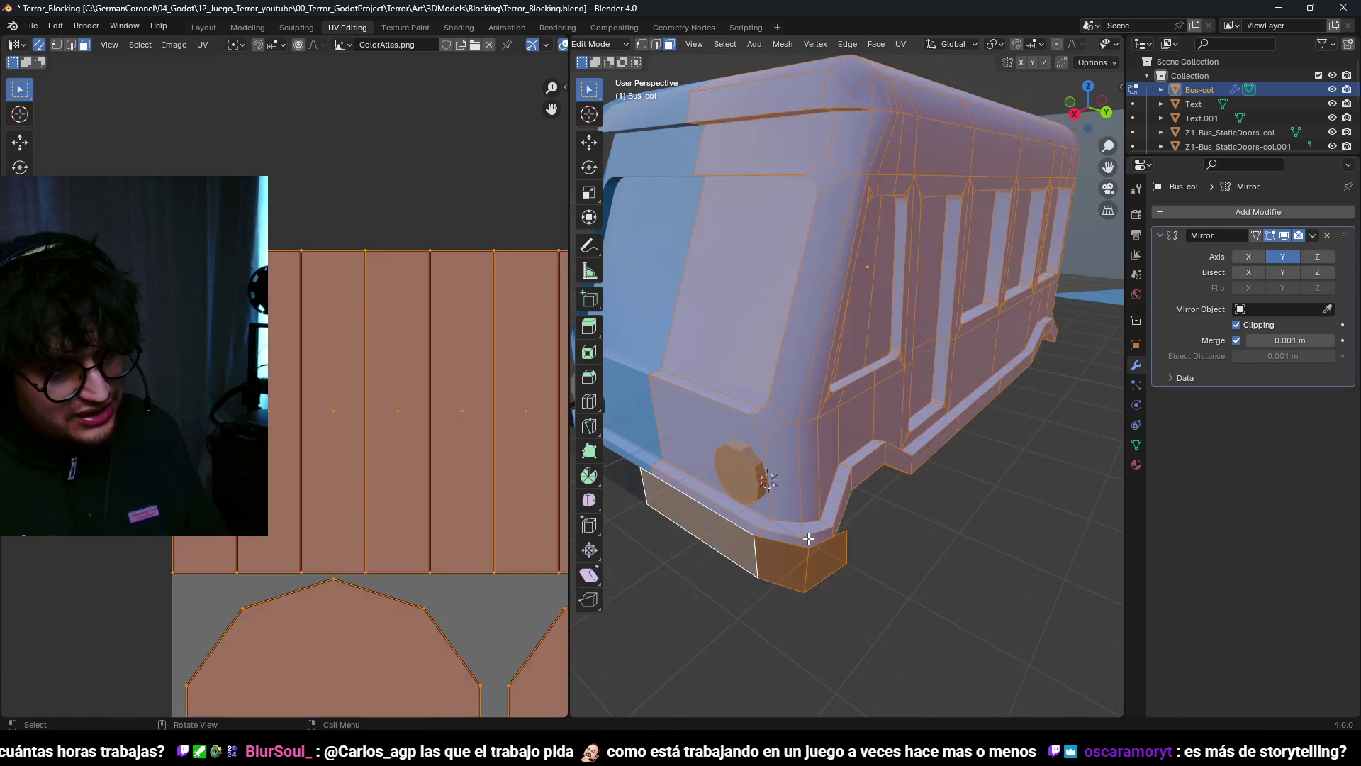
pyautogui.hotkey('alt', 'a')
pyautogui.scroll(-4, 801, 543)
pyautogui.moveTo(860, 510)
pyautogui.mouseDown(button='middle')
pyautogui.moveTo(903, 468)
pyautogui.moveTo(672, 483)
pyautogui.moveTo(812, 409)
pyautogui.moveTo(789, 389)
pyautogui.moveTo(779, 492)
pyautogui.mouseUp(button='middle')
pyautogui.moveTo(815, 440); pyautogui.dragTo(837, 404, button='middle')
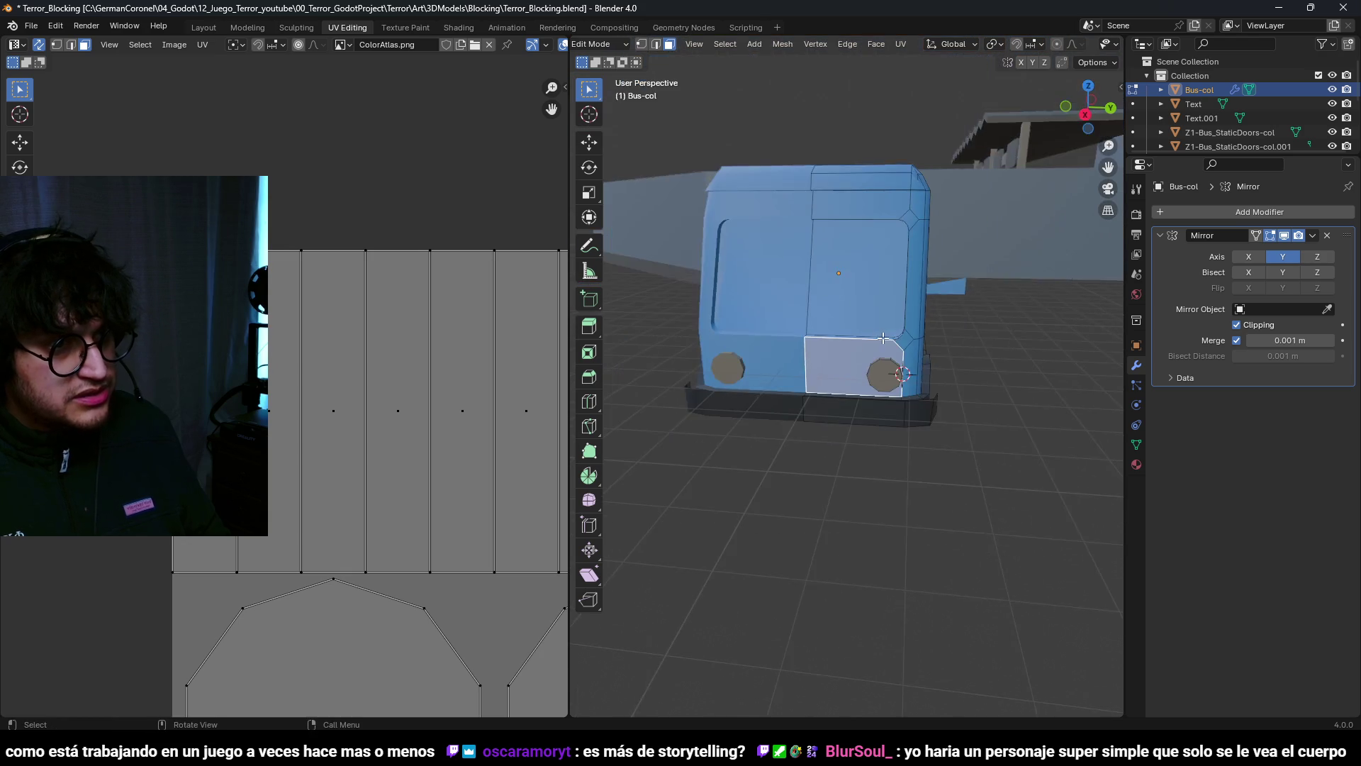
pyautogui.scroll(3, 837, 404)
pyautogui.press('s')
pyautogui.click(928, 396)
# Step: Extrude the front face 0.2 m down, then recess it inward as the grille opening
pyautogui.press('e')
pyautogui.press('z')
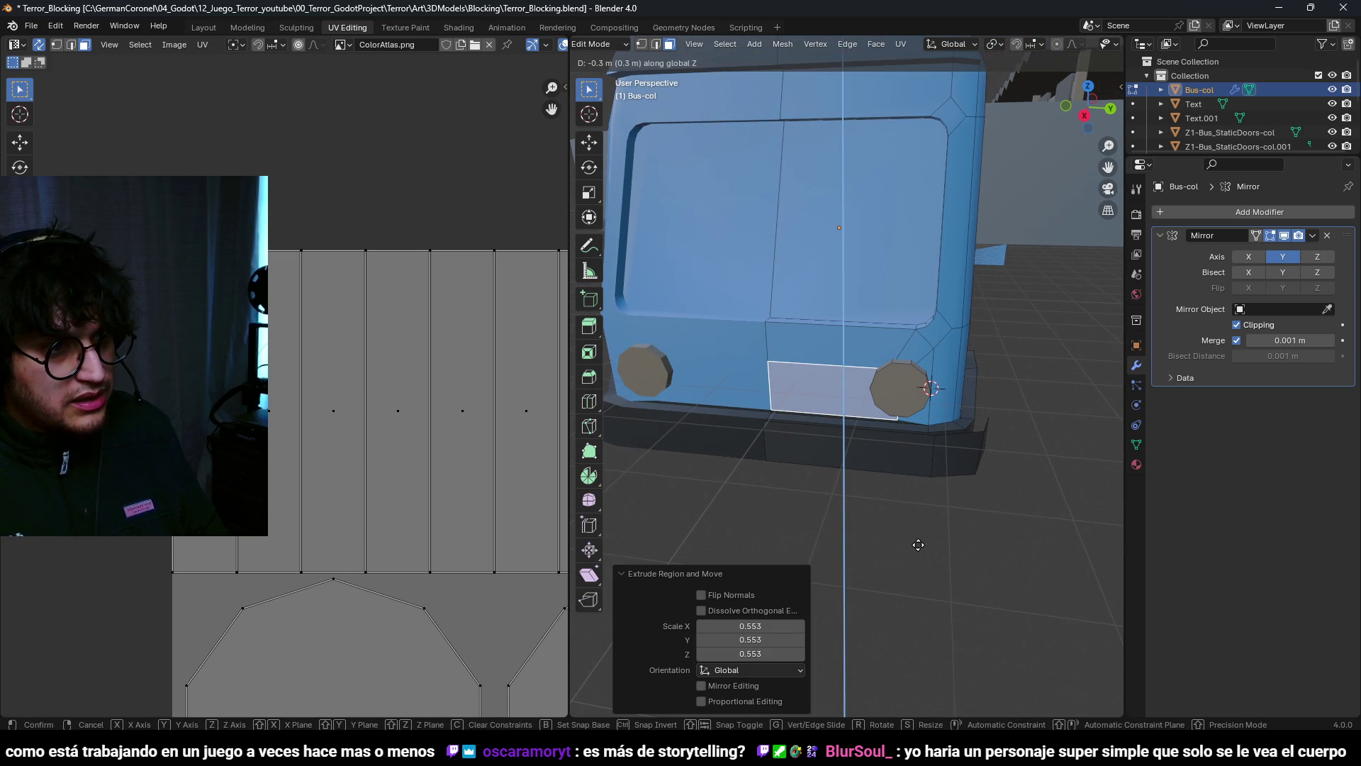
pyautogui.click(924, 502)
pyautogui.moveTo(924, 501)
pyautogui.mouseDown(button='middle')
pyautogui.moveTo(920, 390)
pyautogui.moveTo(709, 356)
pyautogui.moveTo(936, 458)
pyautogui.mouseUp(button='middle')
pyautogui.press('e')
pyautogui.click(962, 357)
pyautogui.press('Return')
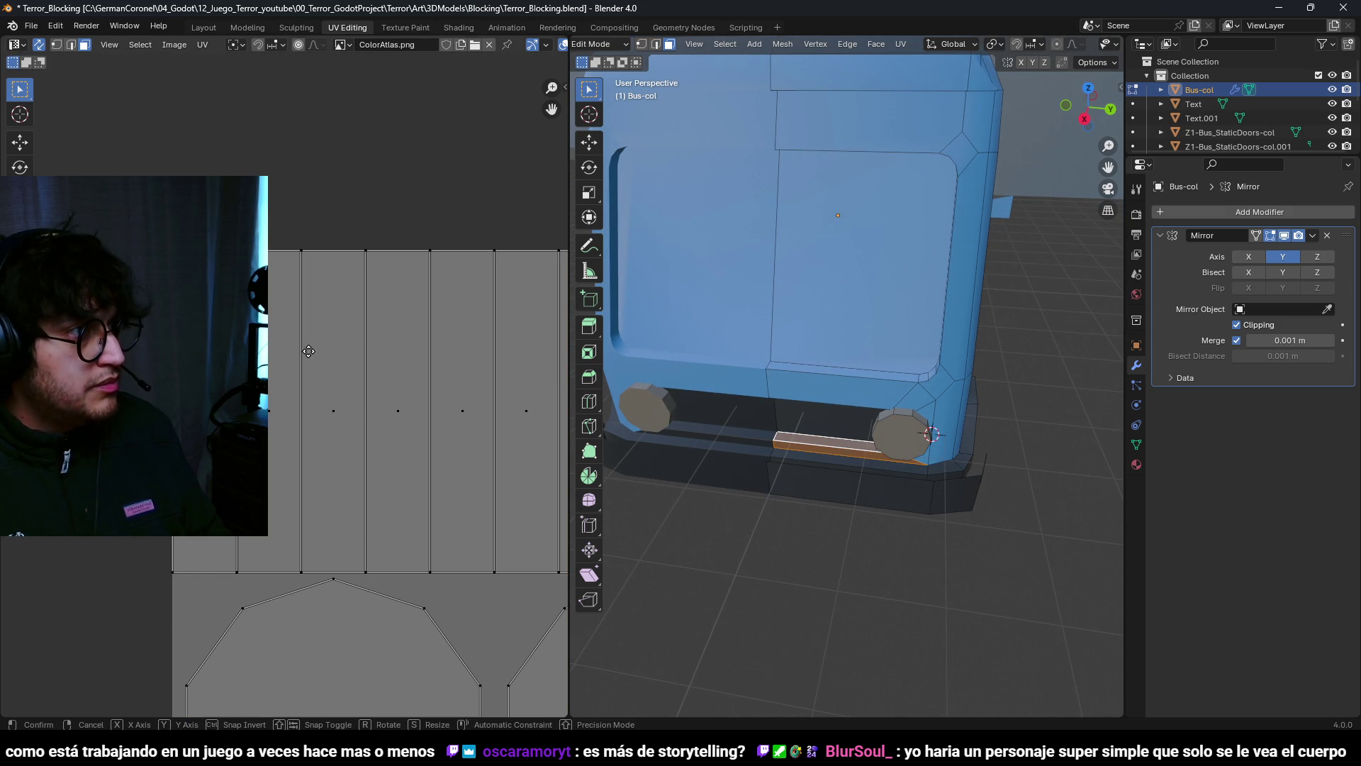
# Step: Extrude a copy of the recessed face 0.8 m up, then lower it 0.2 m as a slat
pyautogui.scroll(-5, 851, 320)
pyautogui.moveTo(850, 320)
pyautogui.mouseDown(button='middle')
pyautogui.moveTo(924, 314)
pyautogui.moveTo(802, 382)
pyautogui.mouseUp(button='middle')
pyautogui.press('e')
pyautogui.press('z')
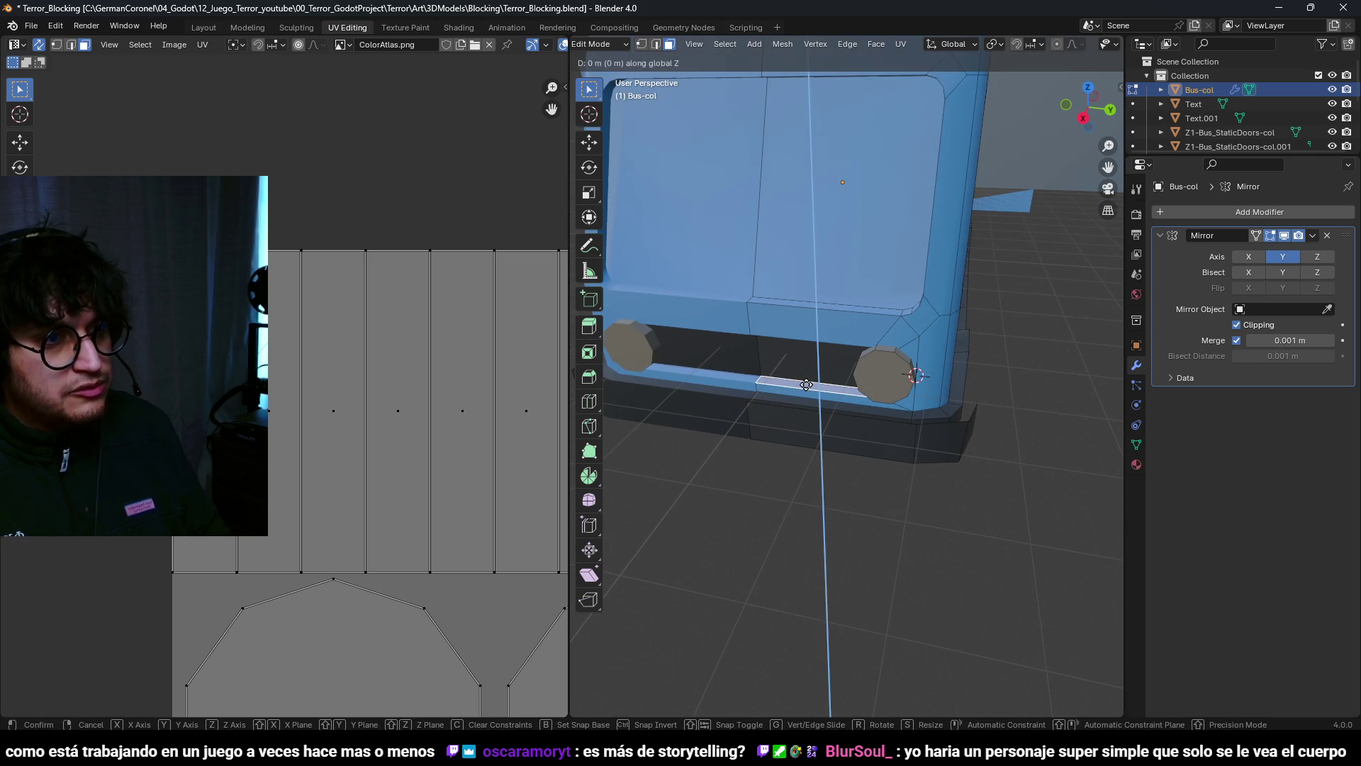
pyautogui.click(807, 562)
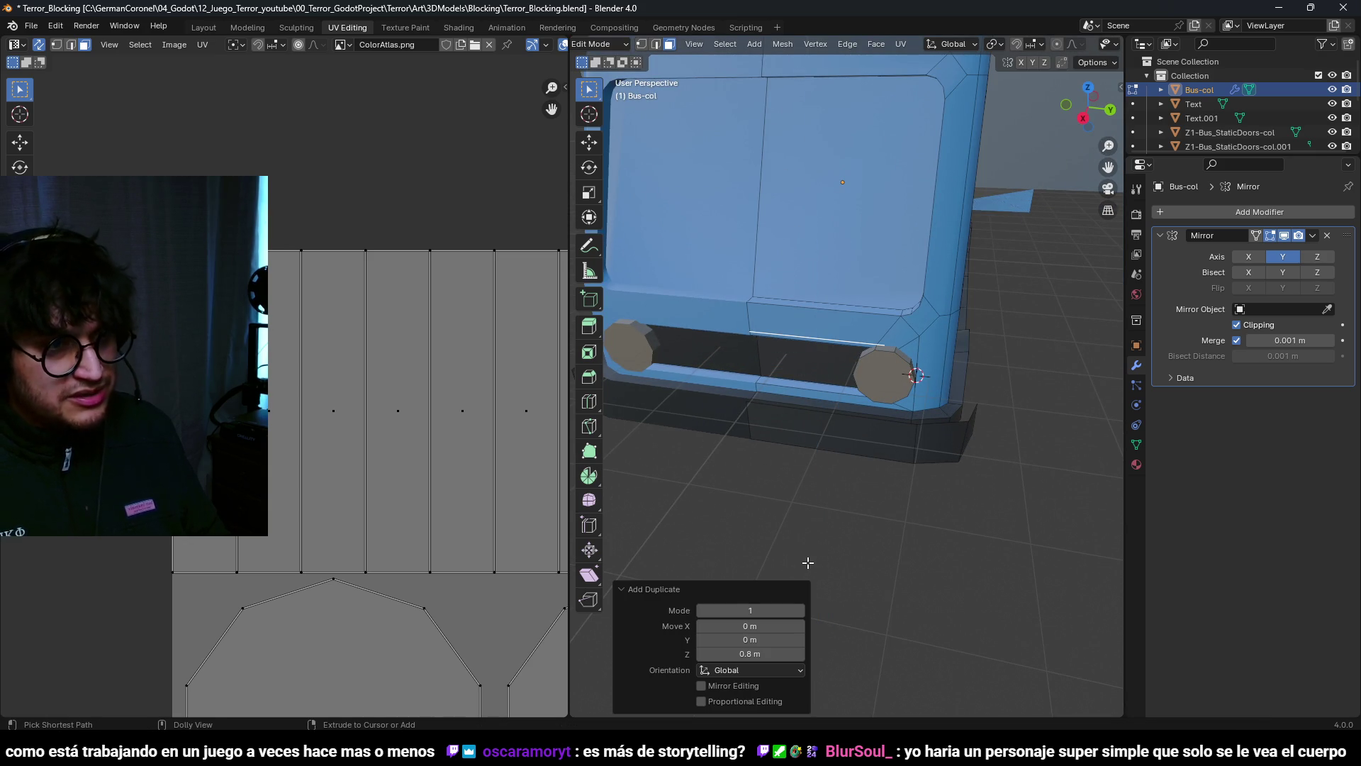
pyautogui.moveTo(810, 529); pyautogui.dragTo(863, 480, button='middle')
pyautogui.write('gz-0.2')
pyautogui.press('Return')
# Step: Tilt the slat about 21.5° around Y and raise it 0.1 m, shifting its UVs
pyautogui.press('r')
pyautogui.press('x')
pyautogui.press('y')
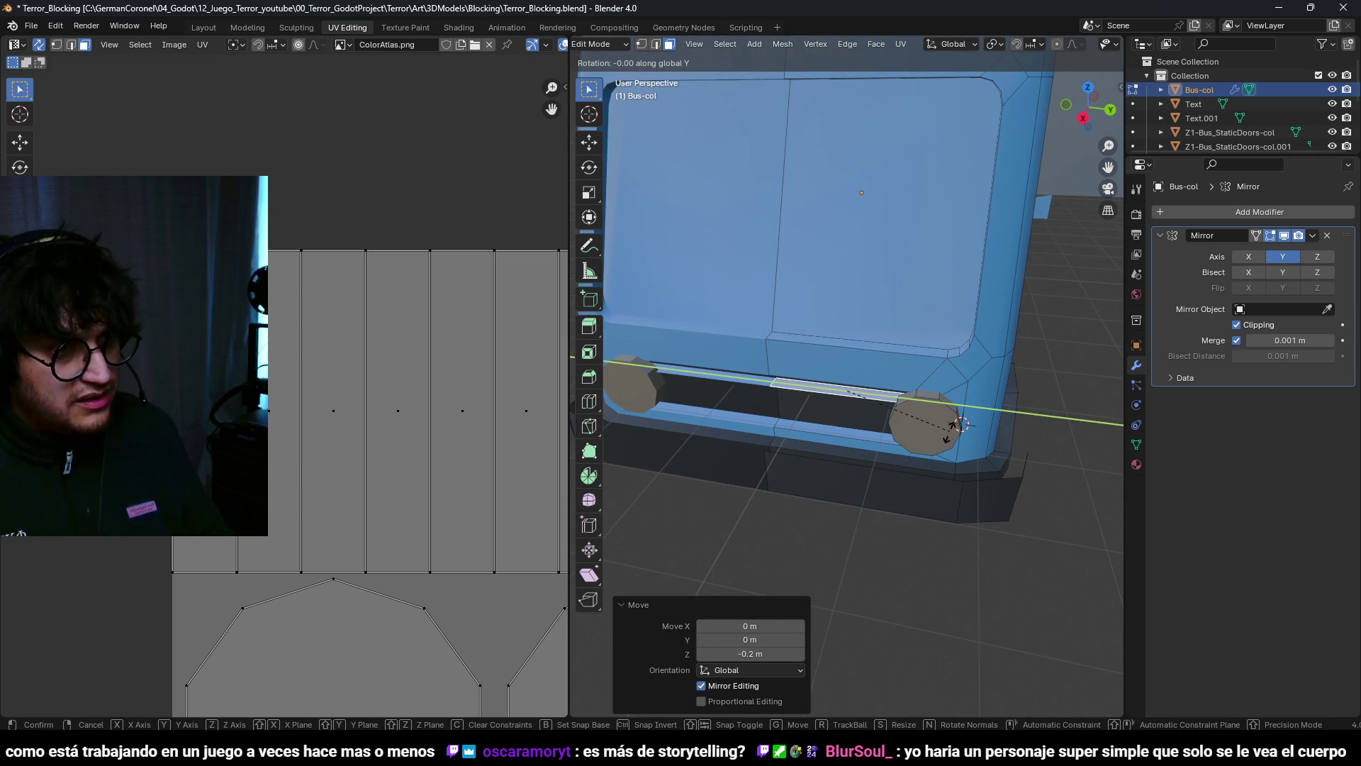
pyautogui.click(742, 276)
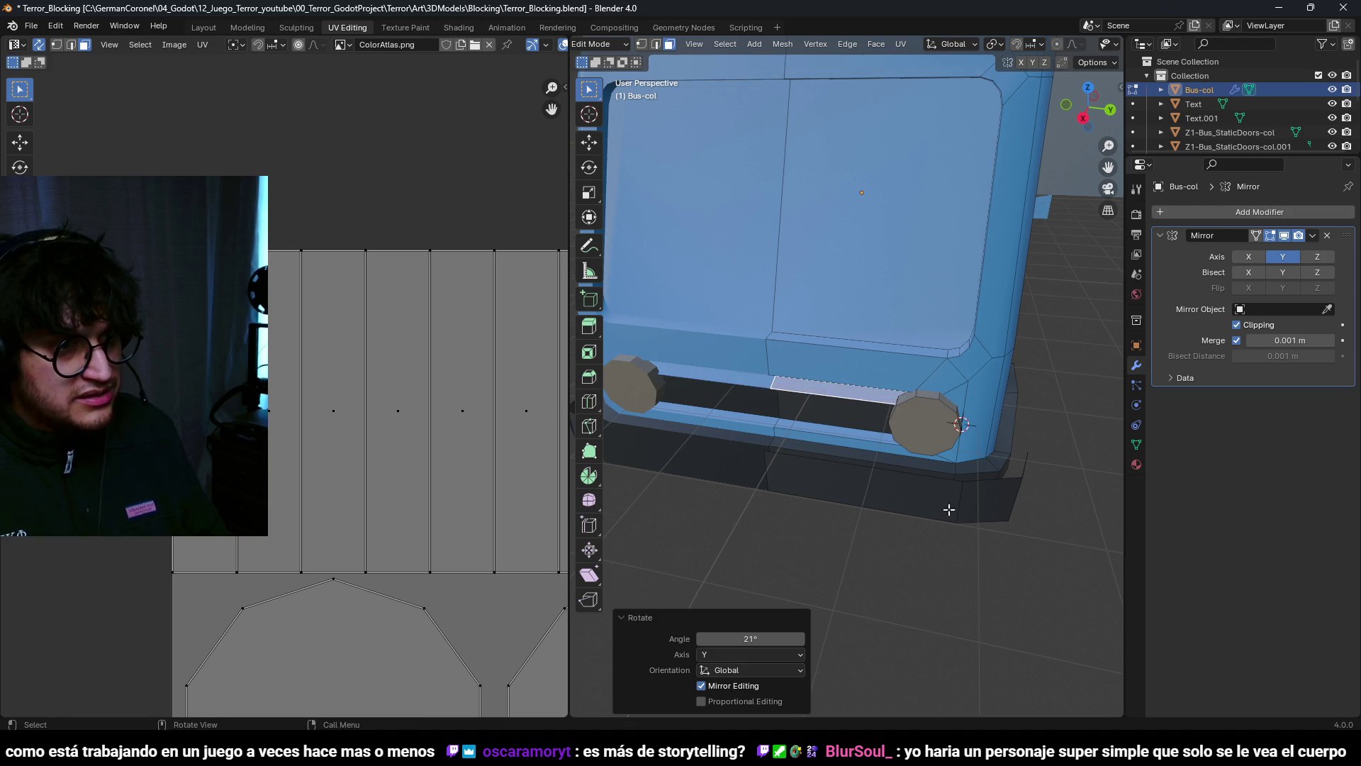
pyautogui.moveTo(780, 319); pyautogui.dragTo(887, 369, button='middle')
pyautogui.scroll(4, 886, 397)
pyautogui.write('g')
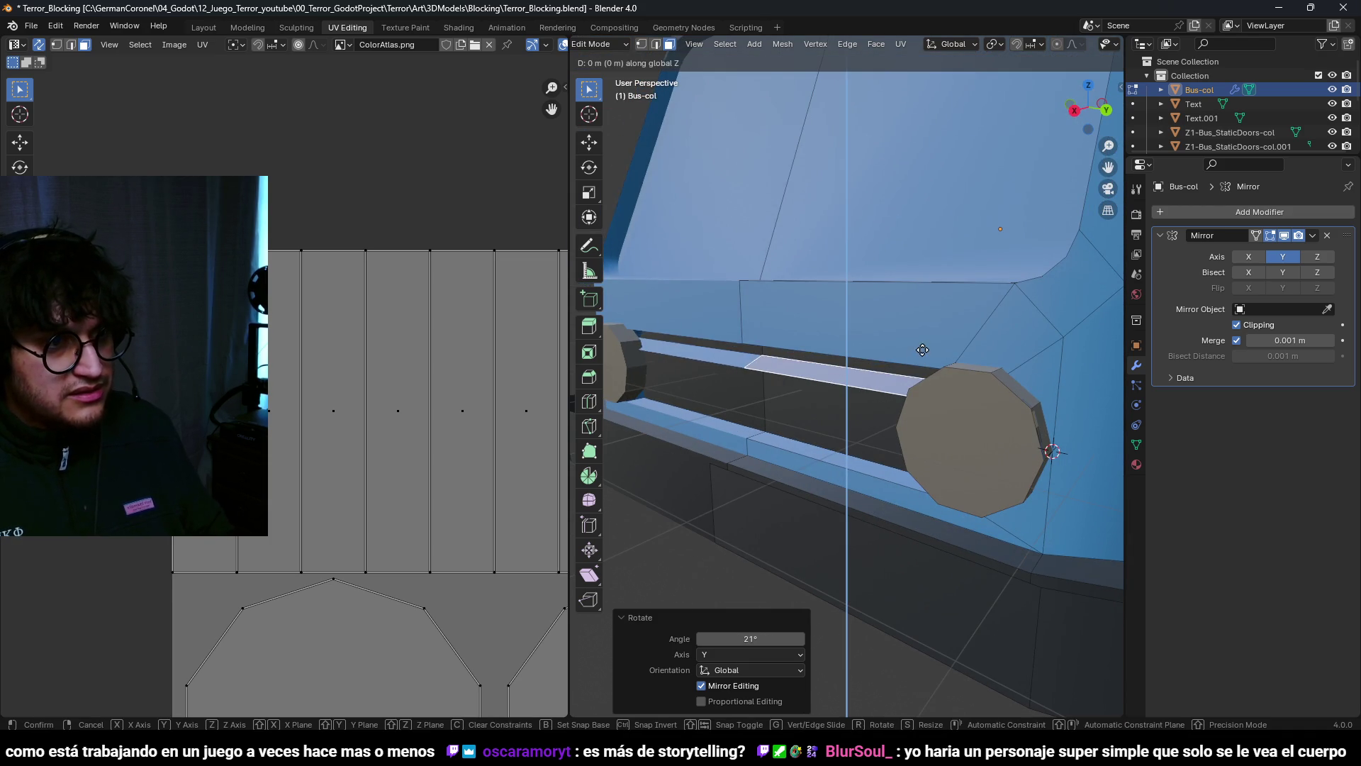
pyautogui.write('0.1')
pyautogui.press('Return')
pyautogui.press('r')
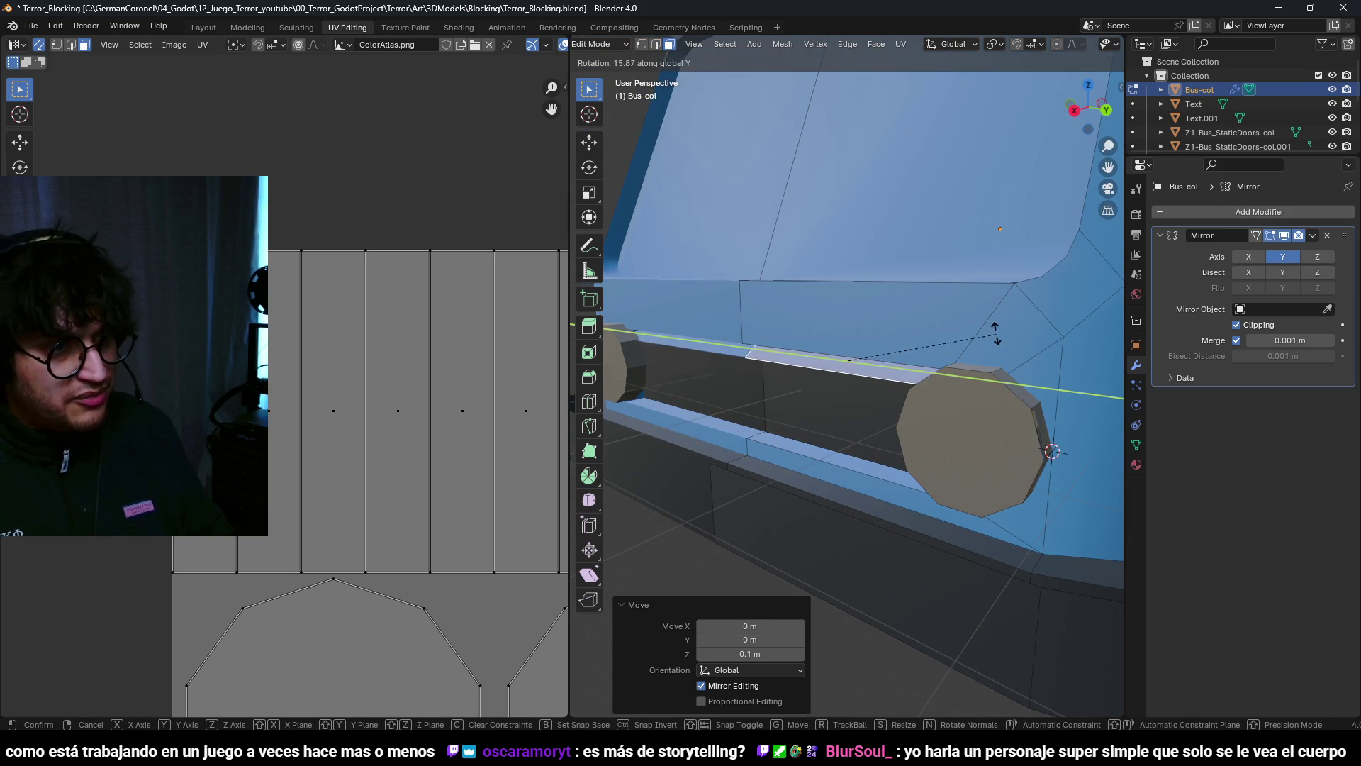
pyautogui.click(963, 328)
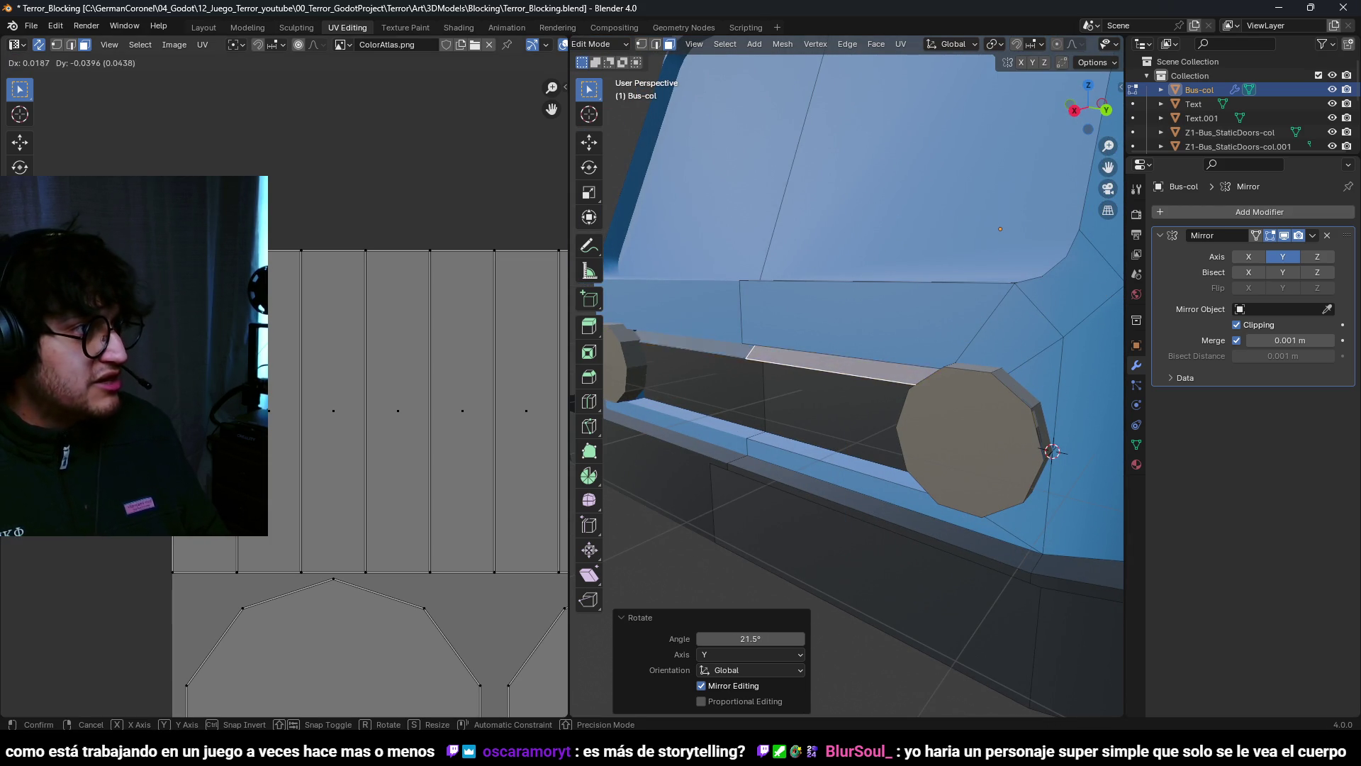
pyautogui.press('Return')
# Step: Lower the slat 0.1 m and stack four duplicate slats below it in the grille
pyautogui.write('gz-0.1')
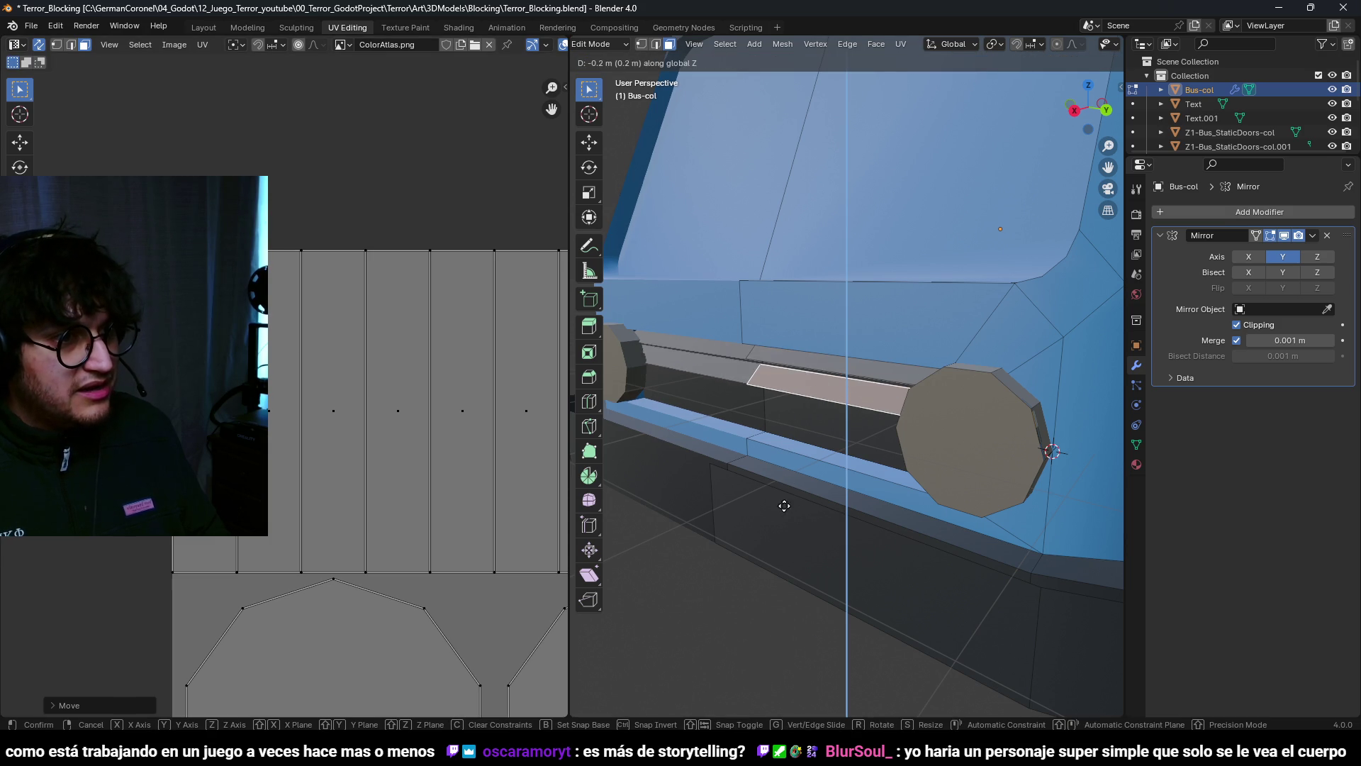
pyautogui.press('Return')
pyautogui.hotkey('shift', 'd')
pyautogui.press('z')
pyautogui.click(803, 468)
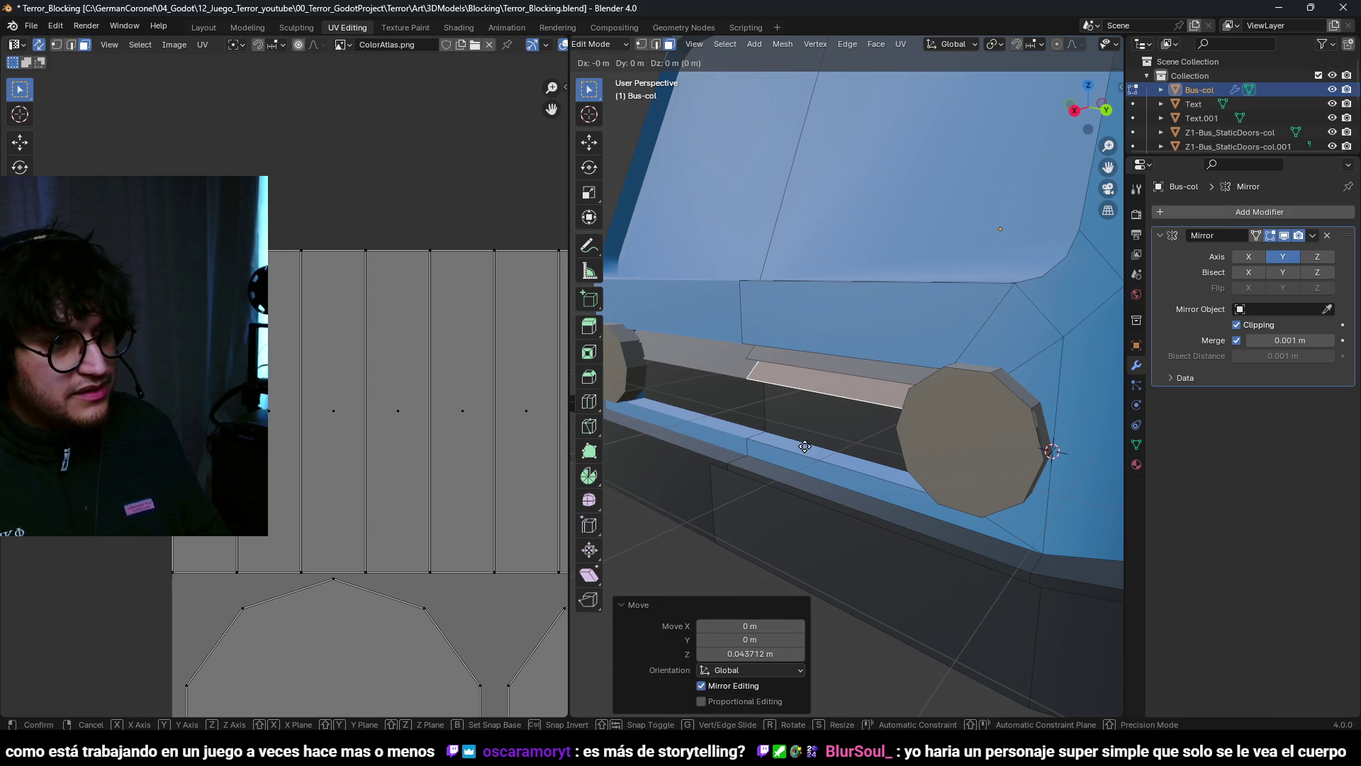
pyautogui.hotkey('shift', 'd')
pyautogui.press('z')
pyautogui.click(802, 482)
pyautogui.hotkey('shift', 'd')
pyautogui.press('z')
pyautogui.click(801, 486)
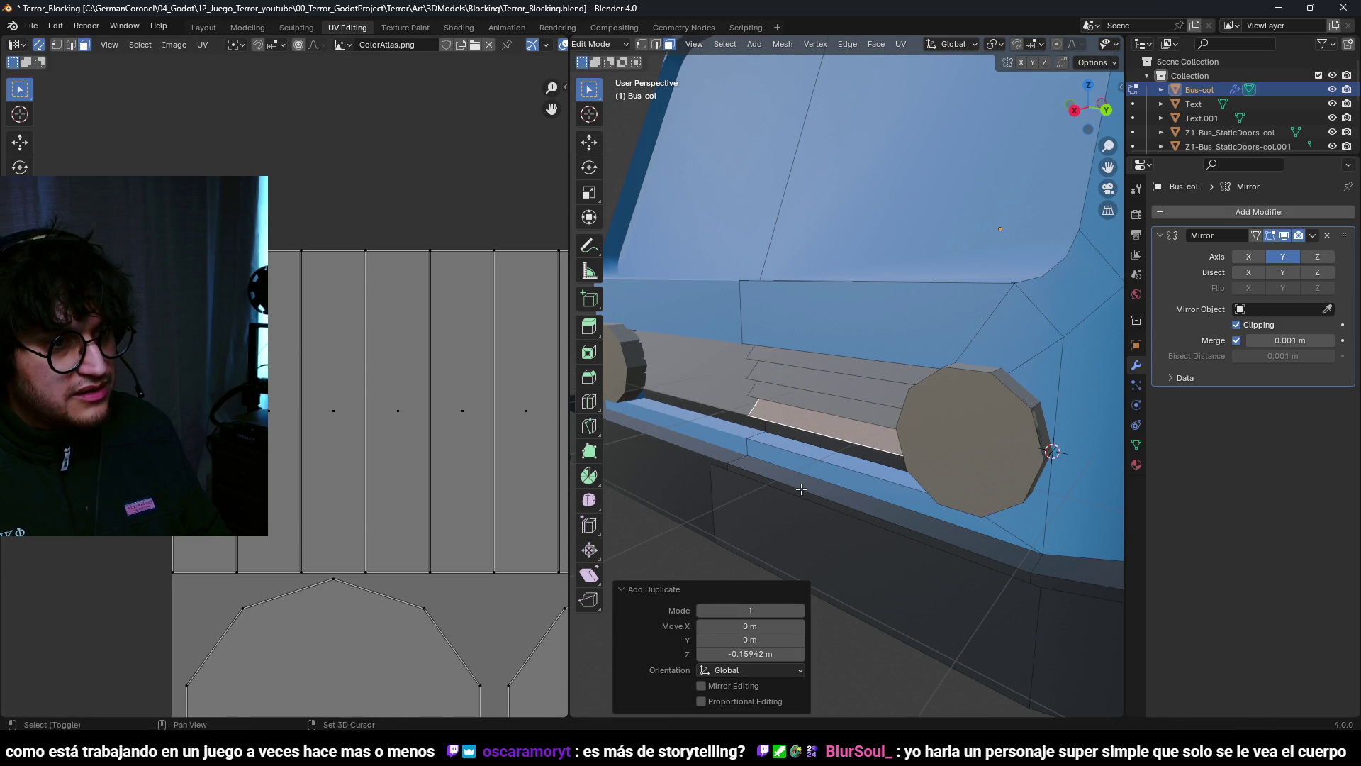
pyautogui.hotkey('shift', 'd')
pyautogui.press('z')
pyautogui.click(799, 509)
# Step: Assign the Glass material to the rear window
pyautogui.scroll(-5, 757, 431)
pyautogui.press('a')
pyautogui.hotkey('alt', 'a')
pyautogui.moveTo(757, 431)
pyautogui.mouseDown(button='middle')
pyautogui.moveTo(742, 480)
pyautogui.moveTo(829, 443)
pyautogui.mouseUp(button='middle')
pyautogui.click(1136, 463)
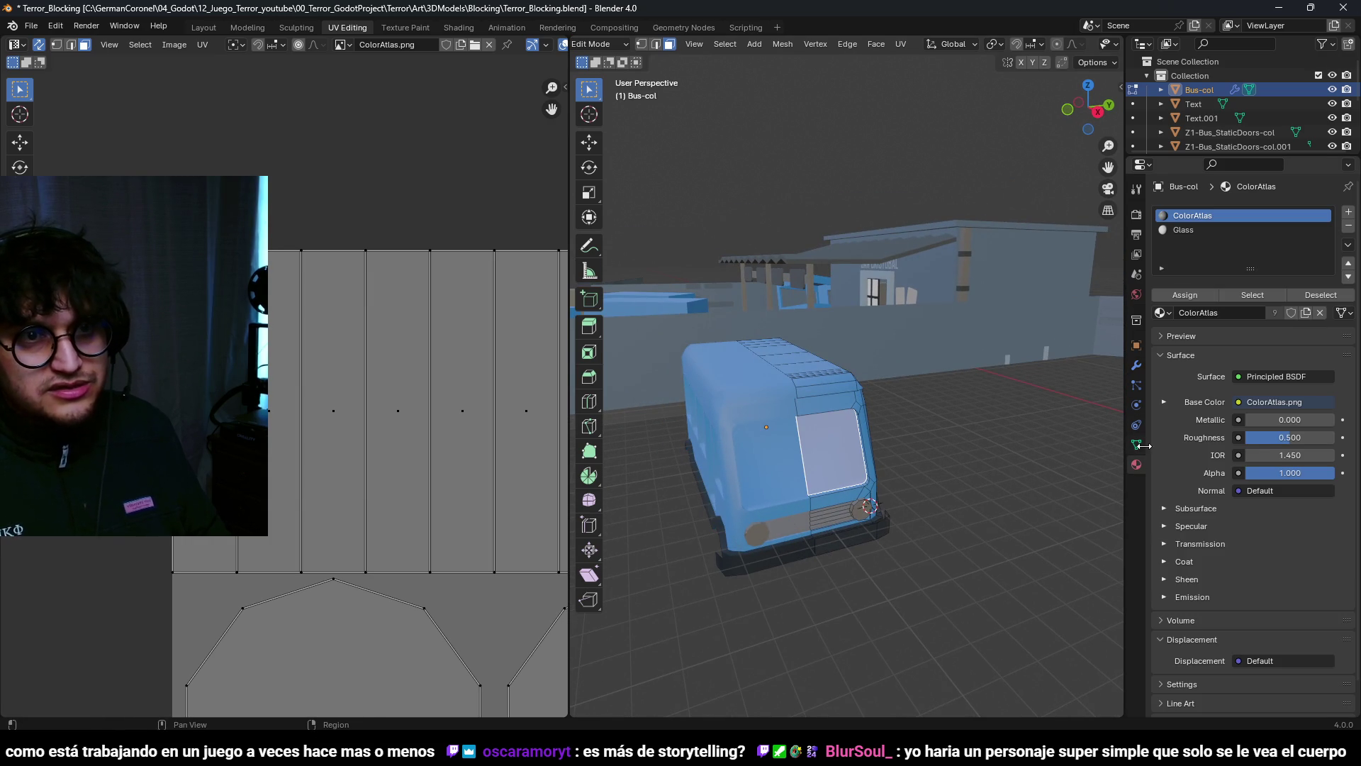
pyautogui.click(1199, 295)
# Step: Select the side windows and assign them the Glass material slot
pyautogui.moveTo(815, 425)
pyautogui.mouseDown(button='middle')
pyautogui.moveTo(759, 419)
pyautogui.moveTo(833, 456)
pyautogui.mouseUp(button='middle')
pyautogui.keyDown('shift'); pyautogui.click(888, 441); pyautogui.keyUp('shift')
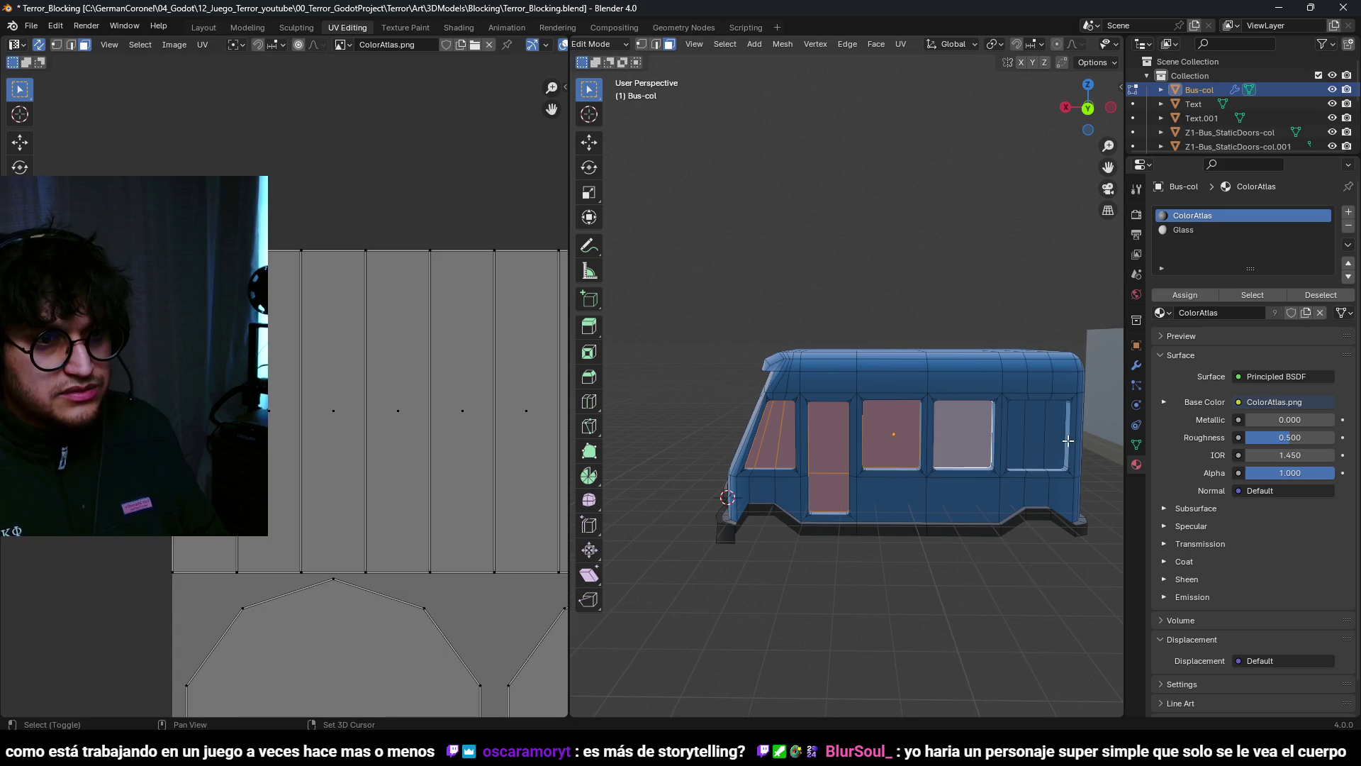
pyautogui.keyDown('shift'); pyautogui.click(1022, 438); pyautogui.keyUp('shift')
pyautogui.moveTo(1022, 438); pyautogui.dragTo(872, 466, button='middle')
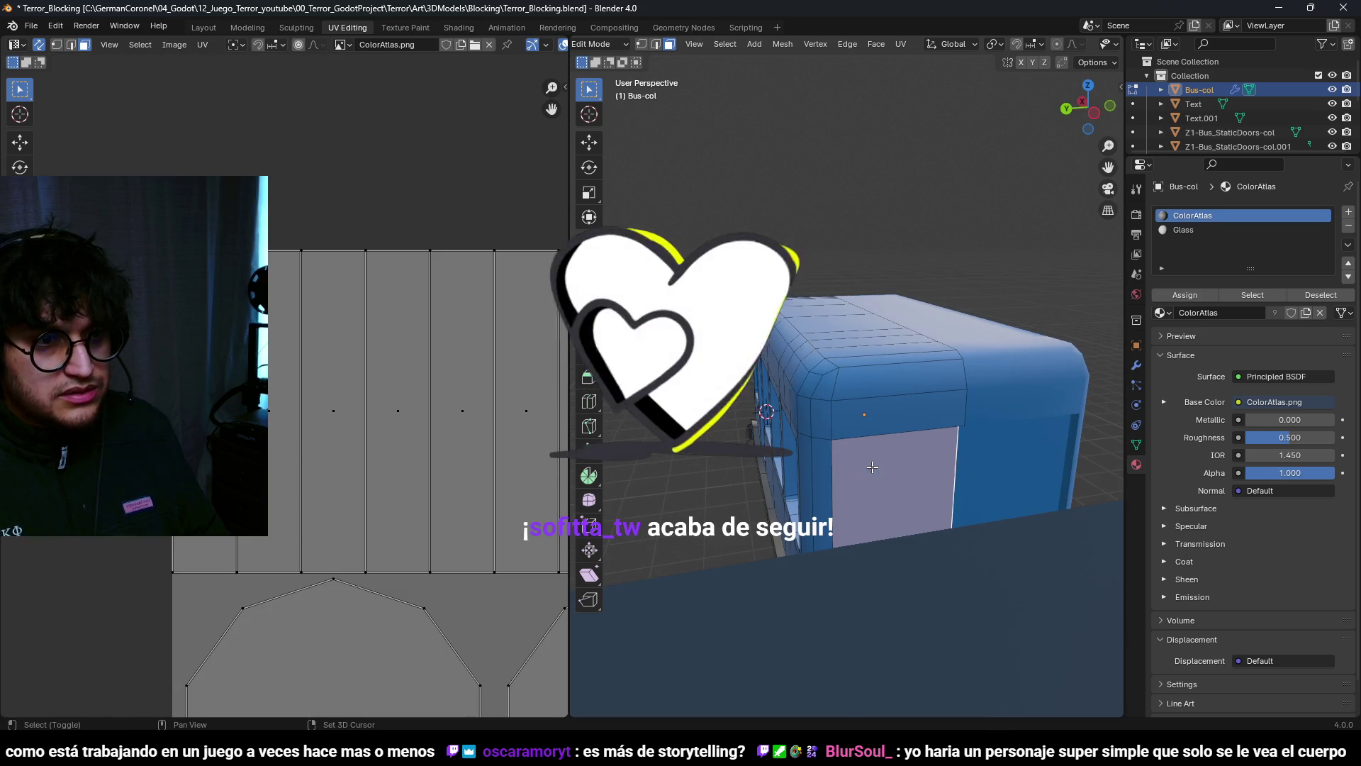
pyautogui.click(1183, 230)
pyautogui.click(1185, 294)
pyautogui.scroll(-3, 921, 425)
pyautogui.moveTo(922, 426)
pyautogui.mouseDown(button='middle')
pyautogui.moveTo(1007, 424)
pyautogui.moveTo(901, 432)
pyautogui.mouseUp(button='middle')
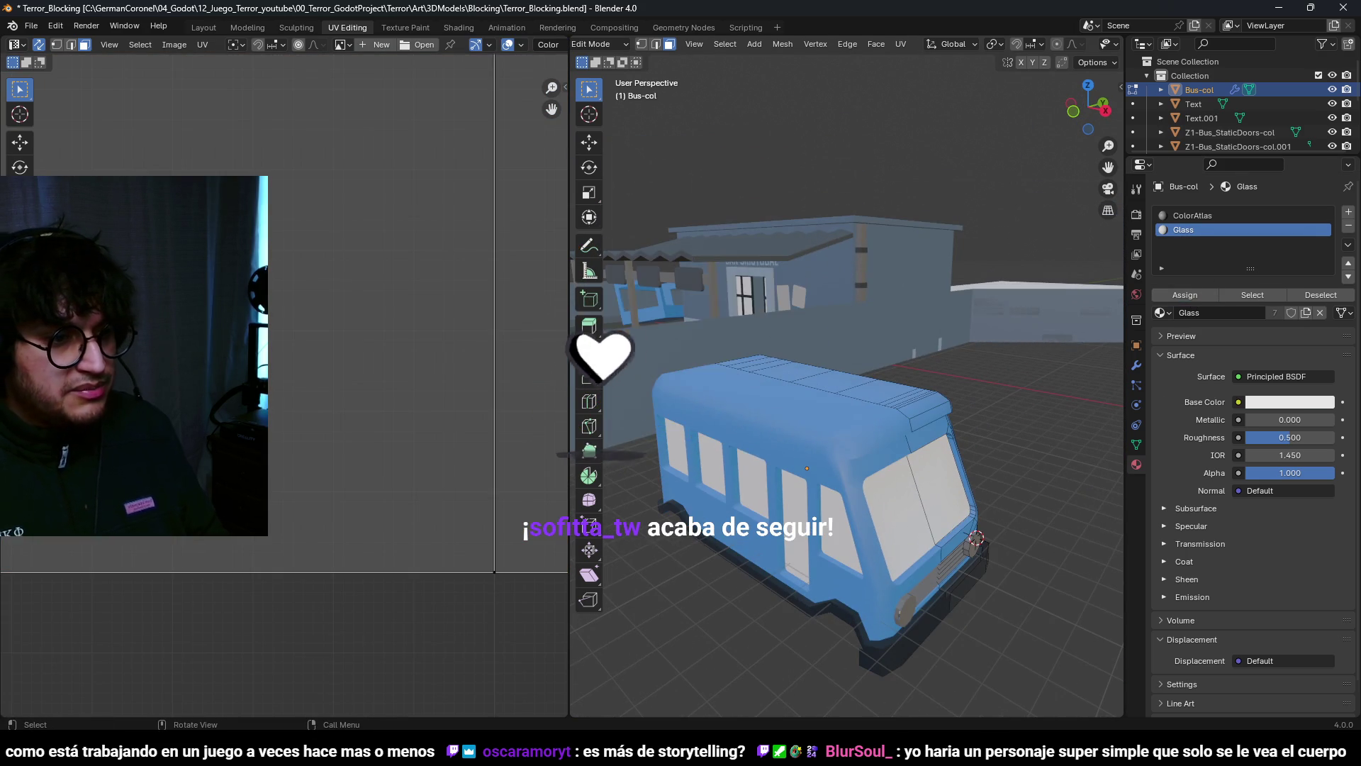
# Step: Check the pesero reference images, then return to the model
pyautogui.moveTo(652, 752)
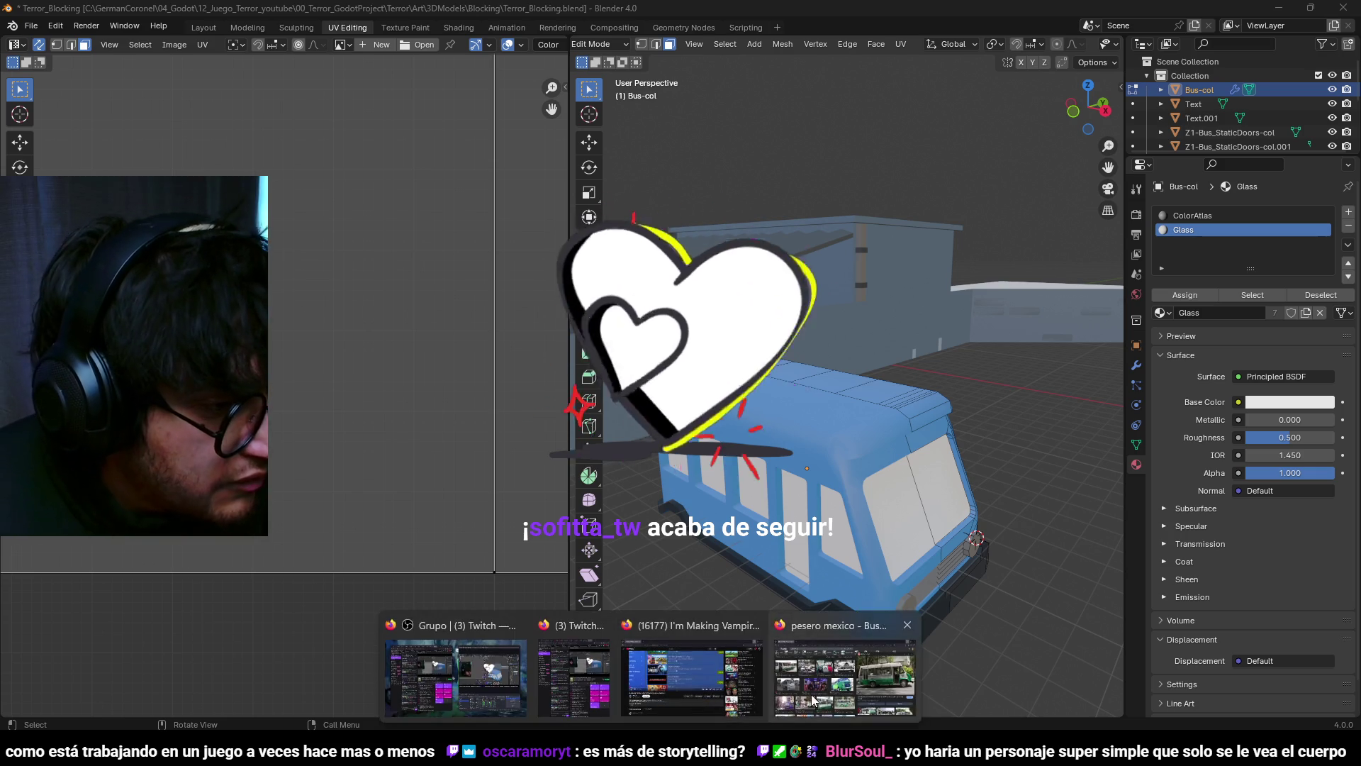
pyautogui.click(879, 674)
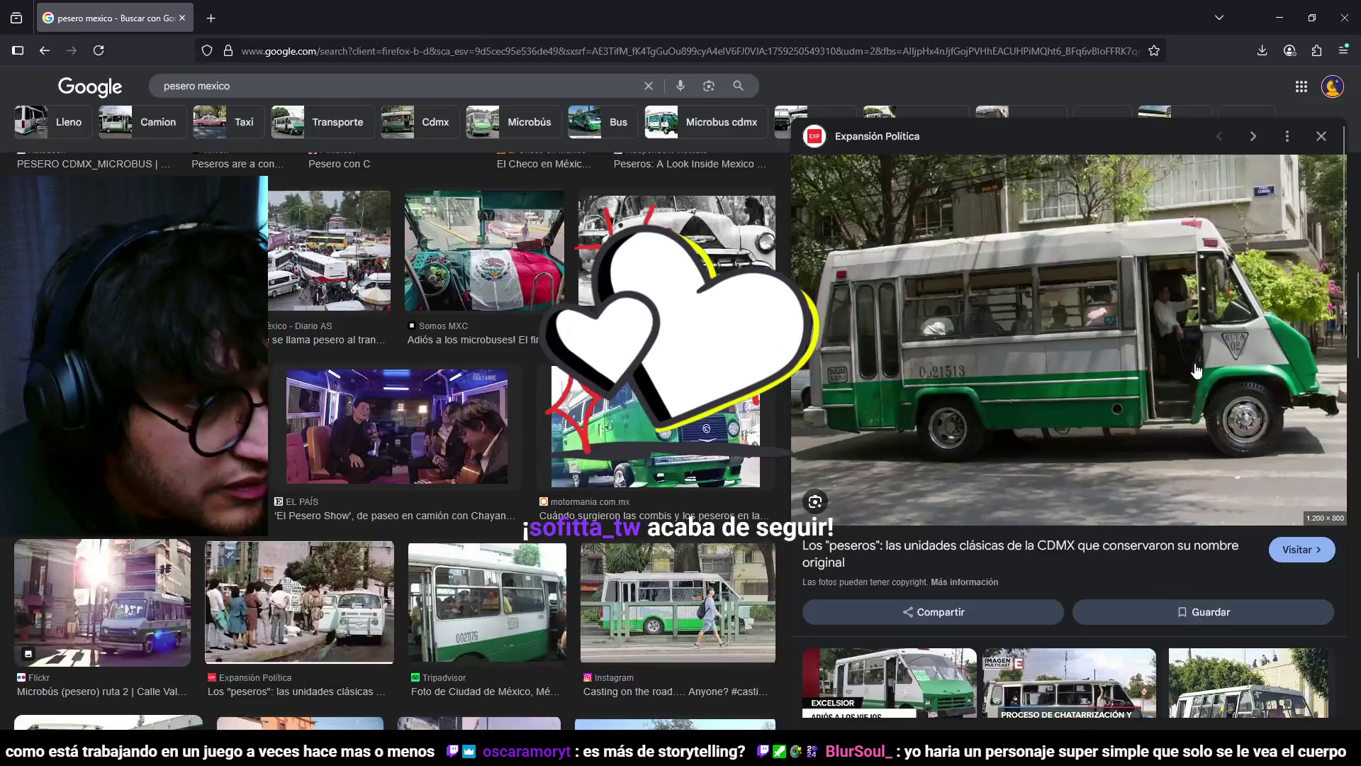
pyautogui.click(1294, 16)
pyautogui.moveTo(836, 383)
pyautogui.mouseDown(button='middle')
pyautogui.moveTo(862, 383)
pyautogui.moveTo(695, 377)
pyautogui.mouseUp(button='middle')
pyautogui.scroll(4, 752, 372)
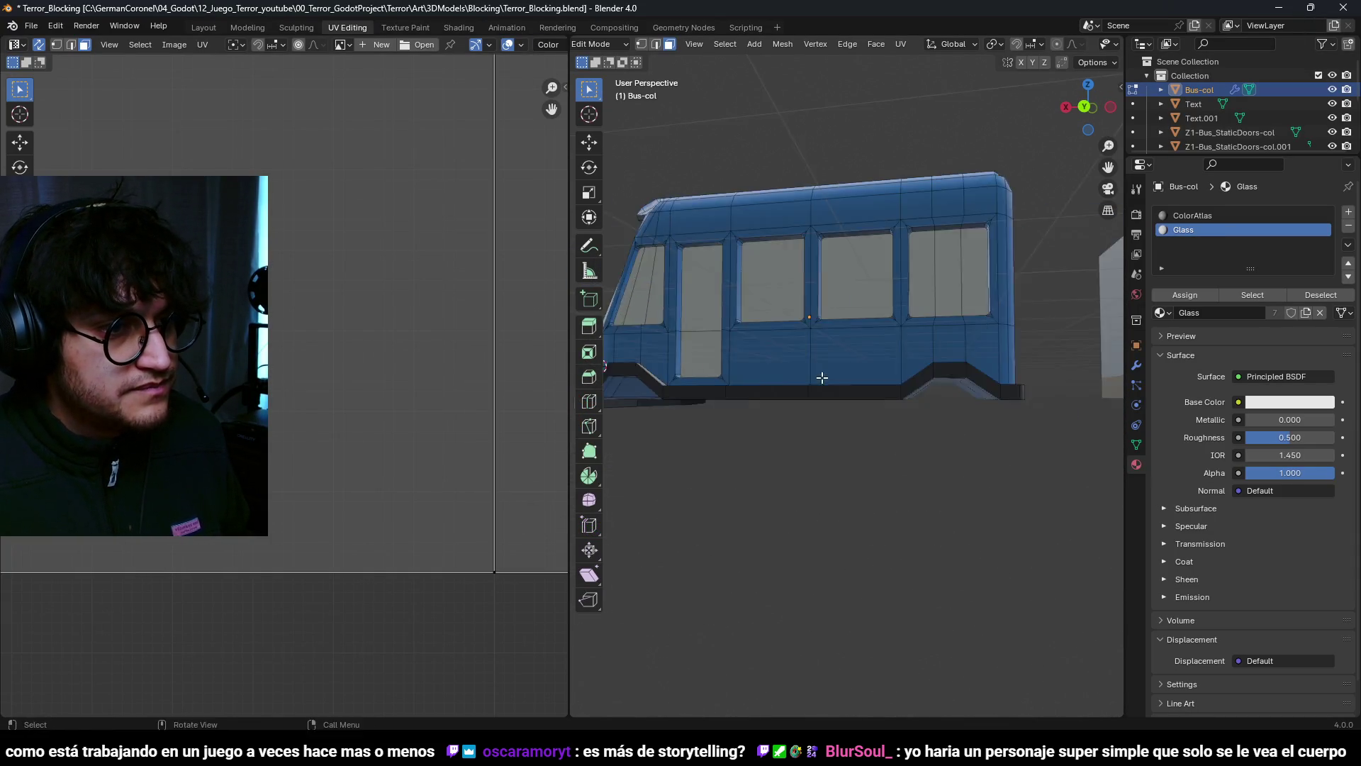
# Step: Select the lower-body face loop and drop the door face from the selection
pyautogui.press('a')
pyautogui.hotkey('alt', 'a')
pyautogui.keyDown('alt'); pyautogui.click(990, 345); pyautogui.keyUp('alt')
pyautogui.moveTo(990, 346); pyautogui.dragTo(778, 405, button='middle')
pyautogui.scroll(5, 778, 405)
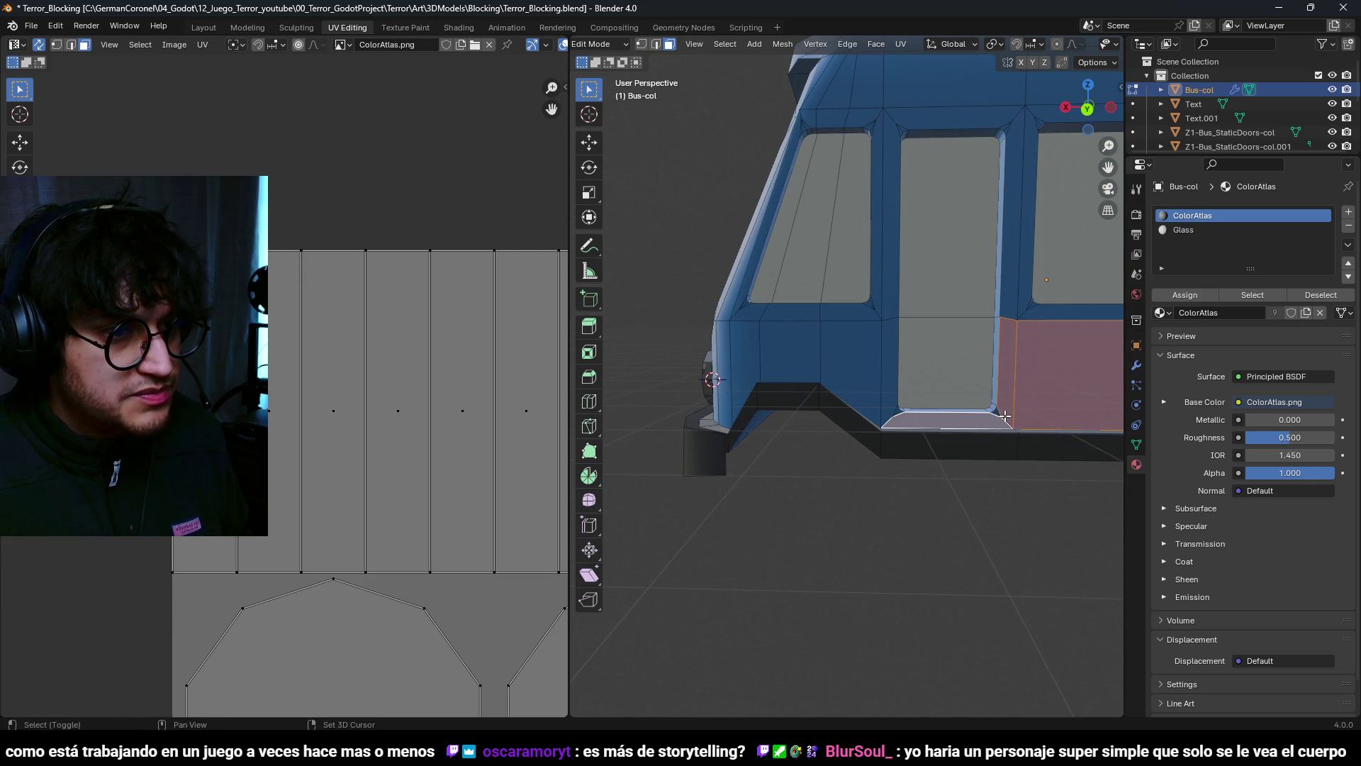
pyautogui.moveTo(1004, 417); pyautogui.dragTo(838, 429, button='middle')
pyautogui.moveTo(835, 360); pyautogui.dragTo(718, 441, button='middle')
pyautogui.keyDown('shift'); pyautogui.click(790, 419); pyautogui.keyUp('shift')
# Step: Orbit and zoom around the whole bus, including the grille and headlights, to check the band
pyautogui.moveTo(790, 420); pyautogui.dragTo(983, 471, button='middle')
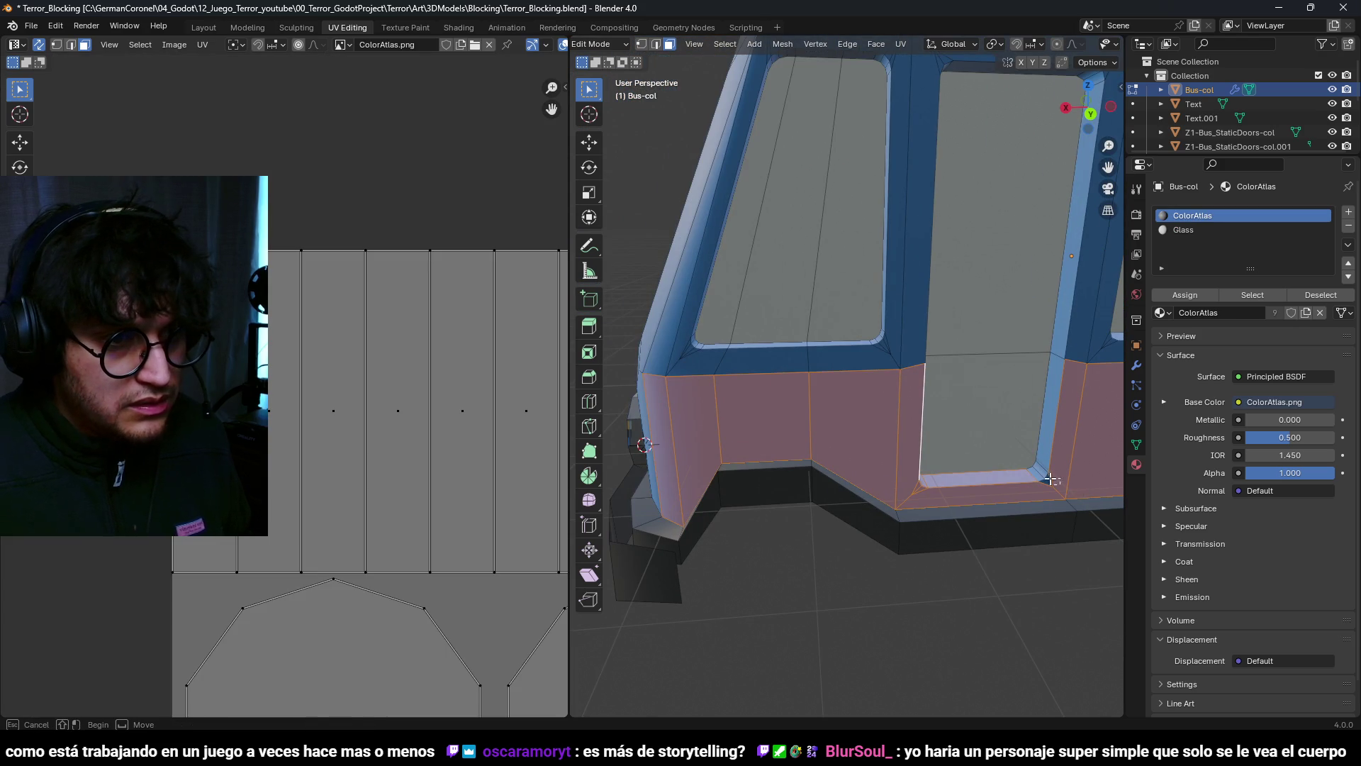
pyautogui.scroll(-5, 1035, 470)
pyautogui.scroll(8, 1040, 471)
pyautogui.scroll(-8, 975, 486)
pyautogui.moveTo(867, 459)
pyautogui.mouseDown(button='middle')
pyautogui.moveTo(975, 486)
pyautogui.moveTo(882, 449)
pyautogui.moveTo(886, 469)
pyautogui.moveTo(830, 488)
pyautogui.moveTo(882, 486)
pyautogui.moveTo(884, 425)
pyautogui.moveTo(872, 417)
pyautogui.moveTo(912, 426)
pyautogui.moveTo(924, 414)
pyautogui.mouseUp(button='middle')
pyautogui.scroll(6, 881, 450)
pyautogui.scroll(-4, 910, 462)
pyautogui.scroll(-5, 912, 425)
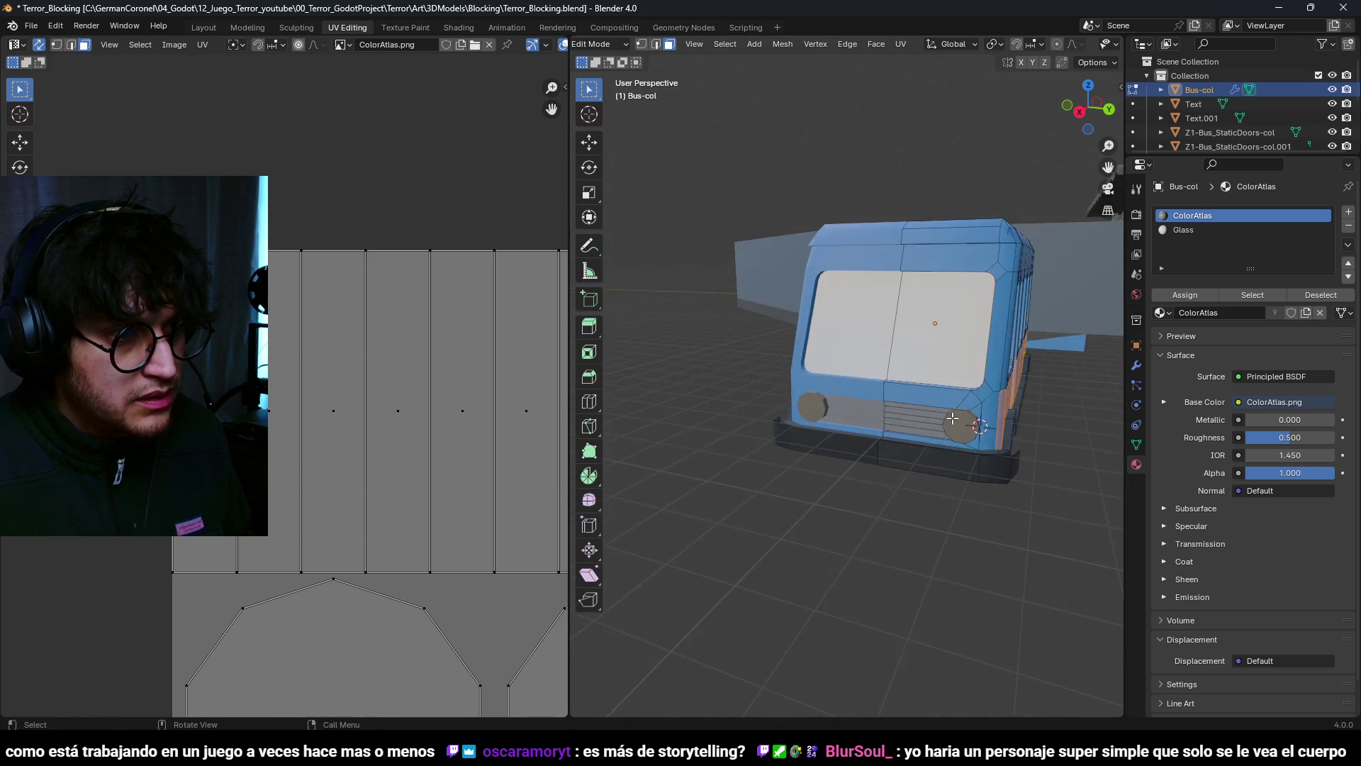
pyautogui.scroll(5, 924, 413)
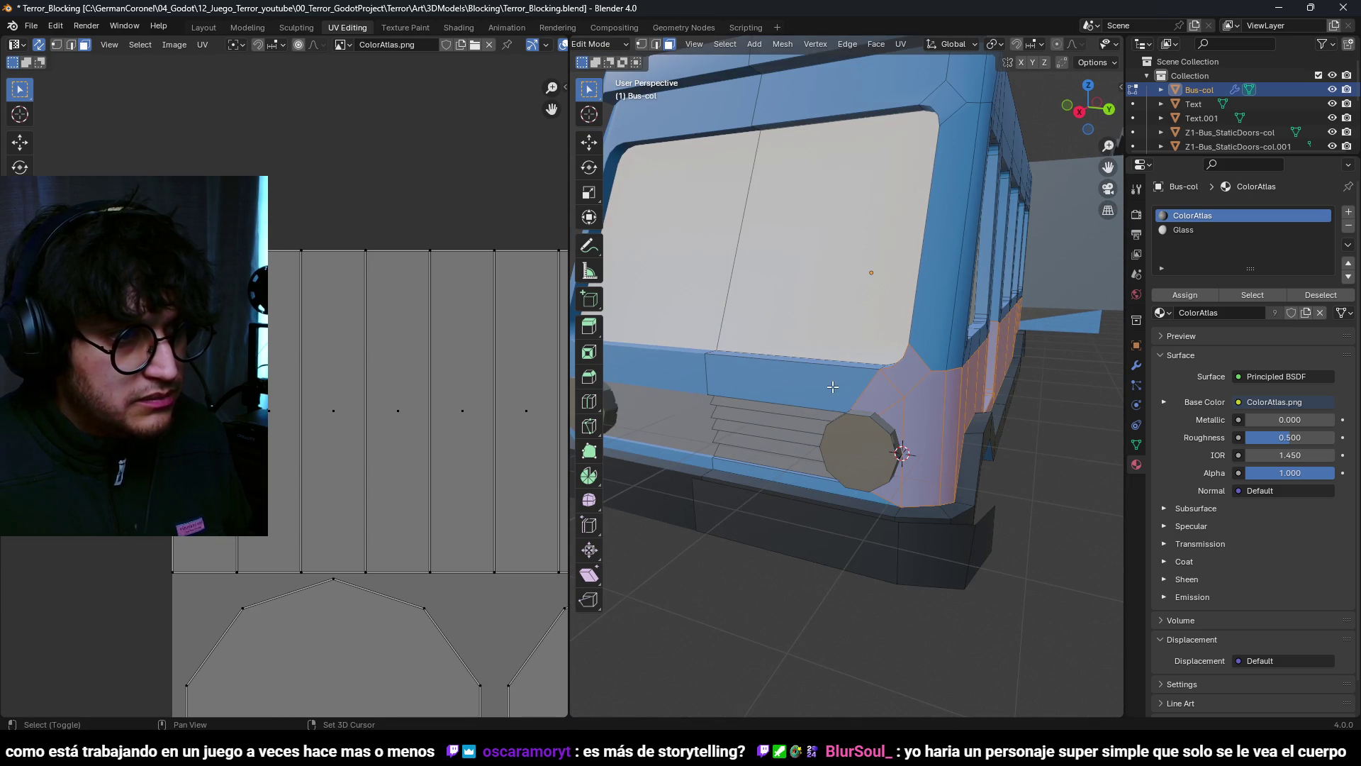
pyautogui.moveTo(860, 410)
pyautogui.mouseDown(button='middle')
pyautogui.moveTo(931, 368)
pyautogui.moveTo(952, 497)
pyautogui.moveTo(970, 519)
pyautogui.mouseUp(button='middle')
pyautogui.scroll(-5, 956, 534)
pyautogui.scroll(5, 971, 519)
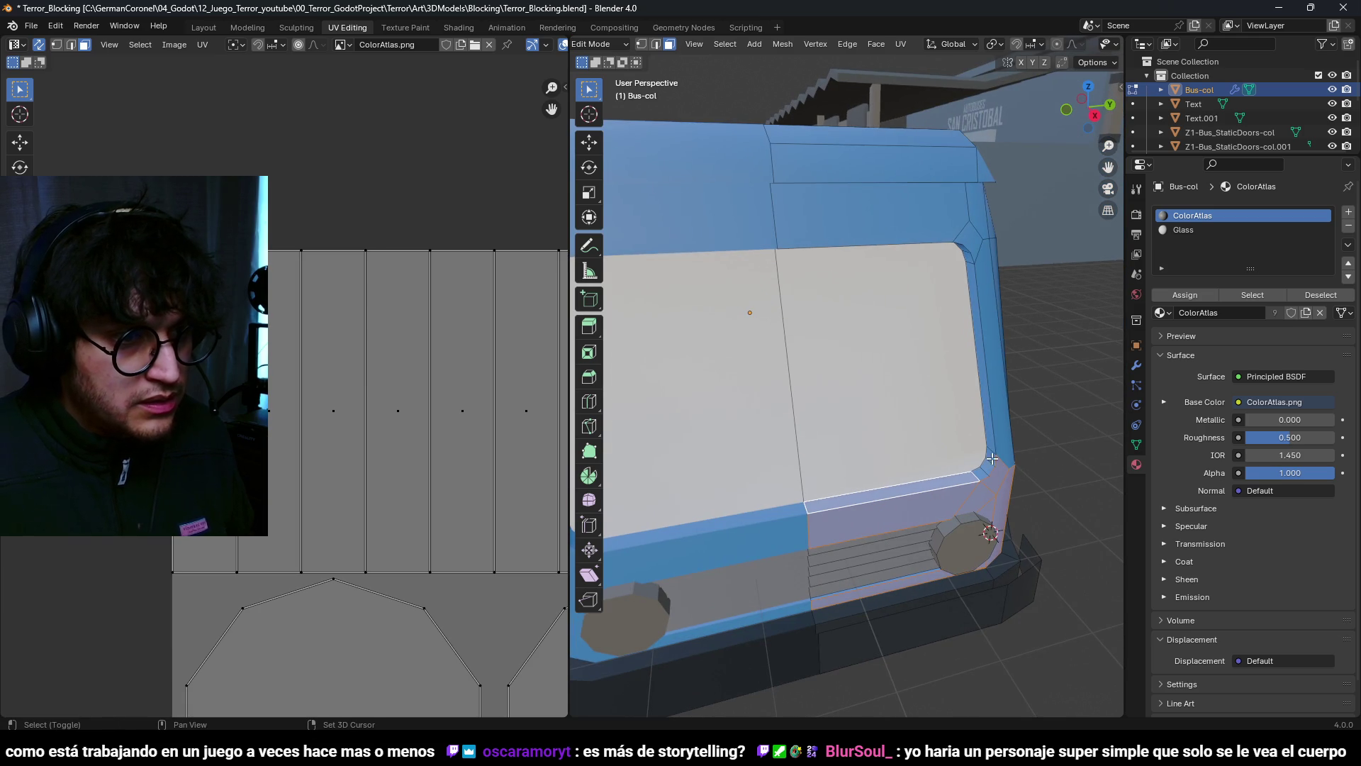
pyautogui.scroll(-6, 984, 470)
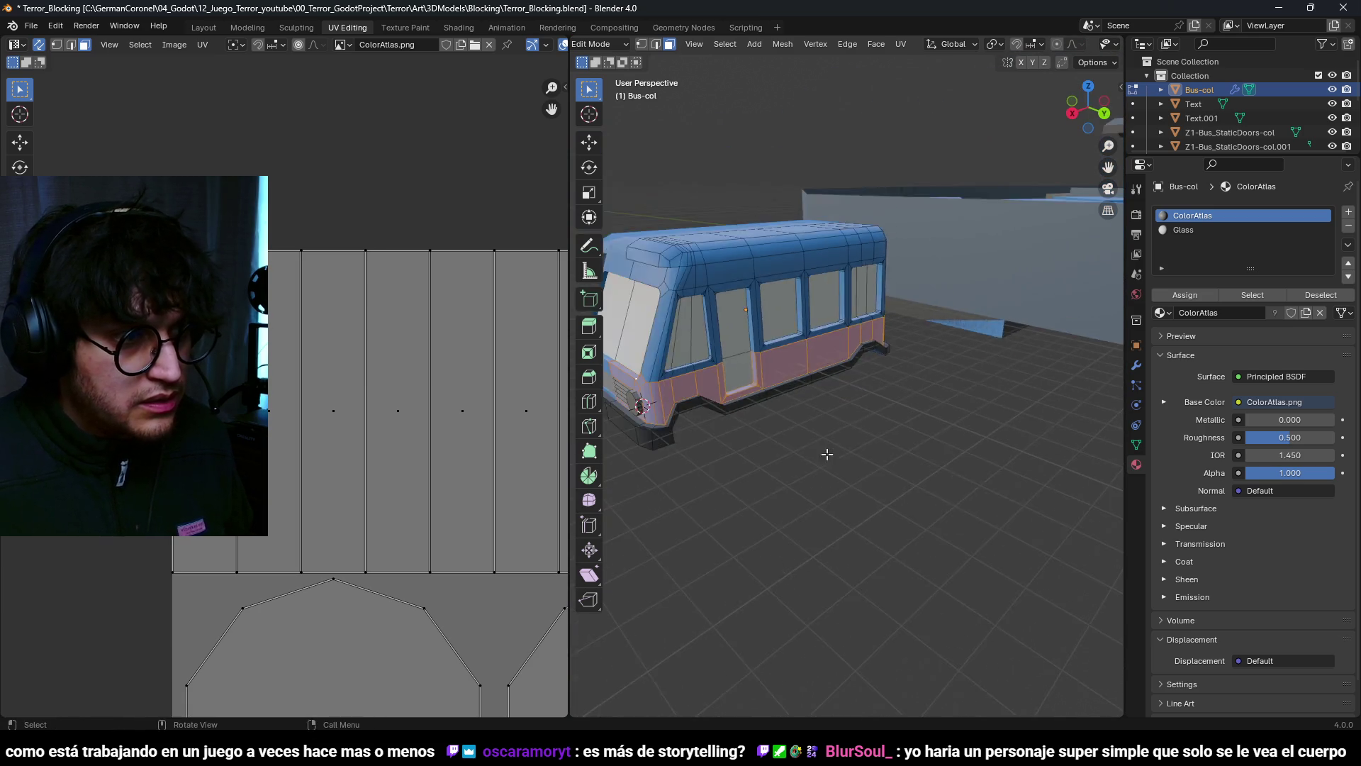
pyautogui.moveTo(984, 471); pyautogui.dragTo(922, 440, button='middle')
pyautogui.scroll(-4, 332, 324)
pyautogui.scroll(3, 287, 361)
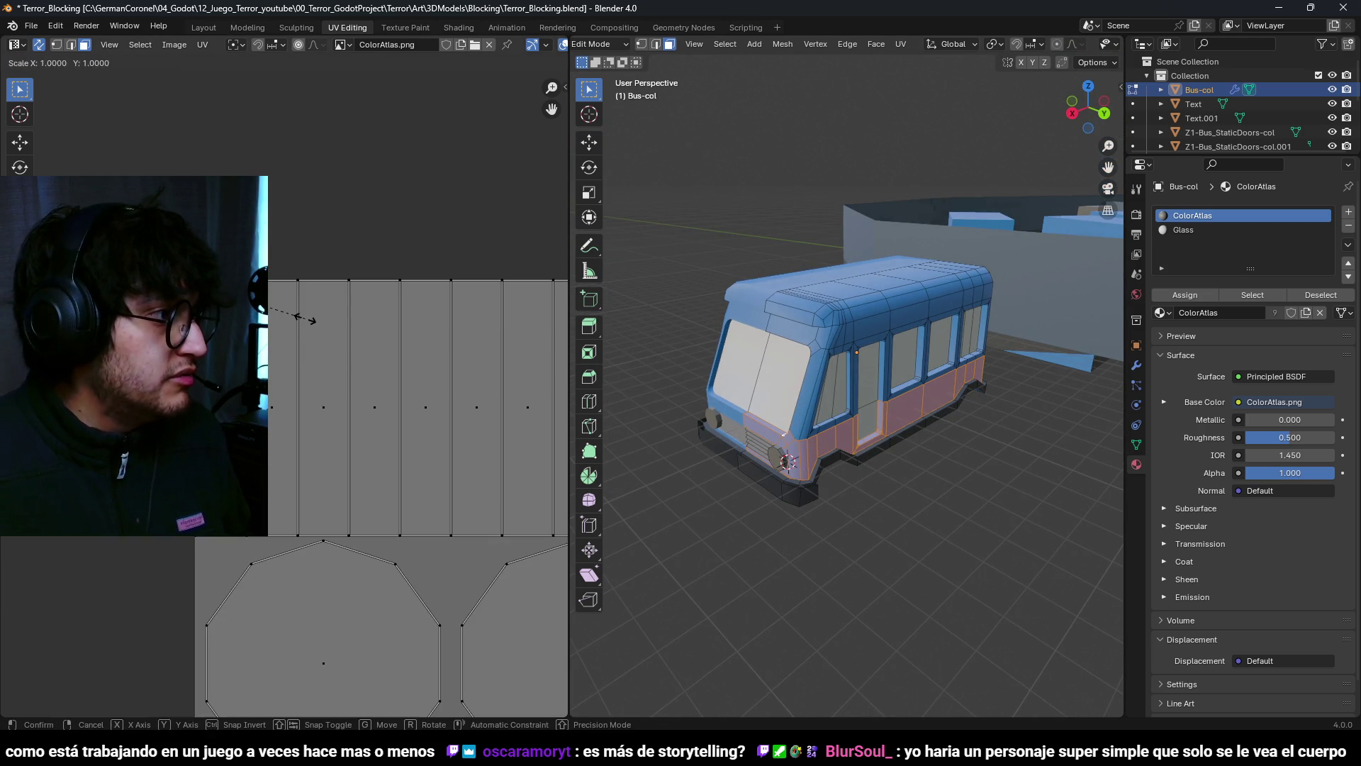
# Step: Clear the UV selection, pick the right octagon island, and switch to solid shading
pyautogui.moveTo(836, 333)
pyautogui.mouseDown(button='middle')
pyautogui.moveTo(879, 340)
pyautogui.moveTo(846, 343)
pyautogui.mouseUp(button='middle')
pyautogui.scroll(-3, 402, 355)
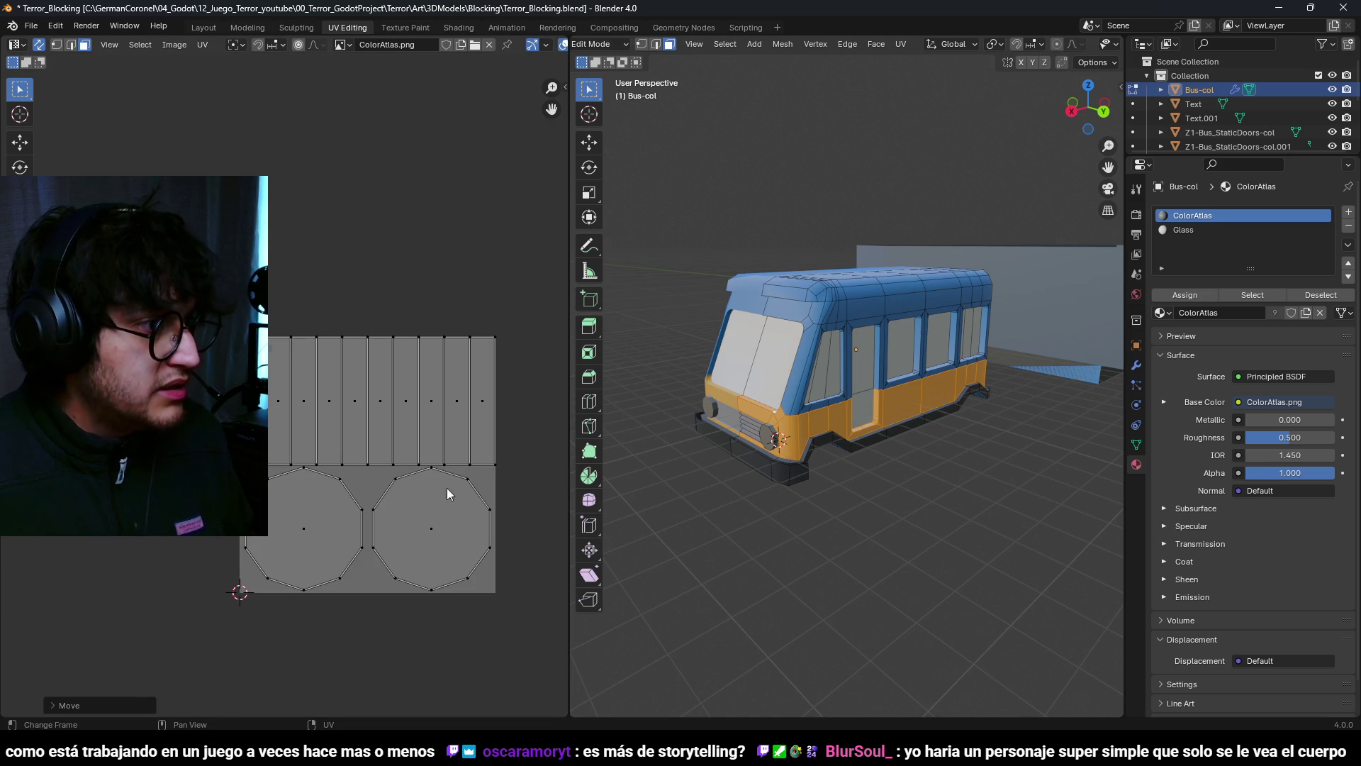
pyautogui.press('a')
pyautogui.hotkey('alt', 'a')
pyautogui.press('l')
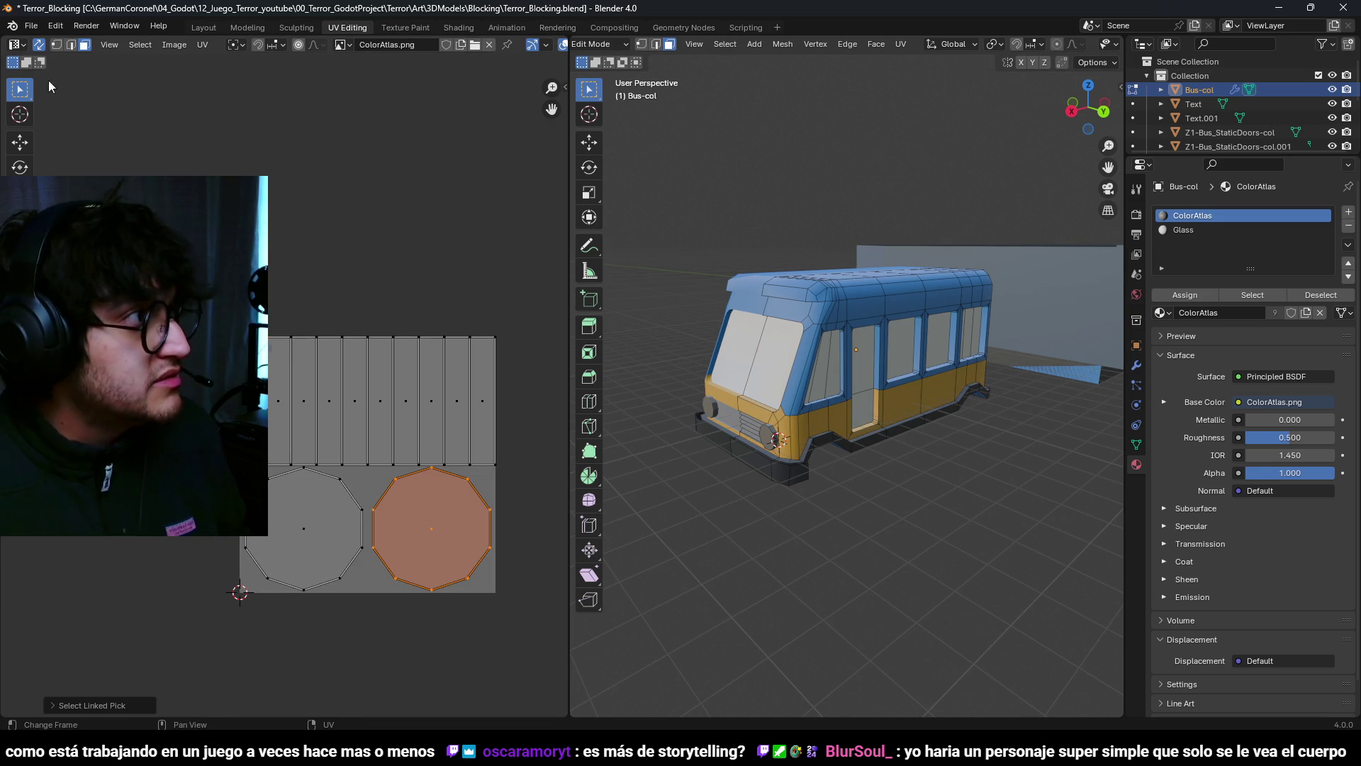
pyautogui.hotkey('shift', 'z')
pyautogui.press('z')
pyautogui.click(936, 425)
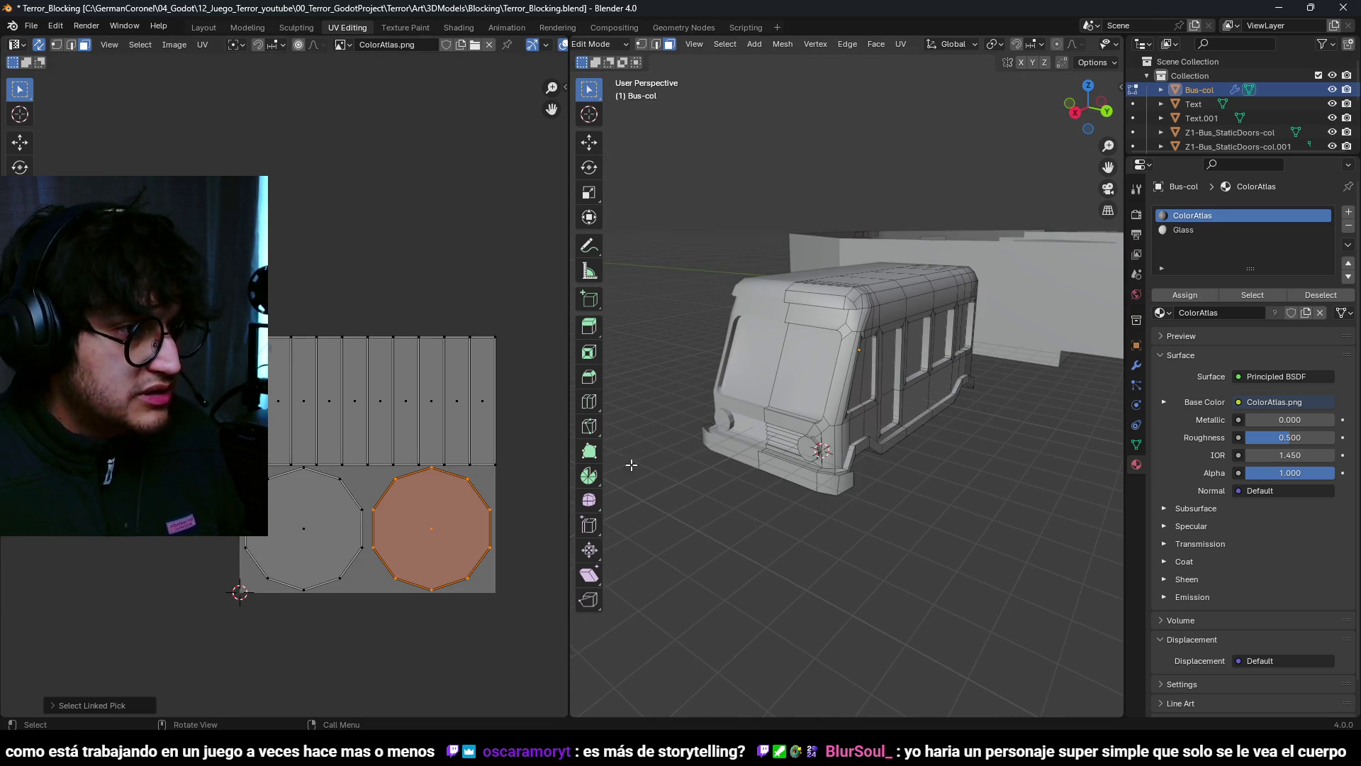
# Step: Select the blue upper-body faces and move their UVs to another atlas swatch
pyautogui.moveTo(886, 428)
pyautogui.mouseDown(button='middle')
pyautogui.moveTo(922, 426)
pyautogui.moveTo(837, 418)
pyautogui.moveTo(862, 422)
pyautogui.moveTo(854, 396)
pyautogui.mouseUp(button='middle')
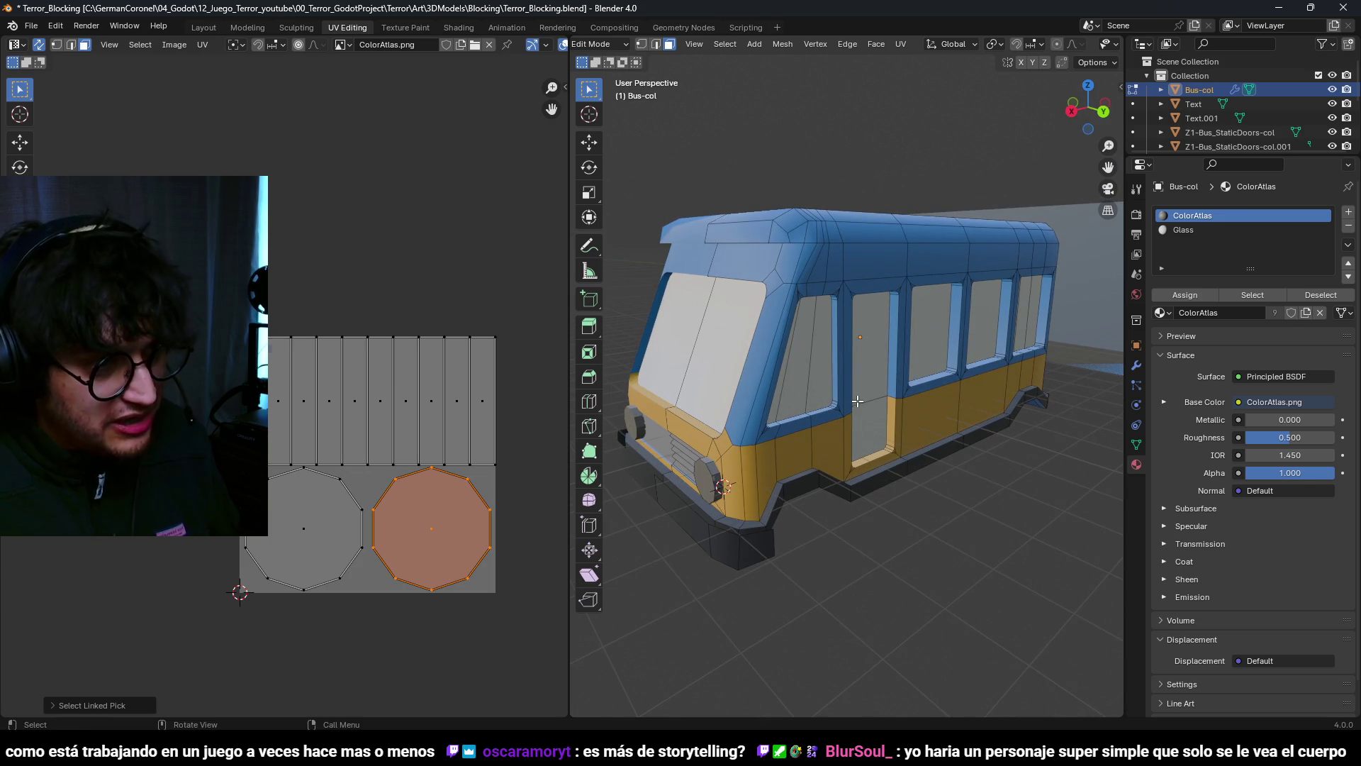
pyautogui.scroll(2, 276, 402)
pyautogui.scroll(2, 862, 394)
pyautogui.scroll(4, 305, 427)
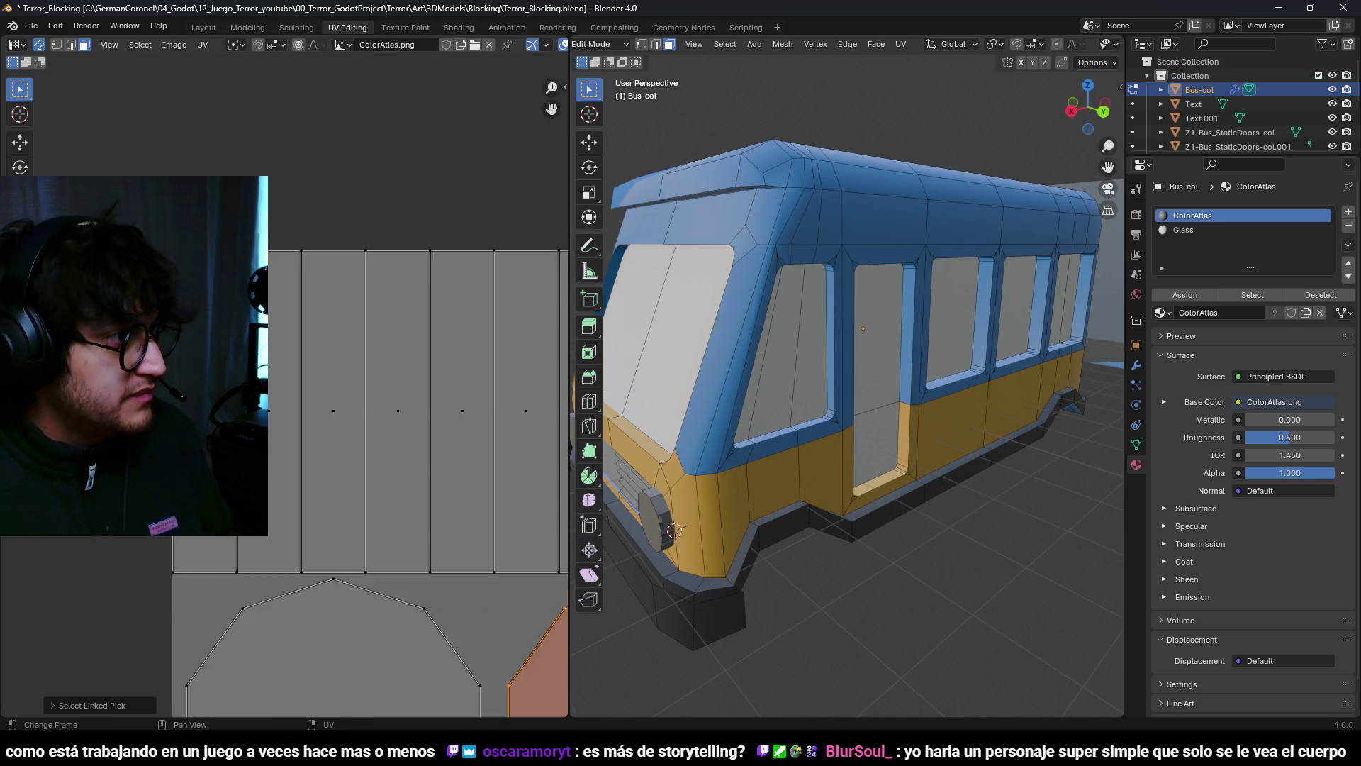
pyautogui.scroll(2, 189, 306)
pyautogui.moveTo(255, 262); pyautogui.dragTo(439, 348)
pyautogui.scroll(-4, 321, 339)
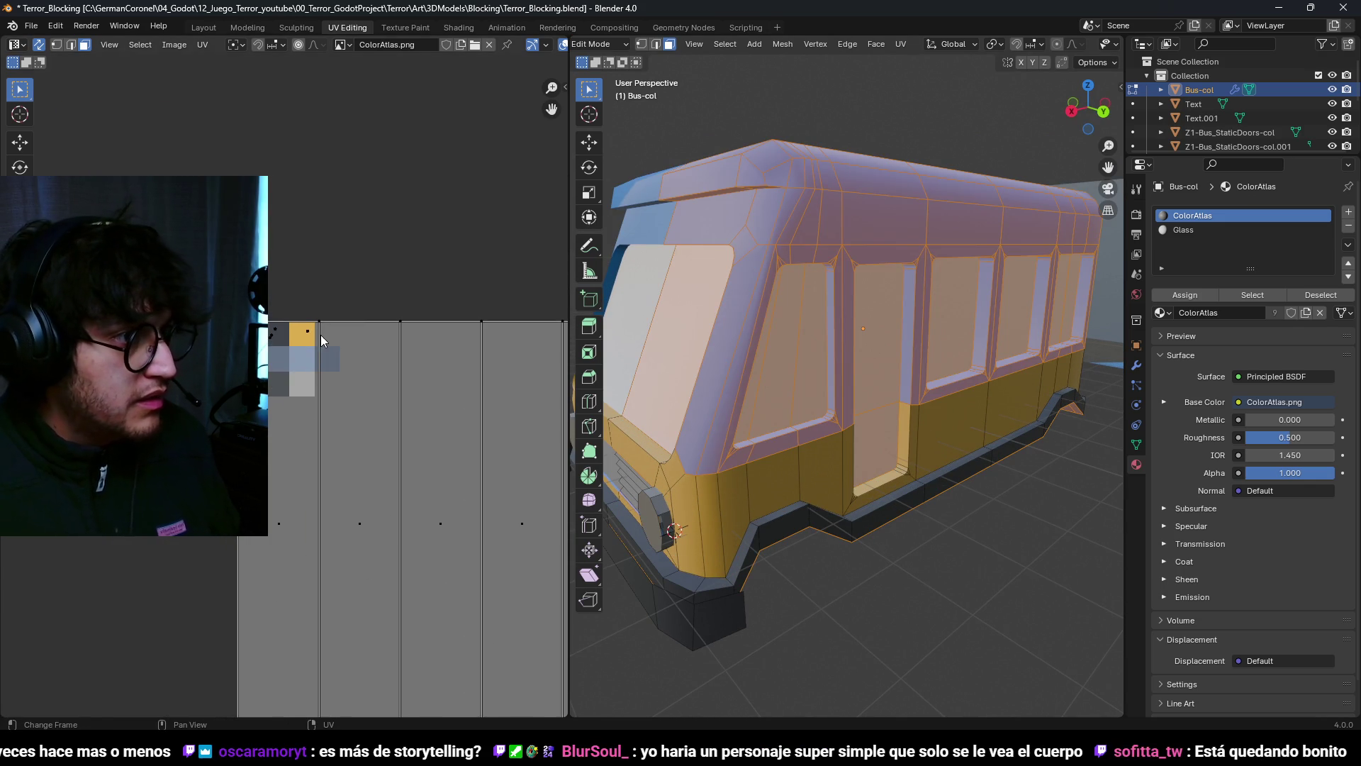
pyautogui.scroll(1, 321, 335)
pyautogui.press('g')
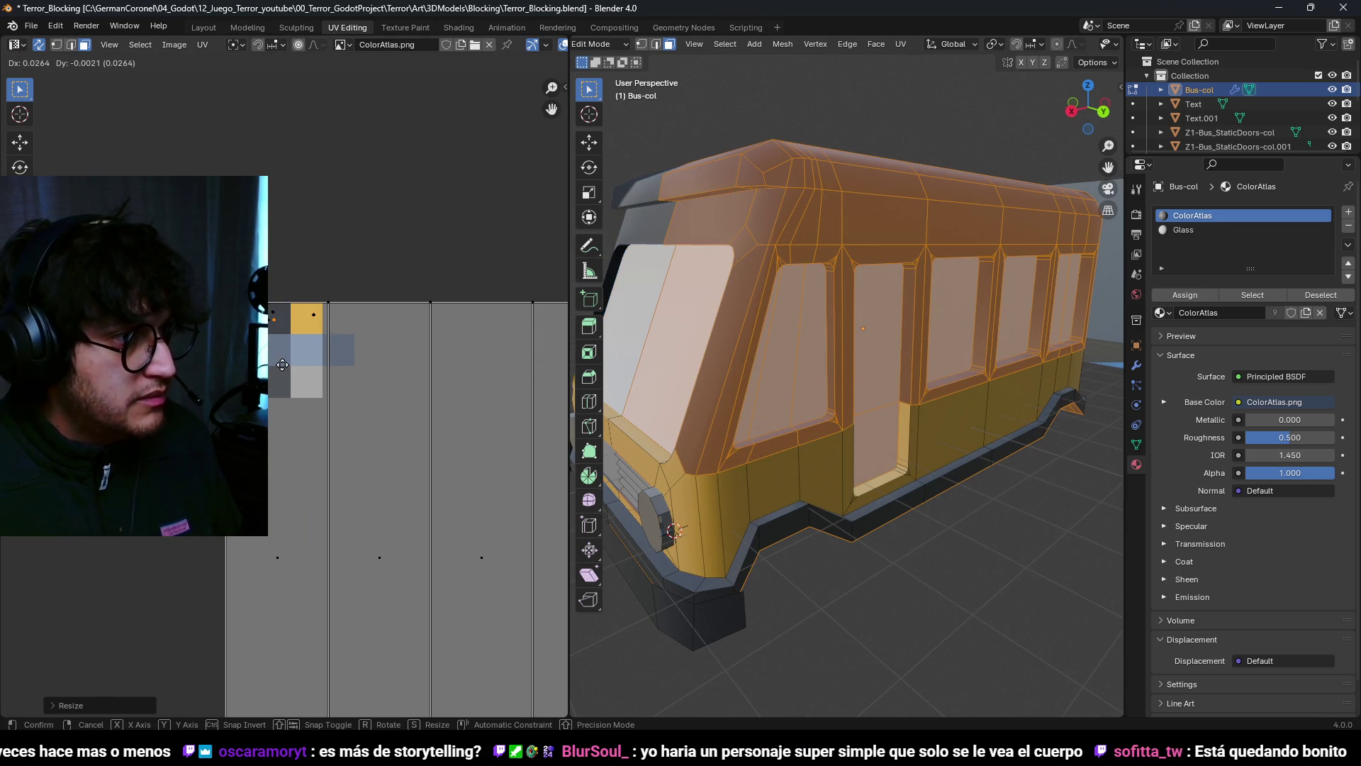
# Step: Inspect the windshield and grille from the front and select the headlight's faces
pyautogui.scroll(-5, 743, 346)
pyautogui.moveTo(742, 346)
pyautogui.mouseDown(button='middle')
pyautogui.moveTo(979, 371)
pyautogui.moveTo(881, 390)
pyautogui.moveTo(892, 372)
pyautogui.mouseUp(button='middle')
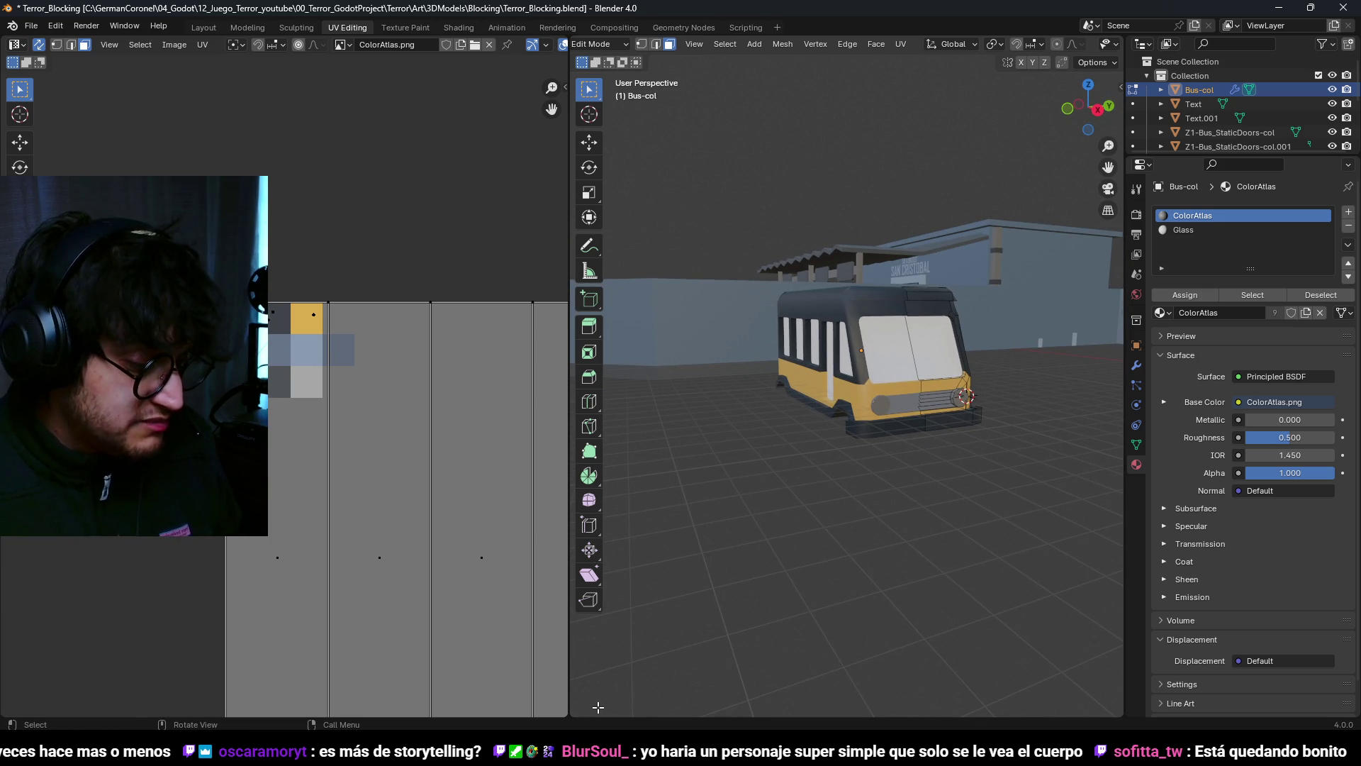
pyautogui.moveTo(636, 404)
pyautogui.mouseDown(button='middle')
pyautogui.moveTo(851, 432)
pyautogui.moveTo(835, 398)
pyautogui.moveTo(856, 440)
pyautogui.moveTo(876, 407)
pyautogui.mouseUp(button='middle')
pyautogui.scroll(5, 907, 442)
pyautogui.press('l')
# Step: Enlarge the headlight by 1.4 and slide it along the Y axis into place
pyautogui.press('2')
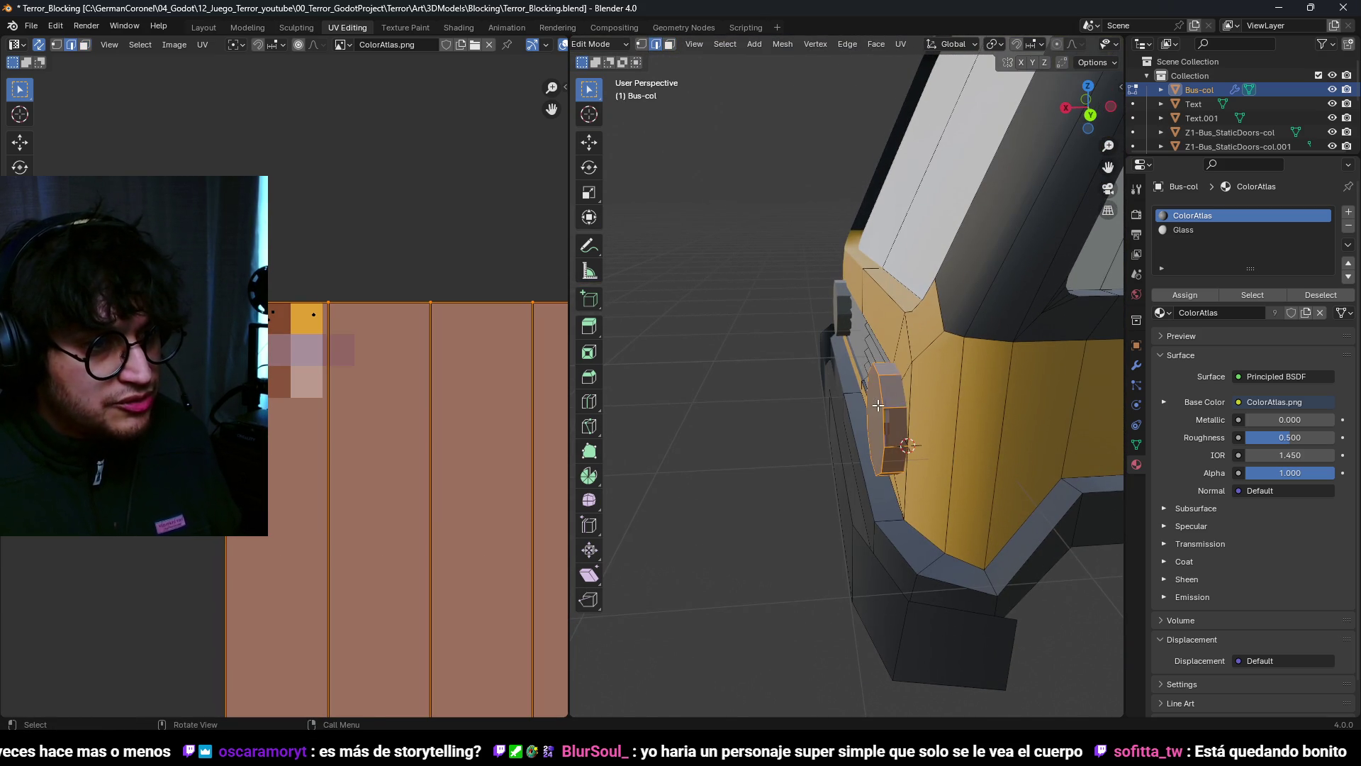
pyautogui.click(923, 417)
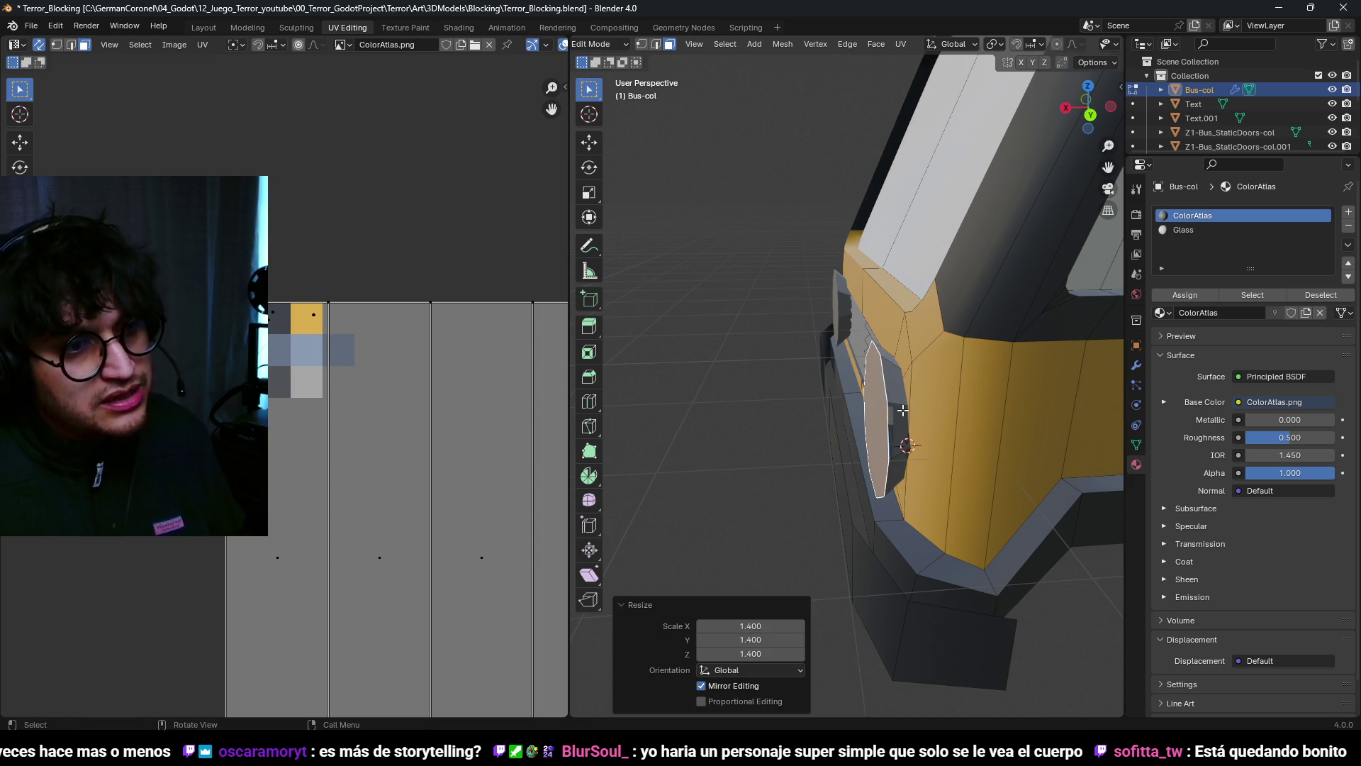
pyautogui.press('l')
pyautogui.press('g')
pyautogui.press('y')
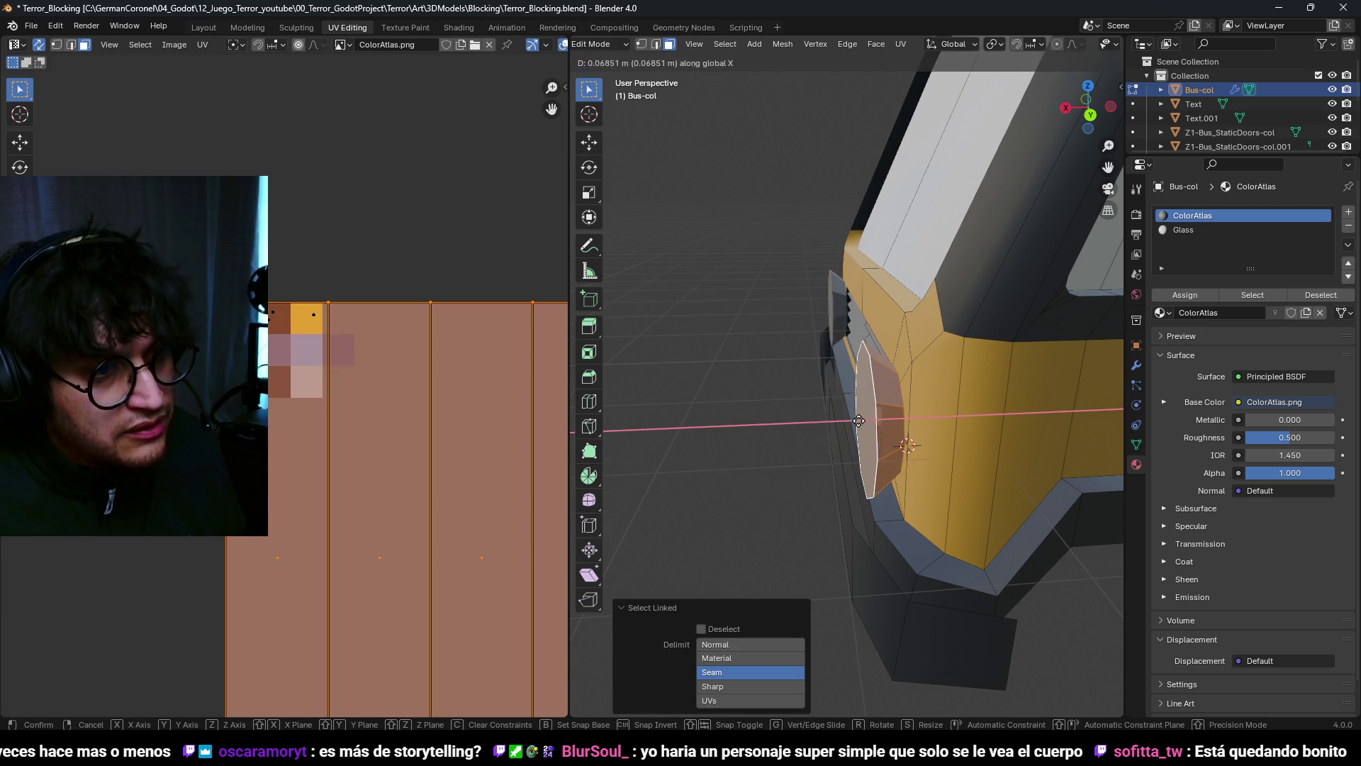
pyautogui.click(783, 425)
pyautogui.moveTo(782, 425); pyautogui.dragTo(911, 393, button='middle')
# Step: Bevel the headlight's edges in edge mode
pyautogui.press('2')
pyautogui.hotkey('alt', 'a')
pyautogui.moveTo(933, 439); pyautogui.dragTo(936, 456, button='middle')
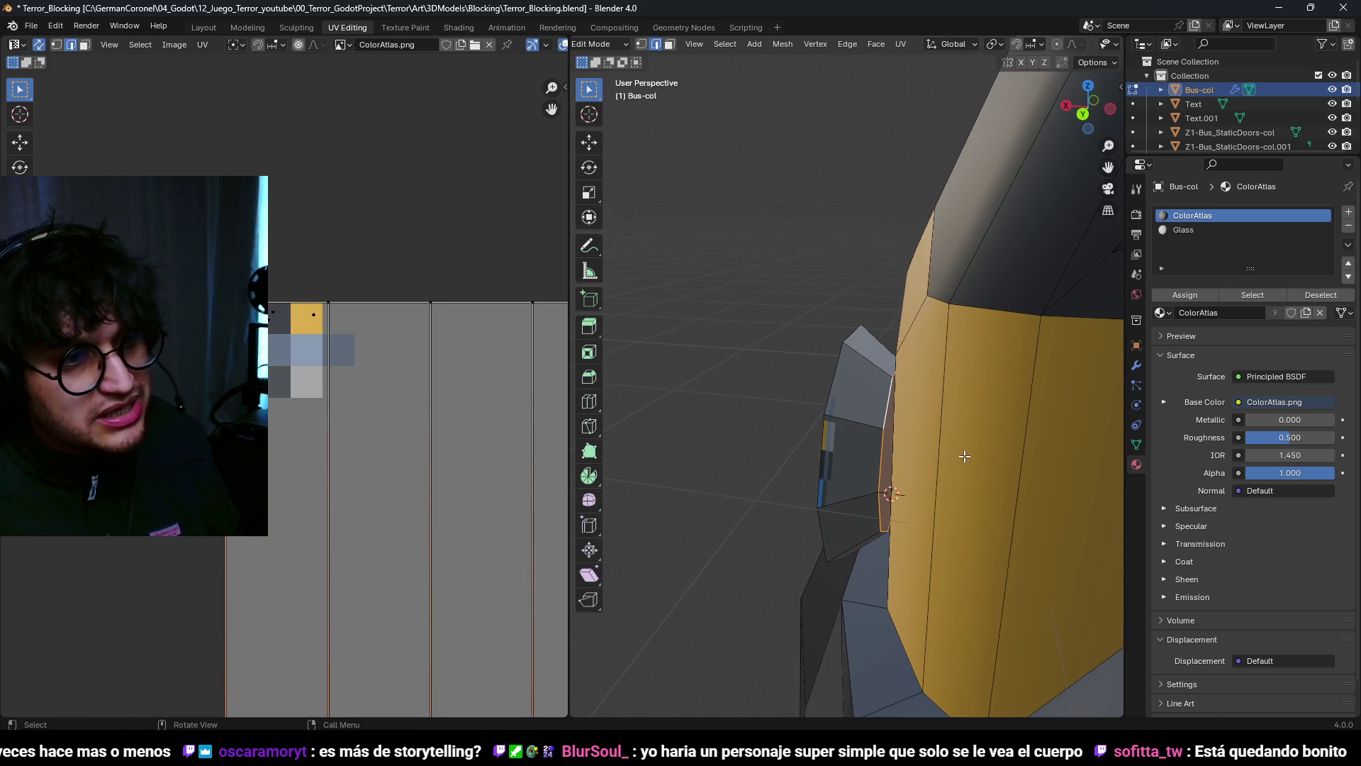
pyautogui.click(1025, 450)
pyautogui.moveTo(1026, 449); pyautogui.dragTo(930, 438, button='middle')
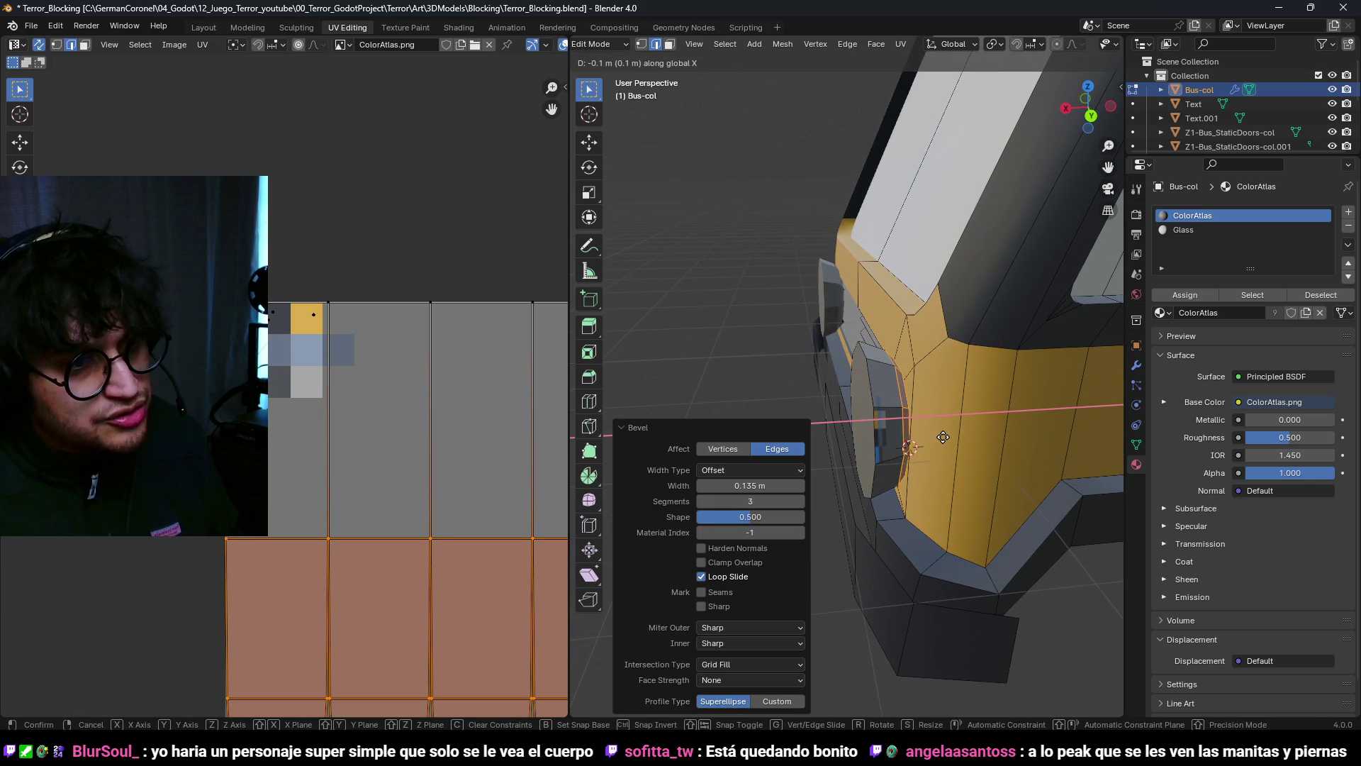
pyautogui.click(964, 438)
pyautogui.moveTo(963, 439)
pyautogui.mouseDown(button='middle')
pyautogui.moveTo(1042, 434)
pyautogui.moveTo(994, 407)
pyautogui.moveTo(955, 431)
pyautogui.mouseUp(button='middle')
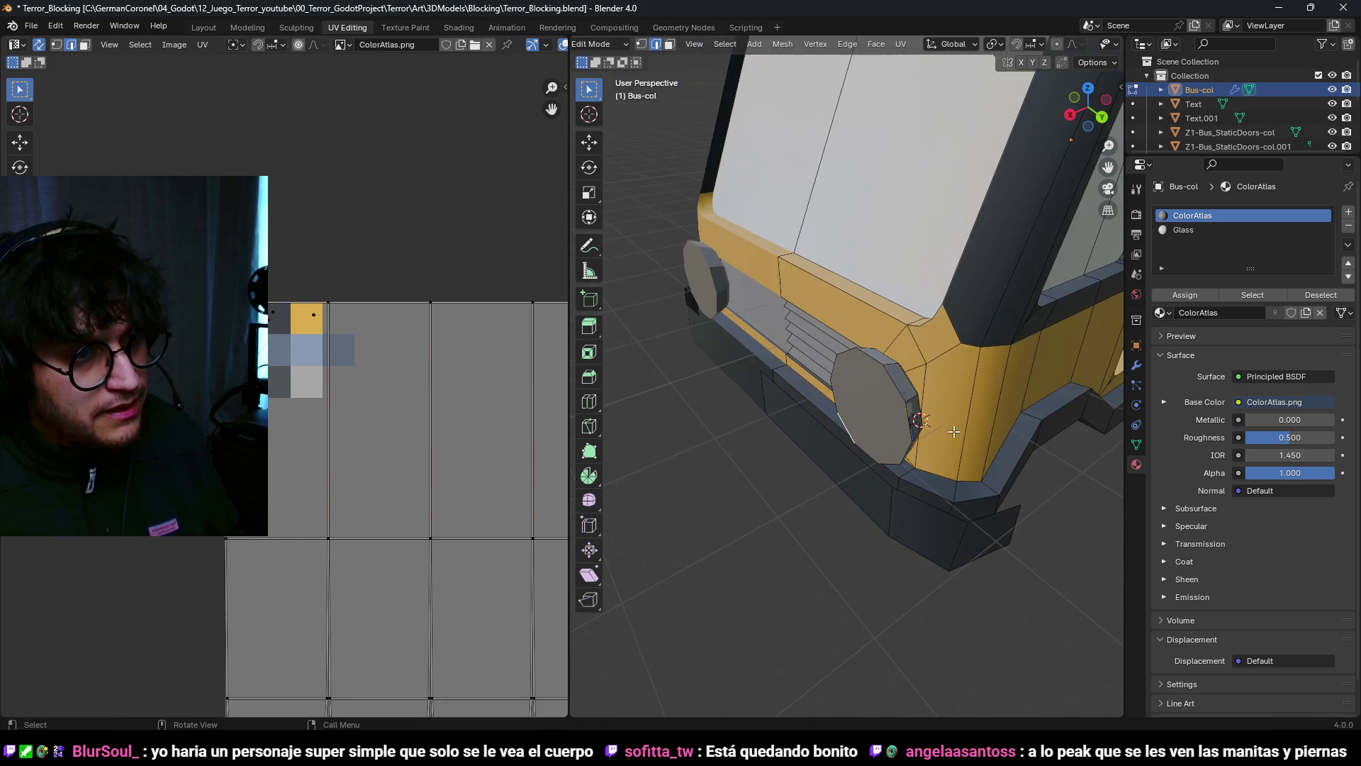
# Step: Shrink the headlight's front face to 0.8
pyautogui.click(878, 392)
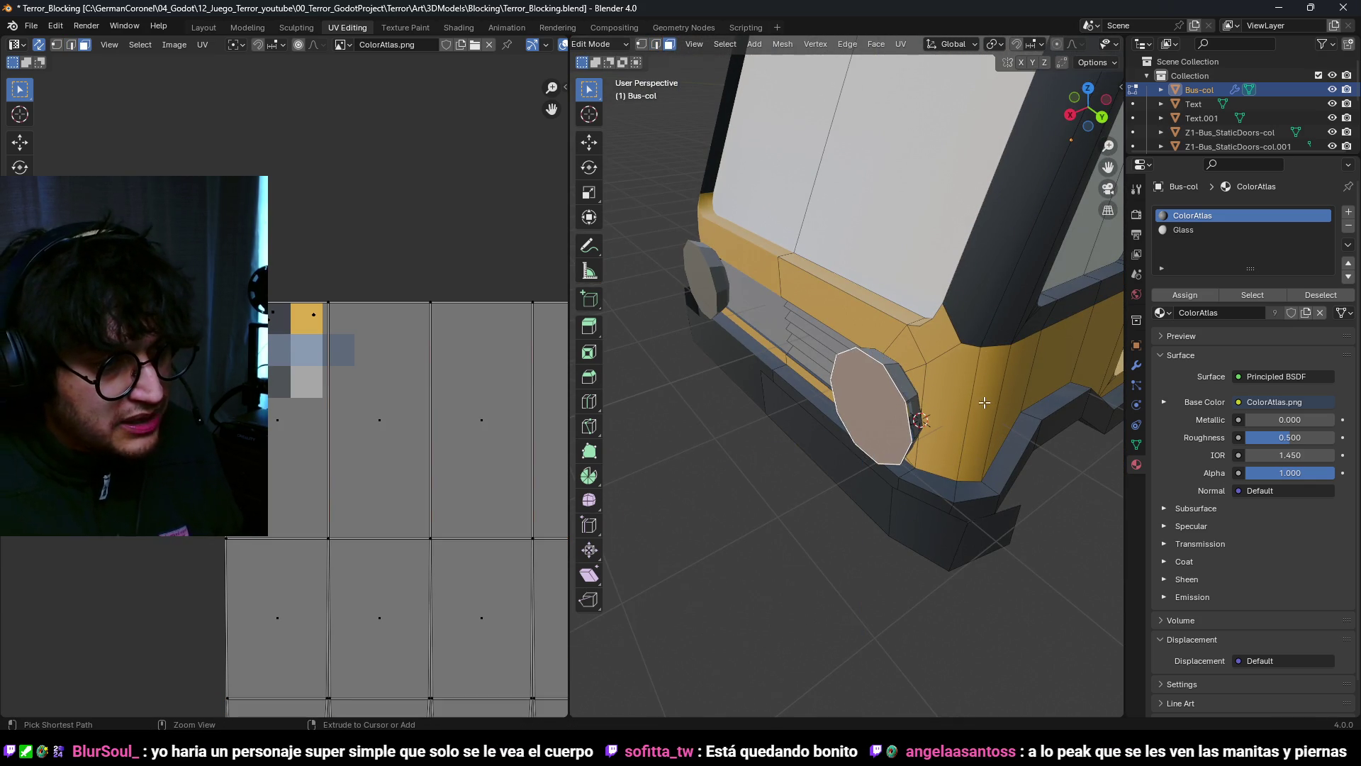
pyautogui.press('s')
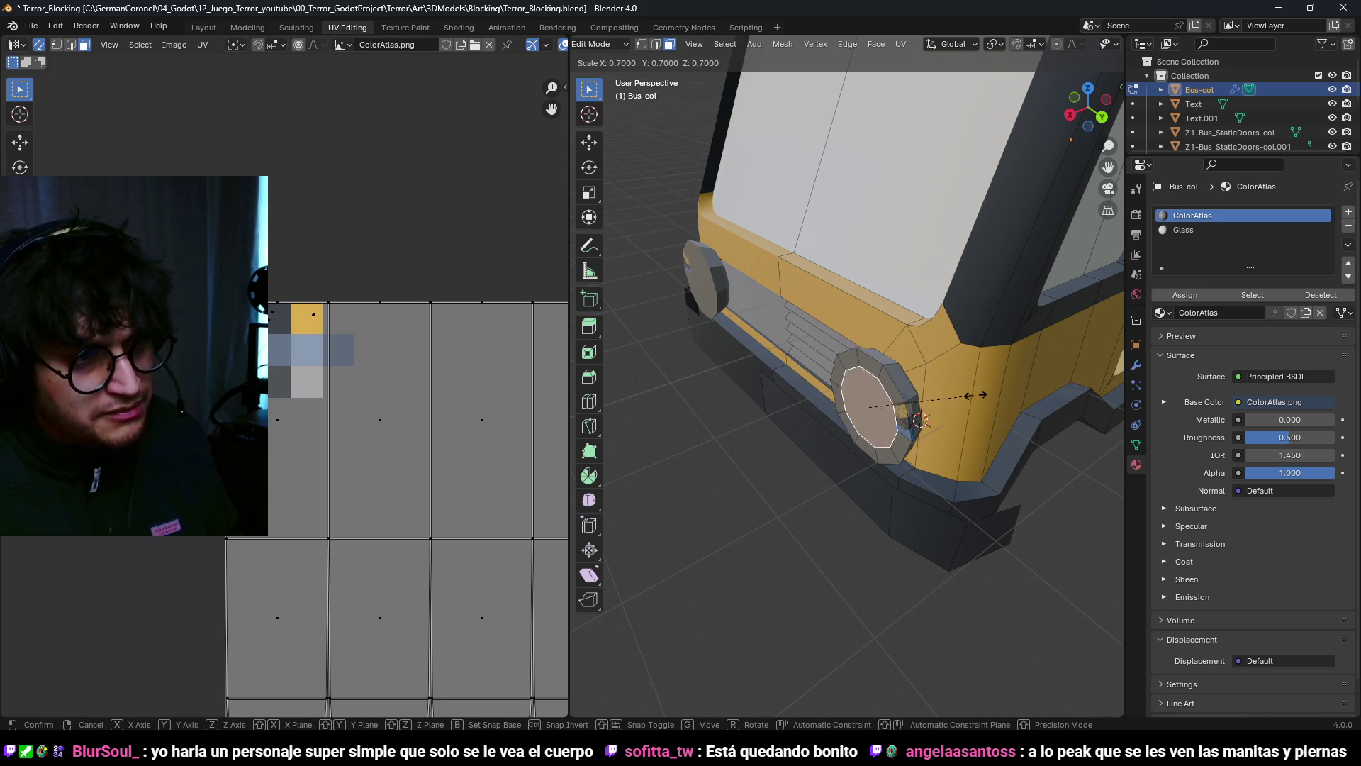
pyautogui.click(1002, 390)
pyautogui.moveTo(1002, 391); pyautogui.dragTo(926, 448, button='middle')
pyautogui.scroll(5, 926, 449)
# Step: Extrude the front face 0.1 m outward and bevel its edges with Ctrl+B
pyautogui.press('e')
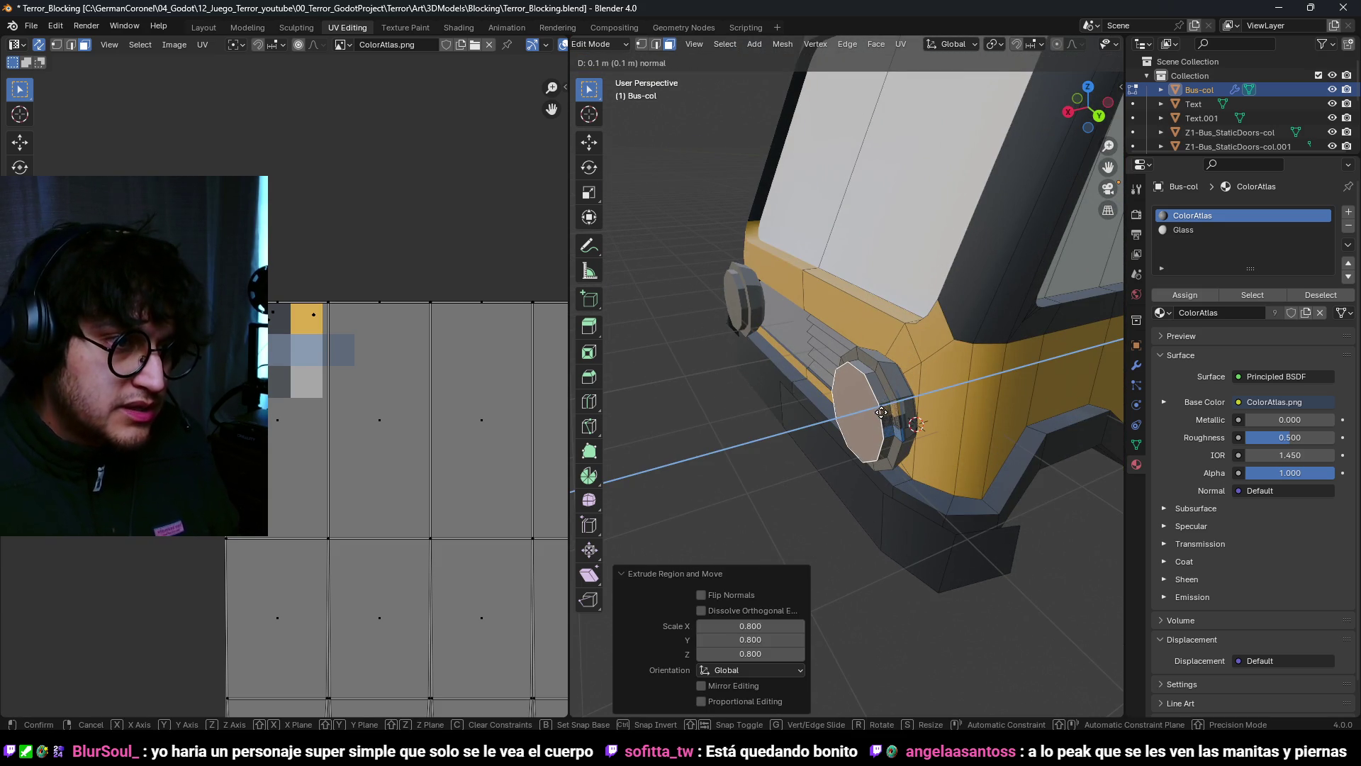
pyautogui.press('Return')
pyautogui.hotkey('ctrl', 'b')
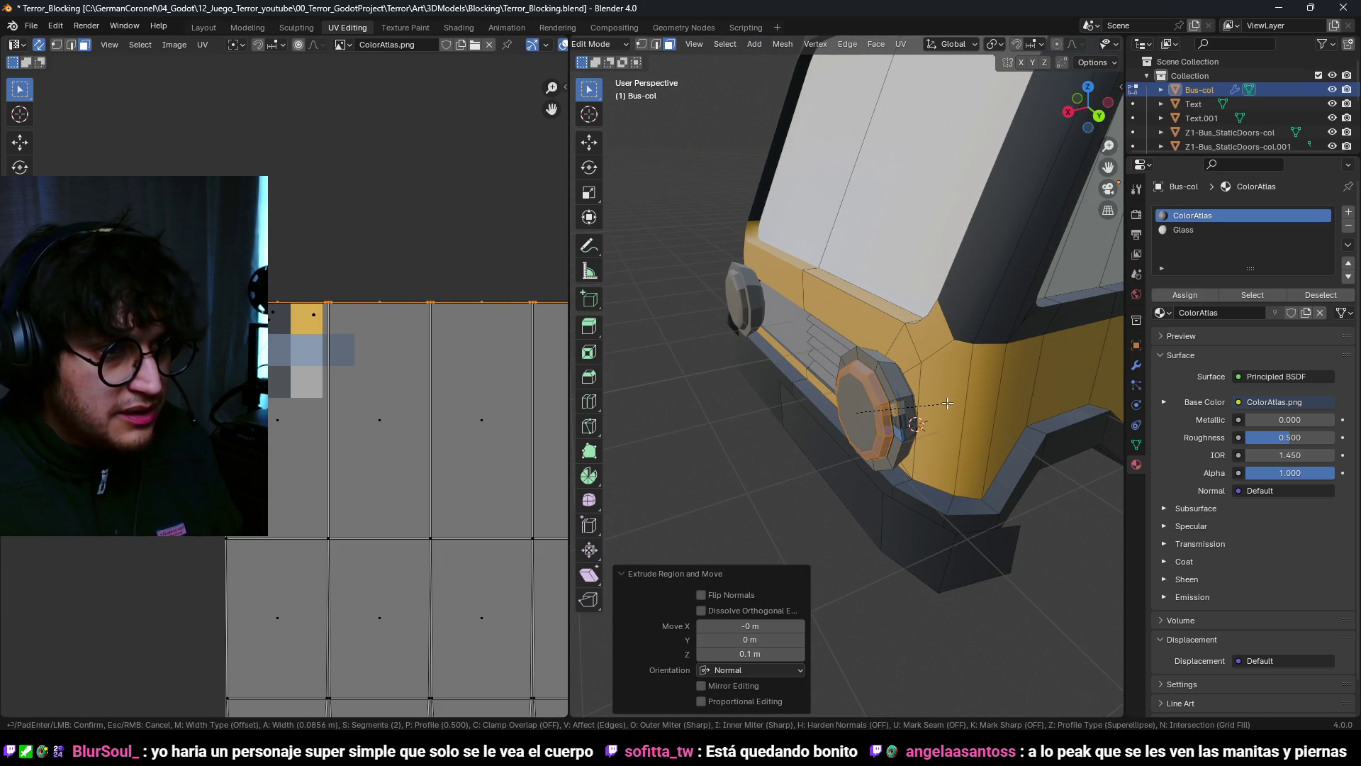
pyautogui.click(943, 403)
pyautogui.scroll(-3, 943, 403)
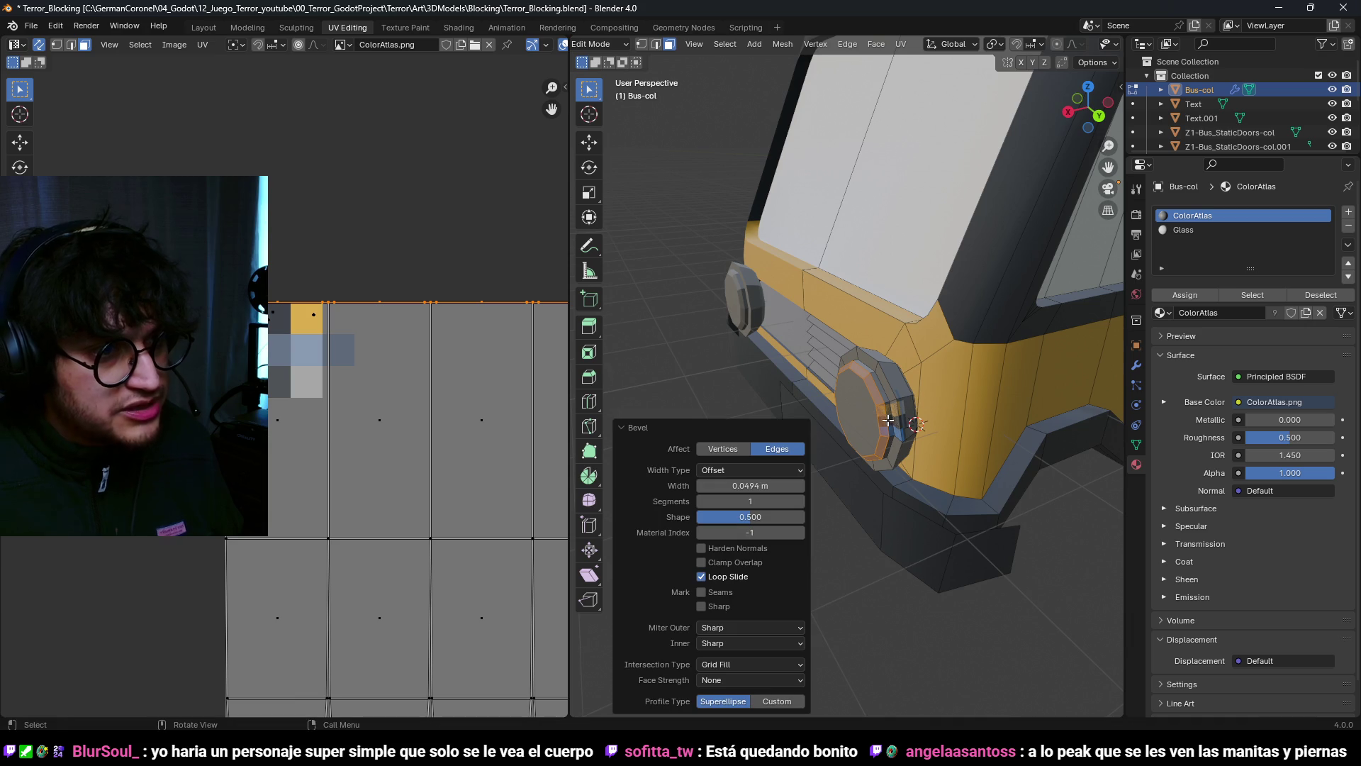
# Step: Select the headlight faces and scale their UVs to 0
pyautogui.press('a')
pyautogui.hotkey('alt', 'a')
pyautogui.press('l')
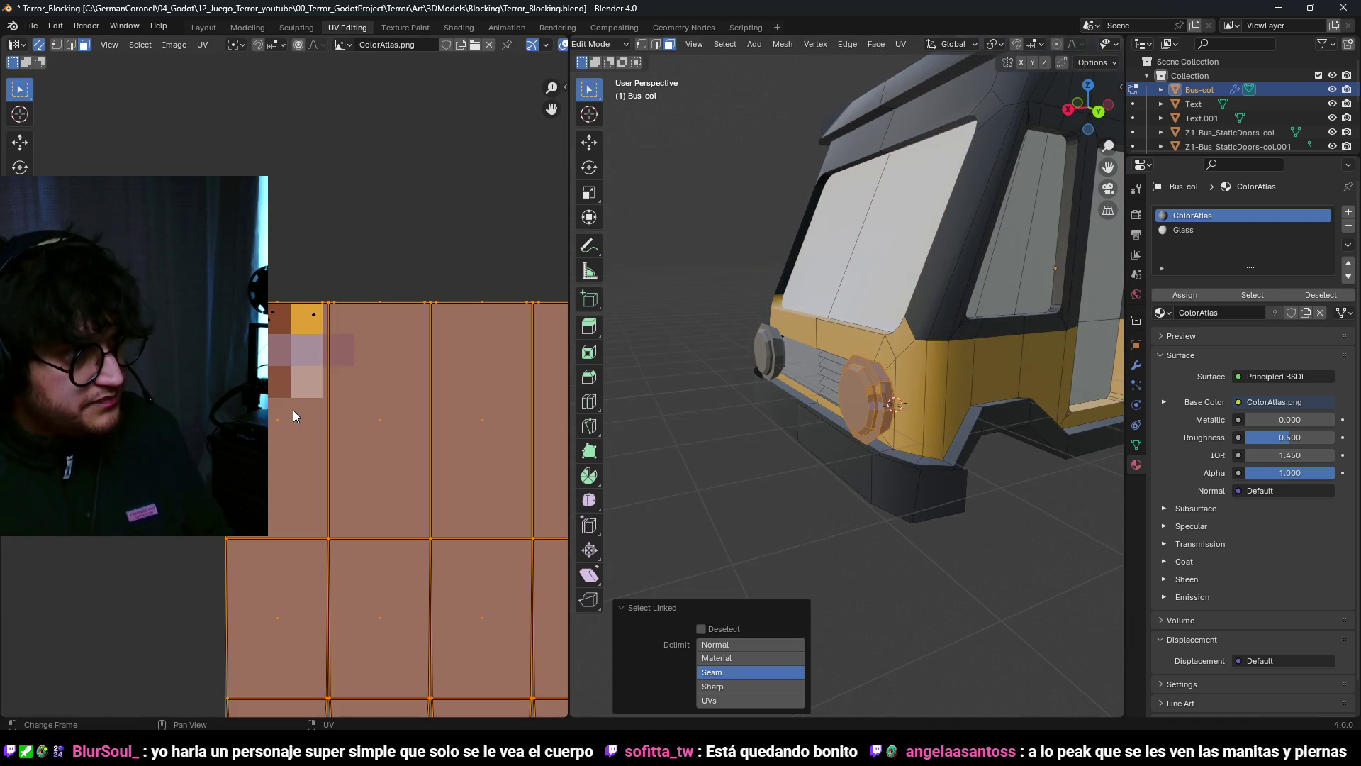
pyautogui.click(874, 386)
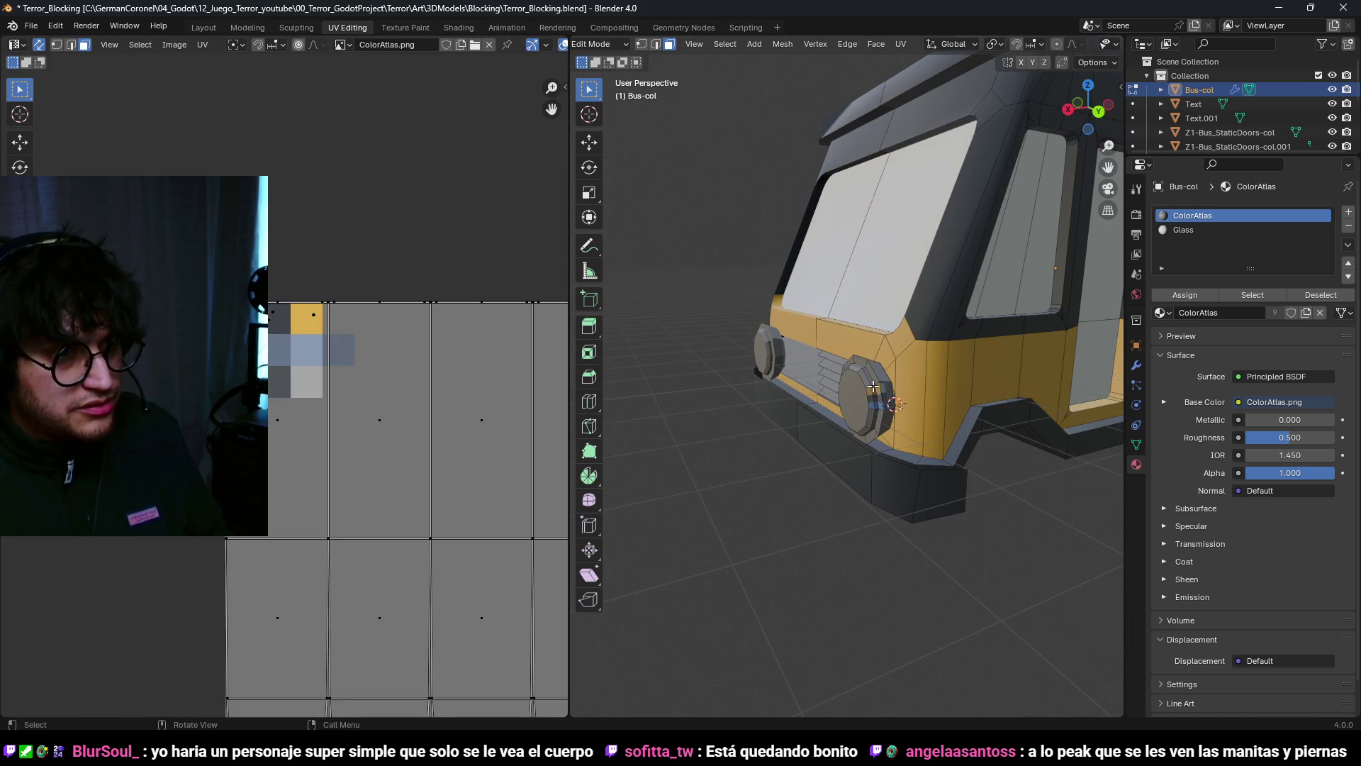
pyautogui.write('ls0')
pyautogui.press('Return')
pyautogui.scroll(-4, 408, 490)
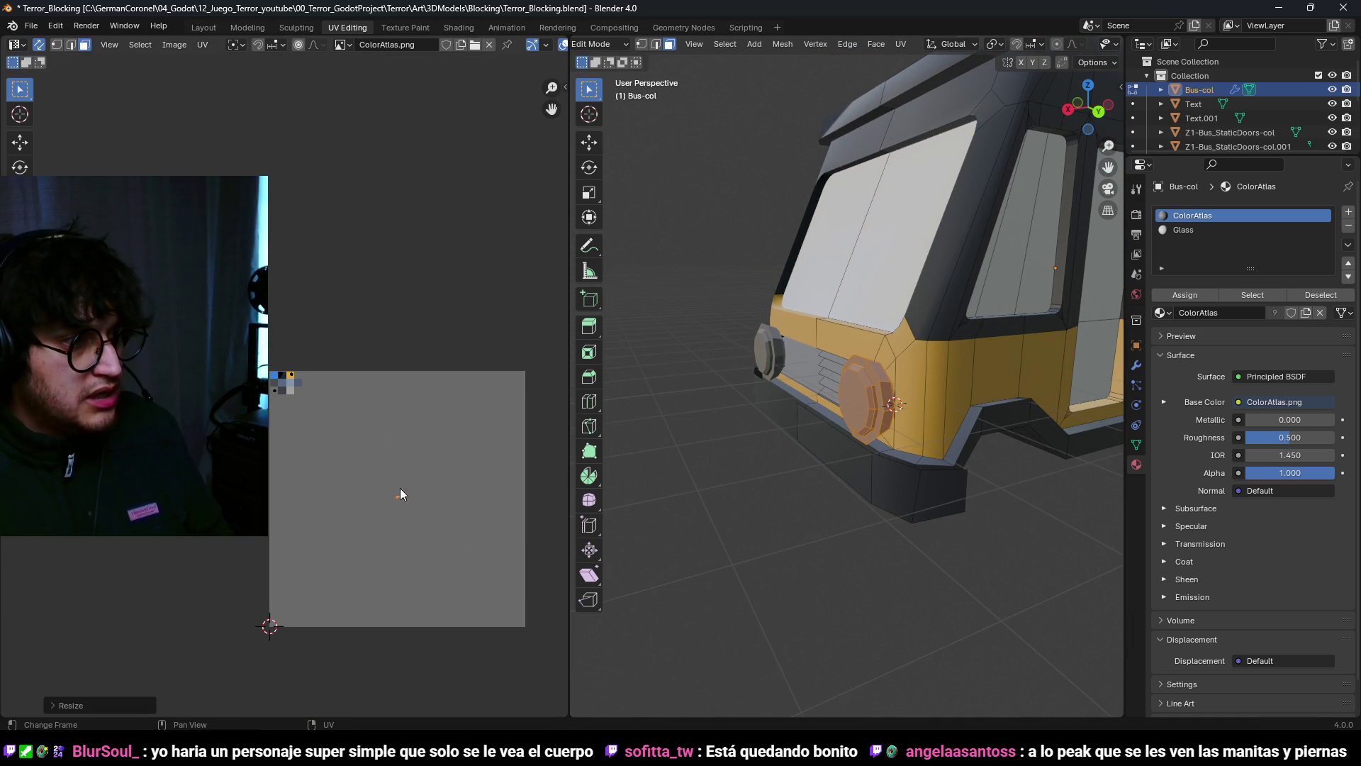
# Step: Move the collapsed headlight UVs onto the grey atlas swatch
pyautogui.click(321, 458)
pyautogui.scroll(6, 325, 464)
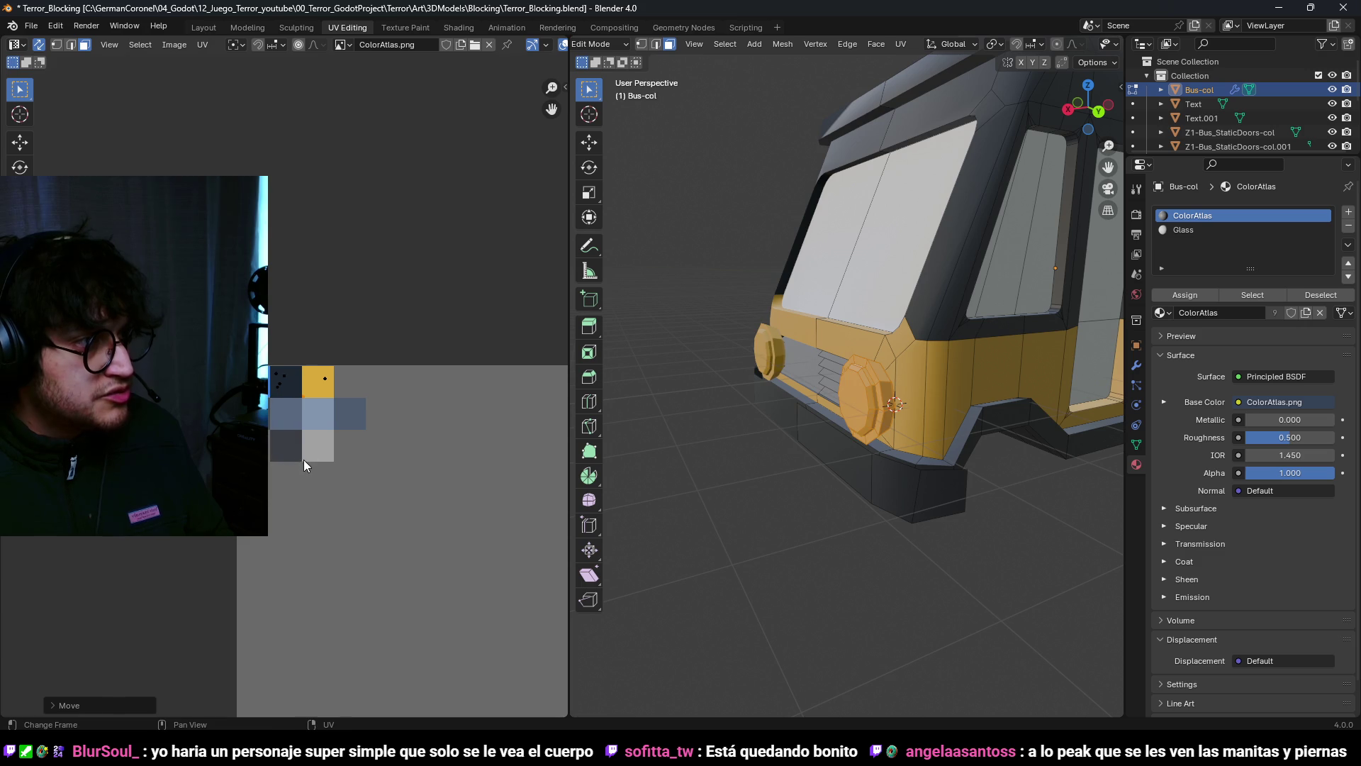
pyautogui.scroll(-3, 883, 411)
pyautogui.scroll(6, 882, 411)
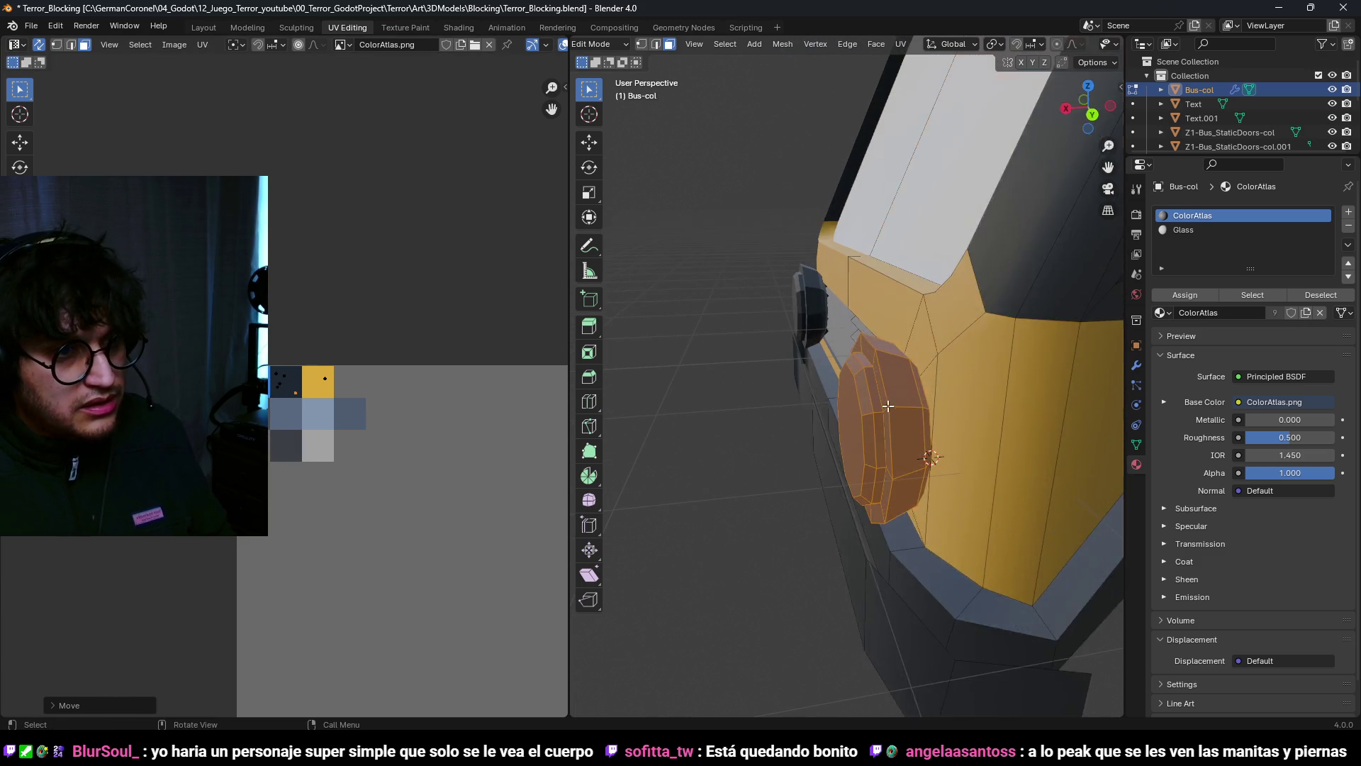
pyautogui.hotkey('alt', 'a')
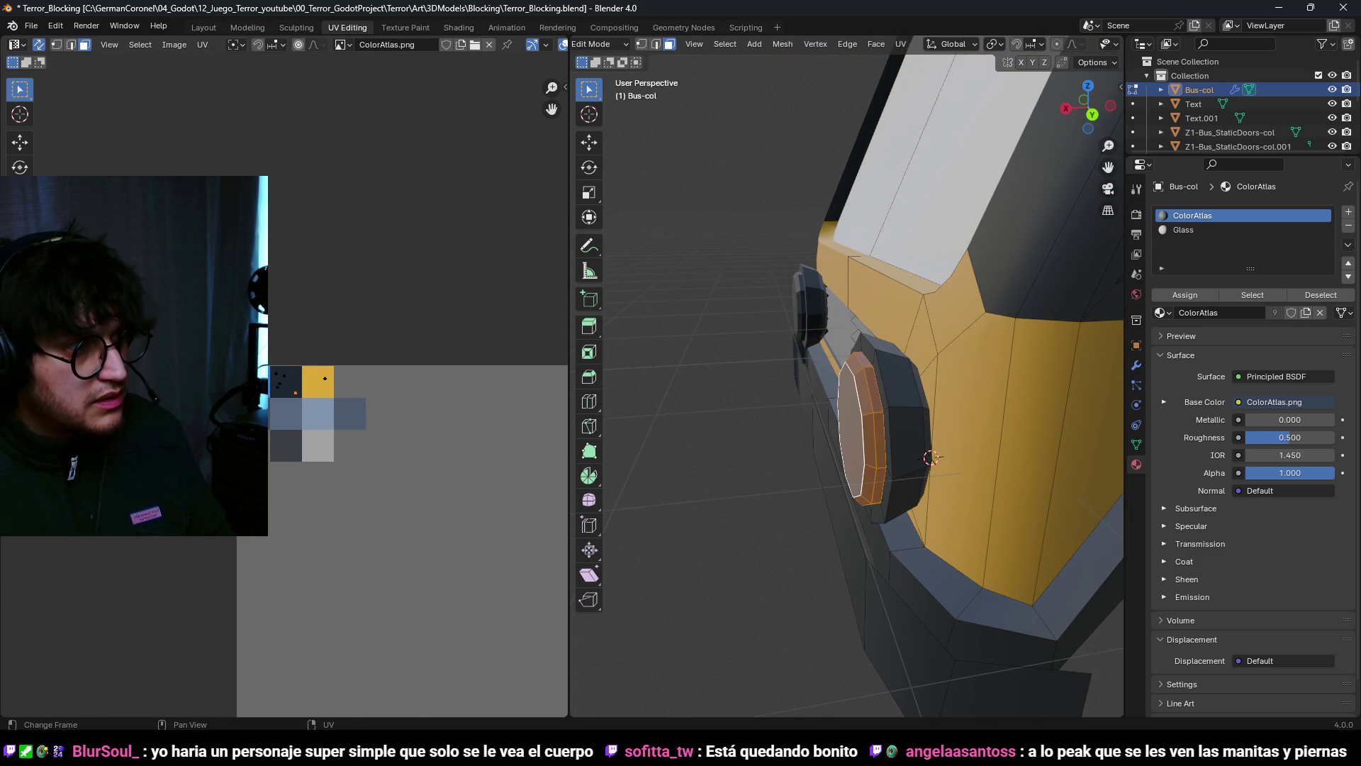
pyautogui.scroll(2, 305, 445)
pyautogui.click(317, 502)
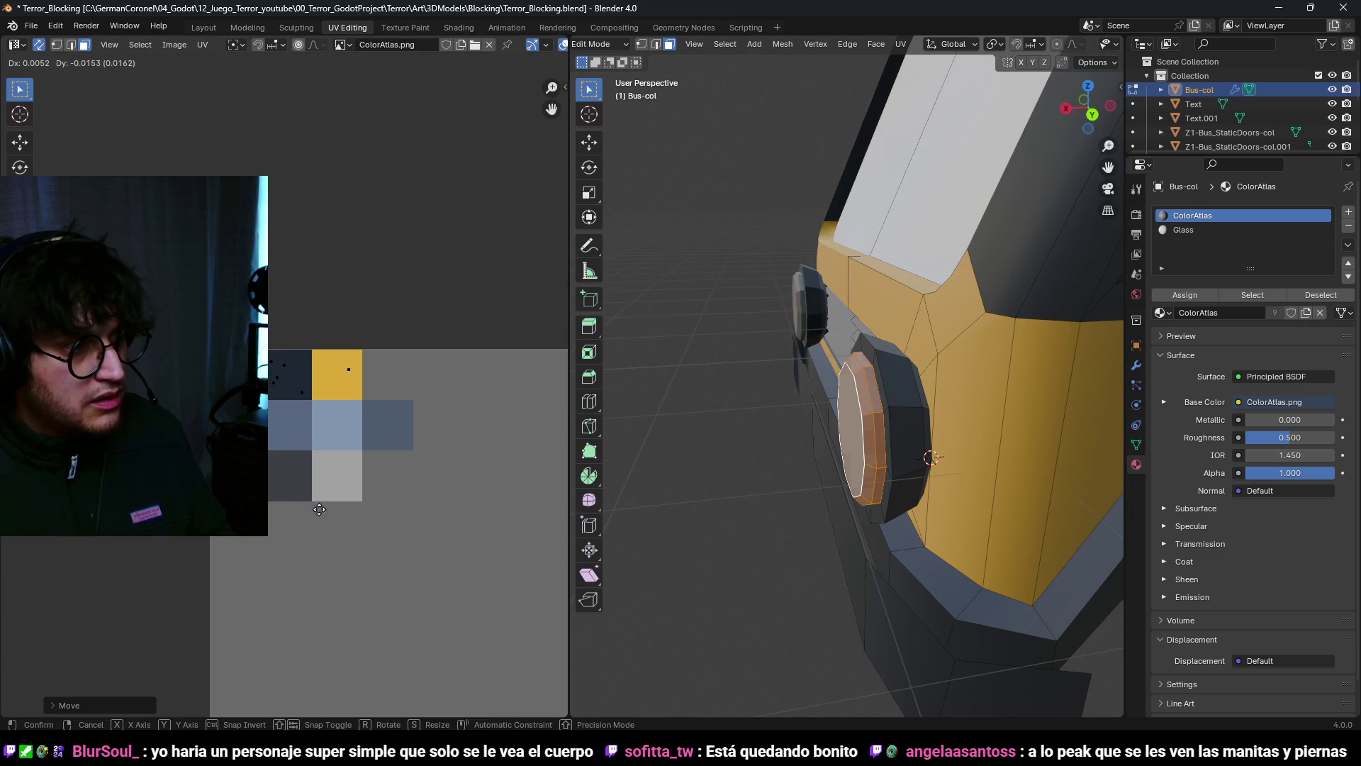
pyautogui.scroll(-2, 317, 513)
# Step: Return to Object Mode and apply Shade Auto Smooth to the bus
pyautogui.press('Tab')
pyautogui.rightClick(875, 389)
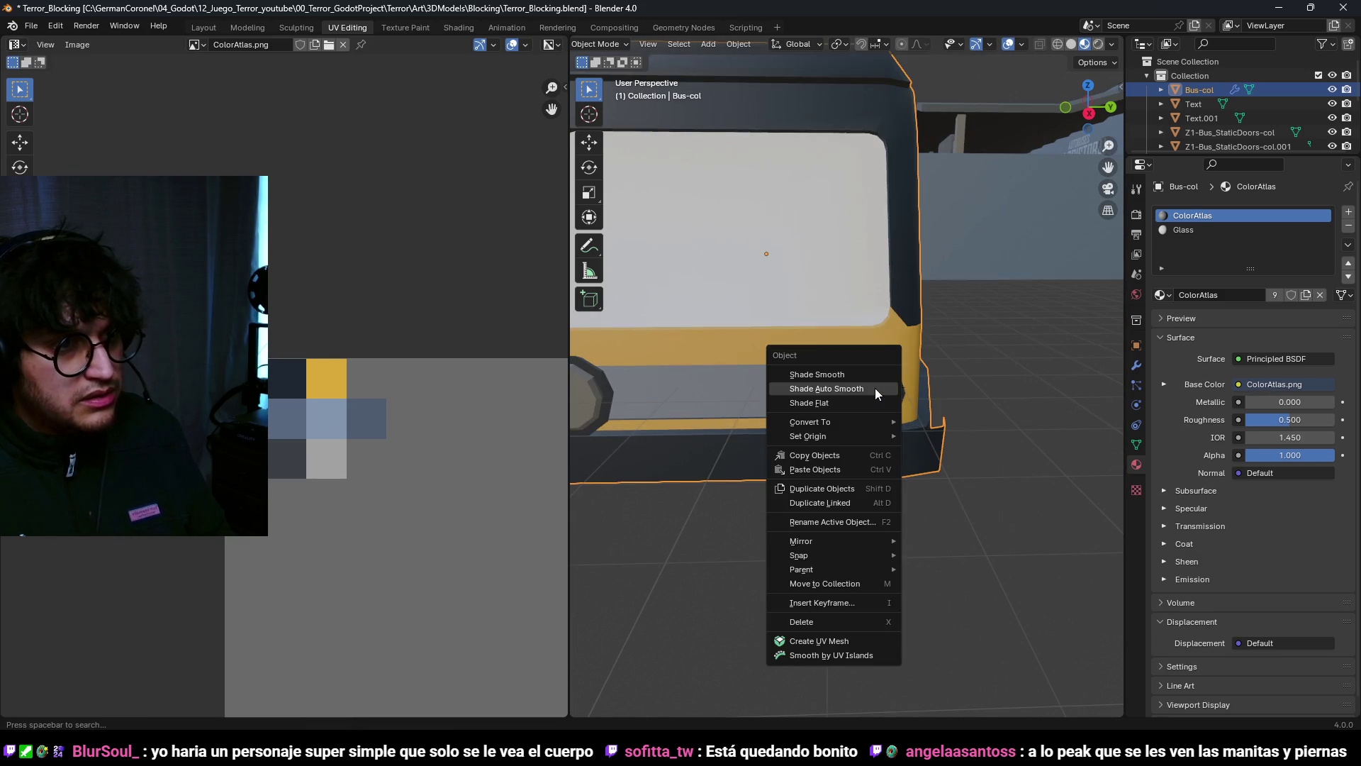
pyautogui.click(875, 389)
pyautogui.scroll(-5, 881, 424)
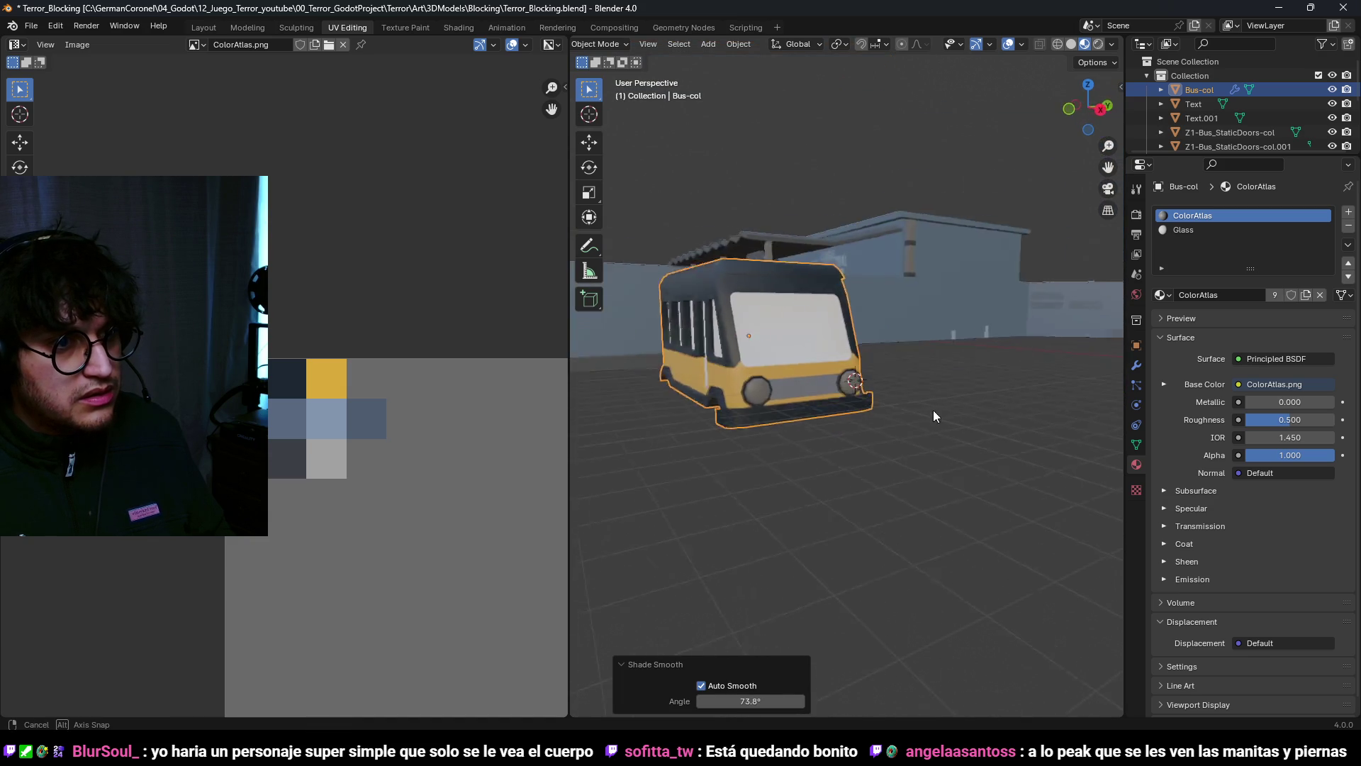